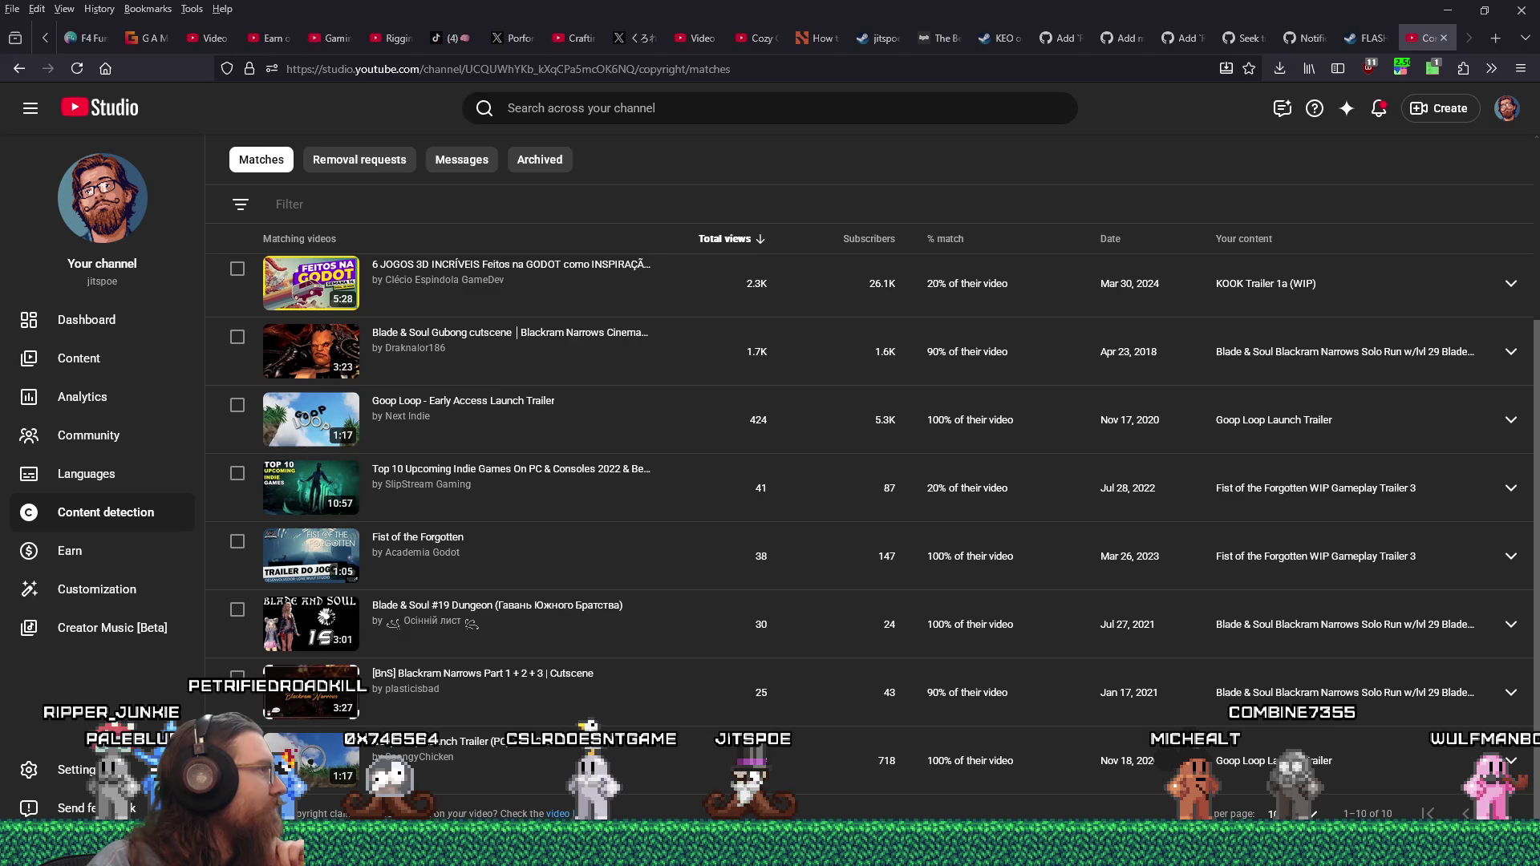
# - Bring the kook_todo.txt notes and their Find dialog in front of YouTube Studio
pyautogui.hotkey('alt', 'Tab')
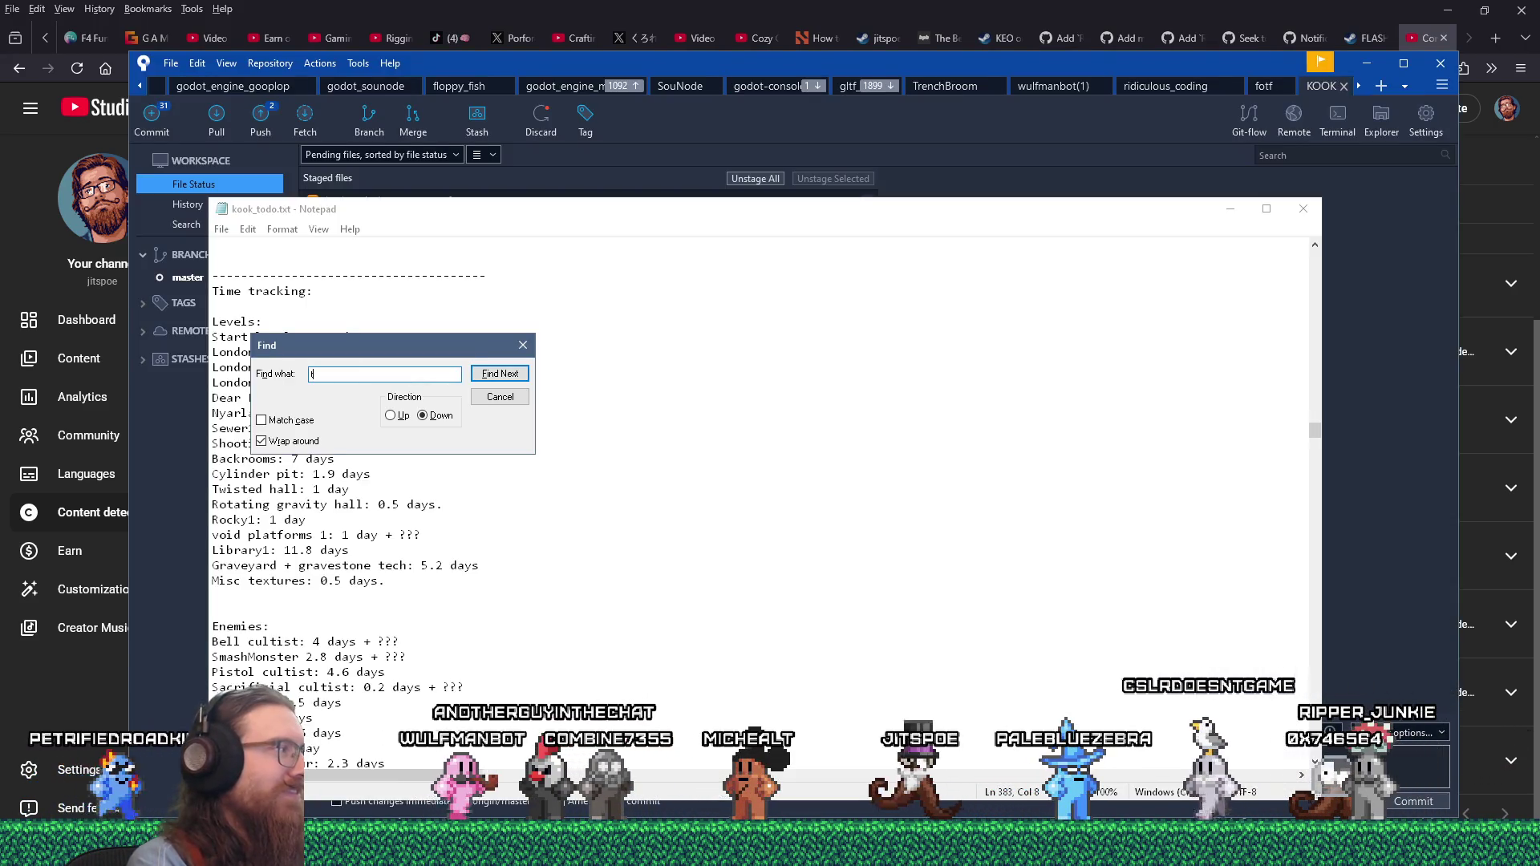
# - Search the kook_todo.txt notes for 'steam' and step through its matches
pyautogui.press('BackSpace')
pyautogui.press('BackSpace')
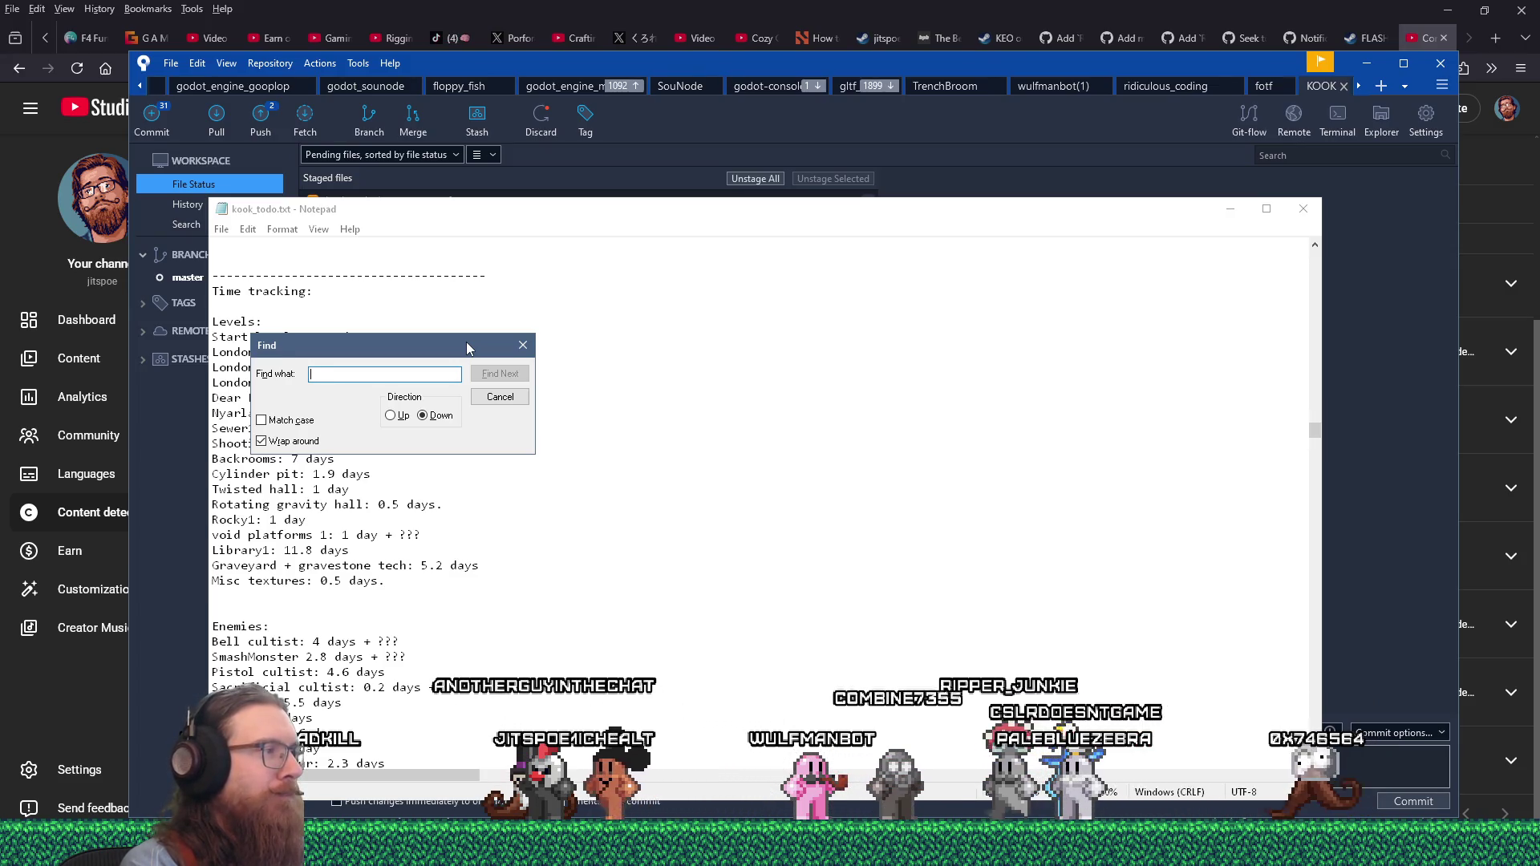
pyautogui.press('Escape')
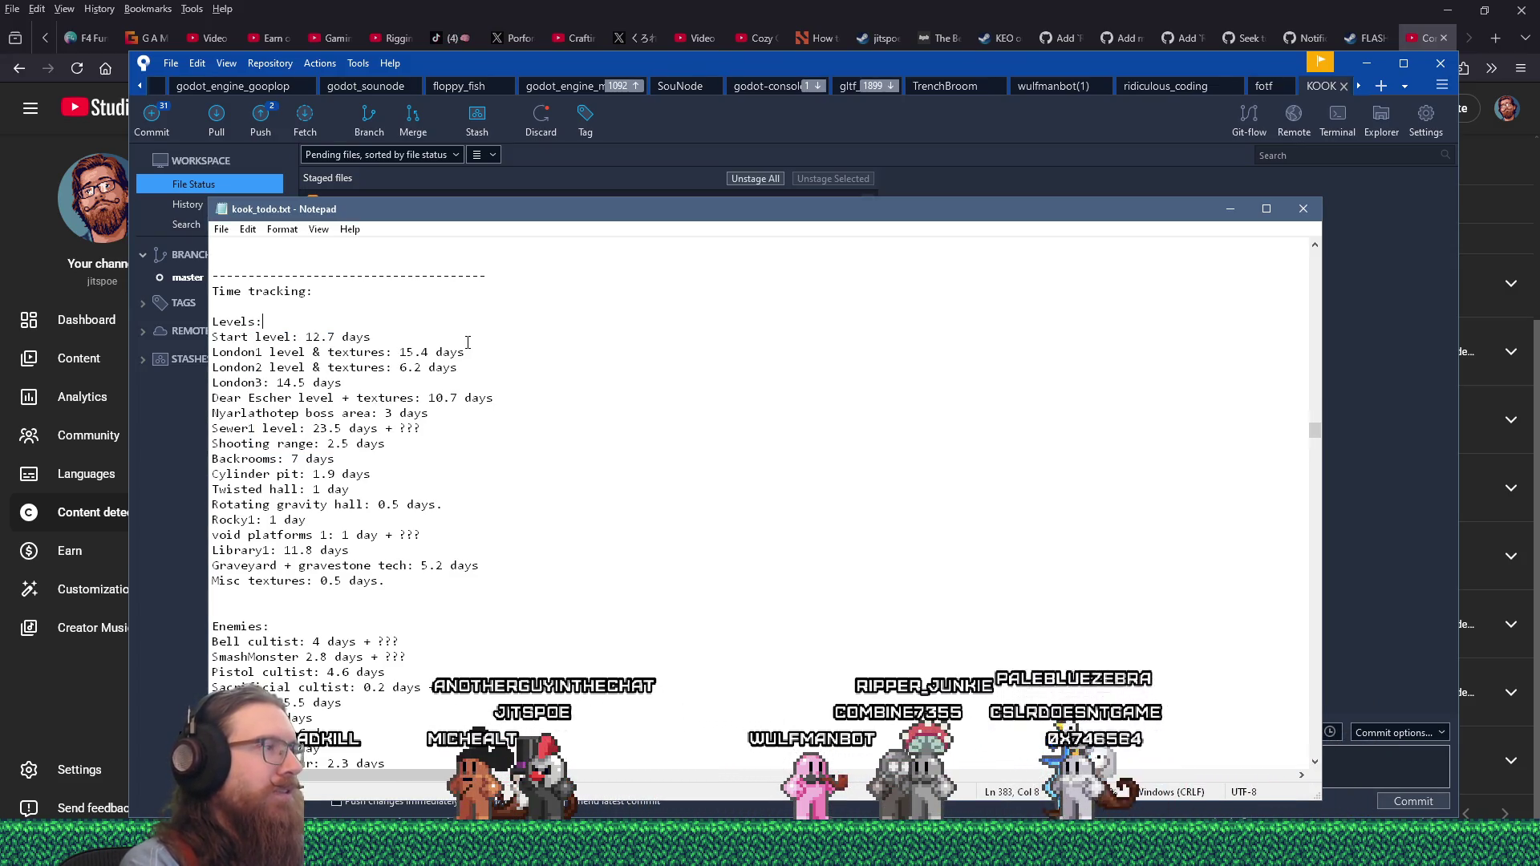
pyautogui.hotkey('ctrl', 'f')
pyautogui.write('am')
pyautogui.press('Return')
pyautogui.press('Escape')
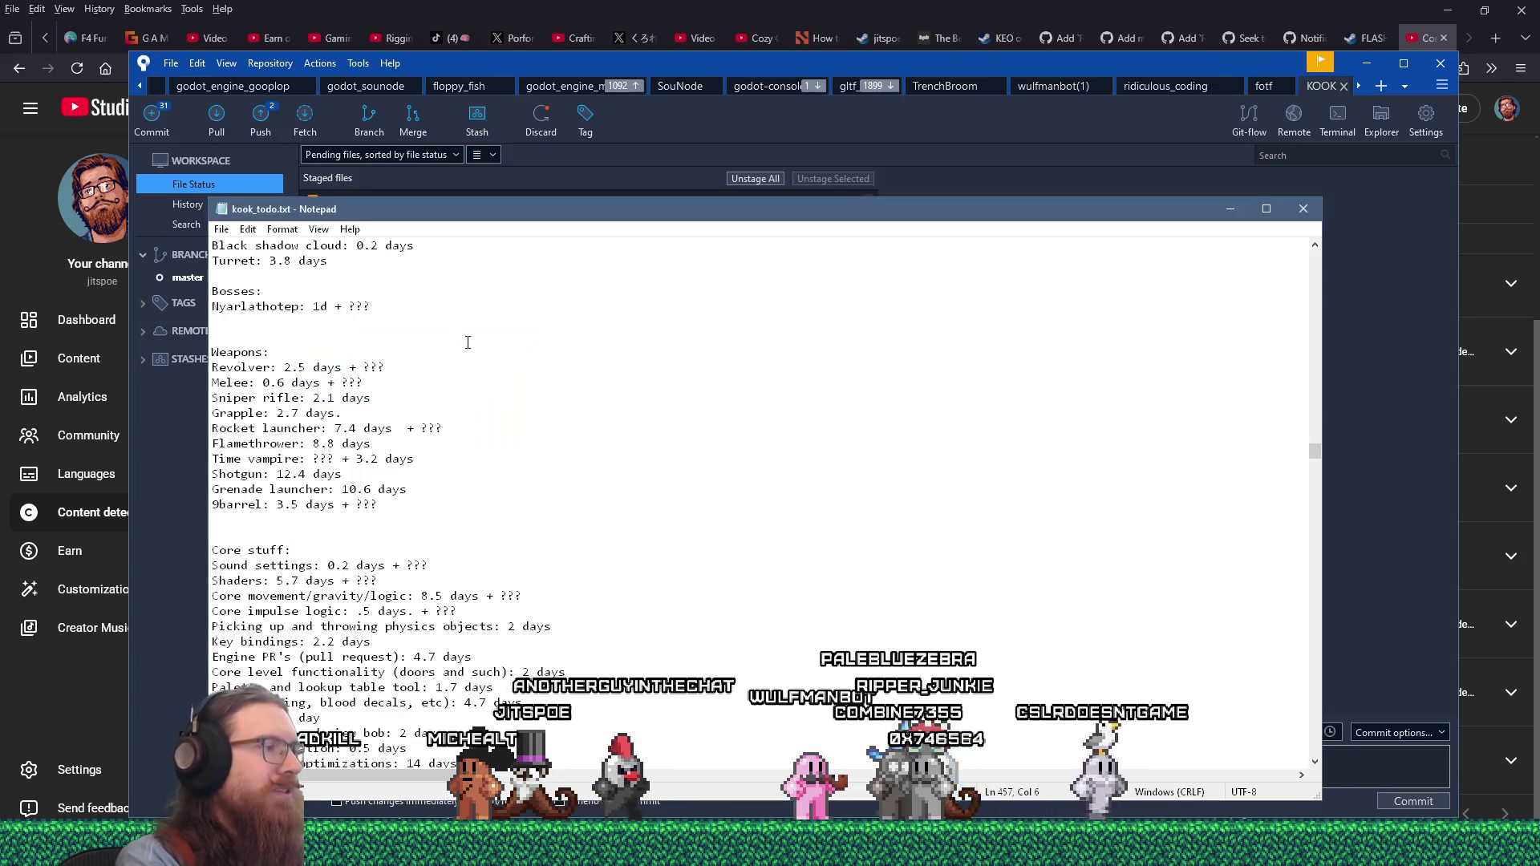
pyautogui.press('F3')
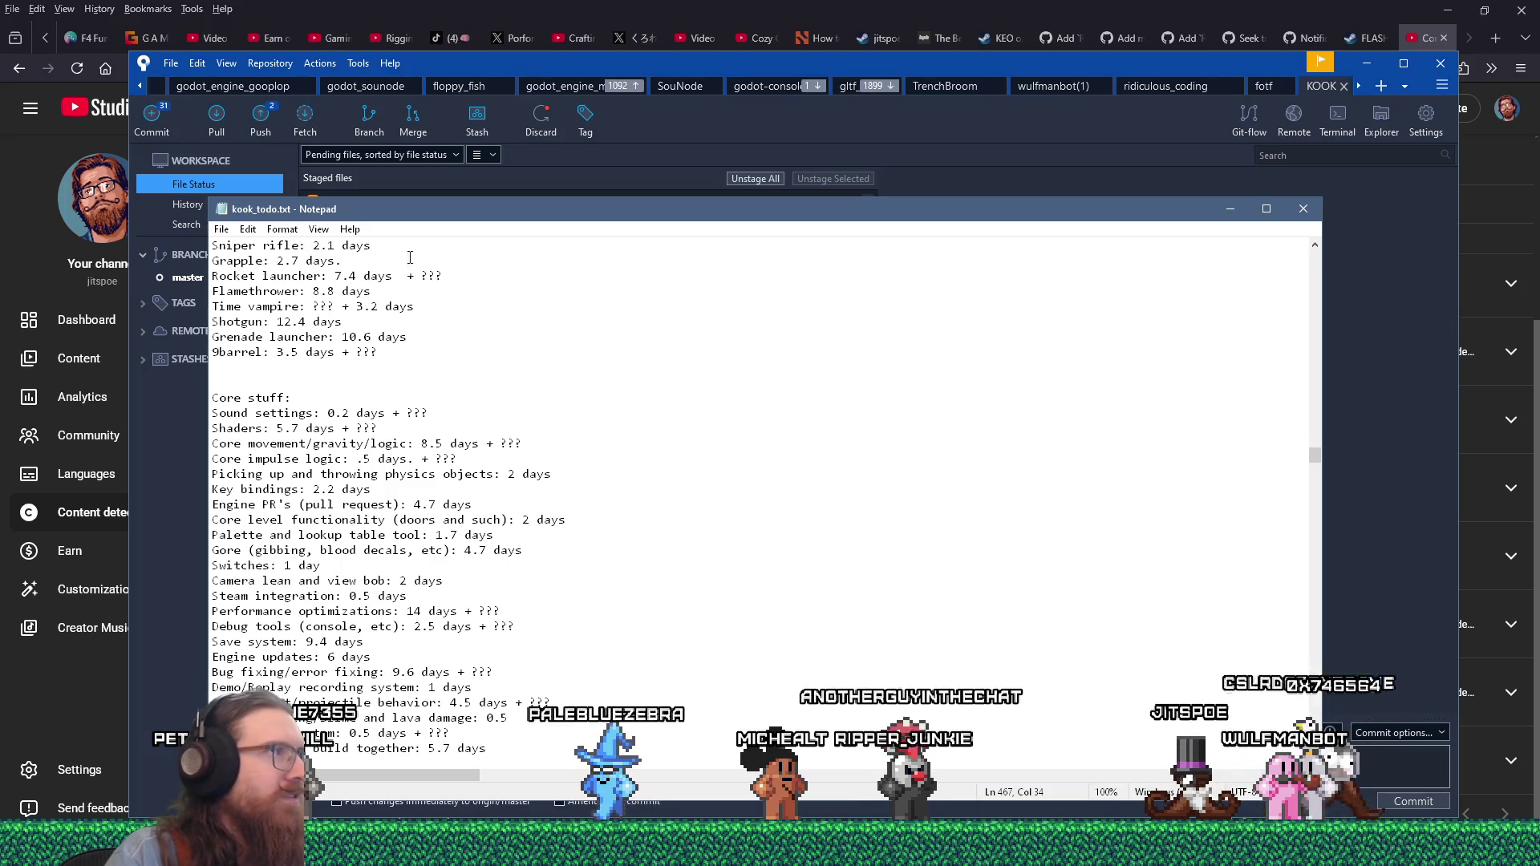
# - Shift the notes window slightly right, glance at SourceTree, and return to the top of the notes
pyautogui.moveTo(473, 218); pyautogui.dragTo(491, 223)
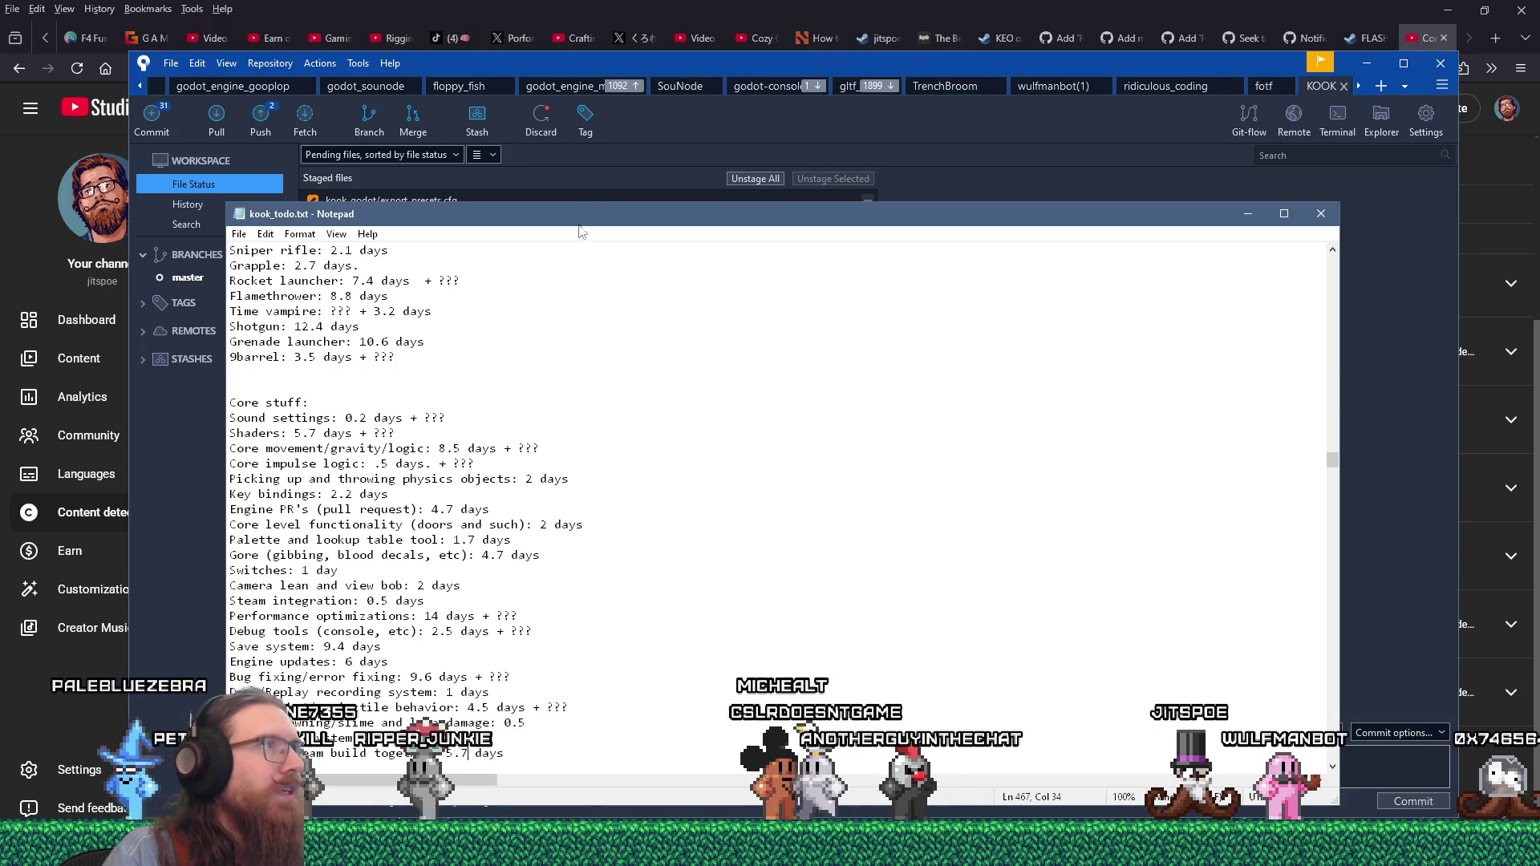
pyautogui.click(628, 59)
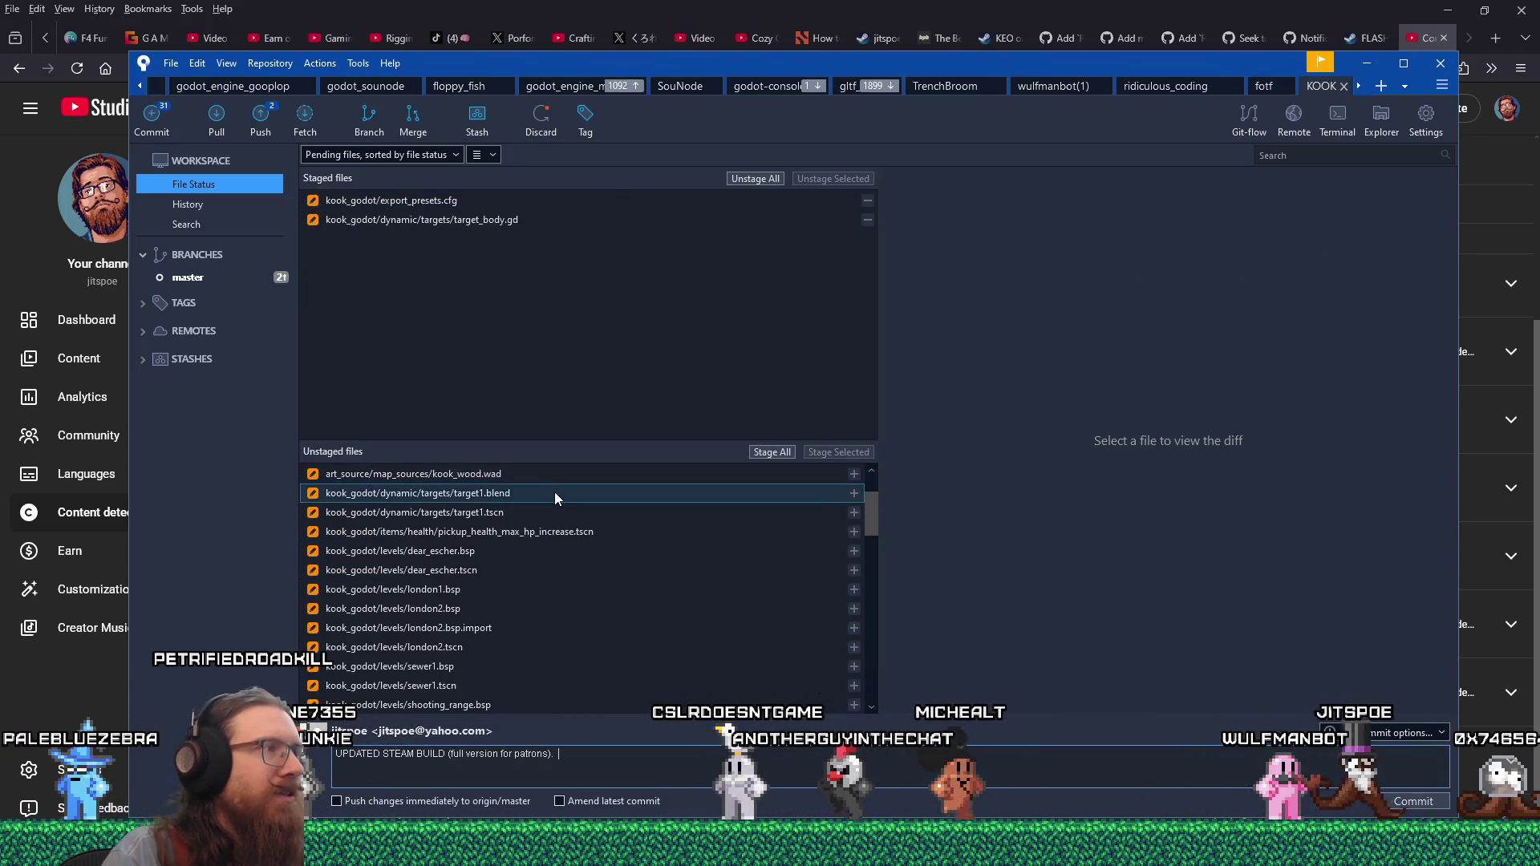
pyautogui.hotkey('alt', 'Tab')
pyautogui.scroll(20, 562, 488)
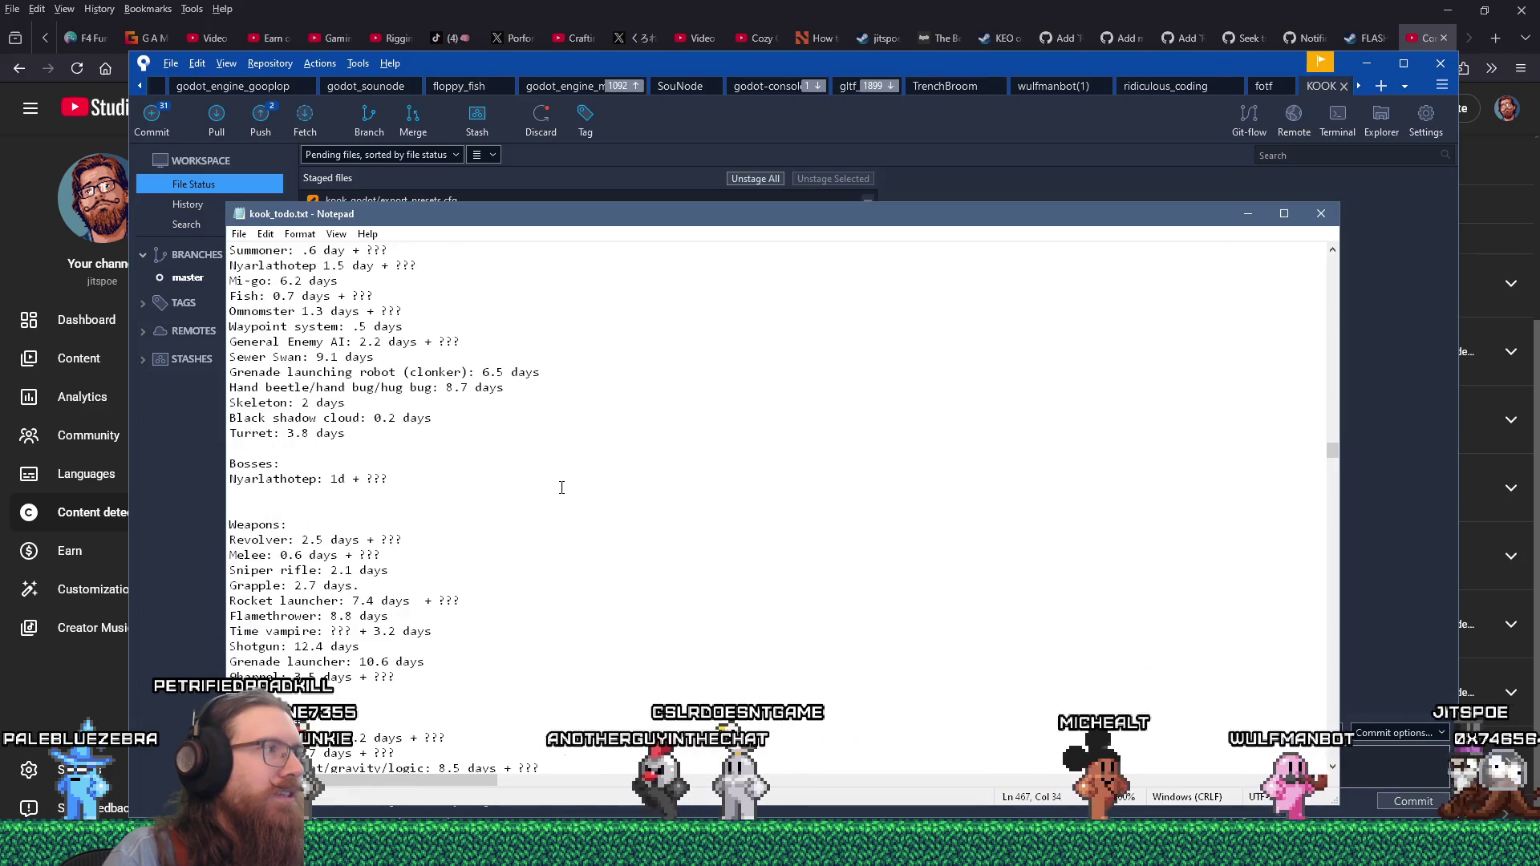
pyautogui.scroll(2, 589, 333)
pyautogui.click(592, 340)
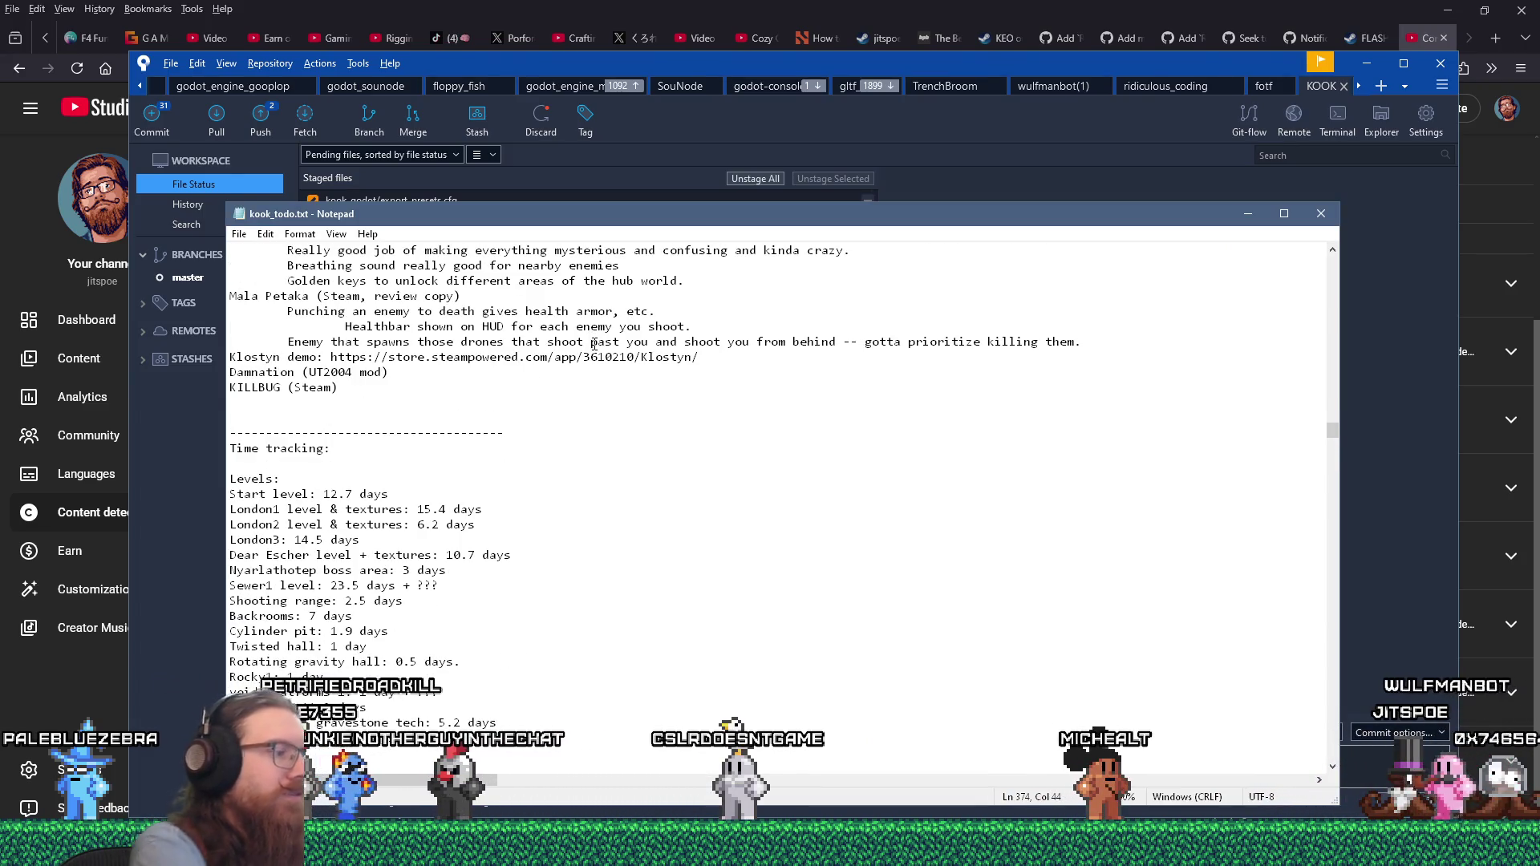
# - Find the 'shooting range' entry in the notes, then go back to SourceTree
pyautogui.hotkey('ctrl', 'f')
pyautogui.write('shooting range')
pyautogui.press('Return')
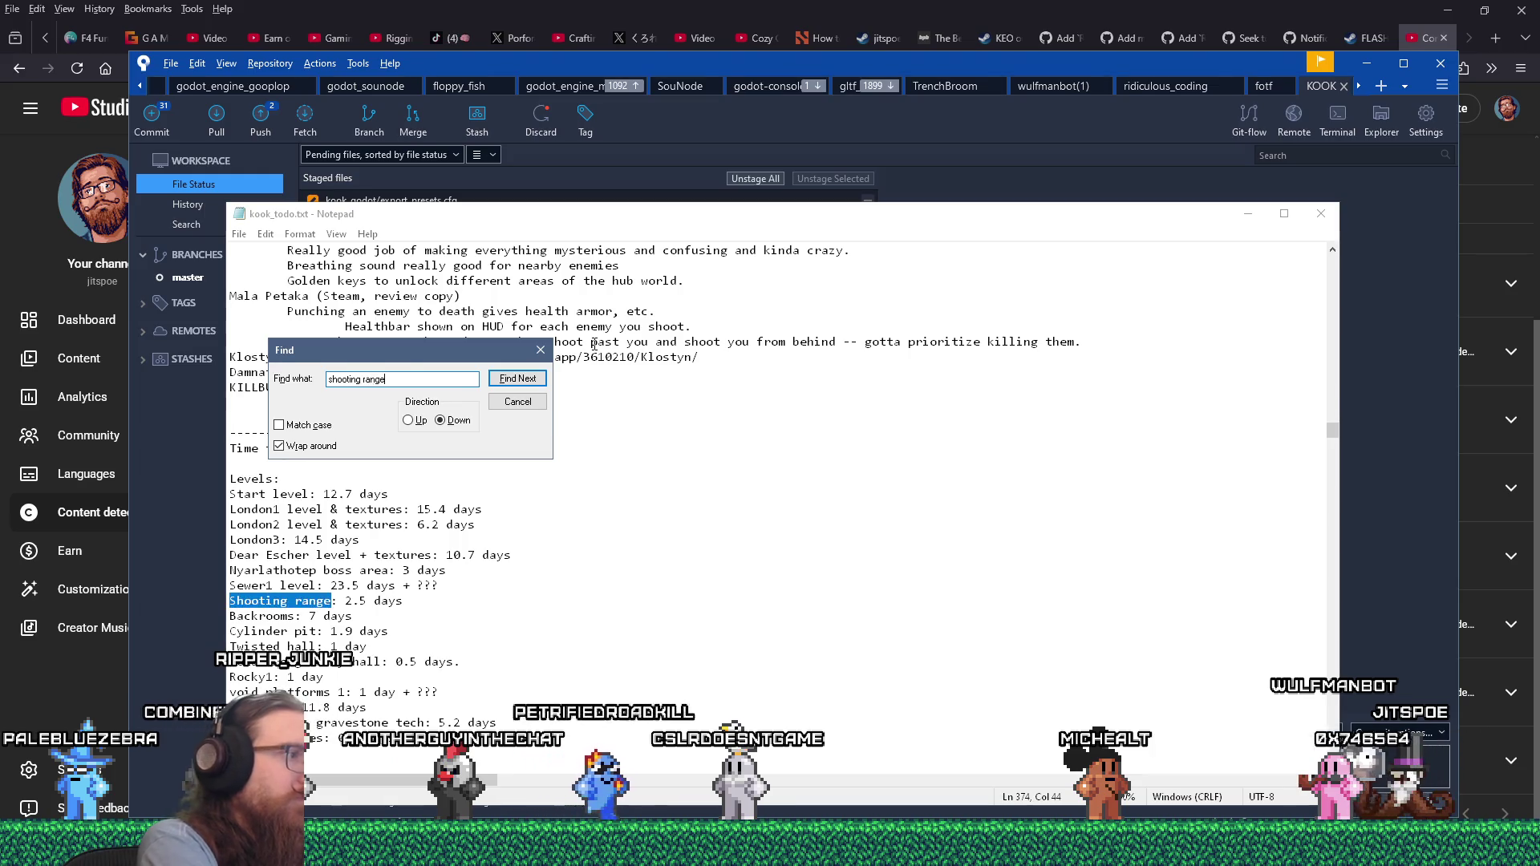
pyautogui.press('Escape')
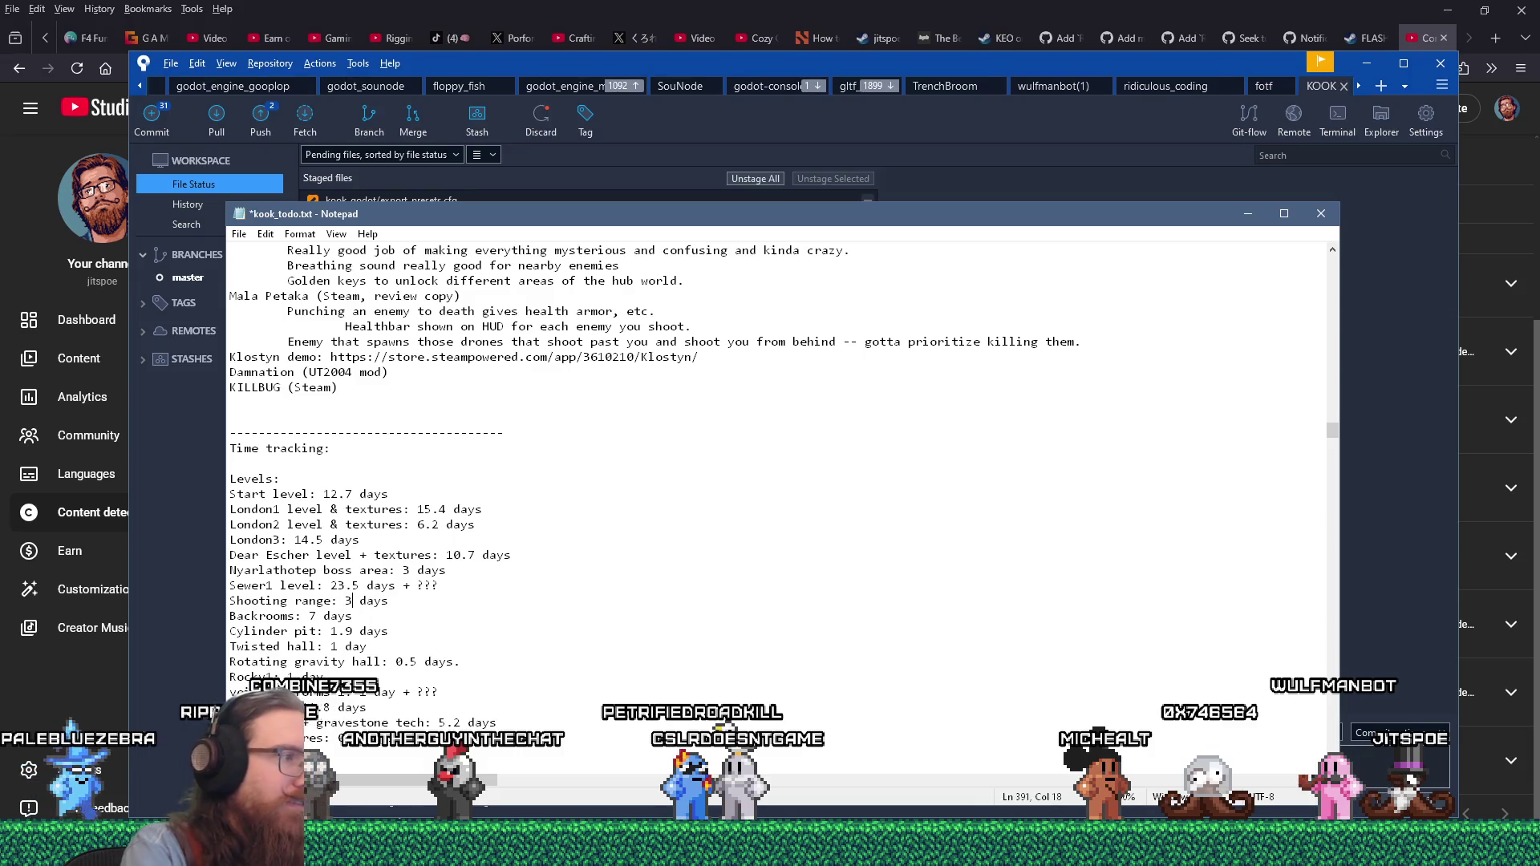
pyautogui.hotkey('alt', 'Tab')
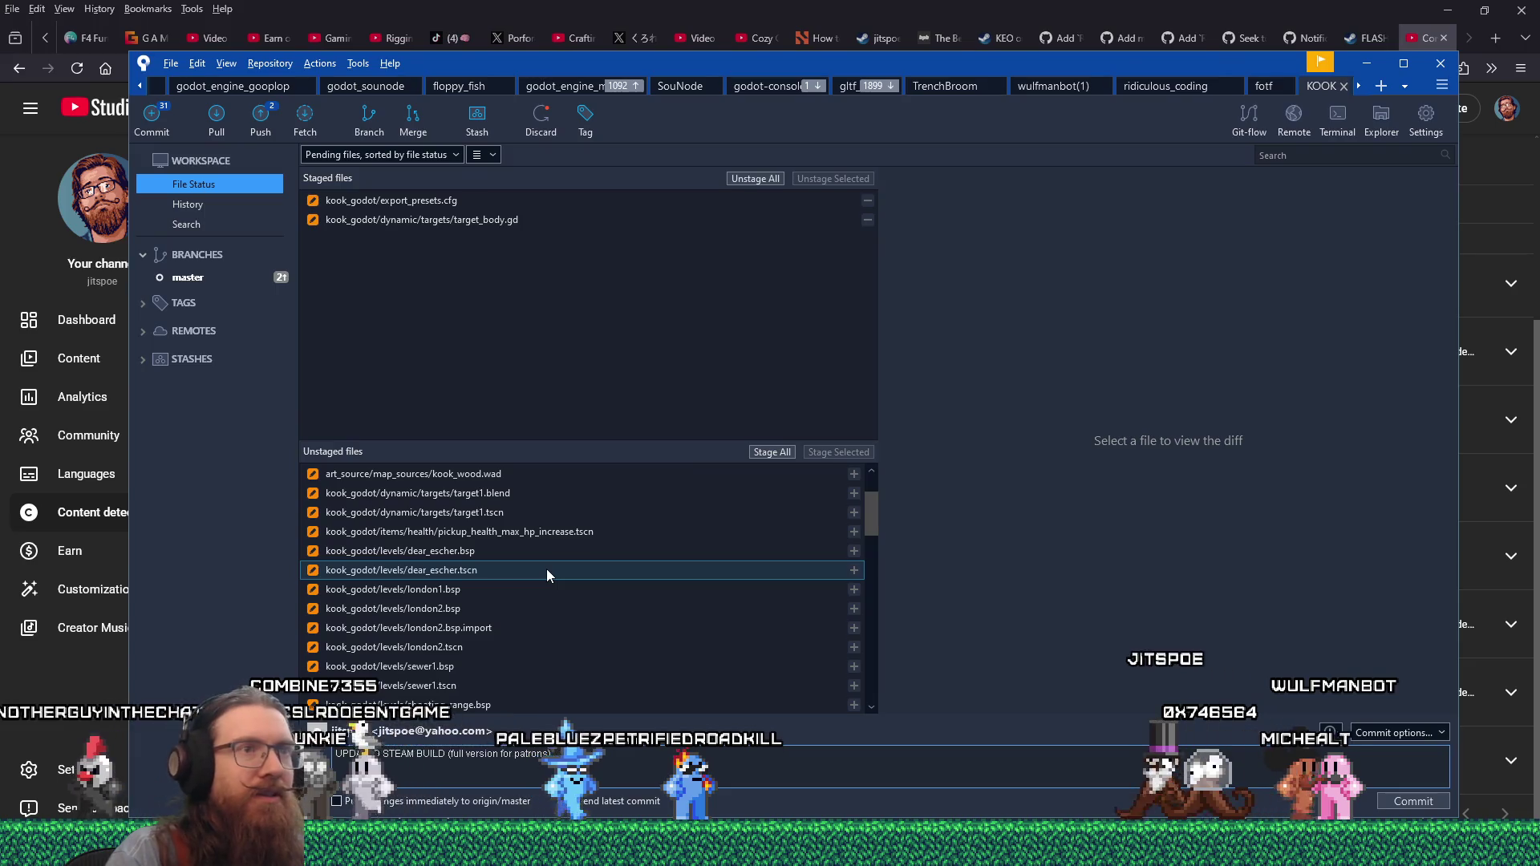
# - After checking target1.blend's diff, append the shooting range target texture and switch-back note to the commit message
pyautogui.click(549, 493)
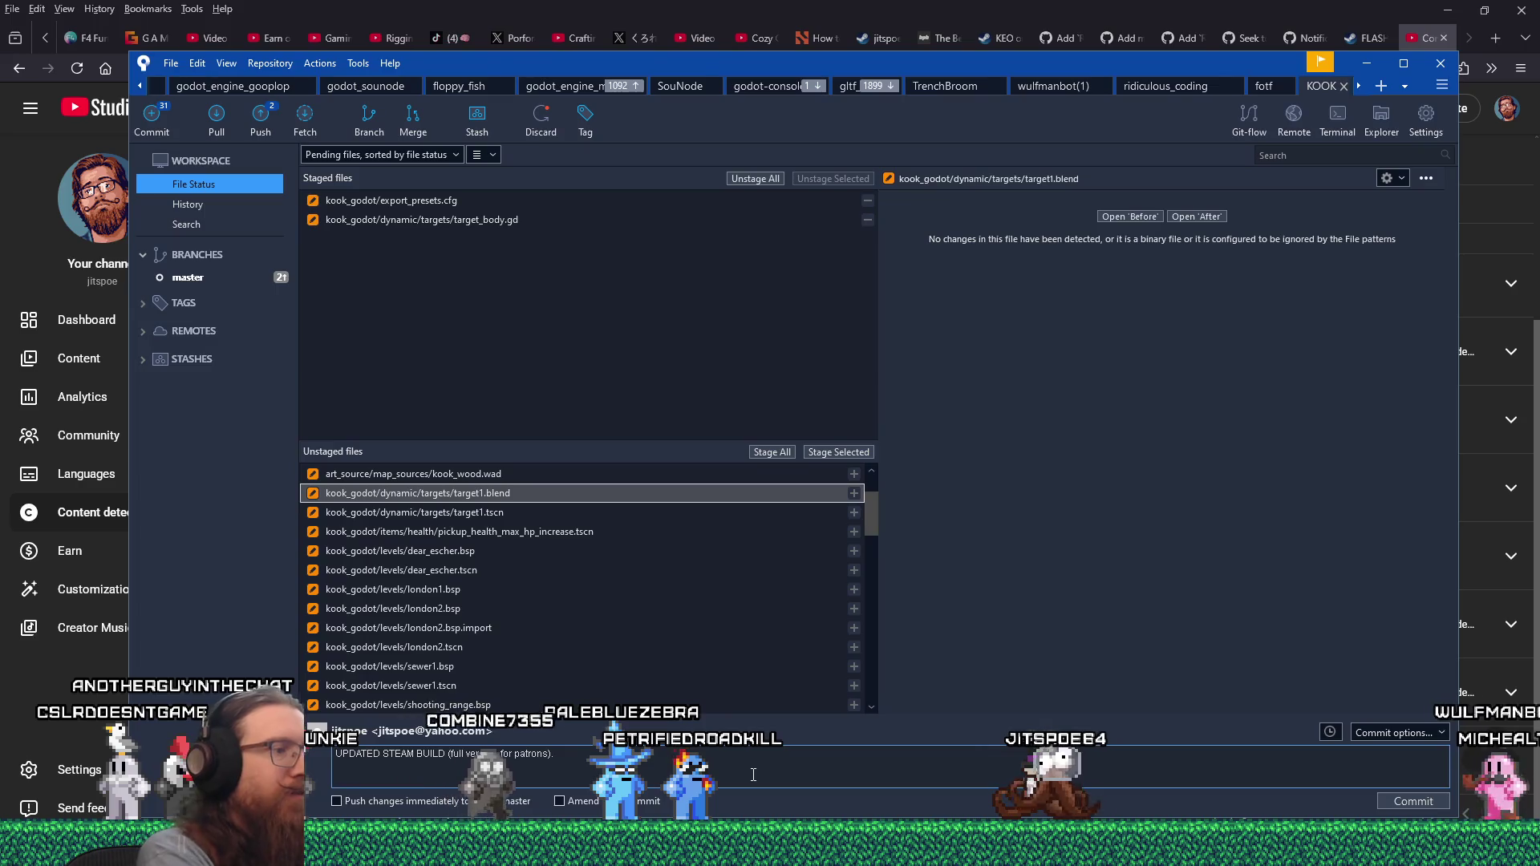
pyautogui.hotkey('alt', 'Tab')
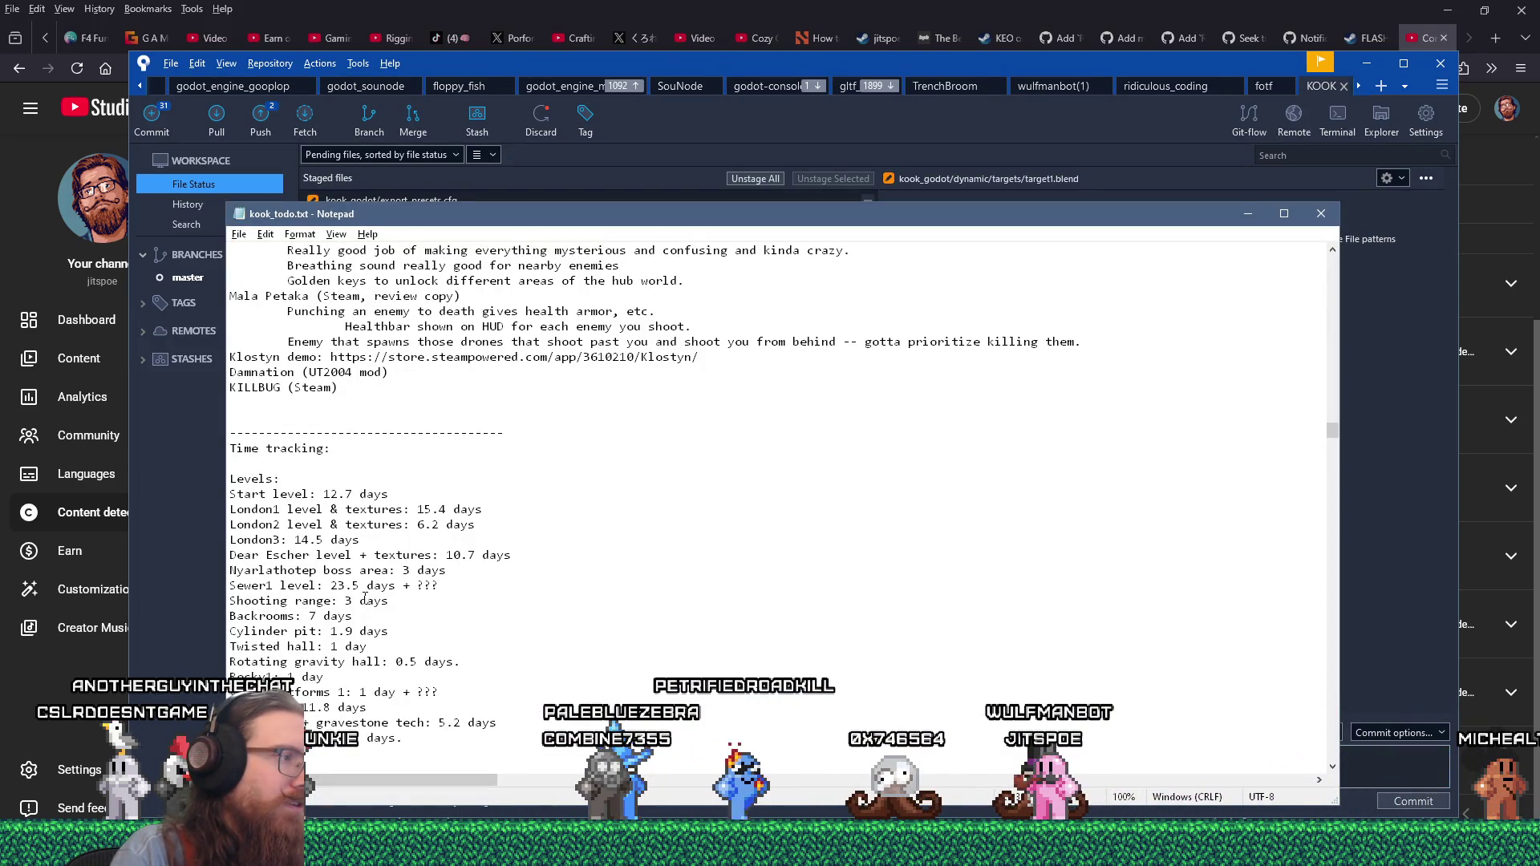
pyautogui.hotkey('alt', 'Tab')
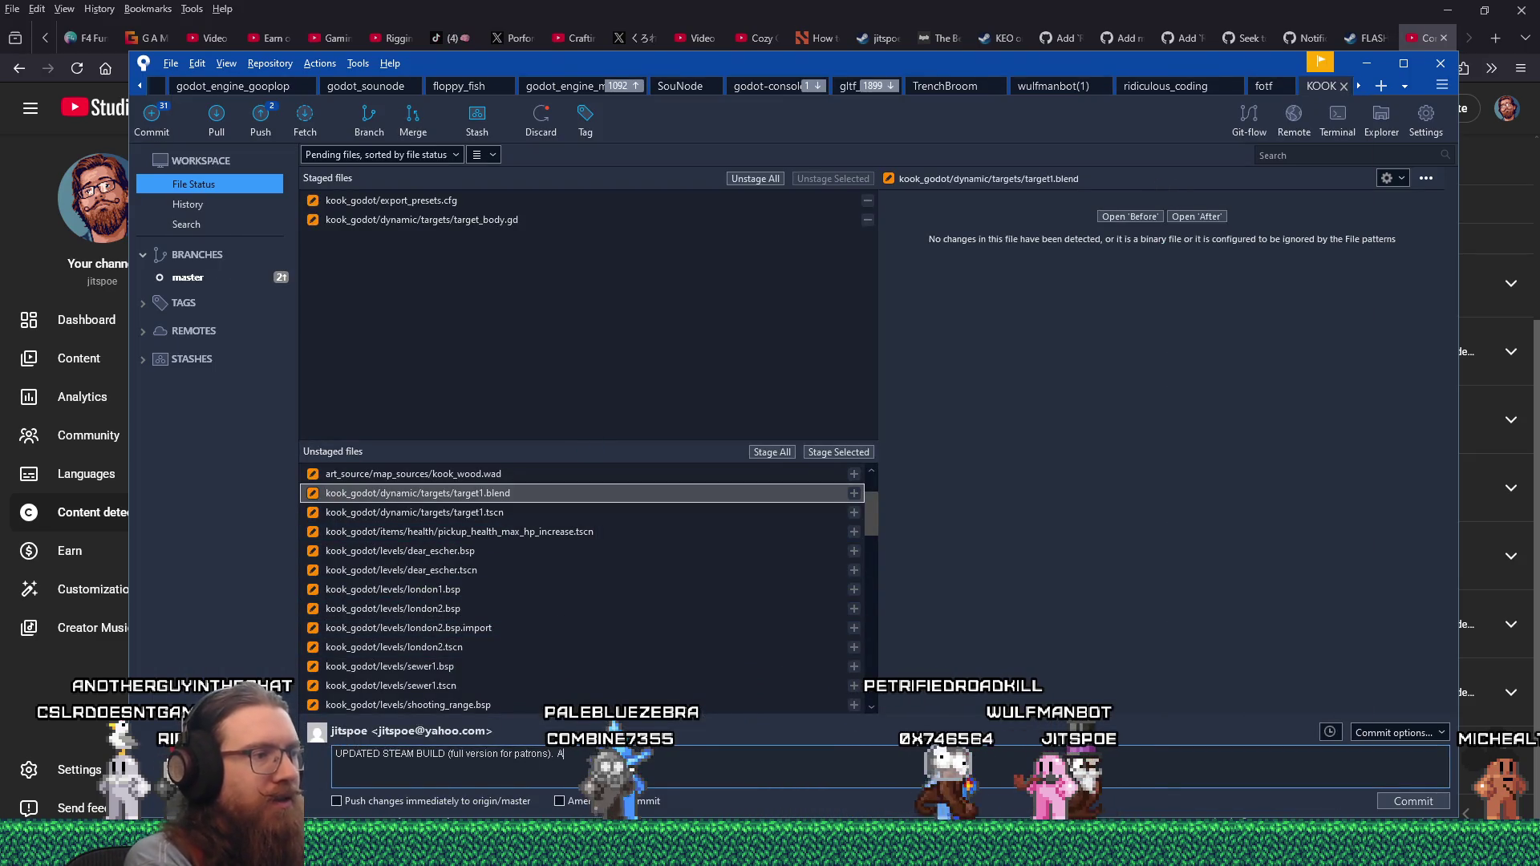
pyautogui.write('red tracking r')
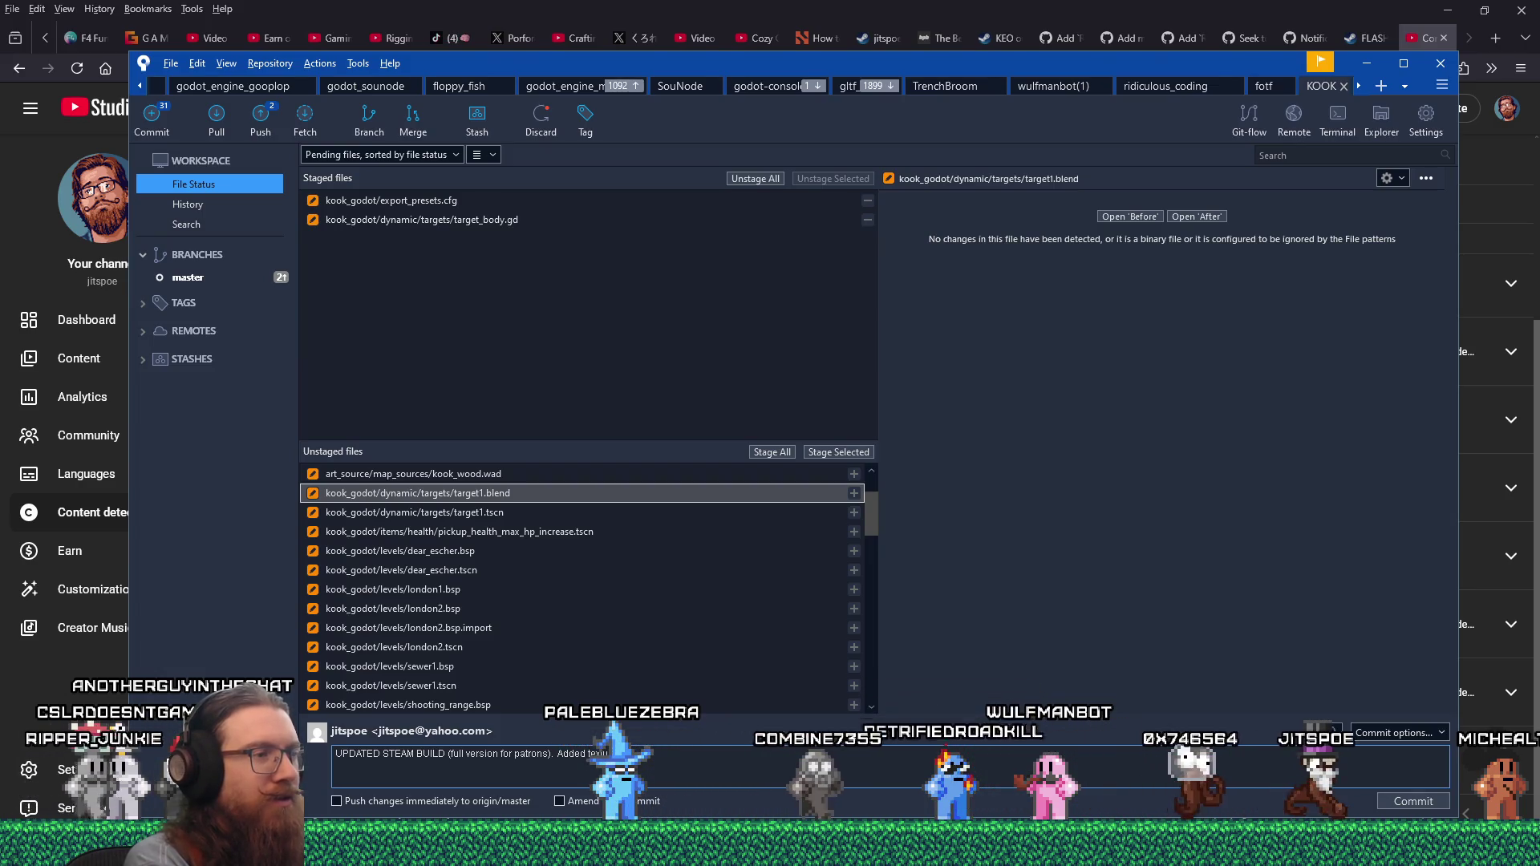
pyautogui.write('ange target')
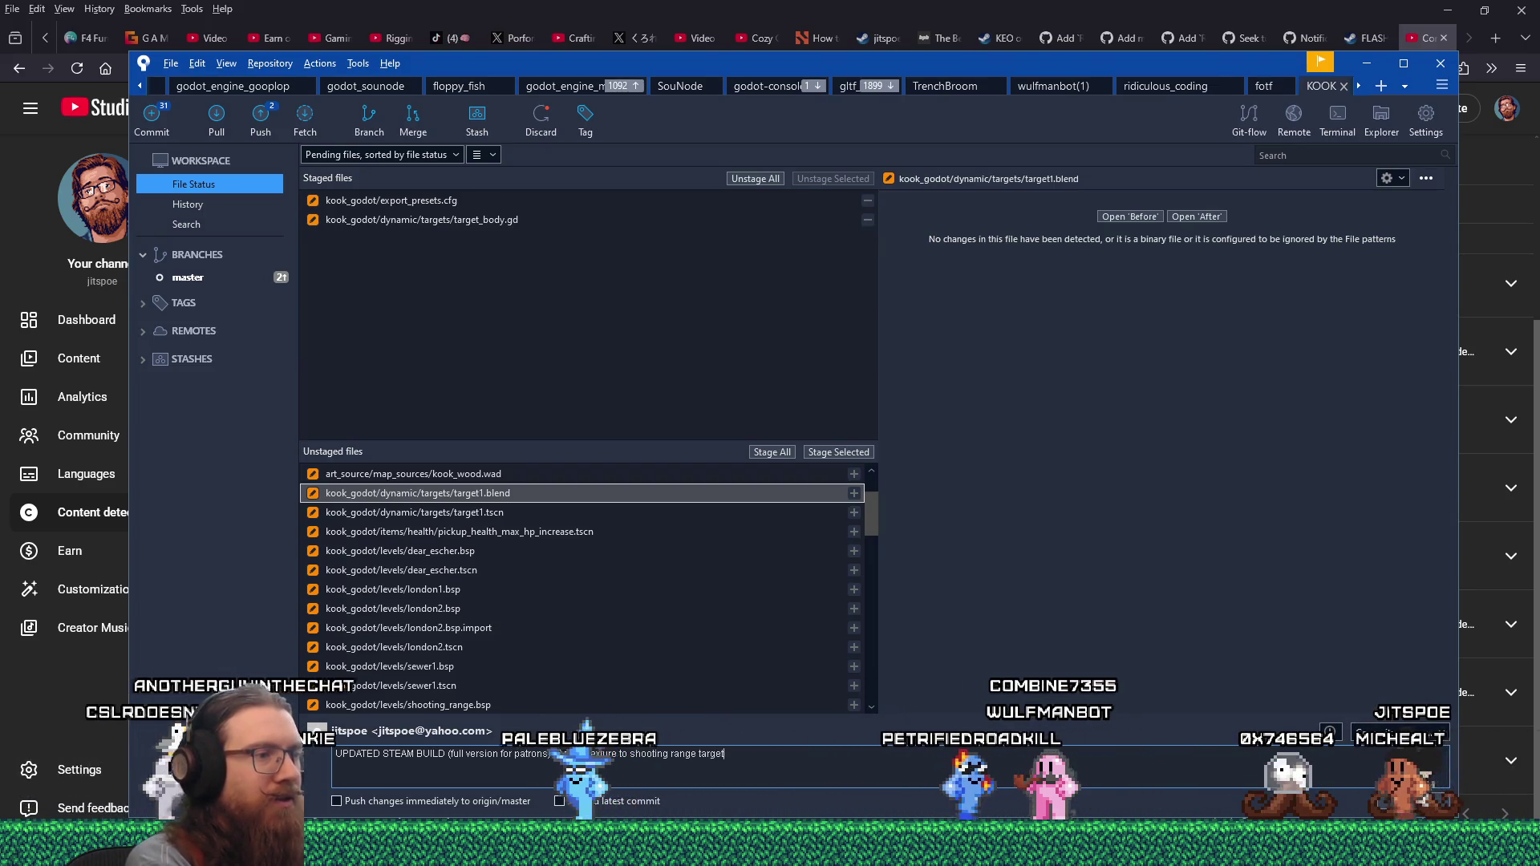
pyautogui.write('s and added ability to s')
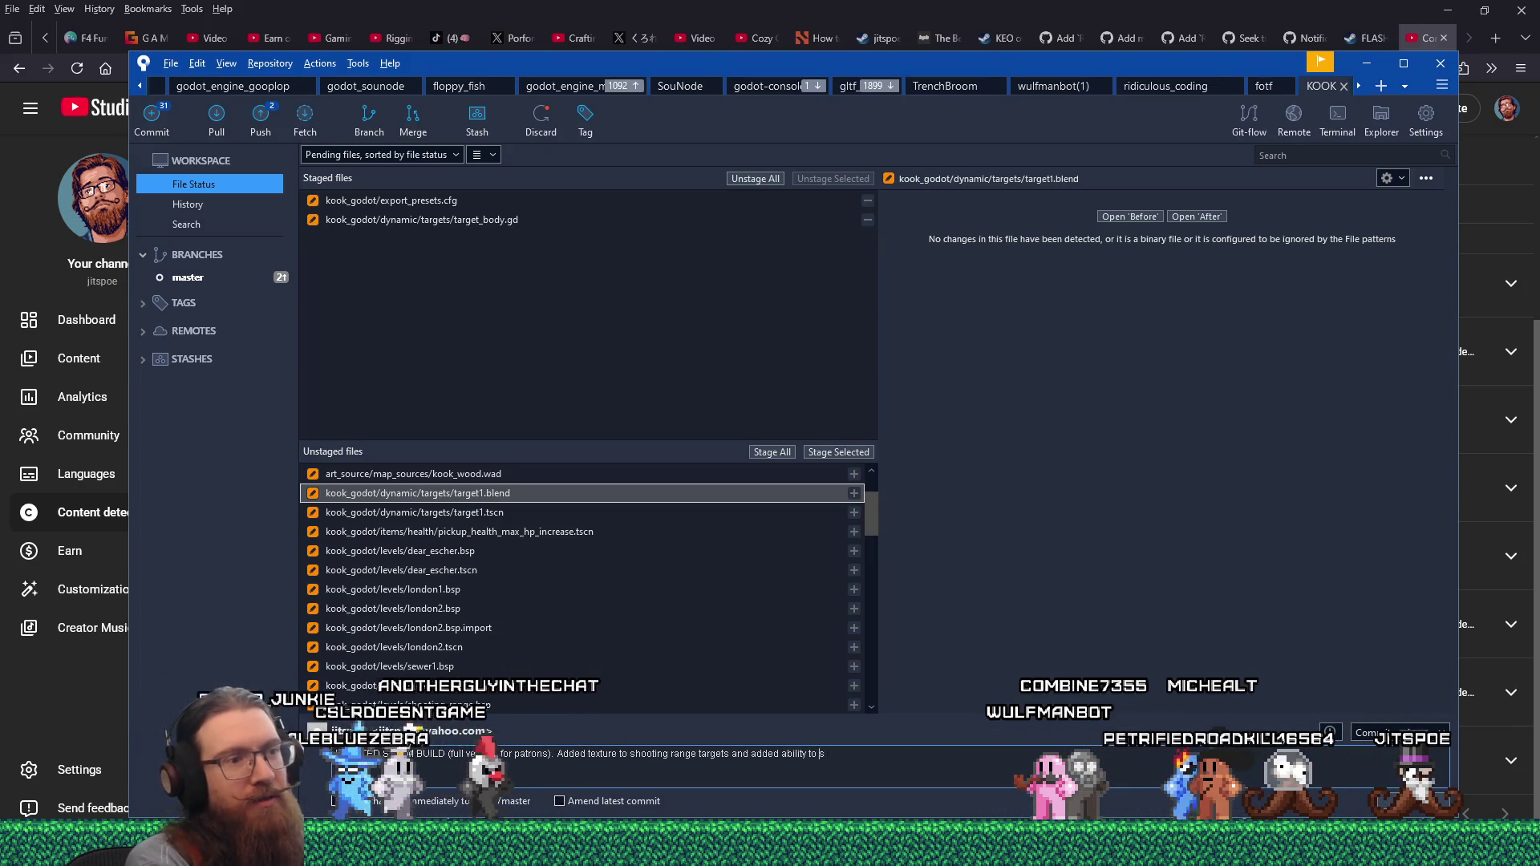
pyautogui.write('witch them back')
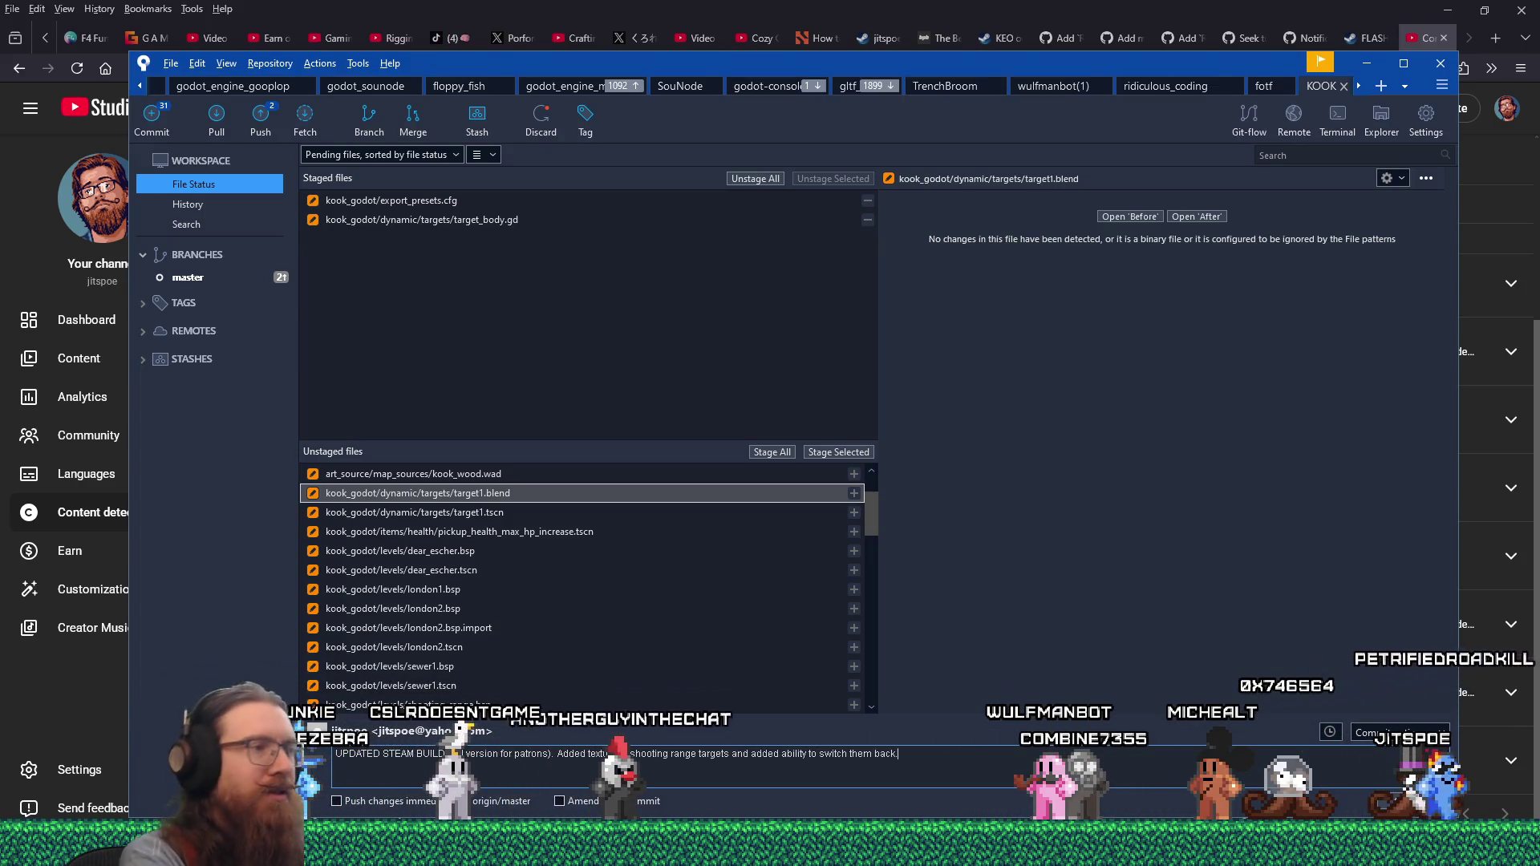
pyautogui.write('.')
pyautogui.rightClick(645, 498)
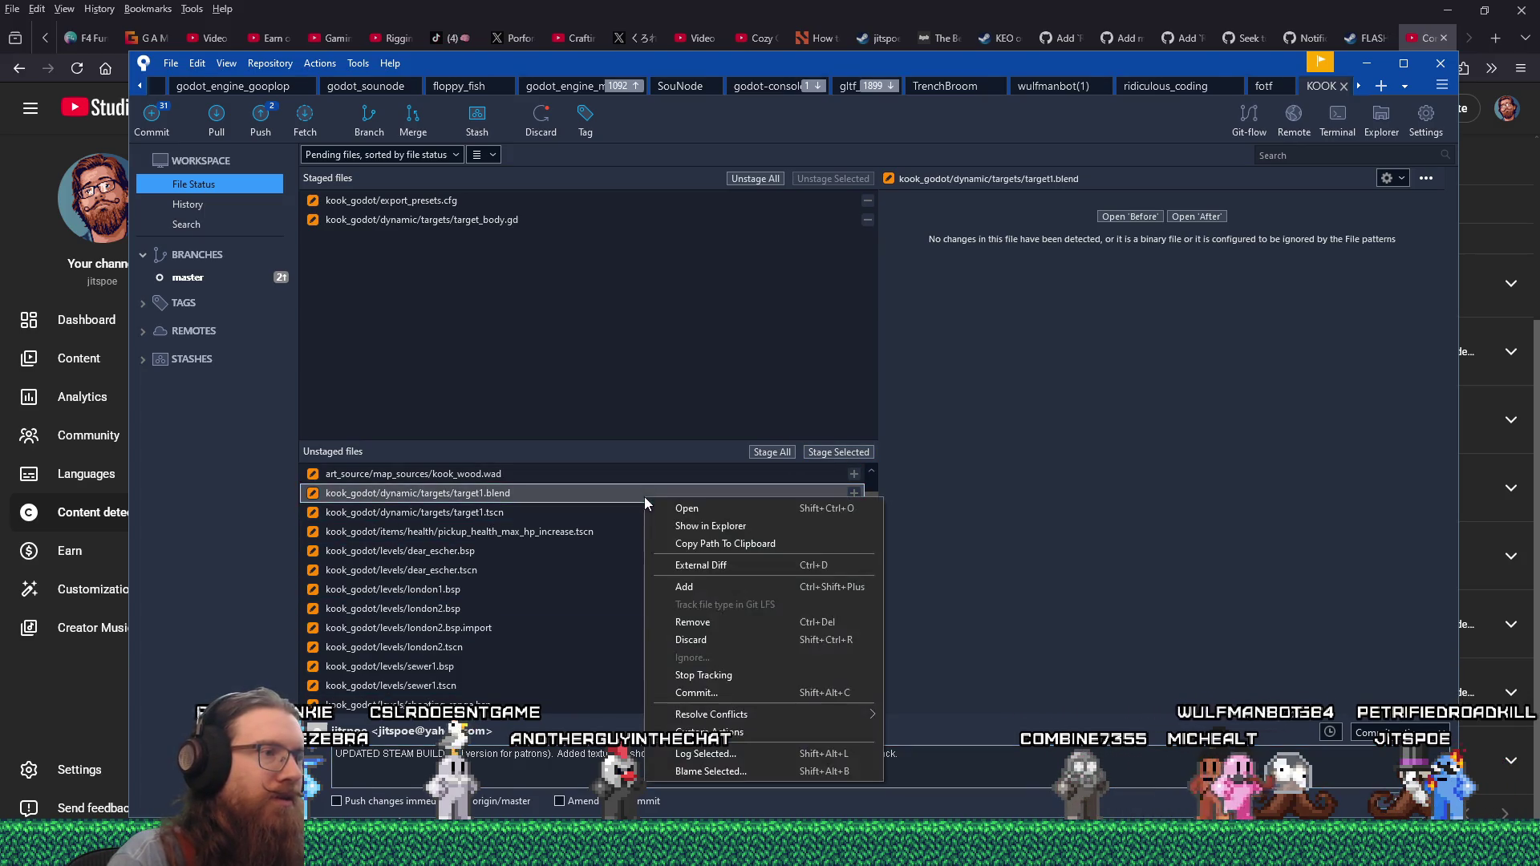
# - Stage target1.blend, target1.tscn and pickup_health_max_hp_increase.tscn after locating target1.blend in Explorer
pyautogui.click(741, 538)
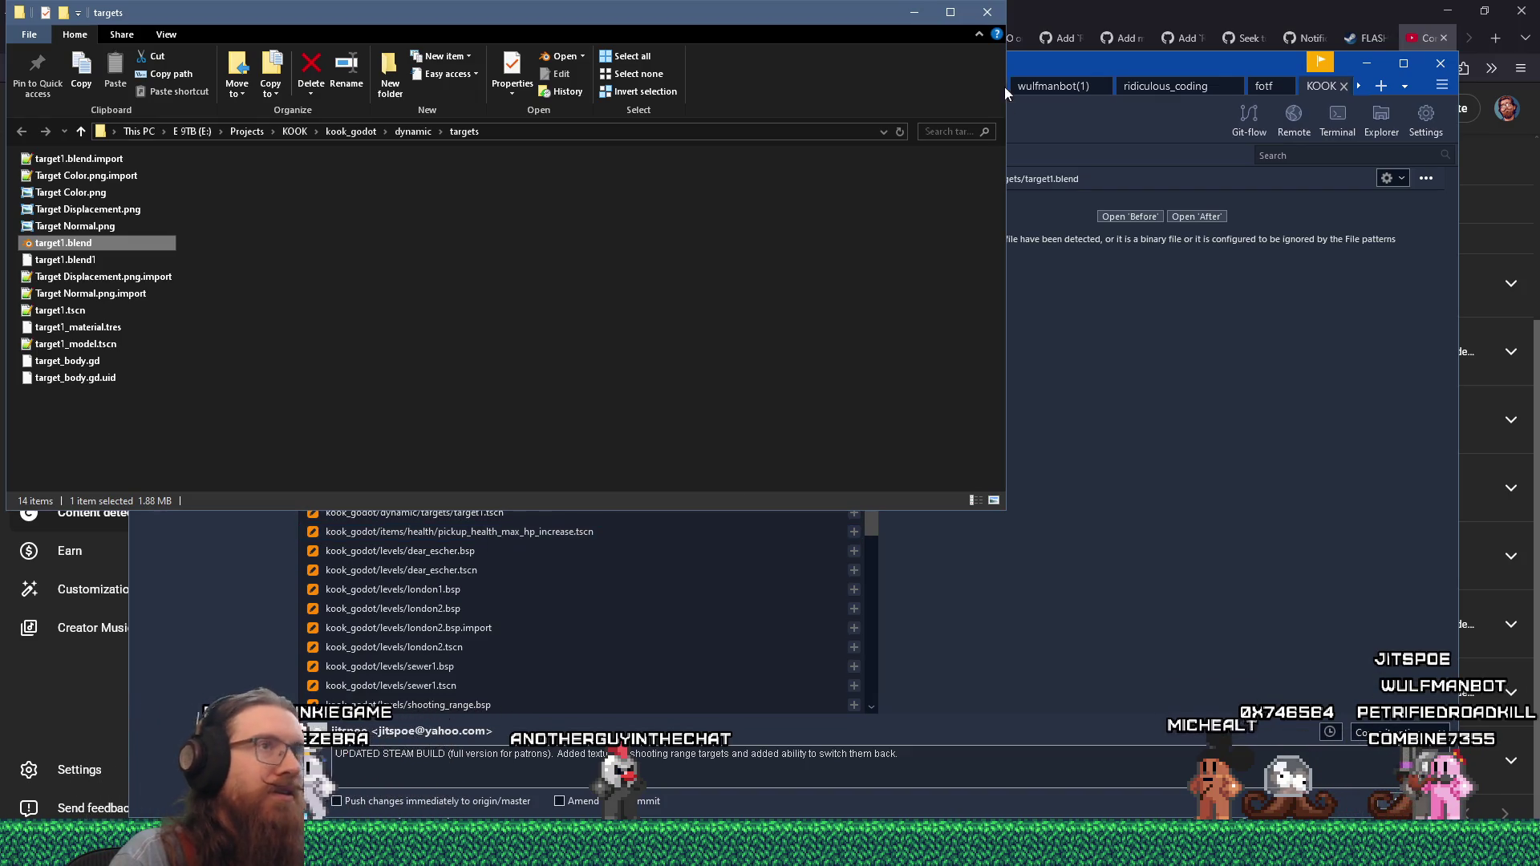
pyautogui.click(997, 19)
pyautogui.click(838, 451)
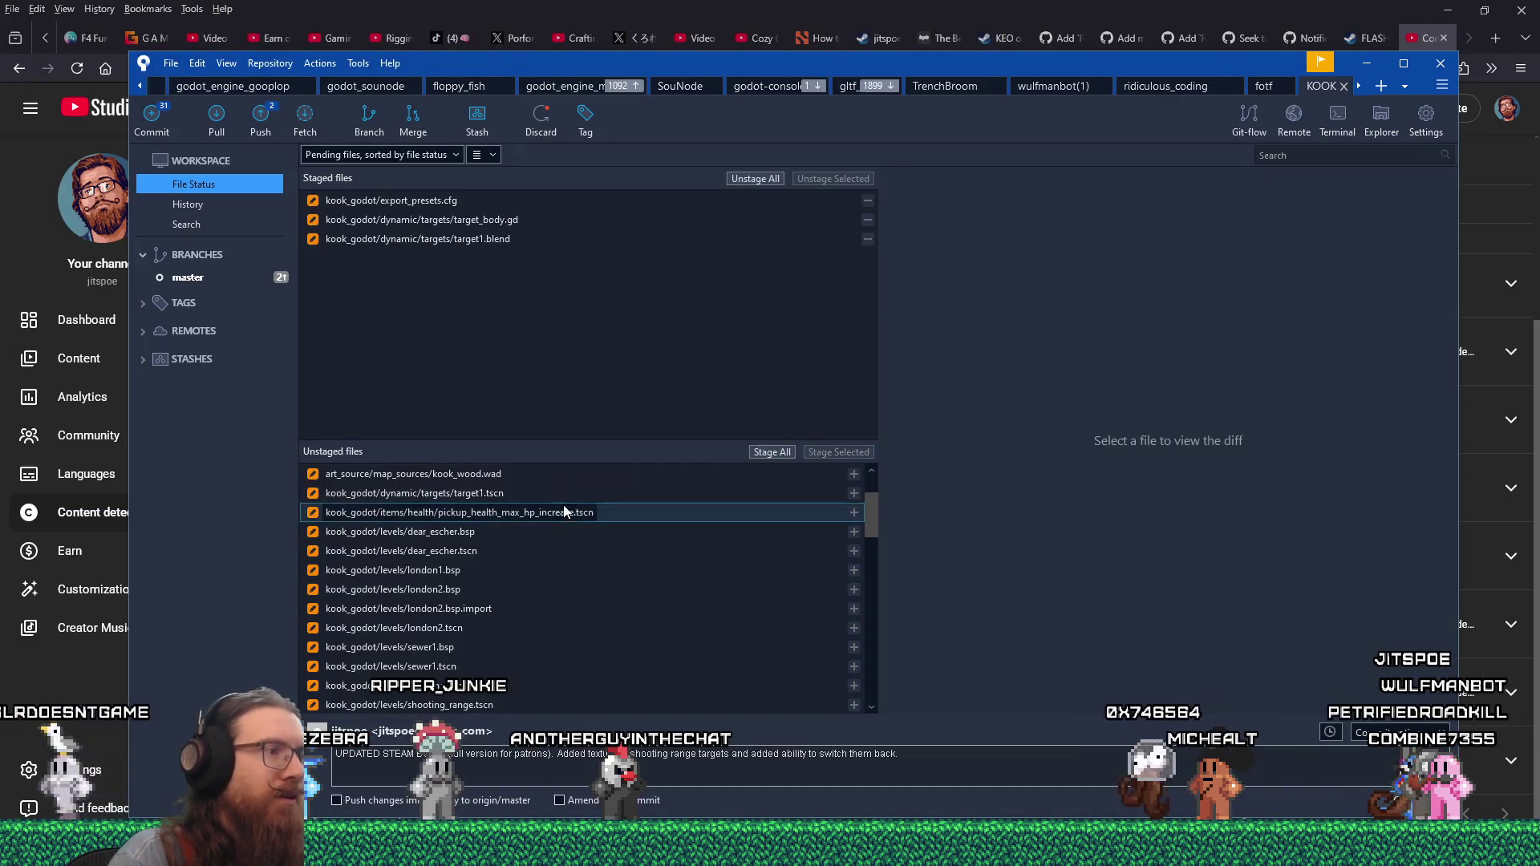
pyautogui.click(598, 493)
pyautogui.doubleClick(623, 491)
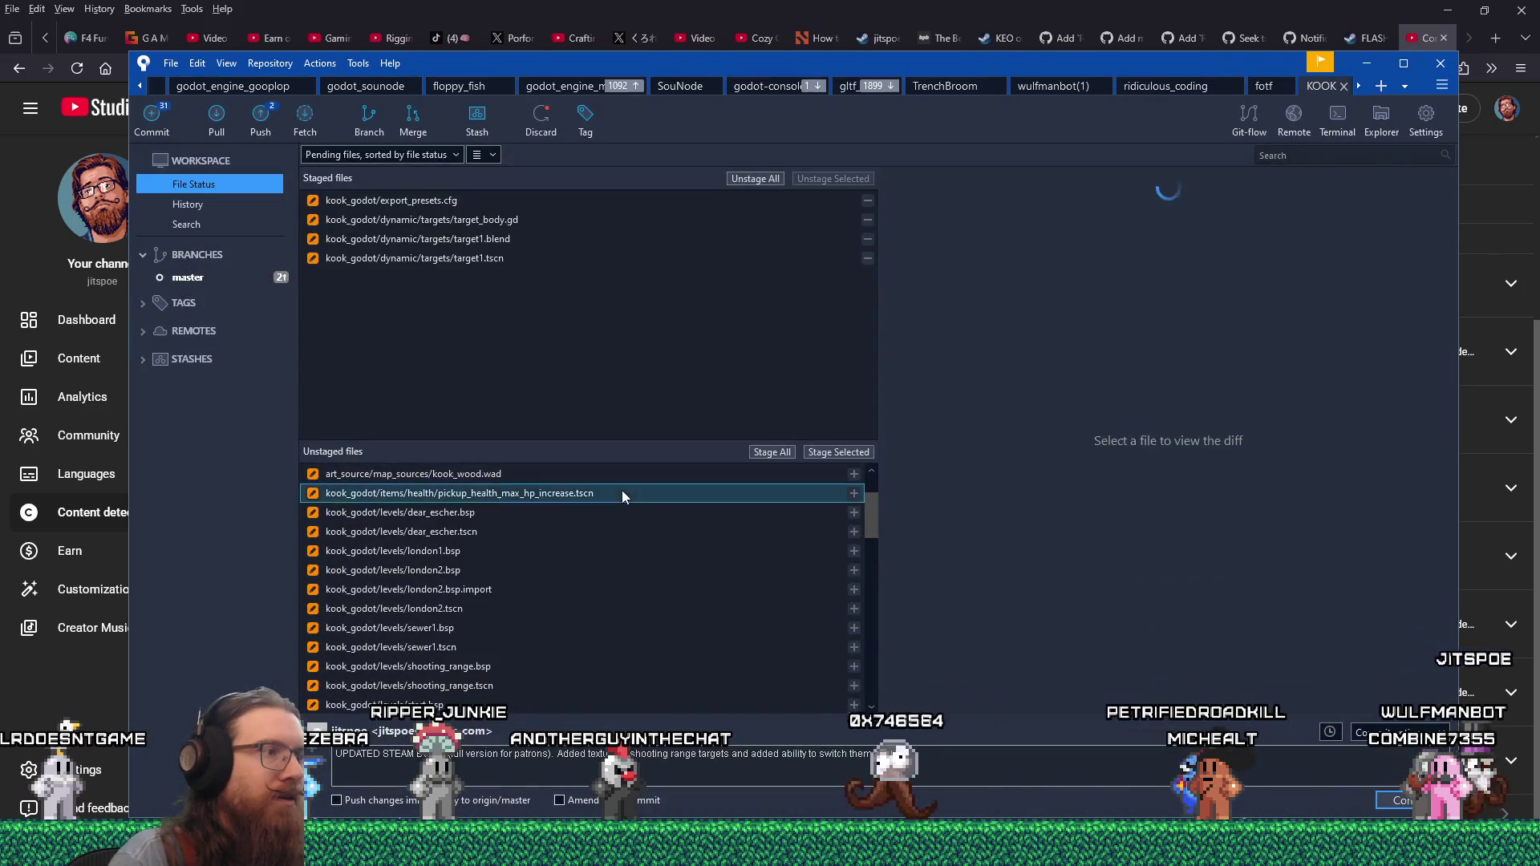
pyautogui.click(849, 452)
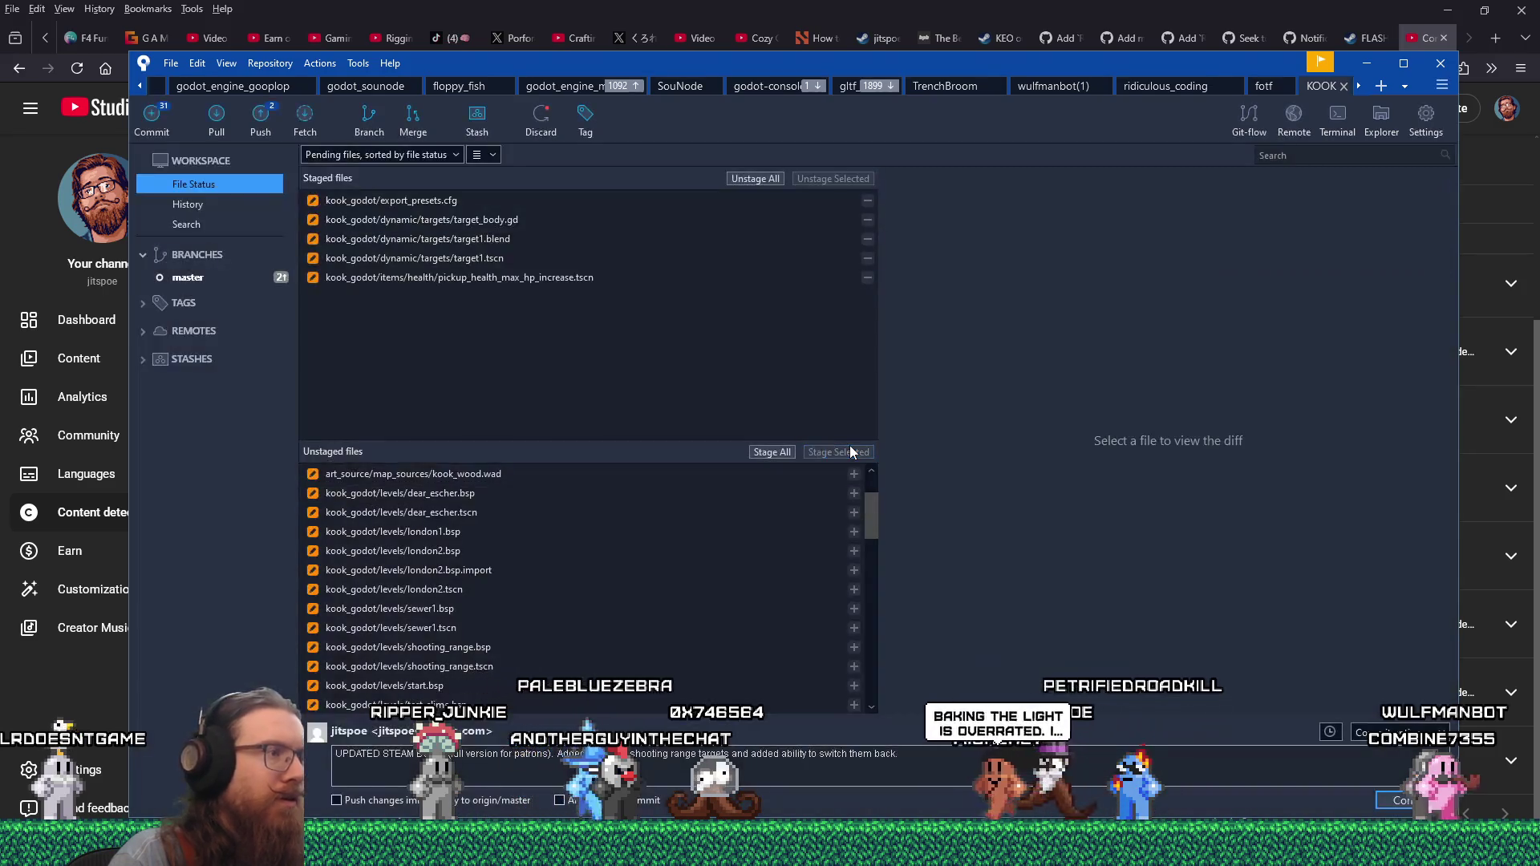
pyautogui.click(737, 511)
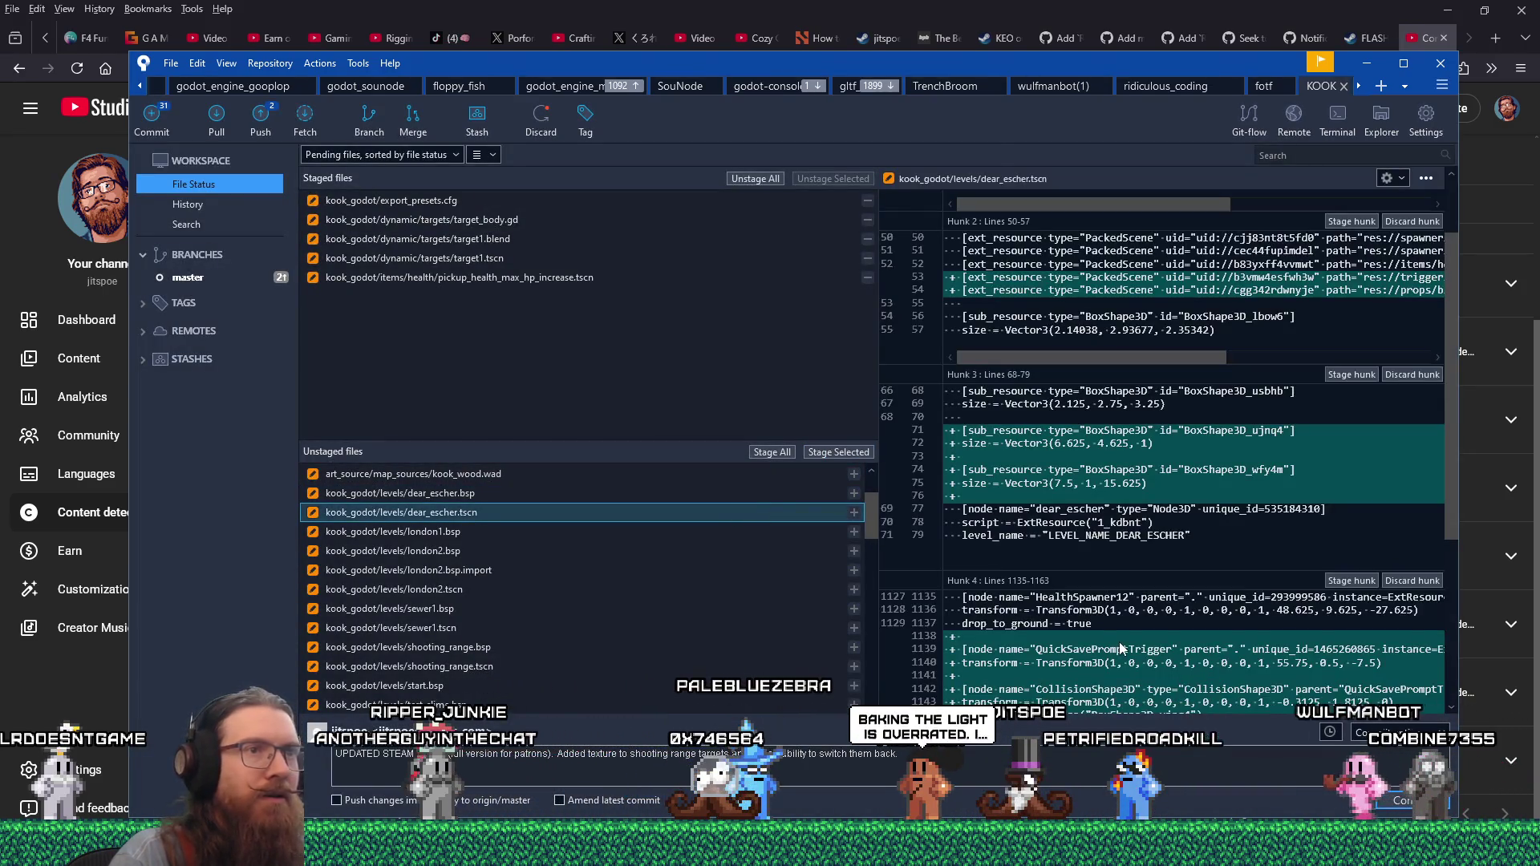
# - Add 'quick save tips to dear_escher and sewer1.' to the commit message and stage dear_escher.tscn
pyautogui.scroll(-5, 1119, 642)
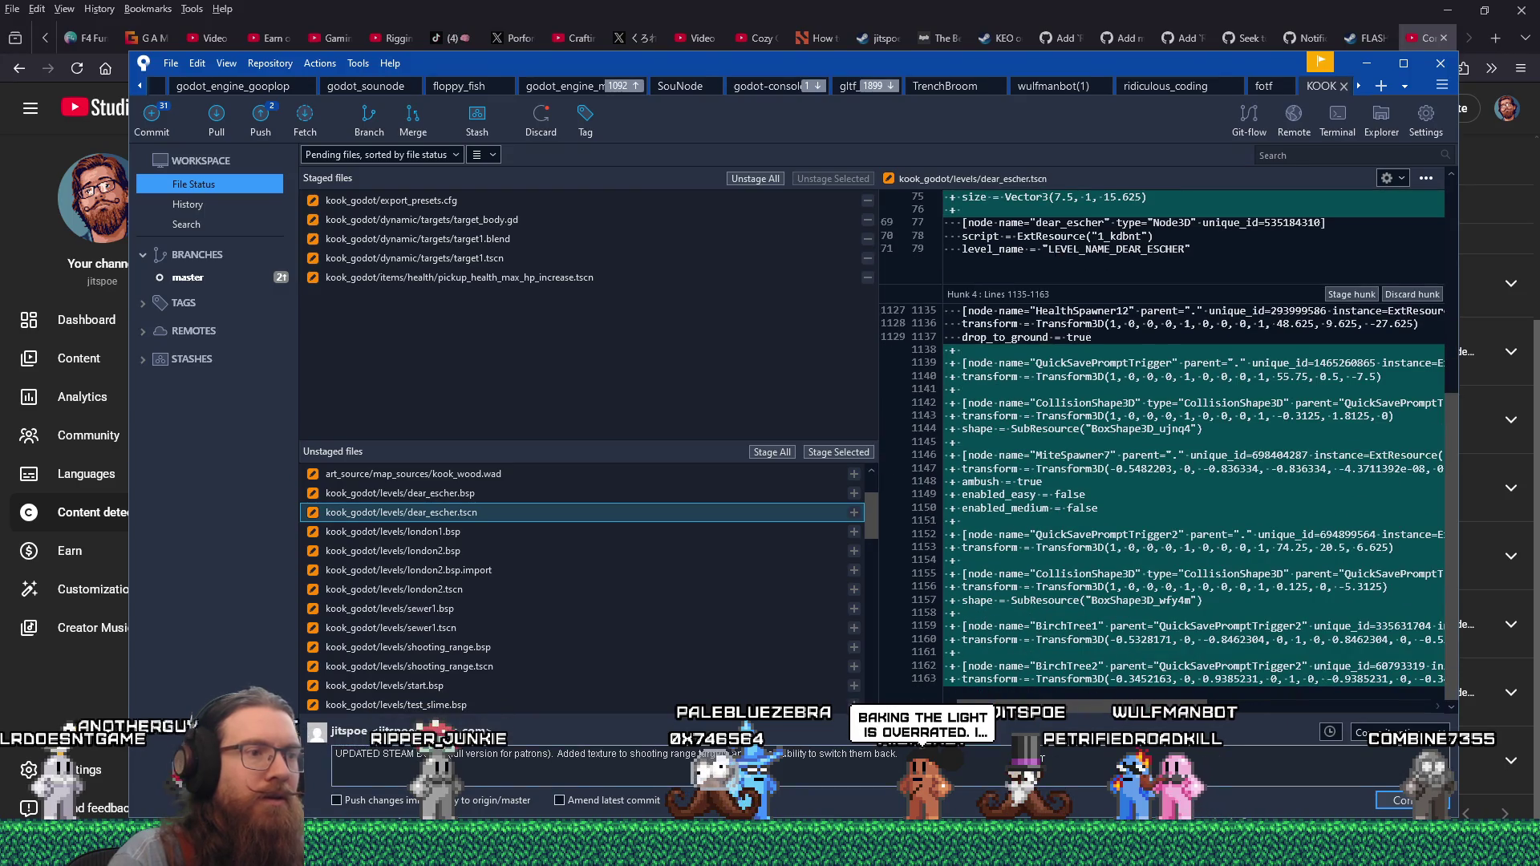
pyautogui.click(900, 754)
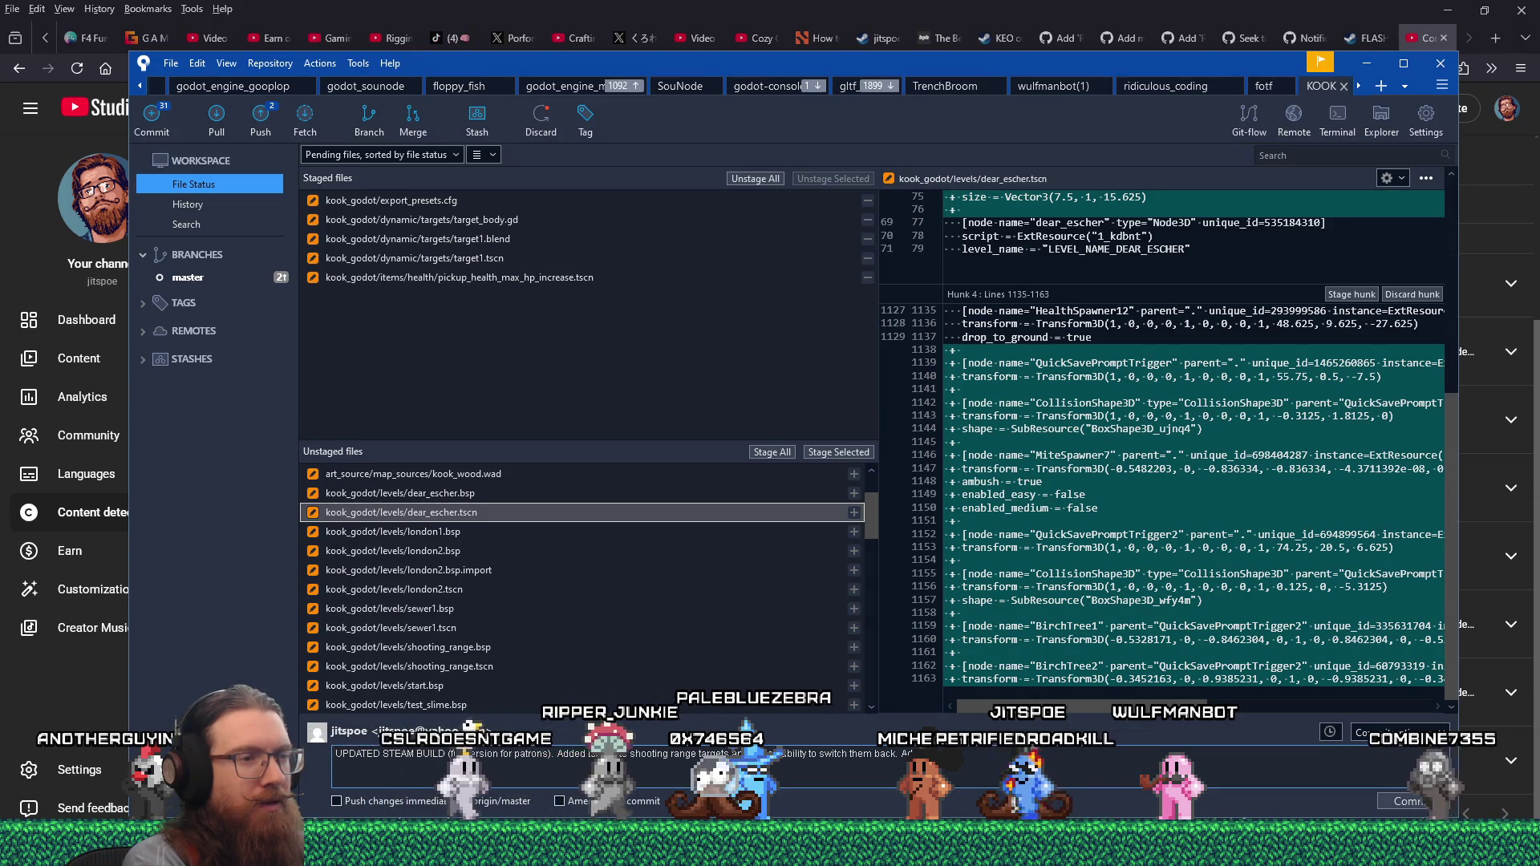
pyautogui.write('ded ')
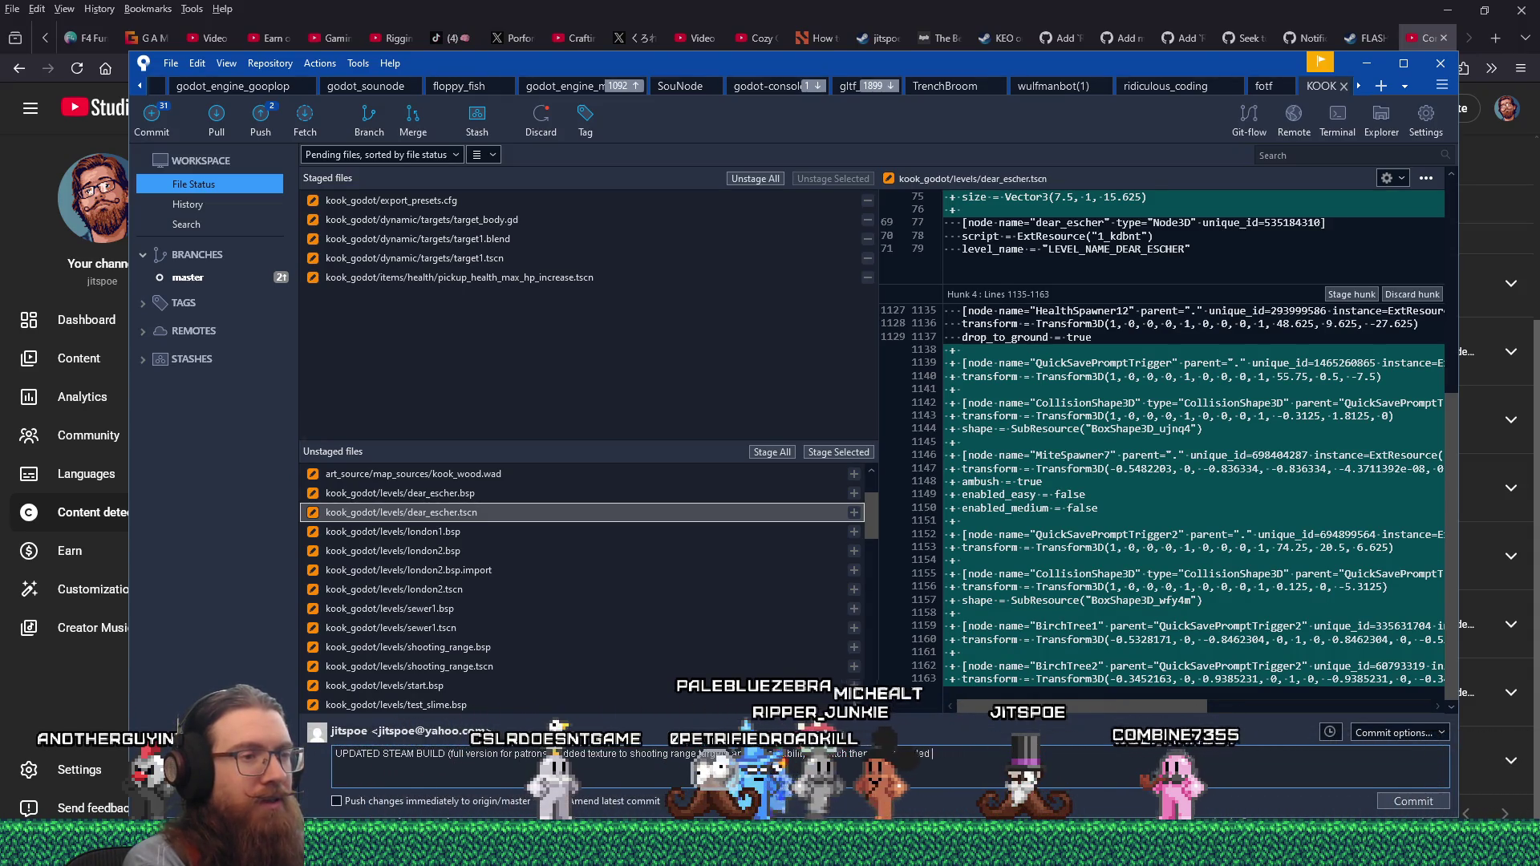
pyautogui.write('quick save')
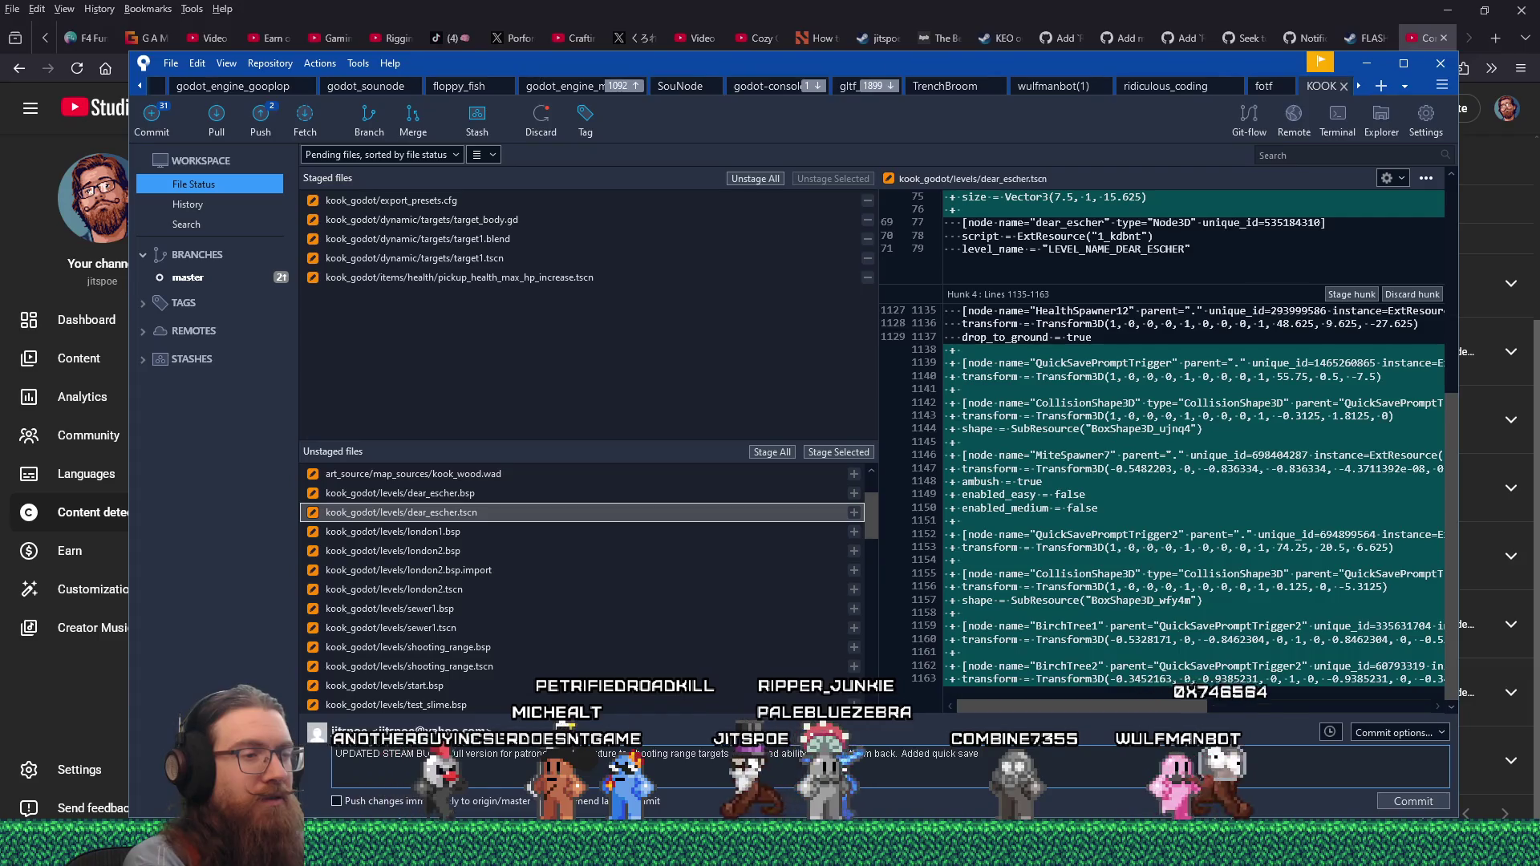
pyautogui.write('tips to')
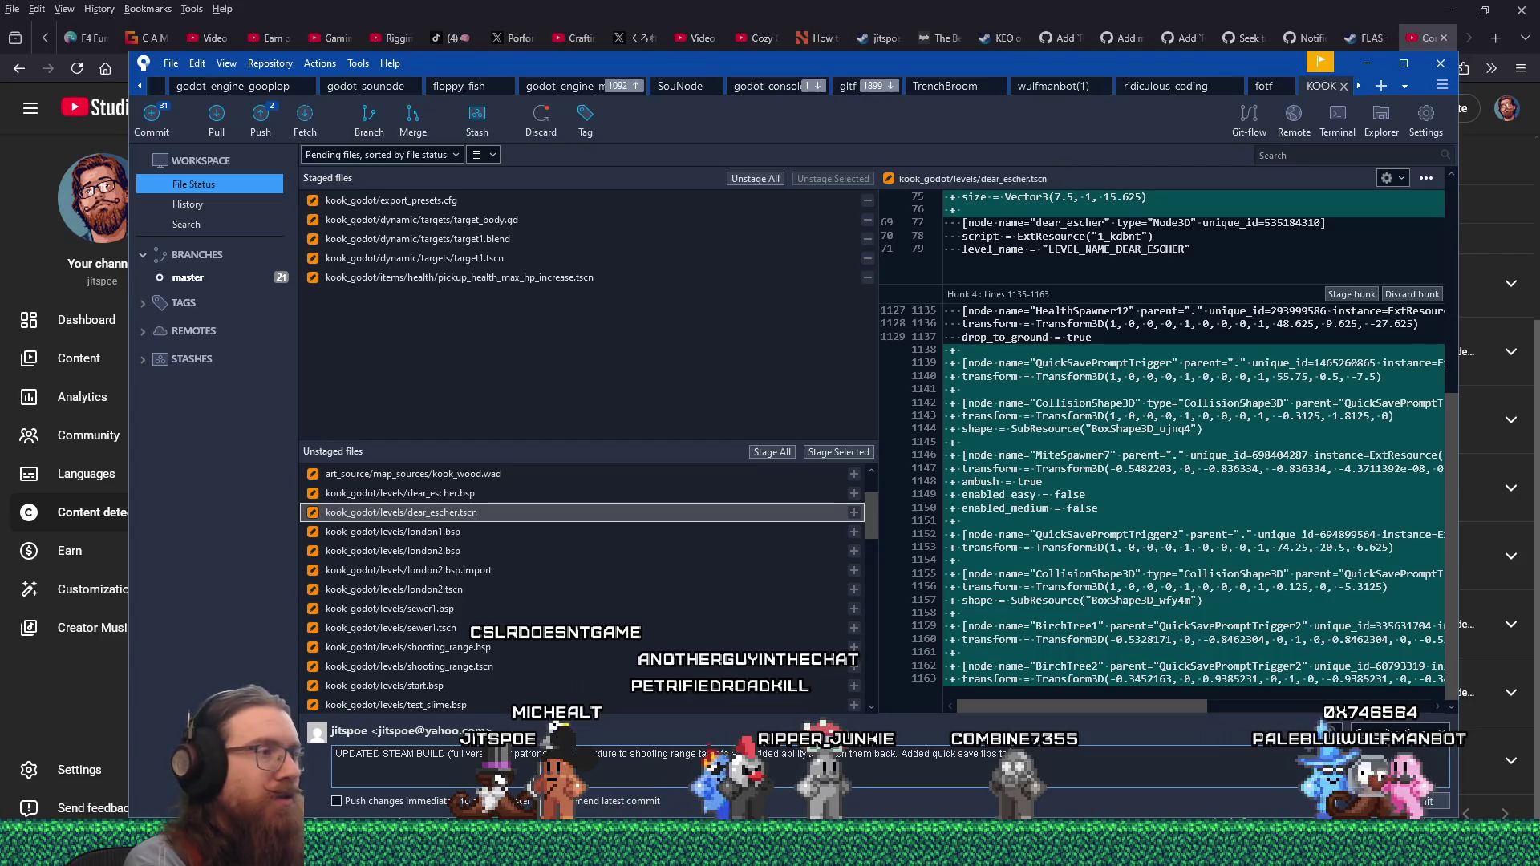
pyautogui.write(' dea')
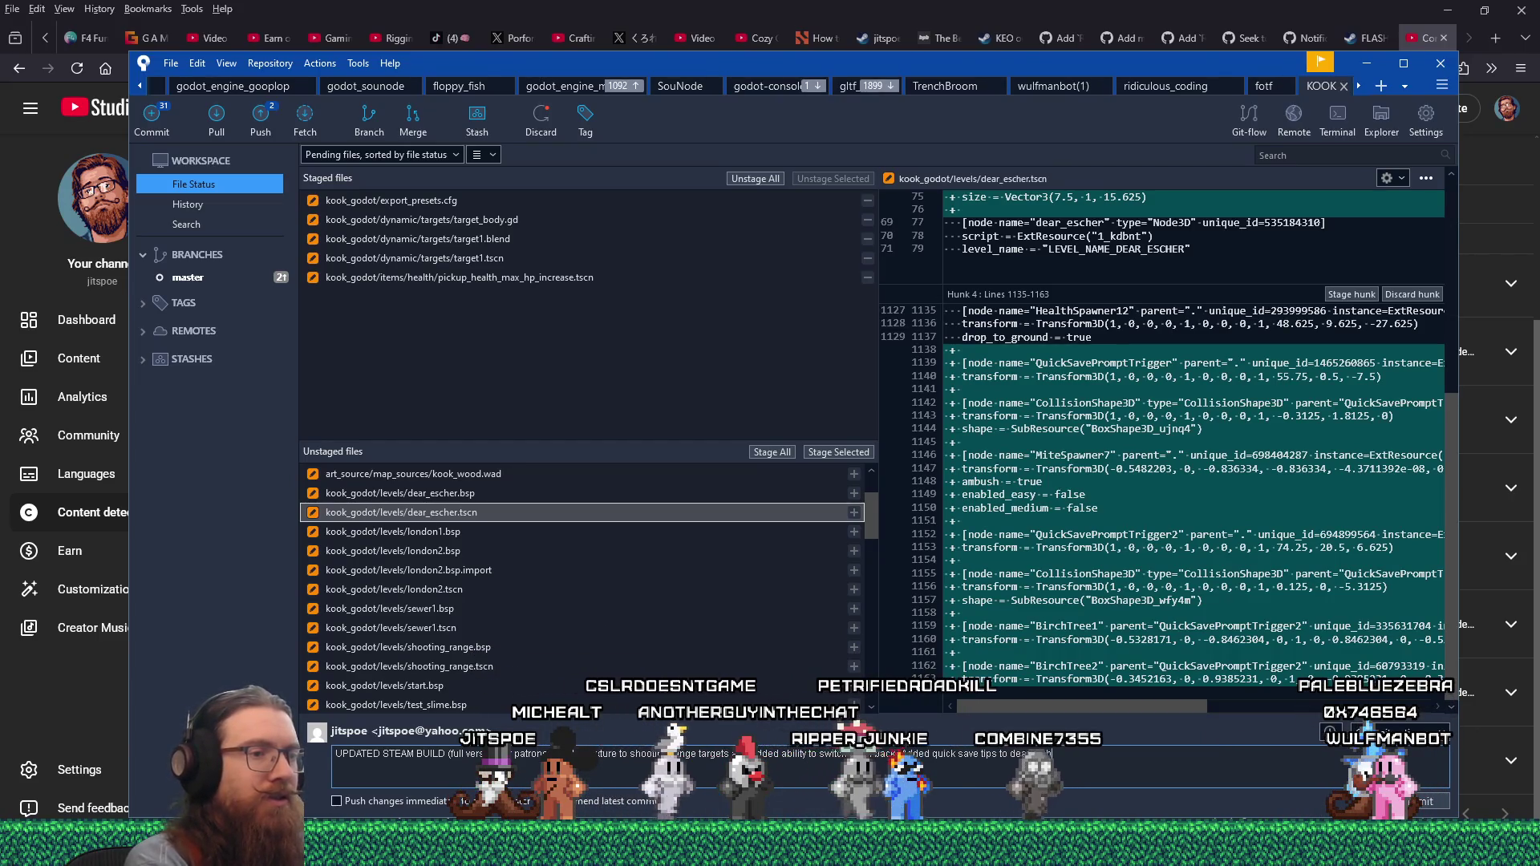
pyautogui.write('r_escher and sewer1.')
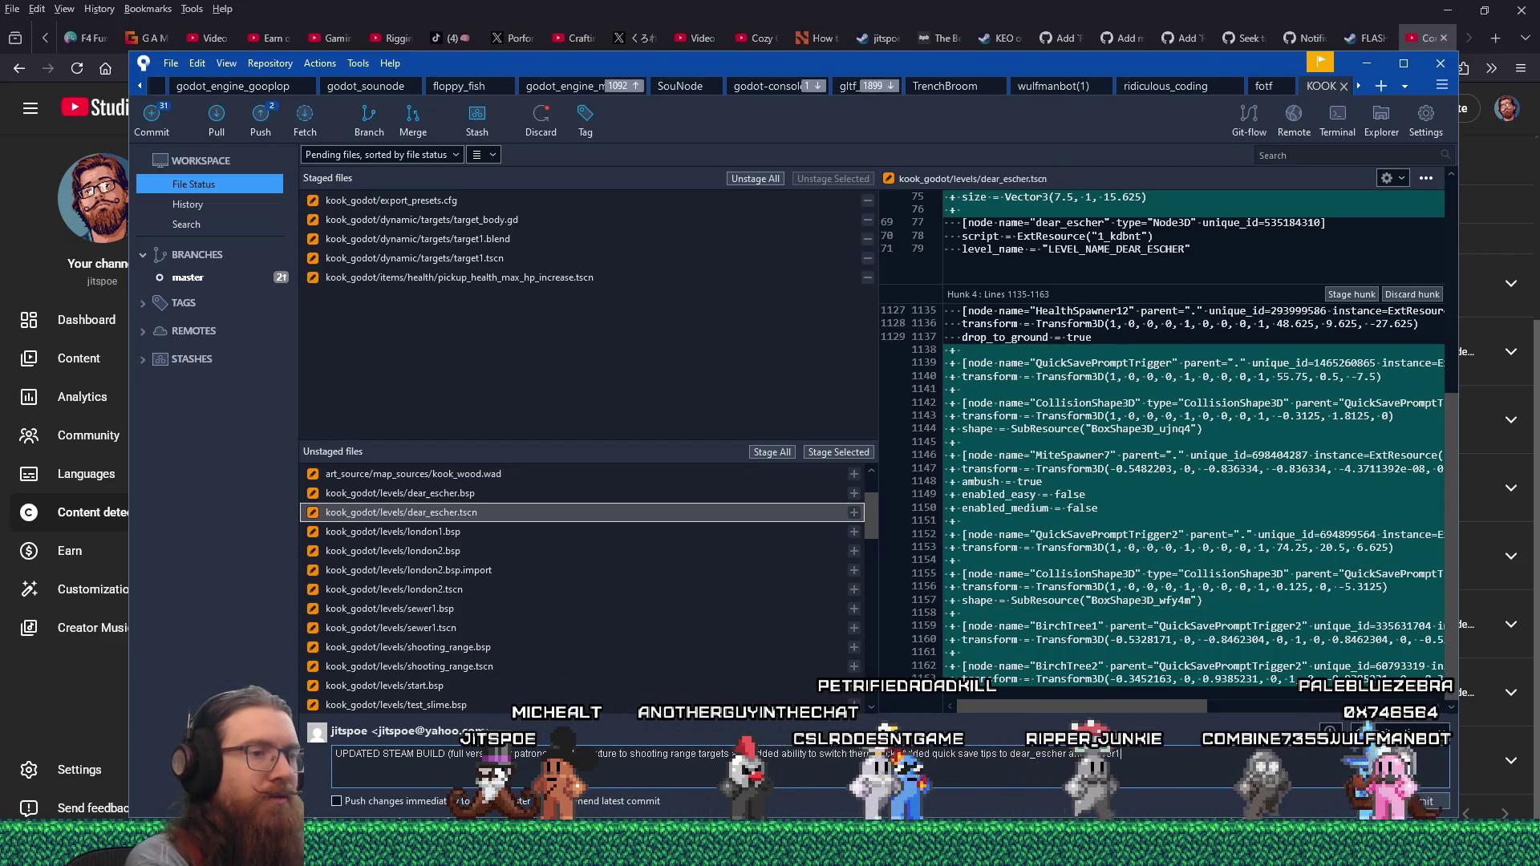
pyautogui.click(839, 451)
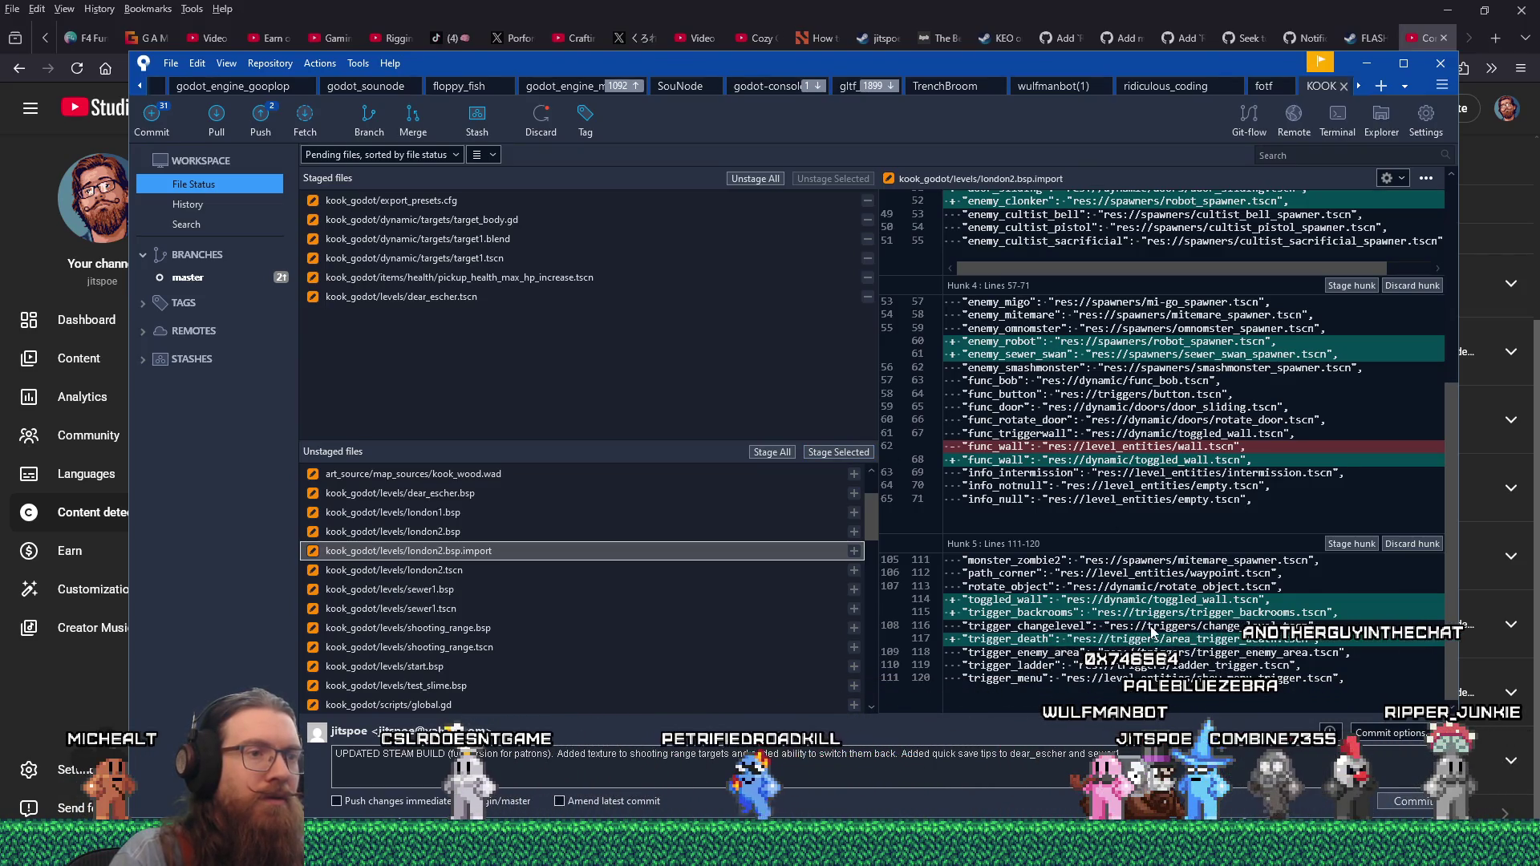
# - Stage london2.bsp.import, then review and stage shooting_range.tscn
pyautogui.scroll(5, 1153, 632)
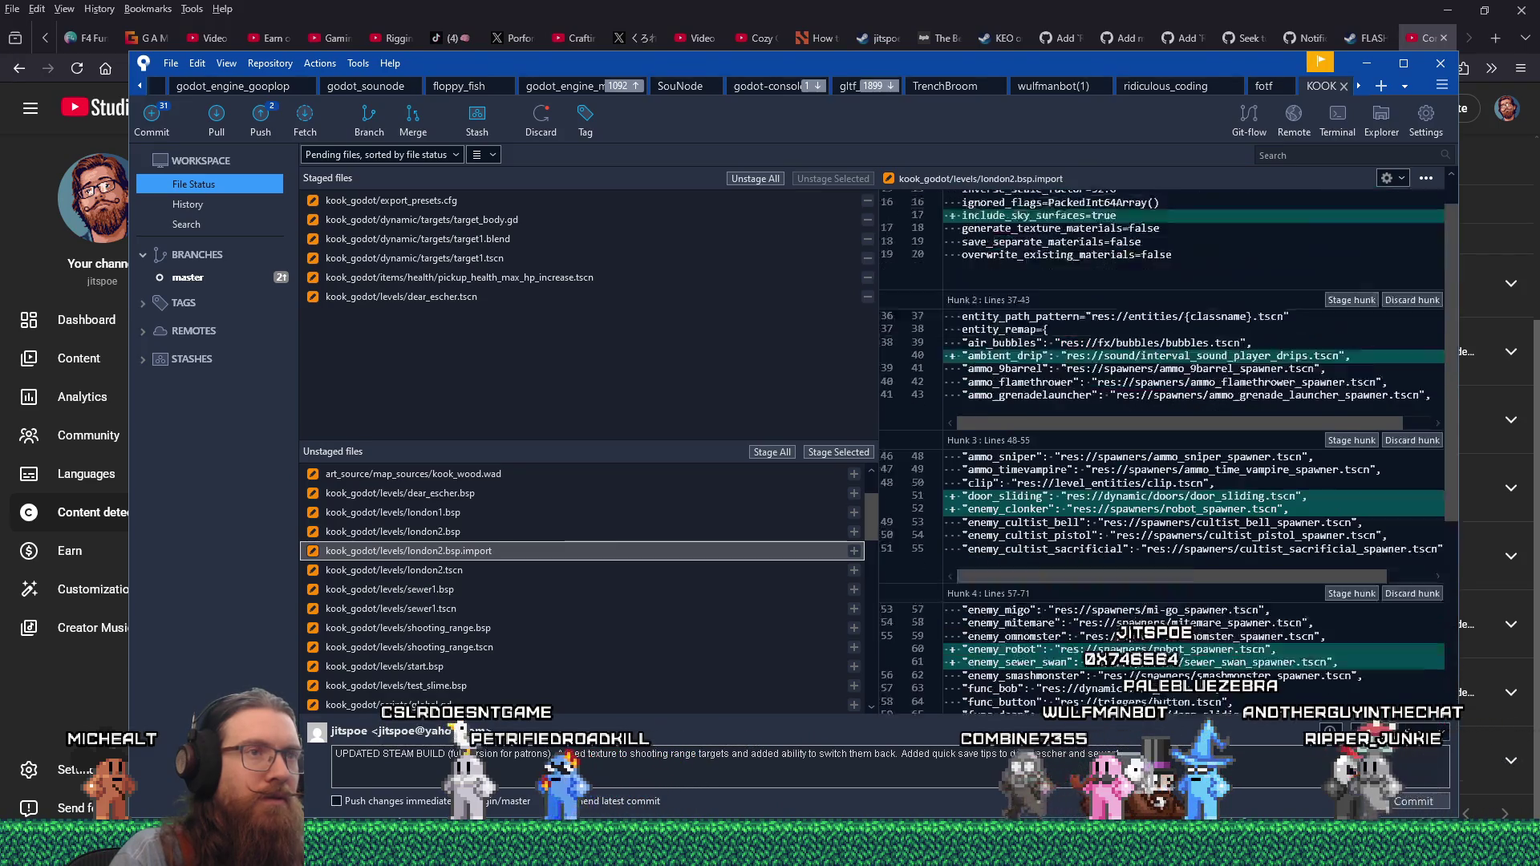
pyautogui.scroll(1, 1153, 632)
pyautogui.click(828, 454)
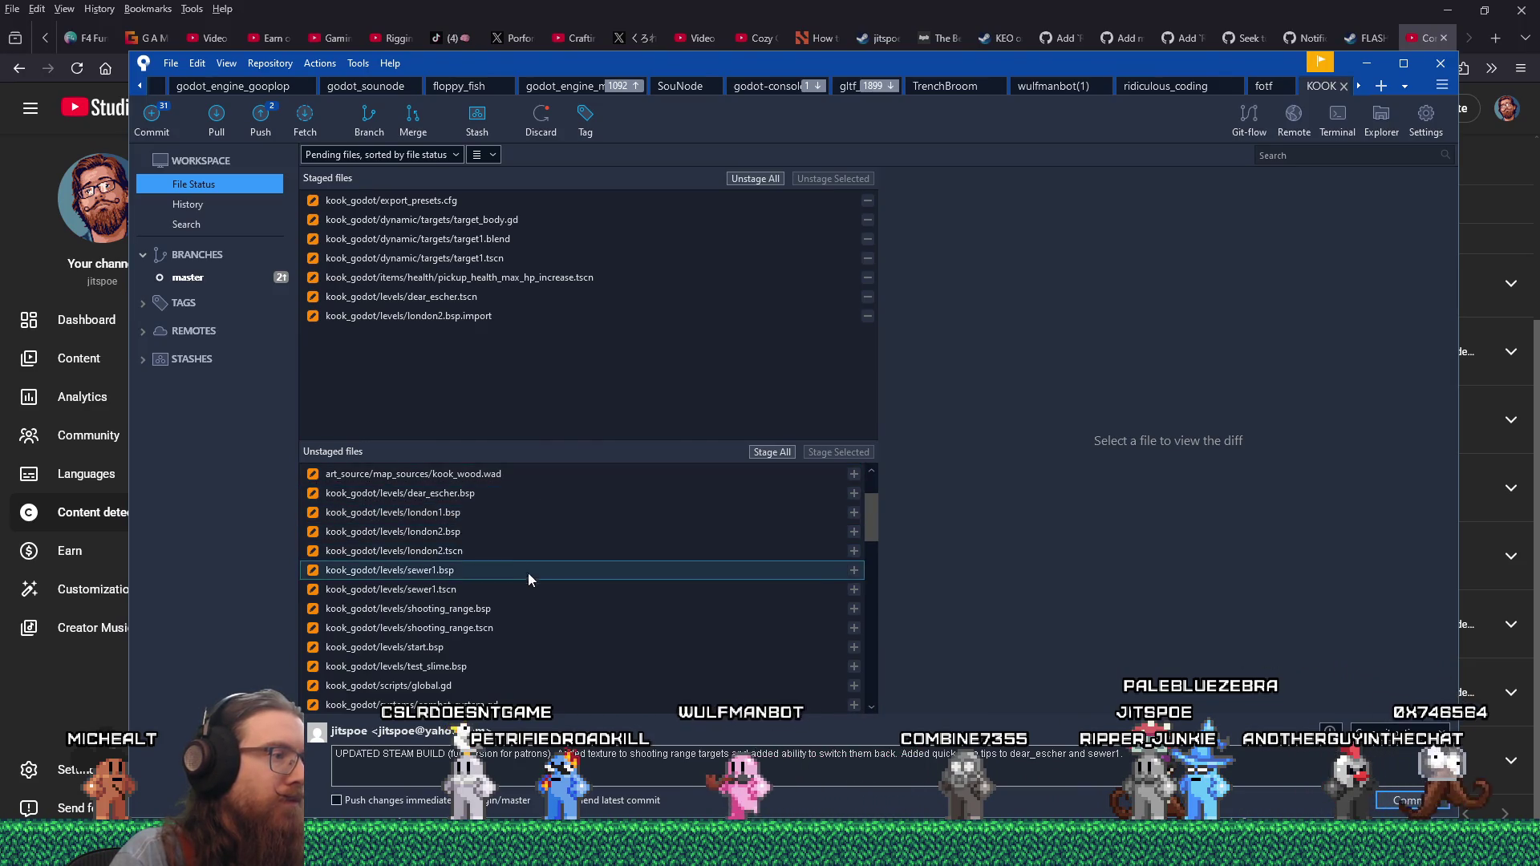
pyautogui.click(527, 626)
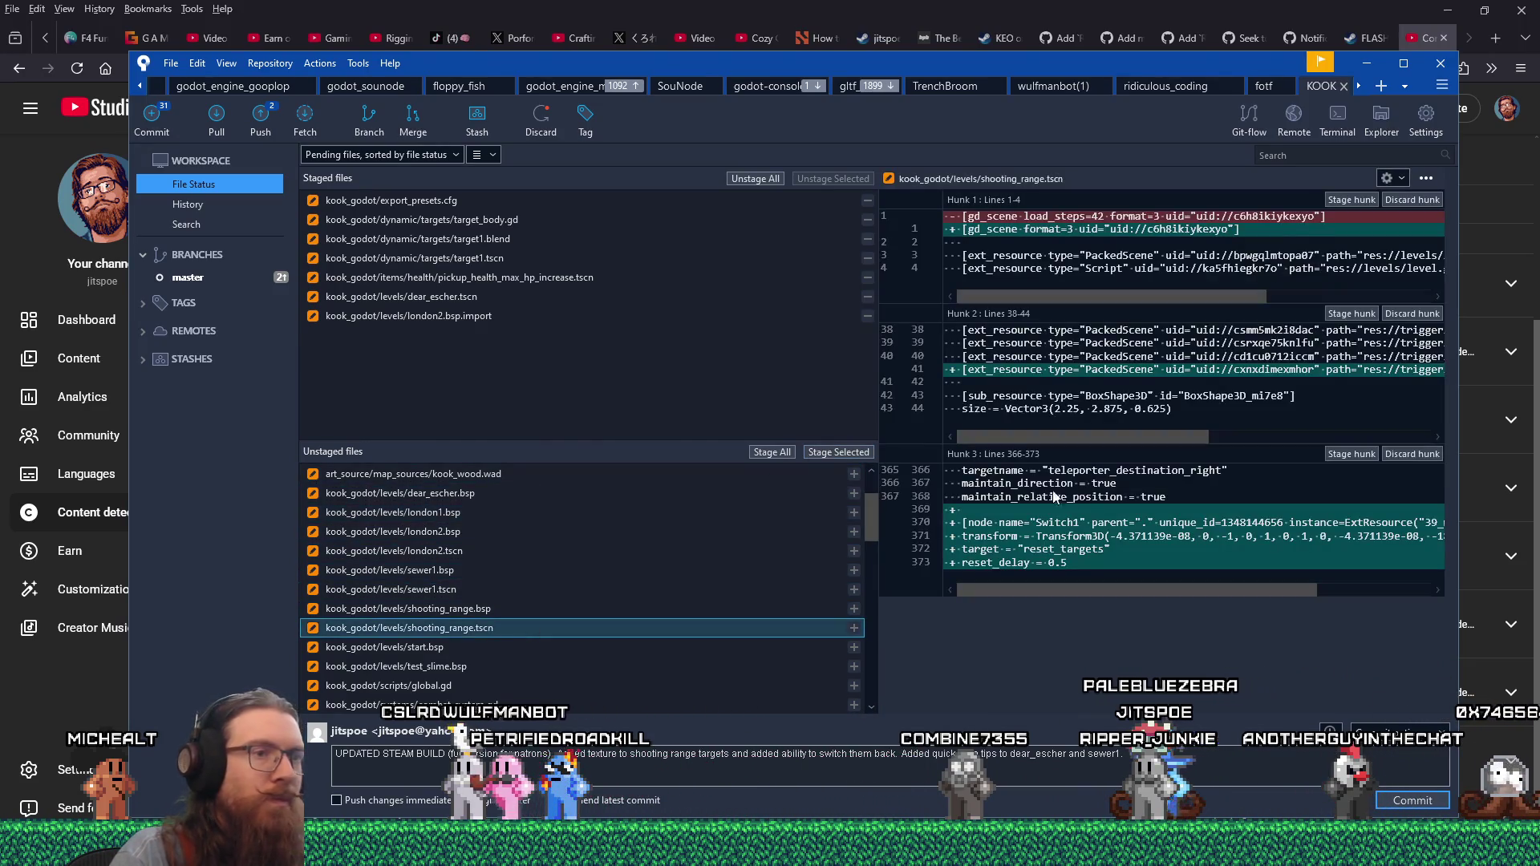
pyautogui.click(846, 454)
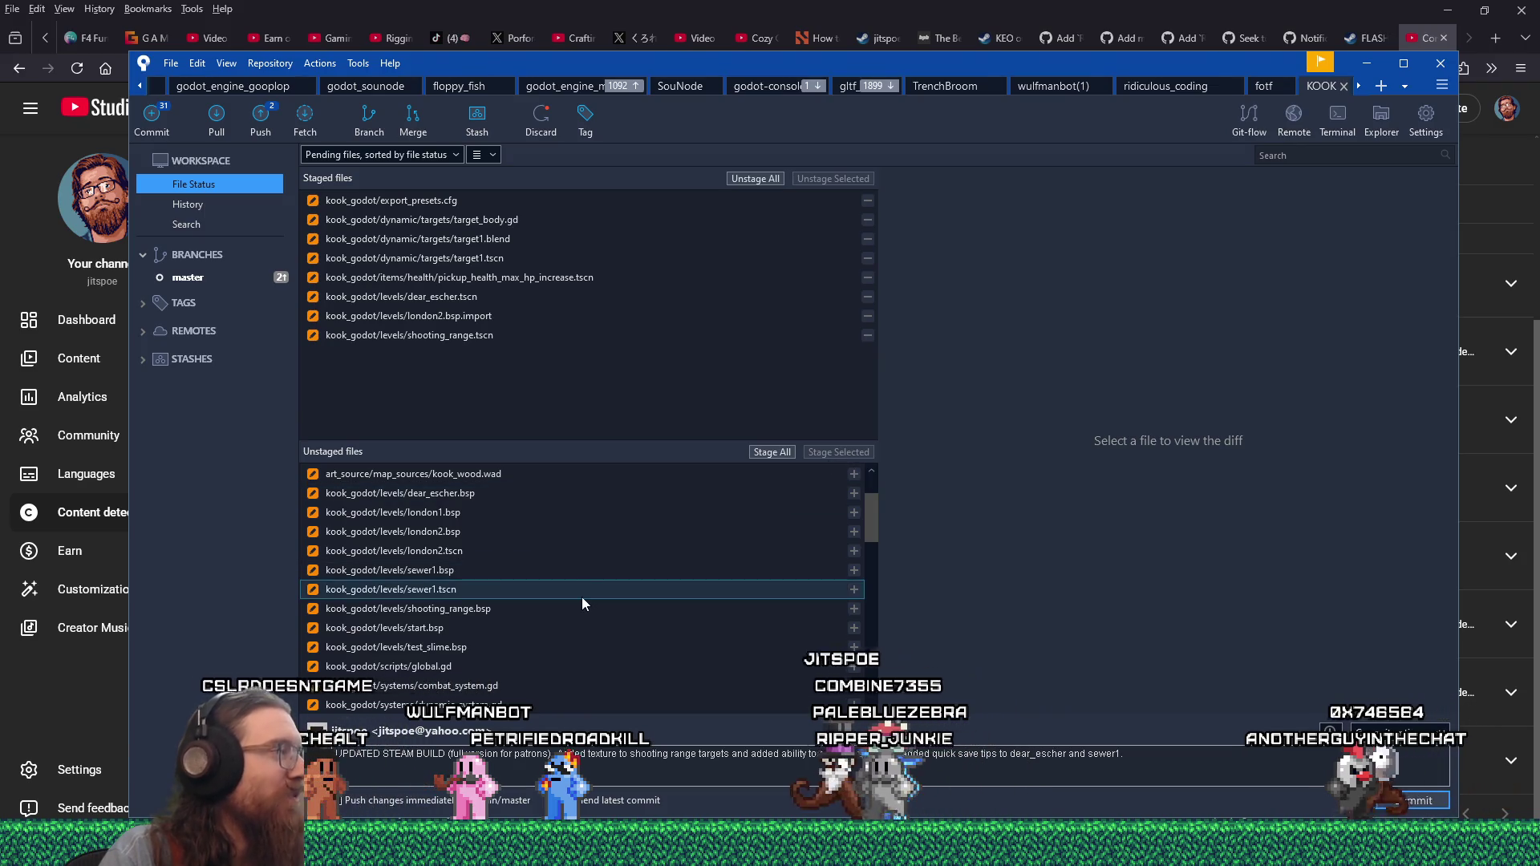
pyautogui.scroll(2, 740, 648)
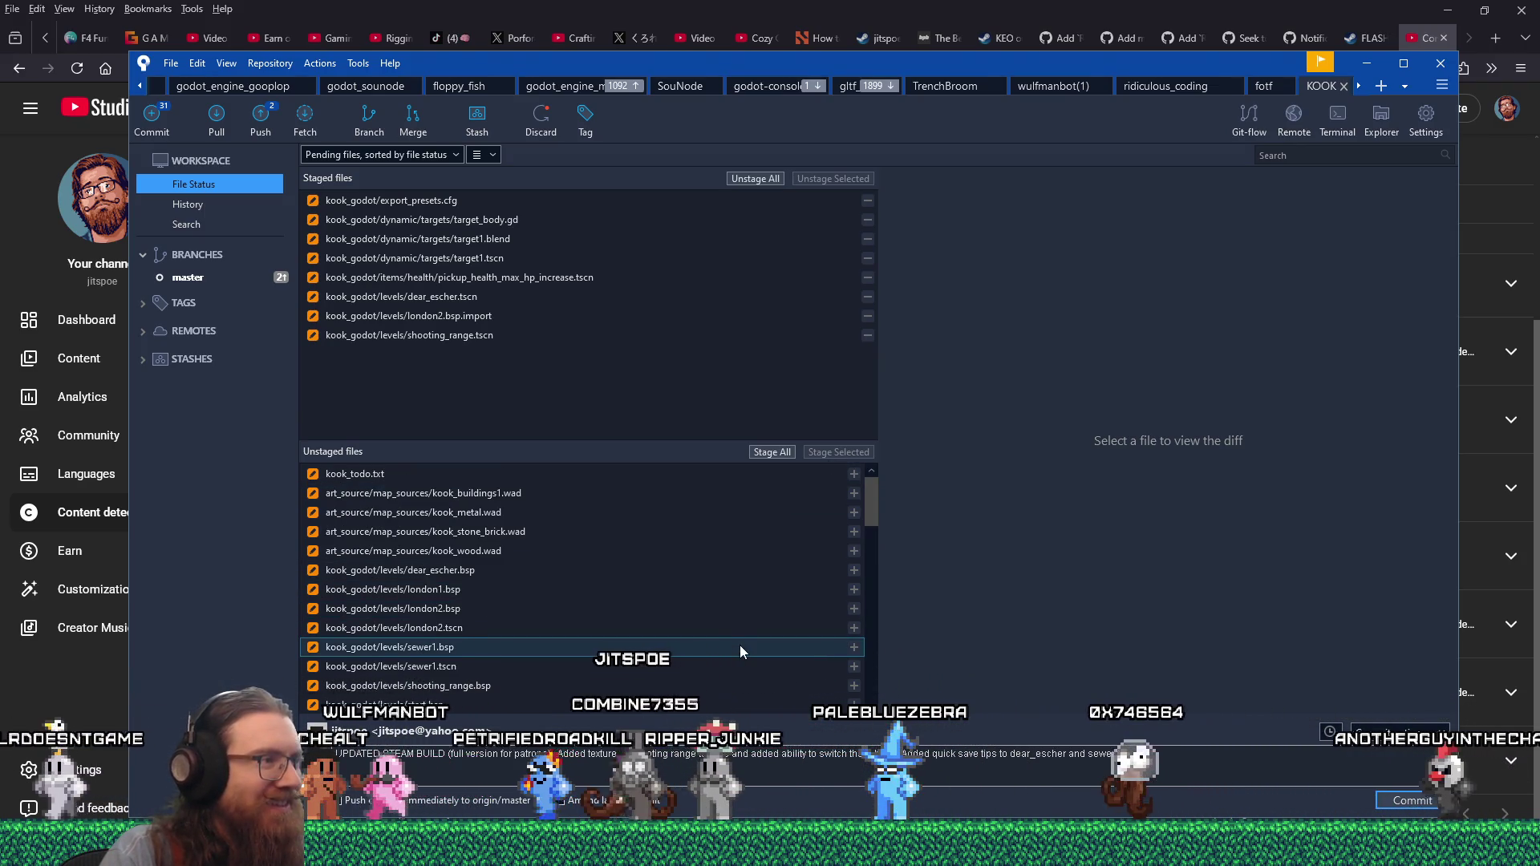
# - Review and stage kook_todo.txt, sewer1.tscn and global.gd
pyautogui.click(710, 474)
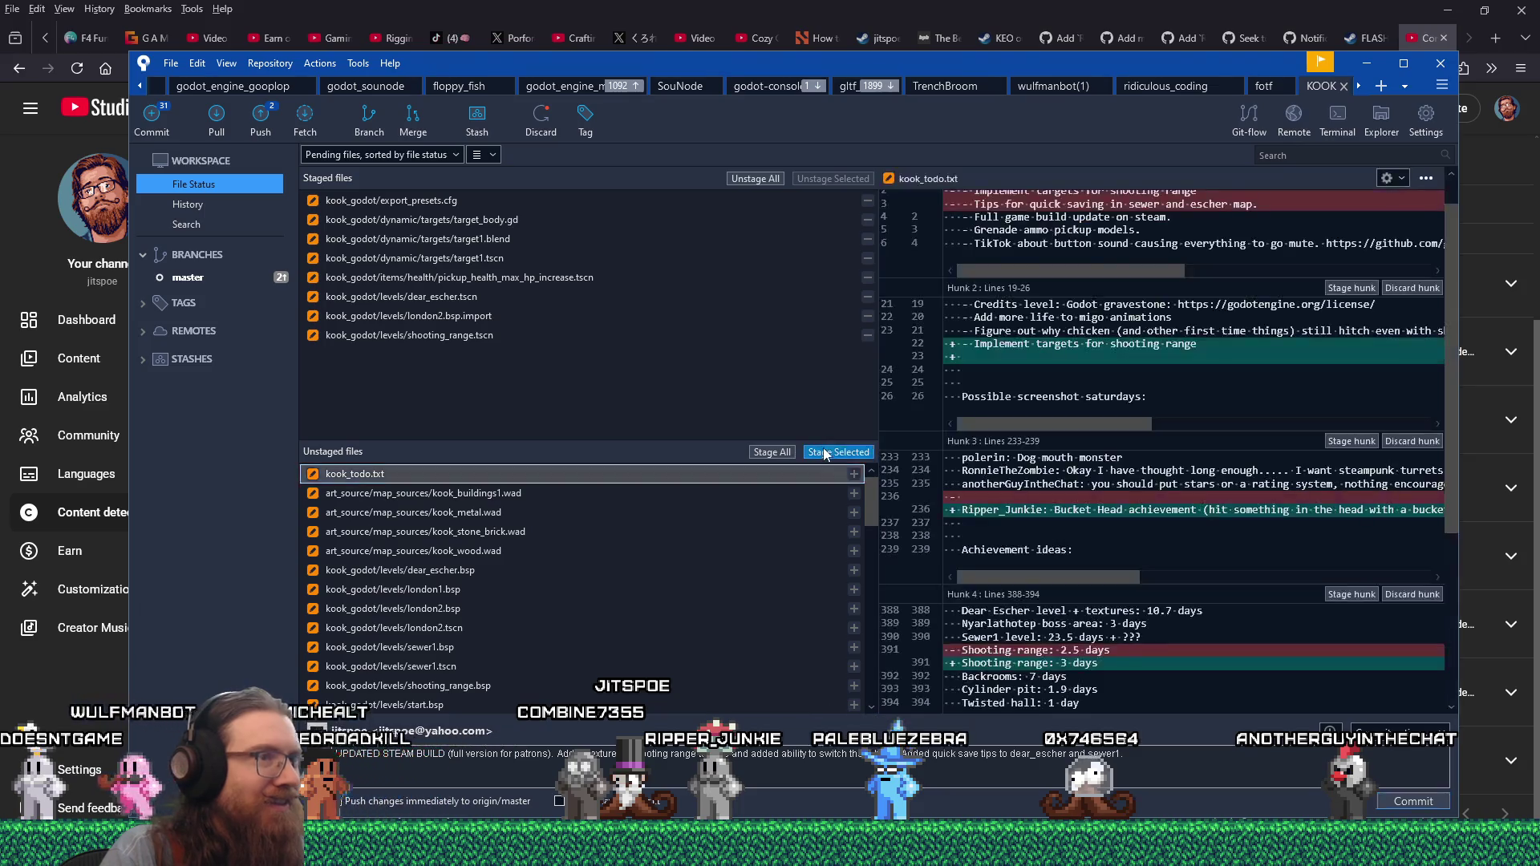
pyautogui.click(826, 454)
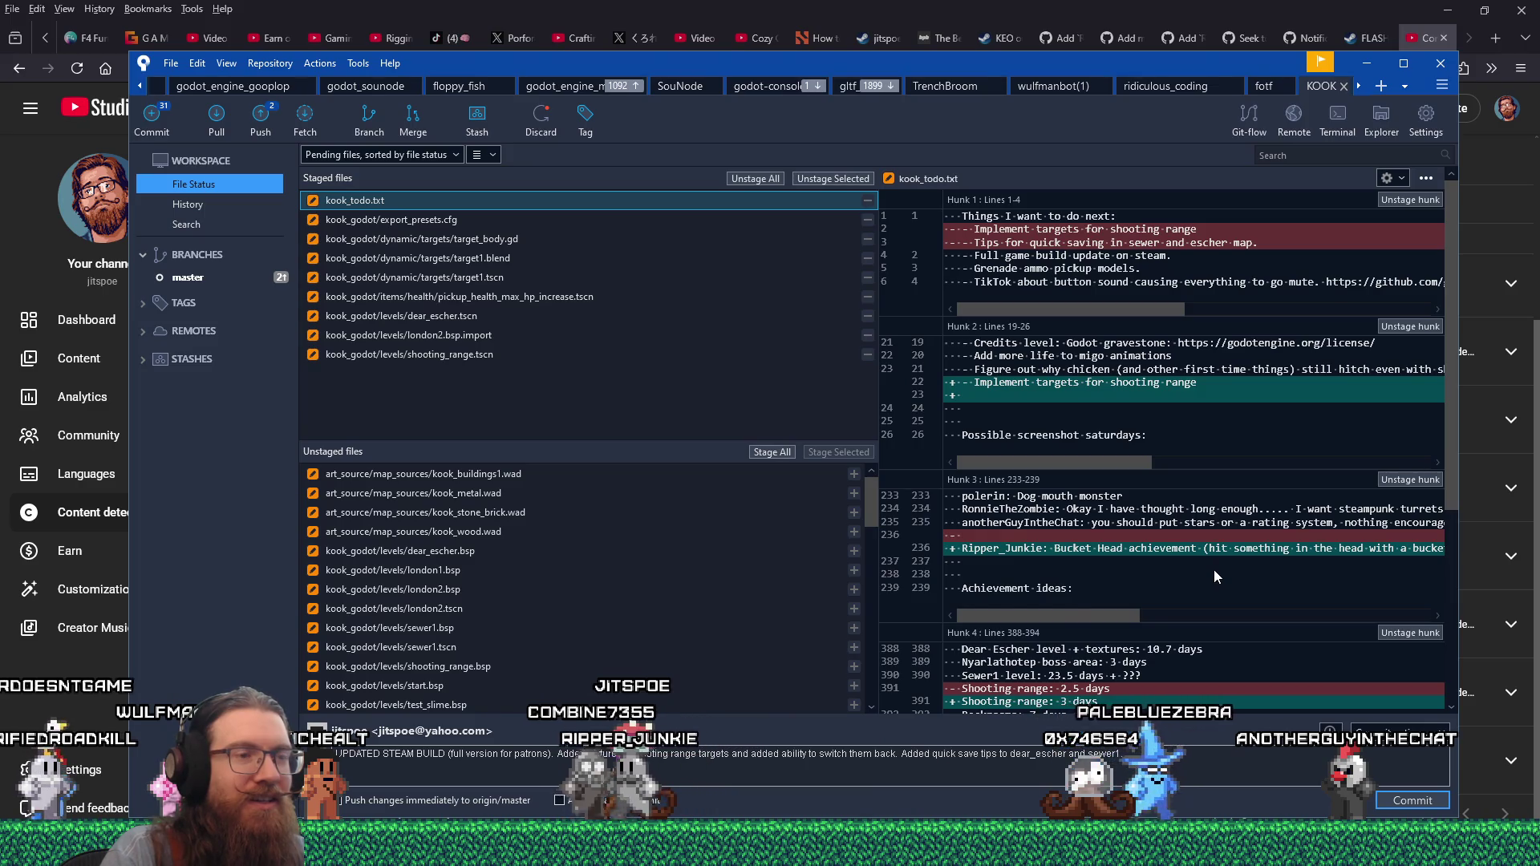
pyautogui.scroll(-5, 1215, 571)
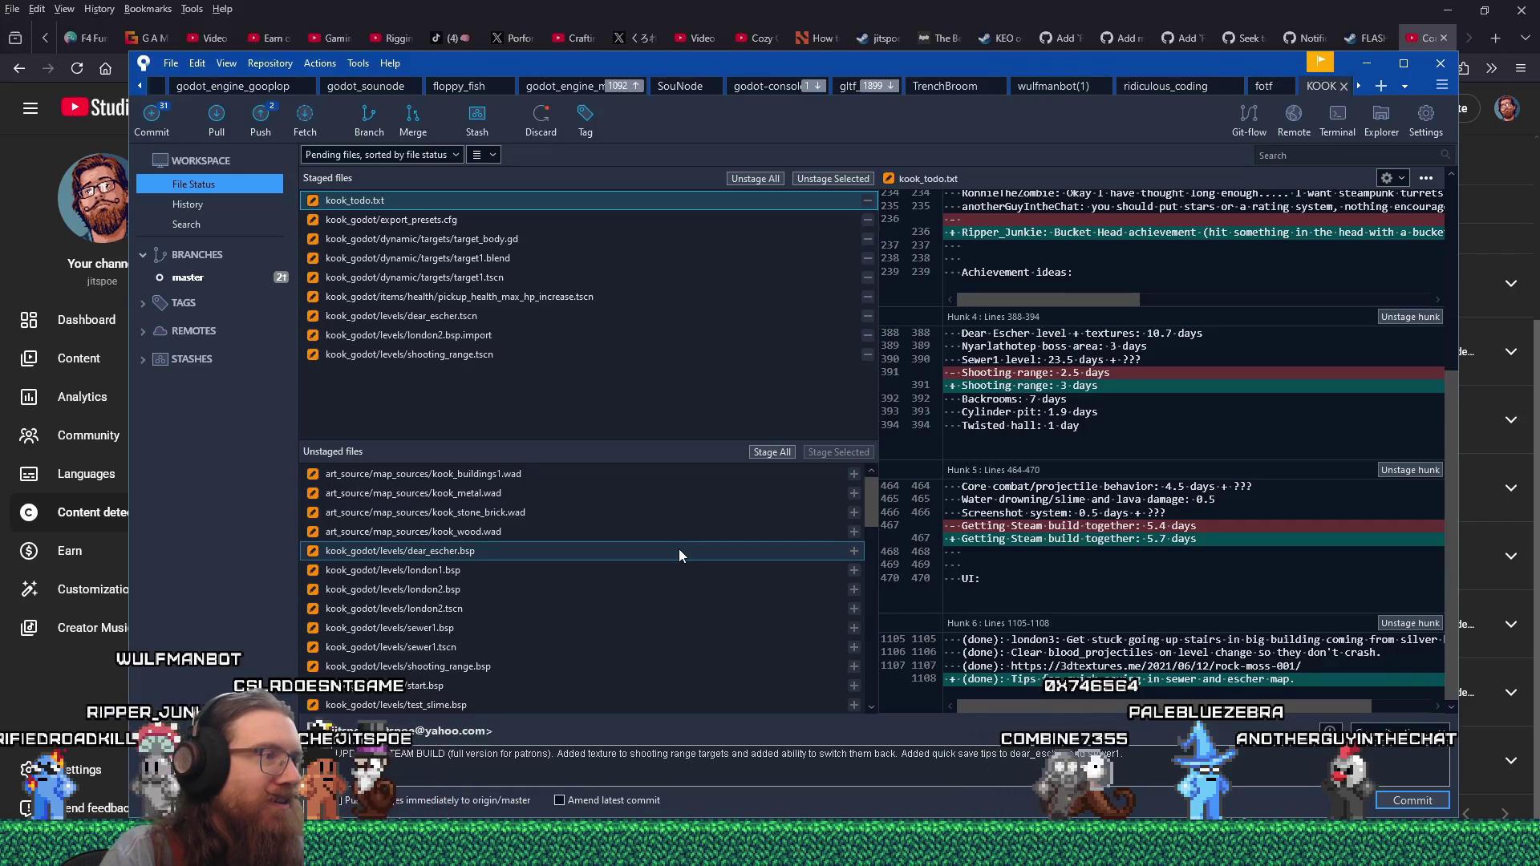
pyautogui.click(616, 647)
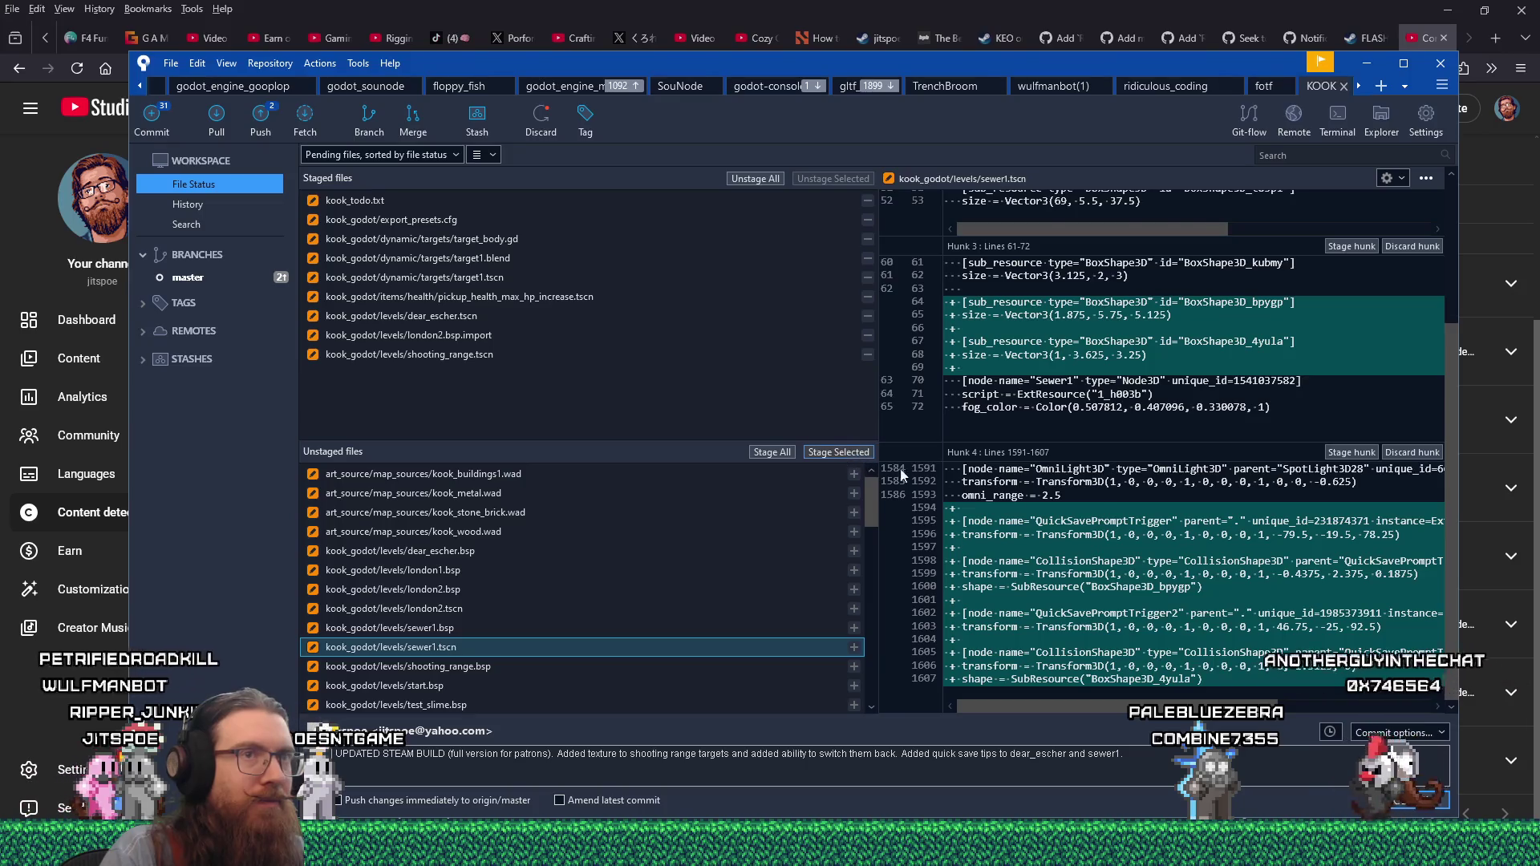
pyautogui.scroll(5, 1107, 514)
pyautogui.click(831, 452)
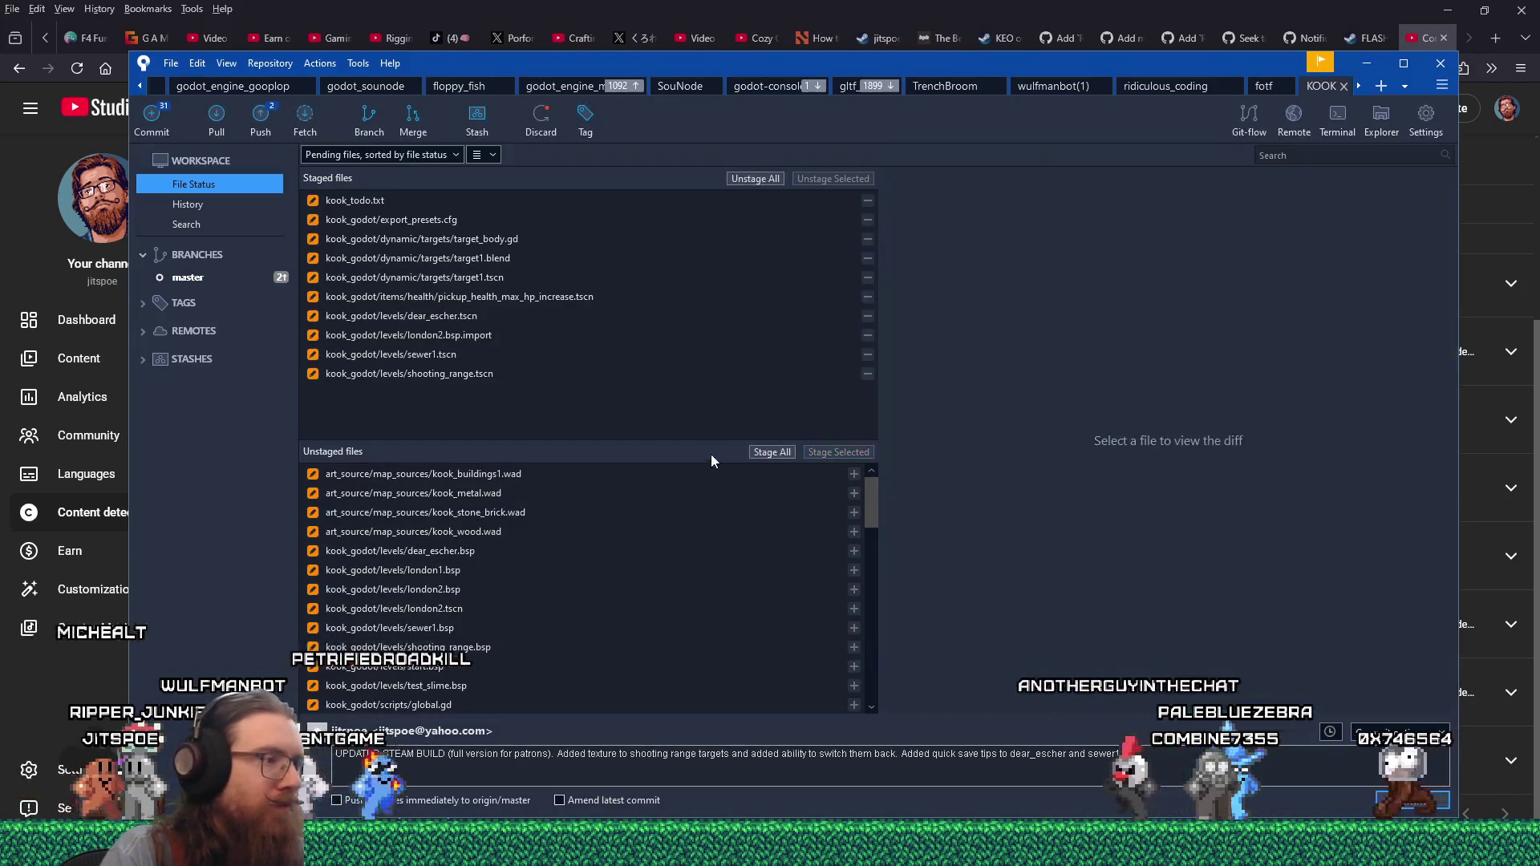
pyautogui.scroll(-1, 506, 692)
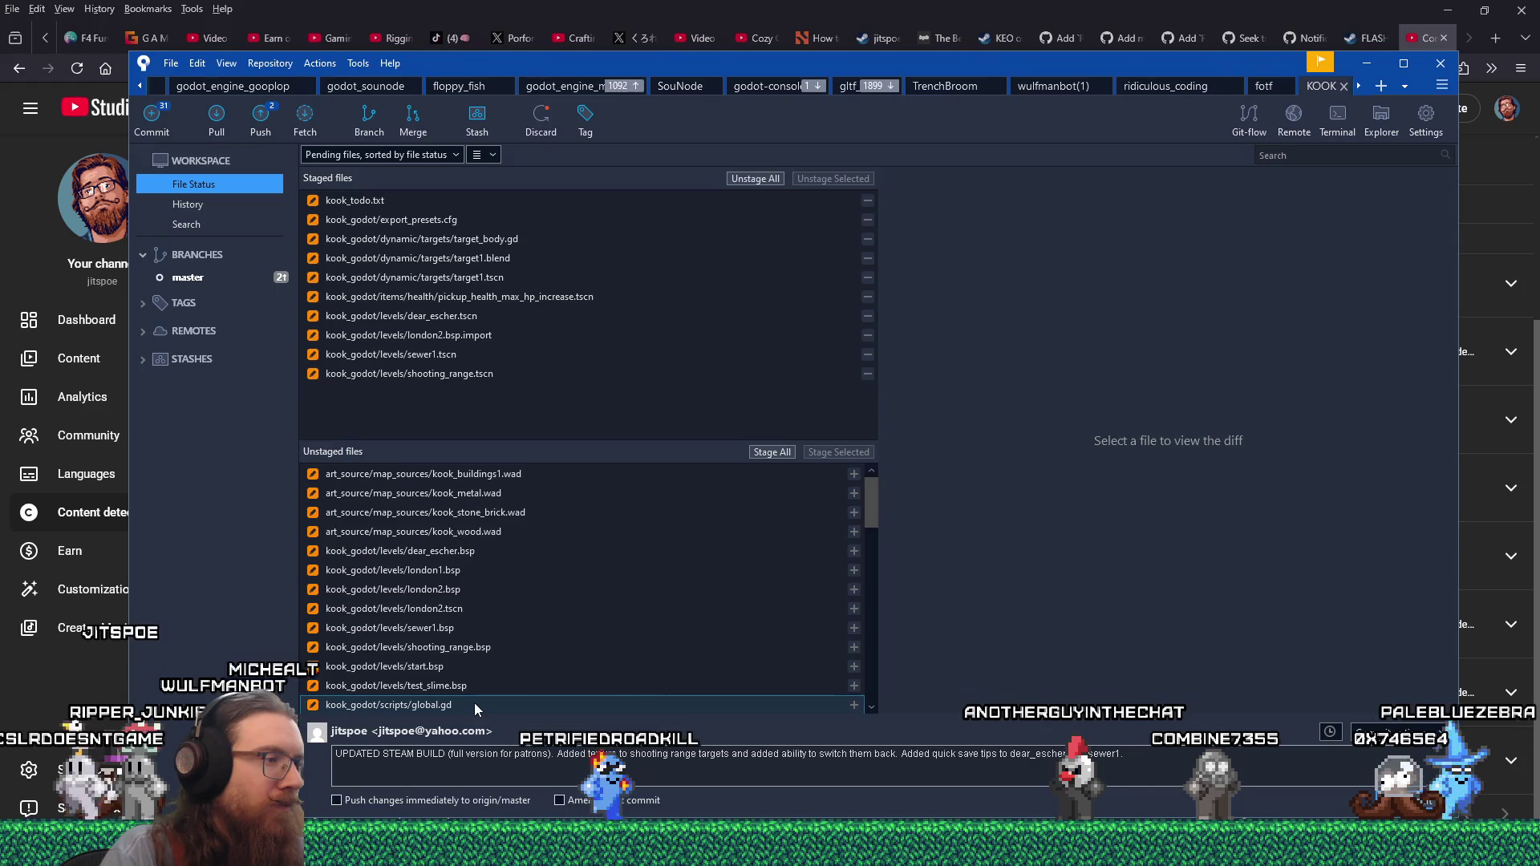
pyautogui.click(474, 686)
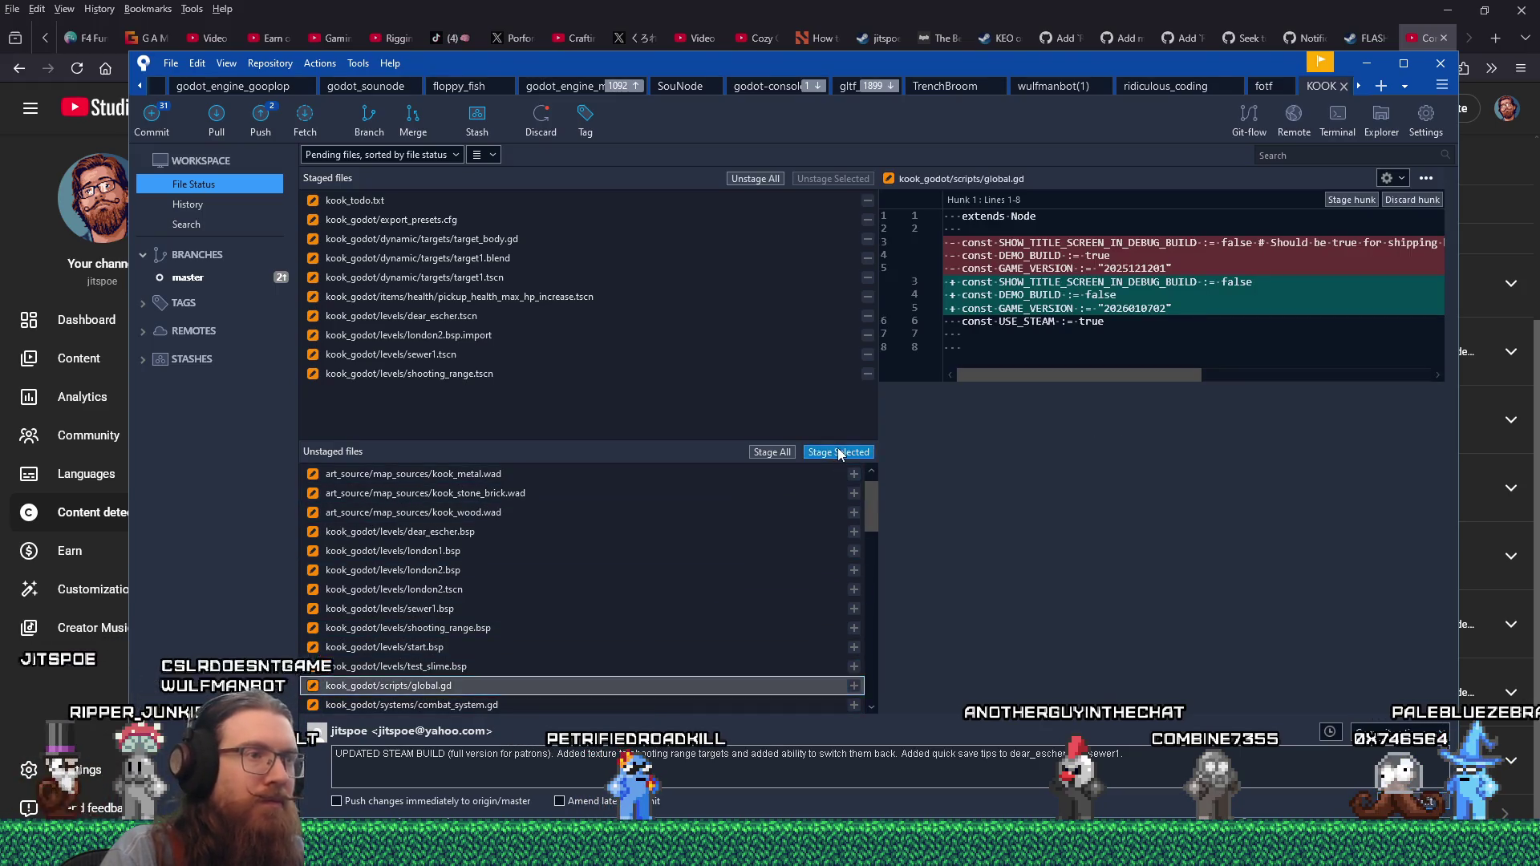
pyautogui.click(838, 452)
# - Stage combat_system.gd, dynamic_system.gd and eye_system.gd, noting the tree-eye threshold tweak in the message
pyautogui.click(545, 685)
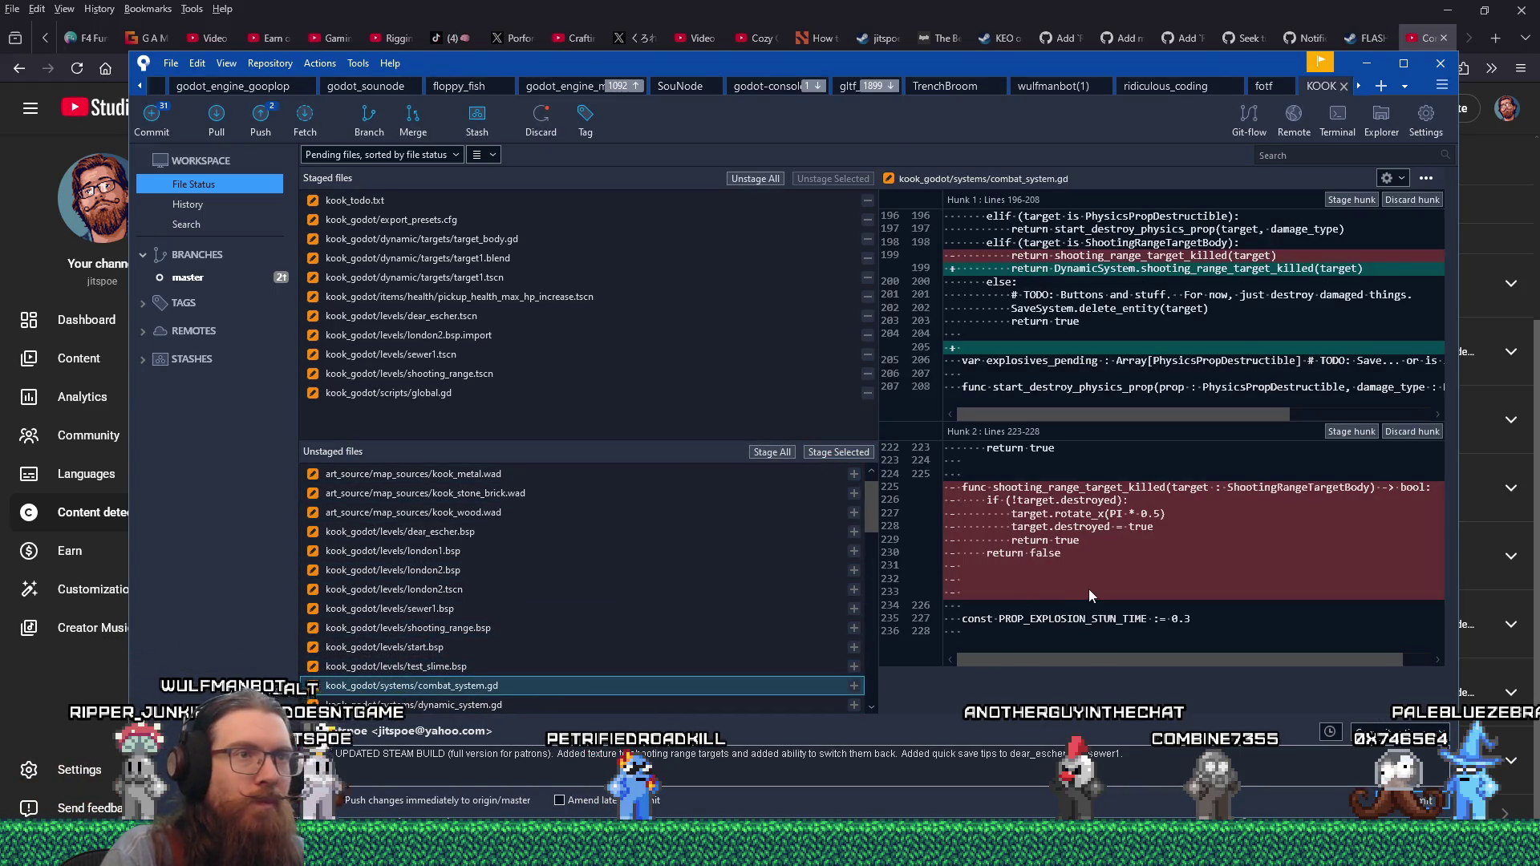
pyautogui.click(839, 452)
pyautogui.click(526, 687)
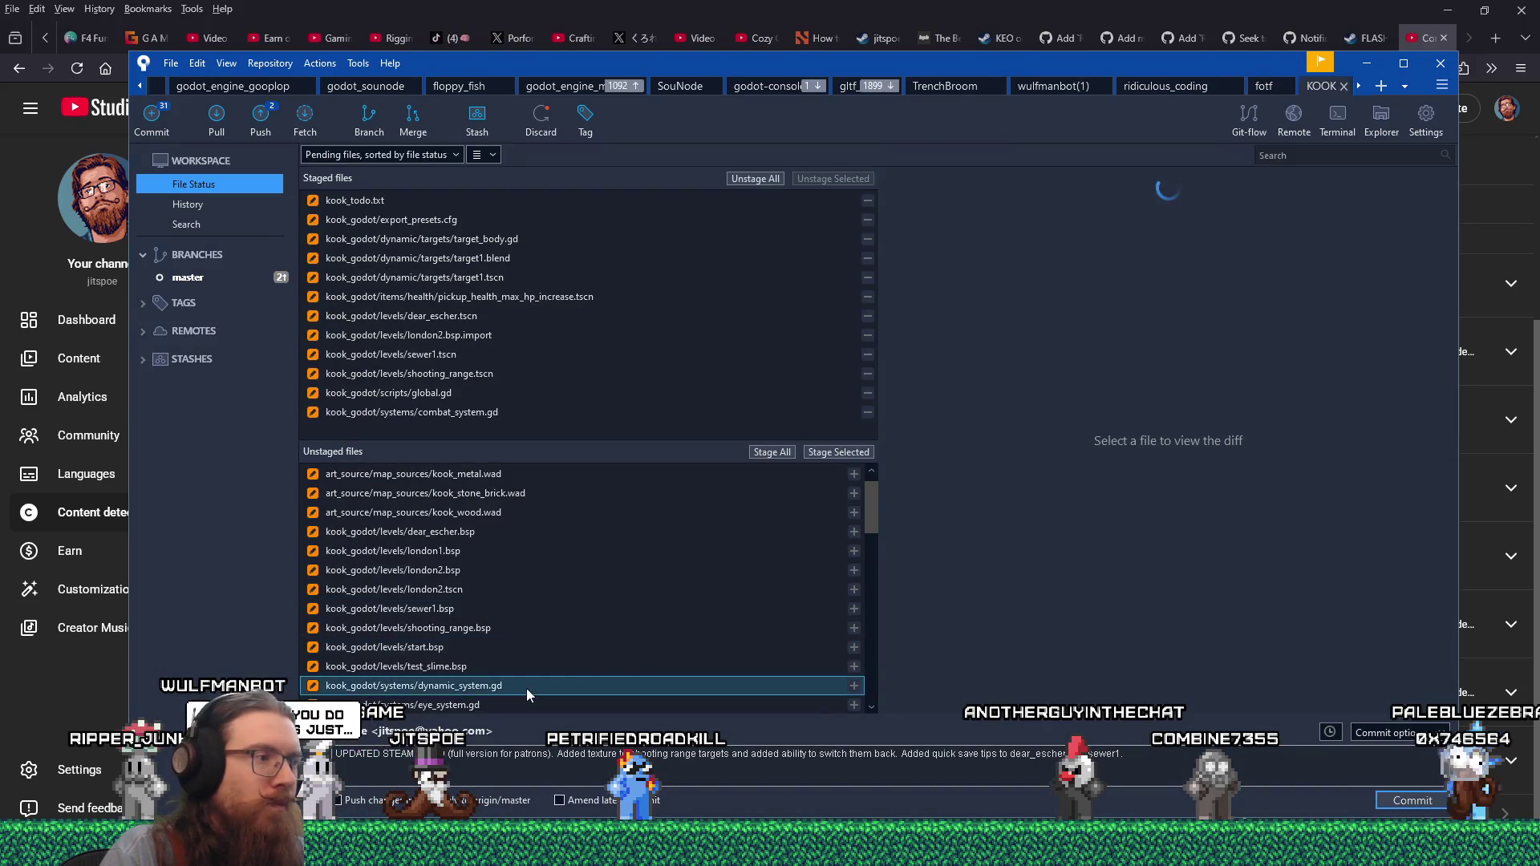
pyautogui.scroll(-20, 1062, 570)
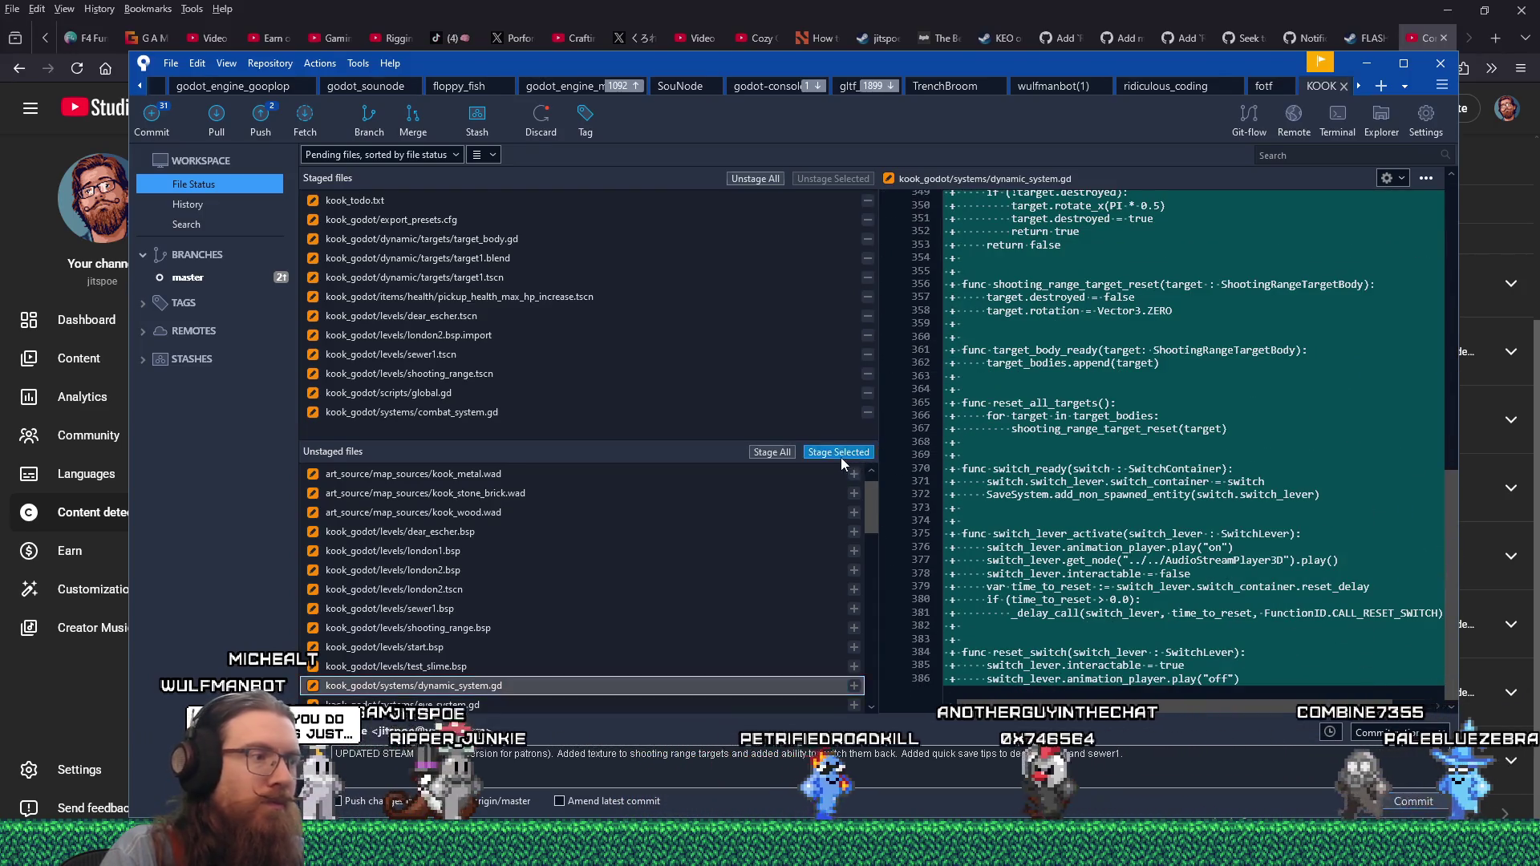
pyautogui.click(838, 453)
pyautogui.click(498, 691)
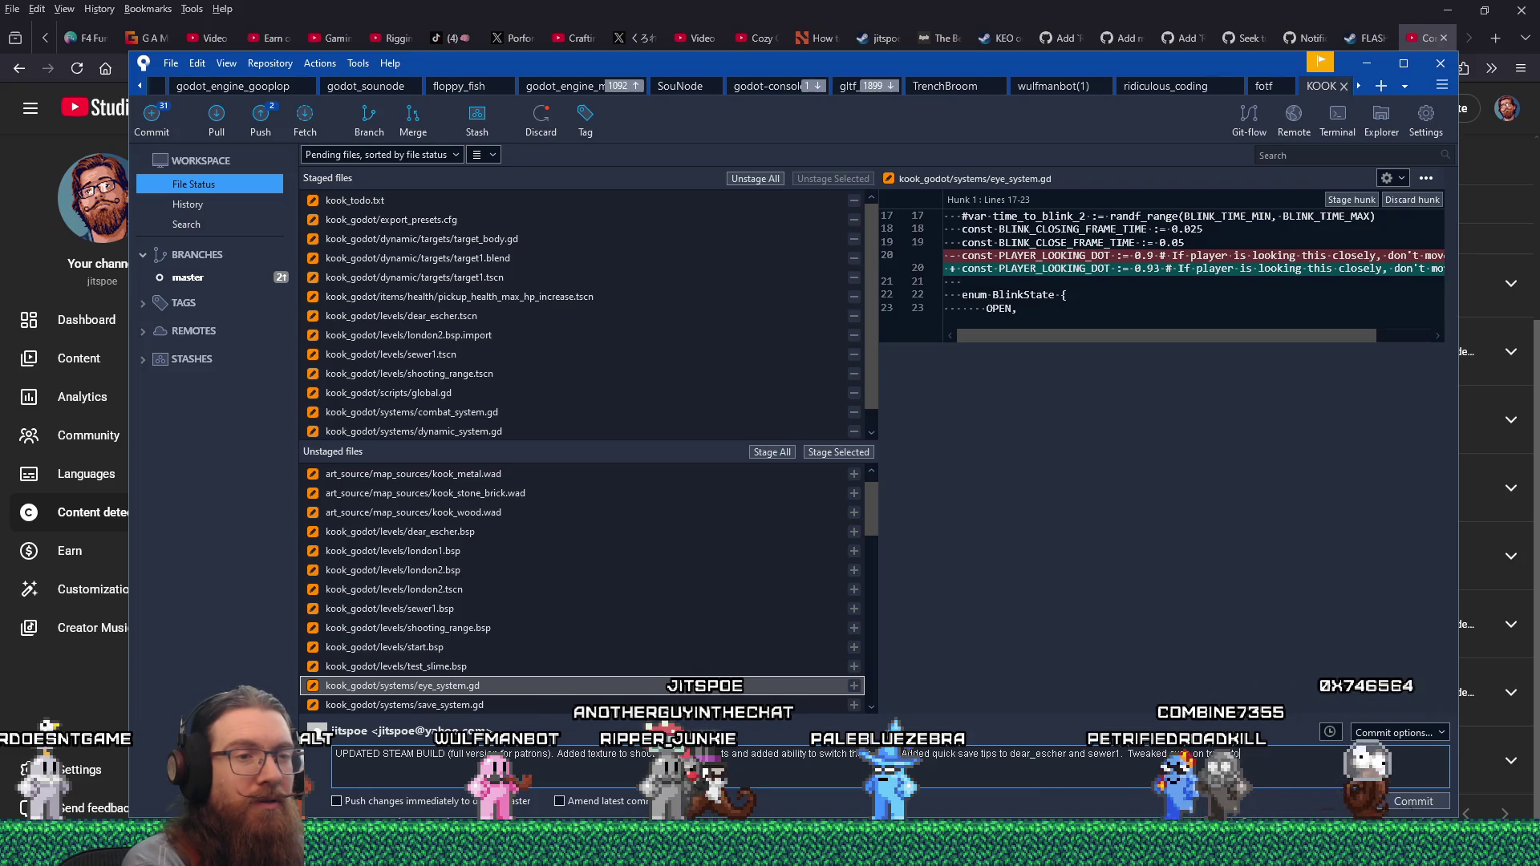
pyautogui.write('look closer so they stop moving')
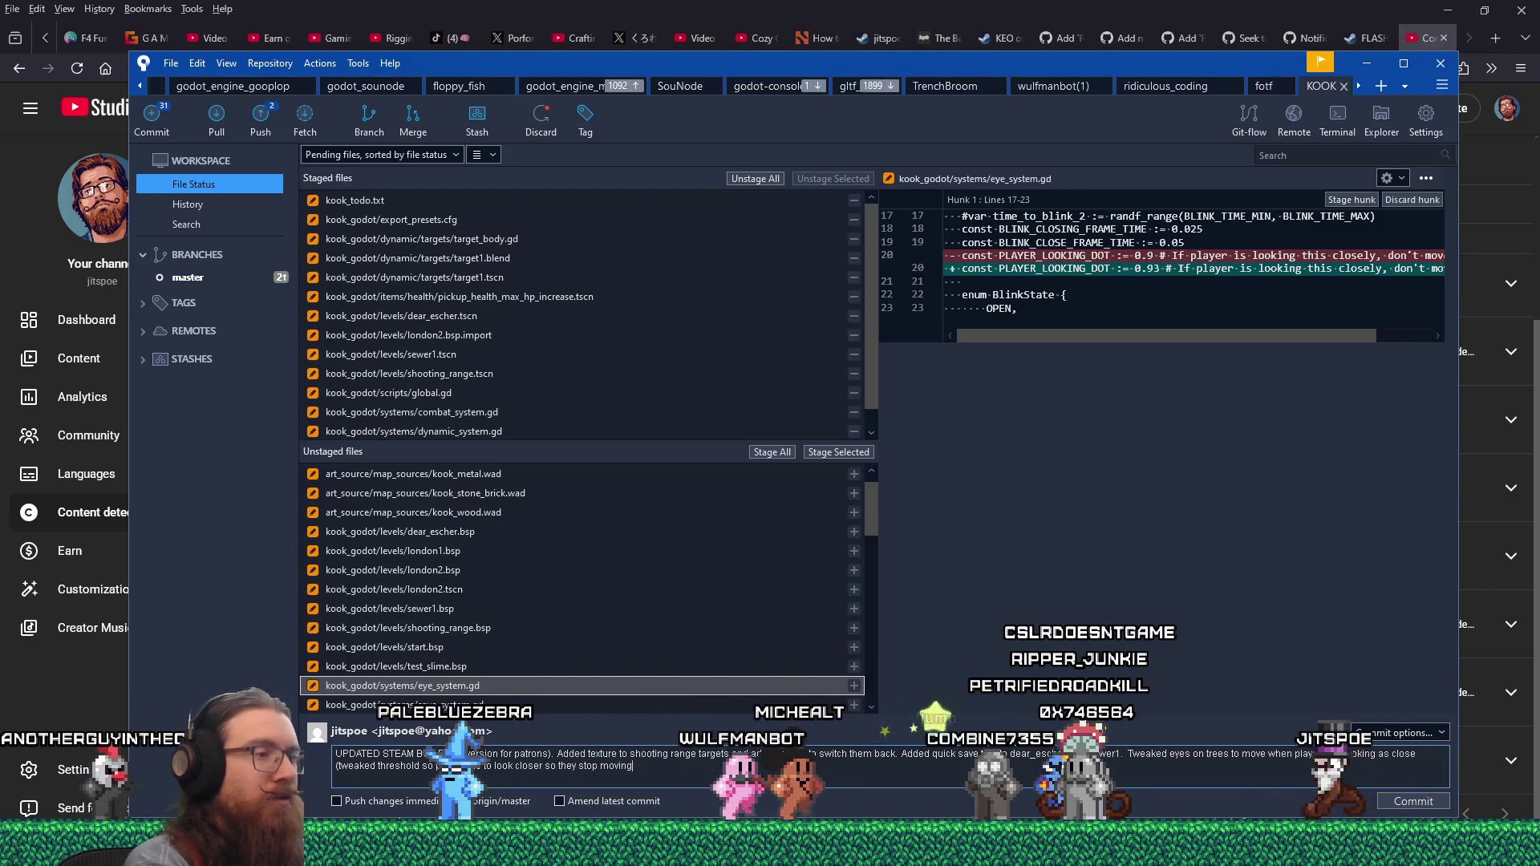
pyautogui.click(810, 455)
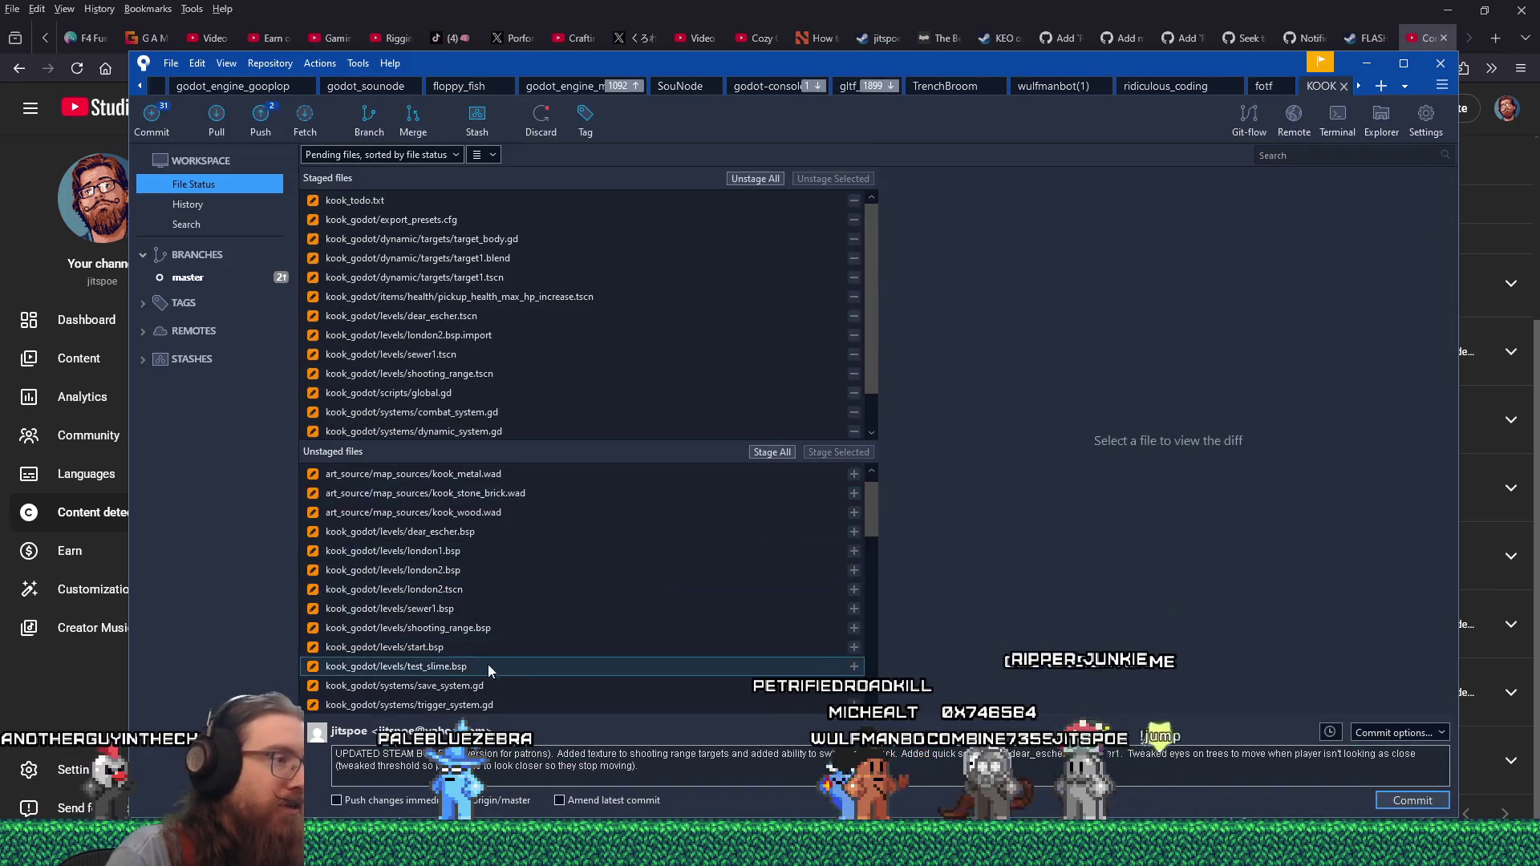
# - Note the fixed shadowed variable warnings in the message, then stage save_system.gd and trigger_system.gd
pyautogui.click(464, 684)
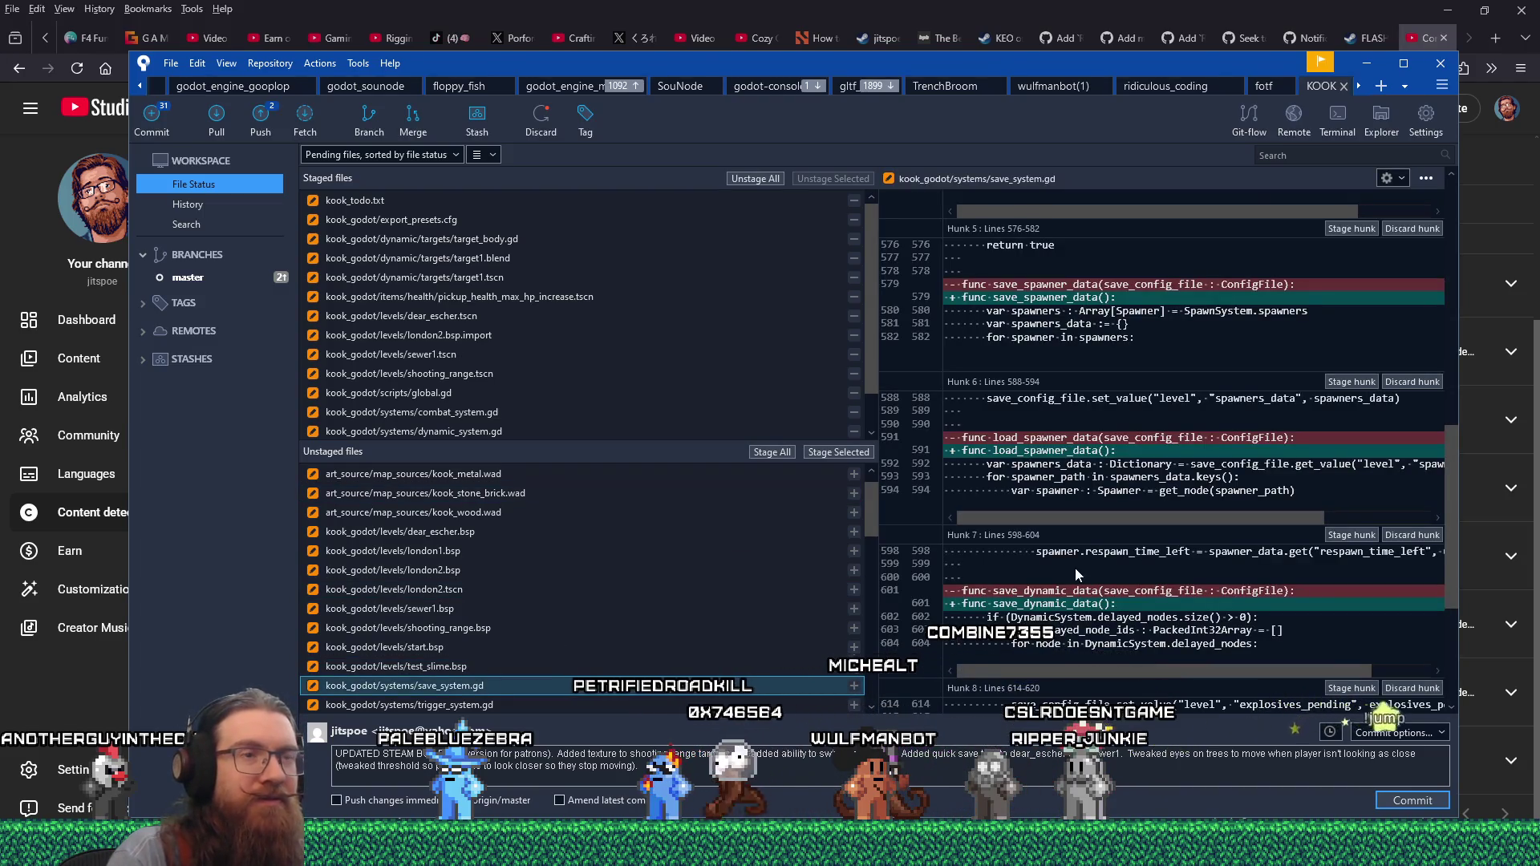
pyautogui.scroll(-5, 1076, 570)
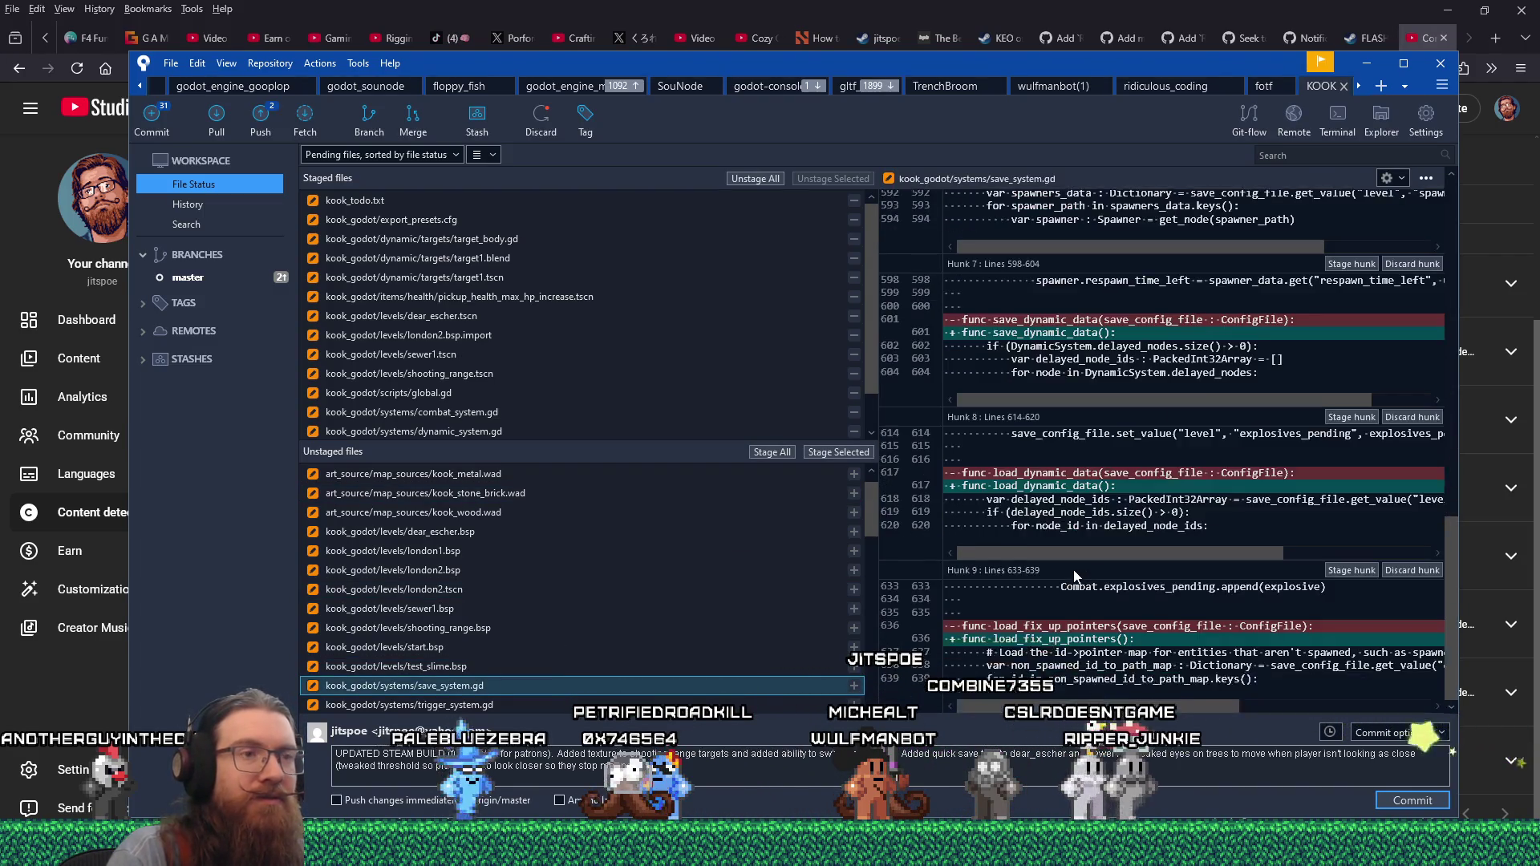
pyautogui.scroll(15, 1075, 574)
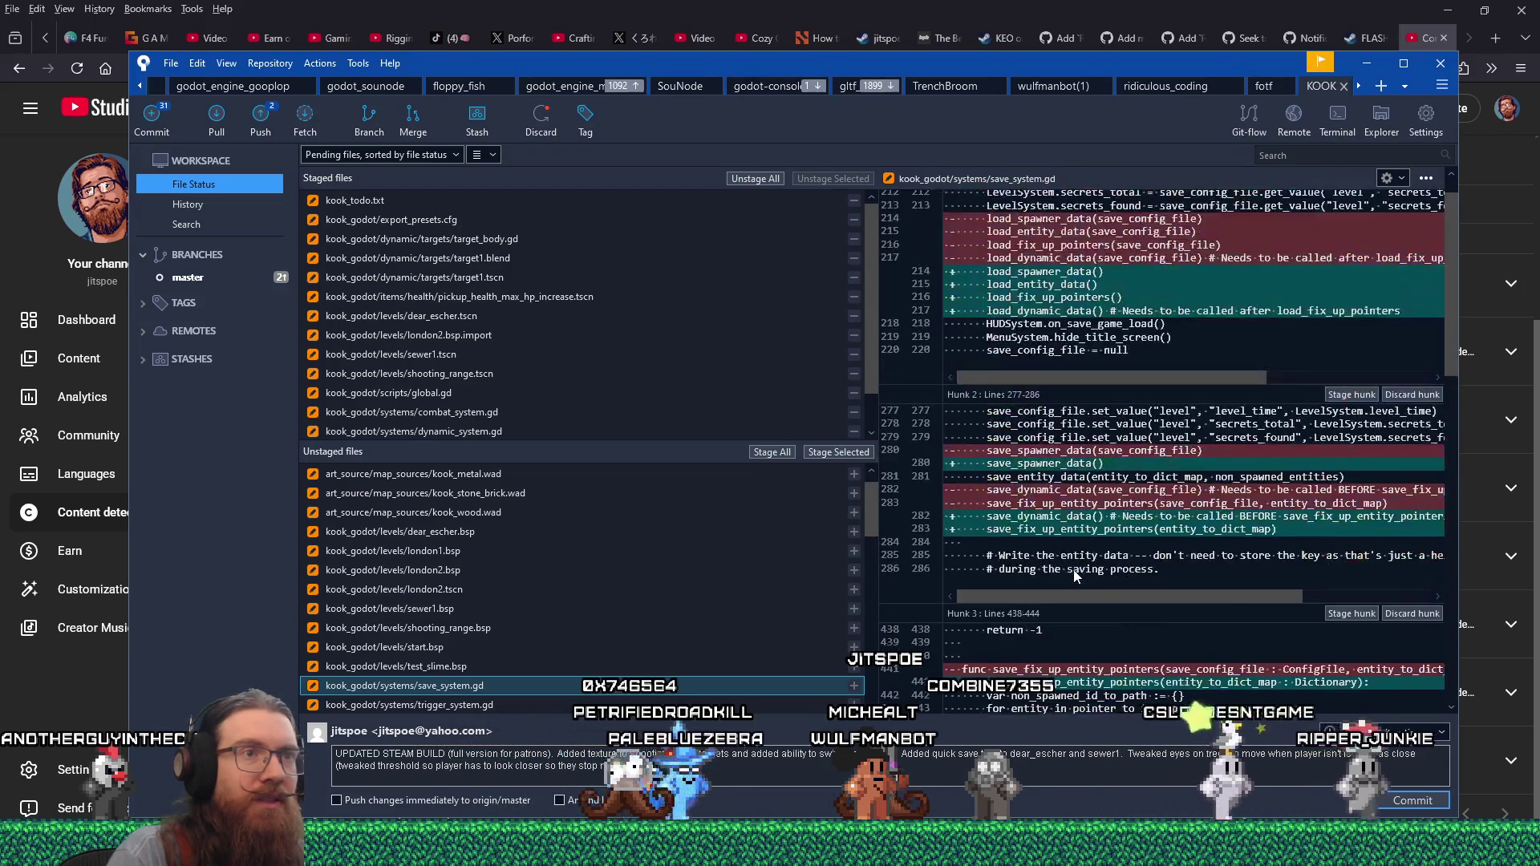
pyautogui.scroll(1, 974, 598)
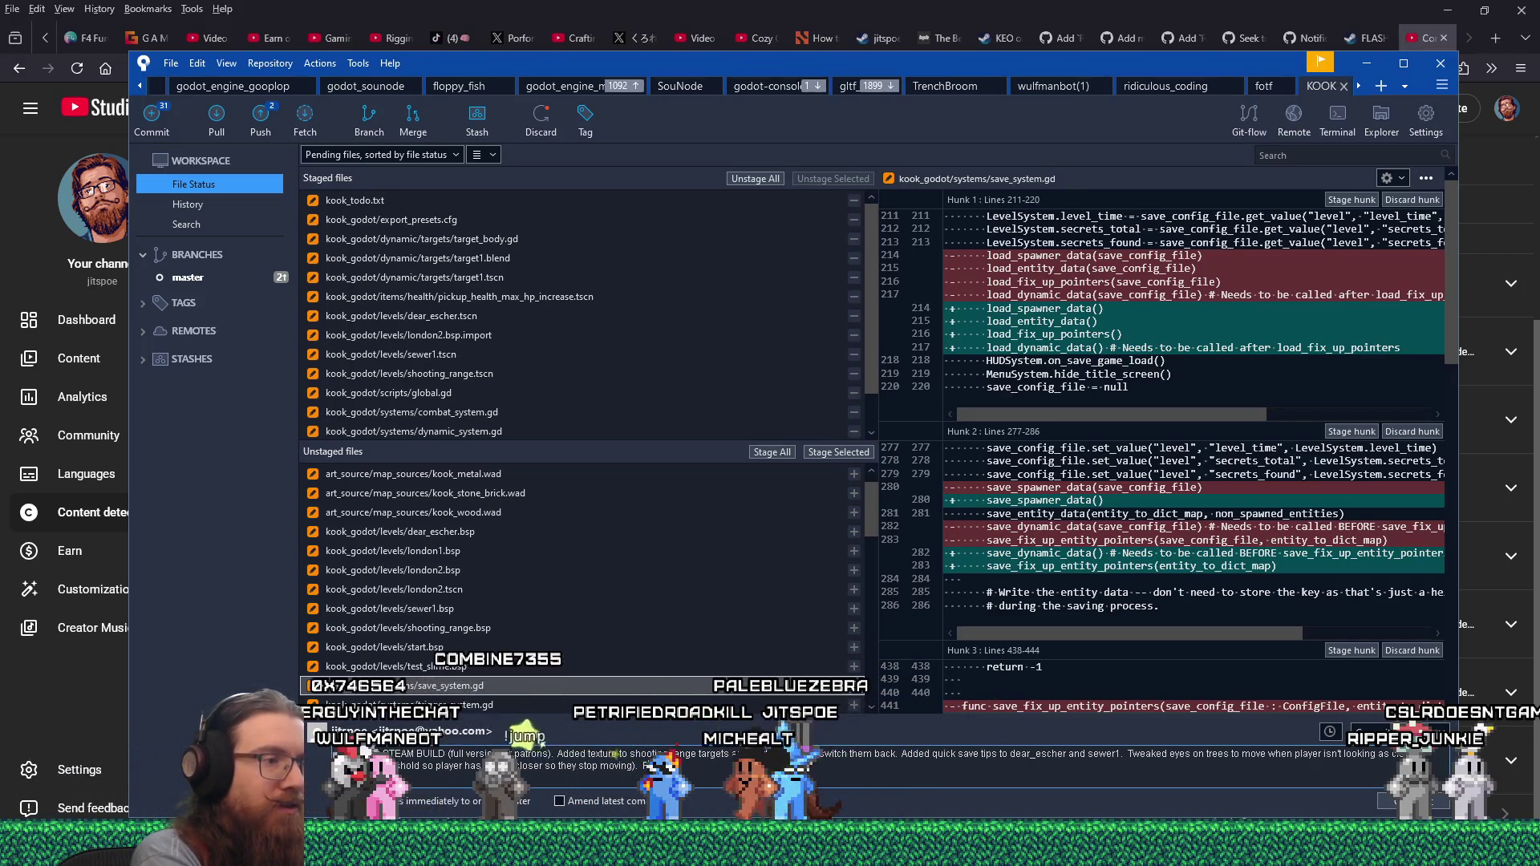
pyautogui.write('dowen')
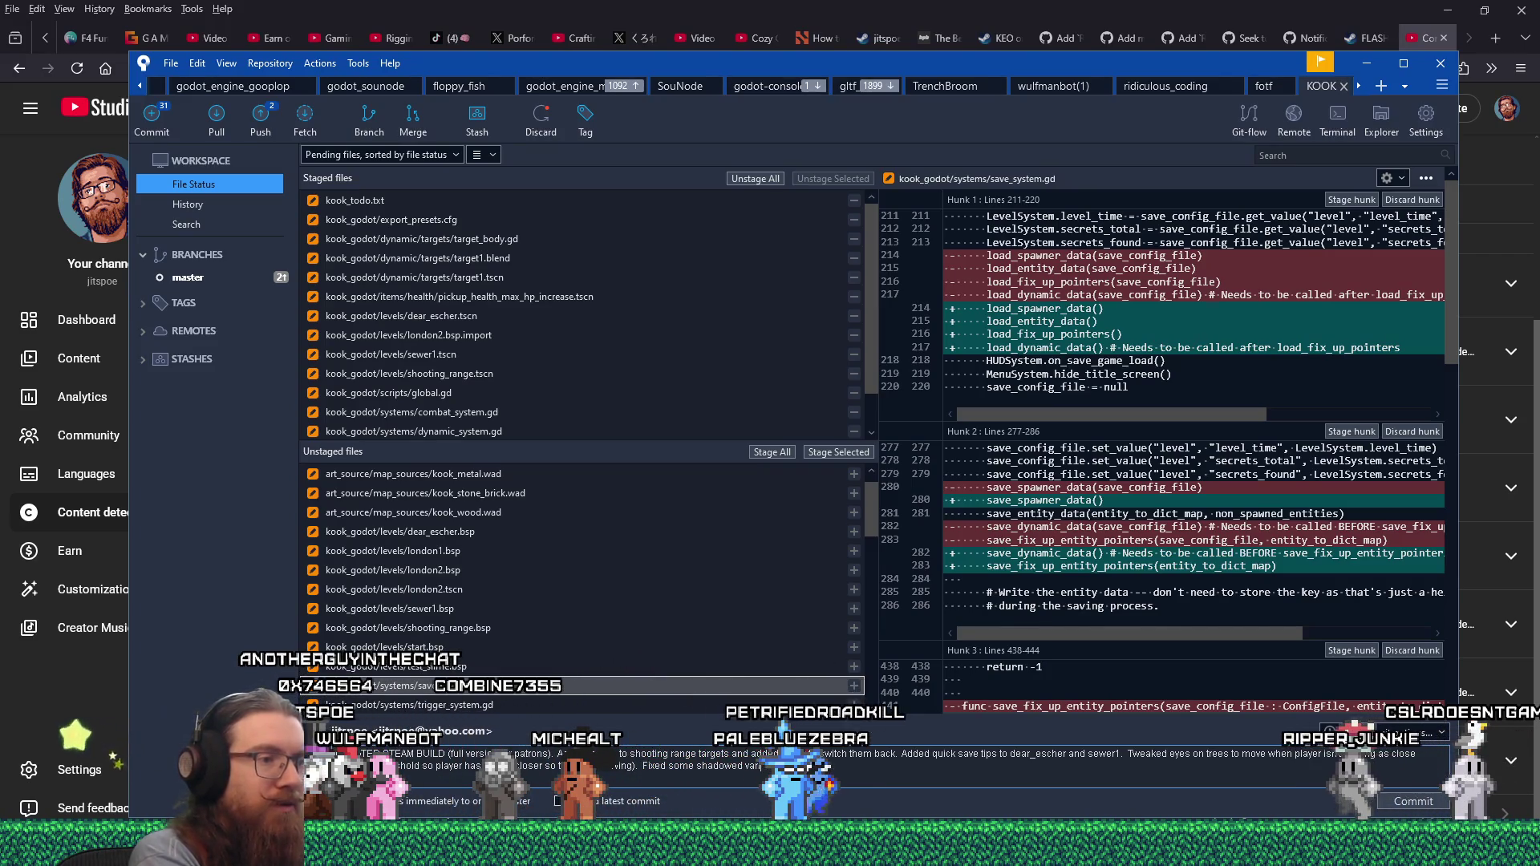
pyautogui.write('iable warnin')
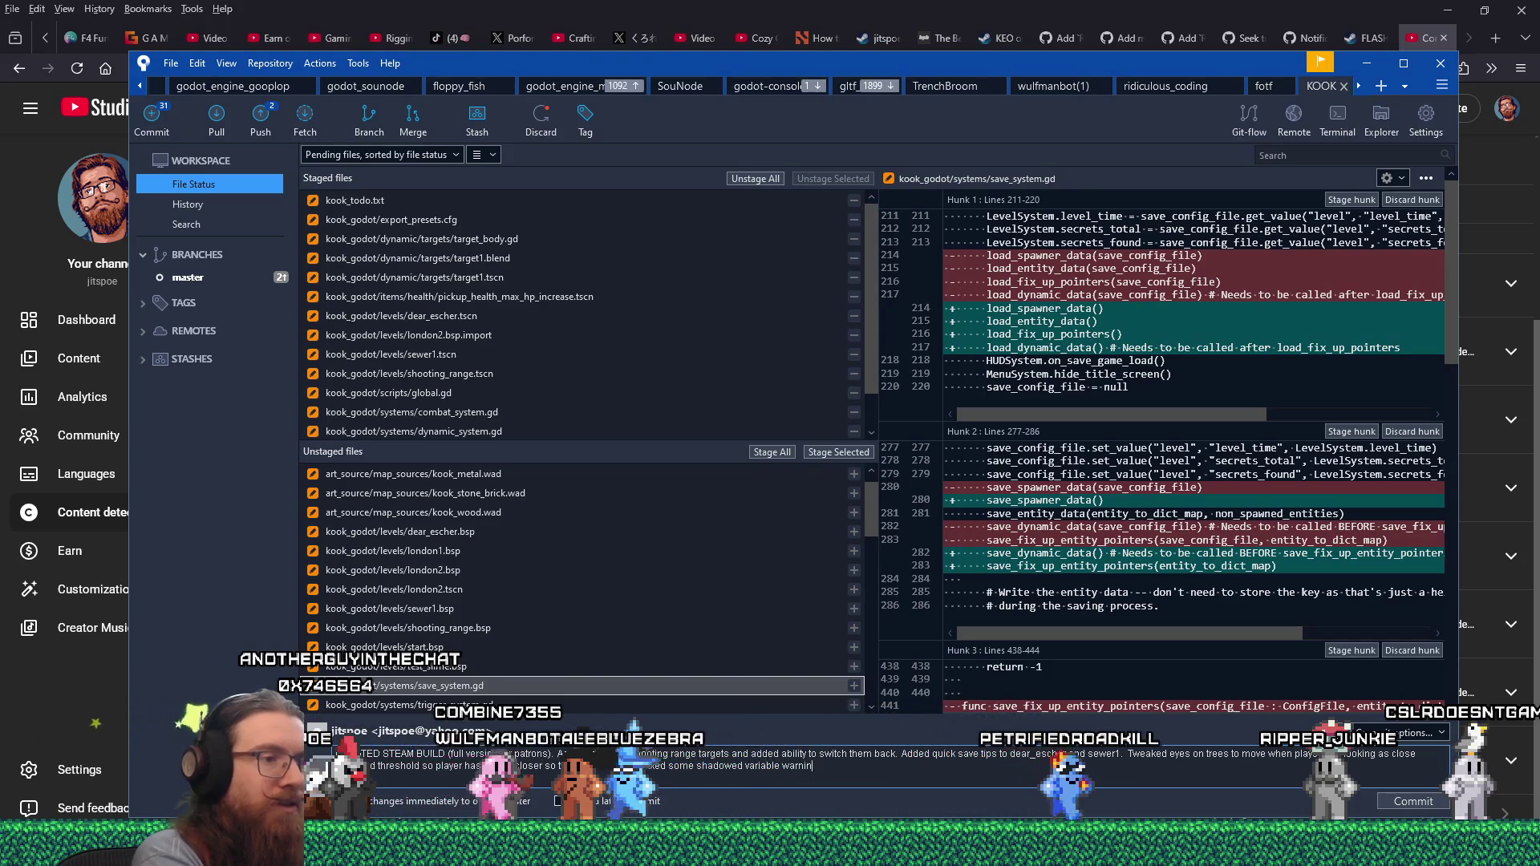
pyautogui.write('gs in save s')
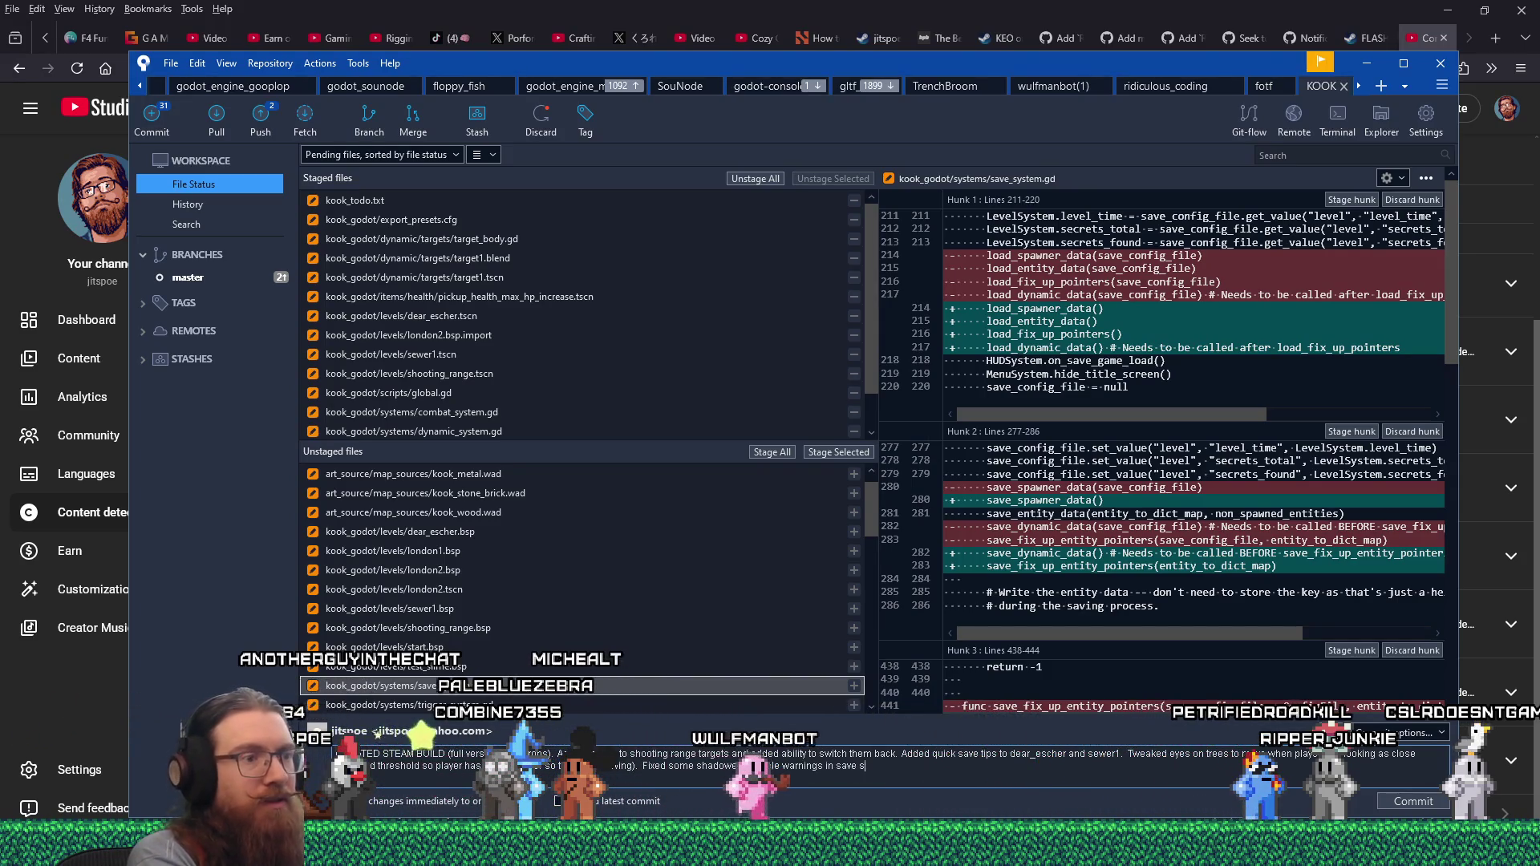
pyautogui.write('ystem.')
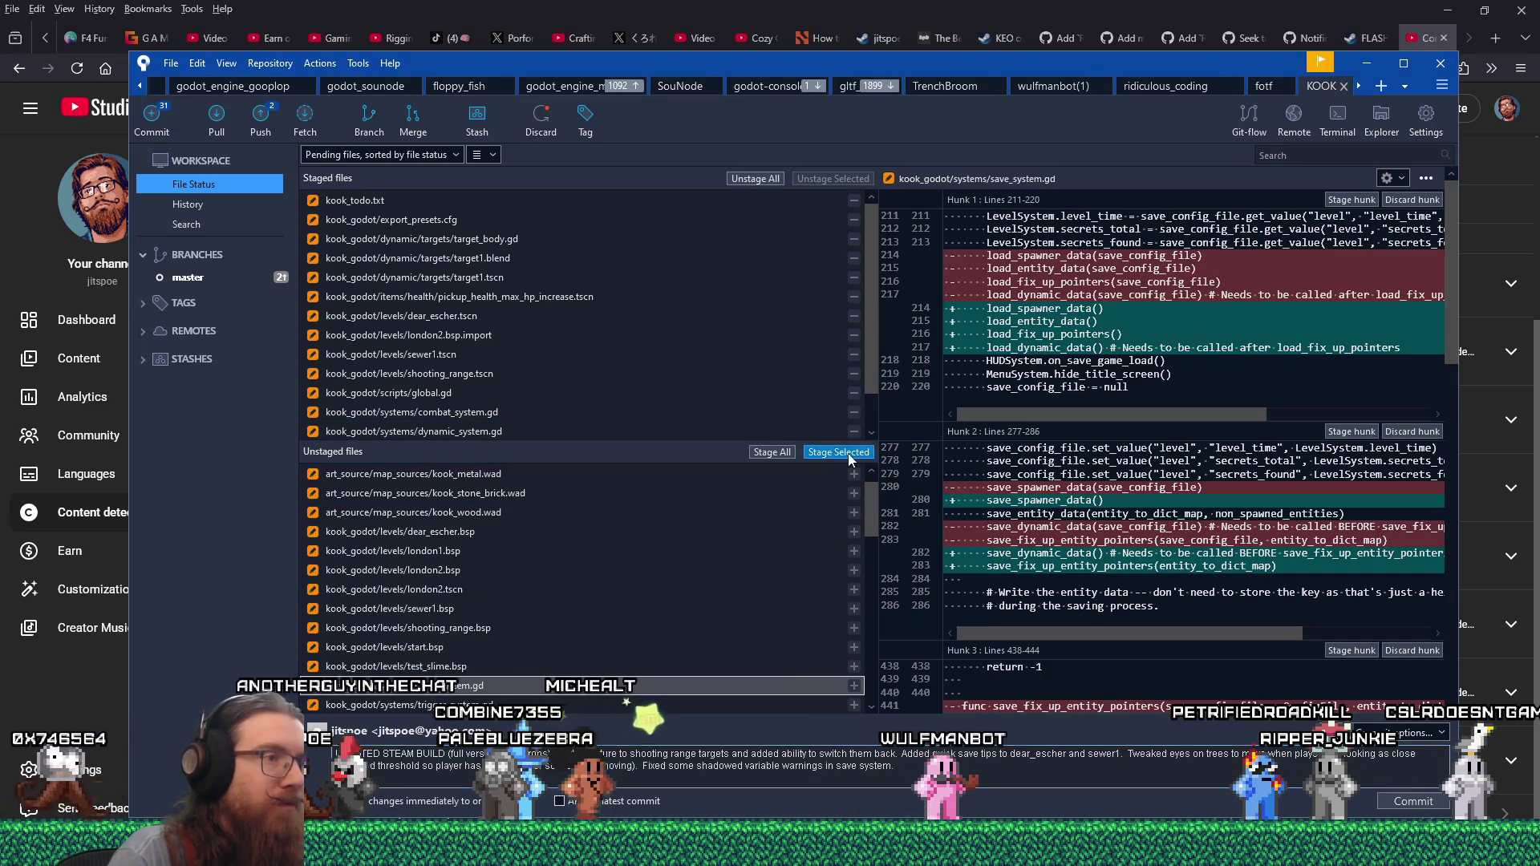
pyautogui.click(449, 687)
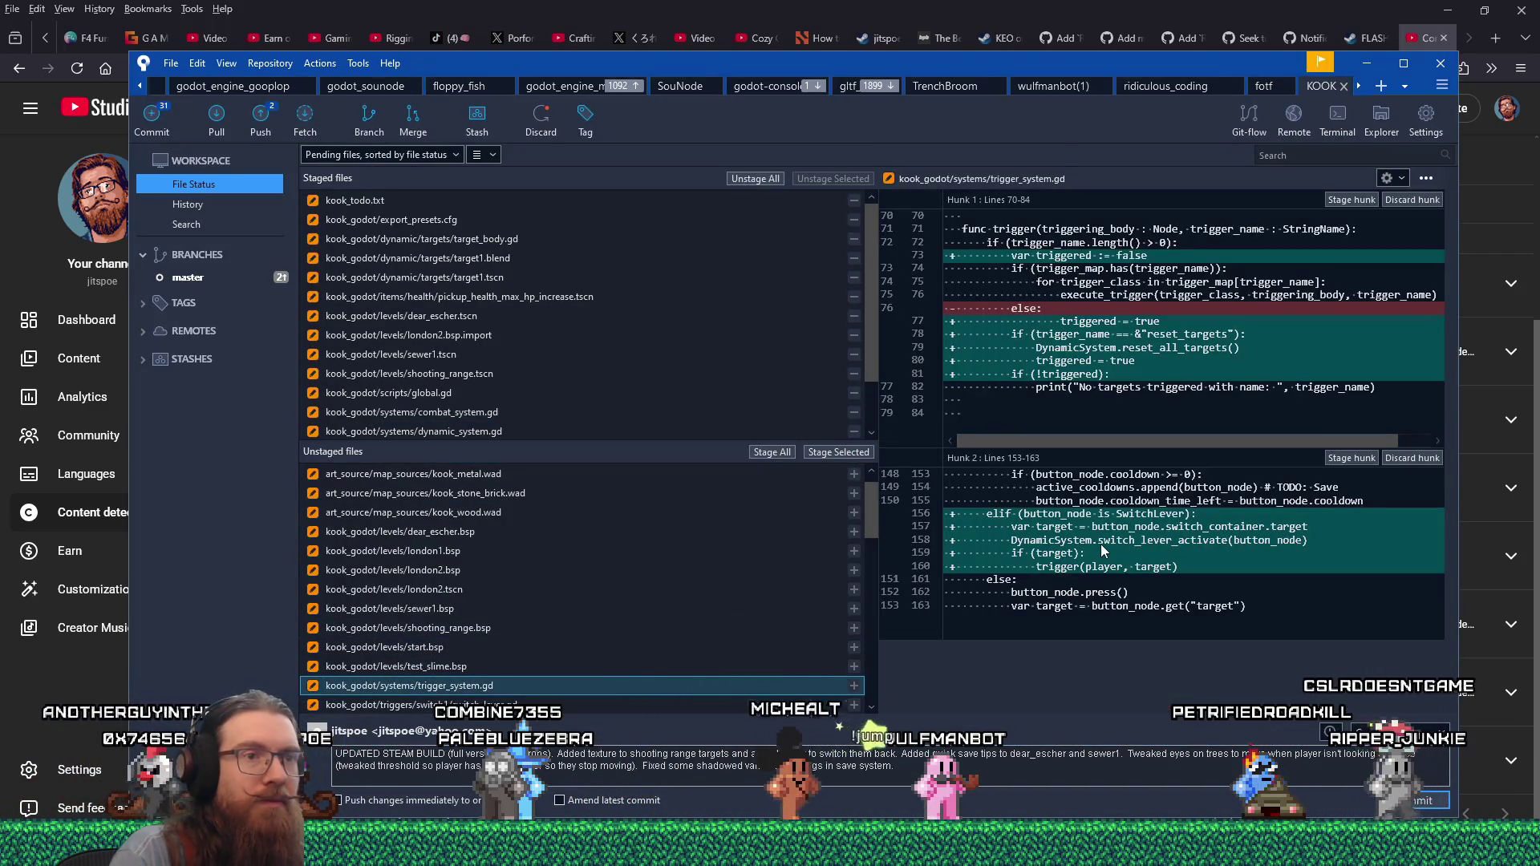
pyautogui.click(833, 455)
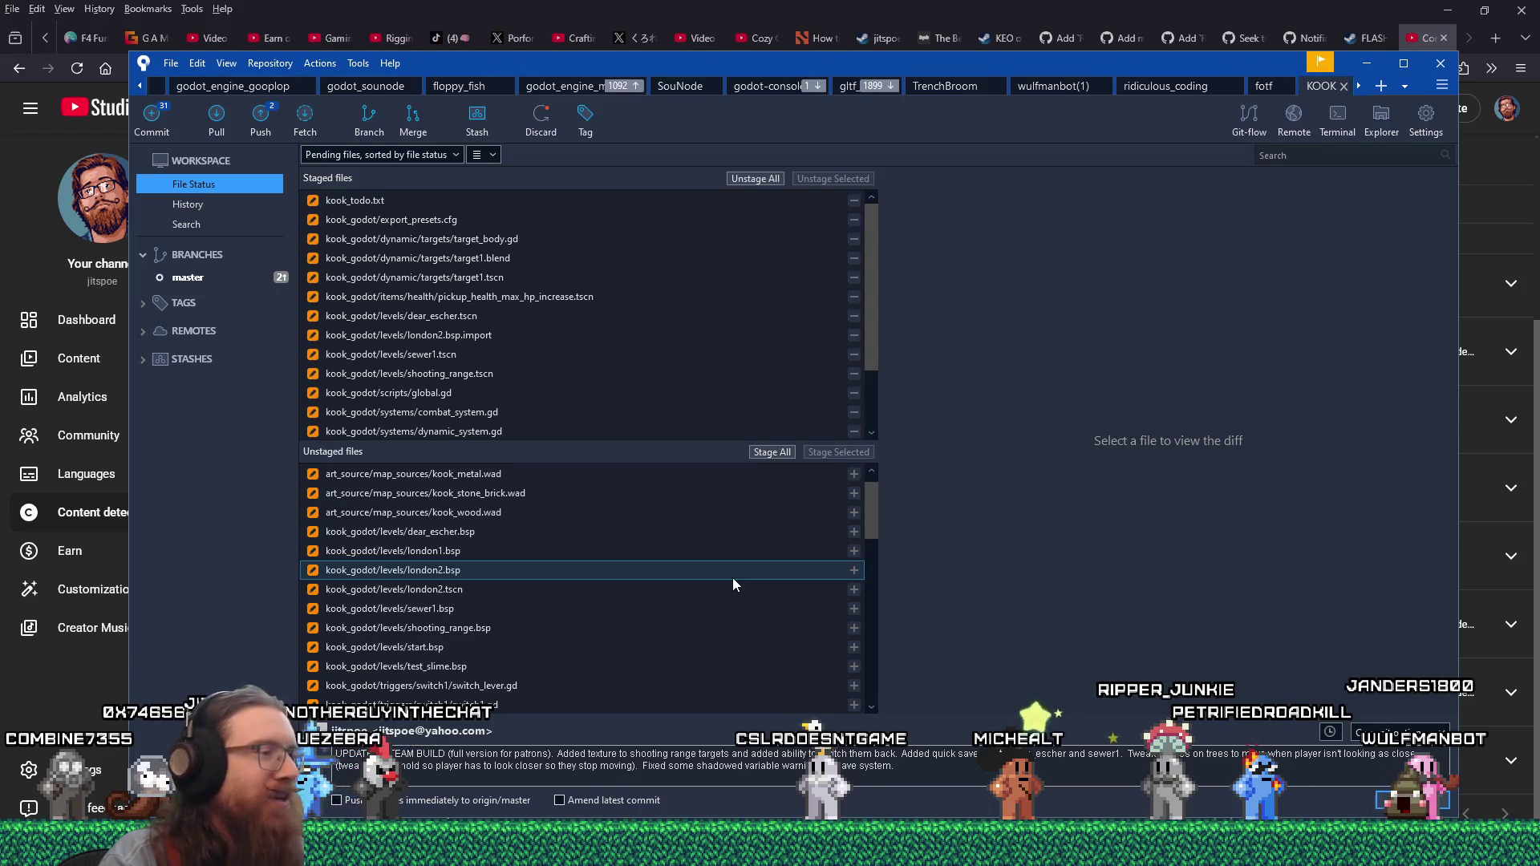
# - Review and stage switch_lever.gd and switch1.gd
pyautogui.scroll(-2, 733, 578)
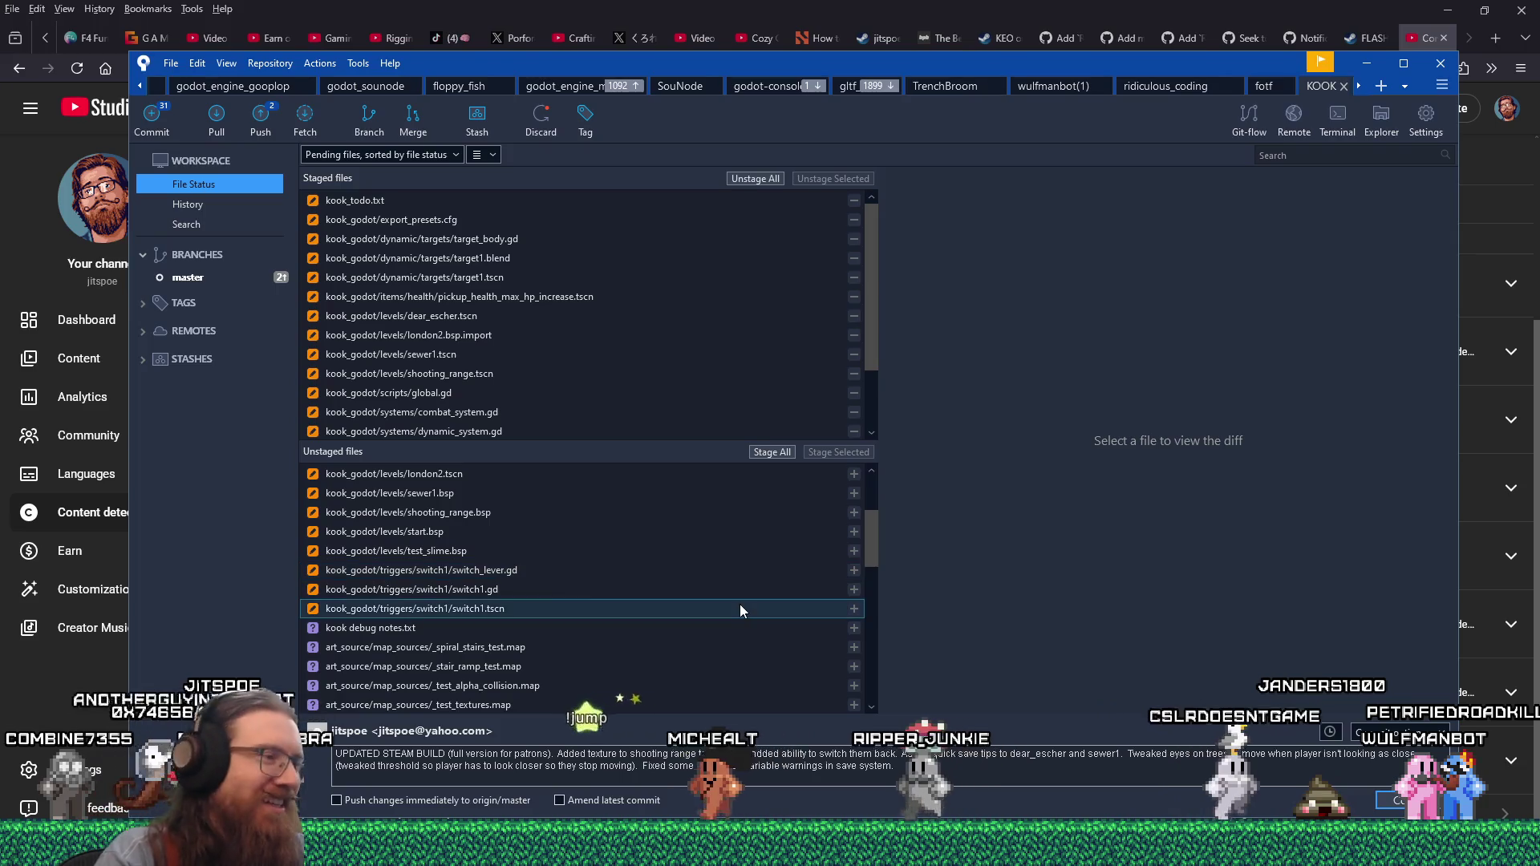
pyautogui.click(685, 576)
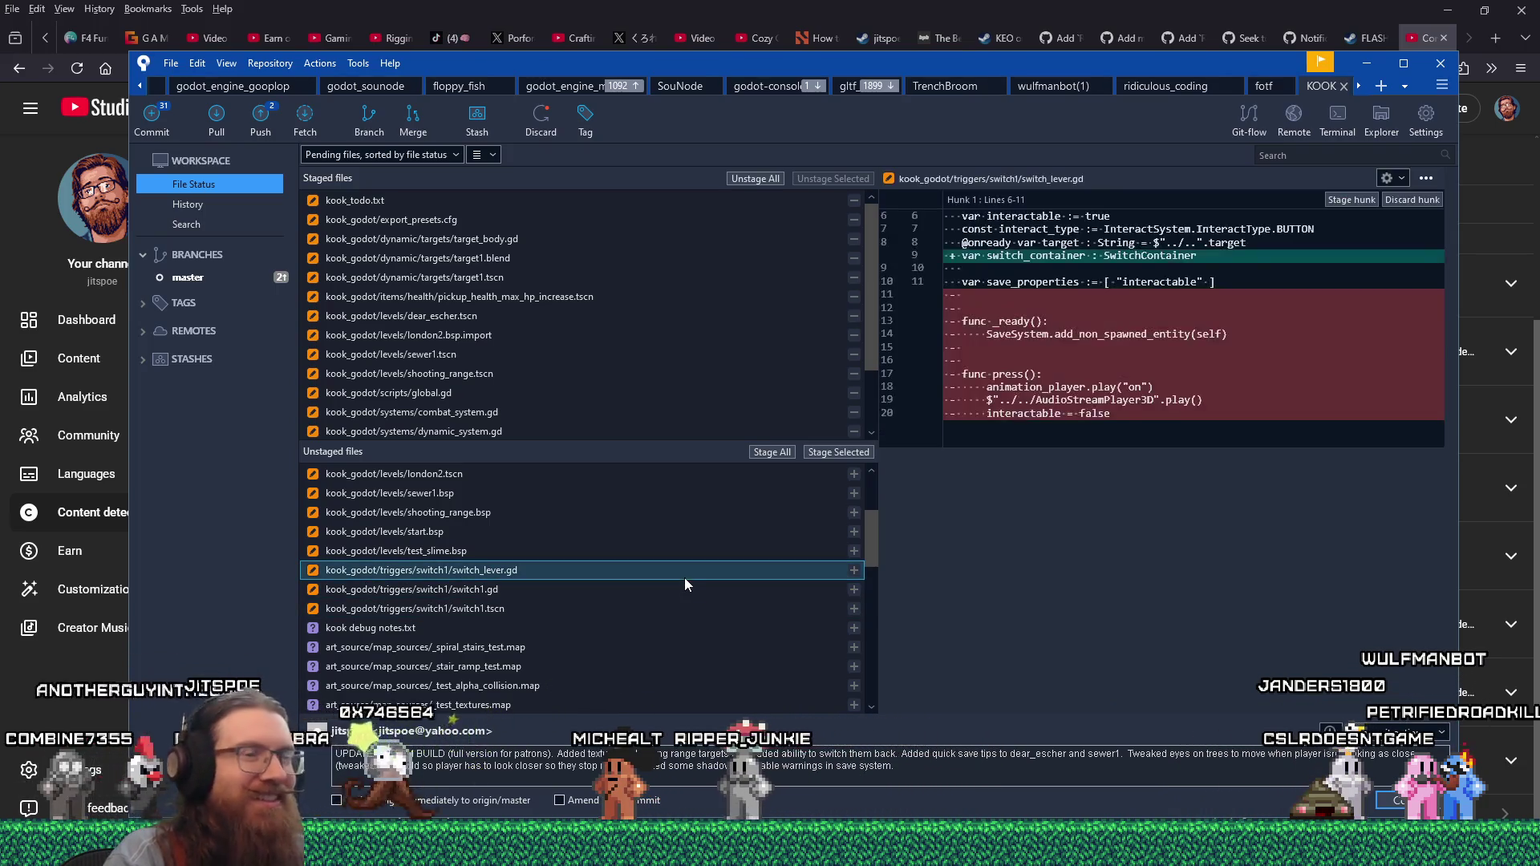
pyautogui.click(849, 454)
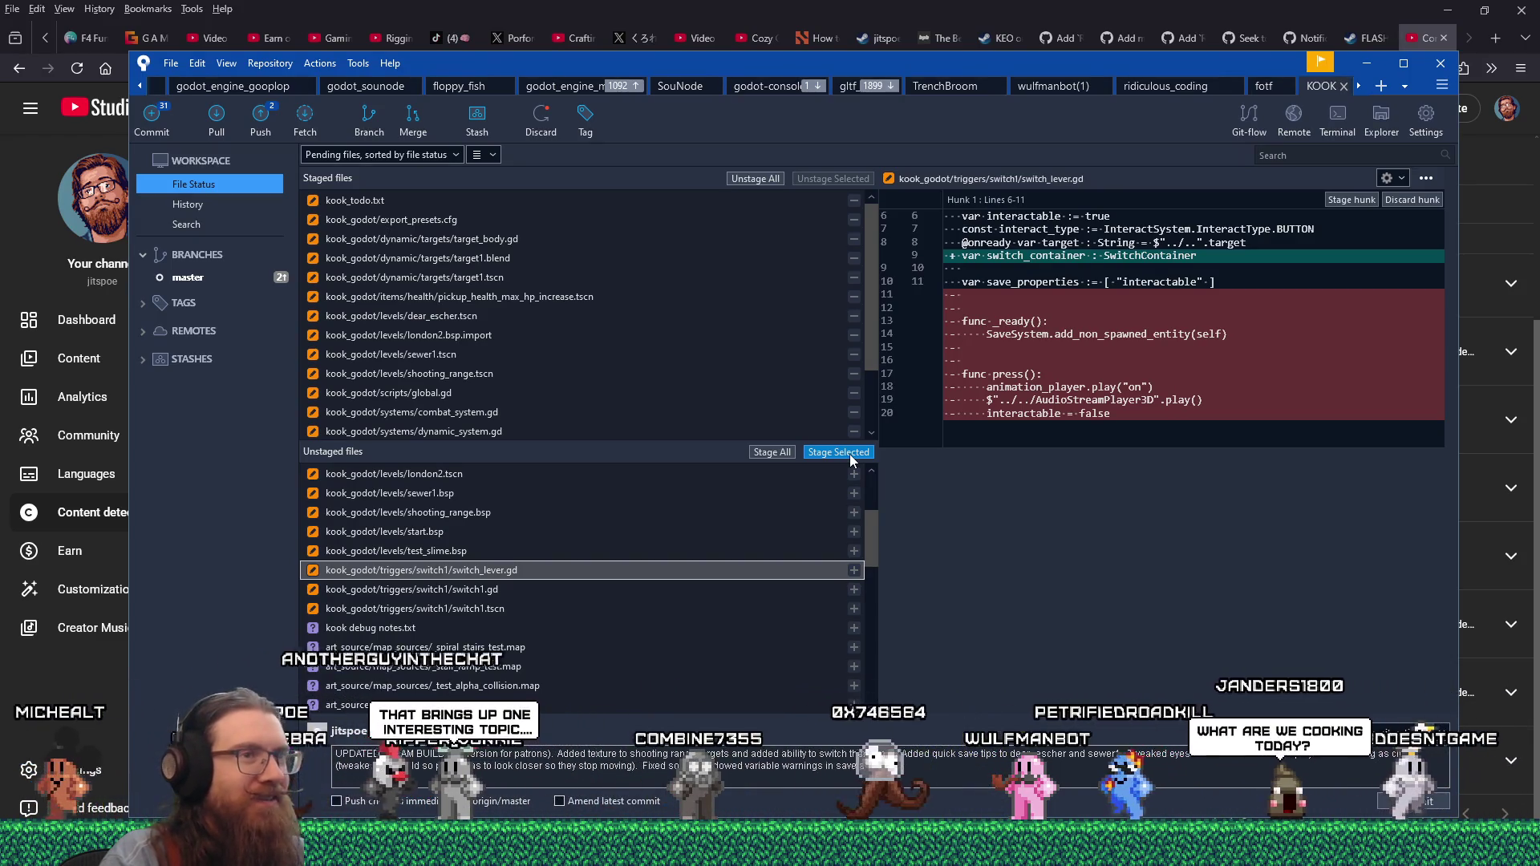
pyautogui.click(838, 453)
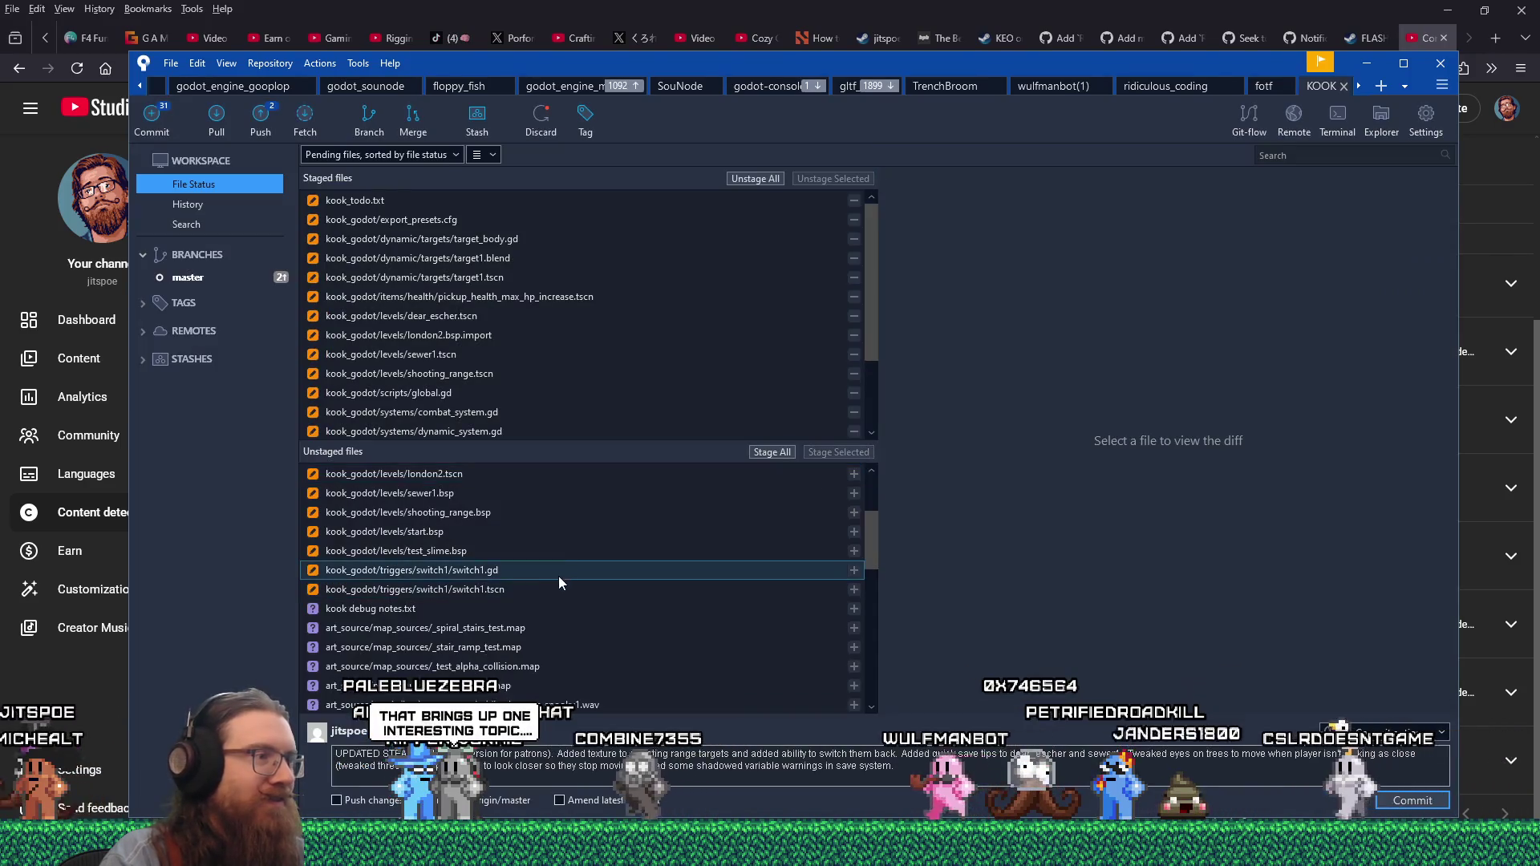
pyautogui.click(559, 574)
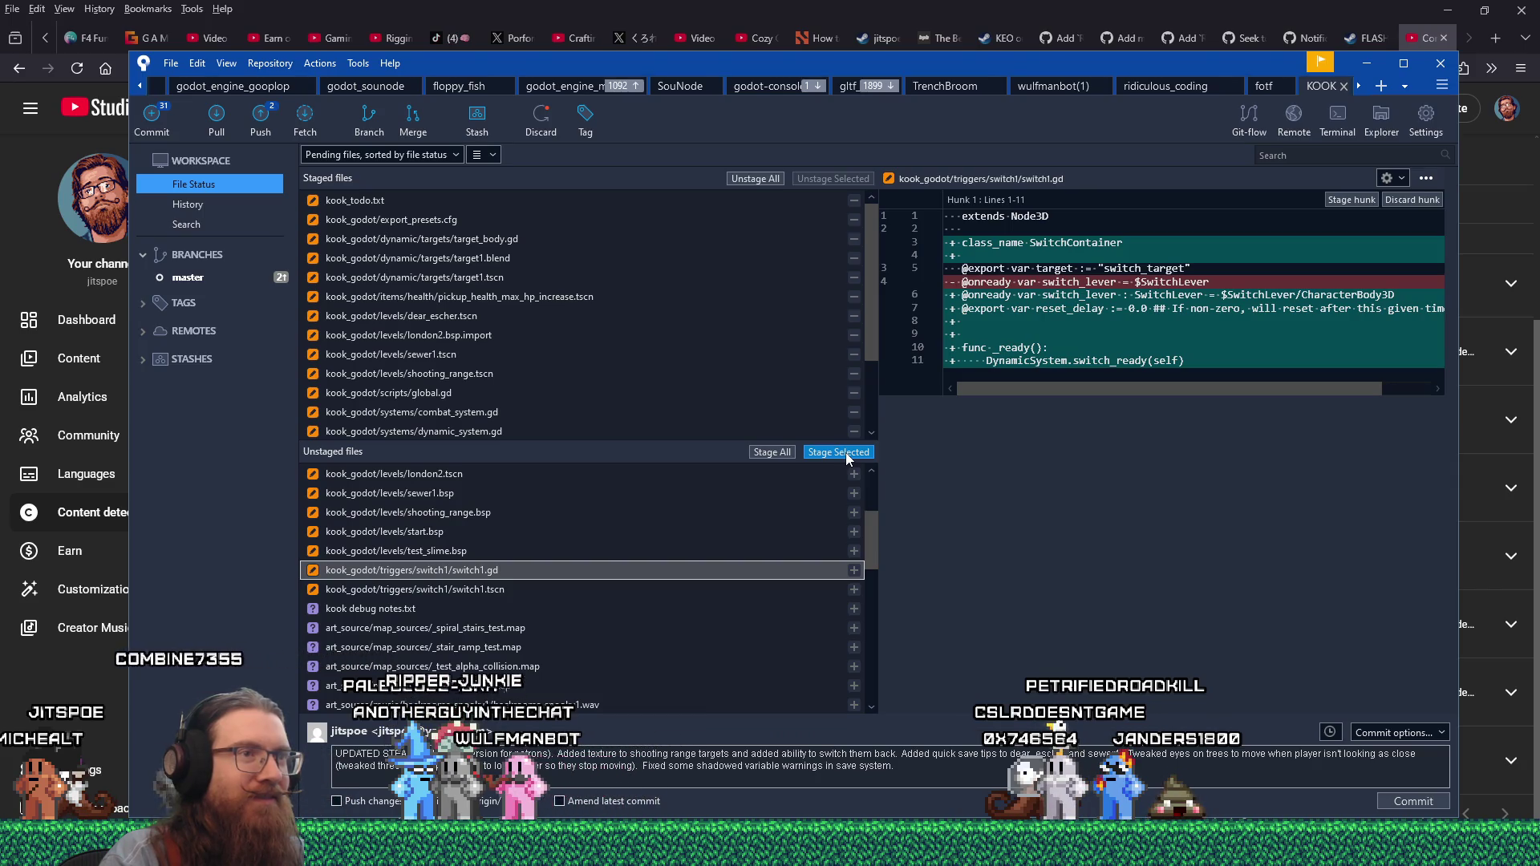
pyautogui.click(845, 452)
pyautogui.click(542, 573)
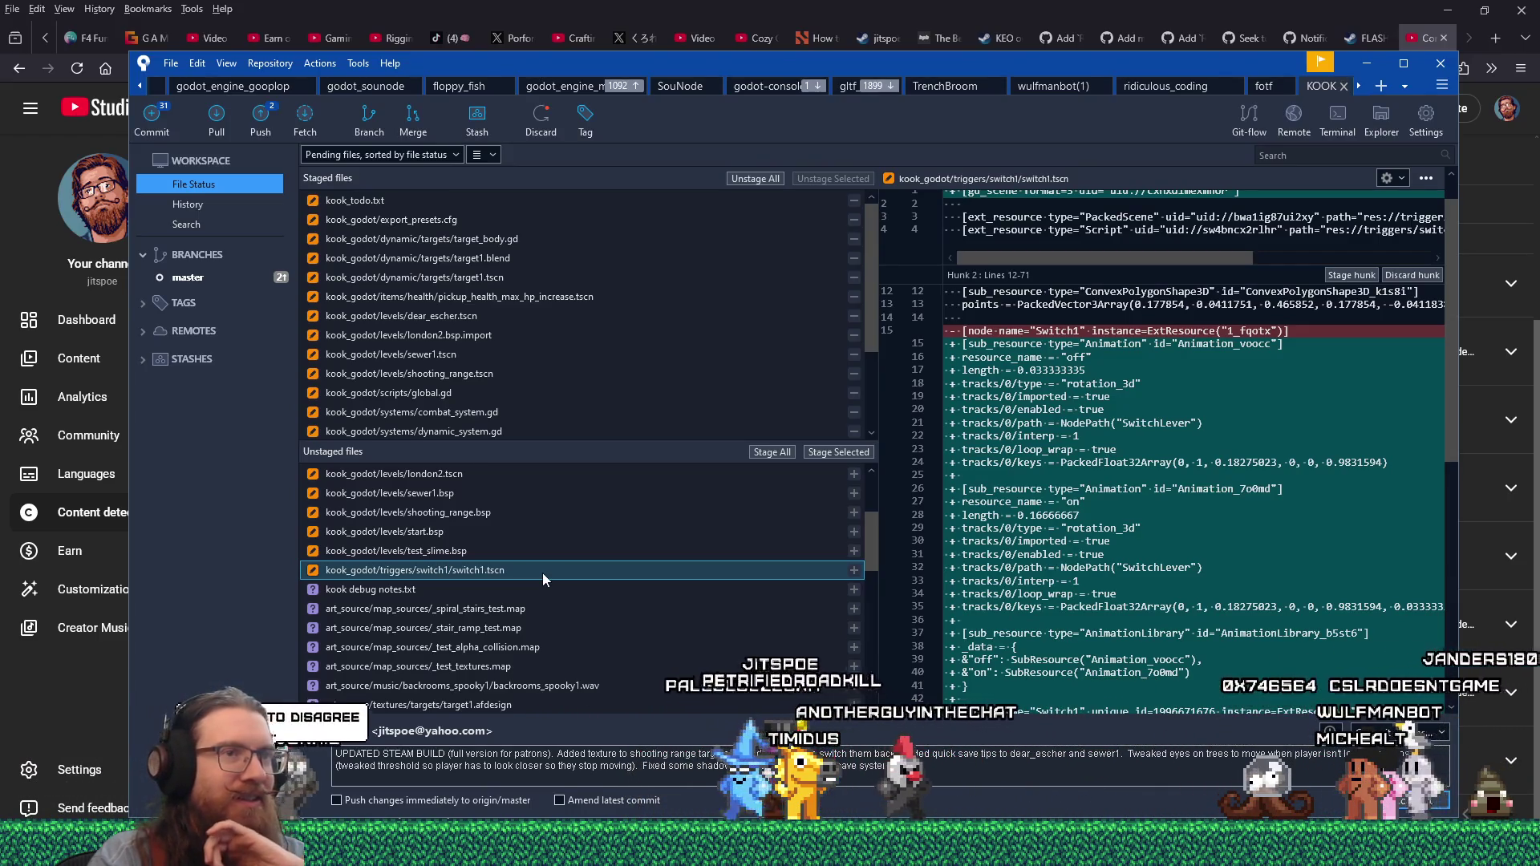
# - Scroll through the switch1.tscn diff, then return to the Godot editor
pyautogui.scroll(-3, 1020, 583)
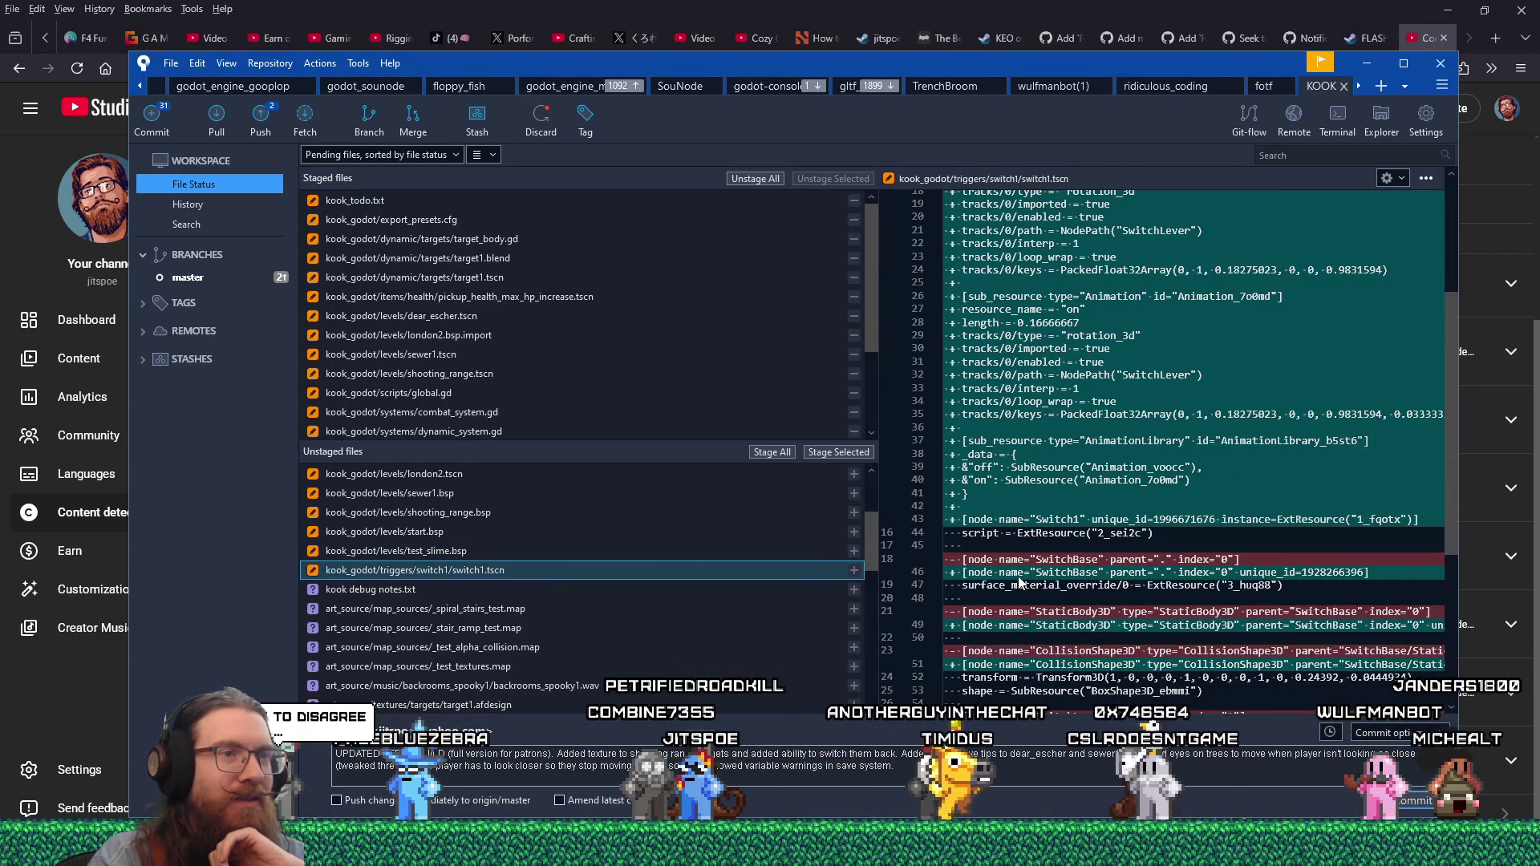
pyautogui.scroll(1, 1019, 582)
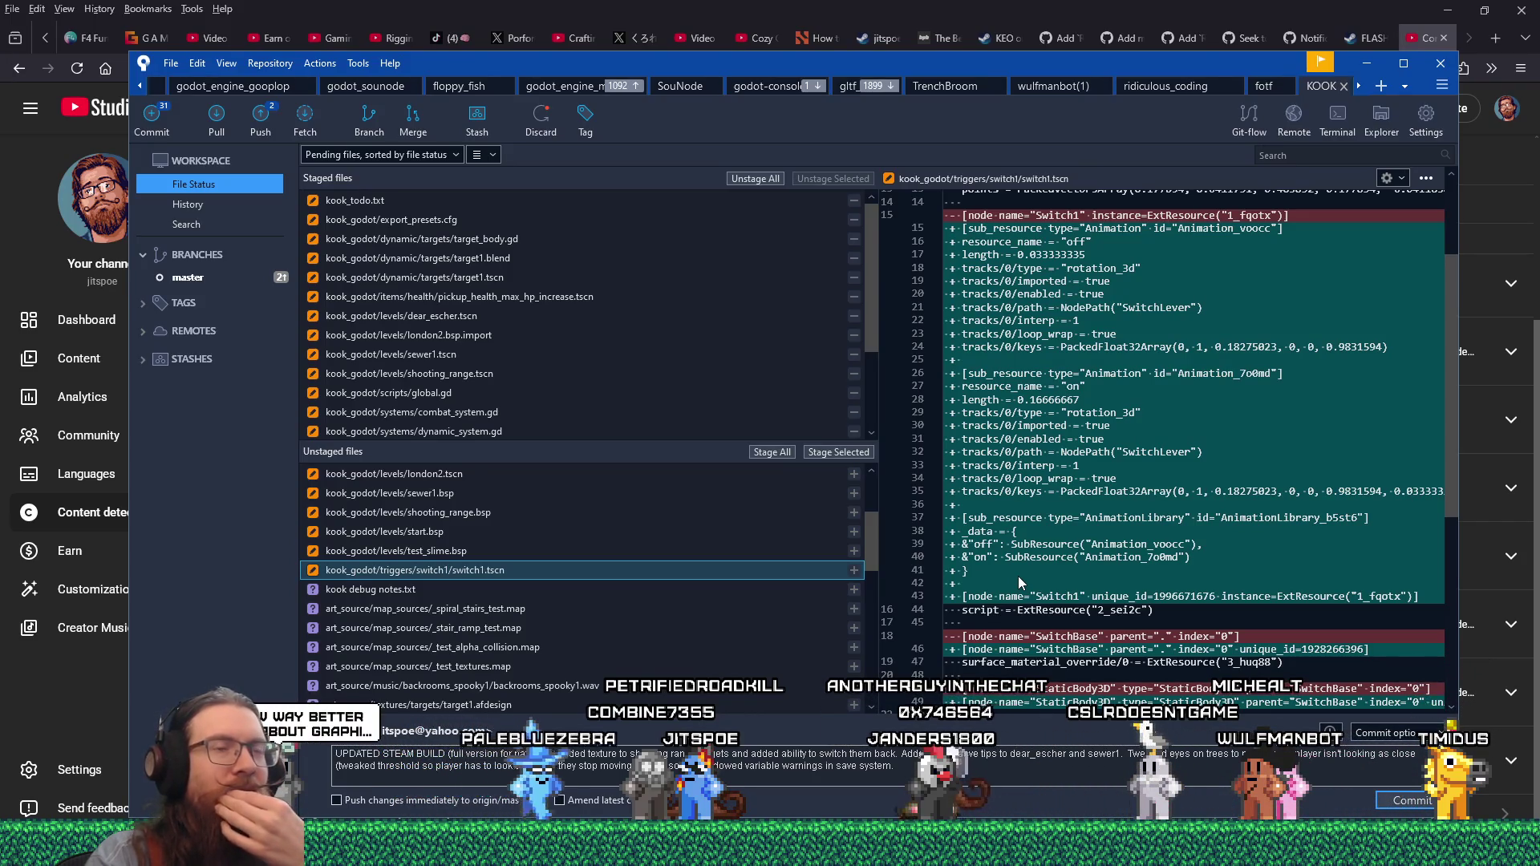
pyautogui.scroll(2, 1018, 576)
pyautogui.scroll(1, 1018, 576)
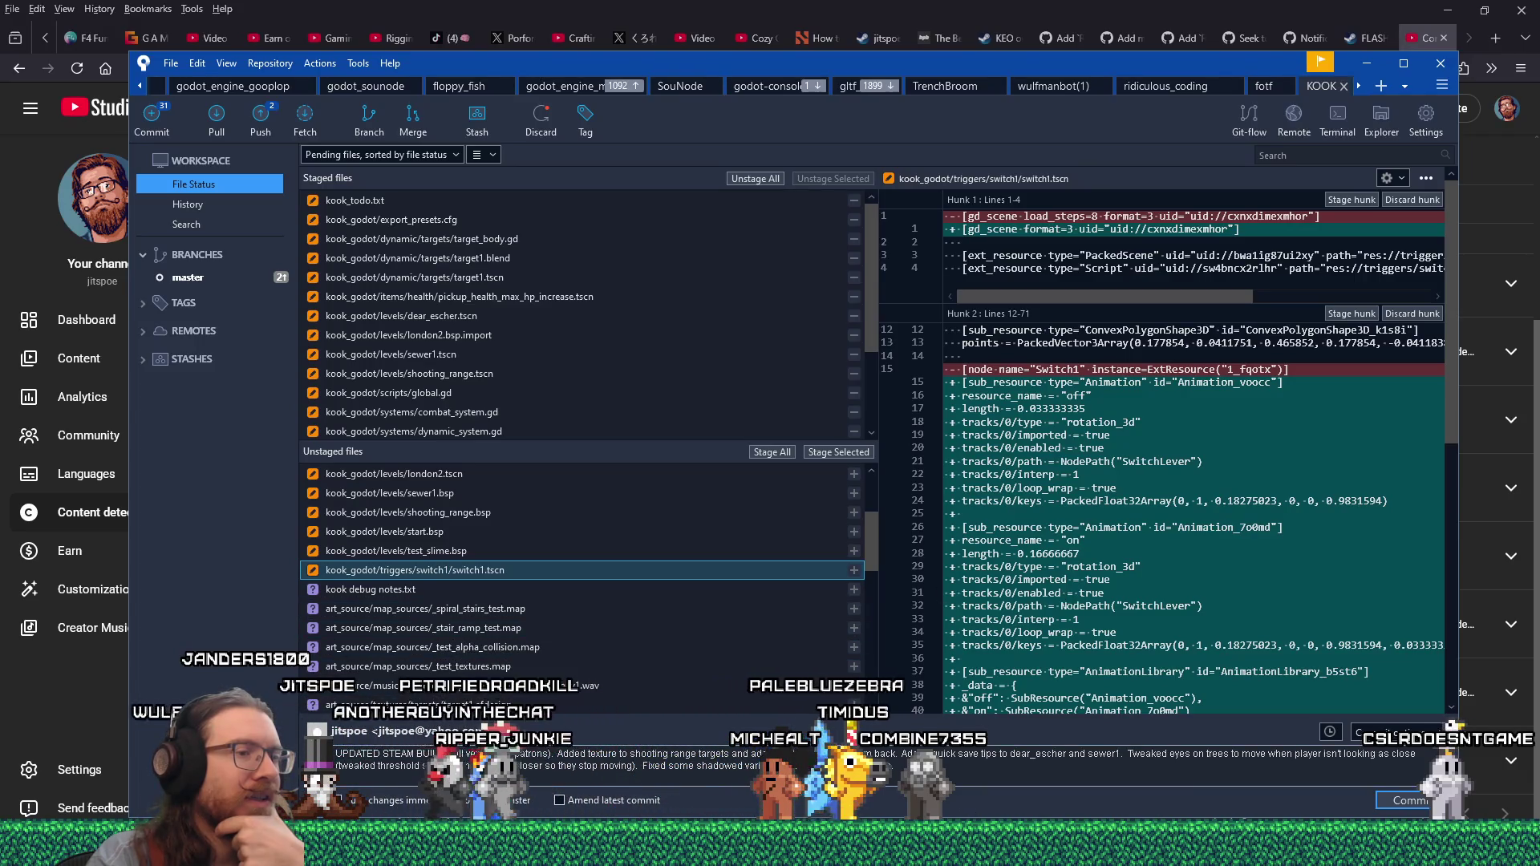
pyautogui.hotkey('alt', 'Tab')
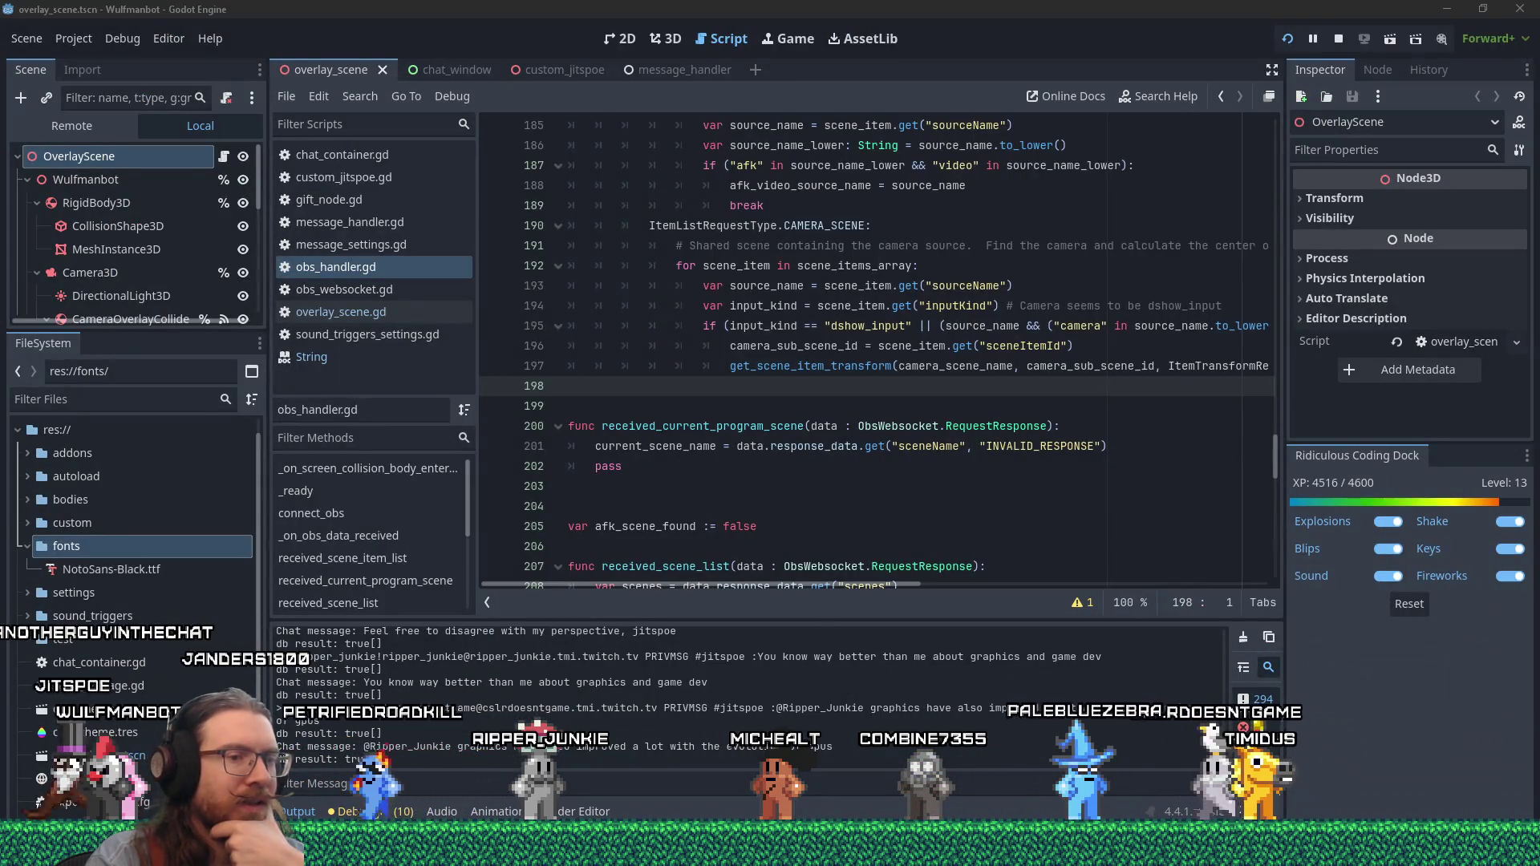
# - In the KOOK editor, filter the FileSystem for switch1 and select switch1.blend
pyautogui.hotkey('alt', 'Tab')
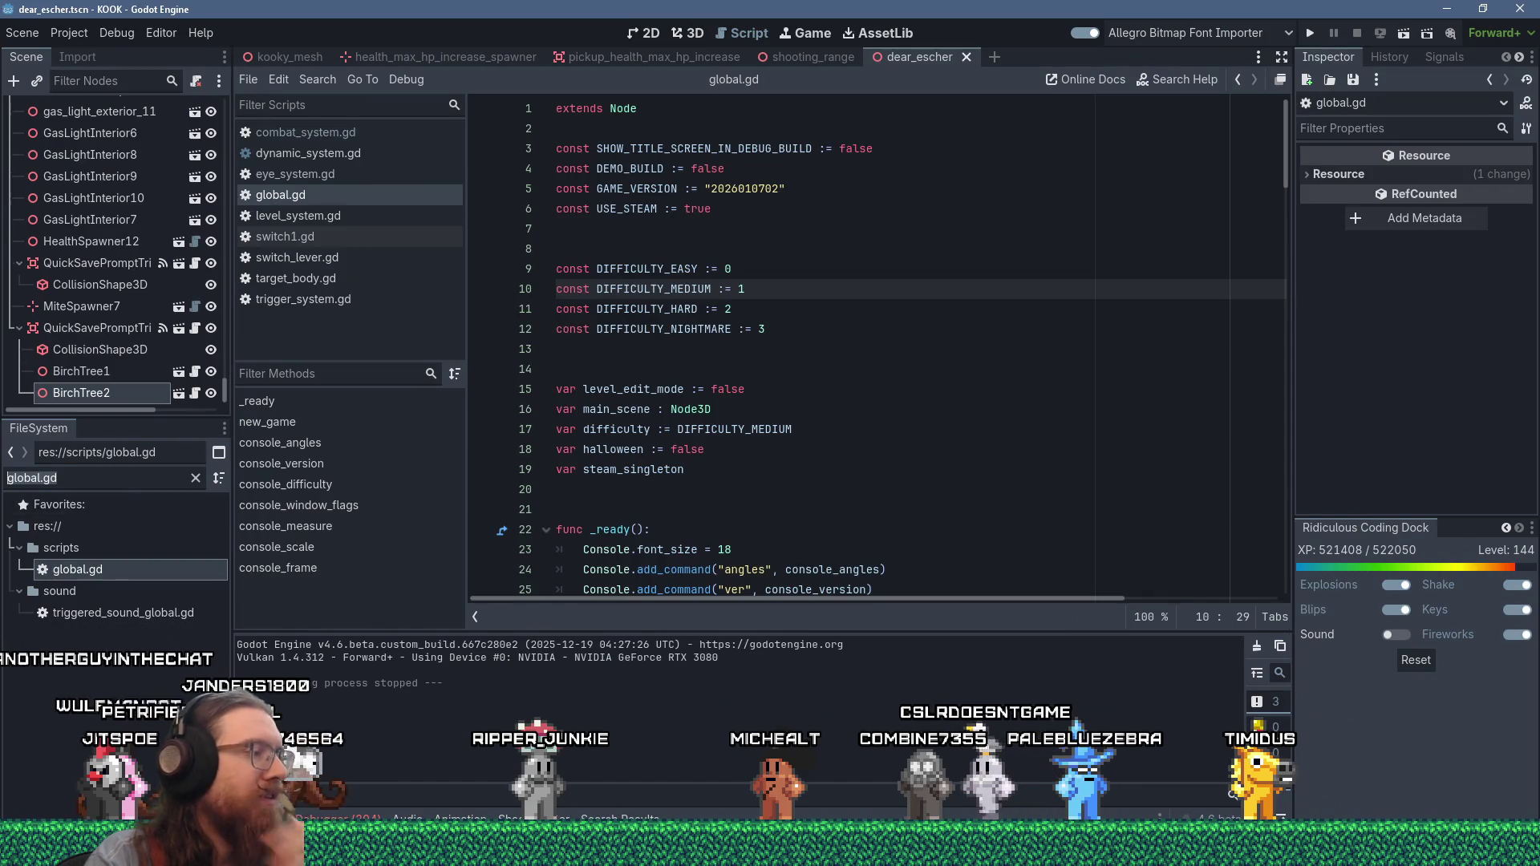
pyautogui.write('swit')
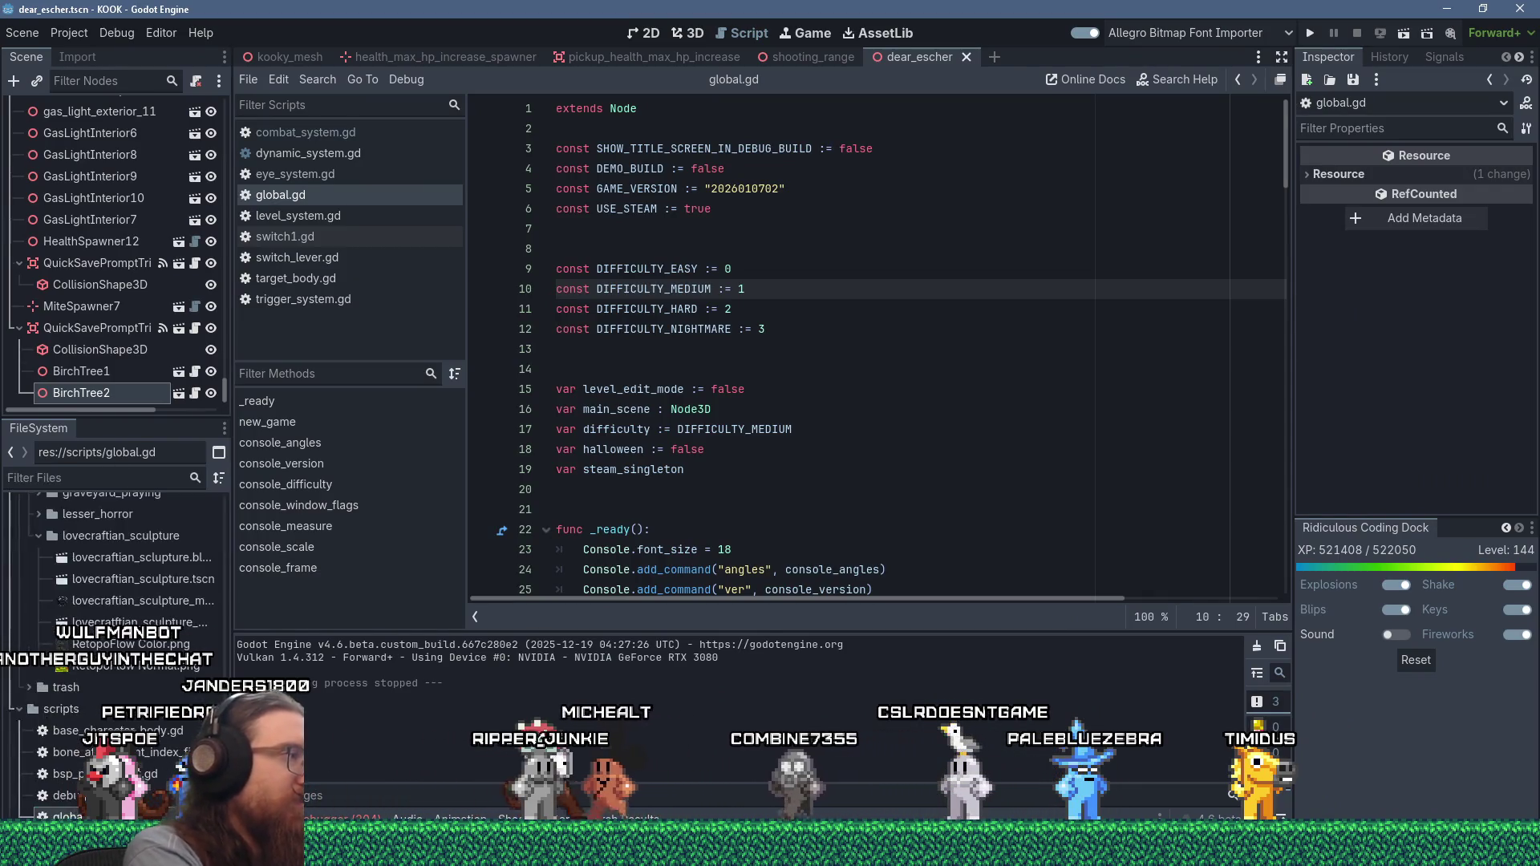
pyautogui.write('ch1')
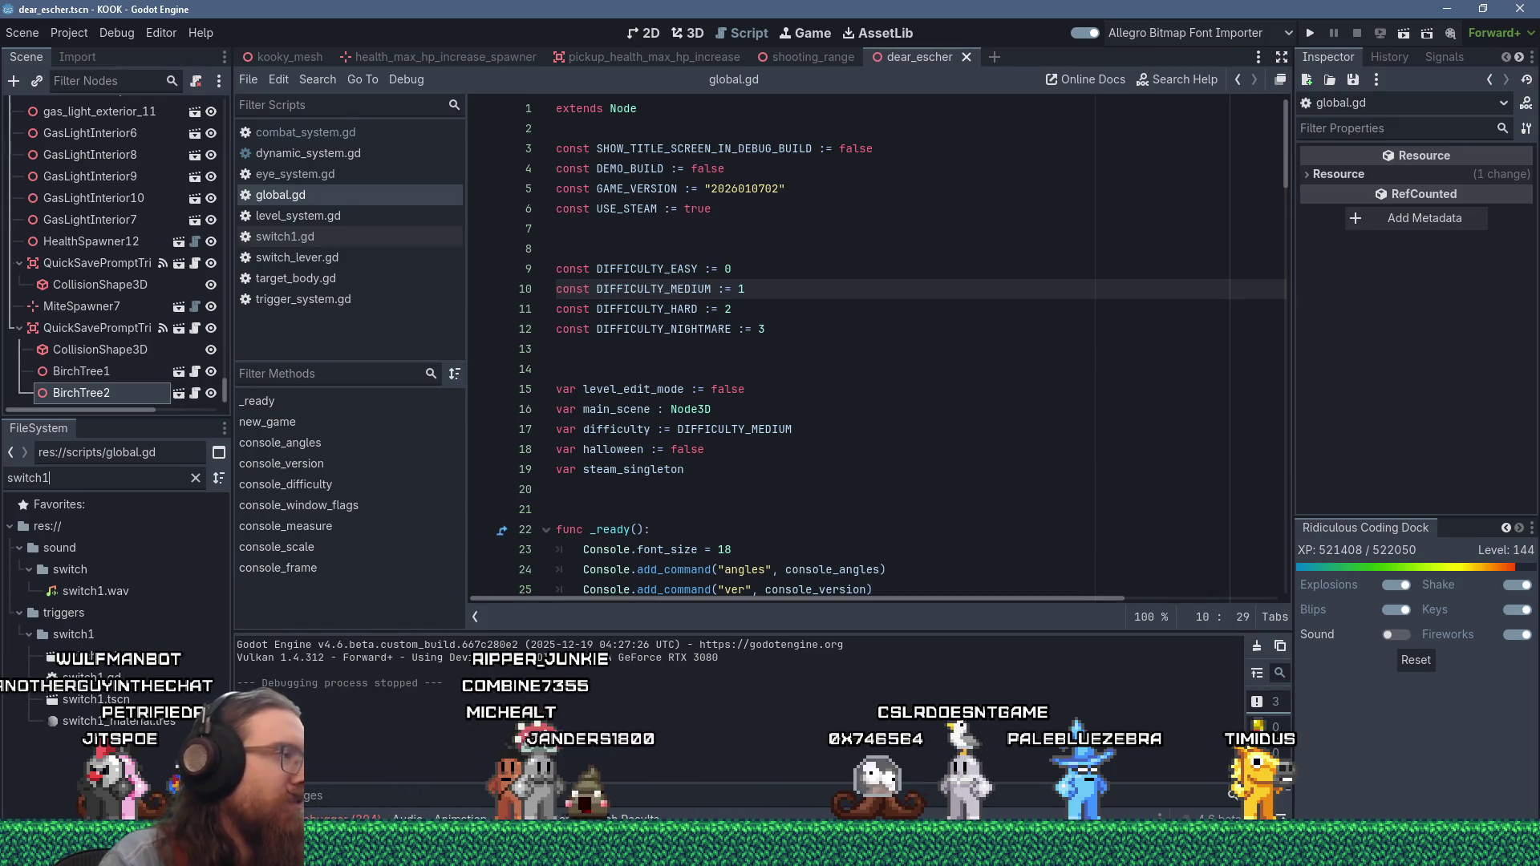
pyautogui.click(96, 658)
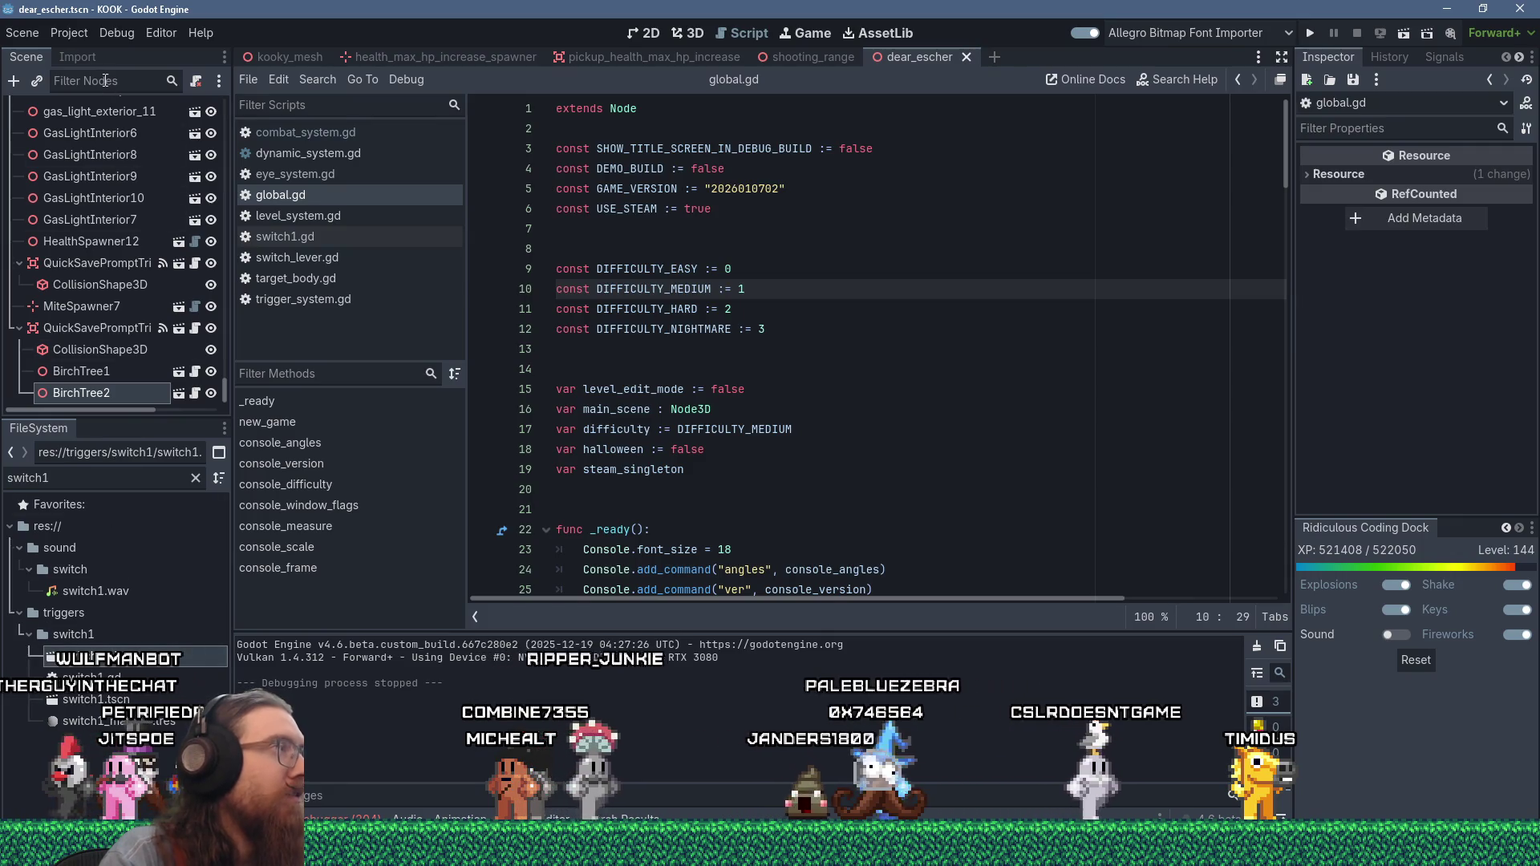
# - Load the default import preset for switch1.blend and reimport it
pyautogui.click(87, 56)
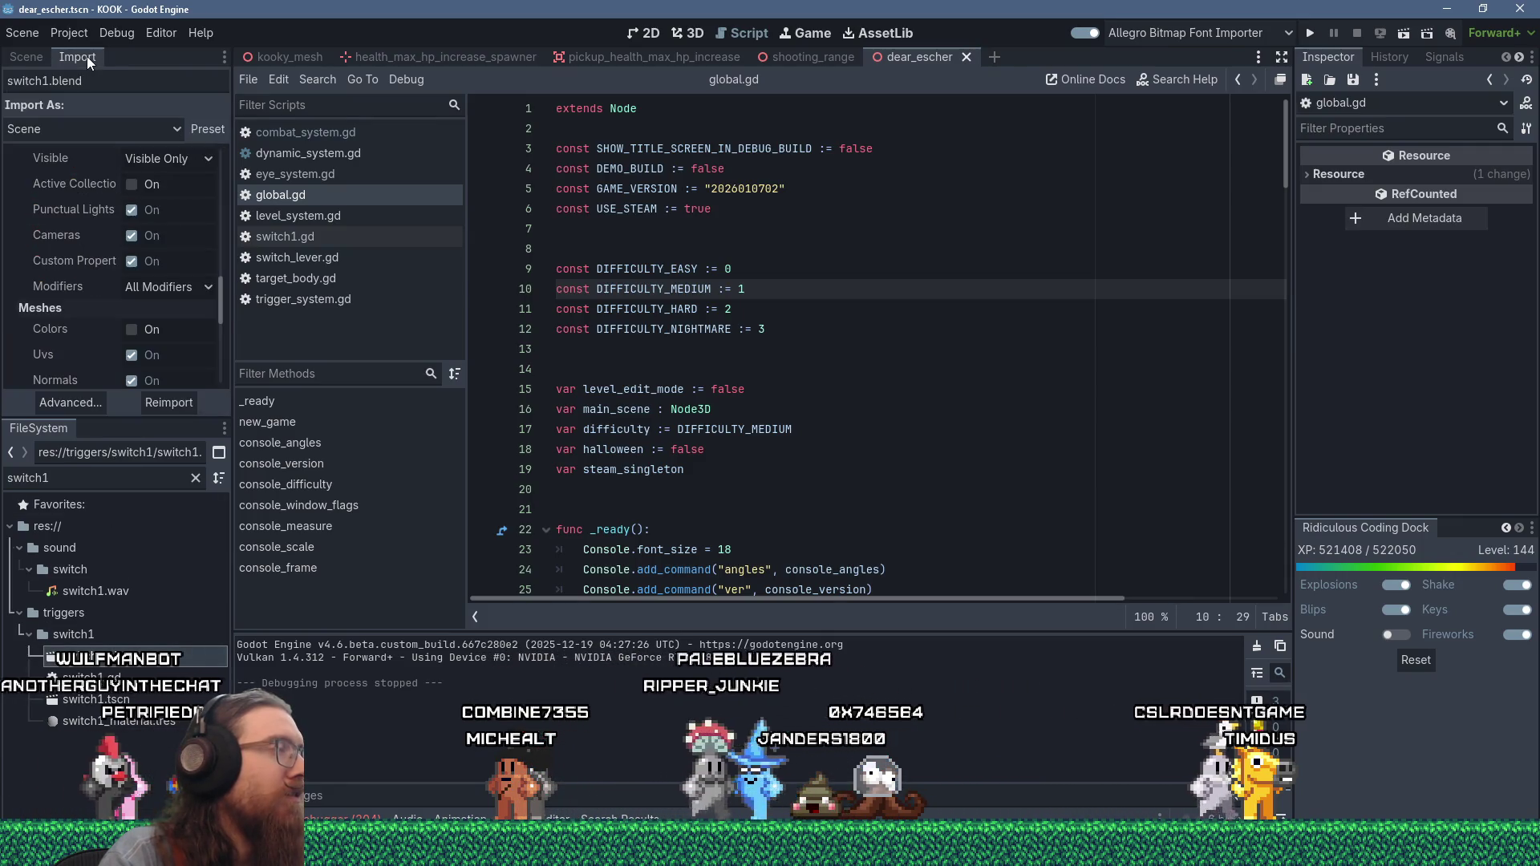
pyautogui.click(200, 123)
pyautogui.click(243, 200)
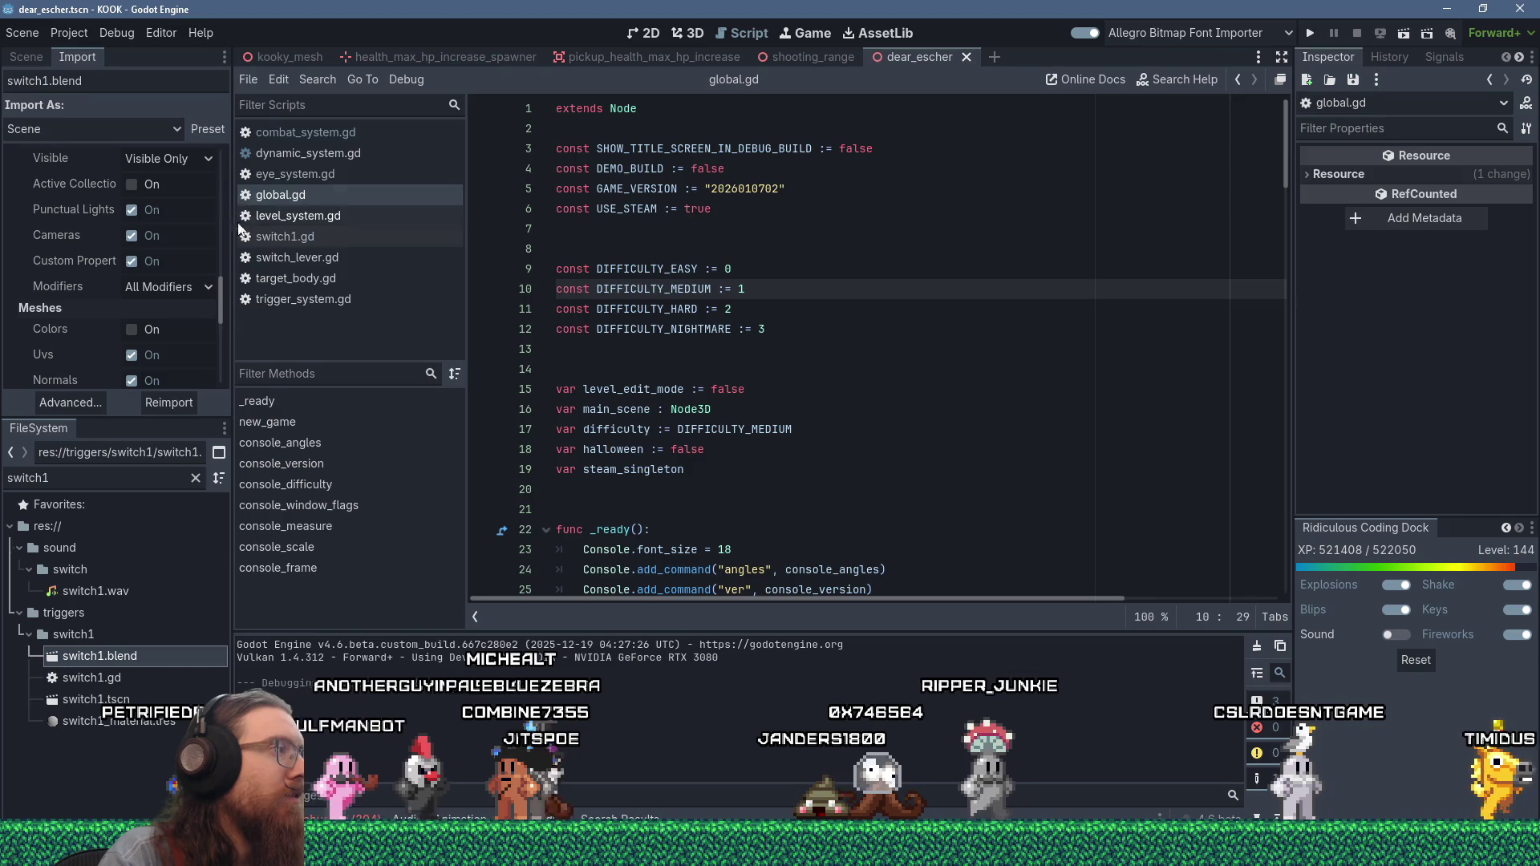
pyautogui.click(189, 405)
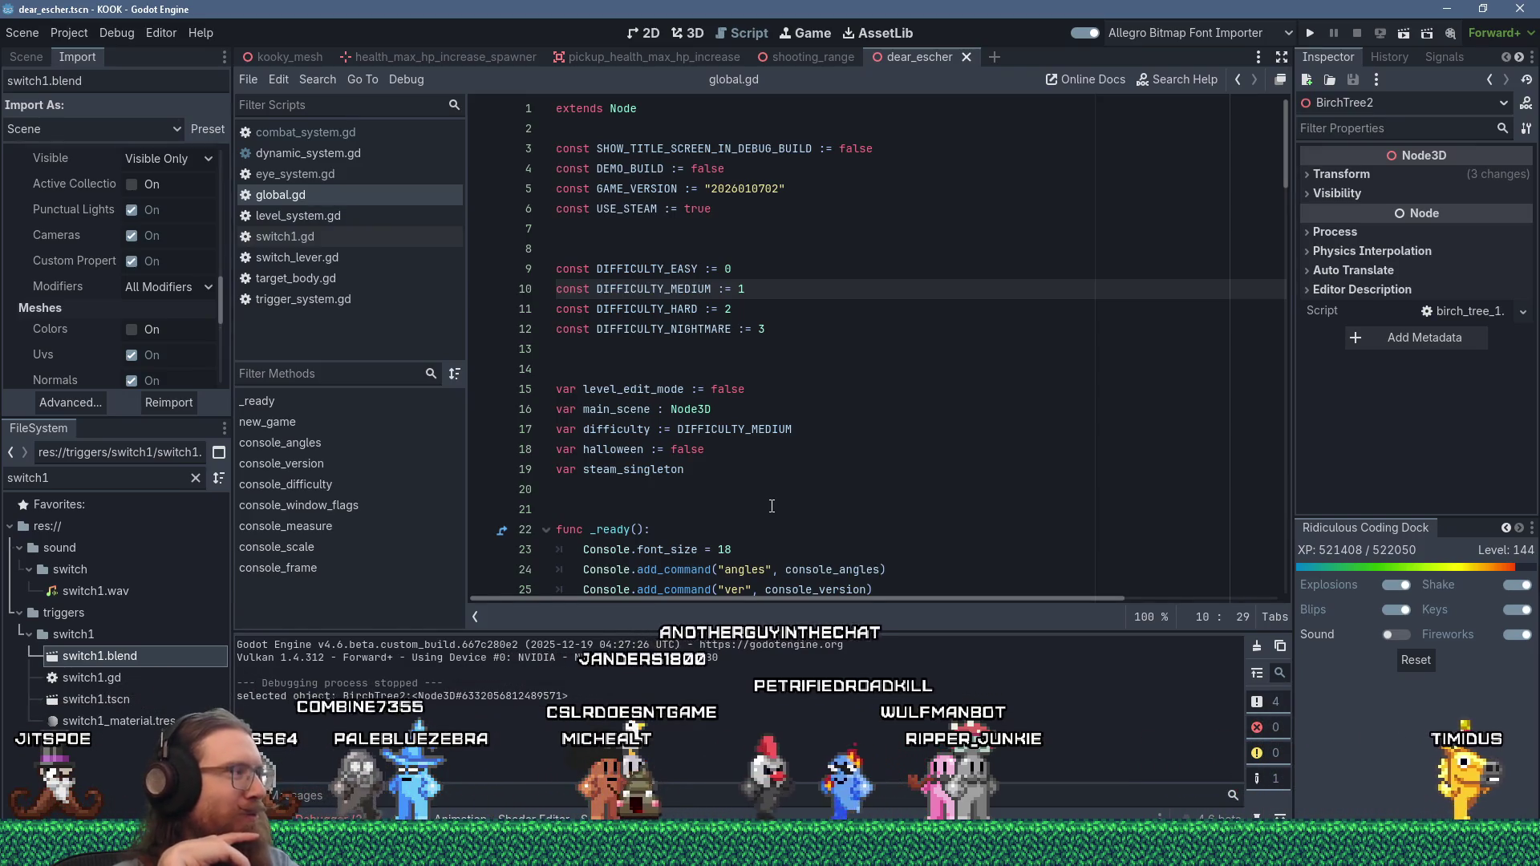
# - Glance at the kook_todo.txt time-tracking notes, then bring SourceTree forward
pyautogui.hotkey('alt', 'Tab')
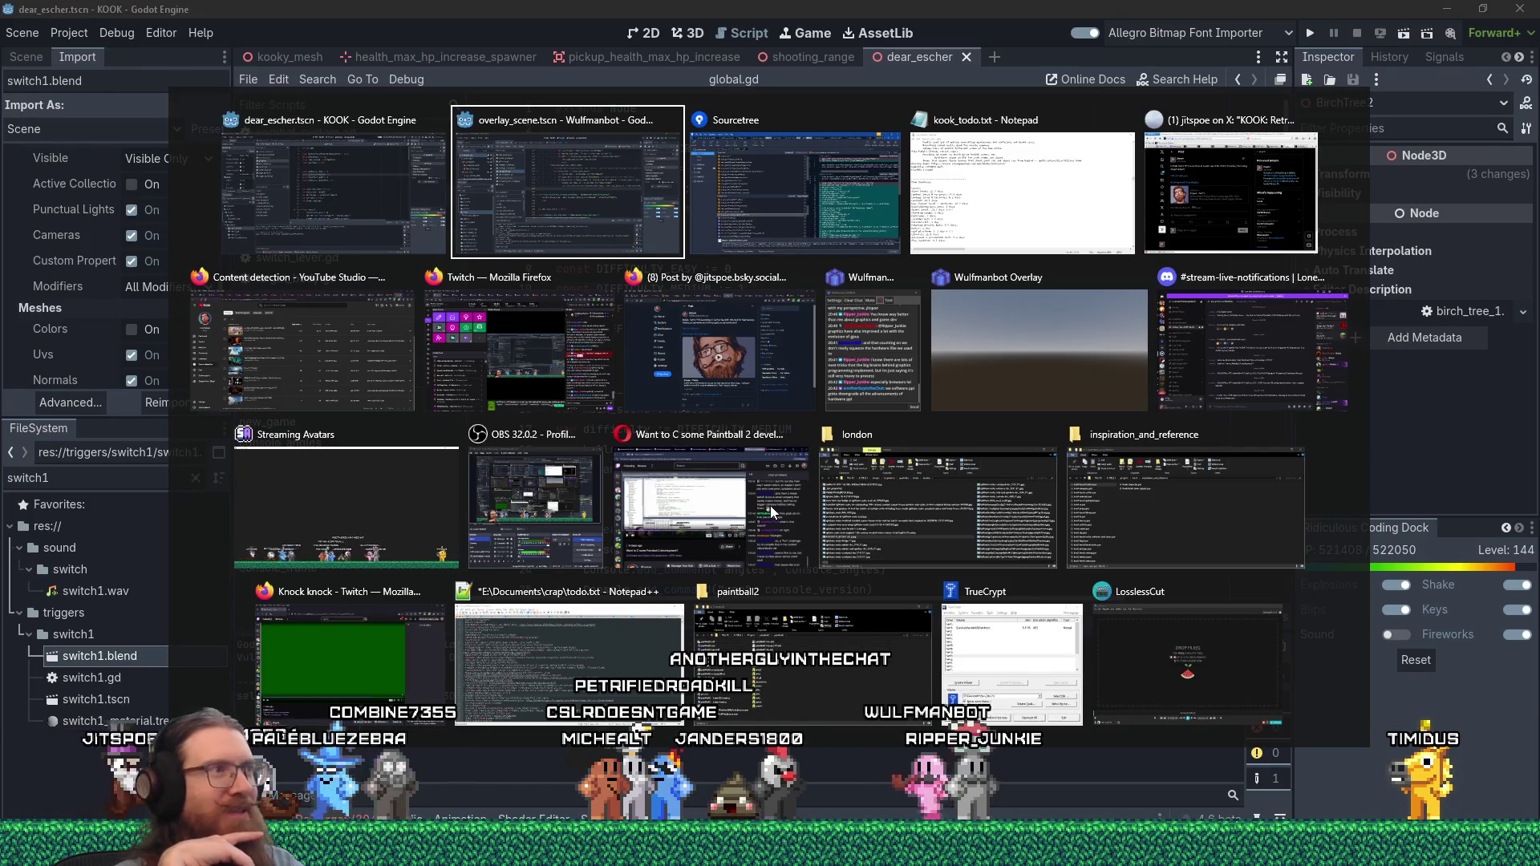
pyautogui.hotkey('alt', 'Tab')
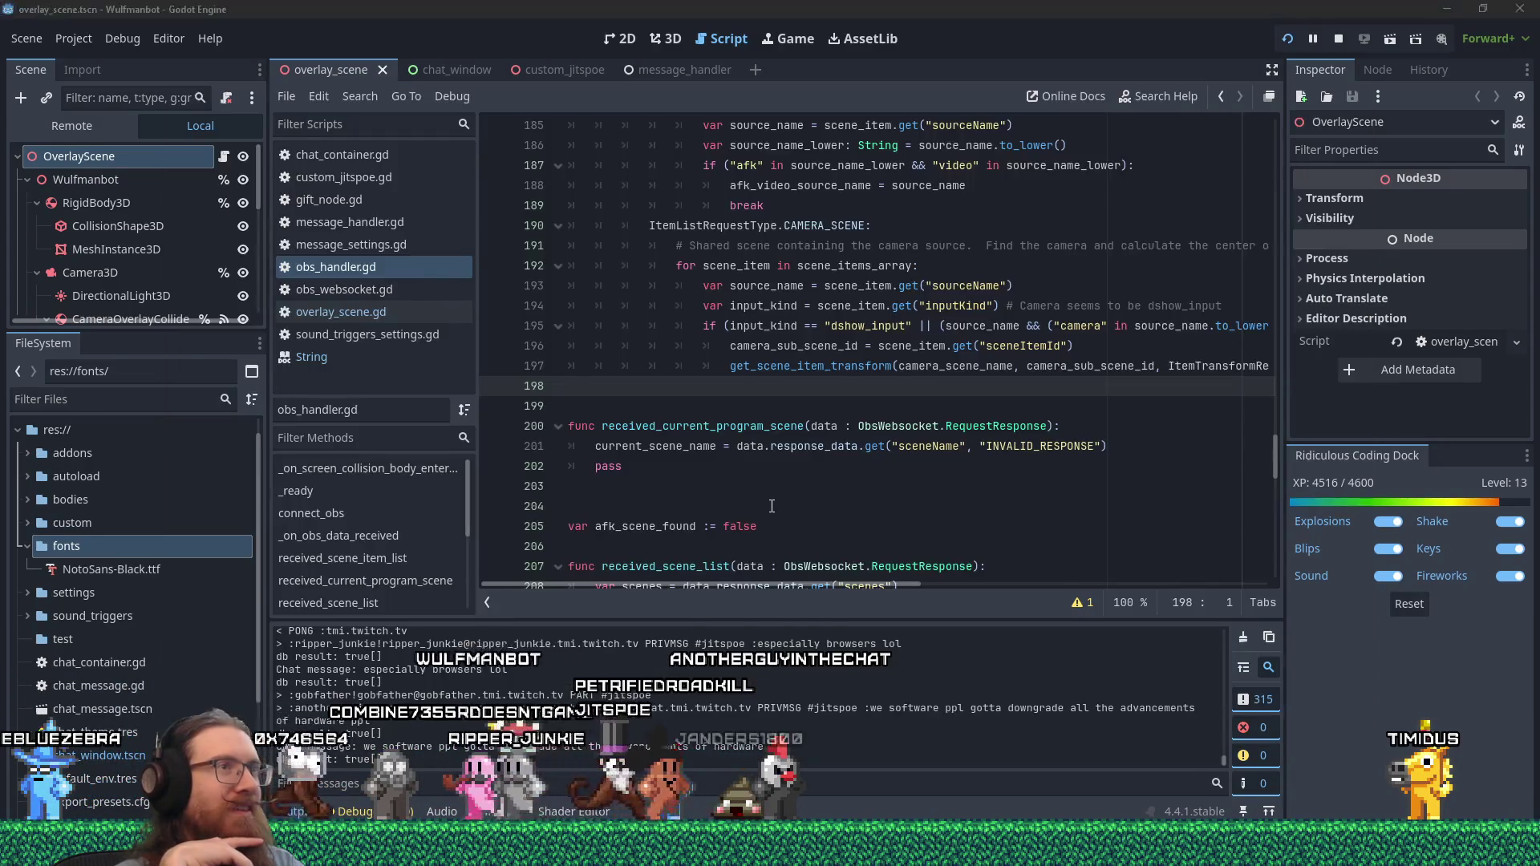
pyautogui.hotkey('alt', 'Tab')
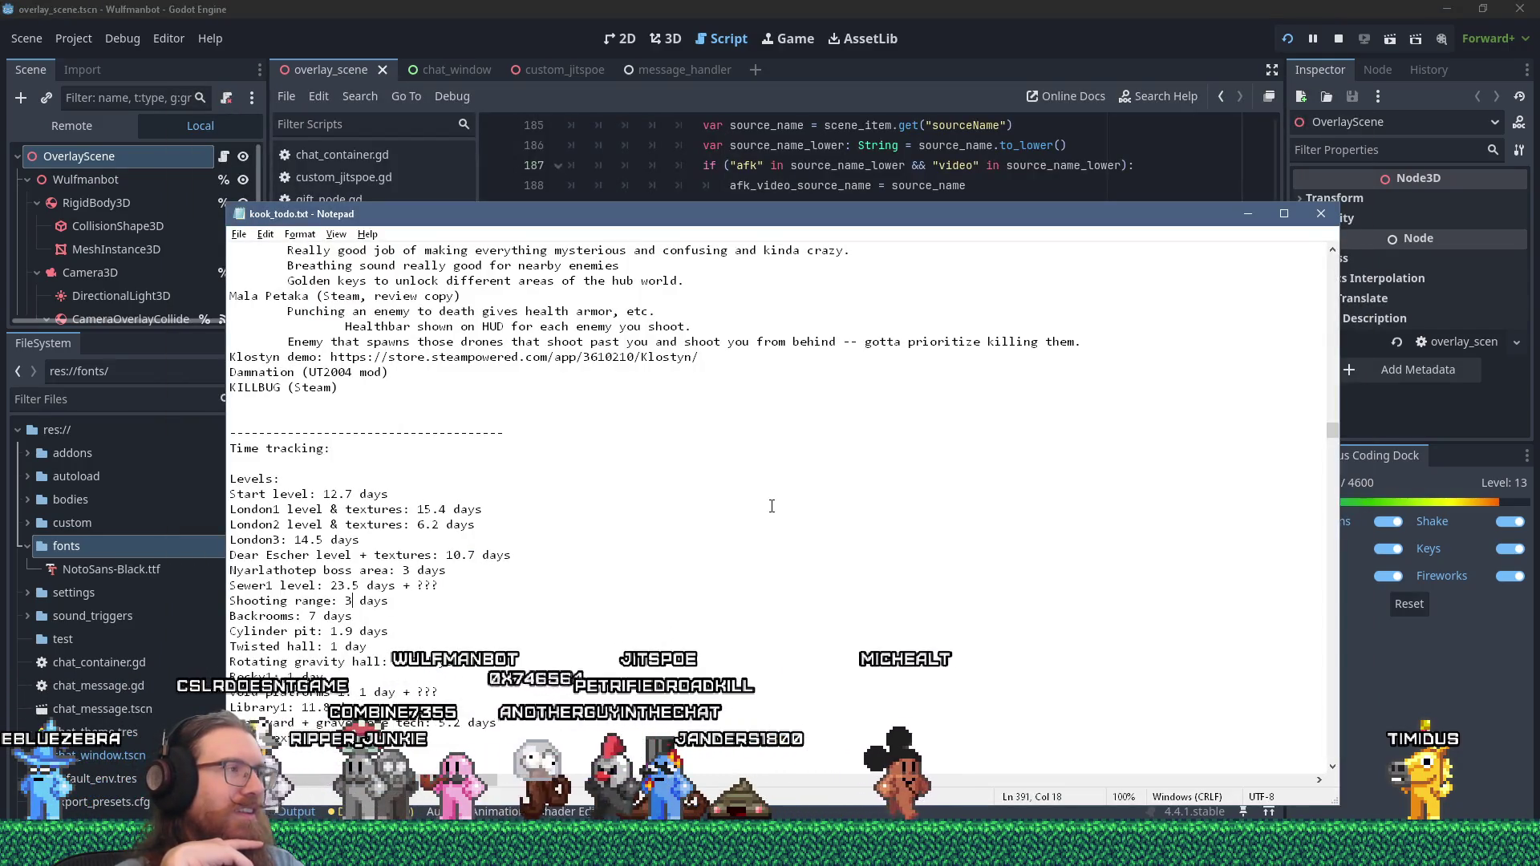
pyautogui.hotkey('alt', 'Tab')
pyautogui.press('Tab')
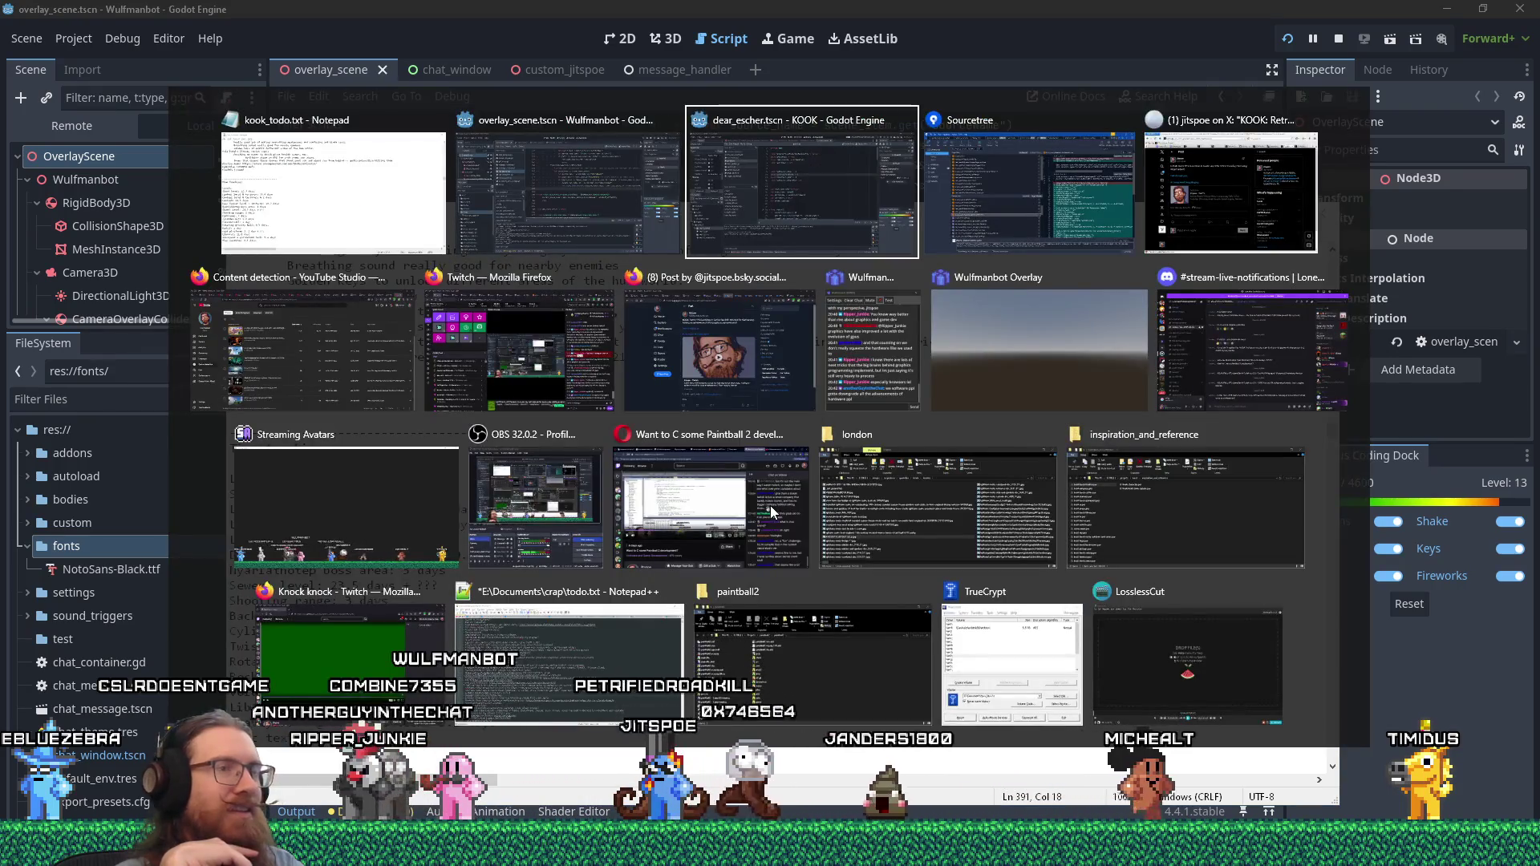
pyautogui.press('Tab')
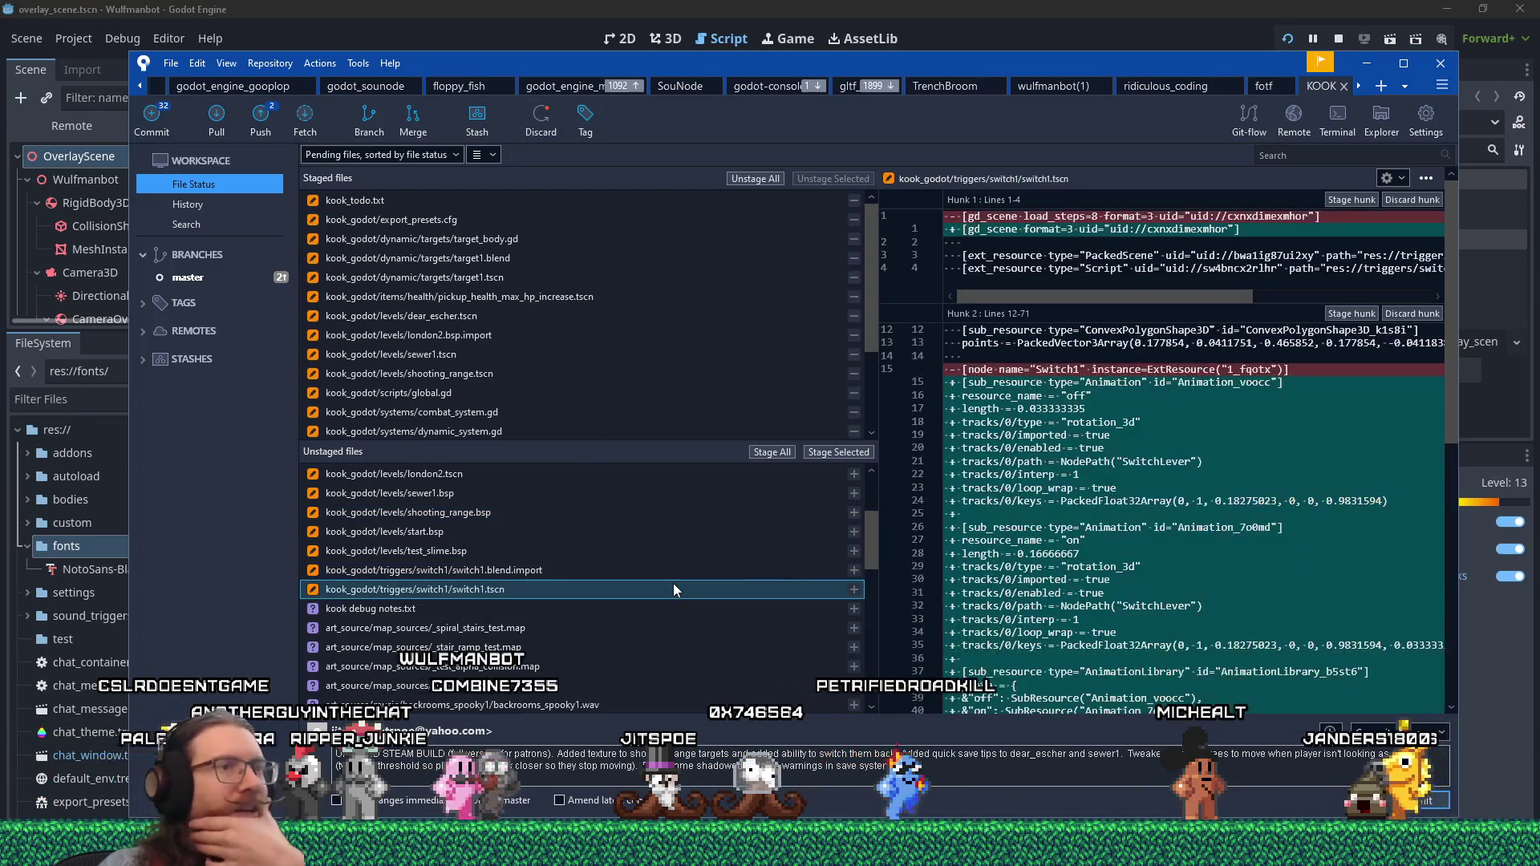
# - Check the switch1.blend.import diff for animation fps and glTF naming changes, then return to Godot
pyautogui.click(547, 578)
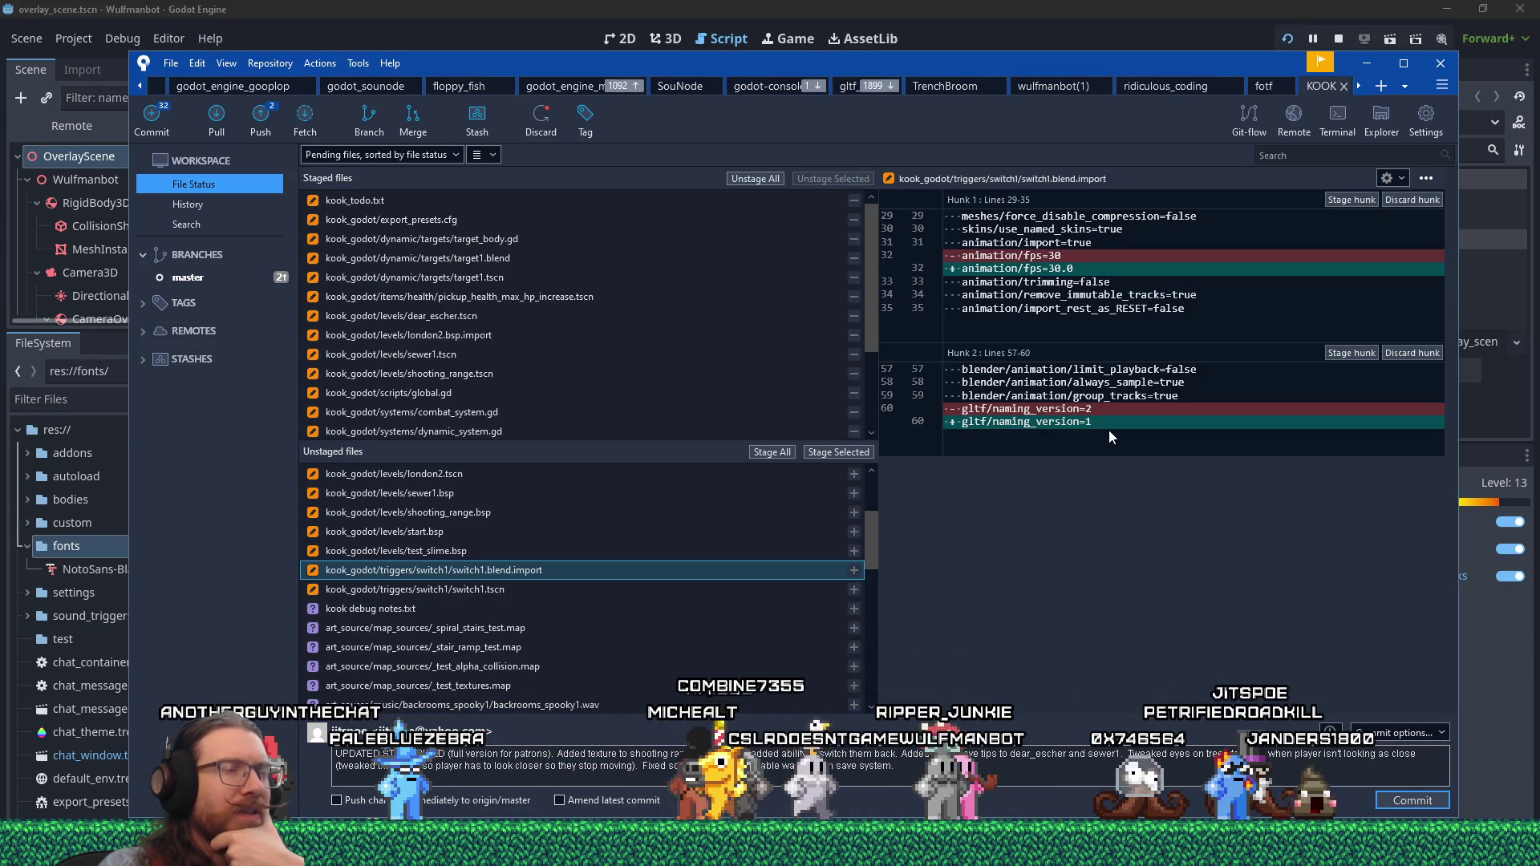
pyautogui.hotkey('alt', 'Tab')
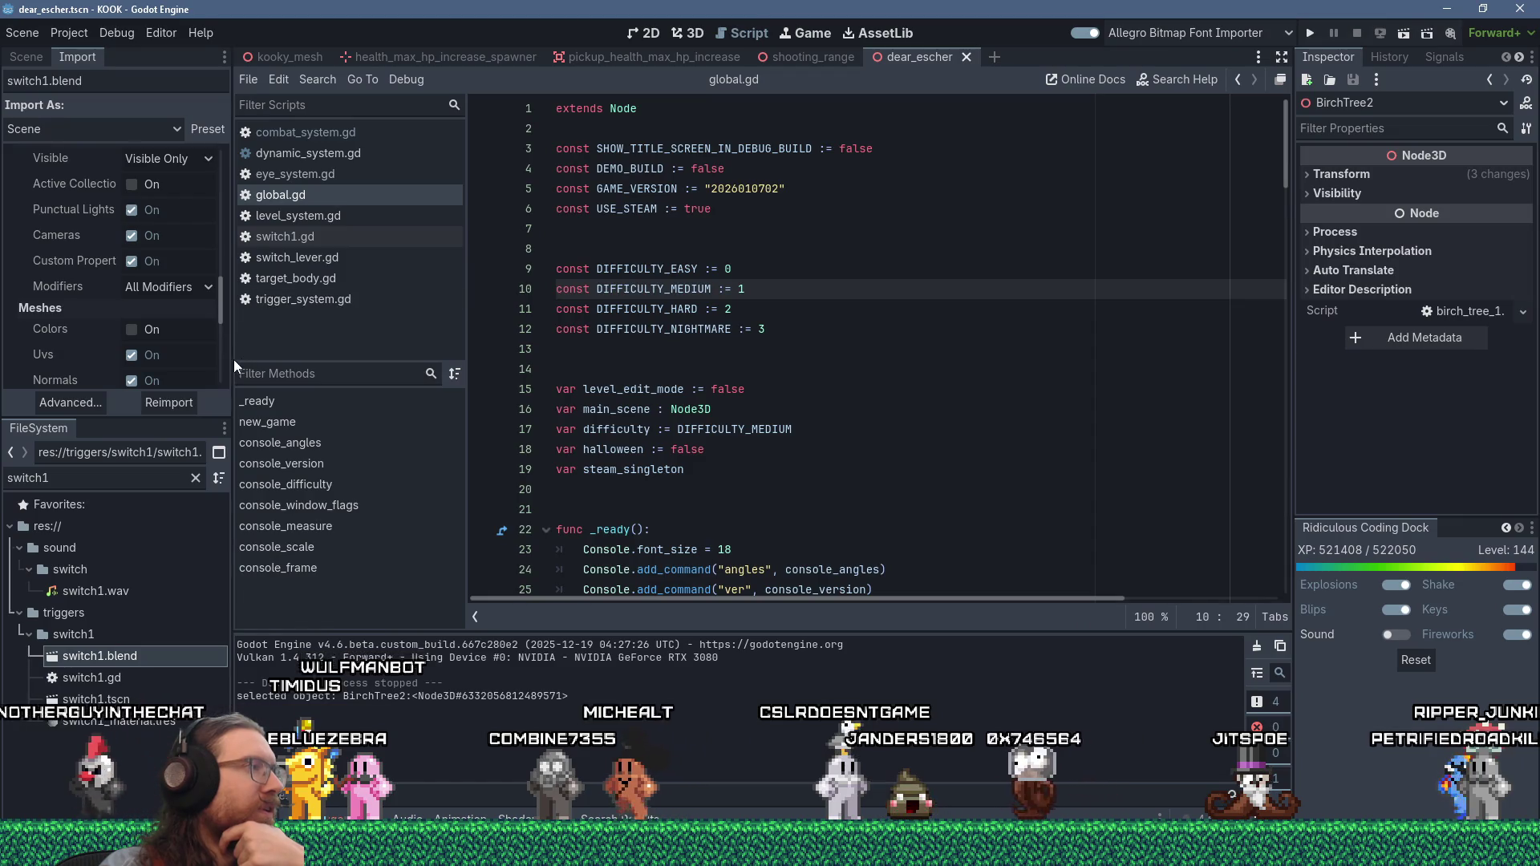
# - Set switch1.blend's glTF Naming Version to Godot 4.5 or later and reimport it
pyautogui.moveTo(232, 360)
pyautogui.mouseDown()
pyautogui.moveTo(308, 375)
pyautogui.moveTo(271, 569)
pyautogui.mouseUp()
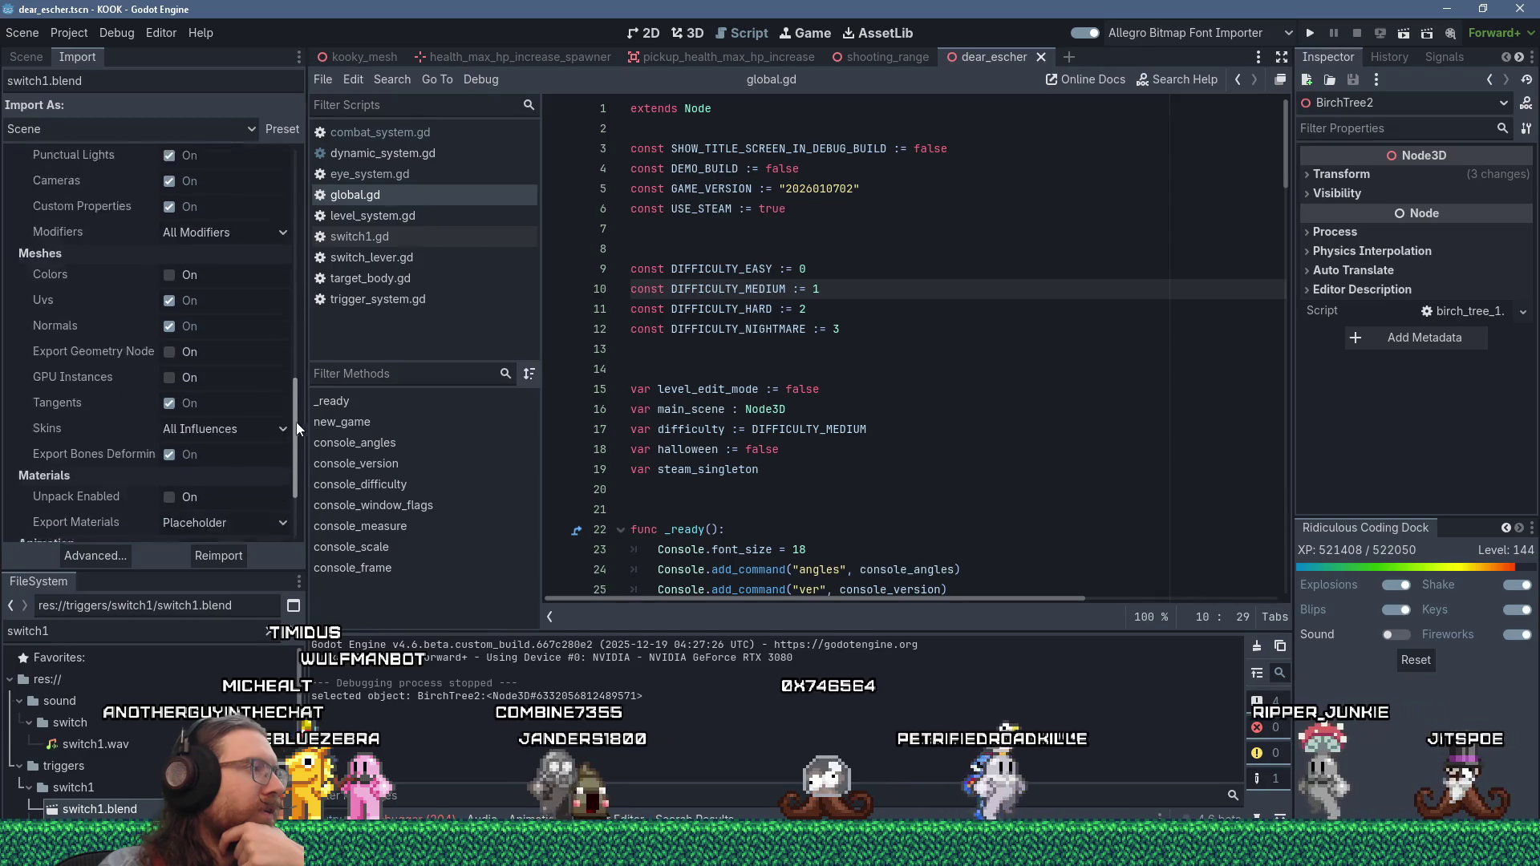
pyautogui.moveTo(296, 422); pyautogui.dragTo(297, 478)
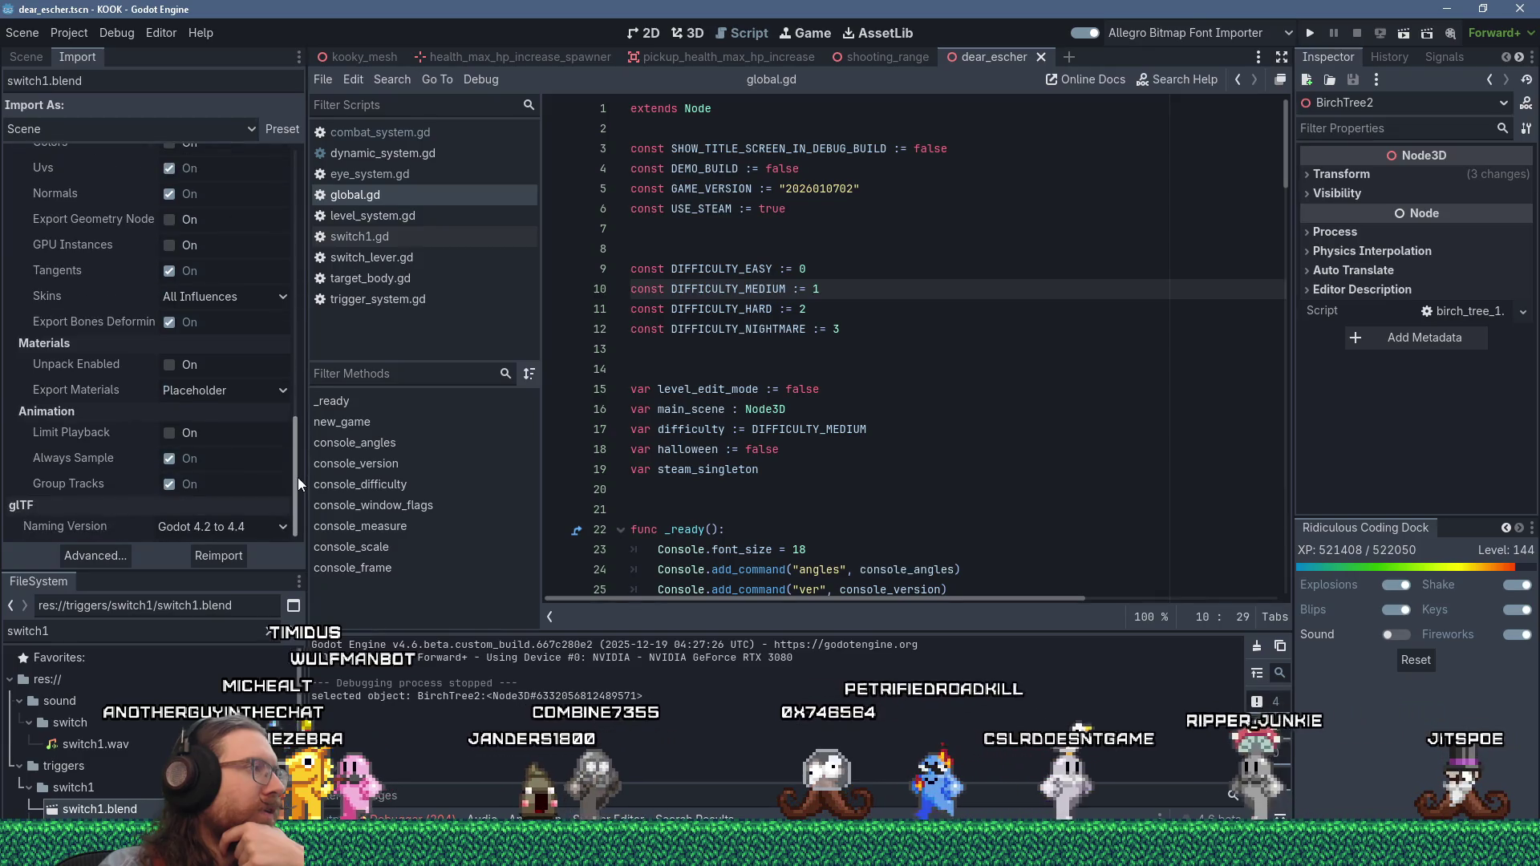
pyautogui.click(286, 527)
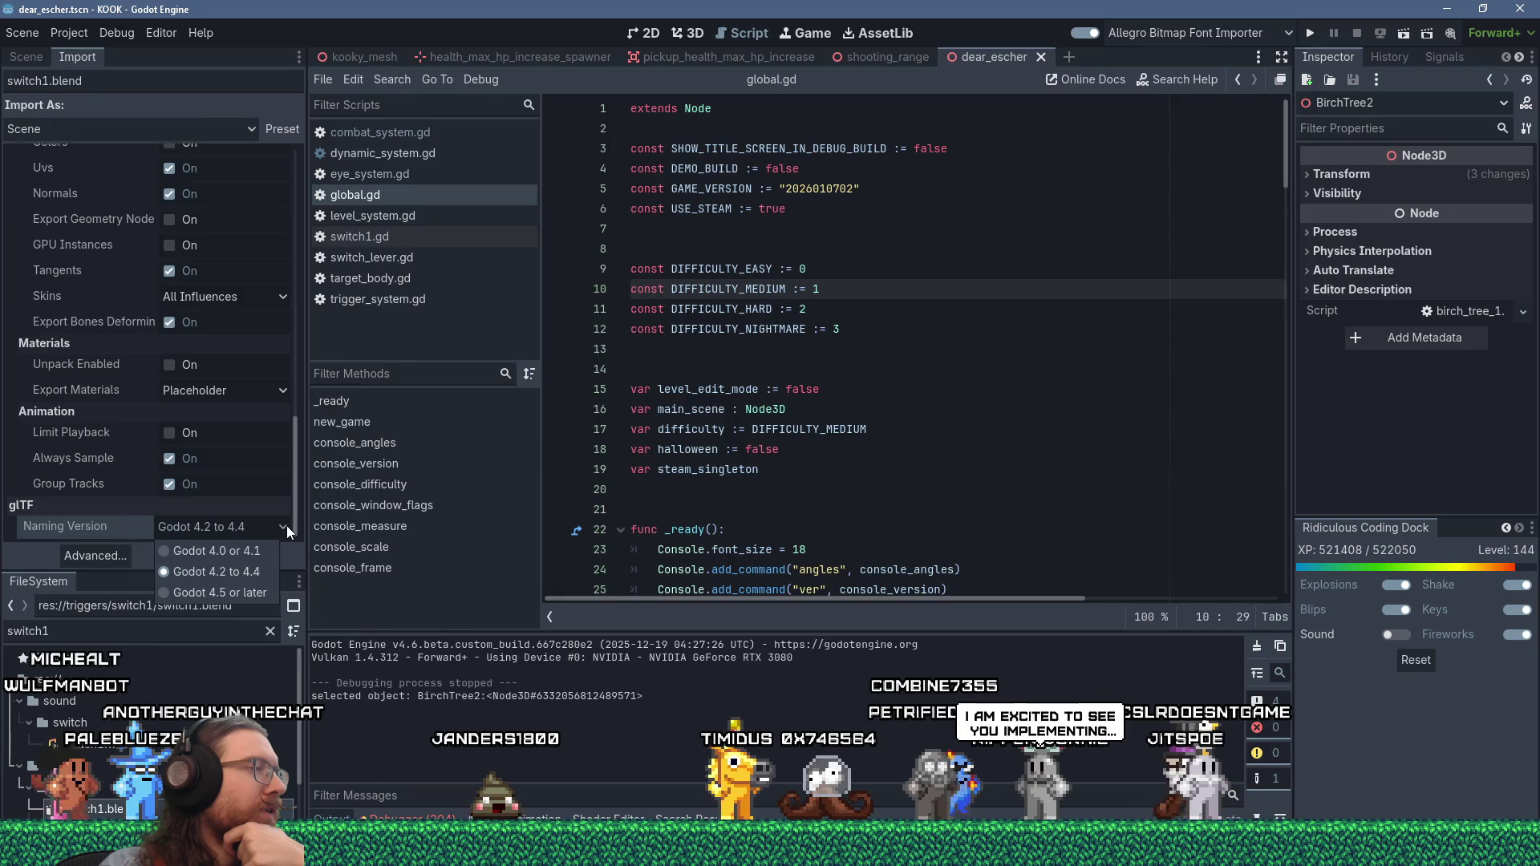
pyautogui.click(170, 591)
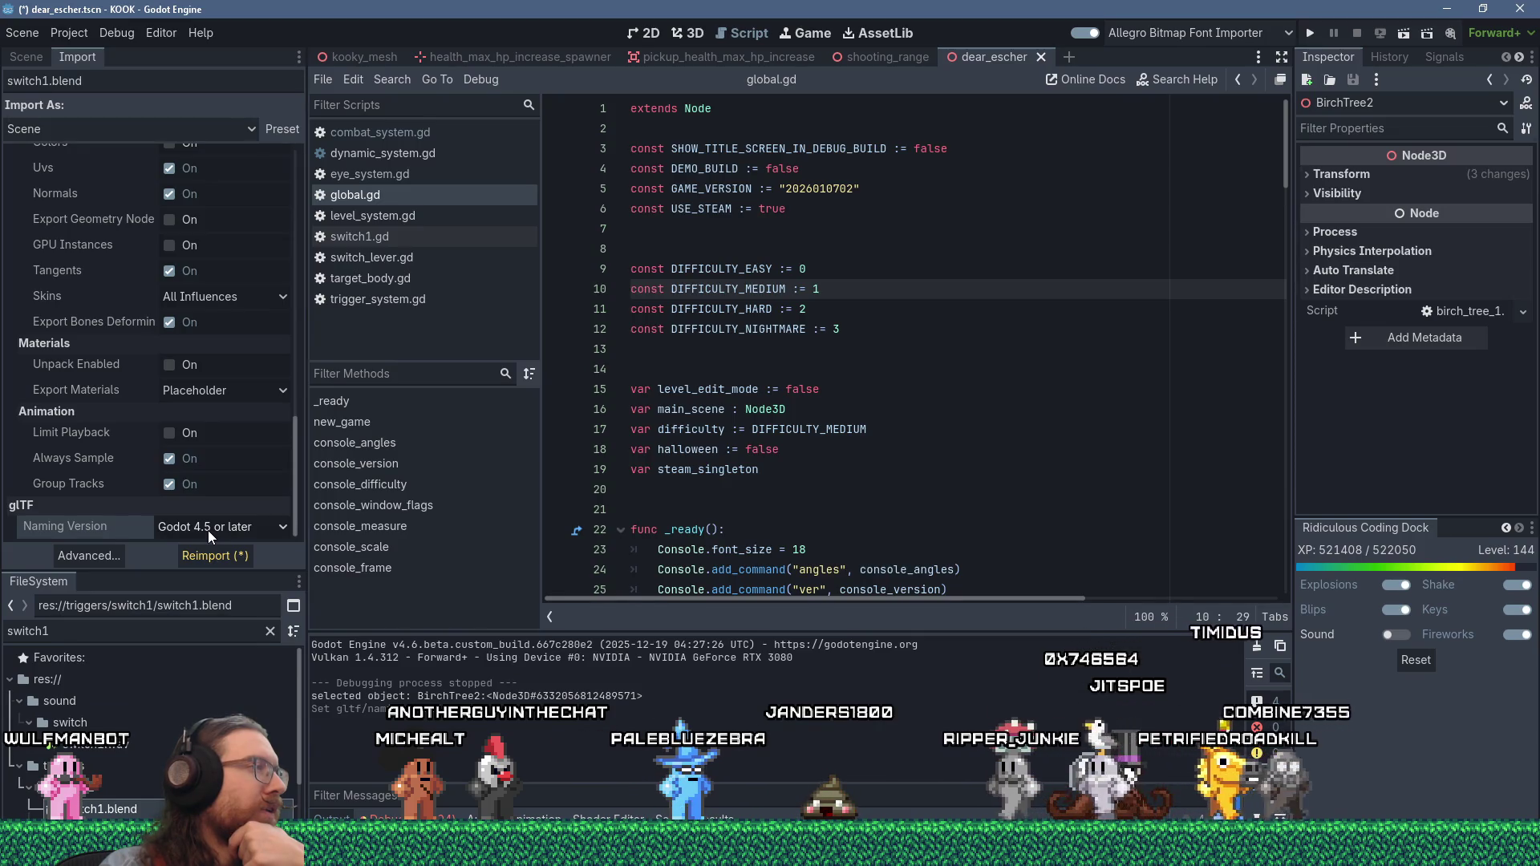
pyautogui.click(231, 561)
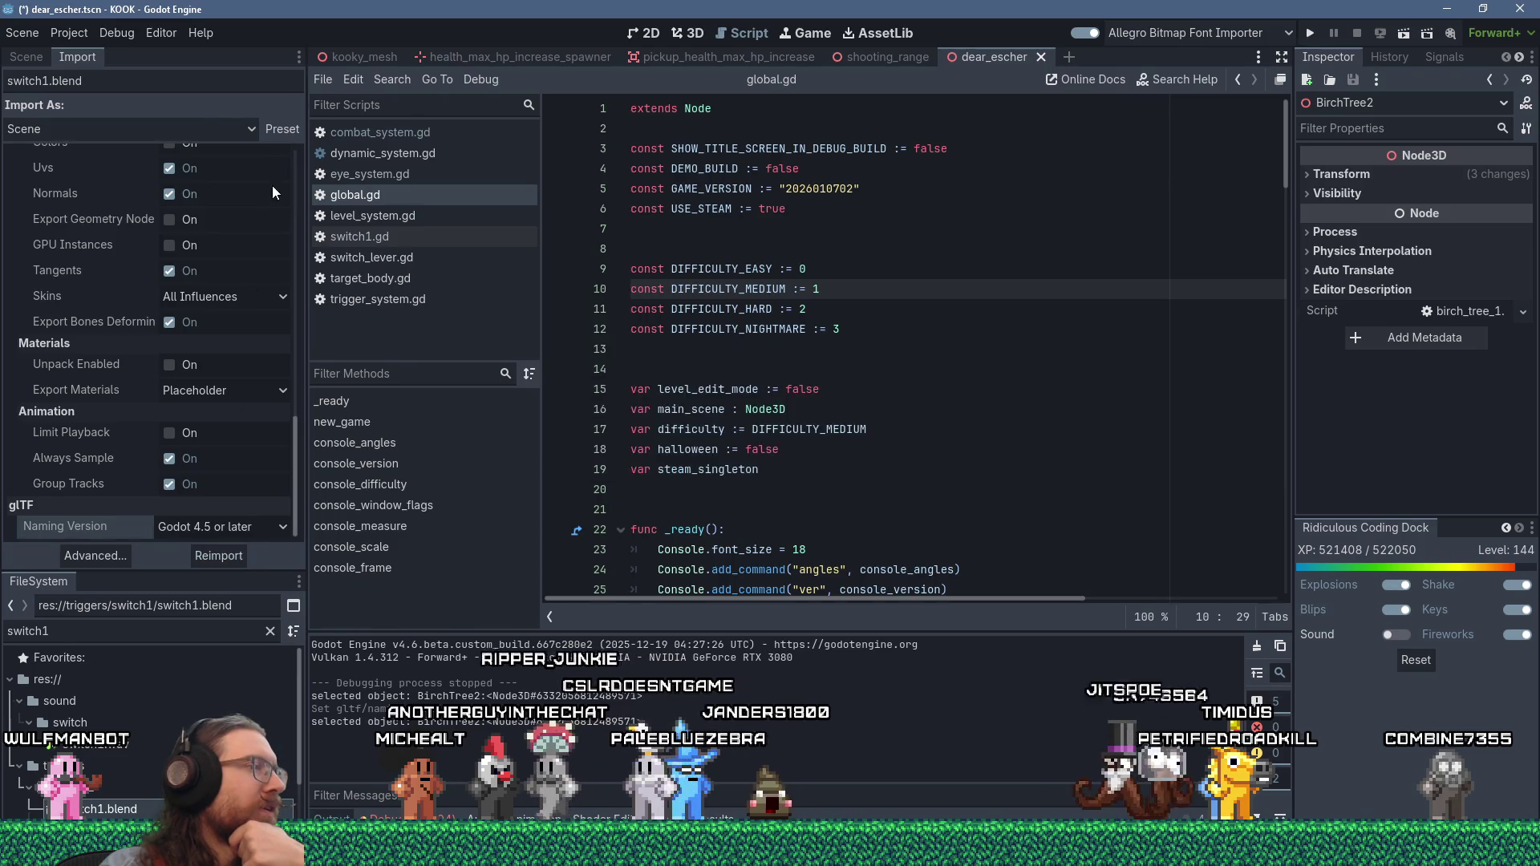
# - Make these import settings the default preset for 'Scene'
pyautogui.click(278, 129)
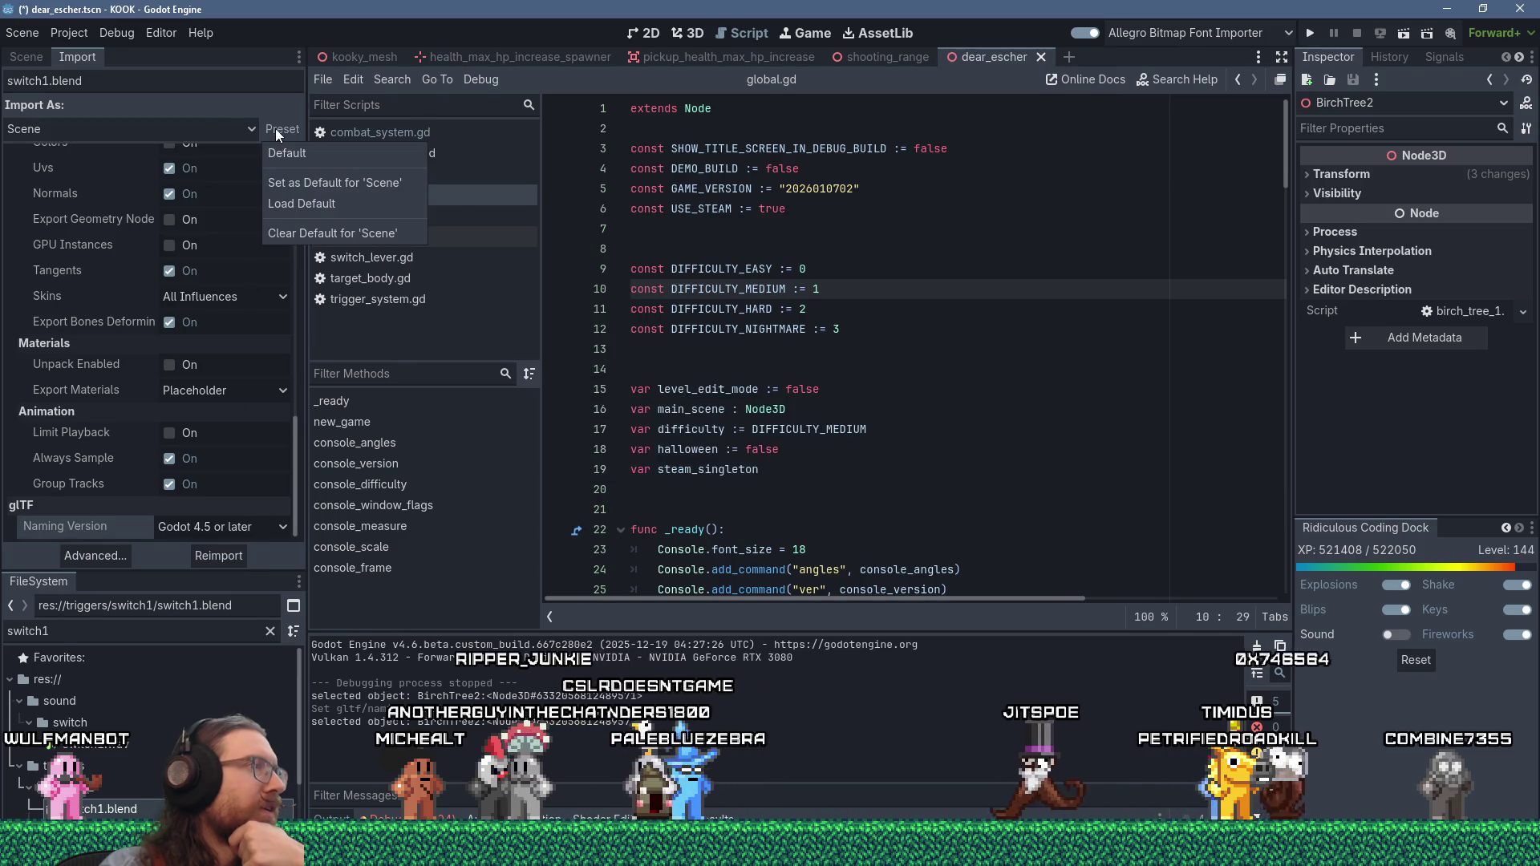
pyautogui.click(333, 184)
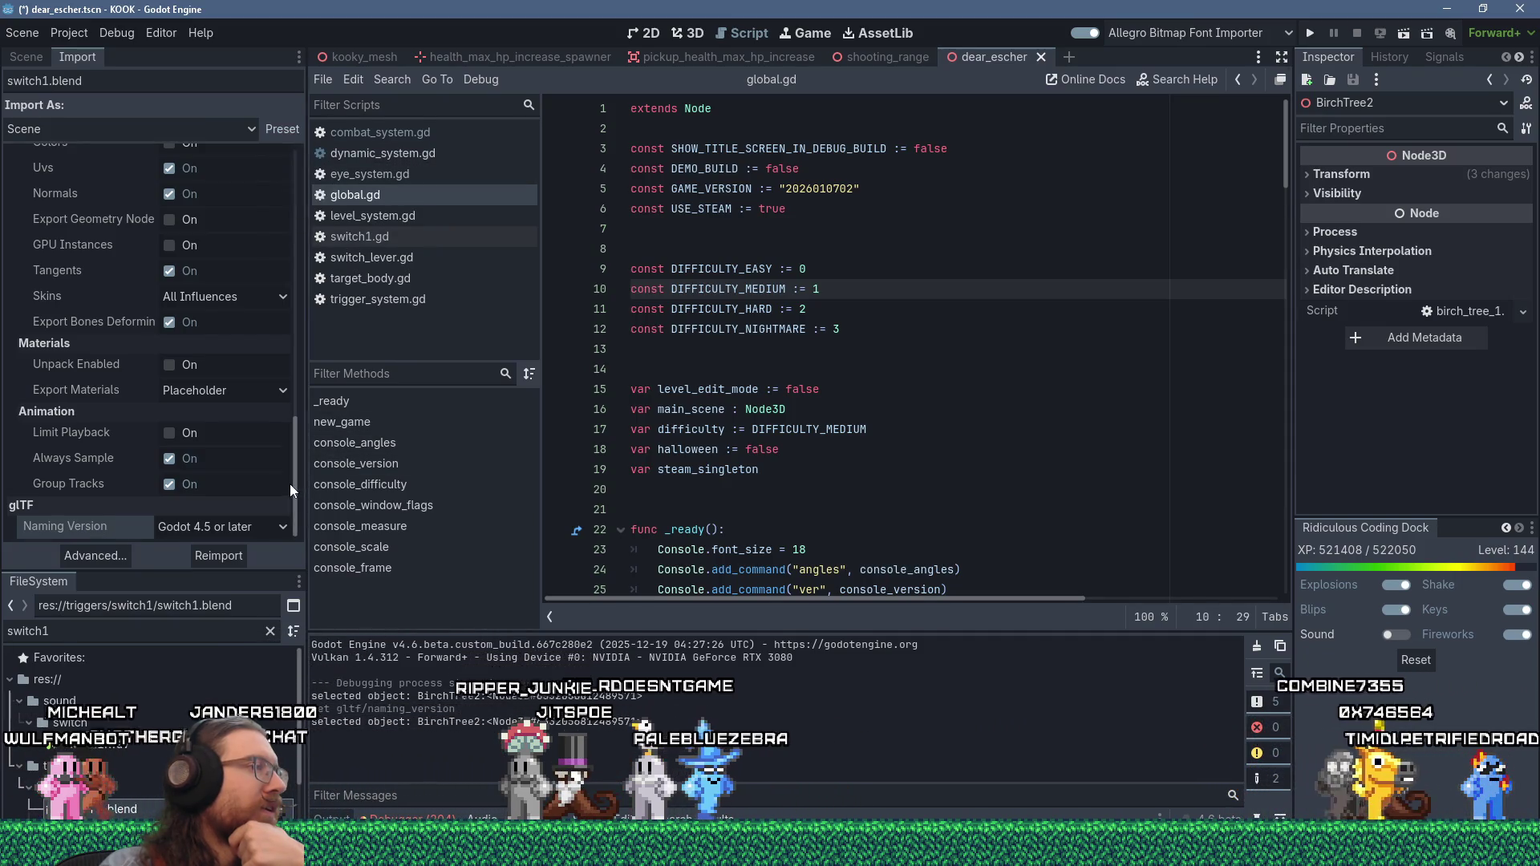
pyautogui.moveTo(296, 483)
pyautogui.mouseDown()
pyautogui.moveTo(308, 175)
pyautogui.moveTo(299, 547)
pyautogui.mouseUp()
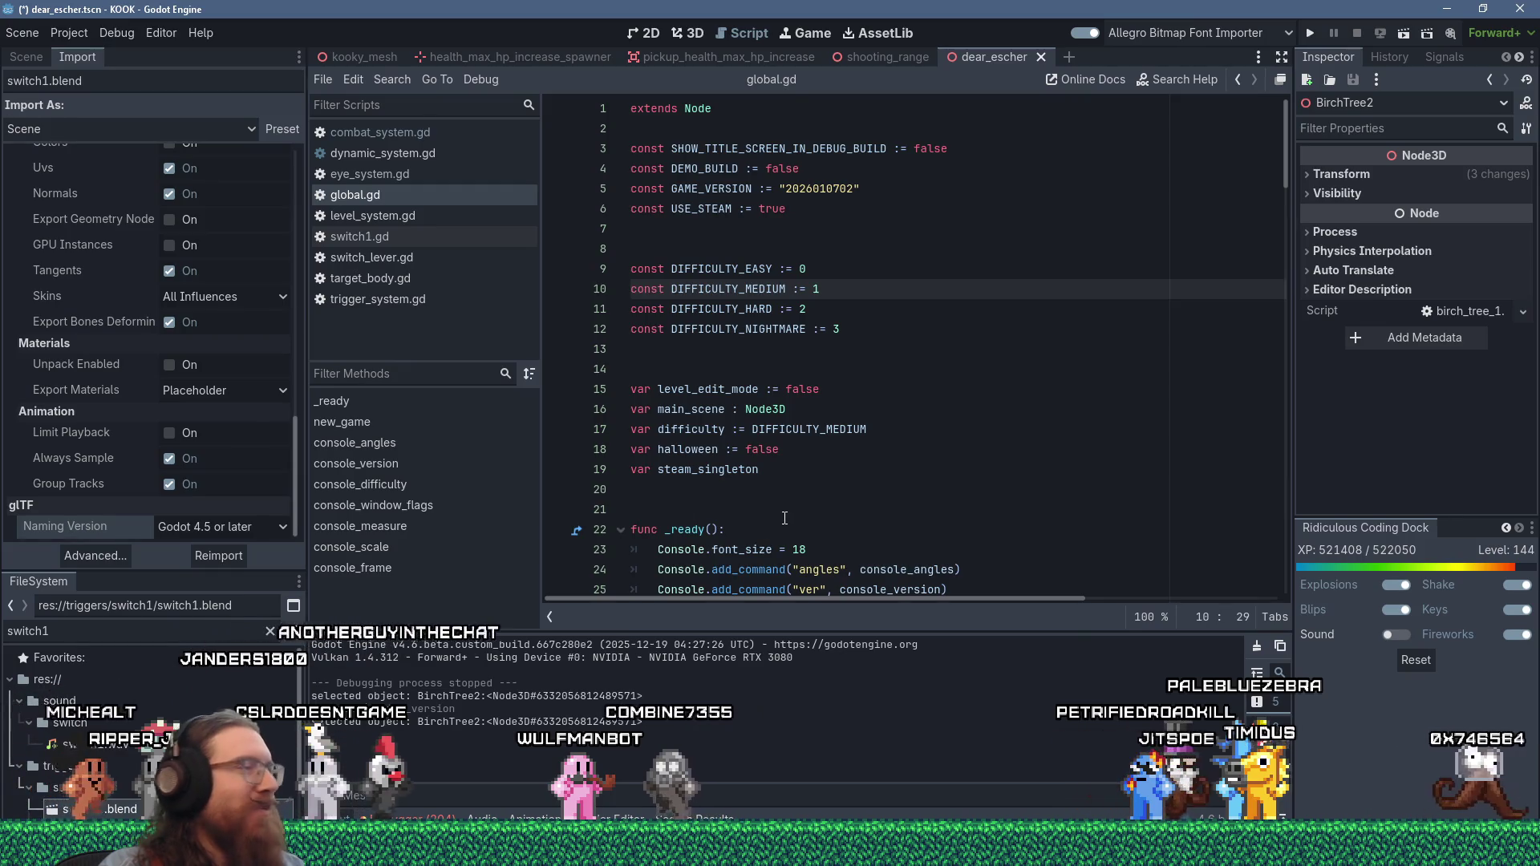
# - Switch to Sourcetree to see the switch1.blend.import diff reduced to the animation fps change
pyautogui.hotkey('alt', 'Tab')
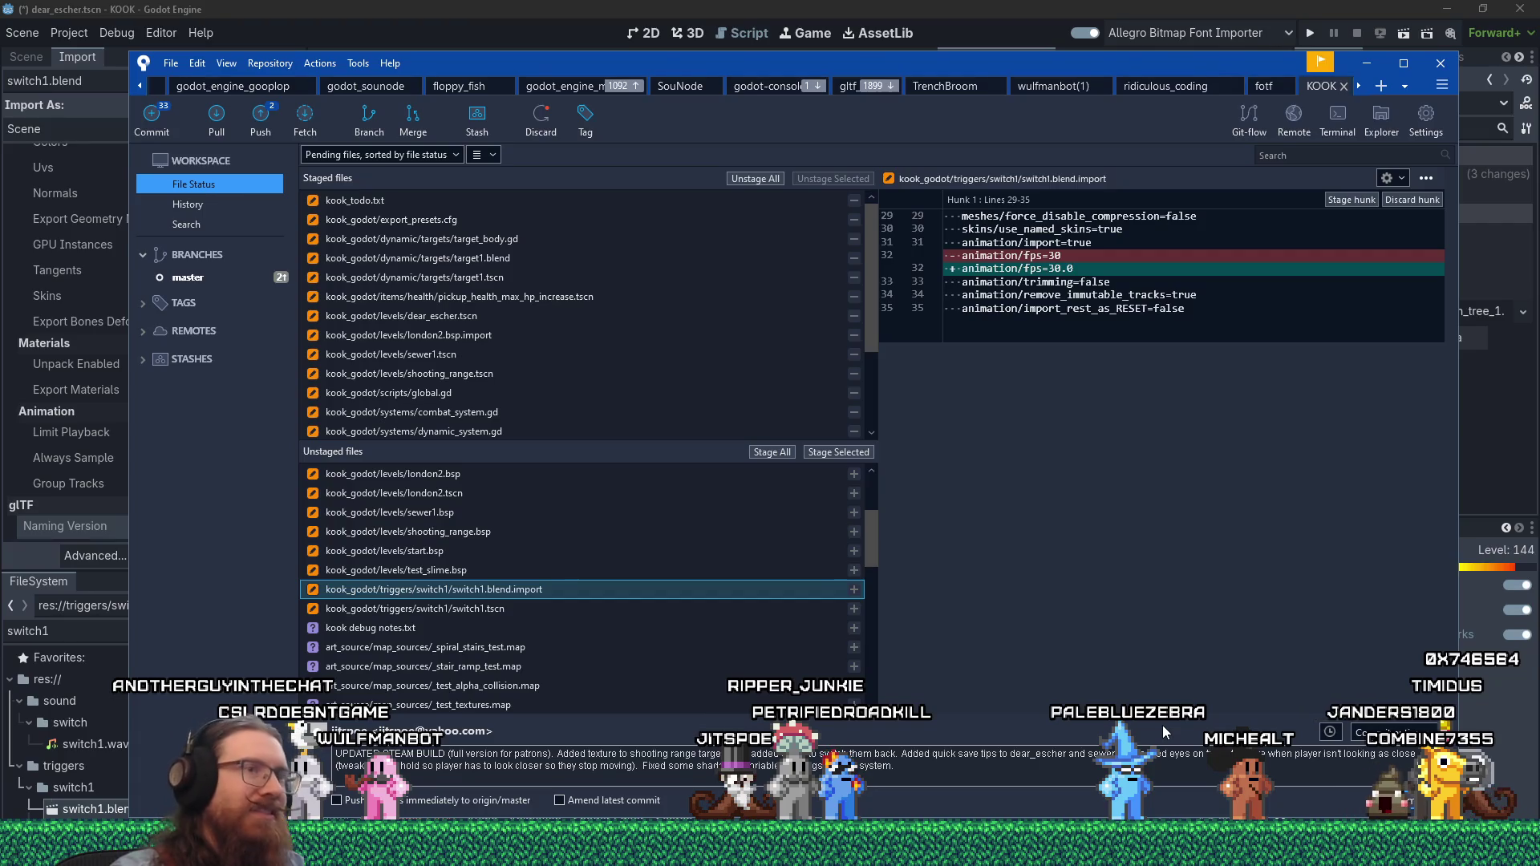
# - Stage switch1.blend.import and display the switch1.tscn changes
pyautogui.click(622, 598)
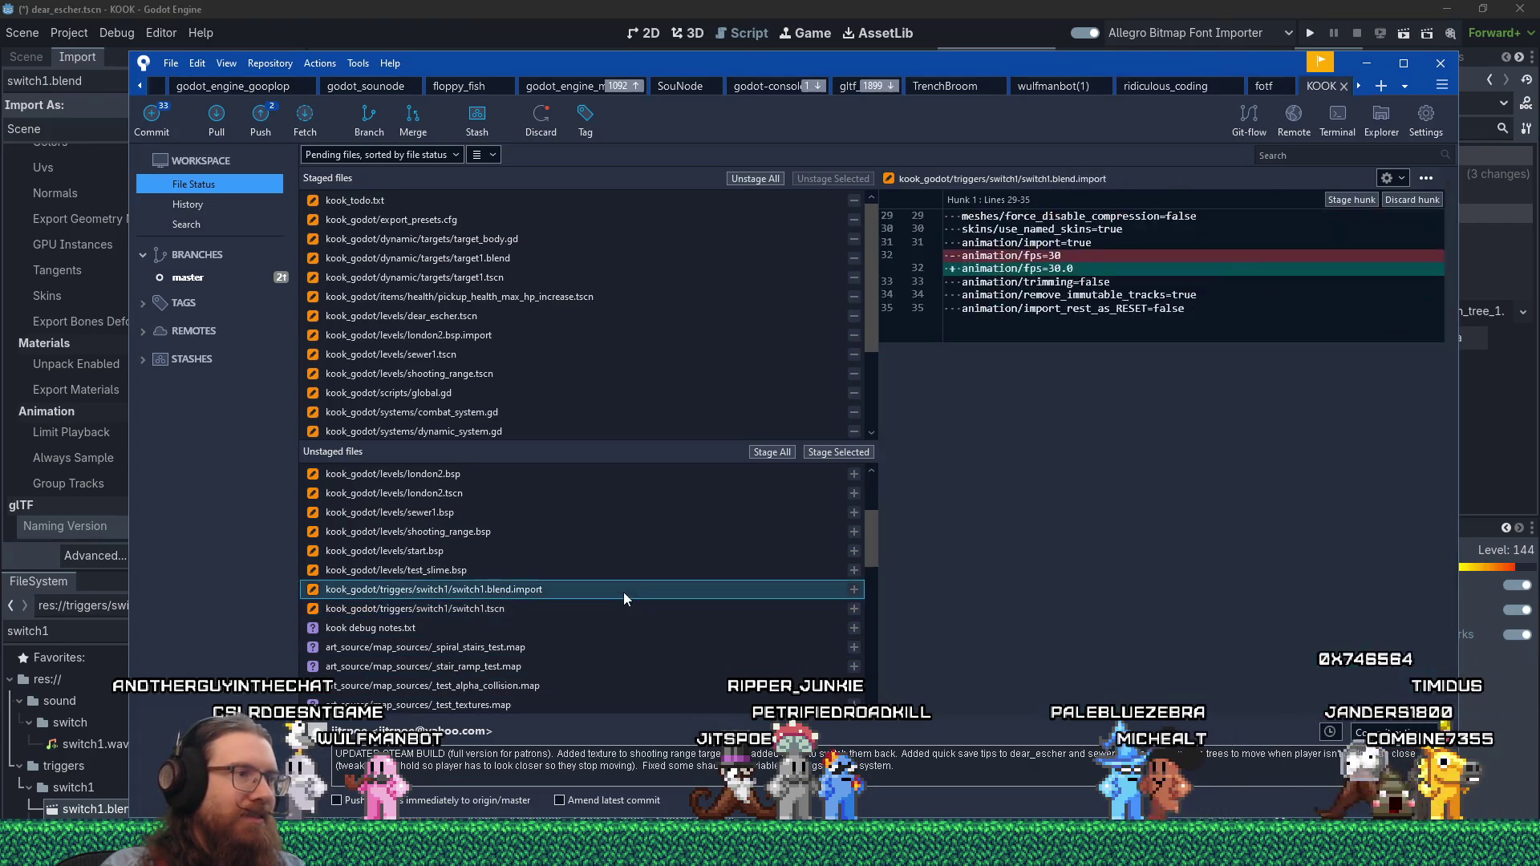
pyautogui.click(828, 452)
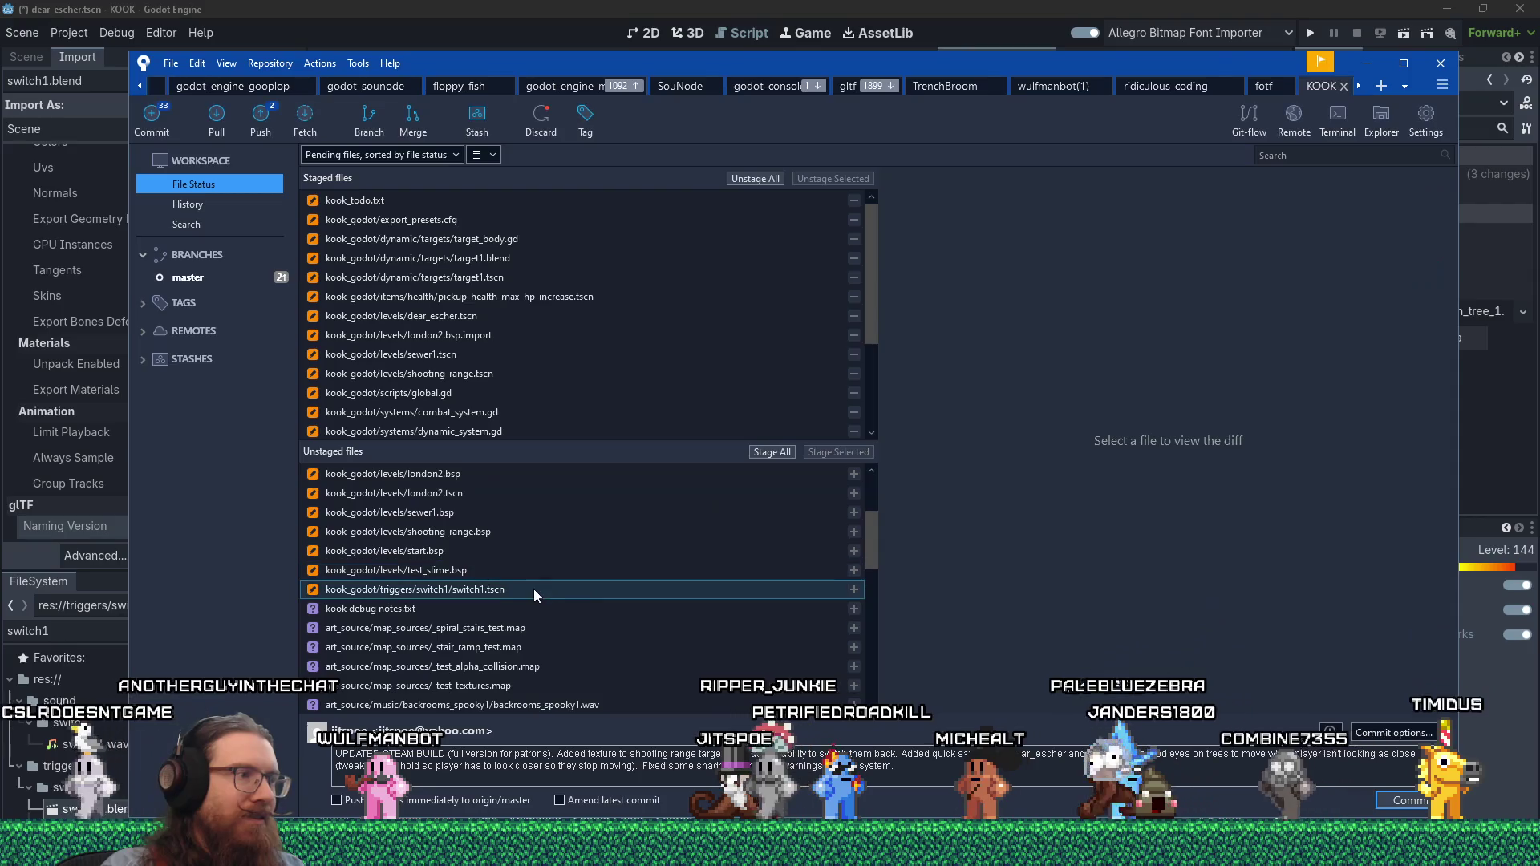
pyautogui.click(533, 589)
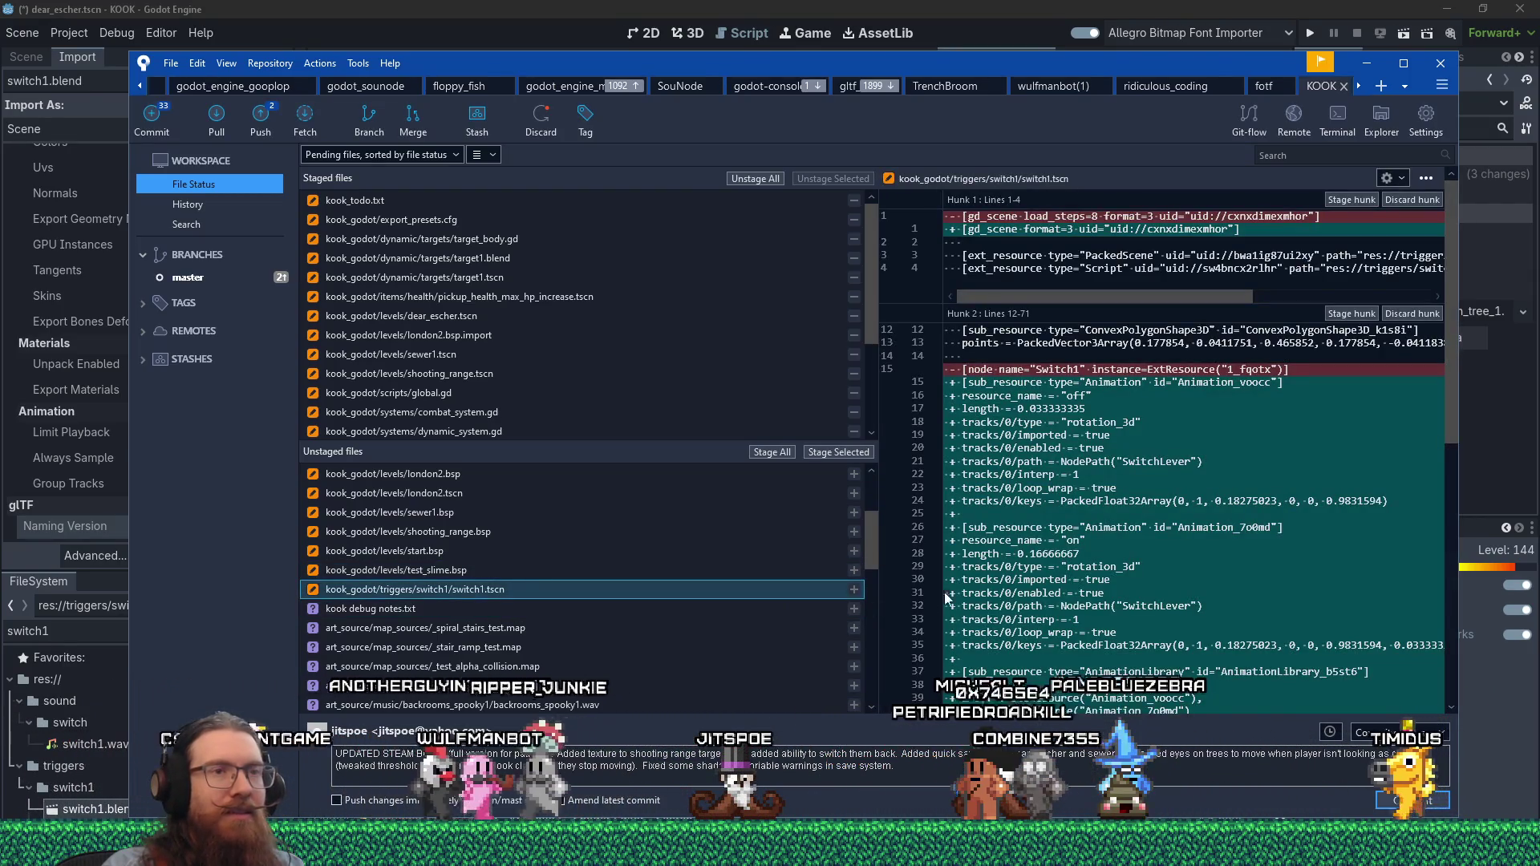
# - Select switch1.tscn diff lines from the removed Switch1 node through AnimationLibrary to line 41
pyautogui.scroll(-1, 1133, 551)
pyautogui.scroll(-3, 1133, 552)
pyautogui.scroll(4, 1133, 550)
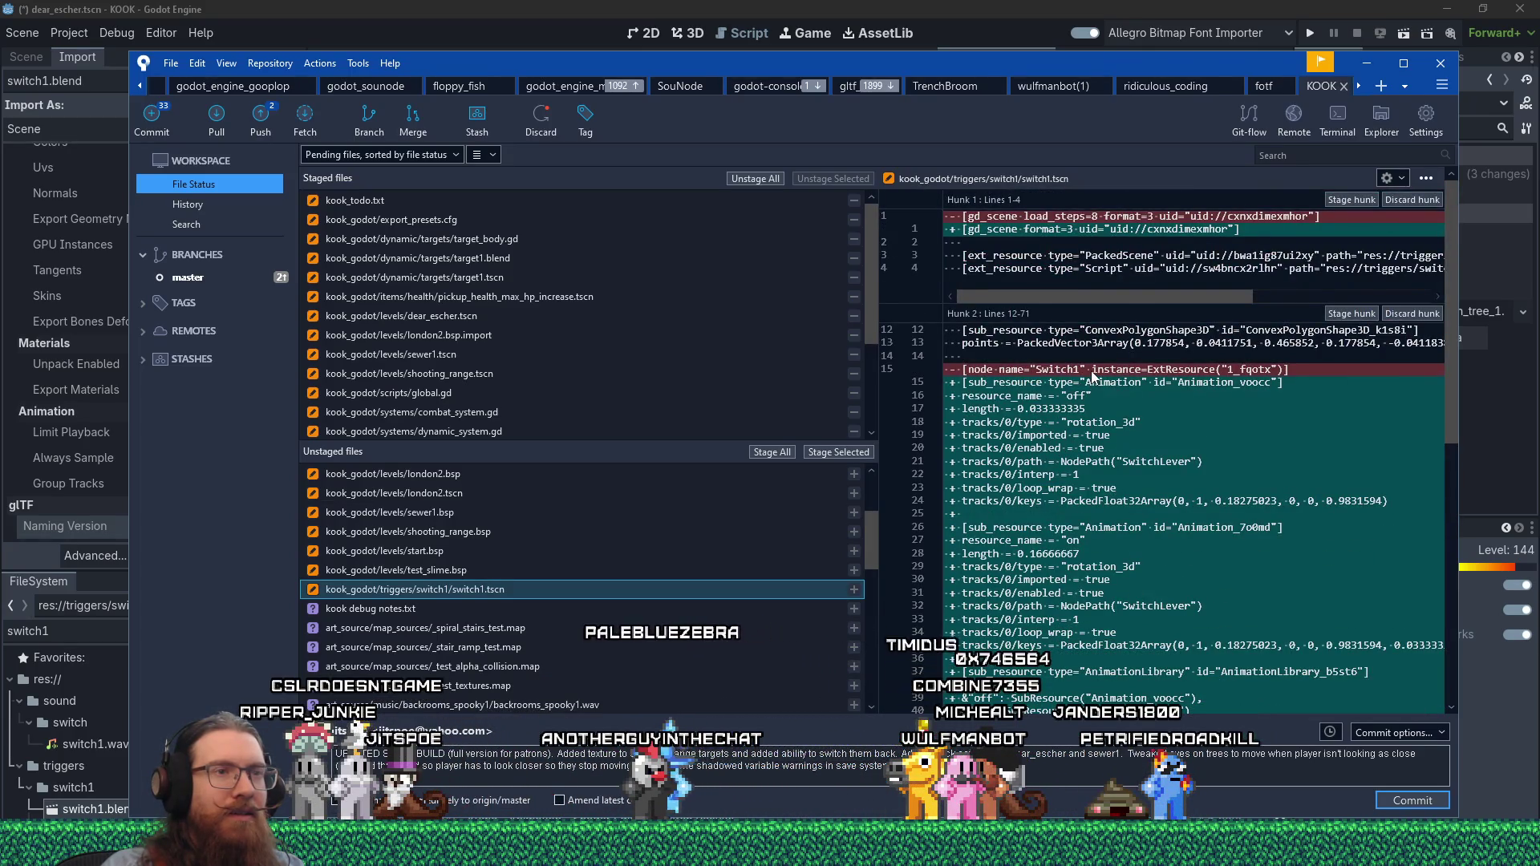
pyautogui.click(1092, 373)
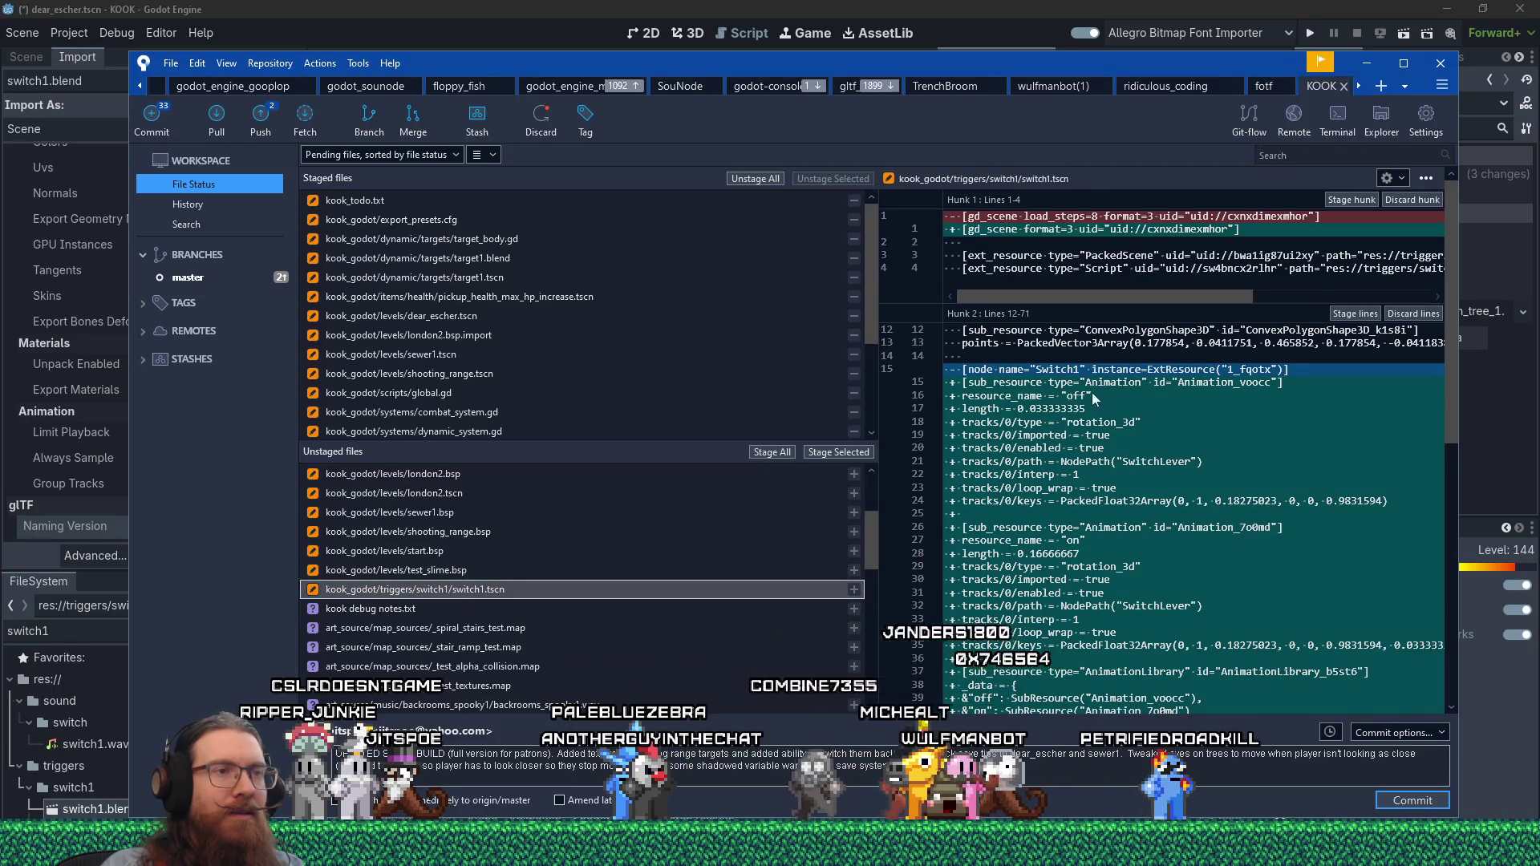
pyautogui.scroll(-12, 1124, 506)
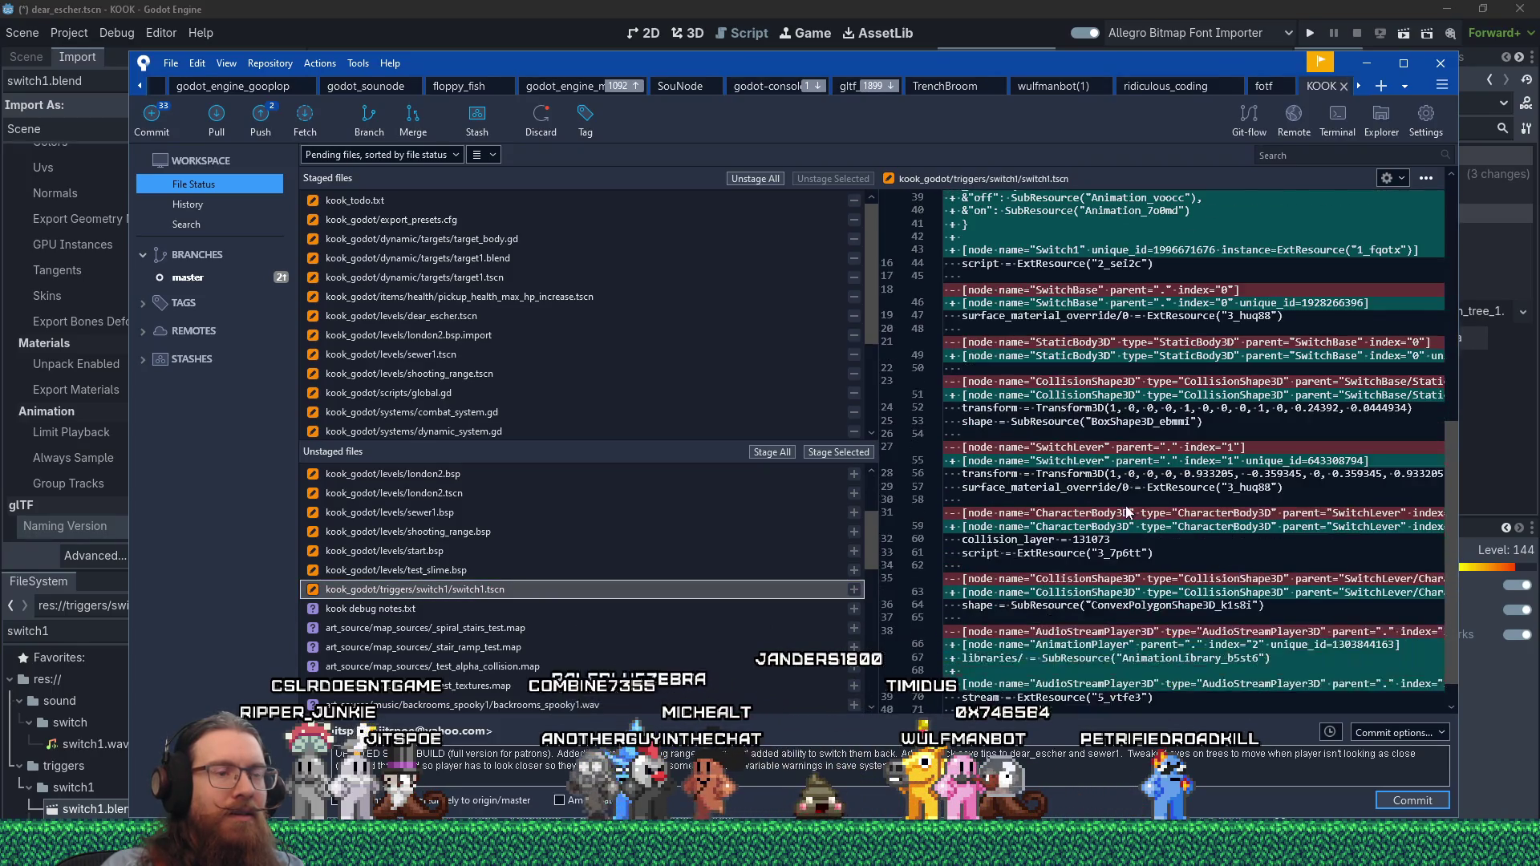
pyautogui.scroll(7, 1126, 512)
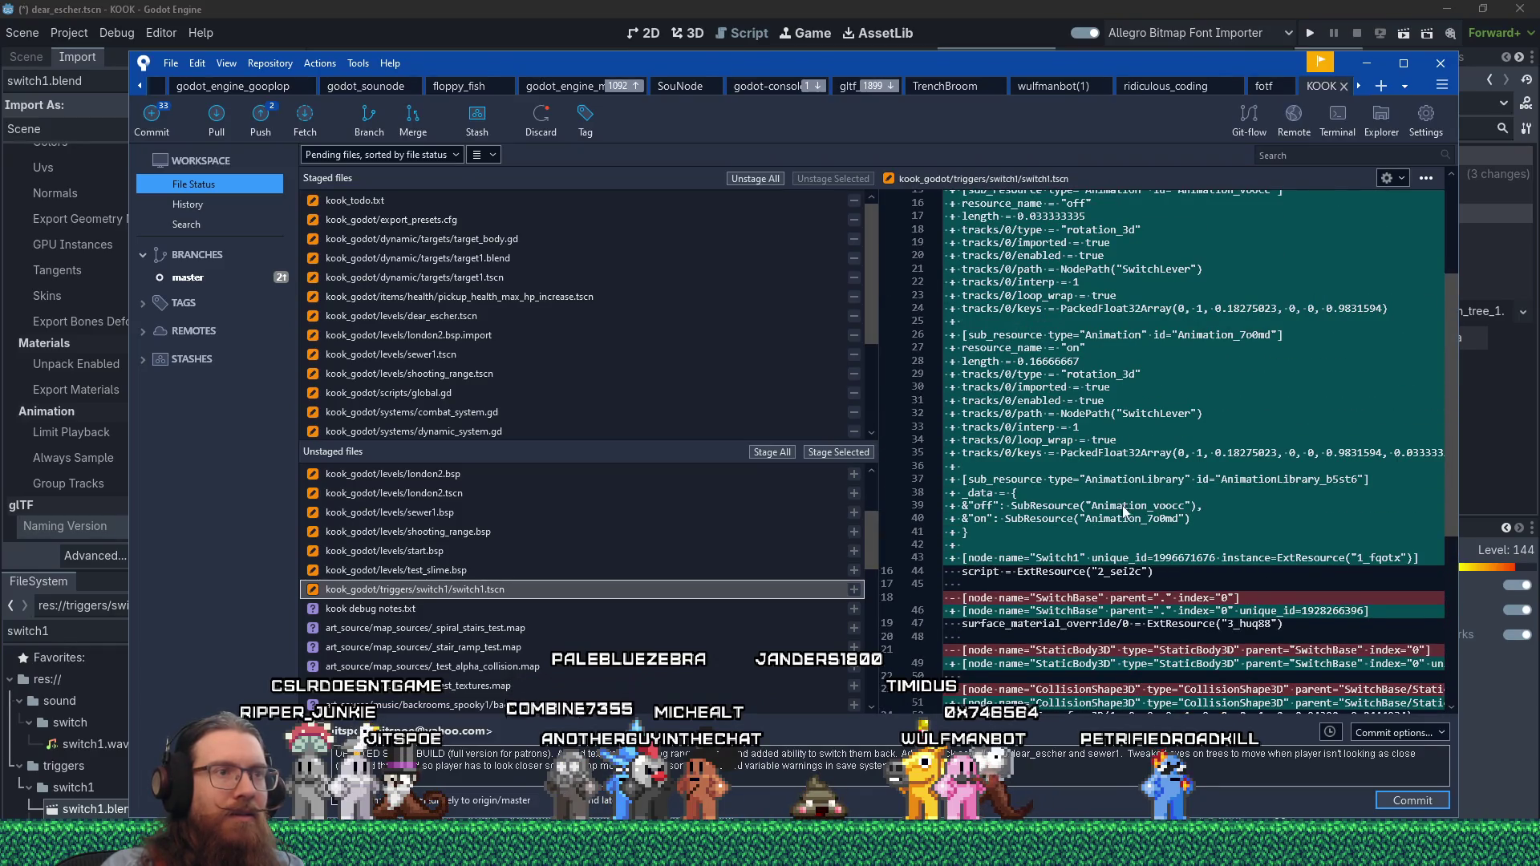
pyautogui.click(1031, 483)
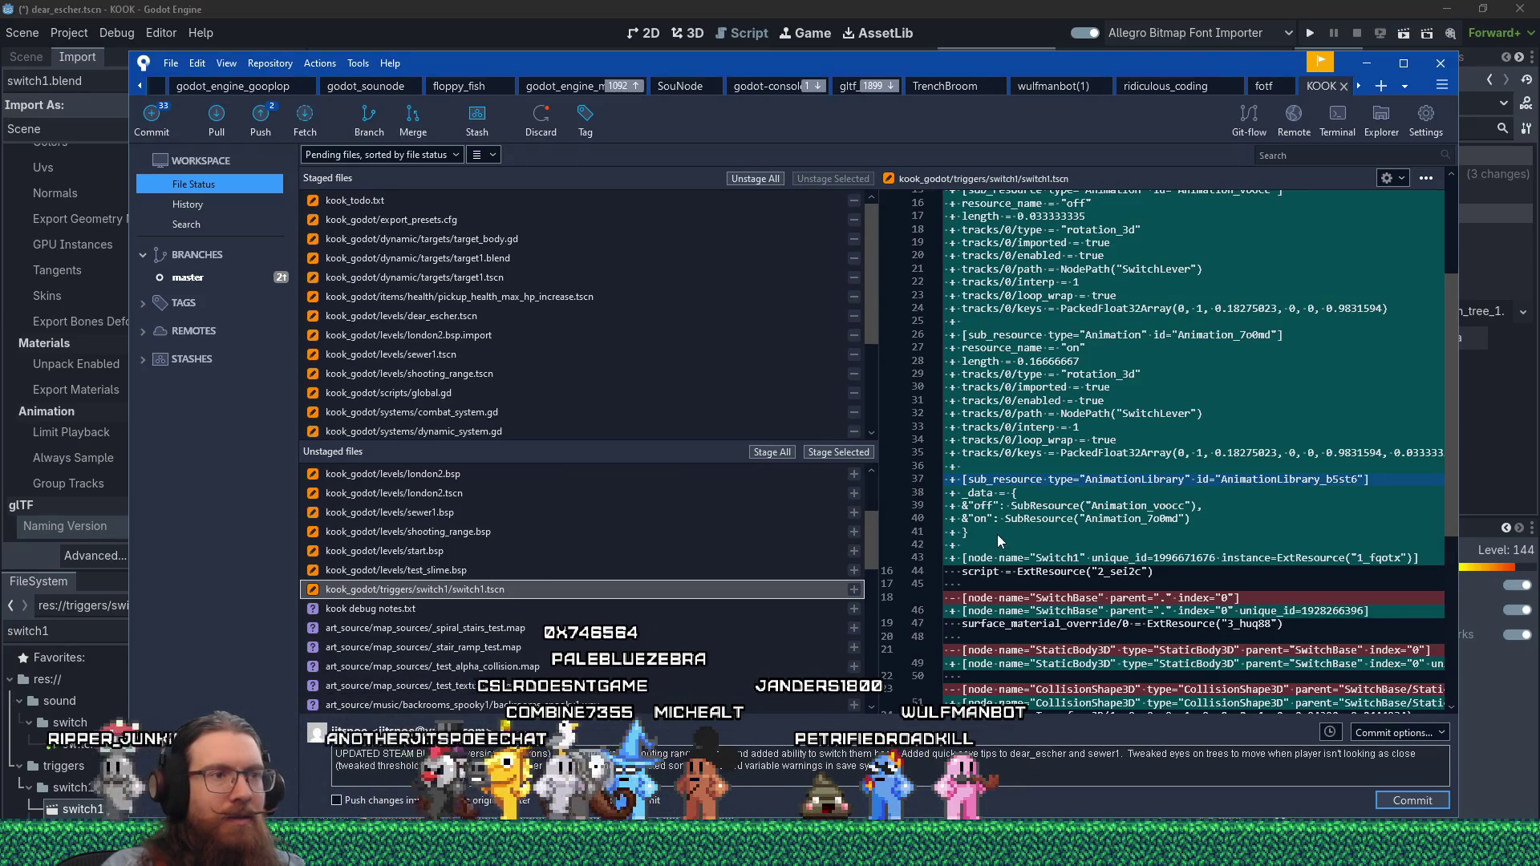
pyautogui.scroll(1, 998, 529)
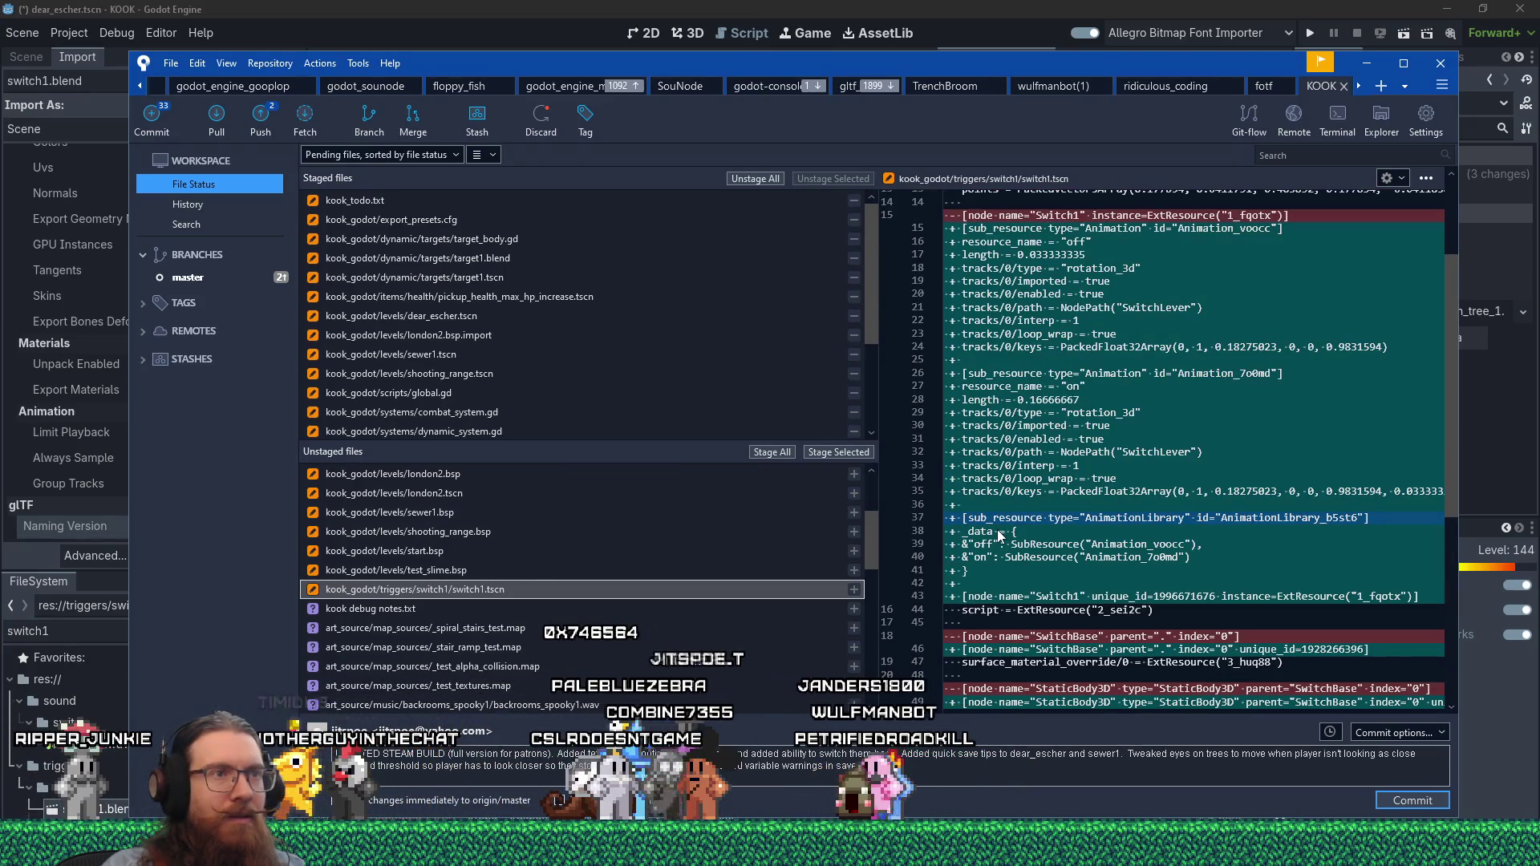
pyautogui.scroll(1, 993, 526)
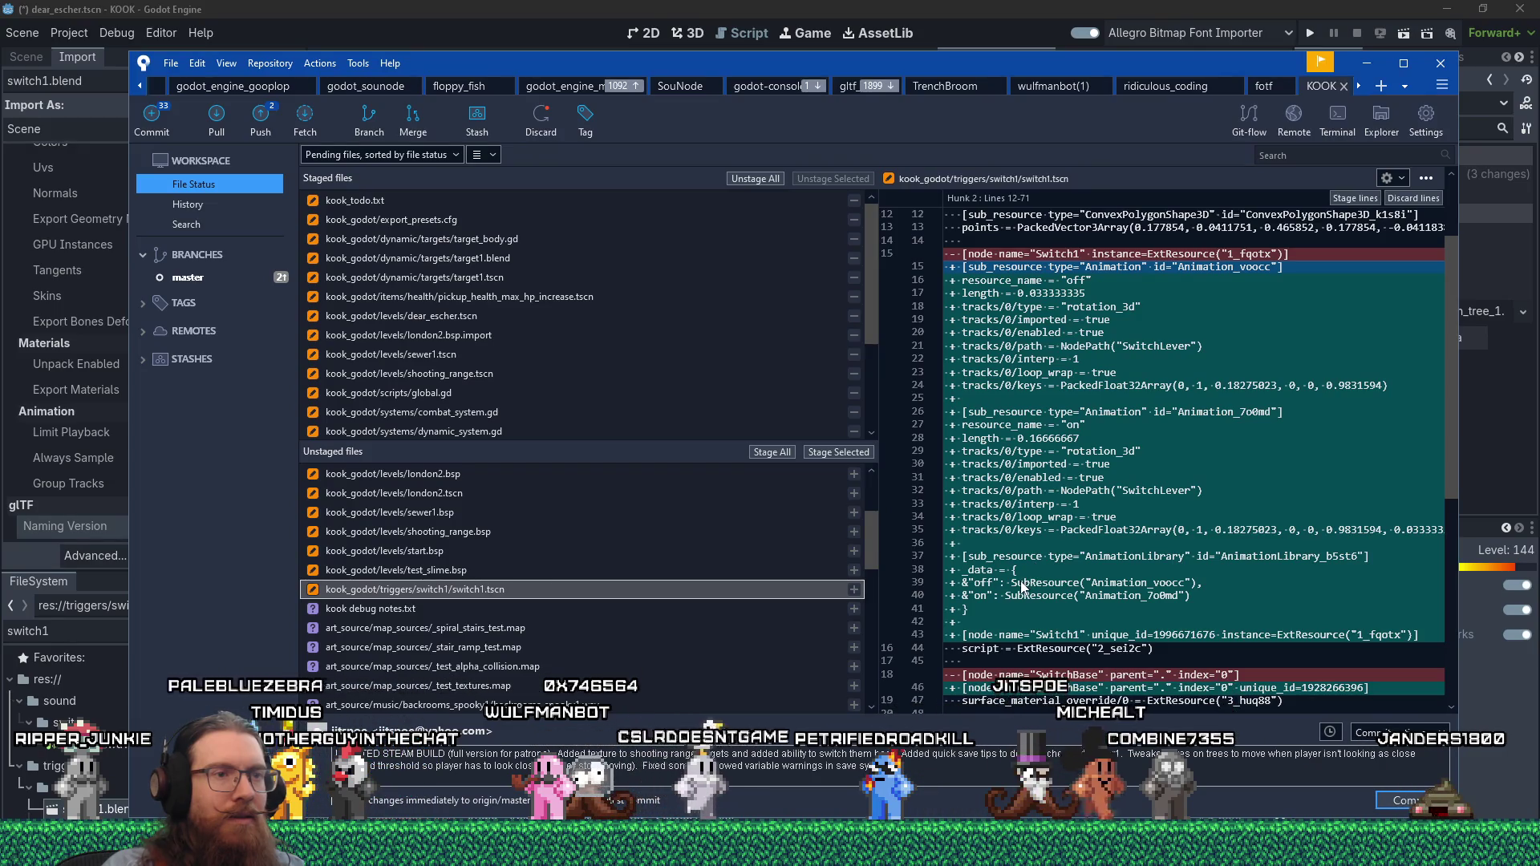
pyautogui.keyDown('shift'); pyautogui.click(979, 606); pyautogui.keyUp('shift')
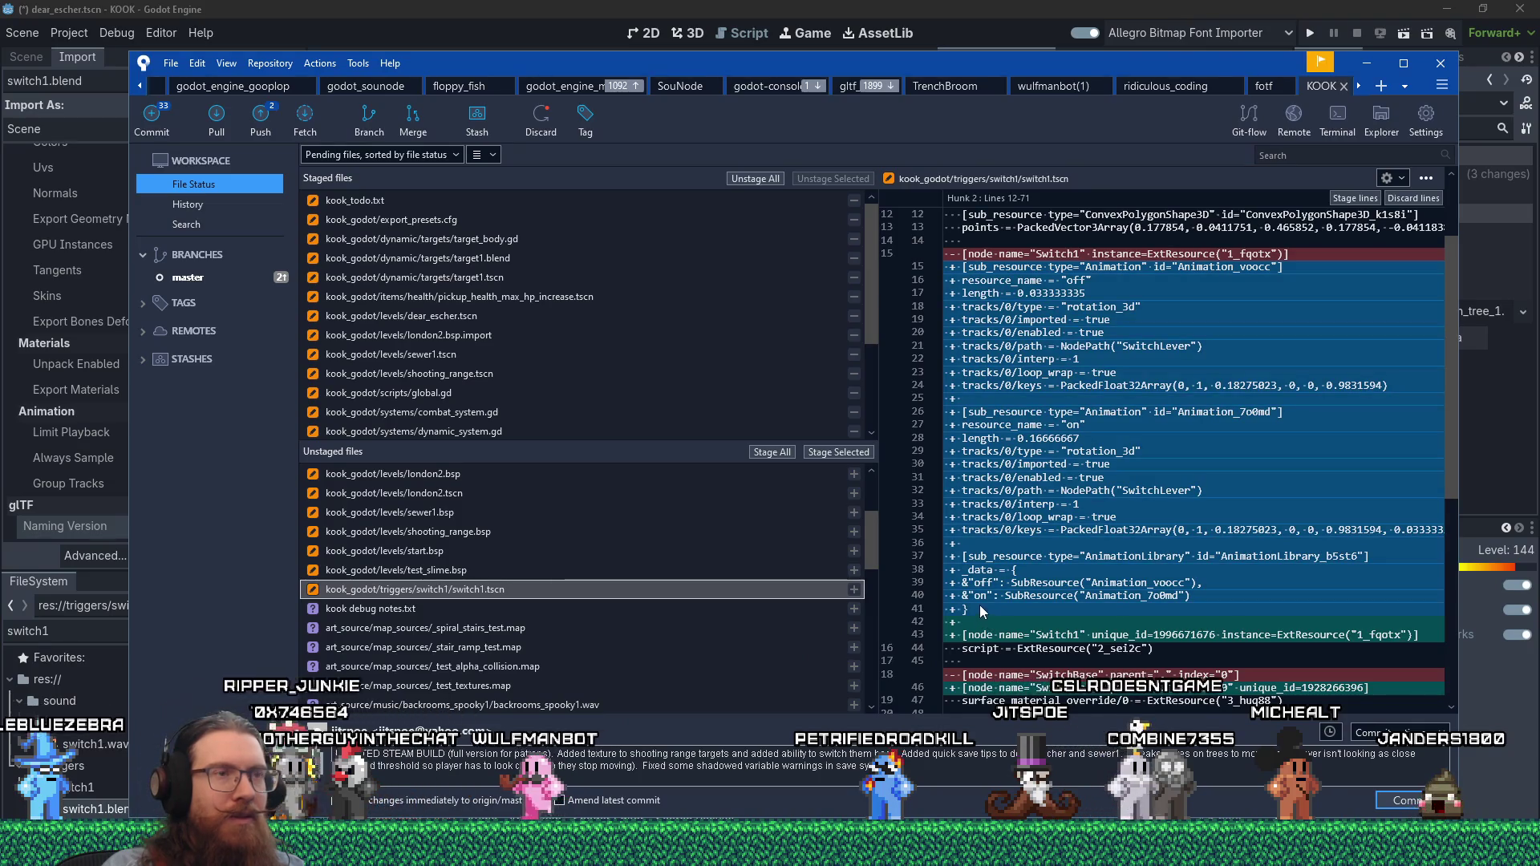
# - Select the added lines from line 15 in the switch1.tscn diff, then switch to Discord
pyautogui.scroll(-4, 980, 605)
pyautogui.scroll(-6, 993, 596)
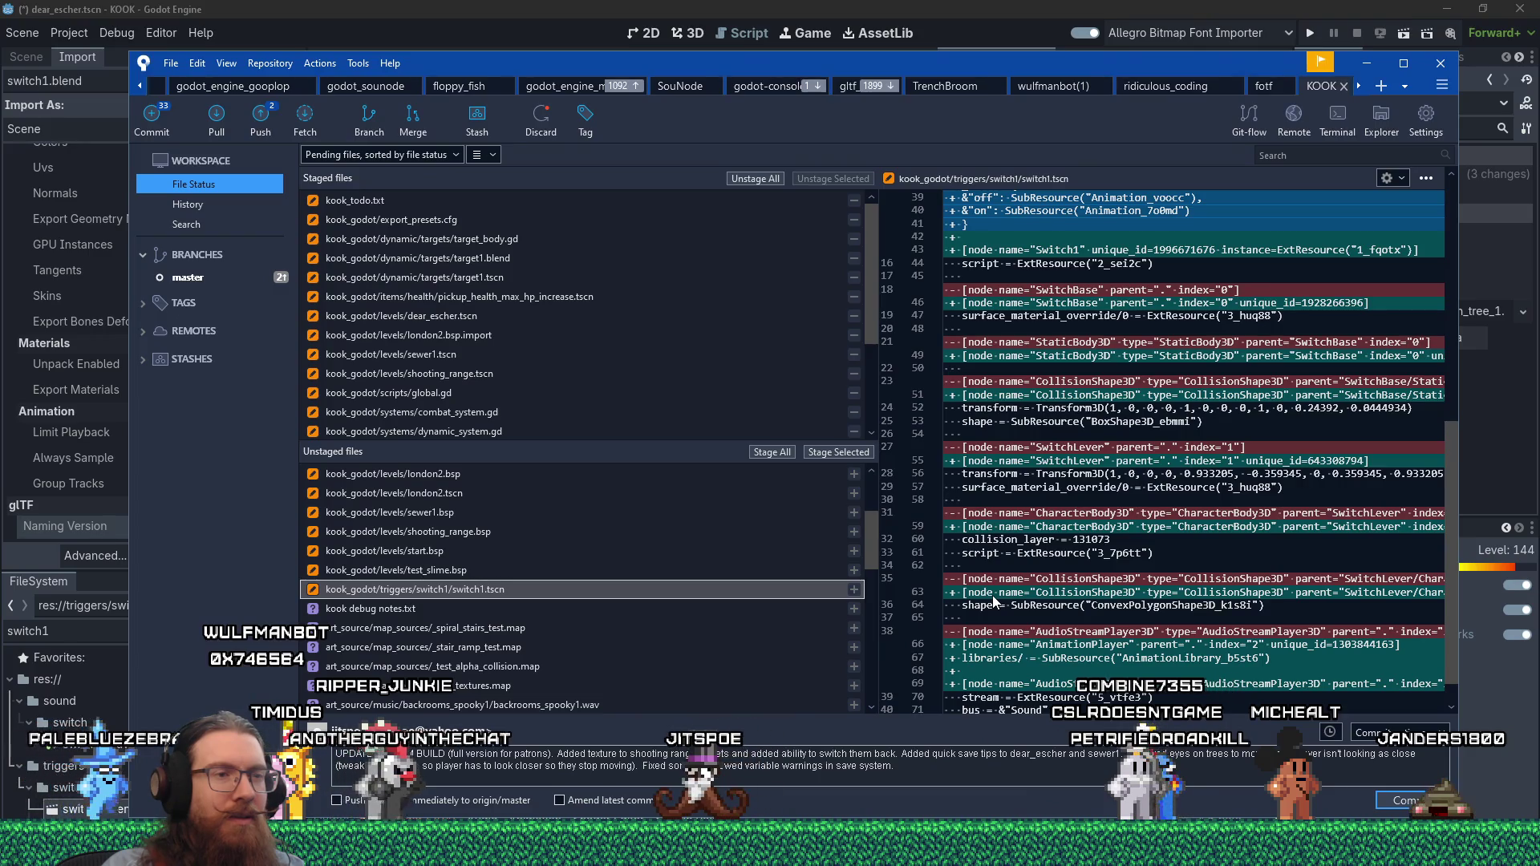
pyautogui.scroll(-2, 993, 595)
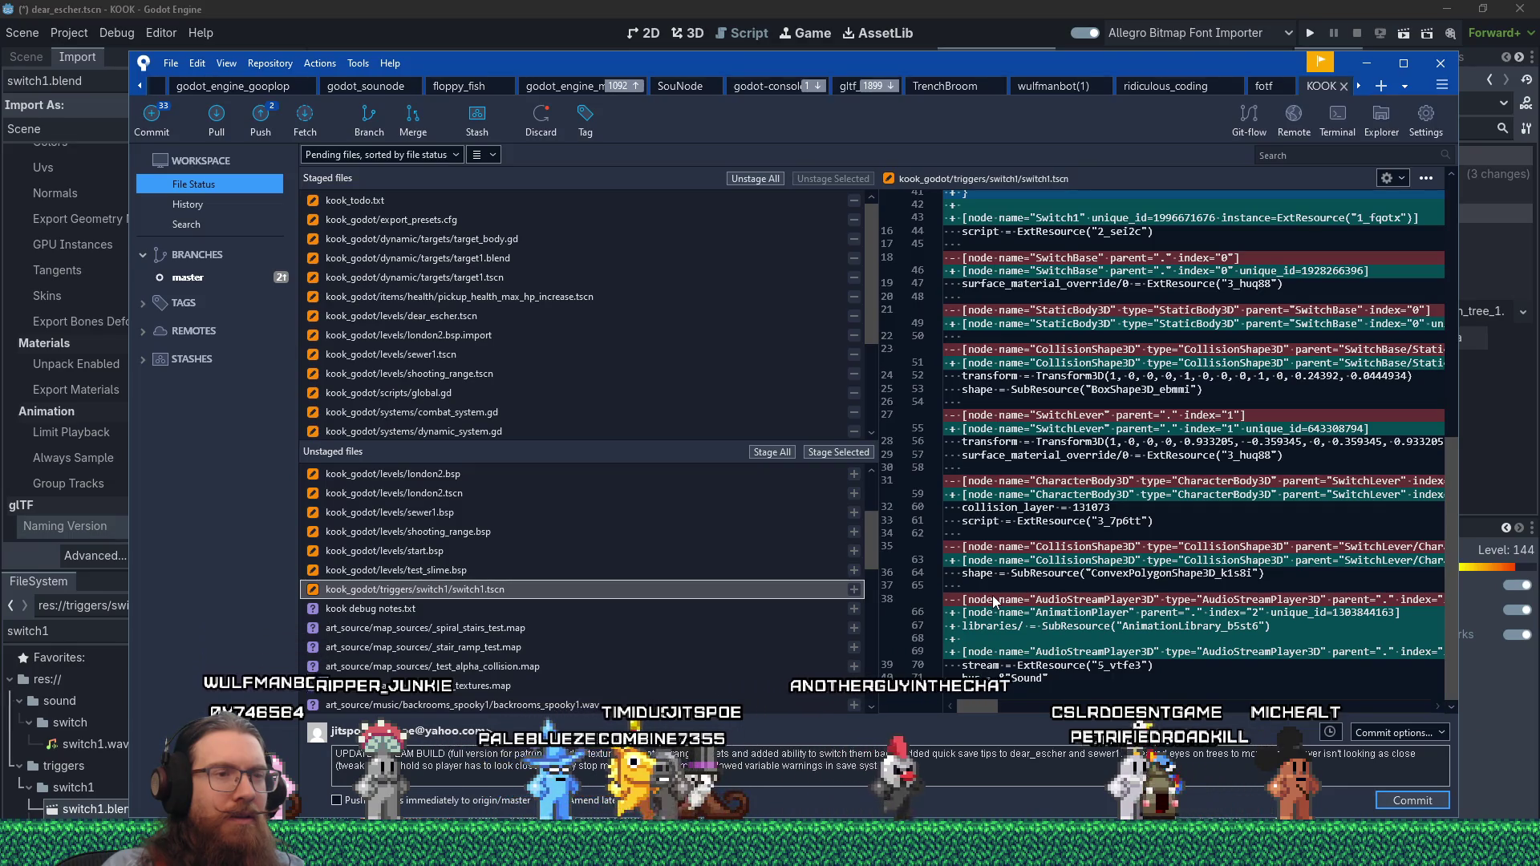
pyautogui.scroll(20, 1111, 668)
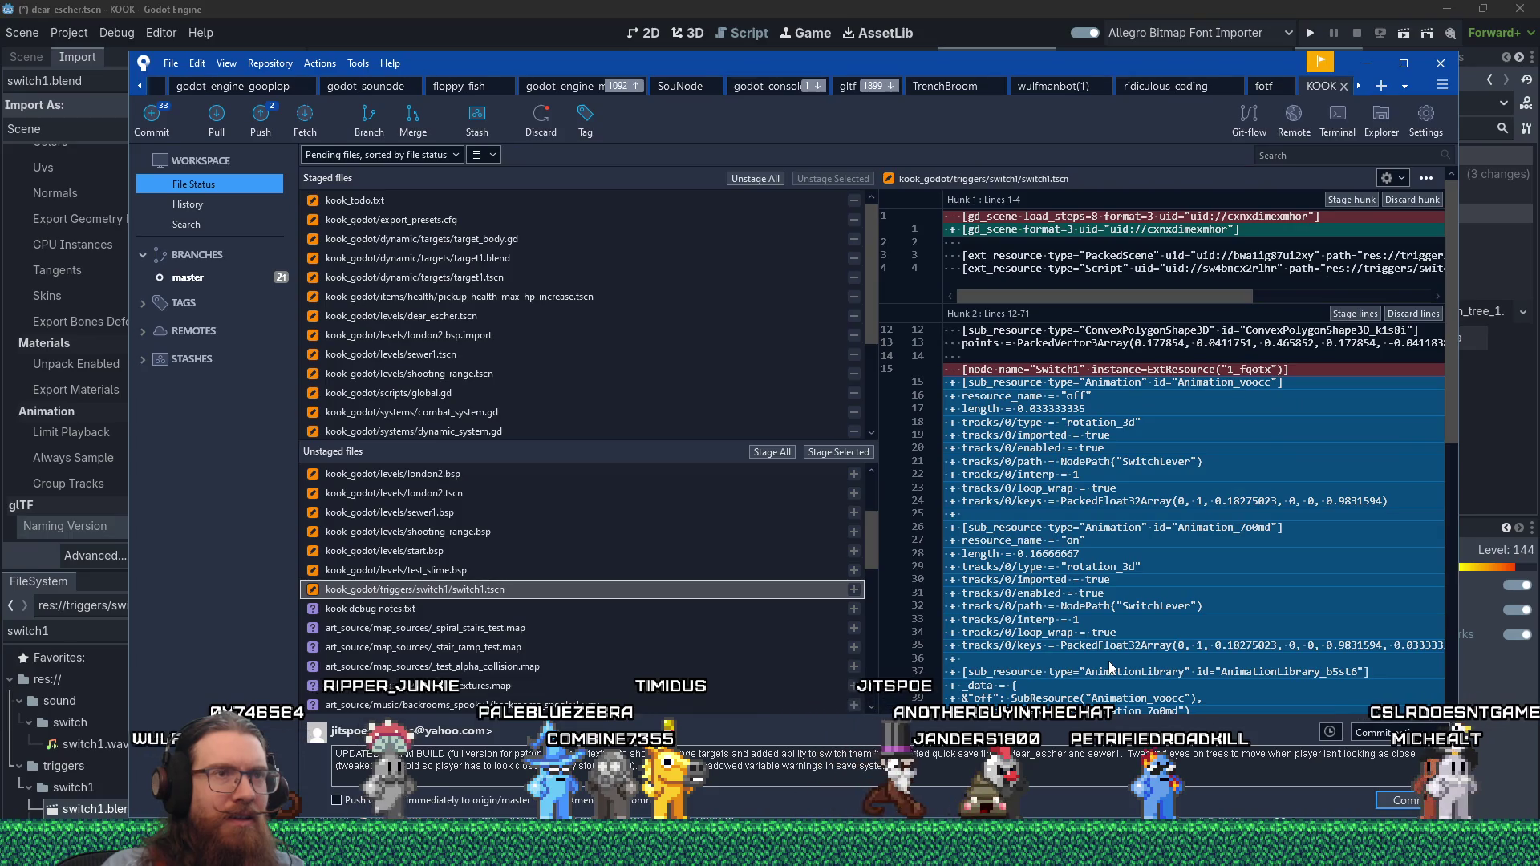
pyautogui.scroll(-4, 1111, 668)
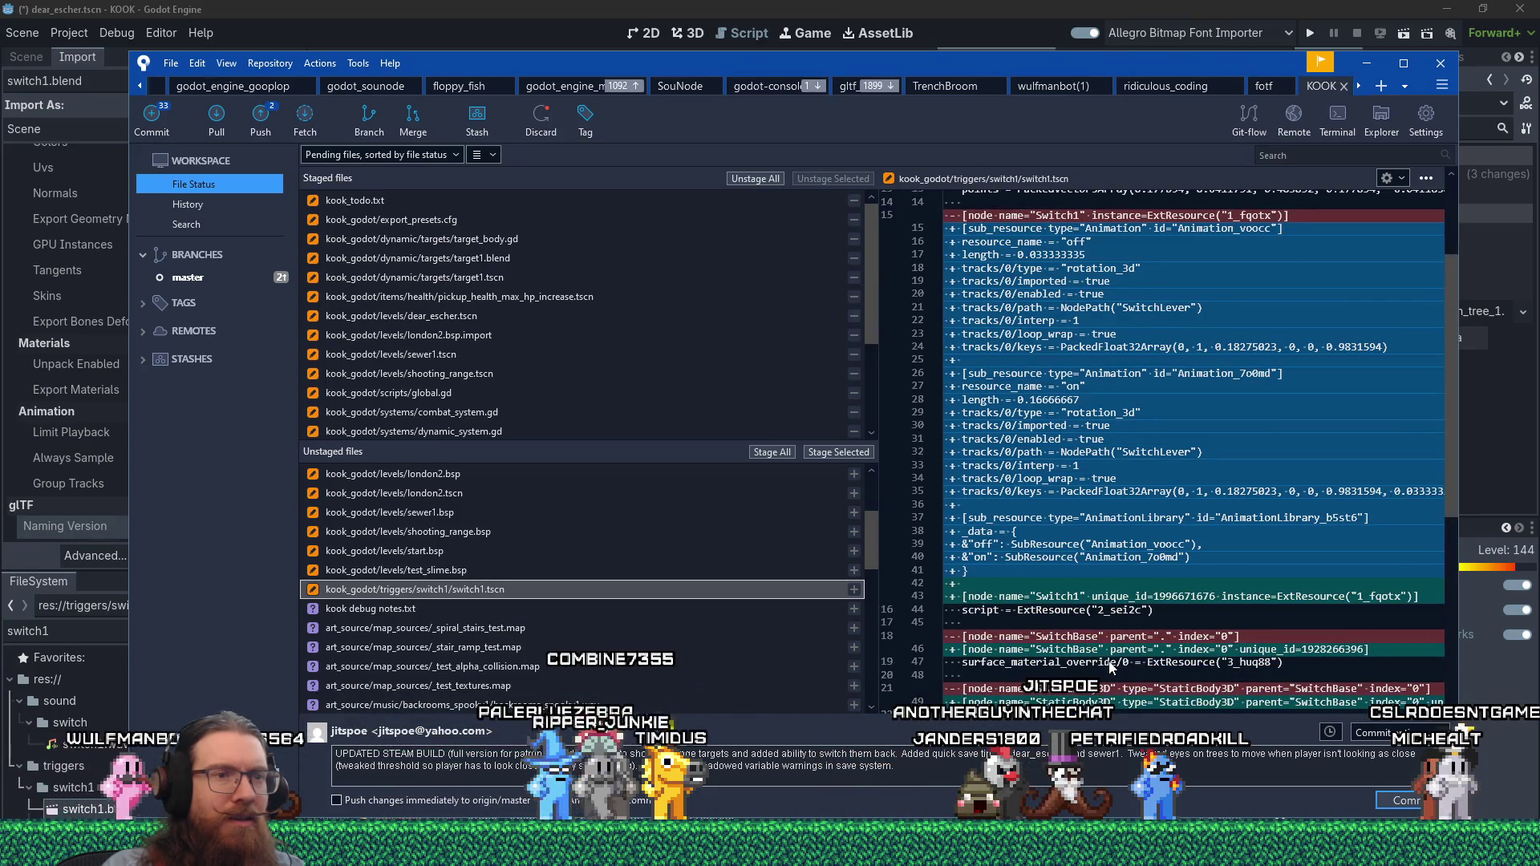
pyautogui.scroll(-2, 1111, 668)
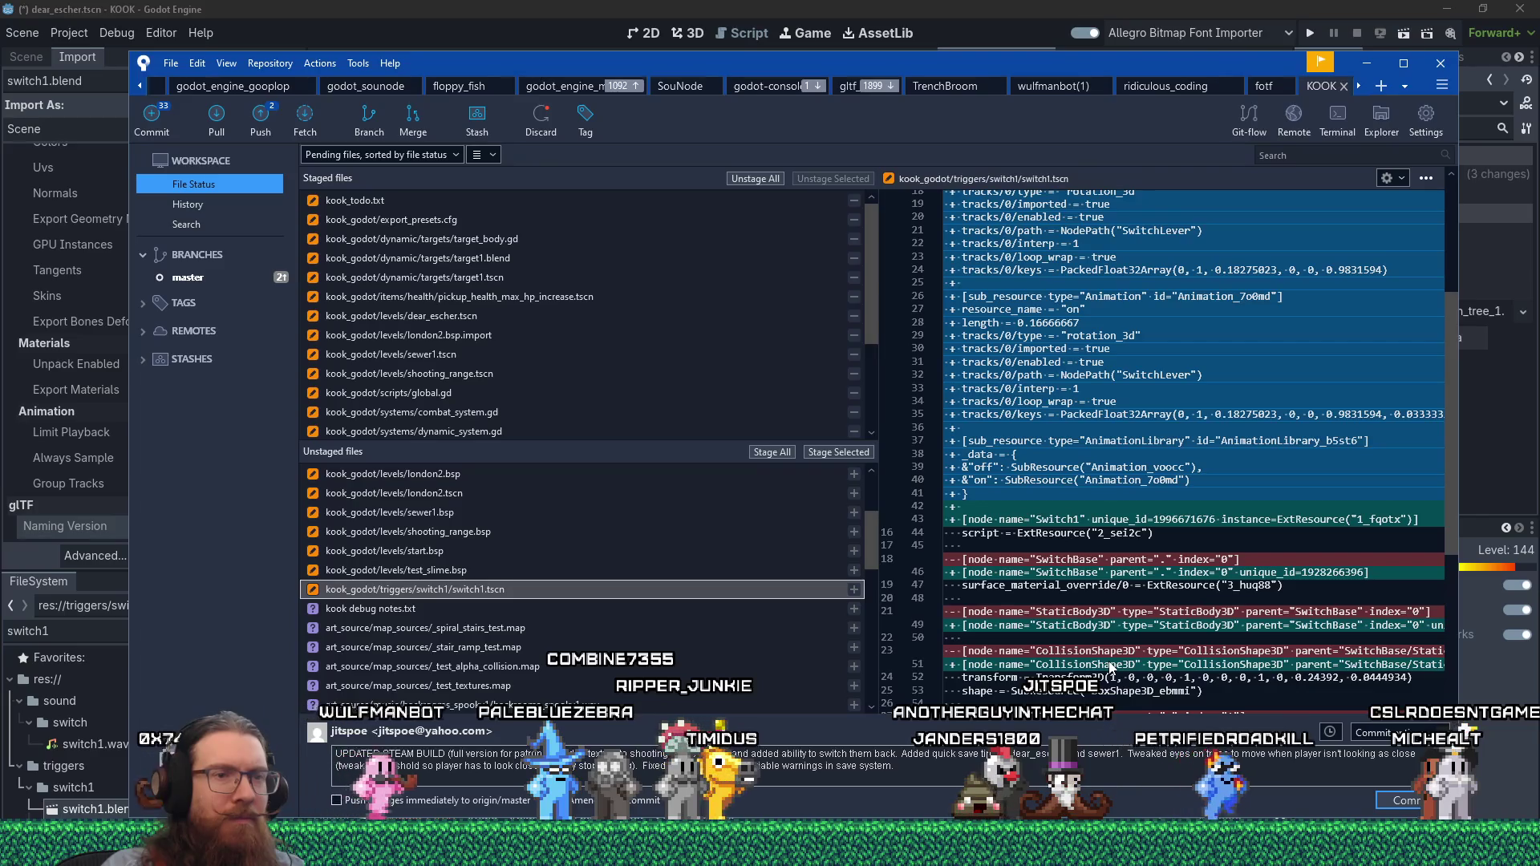
pyautogui.scroll(-4, 1111, 668)
pyautogui.scroll(-4, 1112, 668)
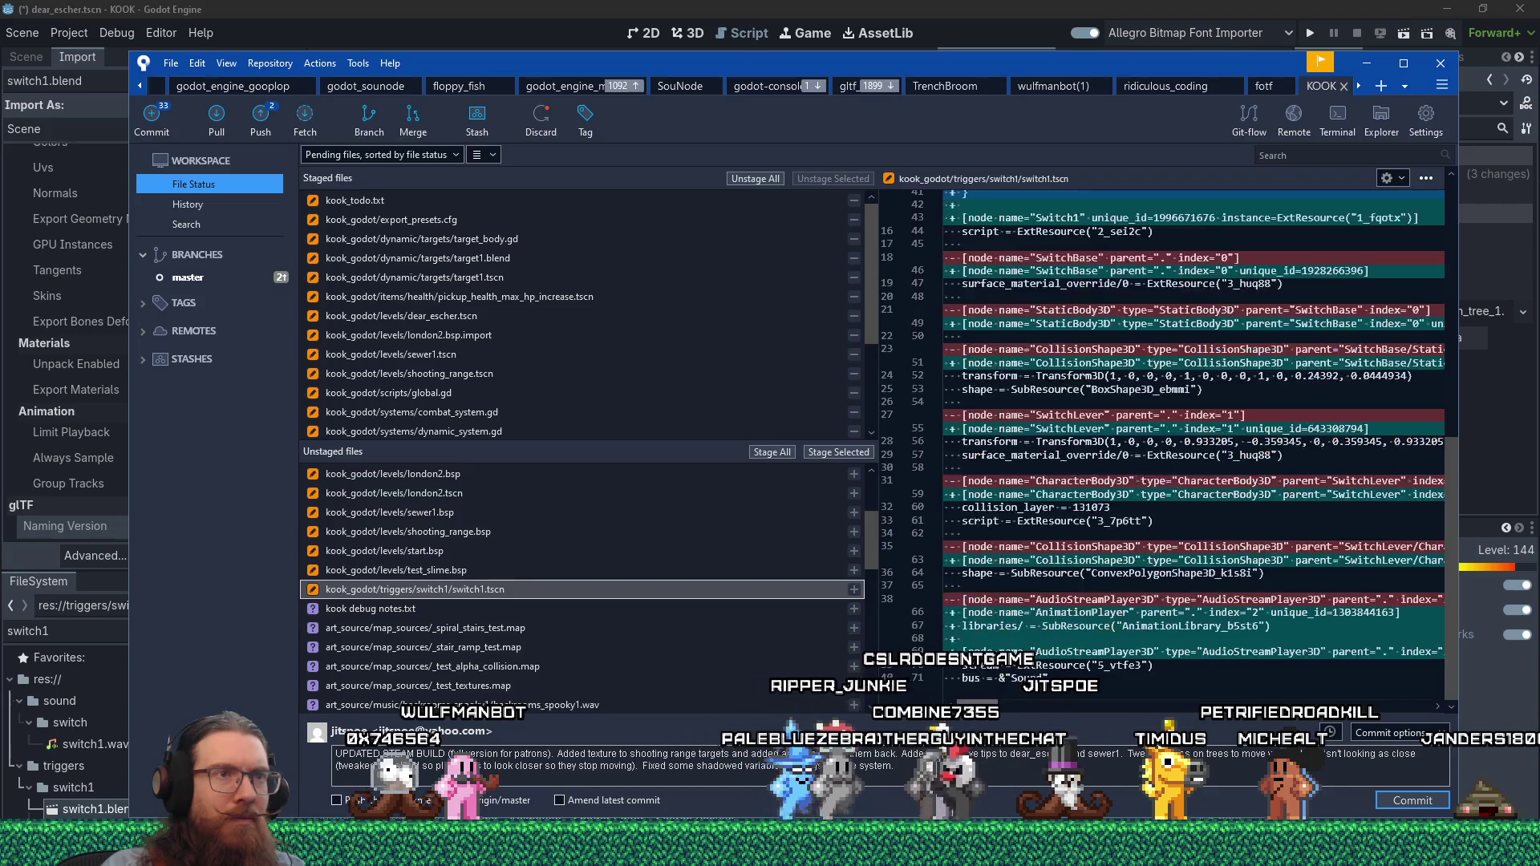
pyautogui.moveTo(1002, 208); pyautogui.dragTo(1113, 635)
pyautogui.scroll(5, 1114, 636)
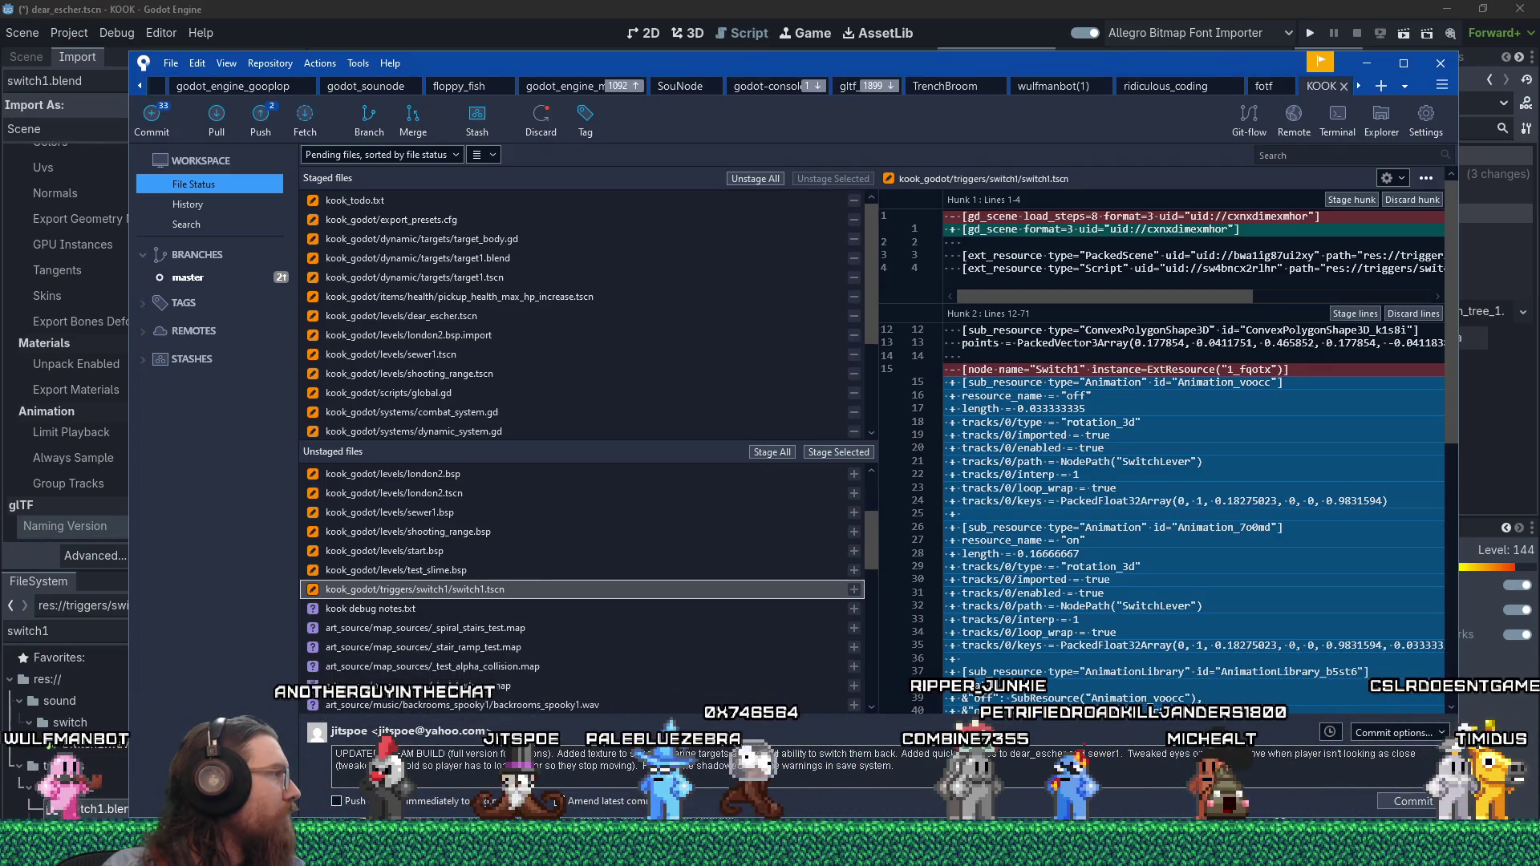
pyautogui.hotkey('alt', 'Tab')
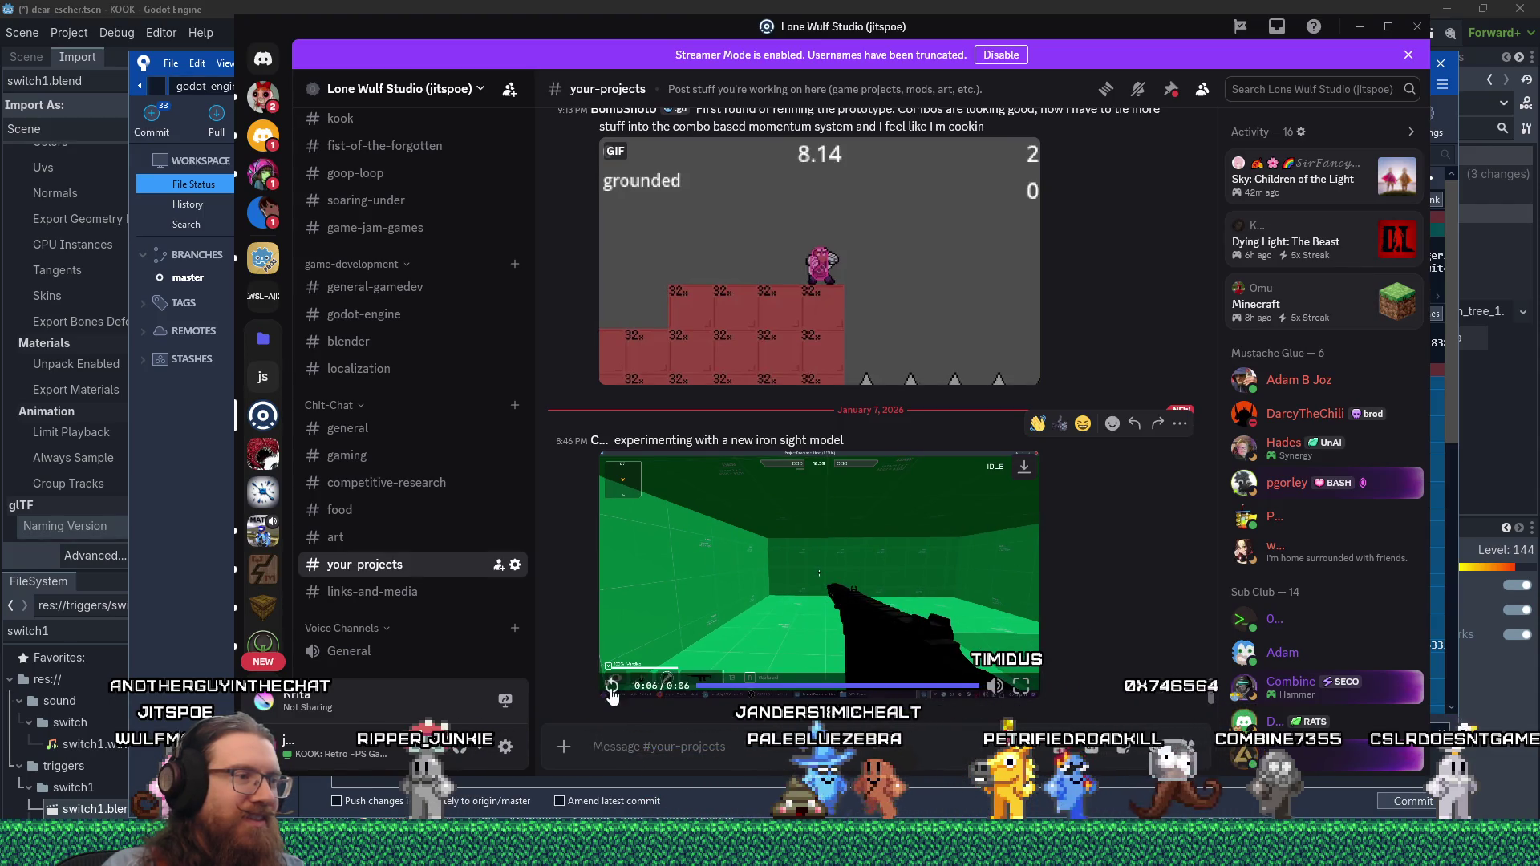
# - Replay the iron sight clip in your-projects, then minimize Discord
pyautogui.click(611, 689)
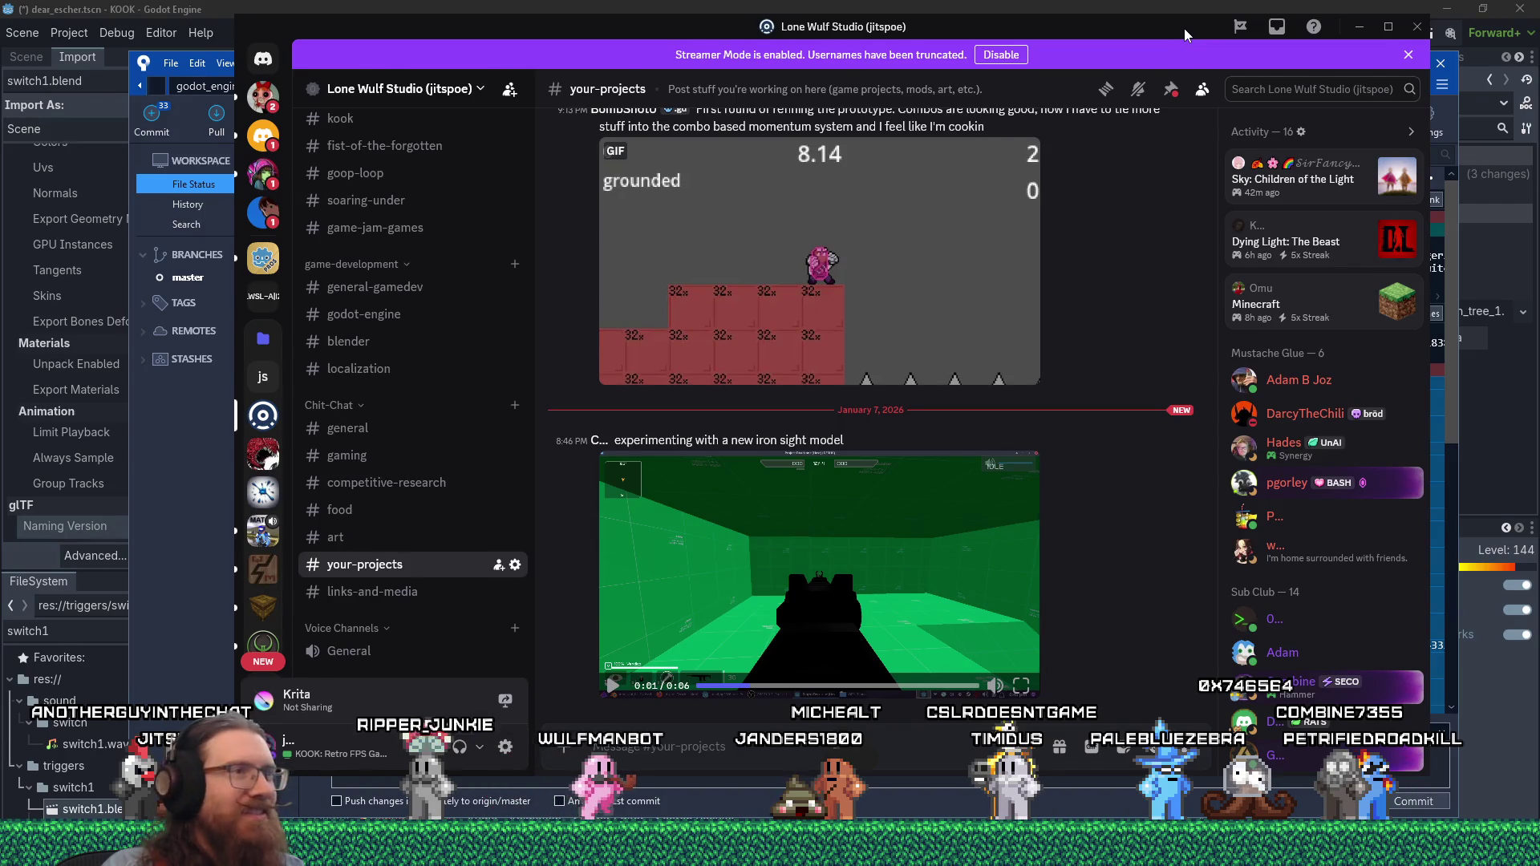
pyautogui.moveTo(1184, 27); pyautogui.dragTo(1197, 32)
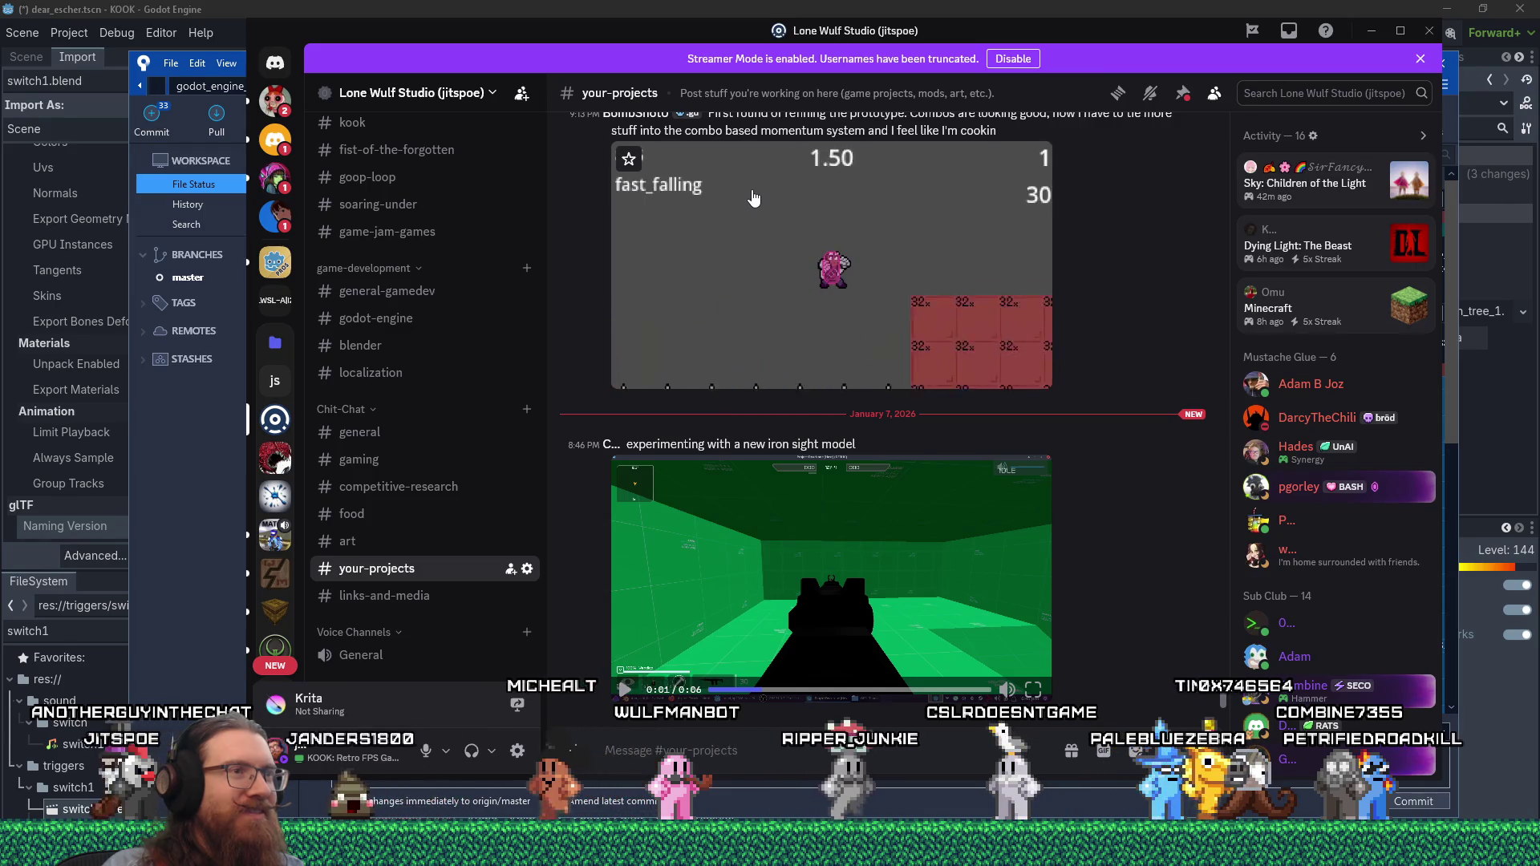
pyautogui.scroll(1, 827, 312)
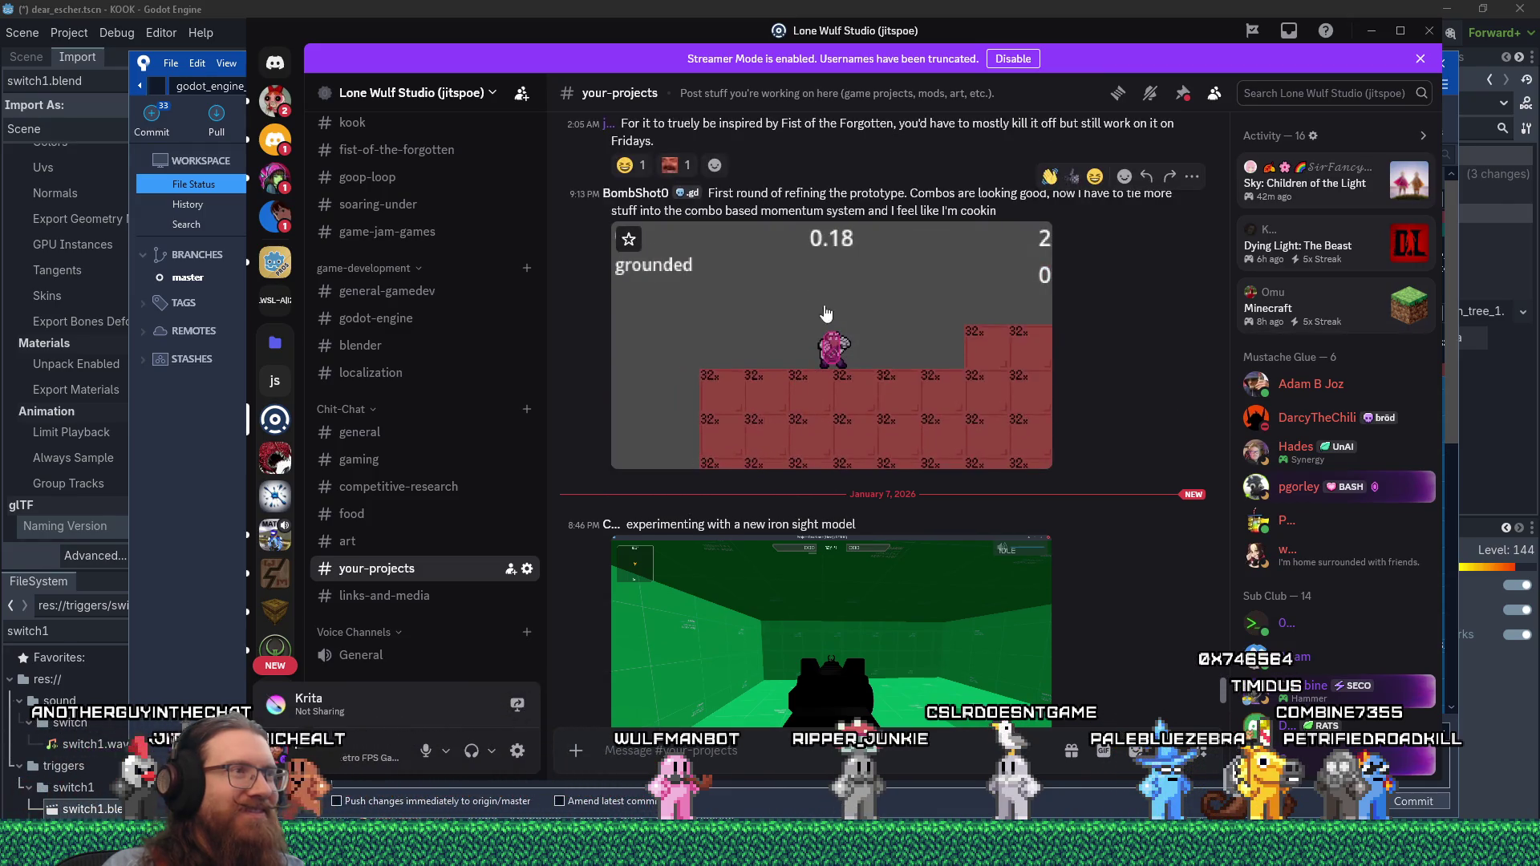
pyautogui.scroll(-1, 827, 313)
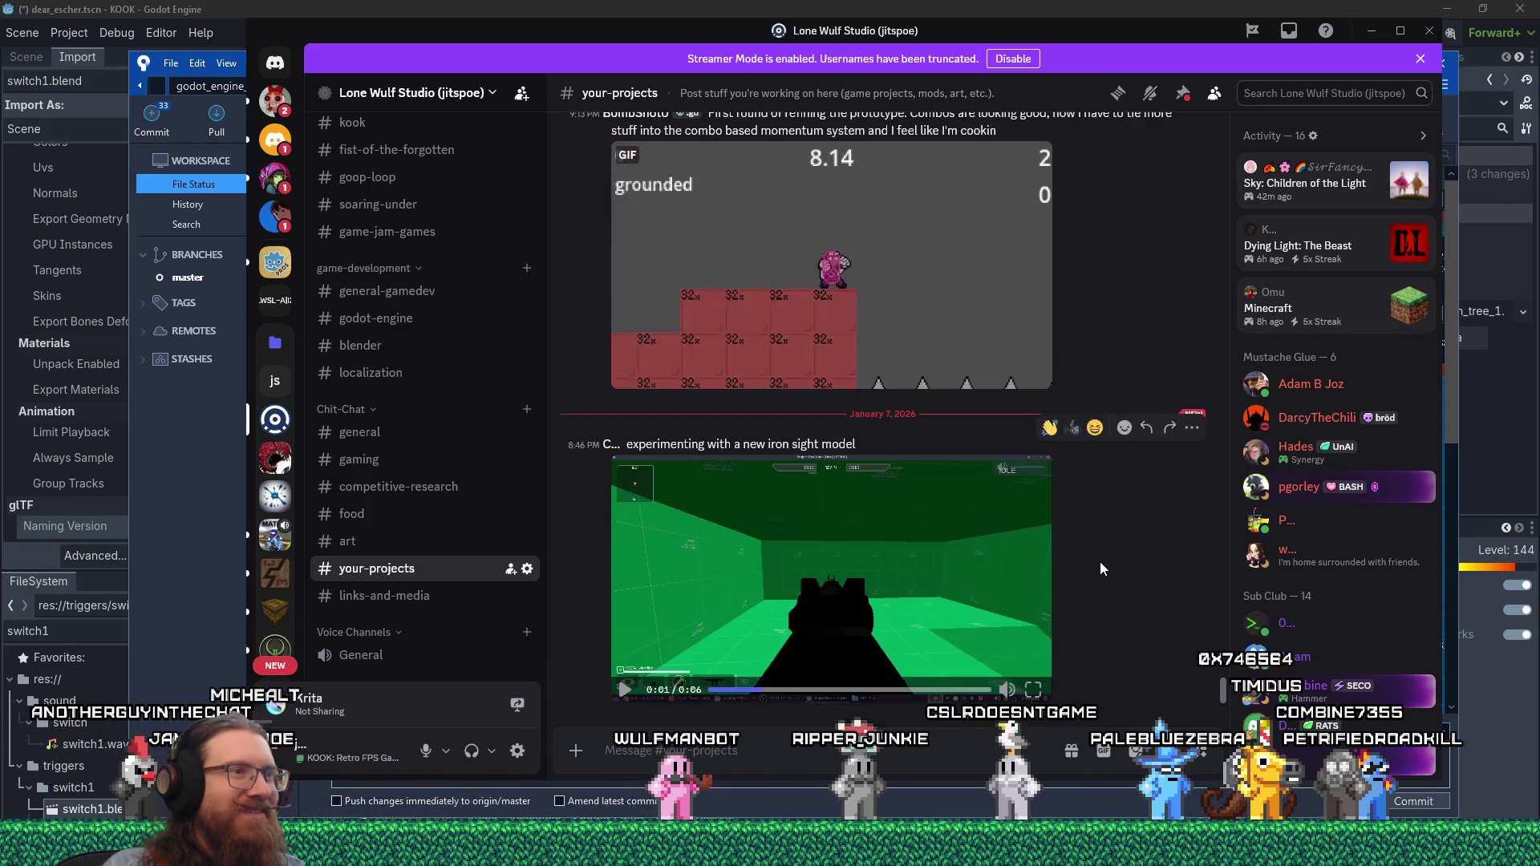
pyautogui.click(1372, 31)
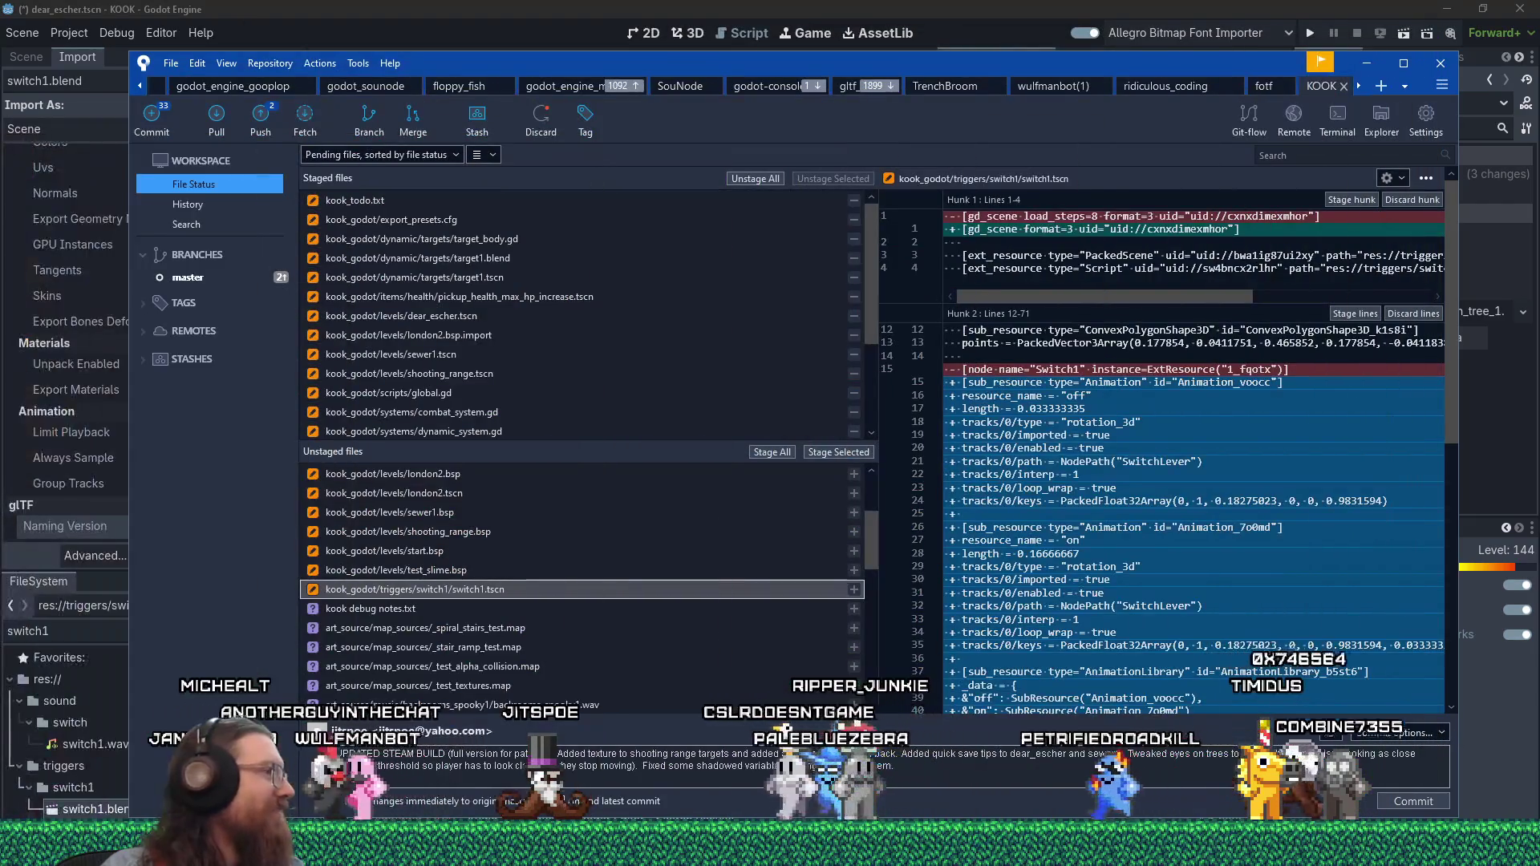
# - Discard and confirm removing the switch1.tscn changes, then switch back to Godot
pyautogui.rightClick(525, 591)
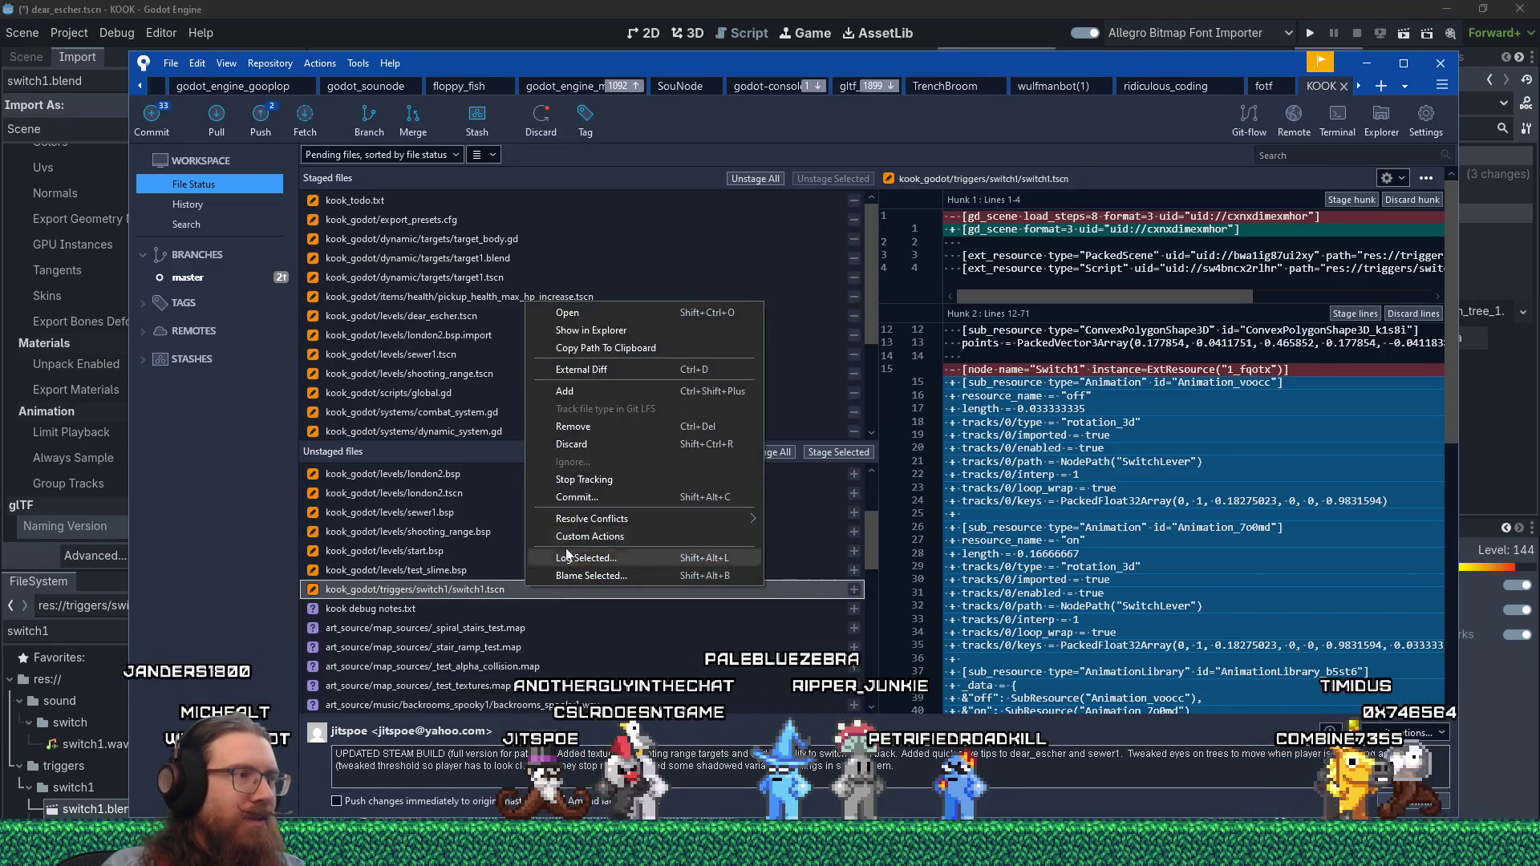
pyautogui.click(625, 447)
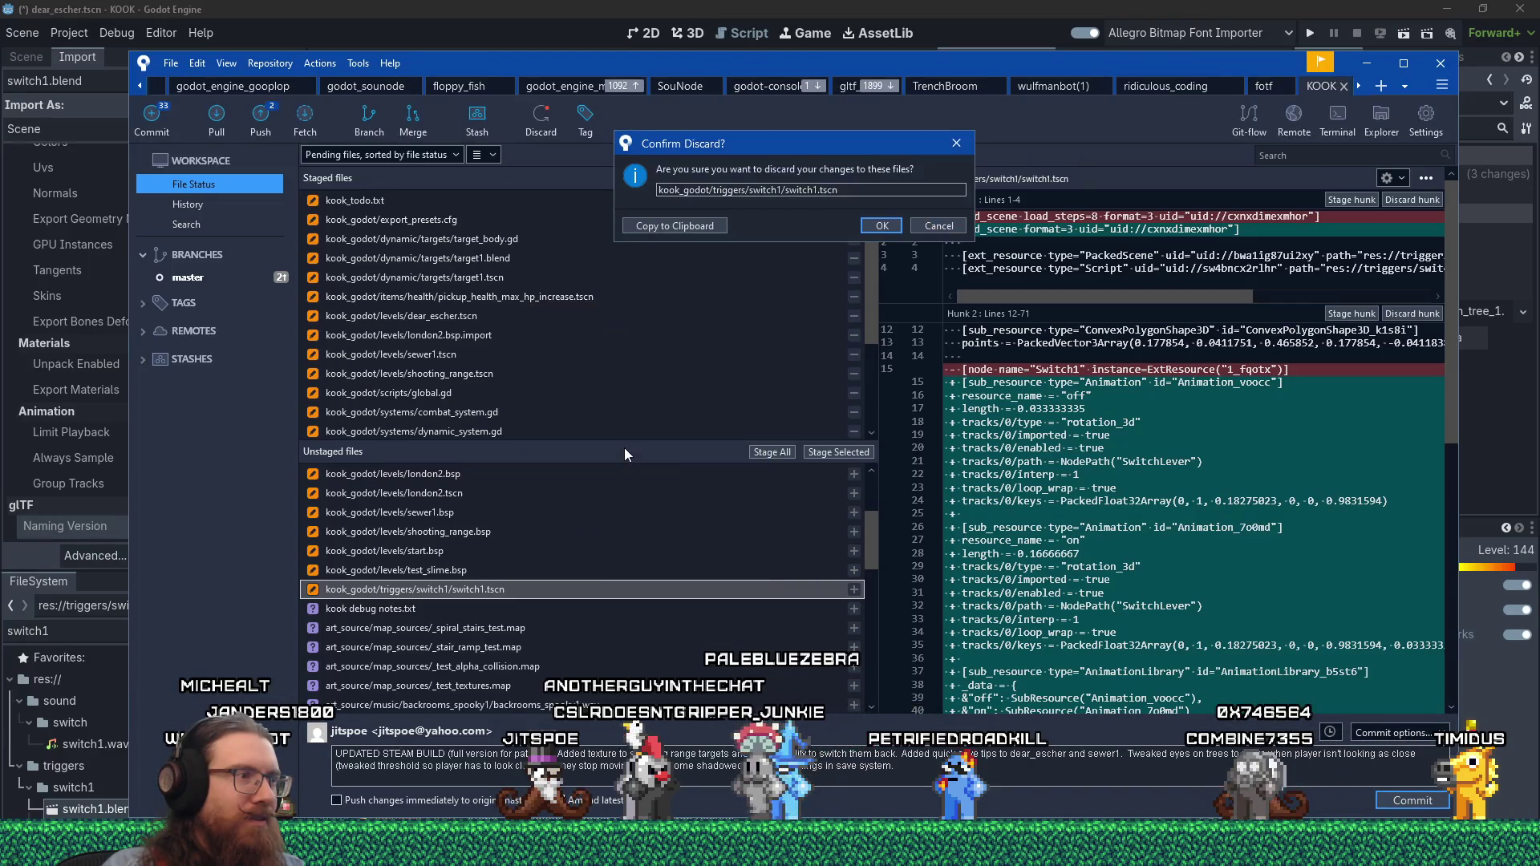
pyautogui.click(882, 225)
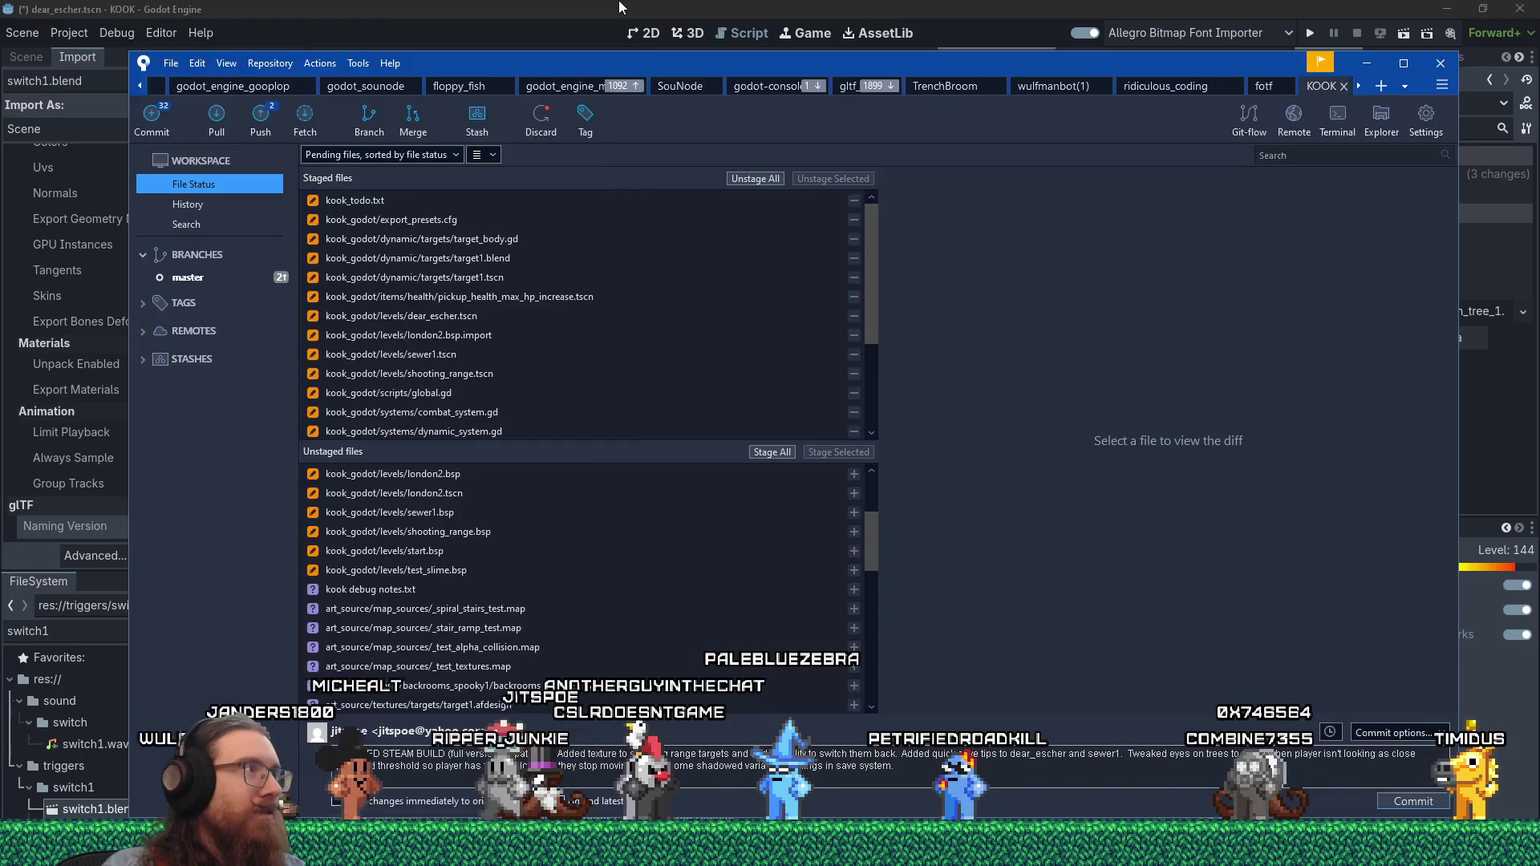
pyautogui.hotkey('alt', 'Tab')
pyautogui.scroll(-2, 147, 690)
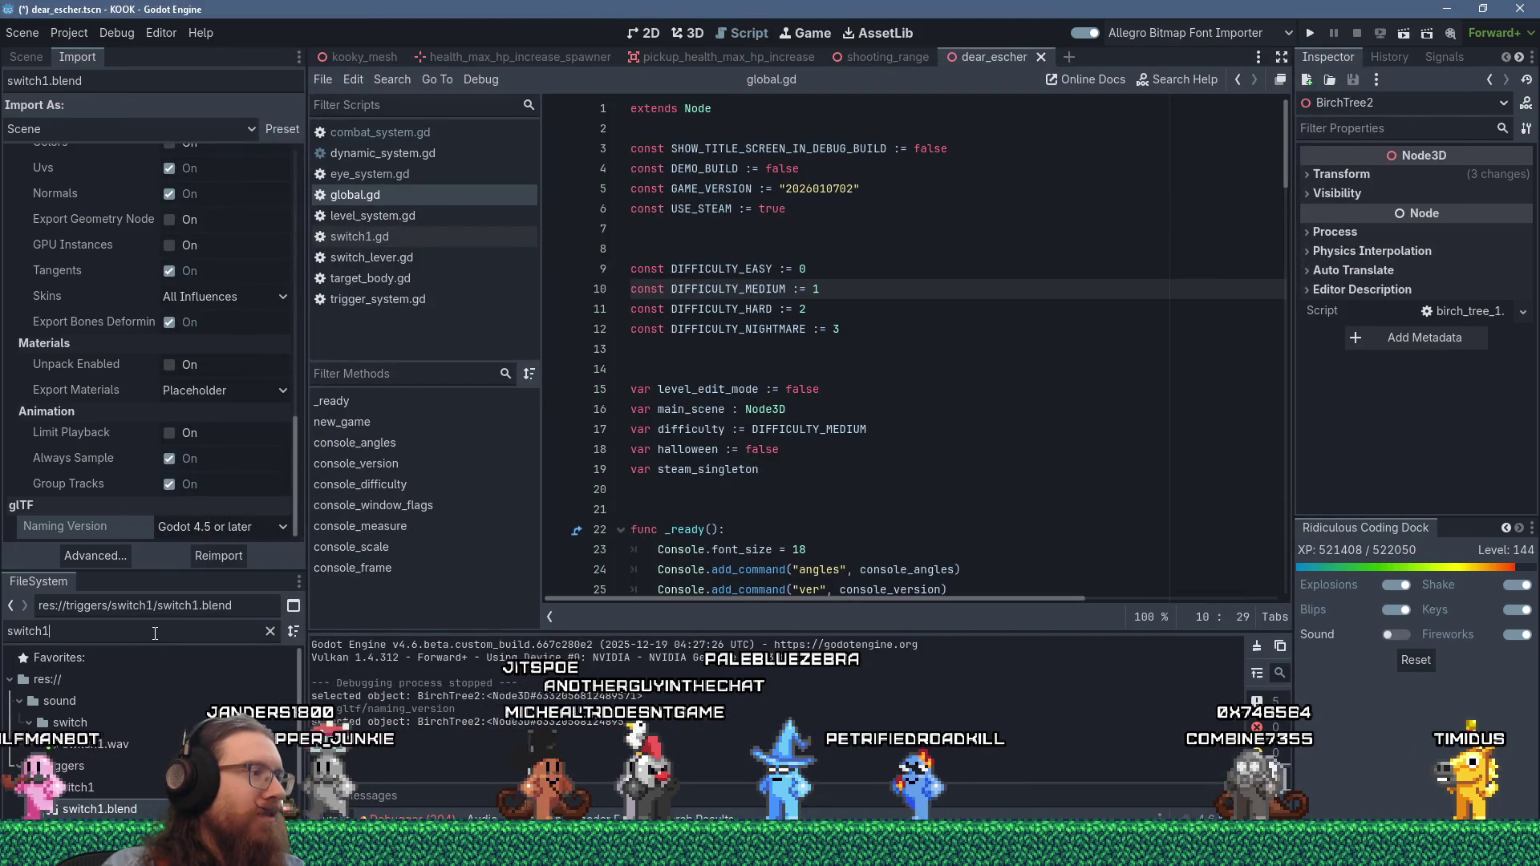
# - Open switch1.tscn, inspect its CharacterBody3D node, then save and run the game with F5
pyautogui.doubleClick(137, 793)
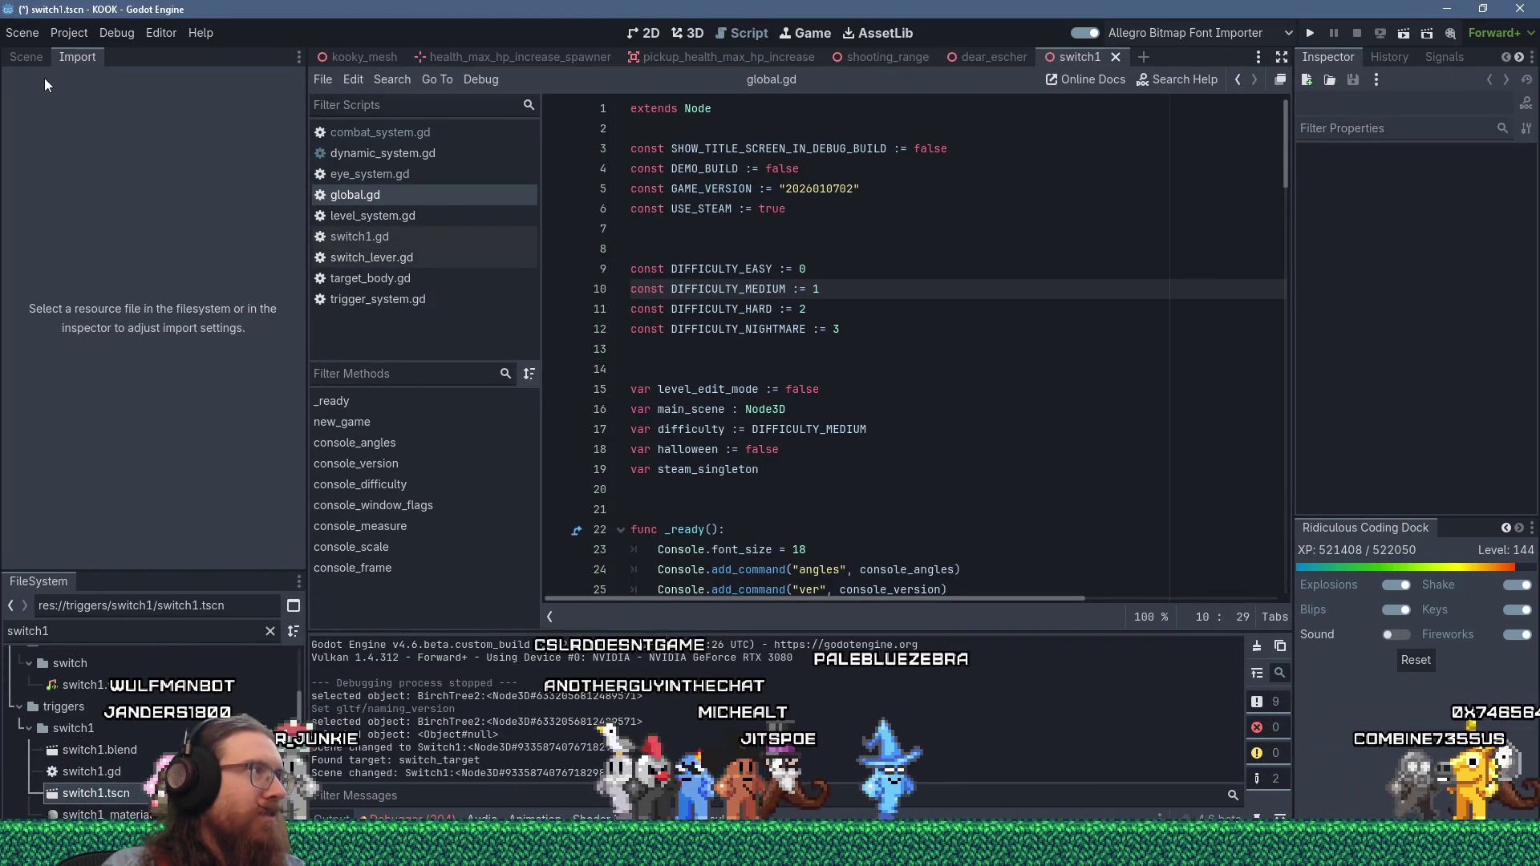
pyautogui.click(37, 56)
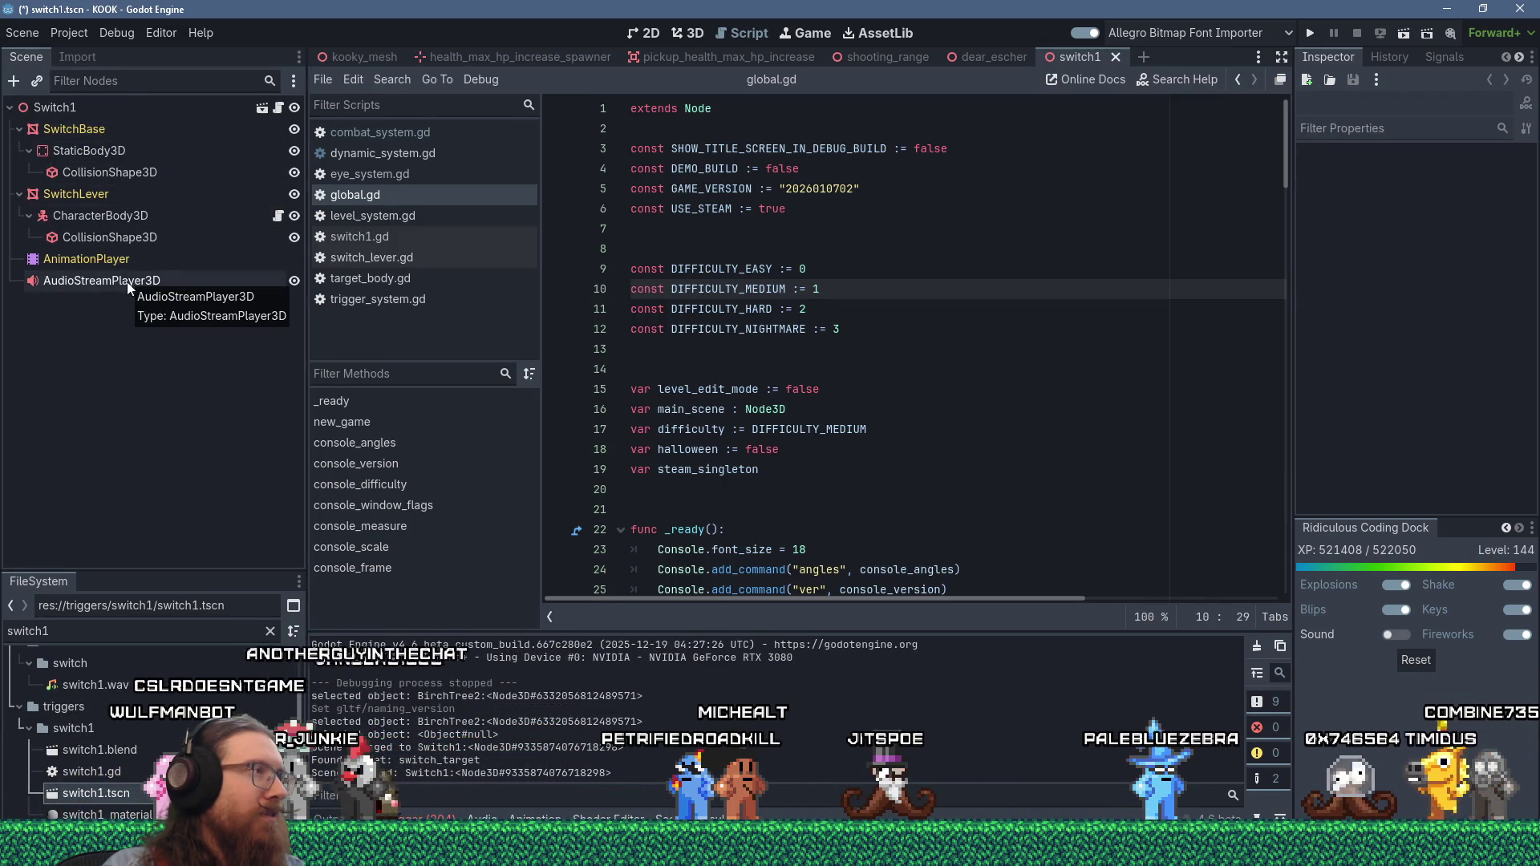
pyautogui.click(135, 215)
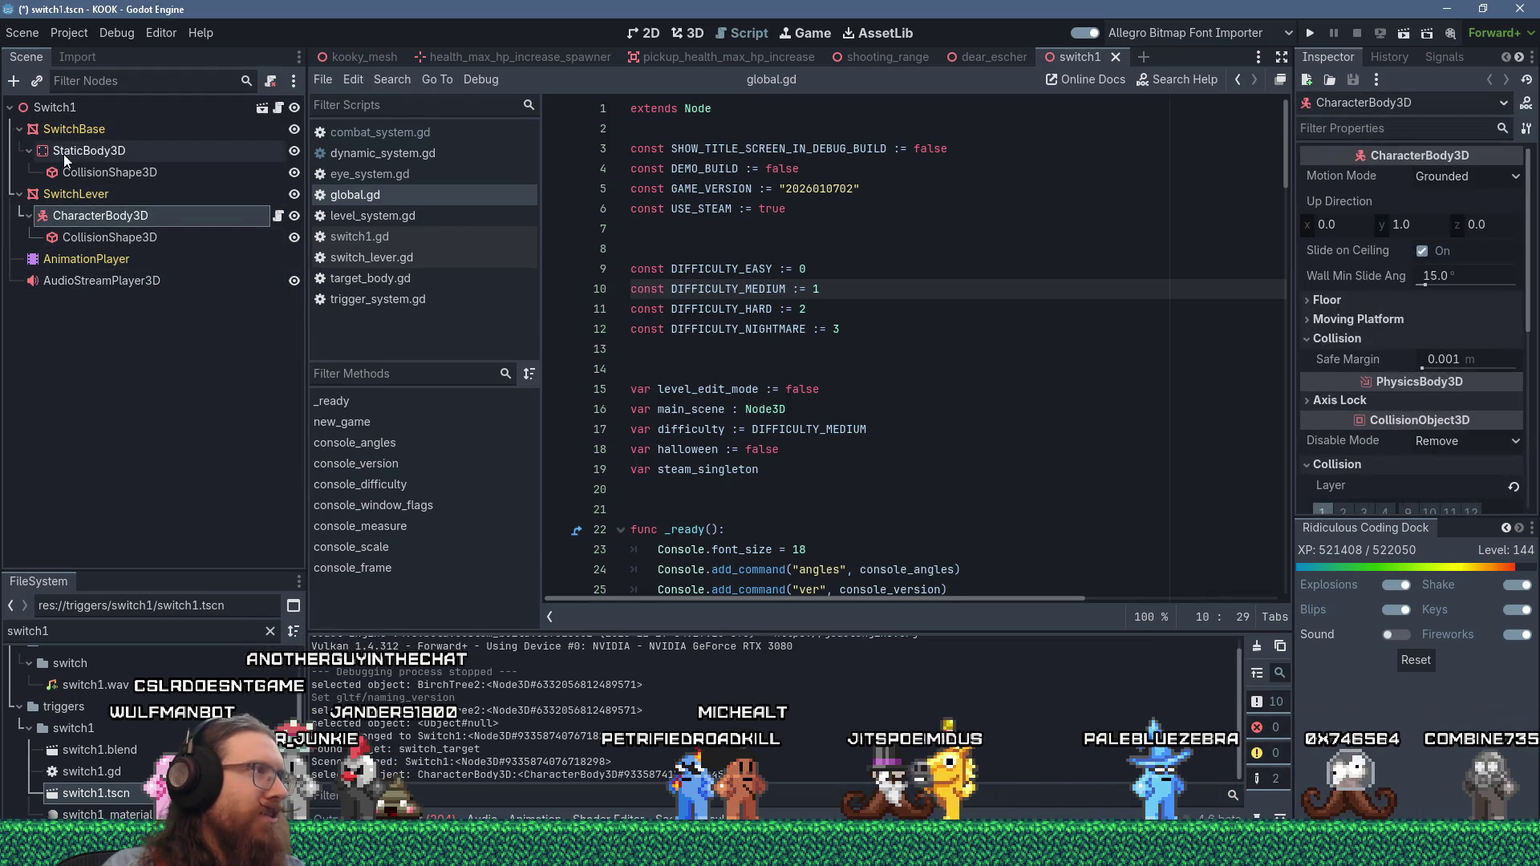
pyautogui.press('F5')
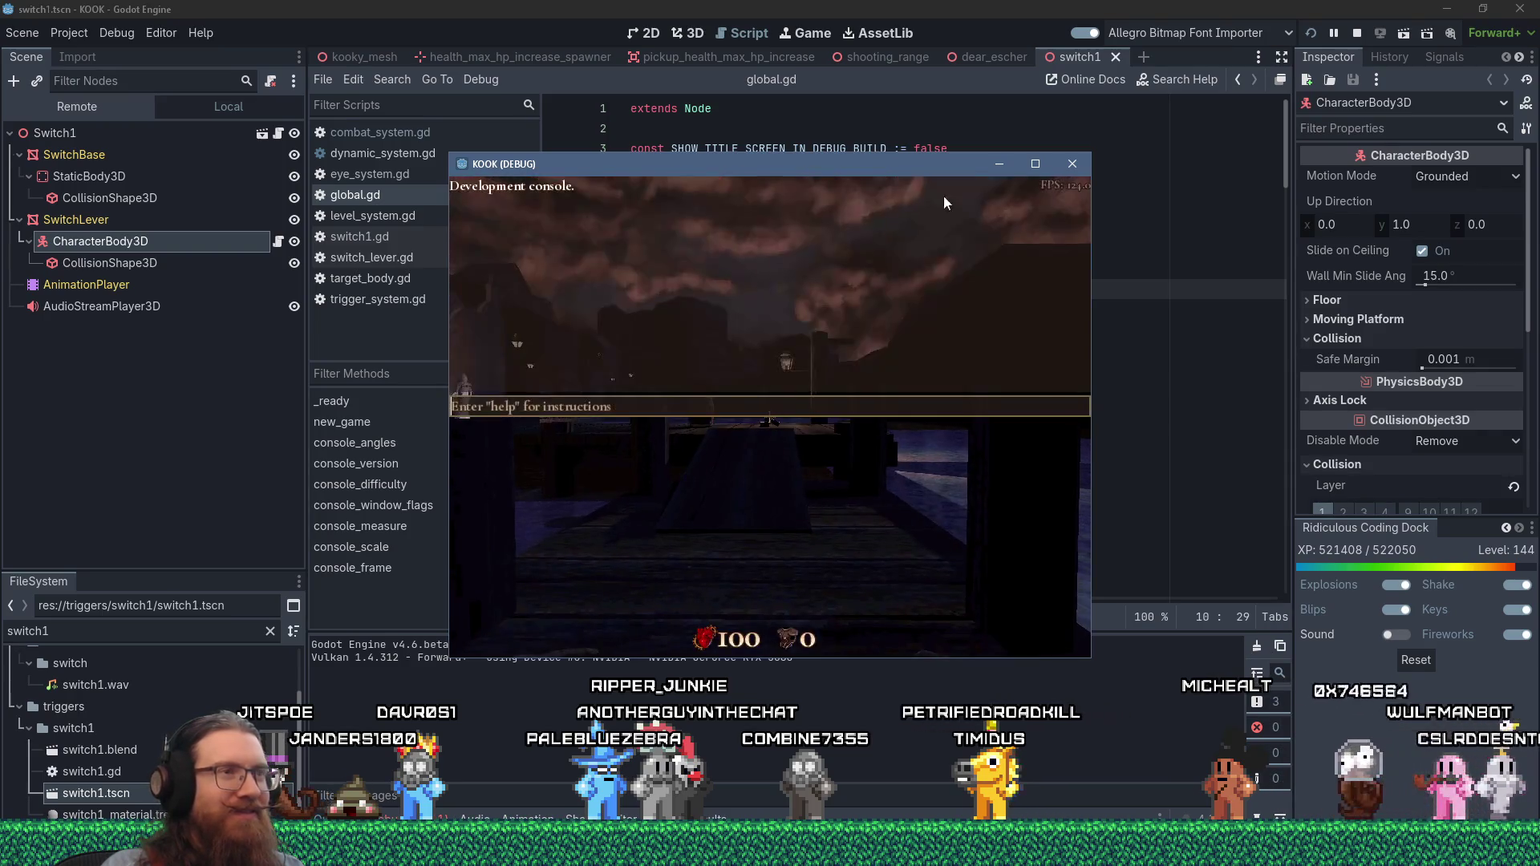
# - Maximize the game window and load the shooting_range map from the console
pyautogui.click(1036, 164)
pyautogui.write('map shooting_range')
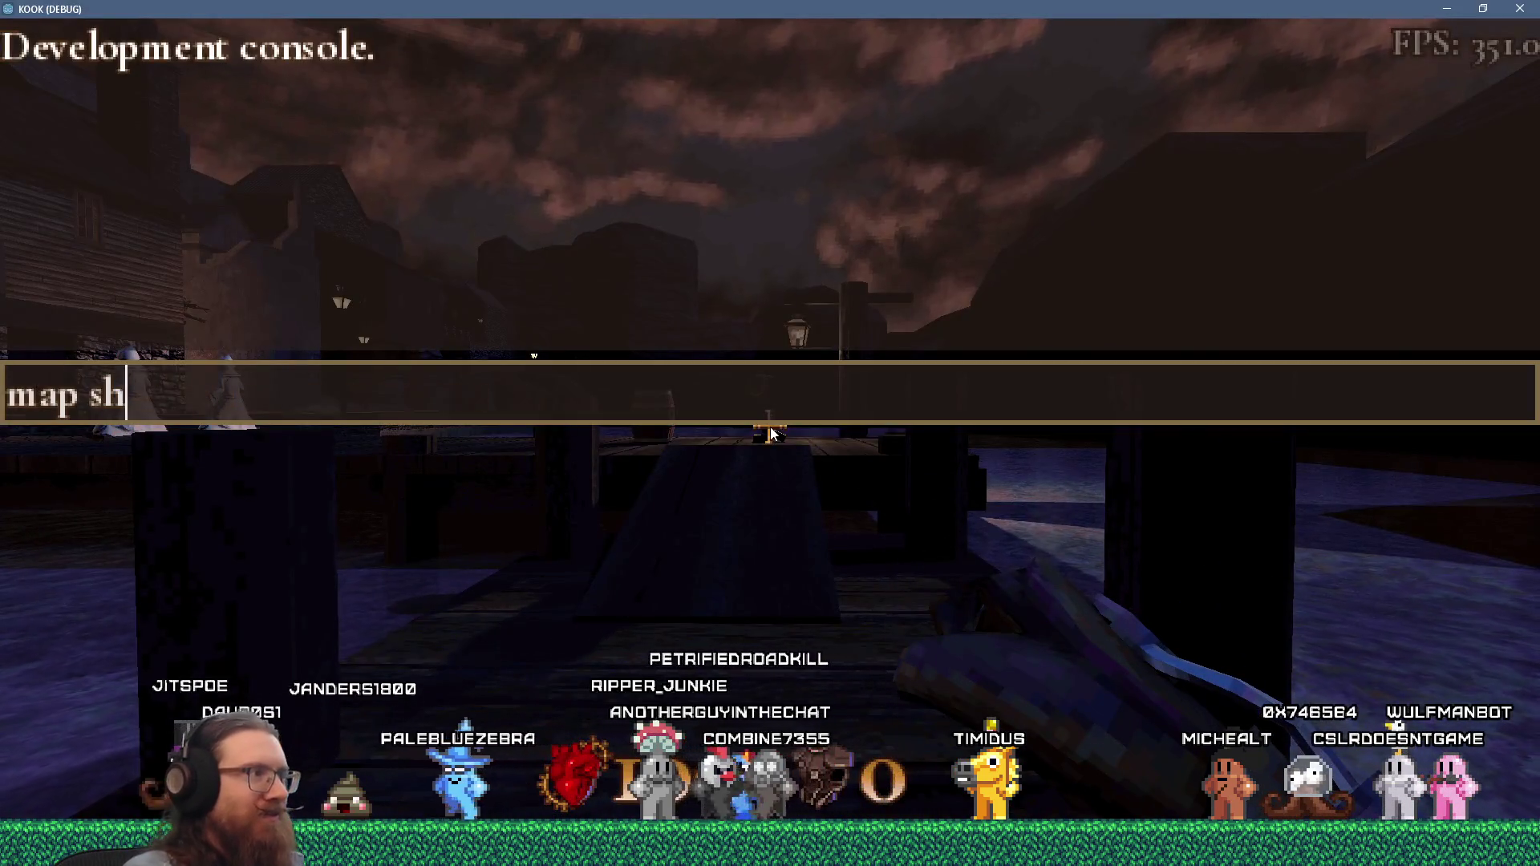
pyautogui.press('Return')
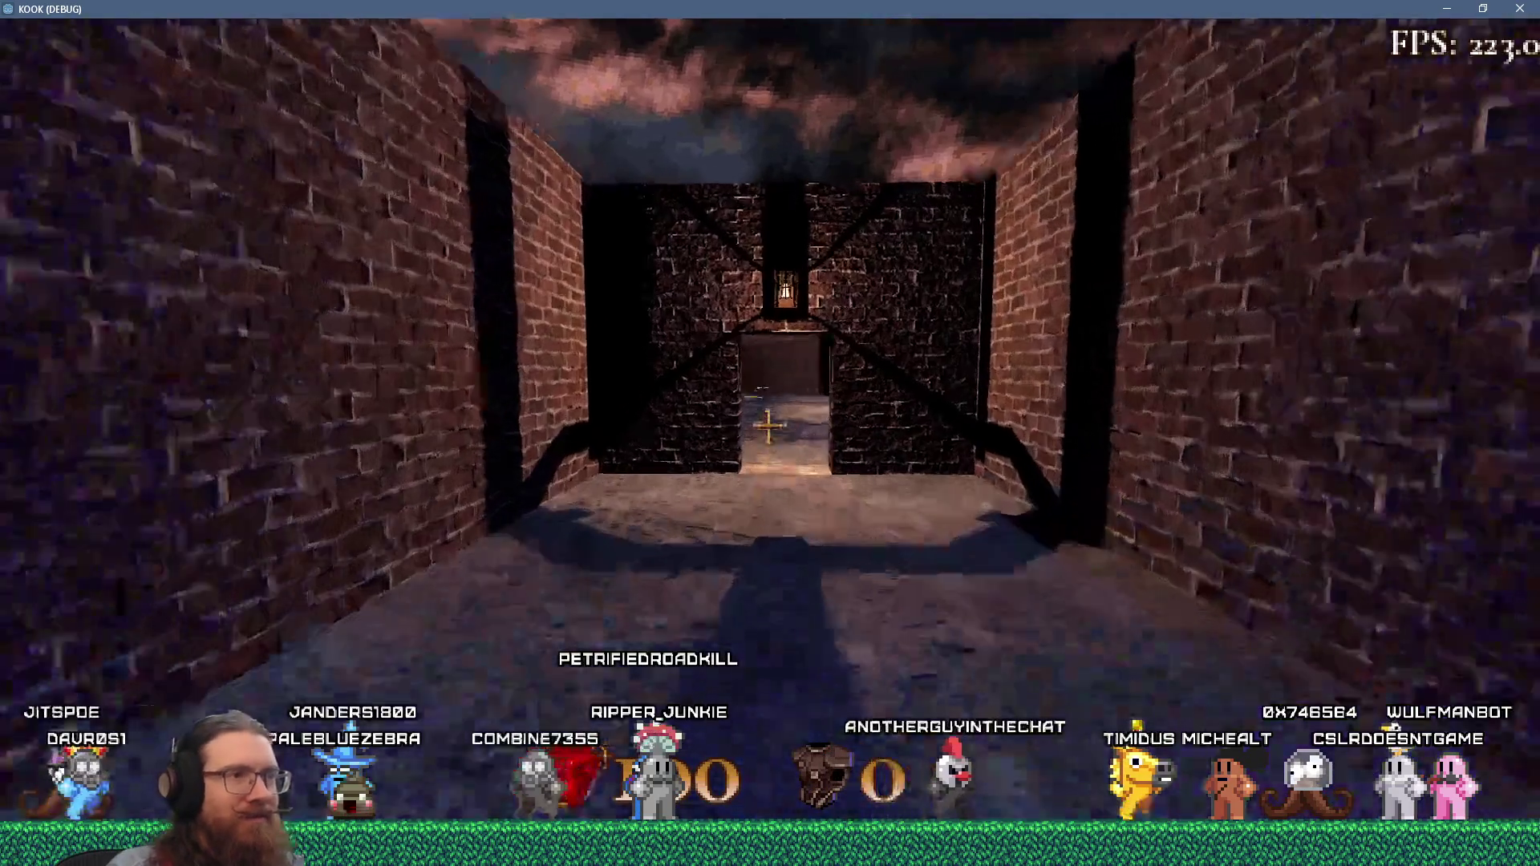
# - Pick up the revolver and walk to the wall lever to check for the use prompt
pyautogui.press('w')
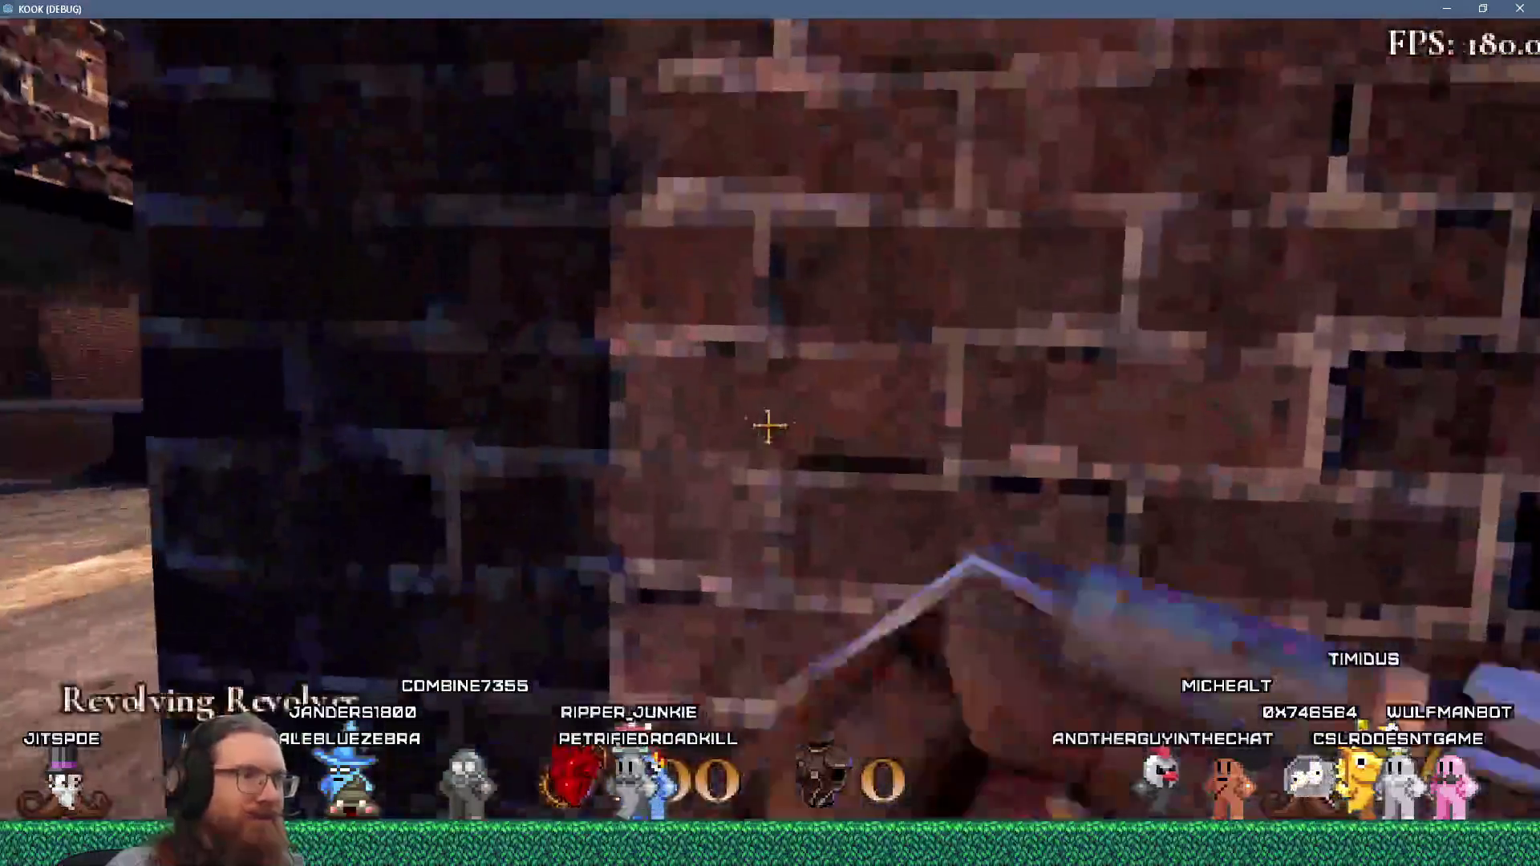
pyautogui.press('w')
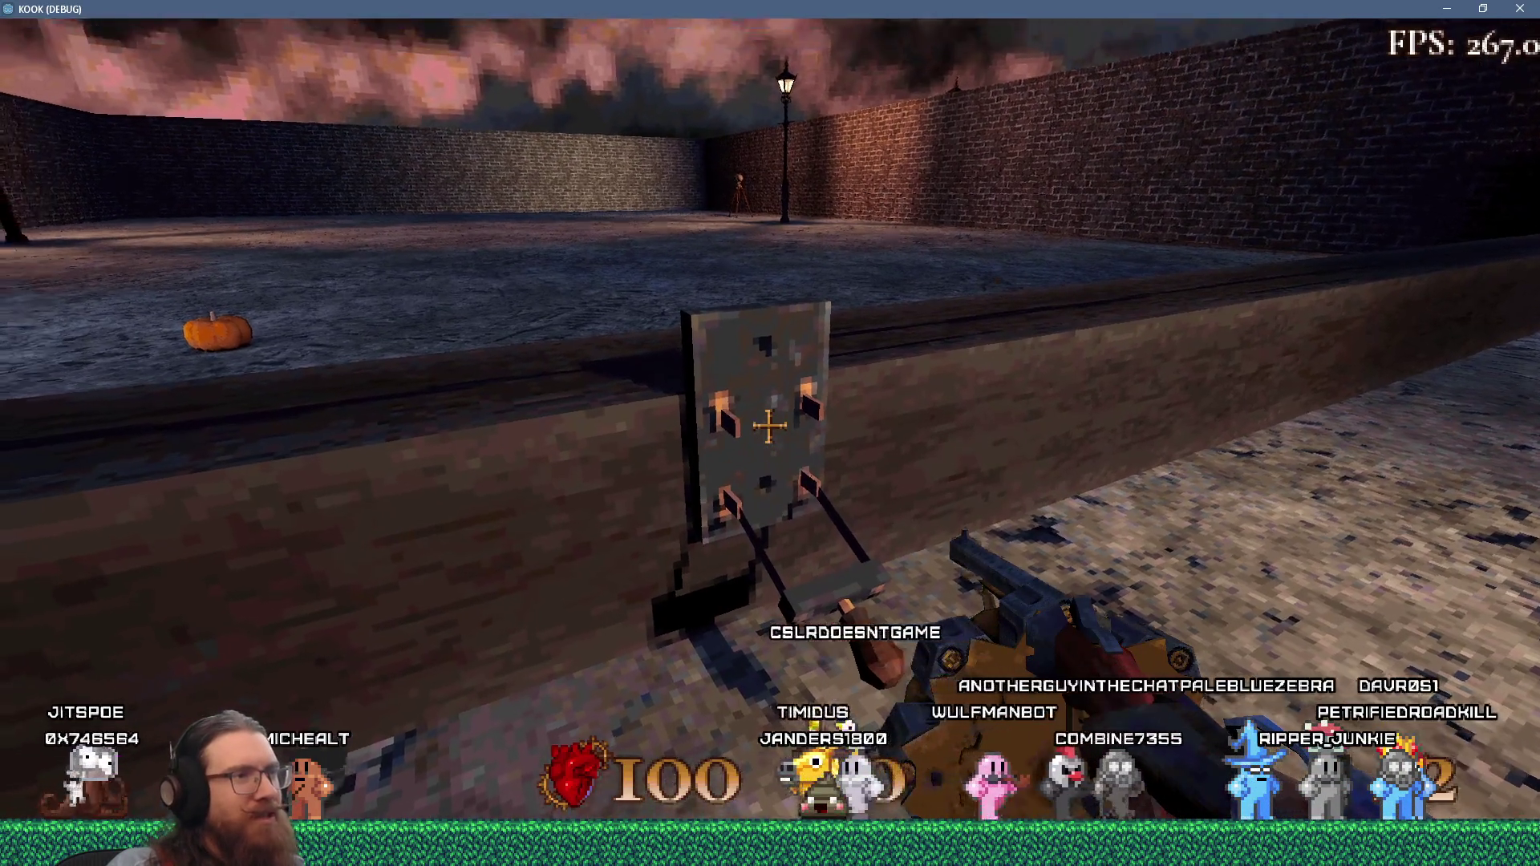
pyautogui.press('w')
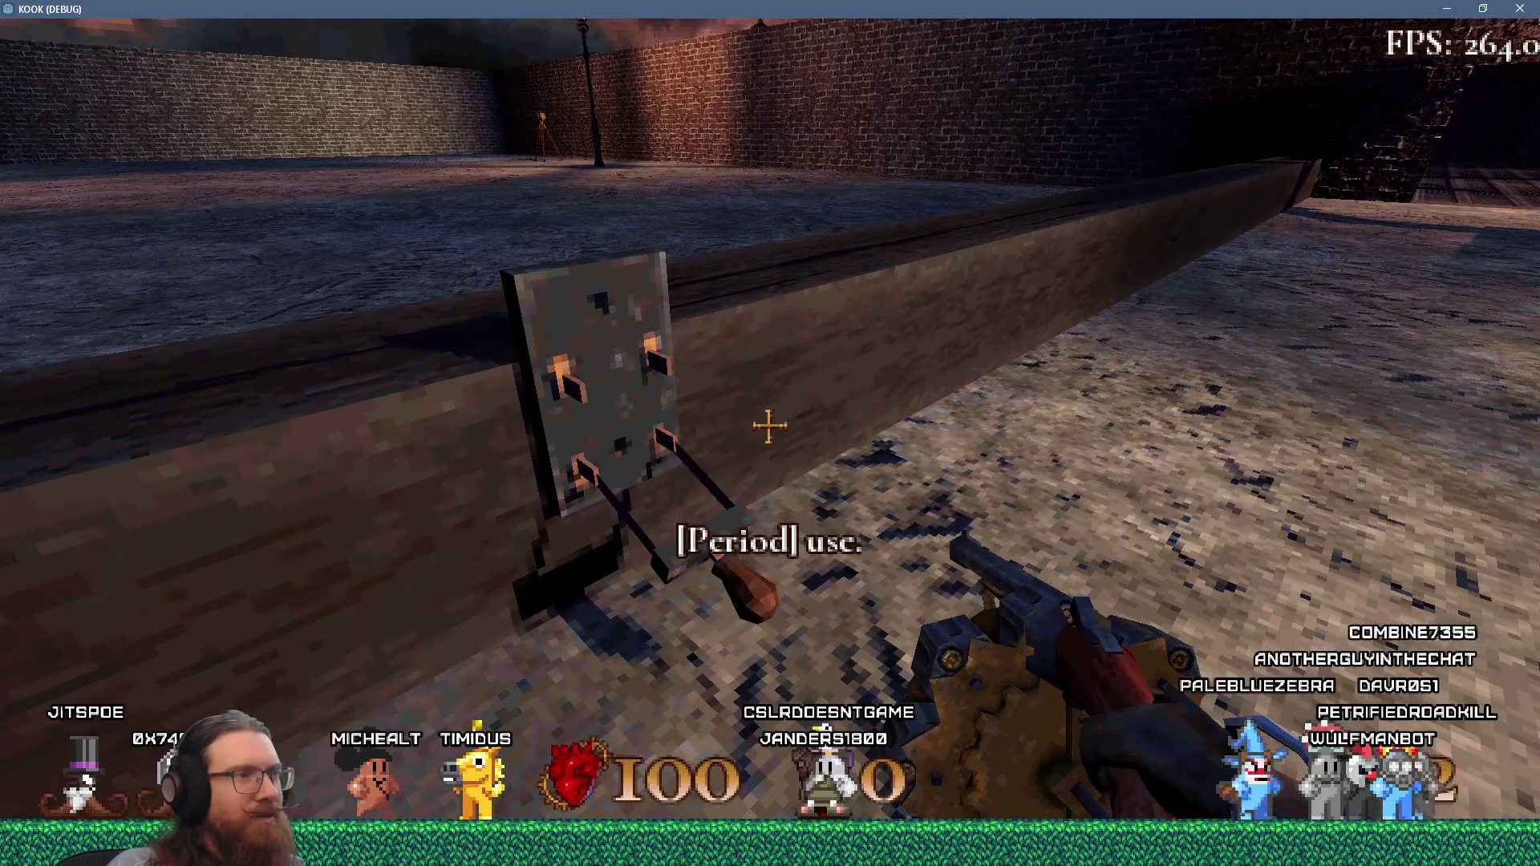
pyautogui.press('s')
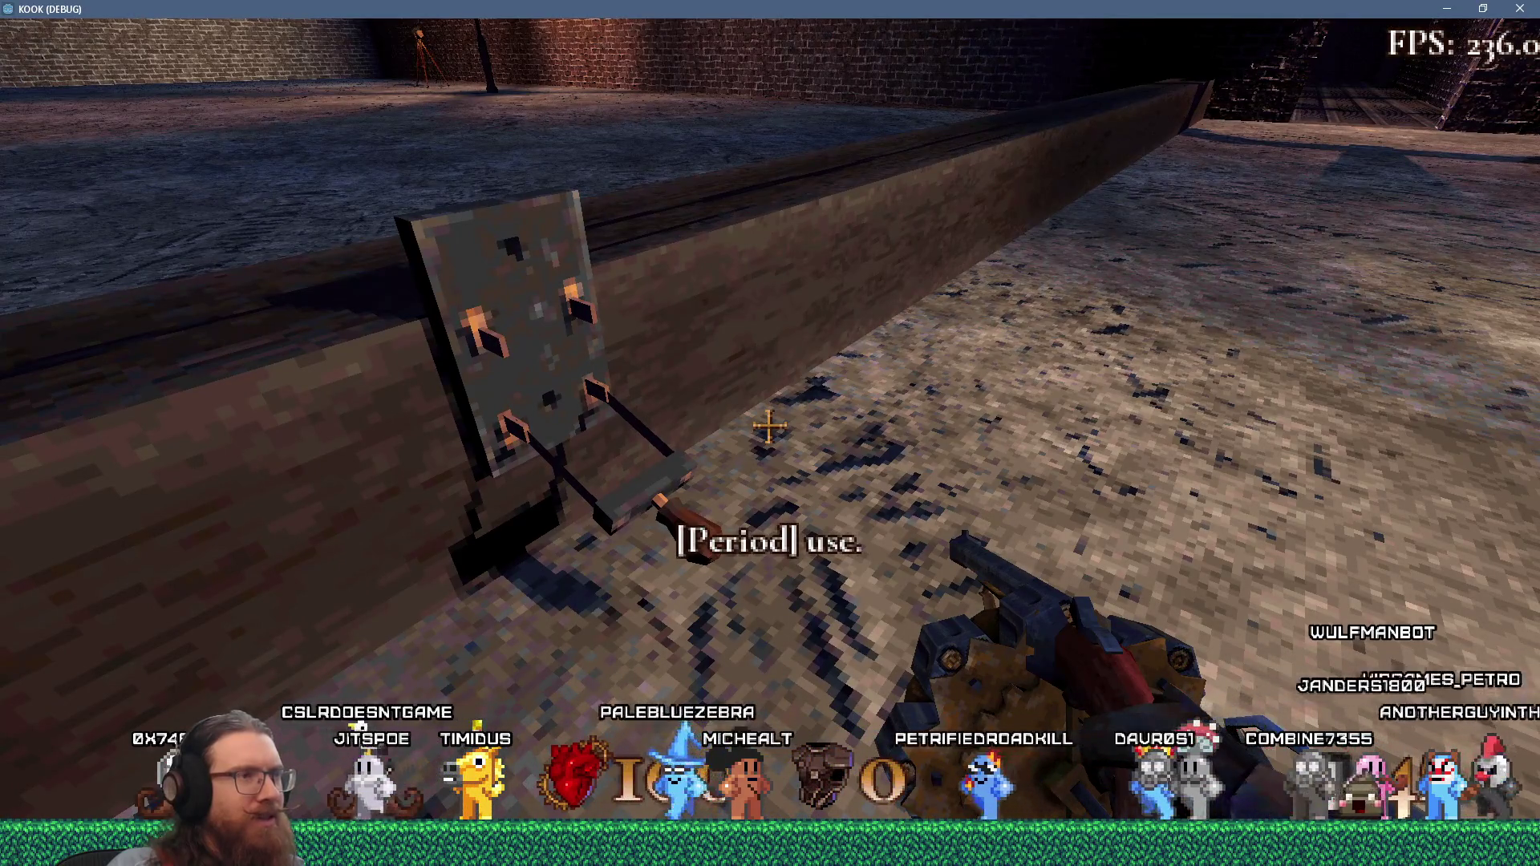
pyautogui.press('s')
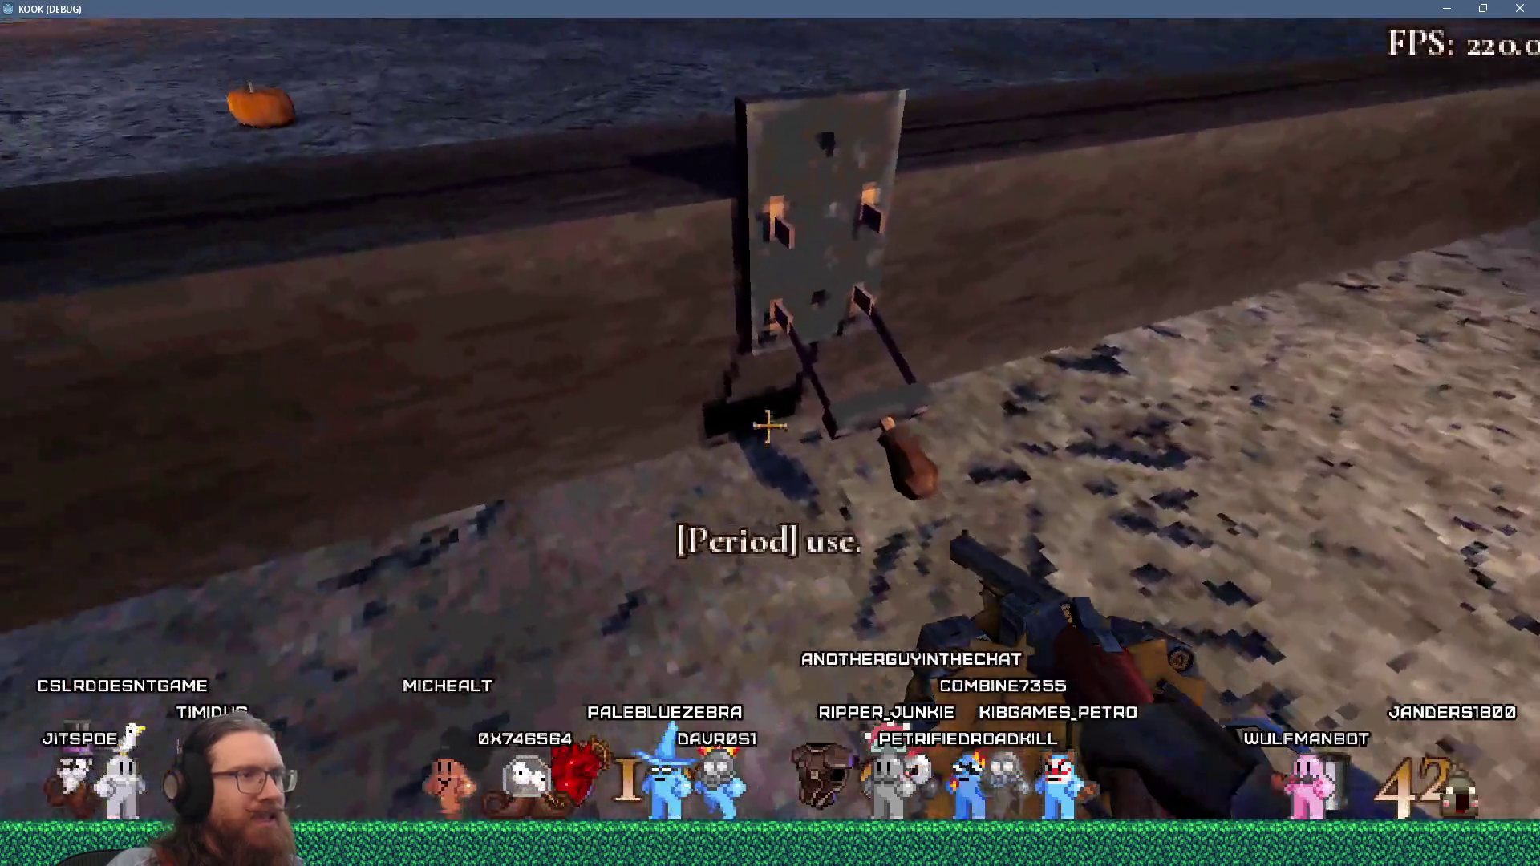
pyautogui.moveTo(768, 426)
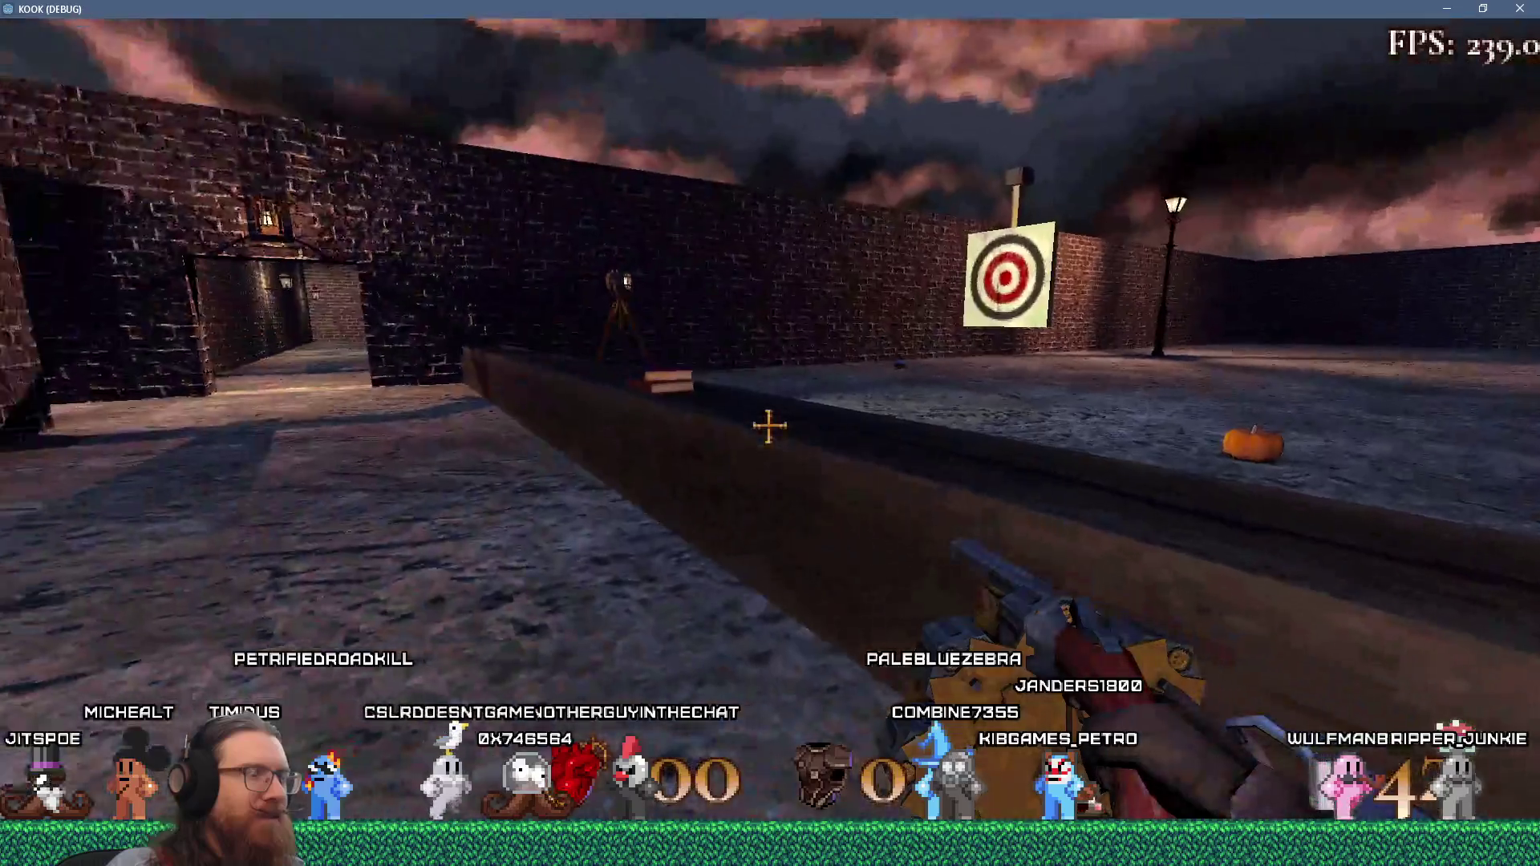
pyautogui.press('w')
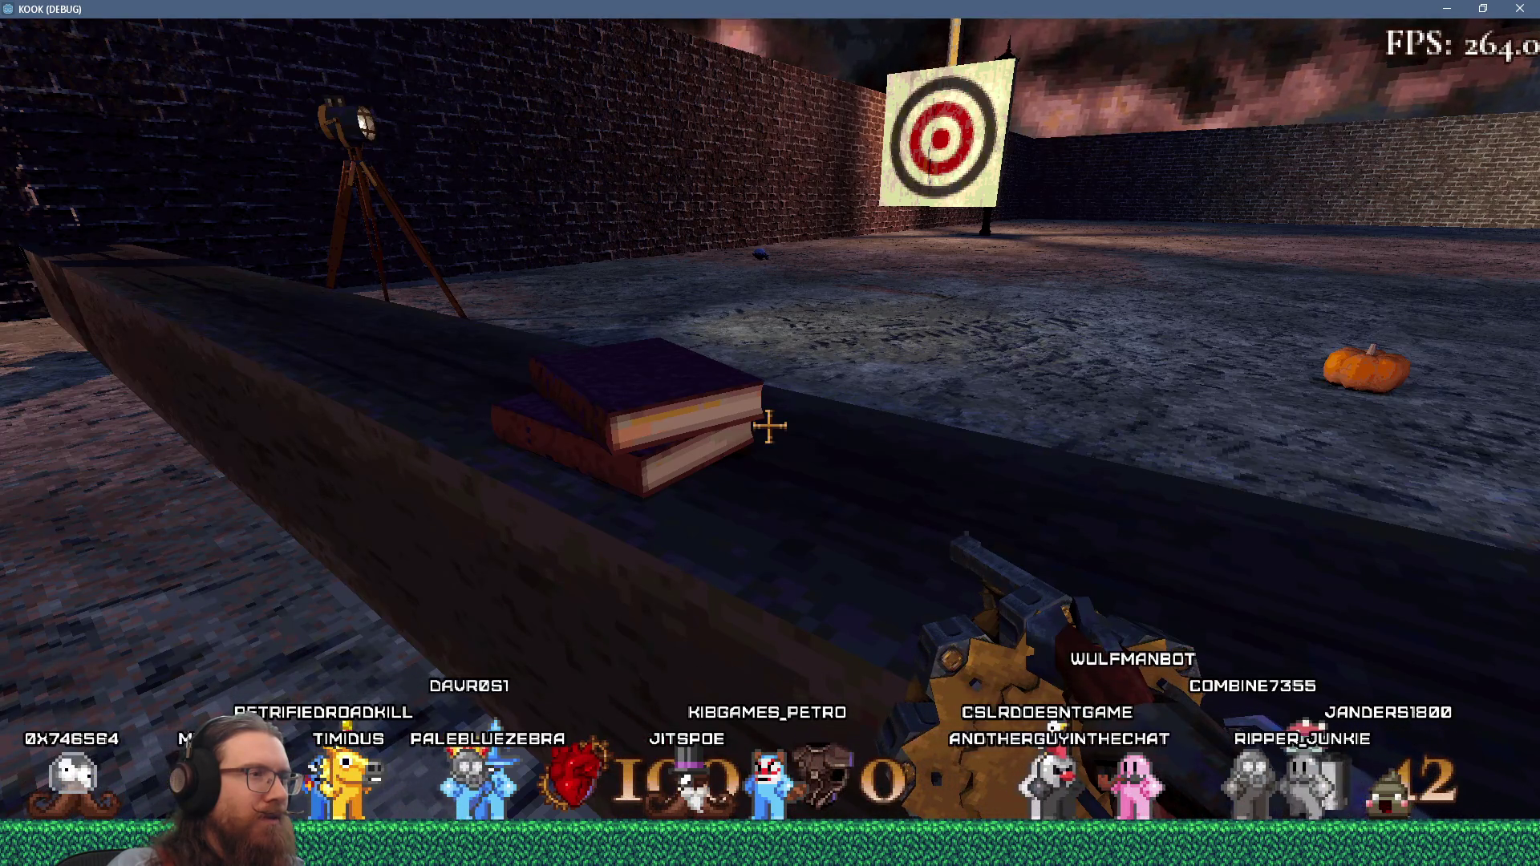
pyautogui.press('a')
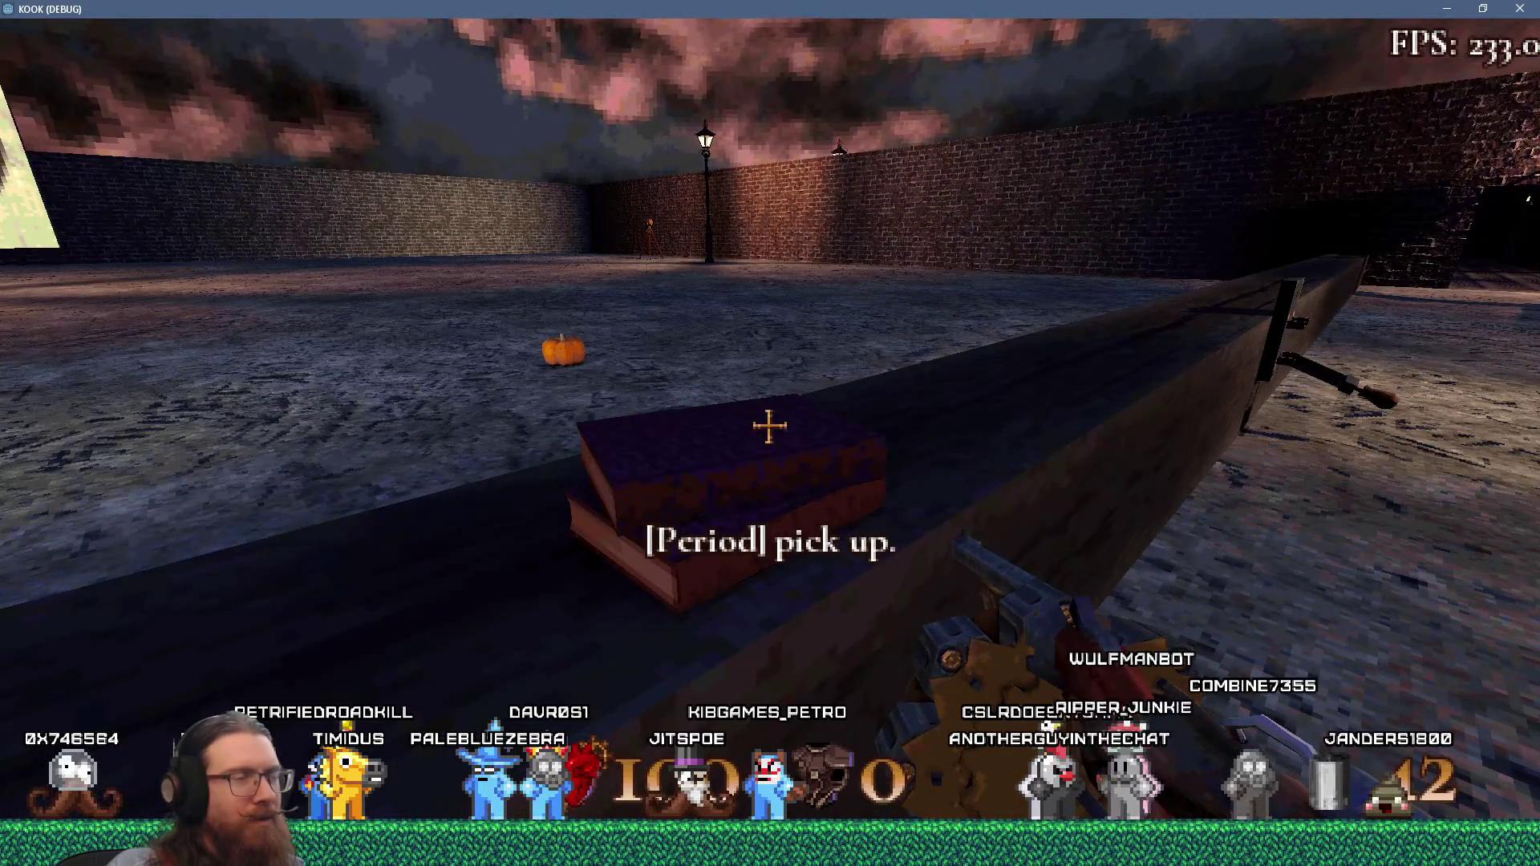
pyautogui.press('s')
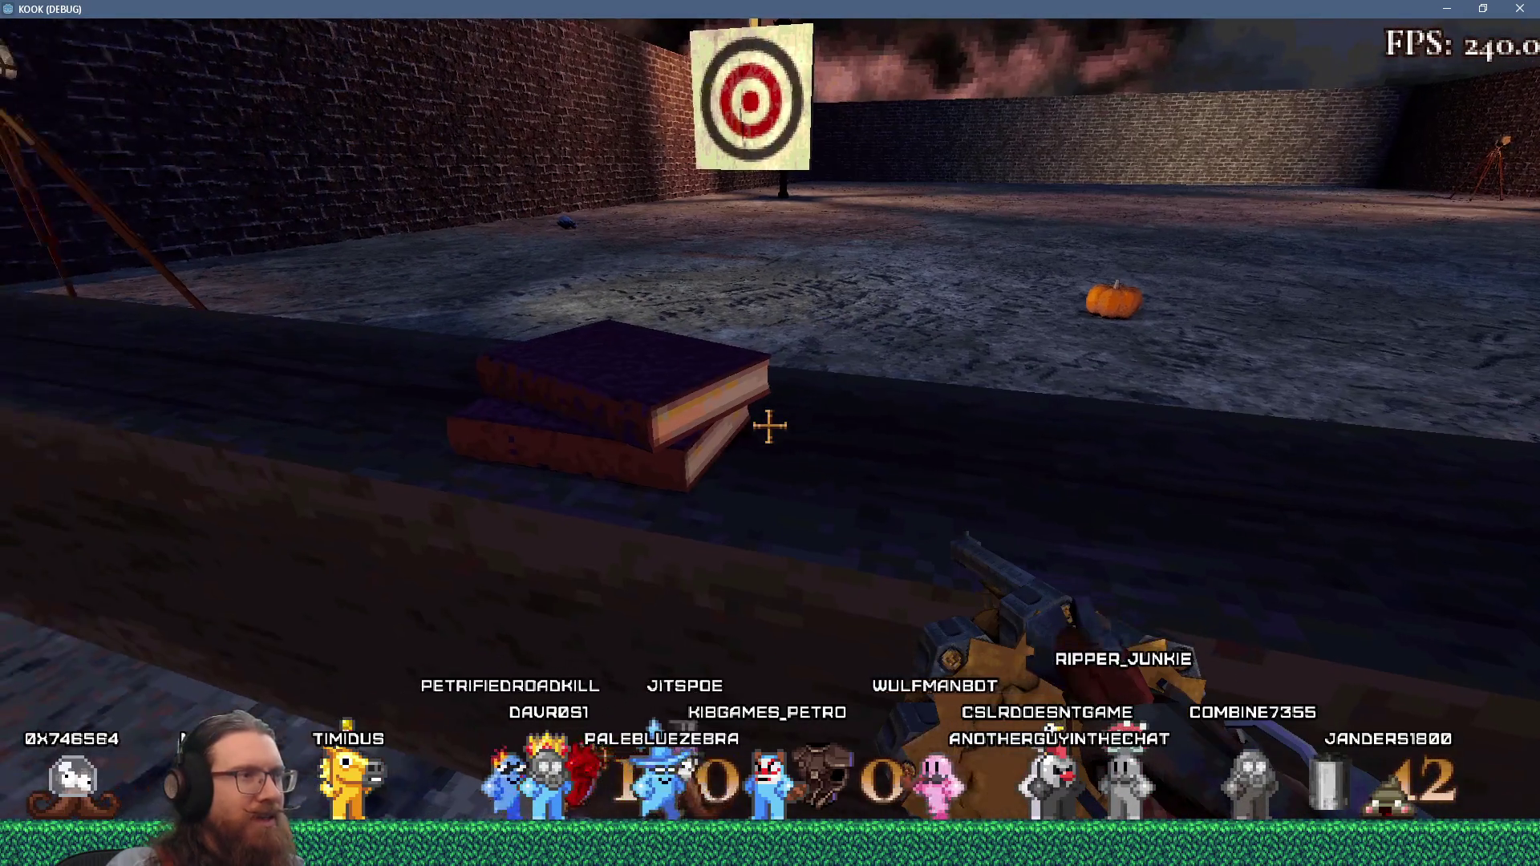
pyautogui.press('w')
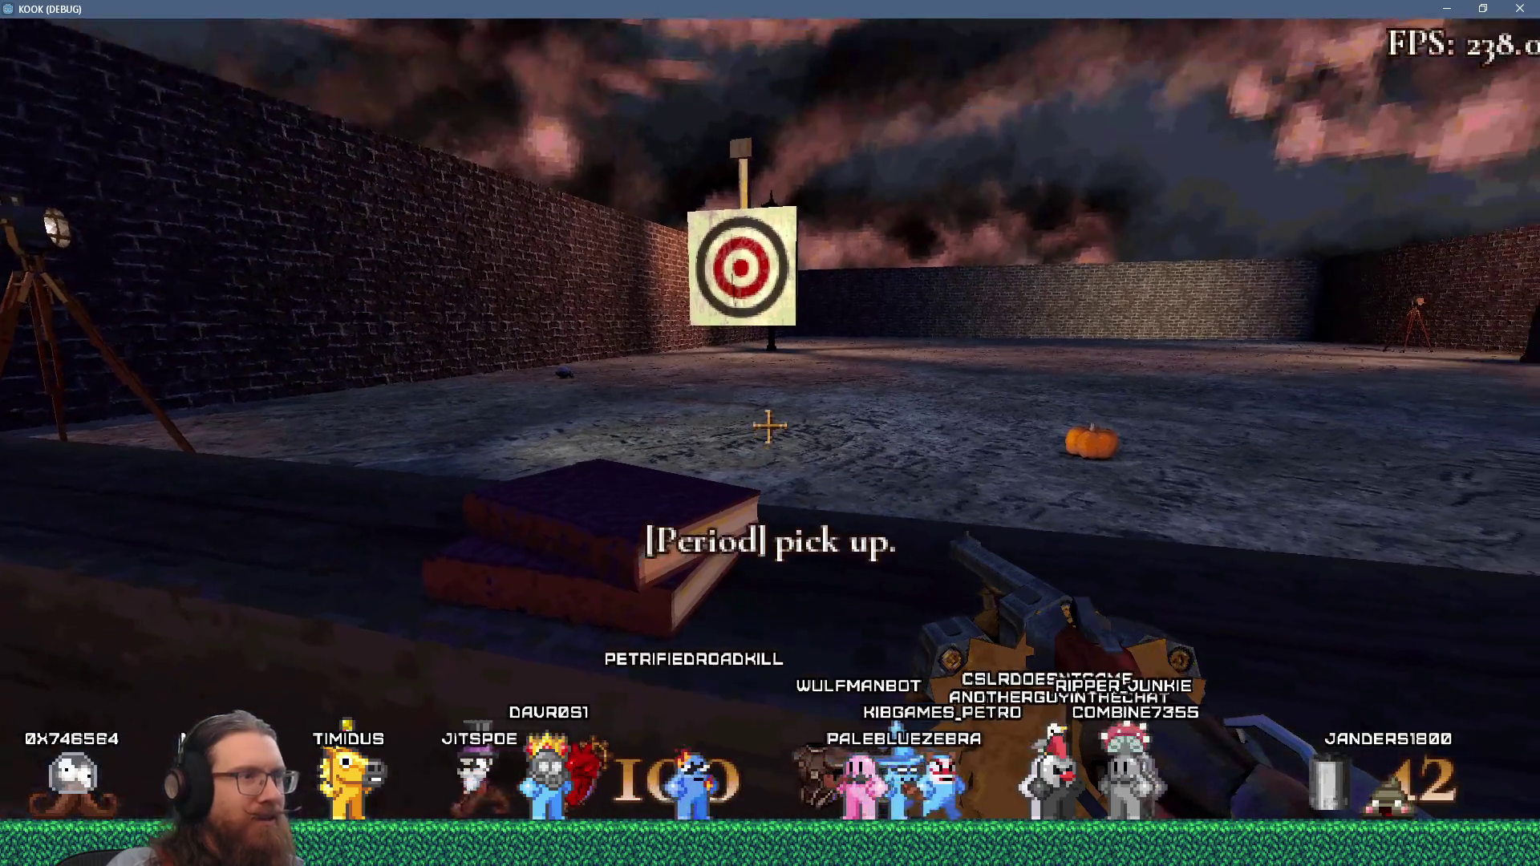
pyautogui.press('w')
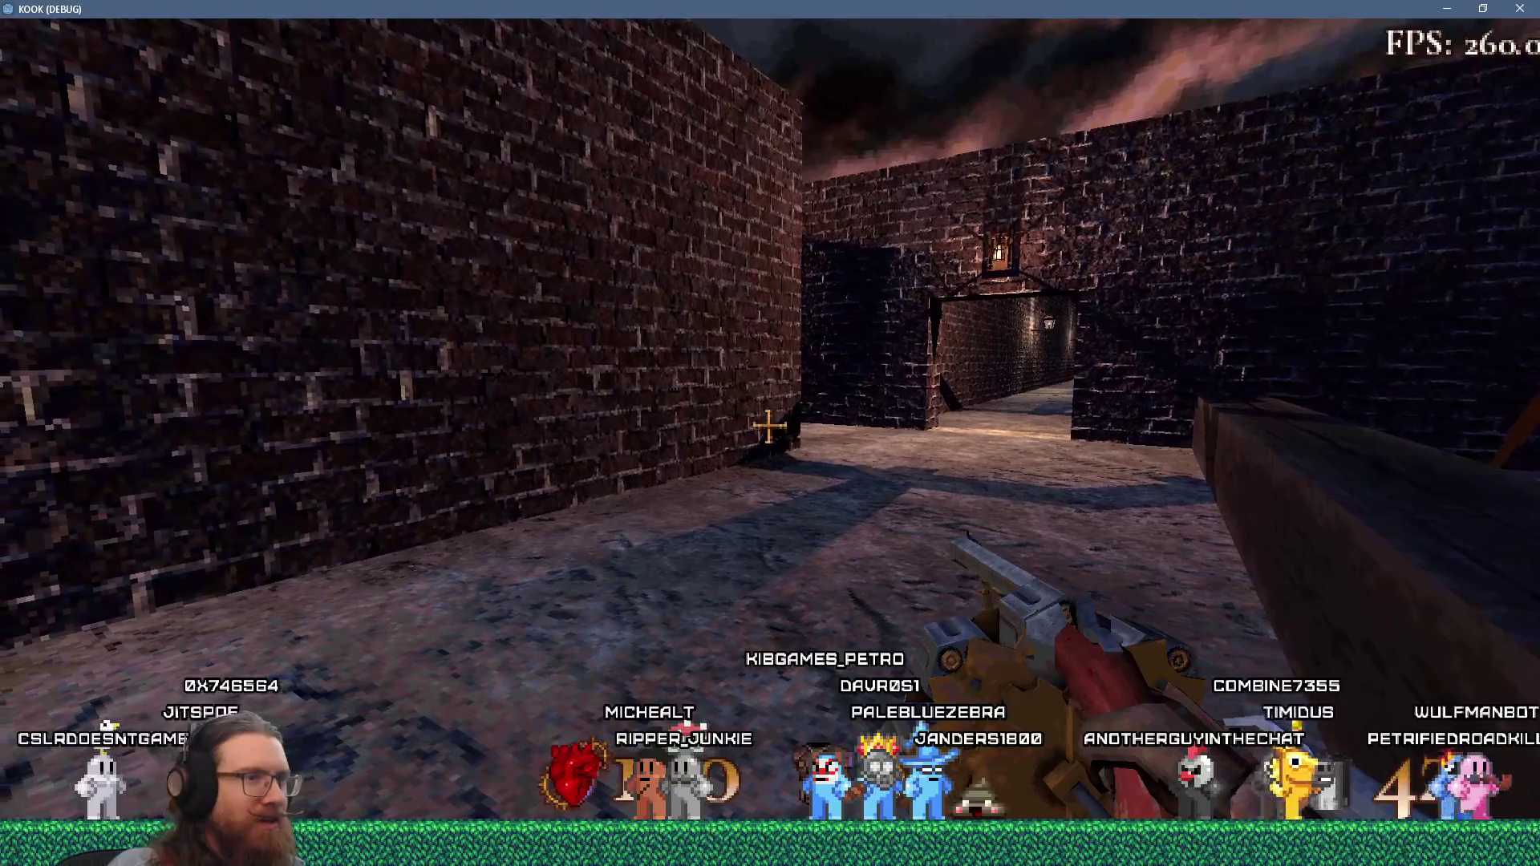
# - Open the development console and run quit to end the debug run
pyautogui.press('`')
pyautogui.write('quit')
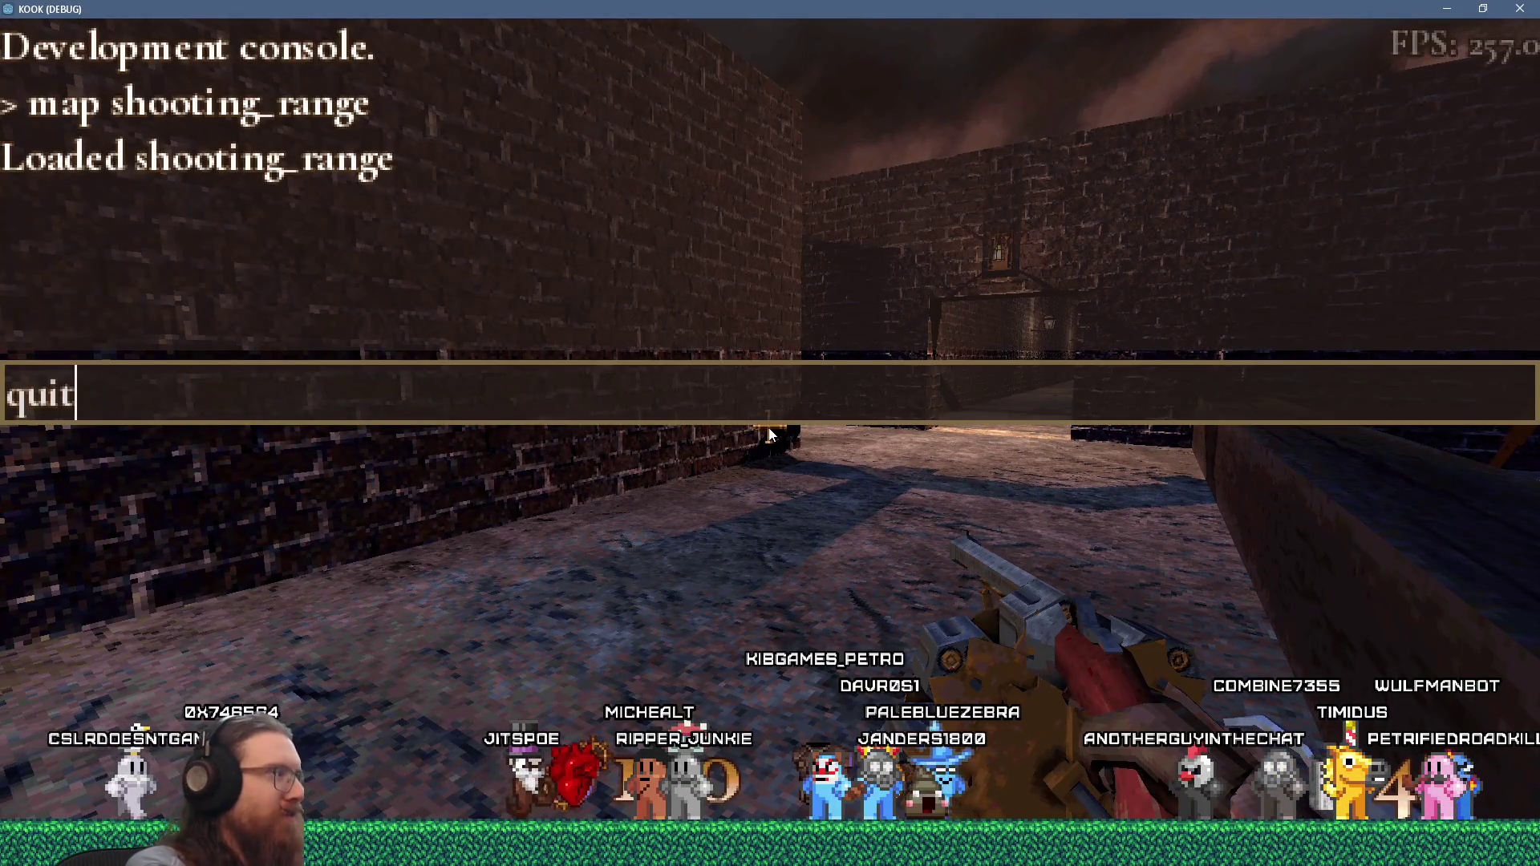
pyautogui.press('Return')
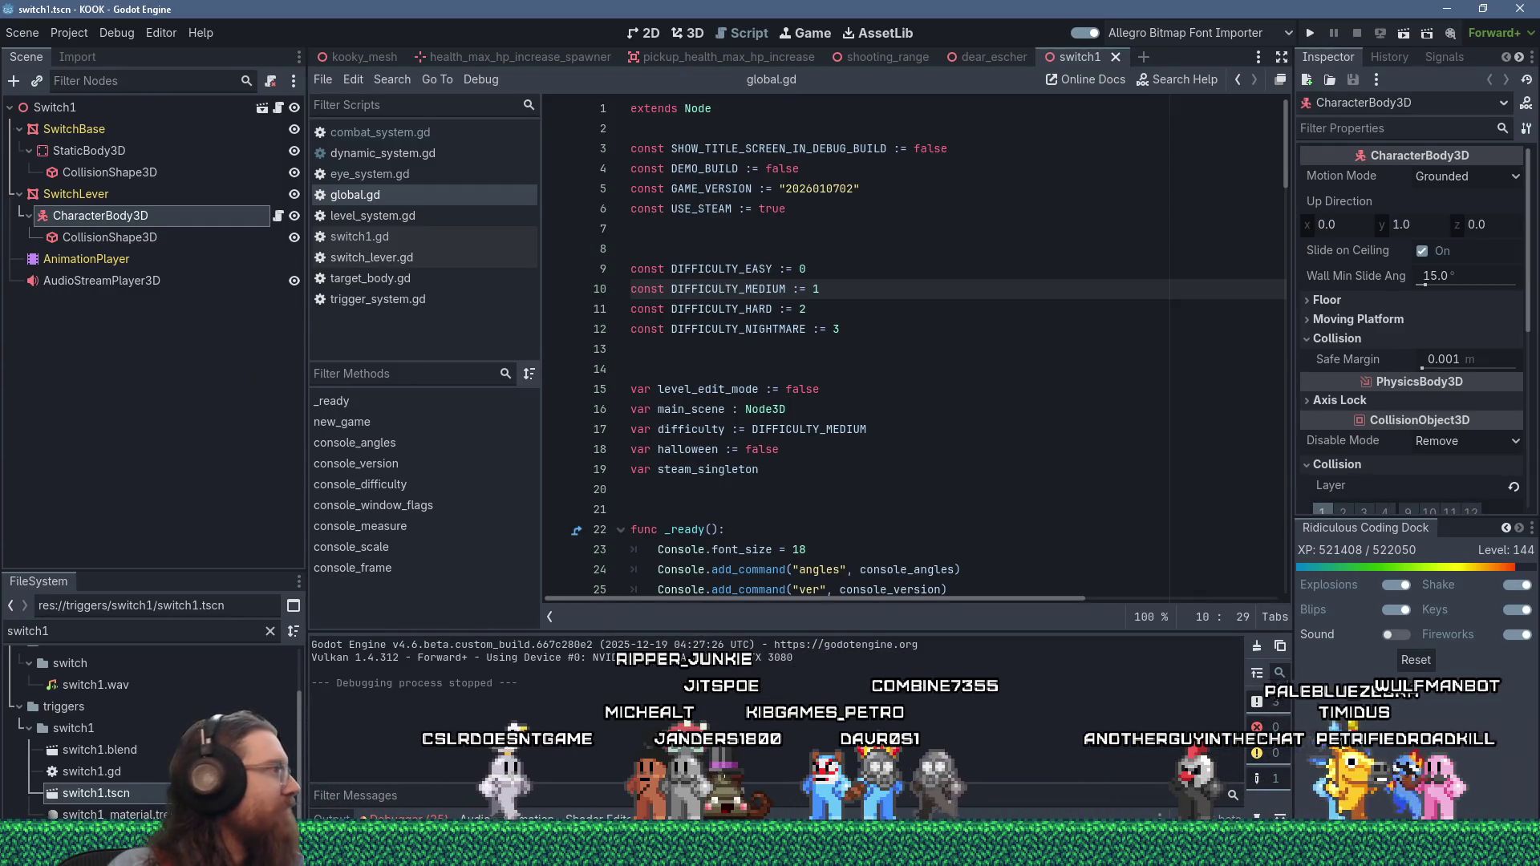
# - In Sourcetree, review the project.godot diff and stage project.godot and london2.tscn
pyautogui.hotkey('alt', 'Tab')
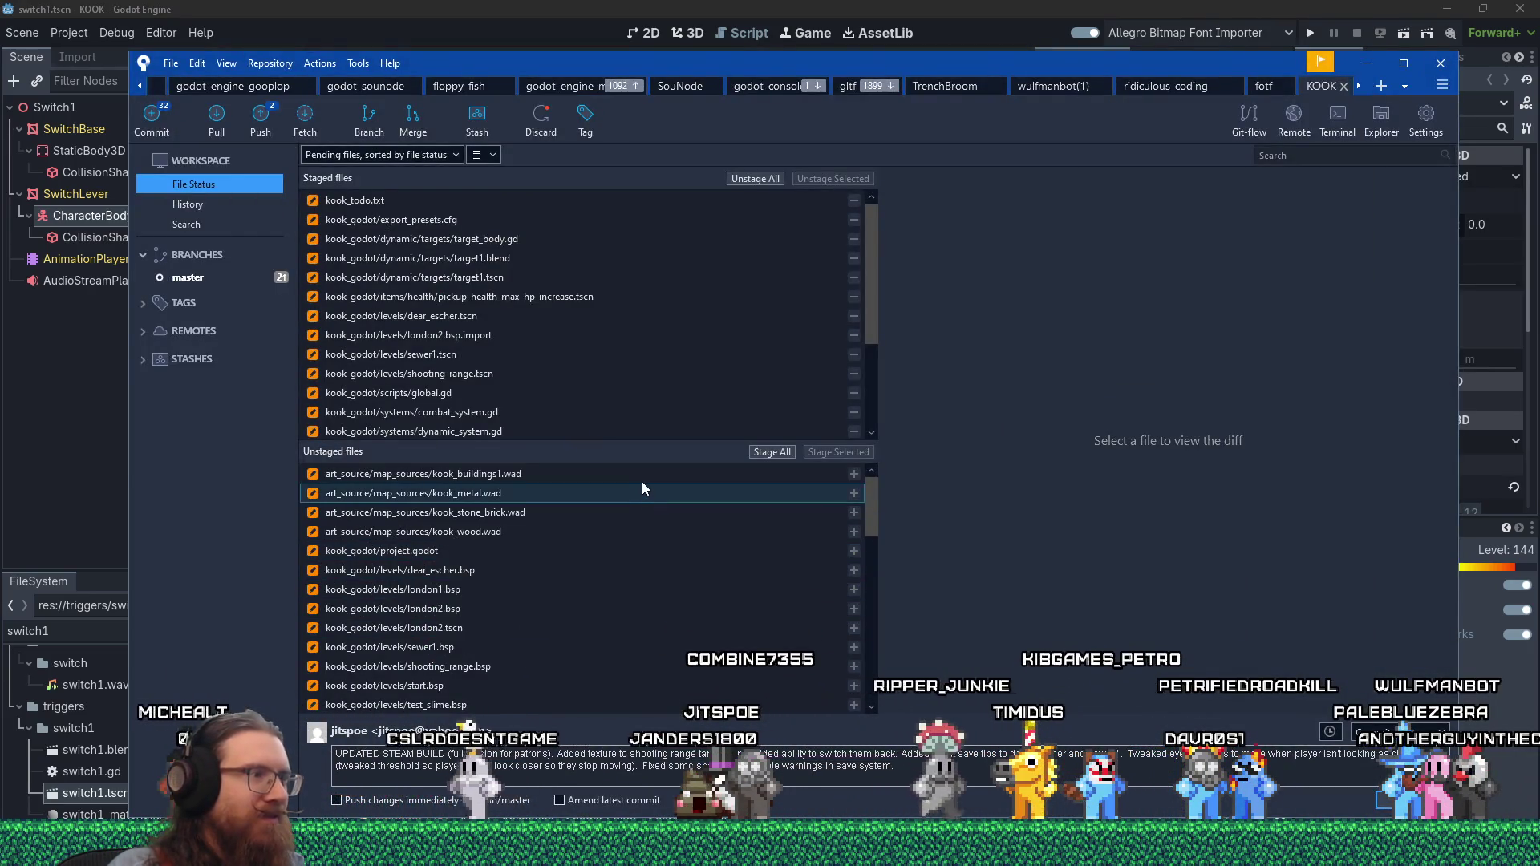
pyautogui.click(592, 553)
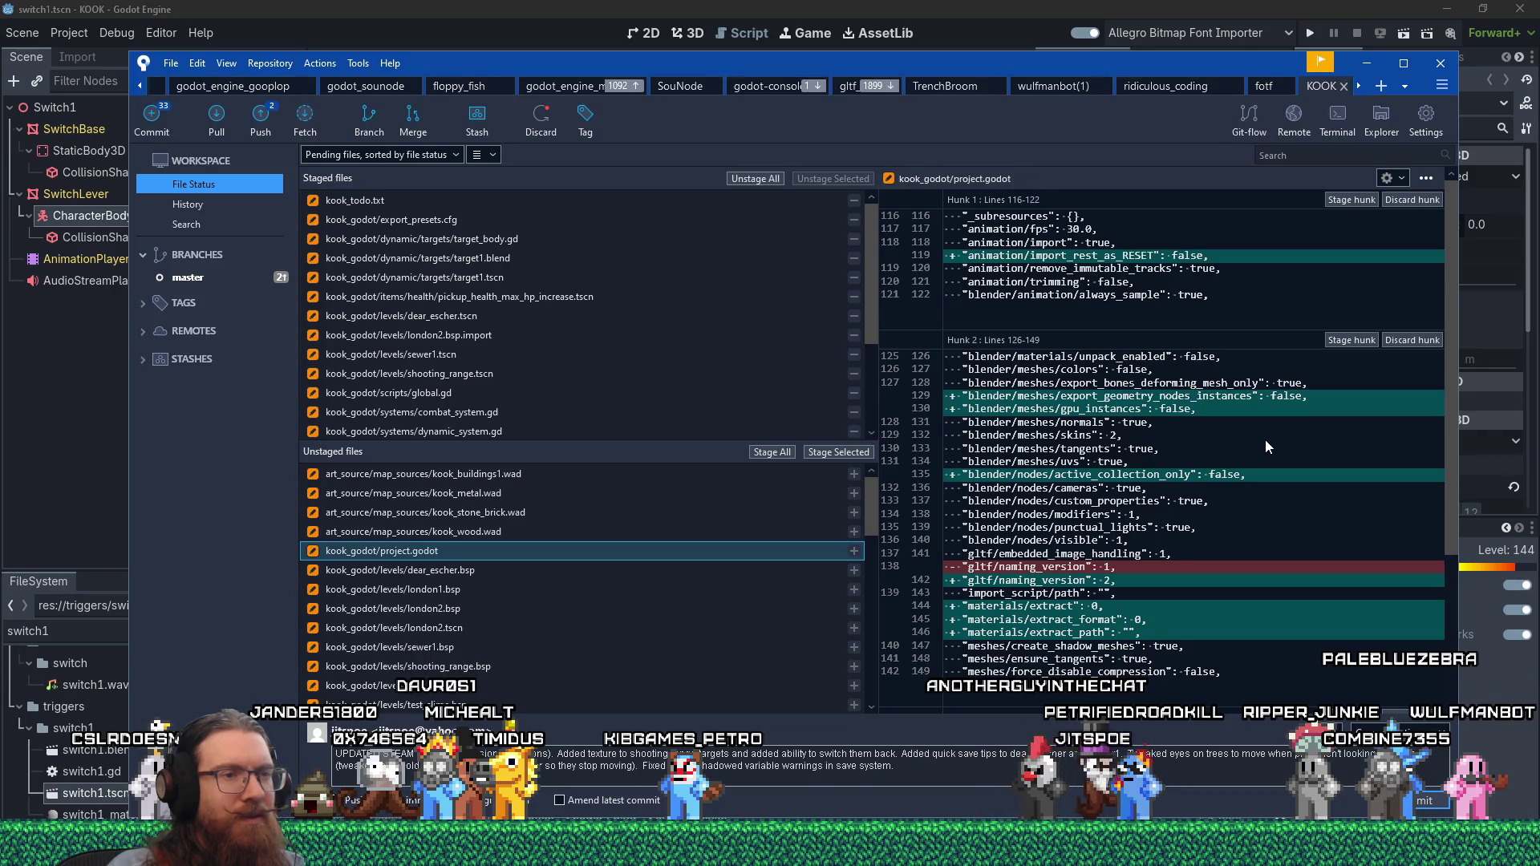
pyautogui.click(850, 451)
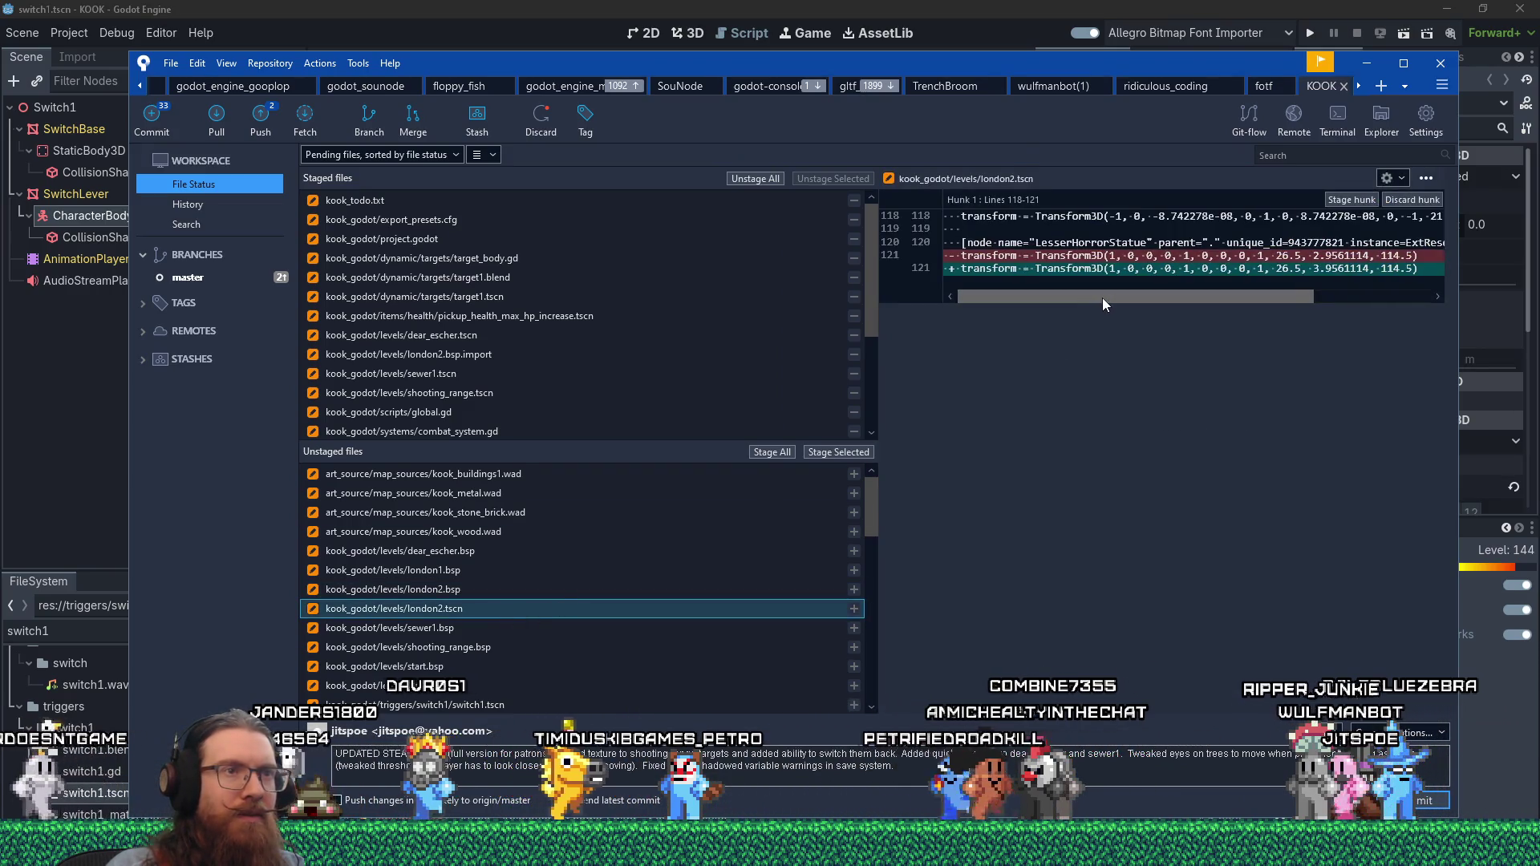
pyautogui.moveTo(1106, 297)
pyautogui.mouseDown()
pyautogui.moveTo(1277, 307)
pyautogui.moveTo(893, 281)
pyautogui.mouseUp()
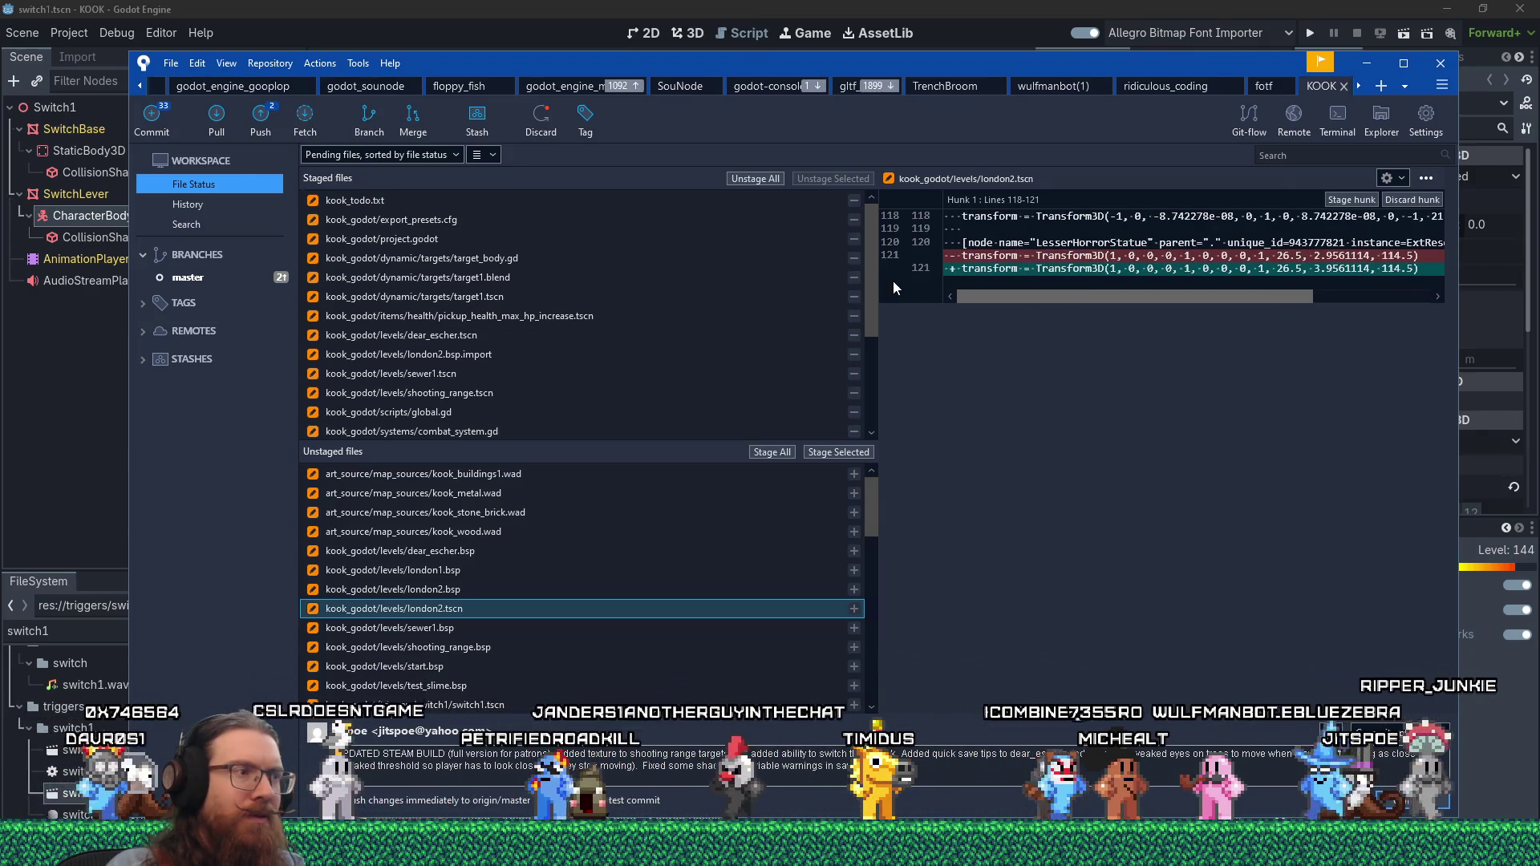
pyautogui.click(833, 453)
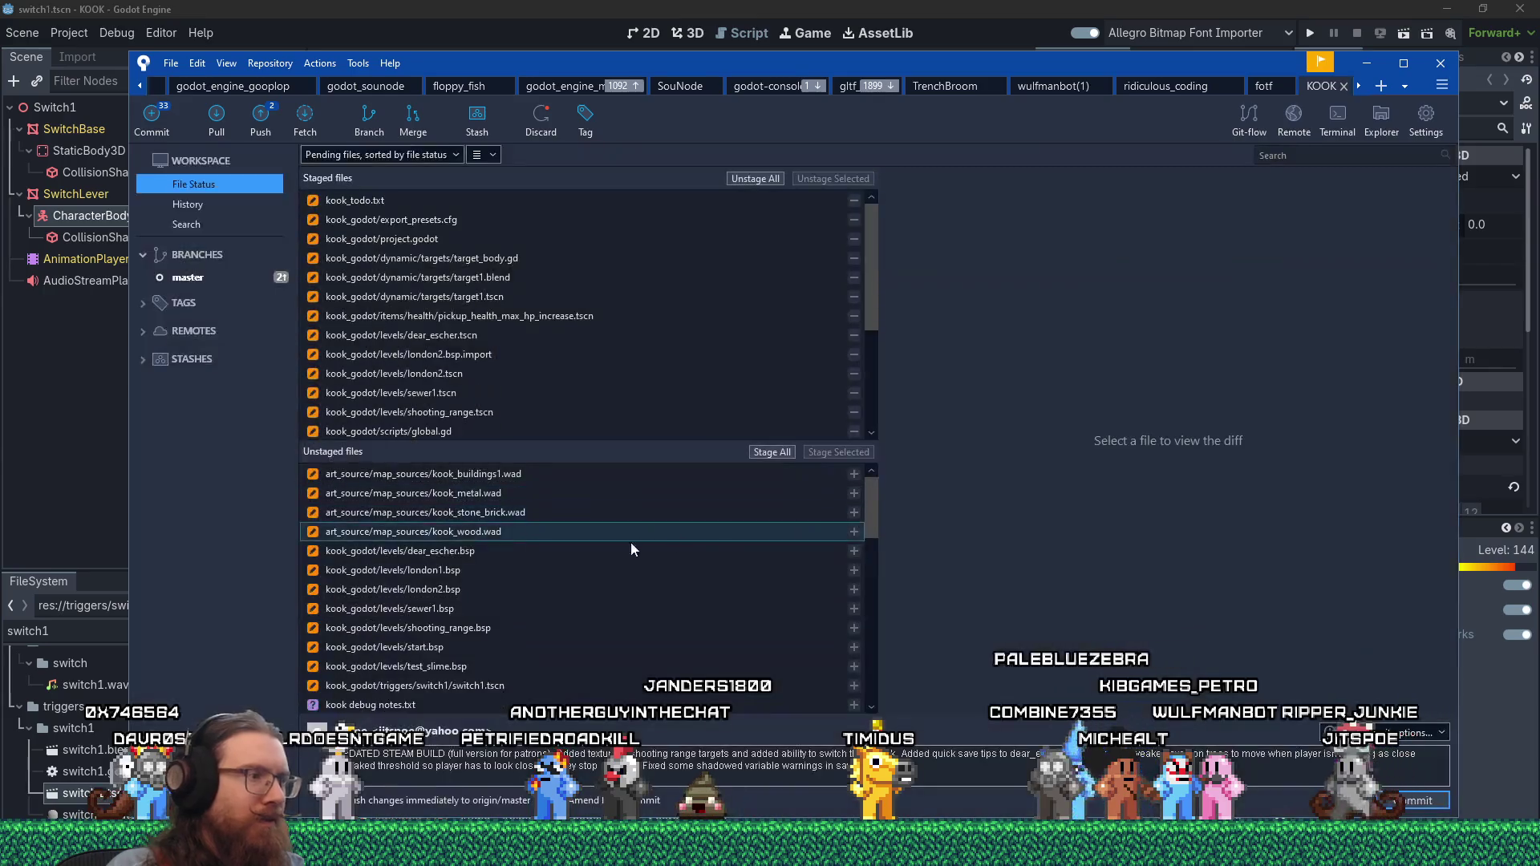
# - Look through the switch1.tscn diff and stage switch1.tscn
pyautogui.click(528, 684)
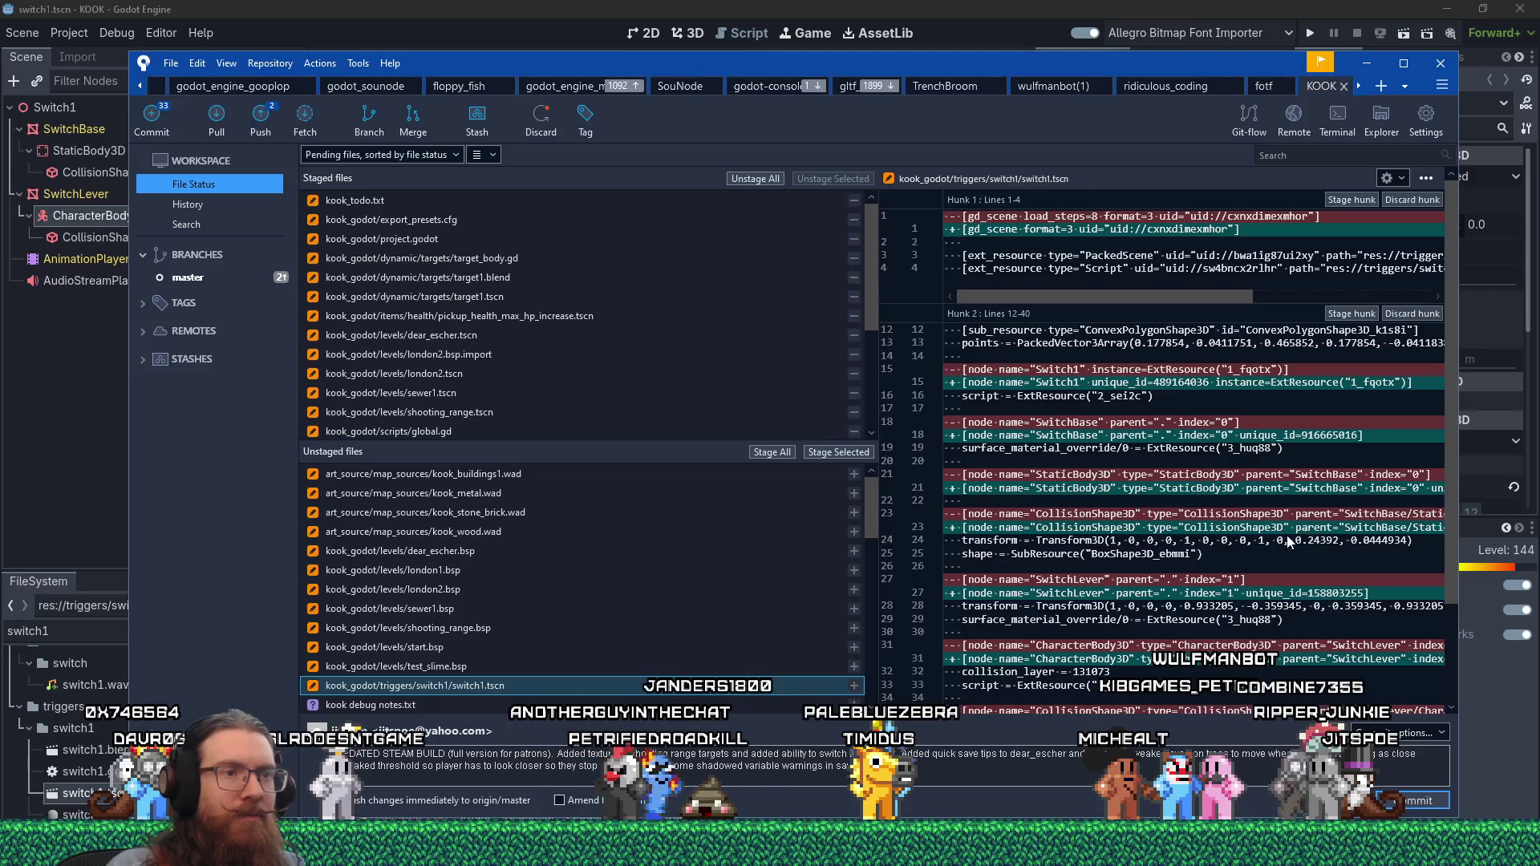
pyautogui.scroll(-3, 1289, 543)
pyautogui.scroll(3, 1291, 540)
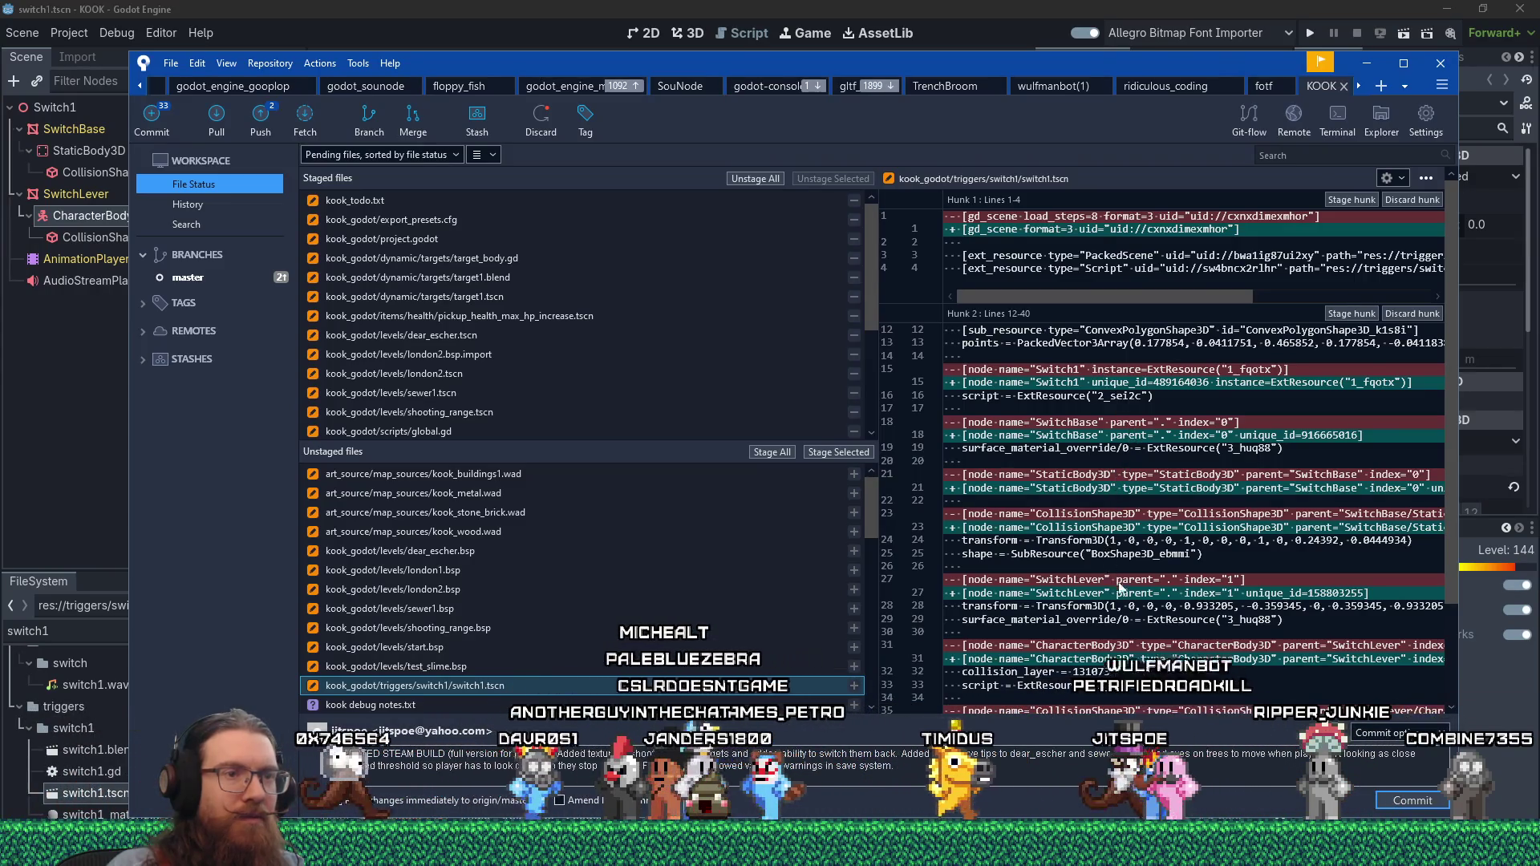
pyautogui.scroll(-3, 1127, 562)
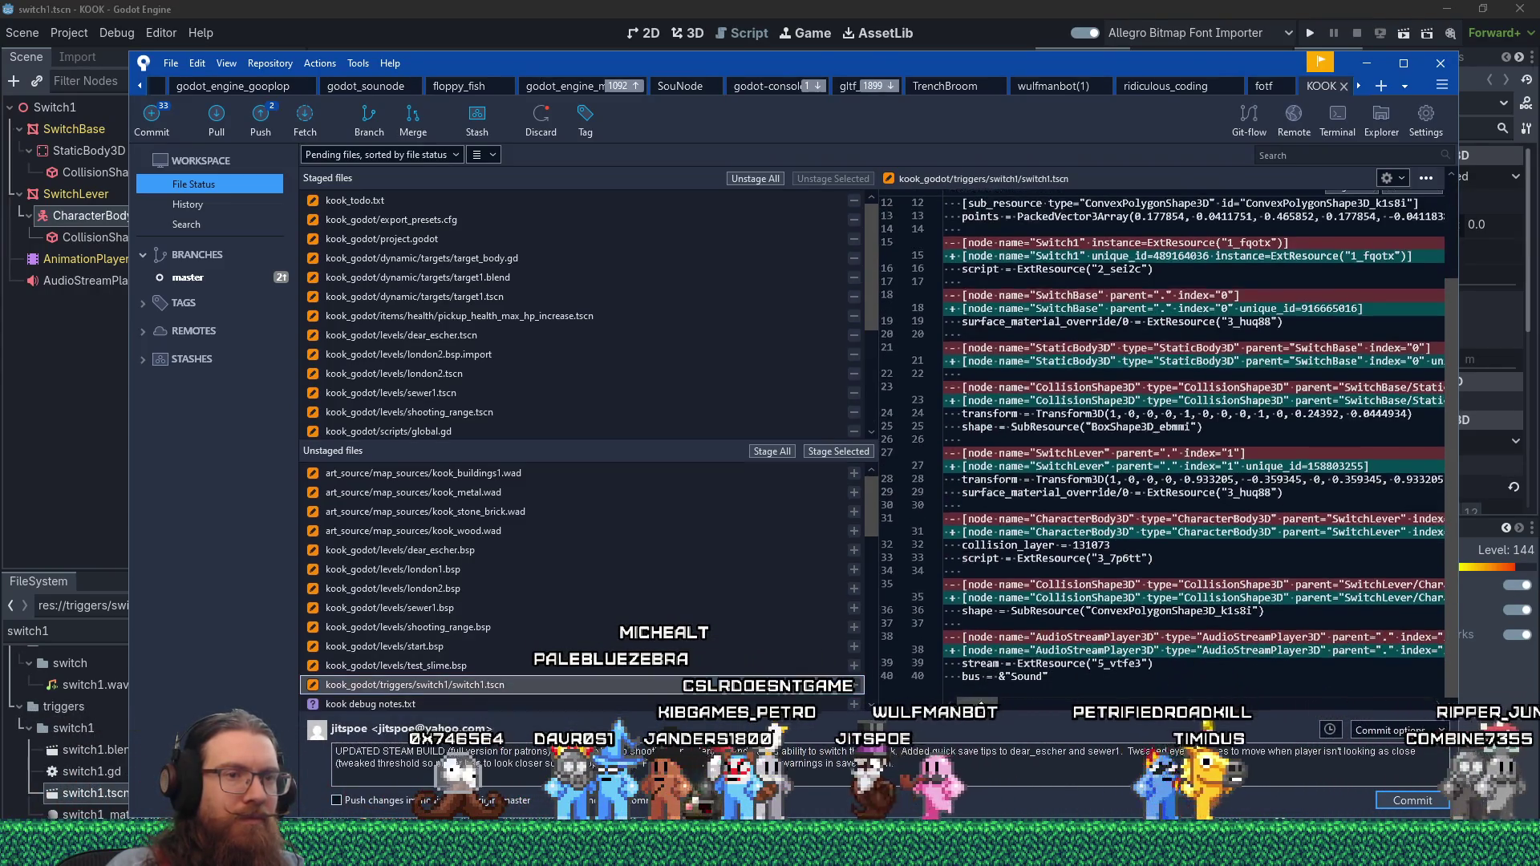
pyautogui.moveTo(985, 706)
pyautogui.mouseDown()
pyautogui.moveTo(1022, 709)
pyautogui.moveTo(1010, 717)
pyautogui.mouseUp()
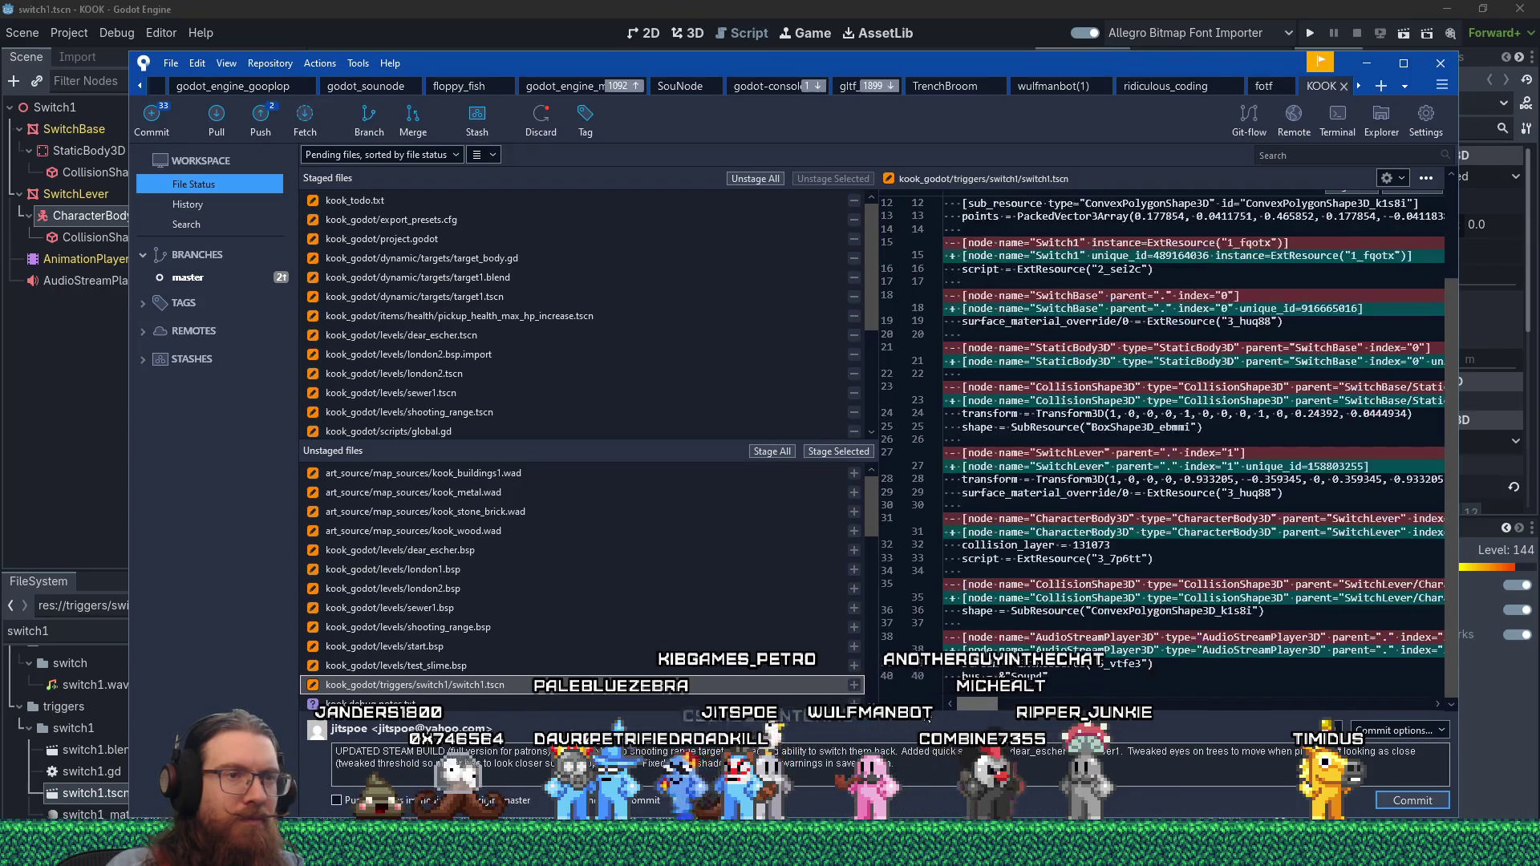
pyautogui.click(839, 452)
pyautogui.scroll(-3, 694, 600)
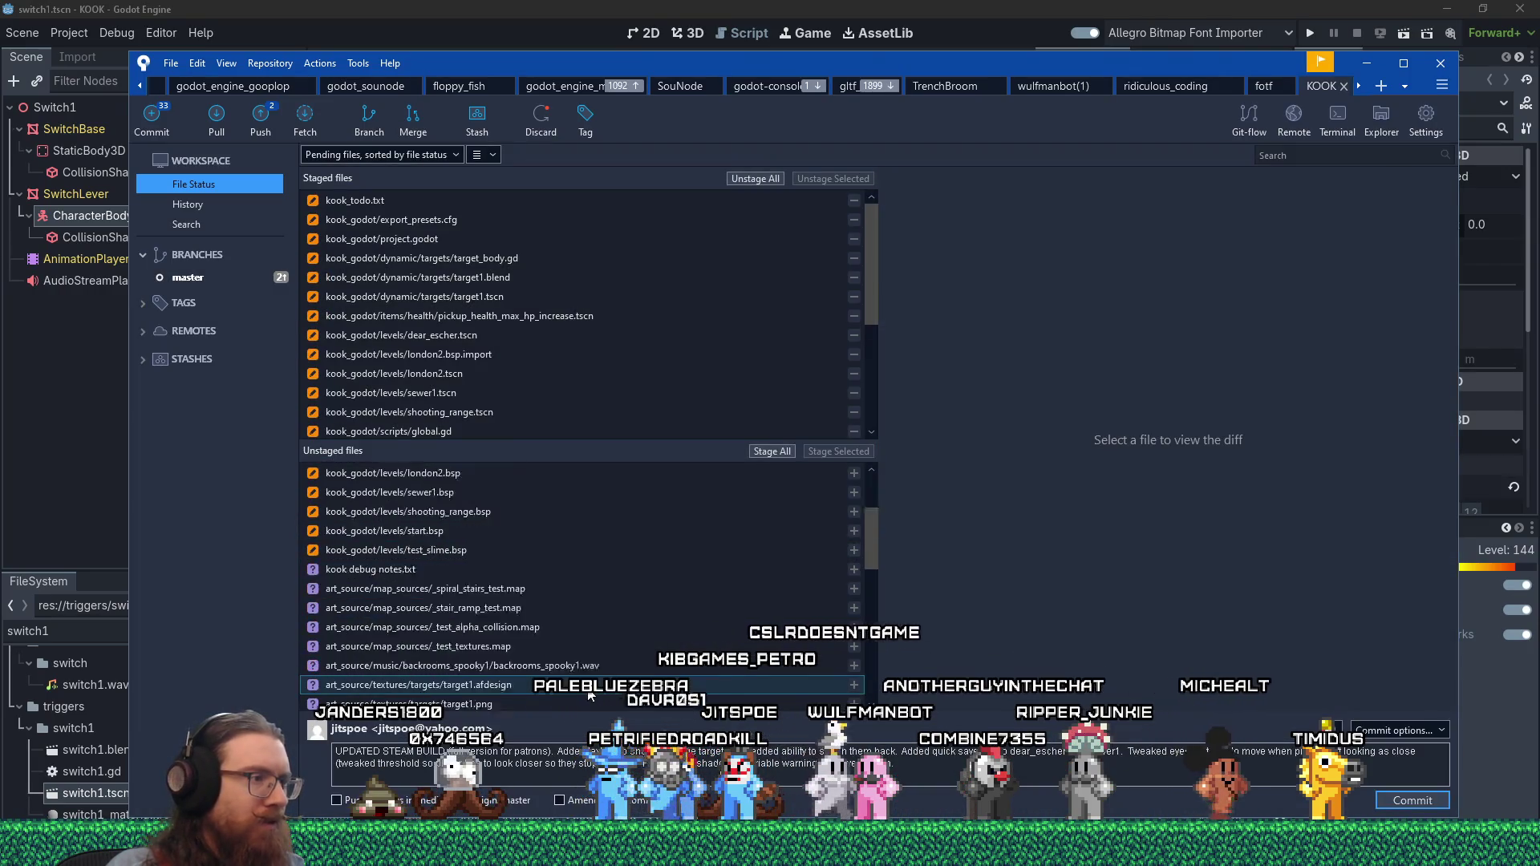
# - Stage kook debug notes.txt and the target1.afdesign and target1.png textures
pyautogui.click(561, 512)
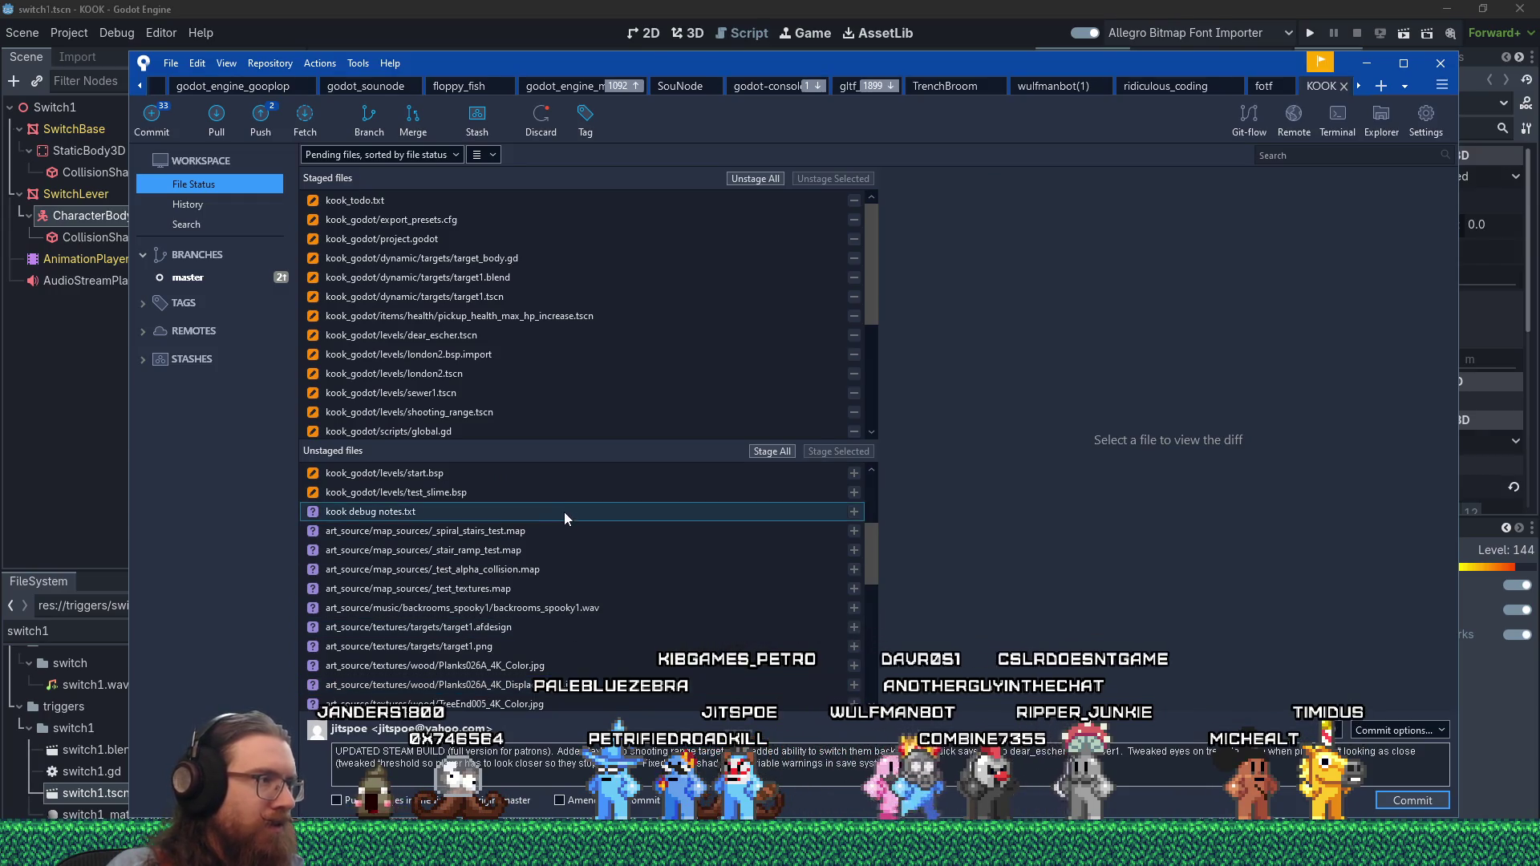
pyautogui.click(839, 452)
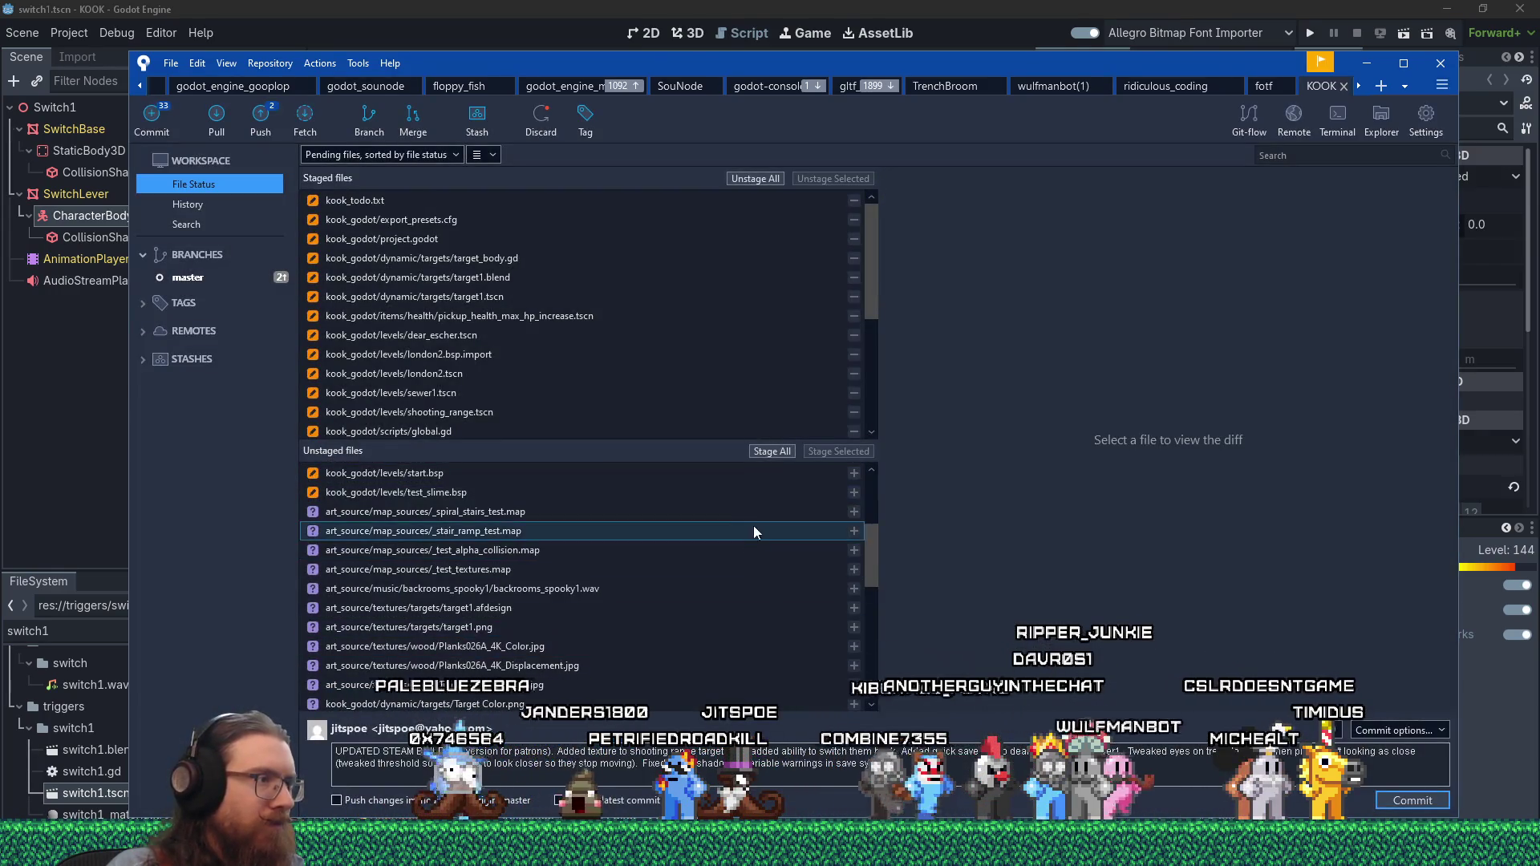
pyautogui.click(743, 609)
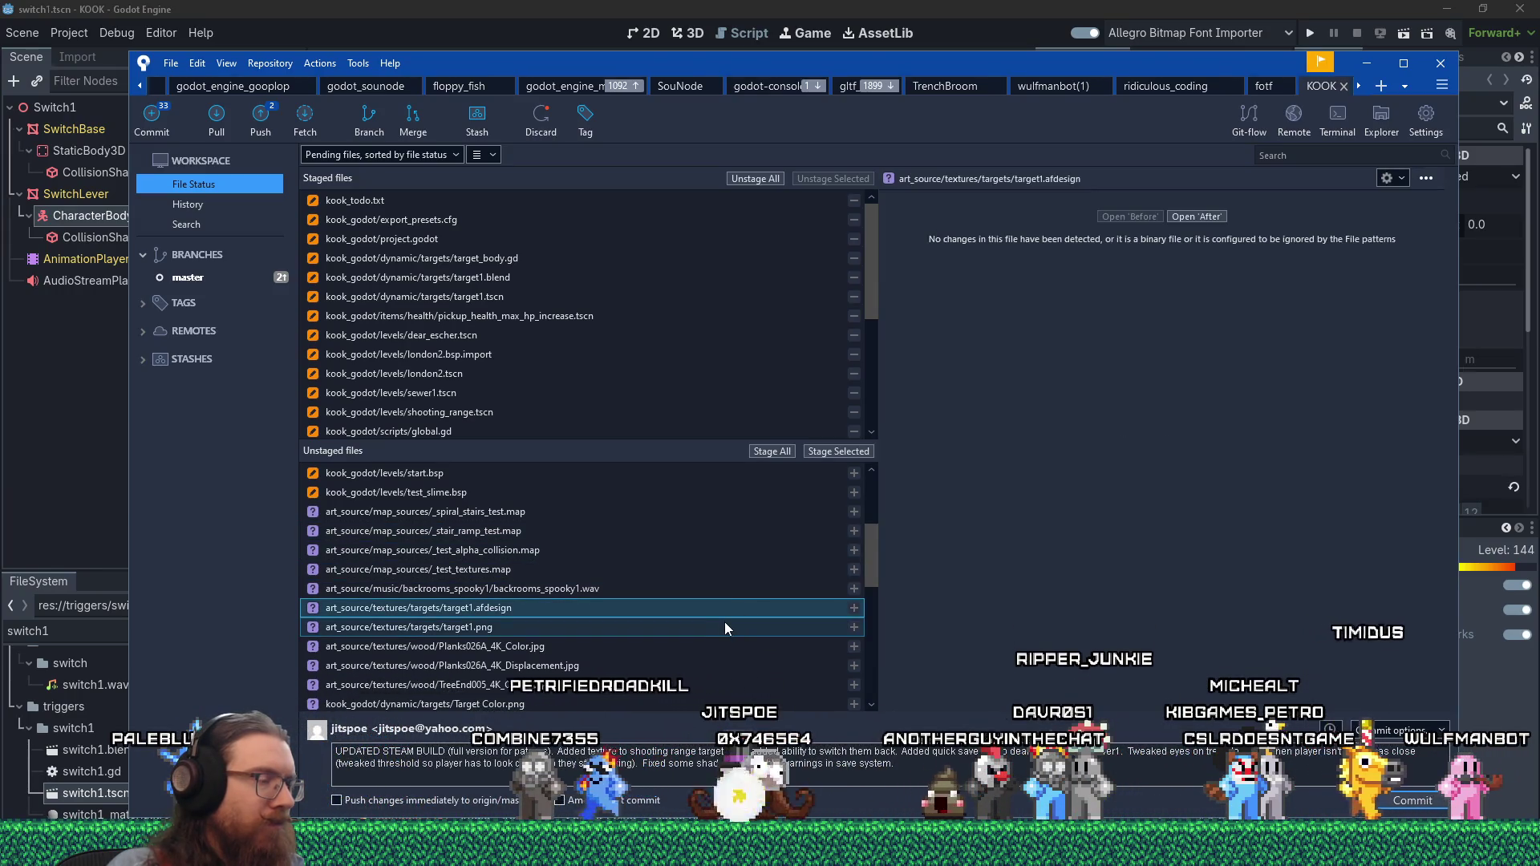
pyautogui.keyDown('shift'); pyautogui.click(725, 625); pyautogui.keyUp('shift')
pyautogui.click(835, 451)
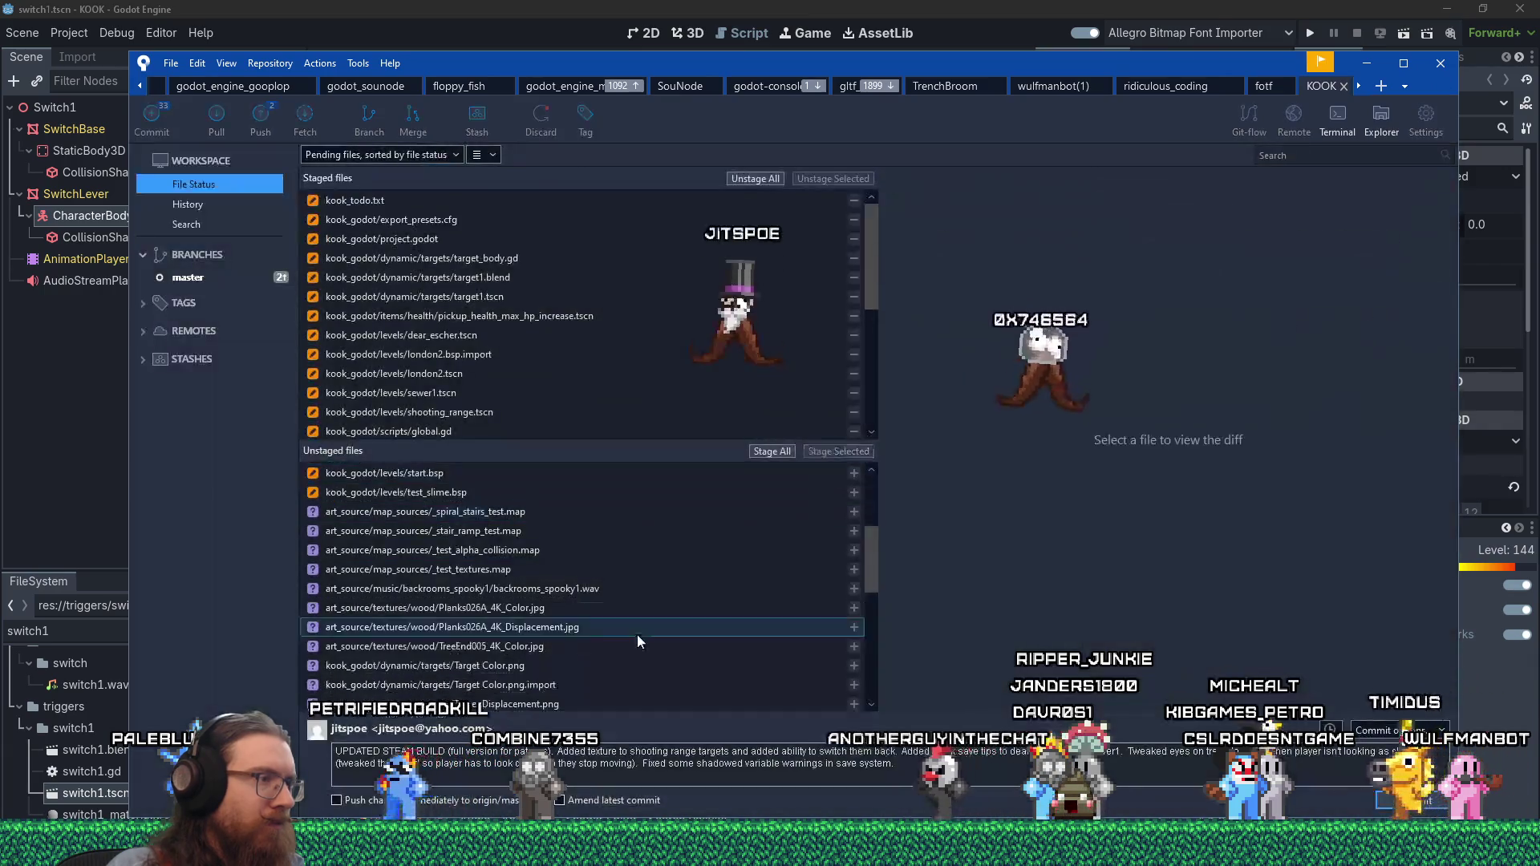
# - Stage the wood textures and the eight files from Target Color.png to target1_model.tscn
pyautogui.click(576, 608)
pyautogui.keyDown('shift'); pyautogui.click(571, 641); pyautogui.keyUp('shift')
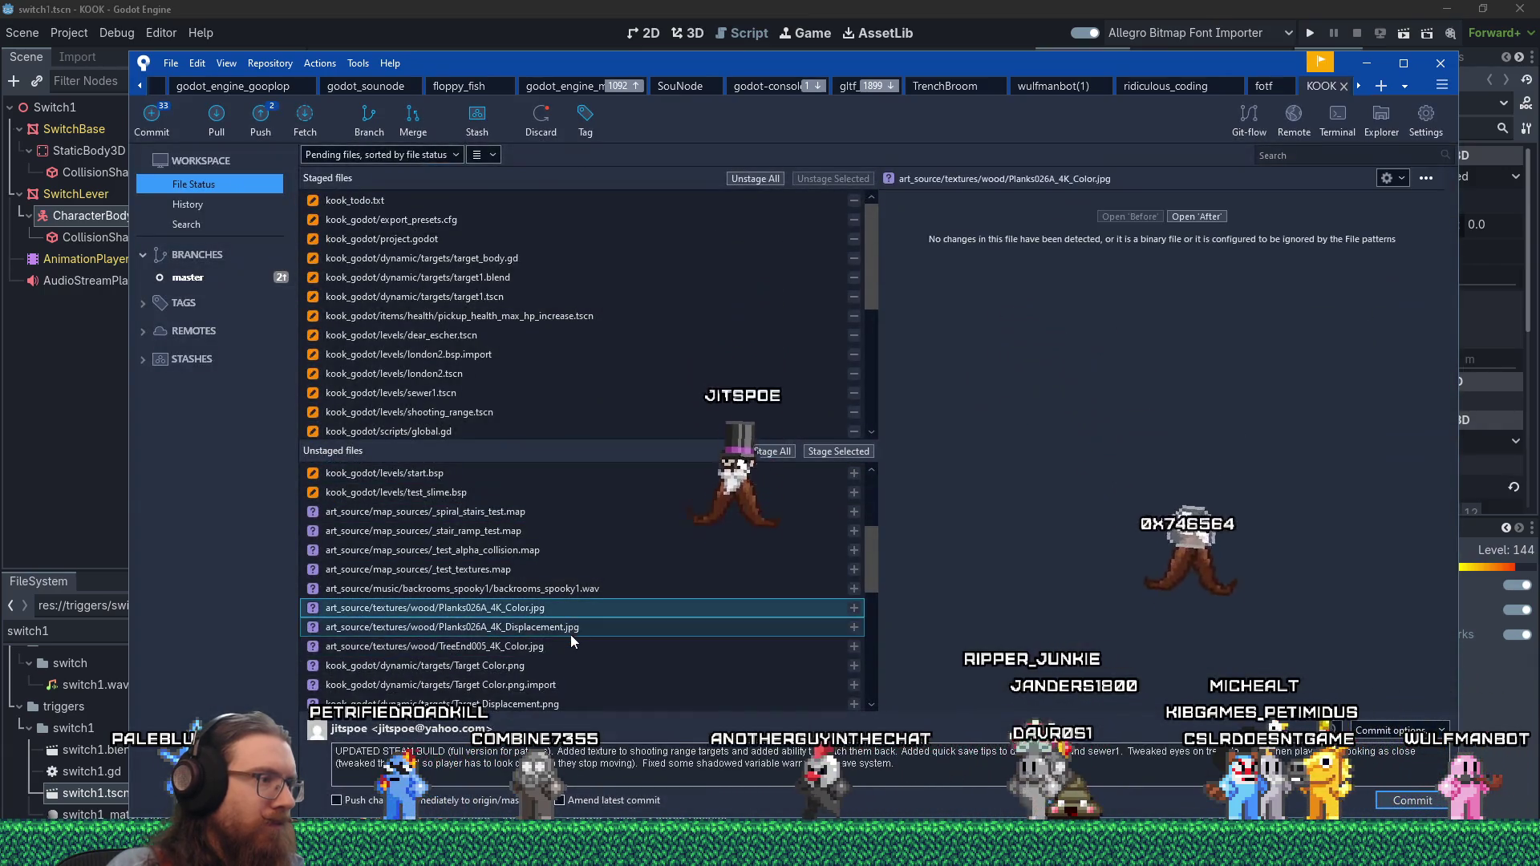
pyautogui.click(840, 452)
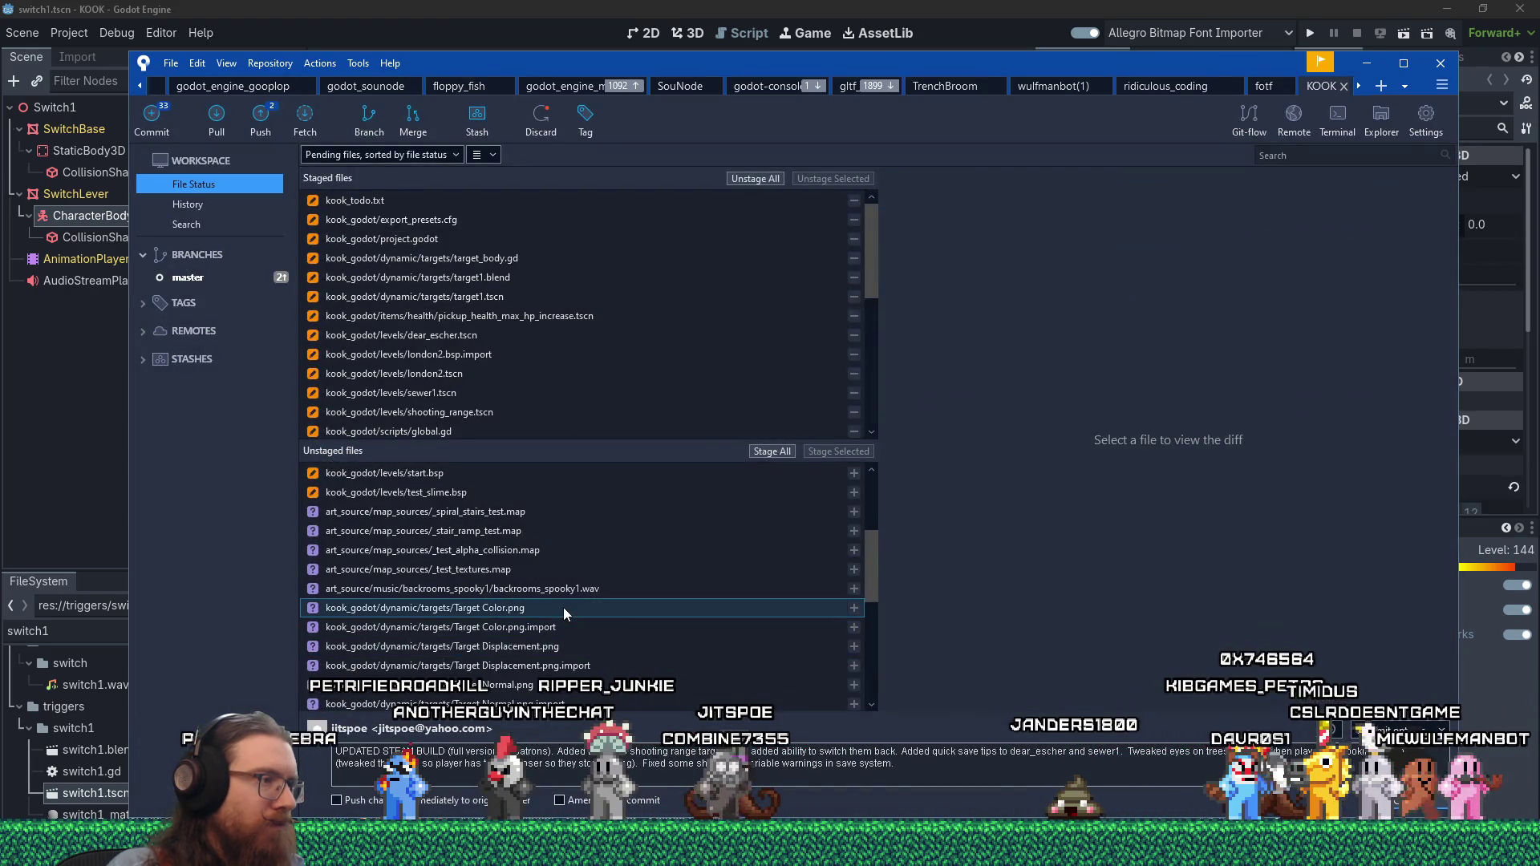
pyautogui.click(563, 608)
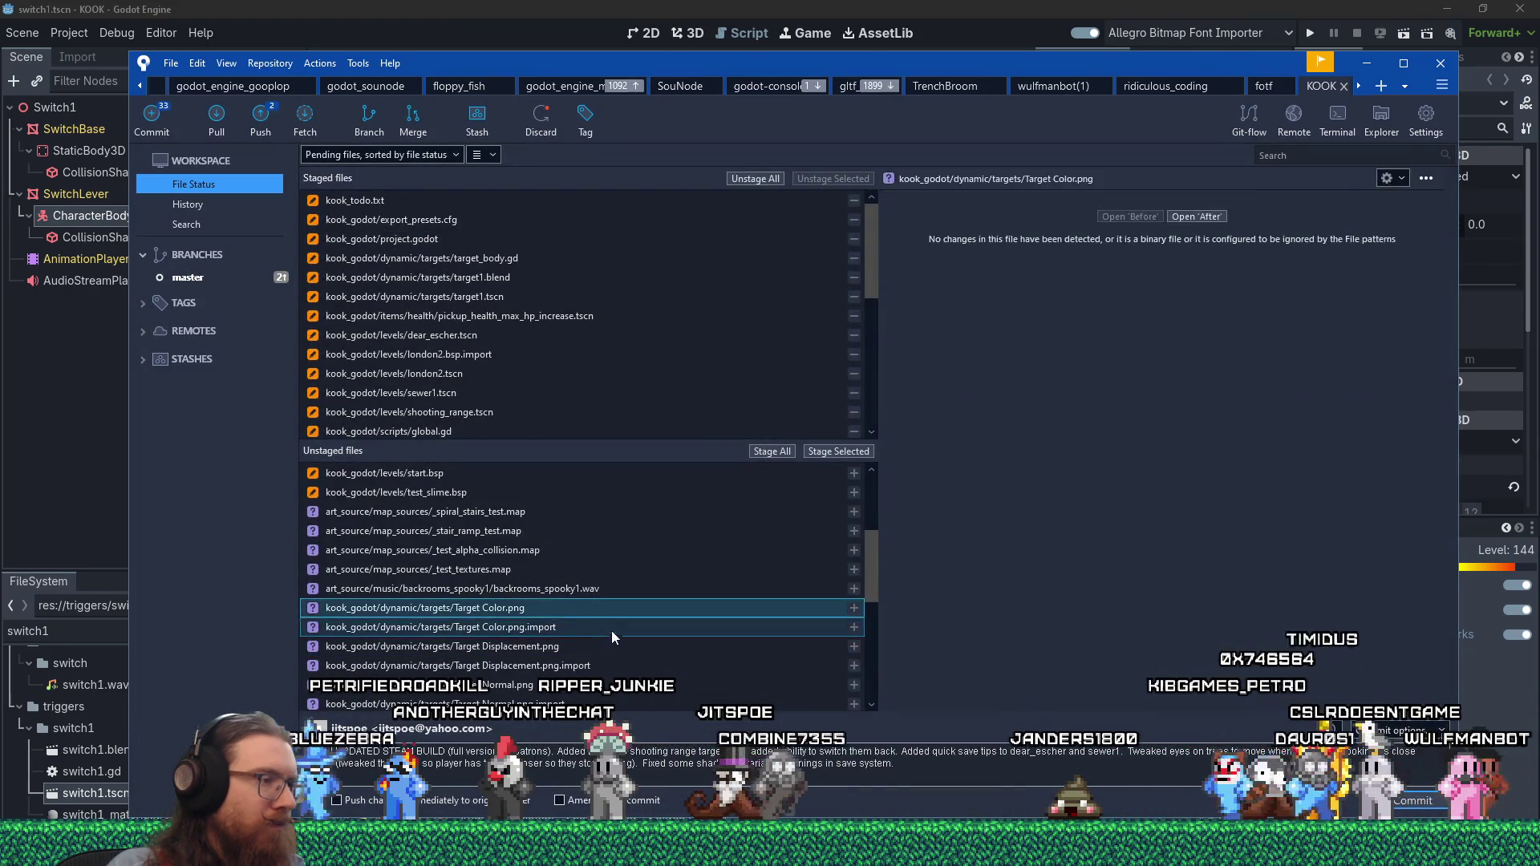
pyautogui.scroll(-1, 613, 634)
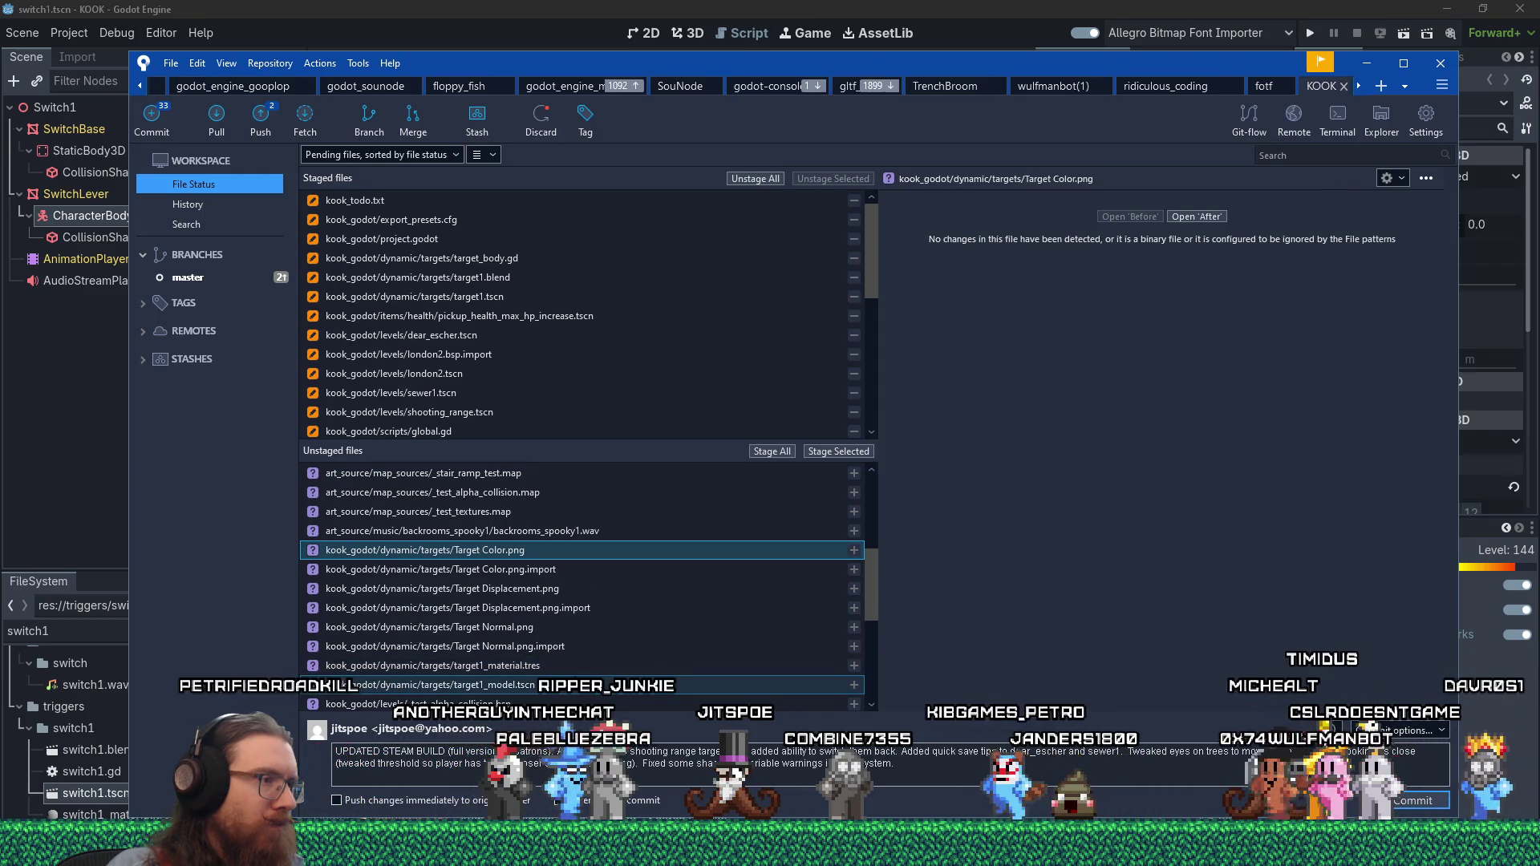
pyautogui.keyDown('shift'); pyautogui.click(430, 685); pyautogui.keyUp('shift')
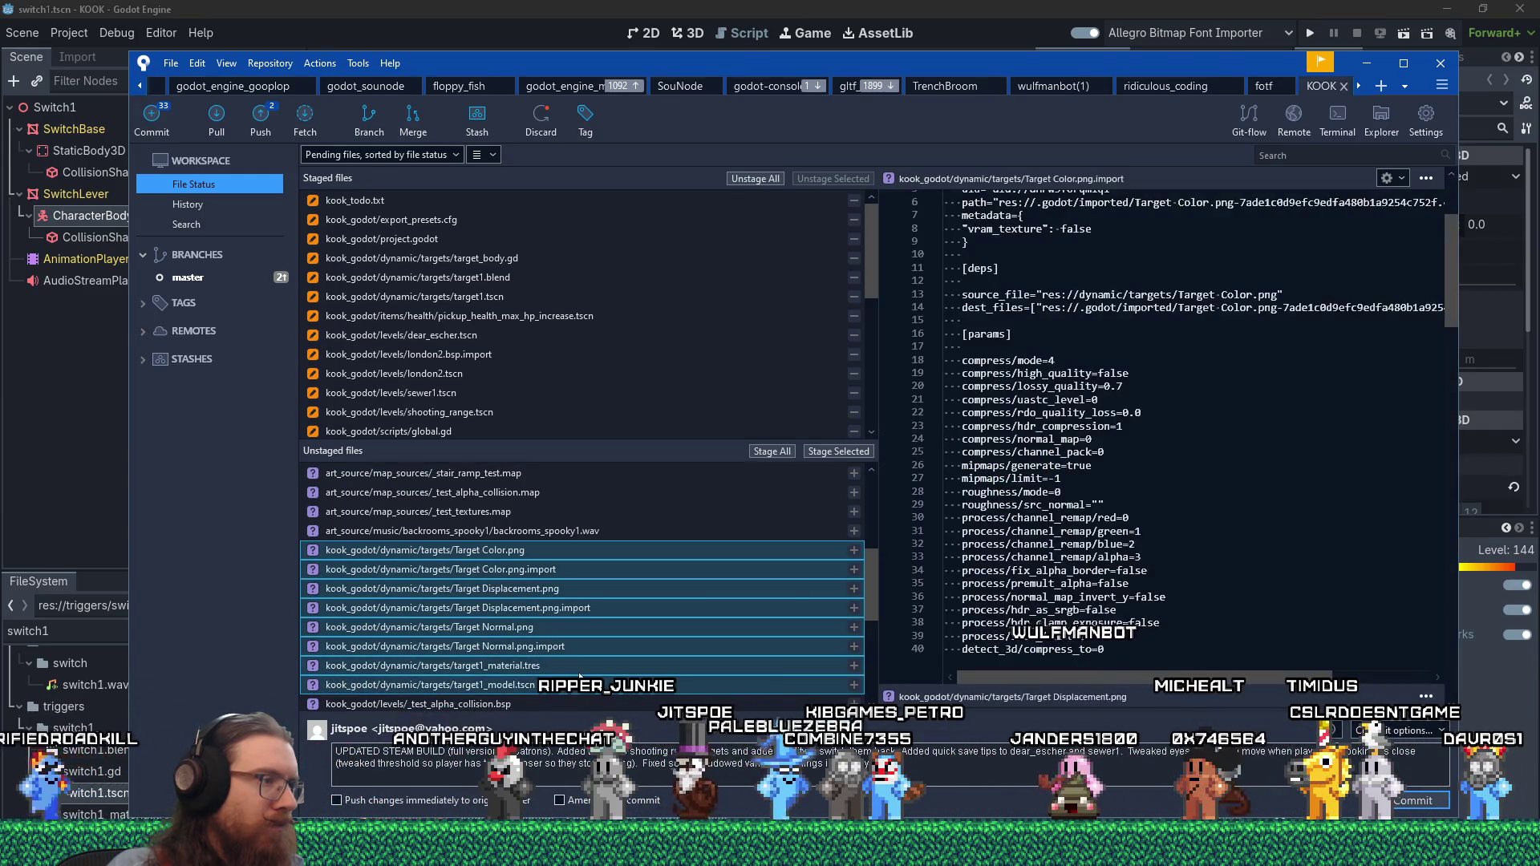
pyautogui.click(839, 451)
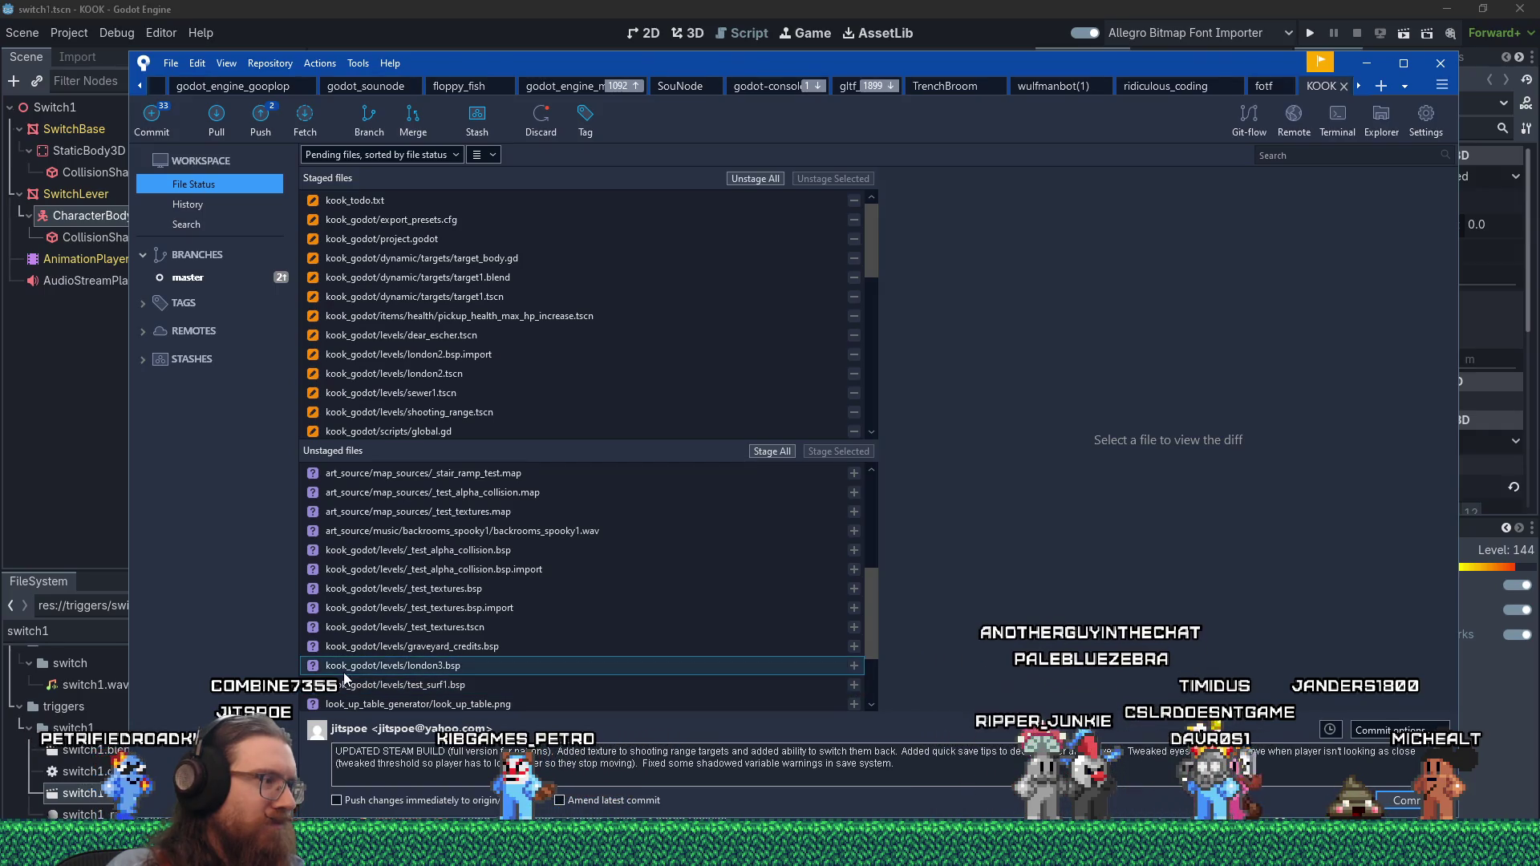
# - Commit the staged files as 'UPDATED STEAM BUILD (full version for patrons)' and move Sourcetree aside
pyautogui.moveTo(770, 854)
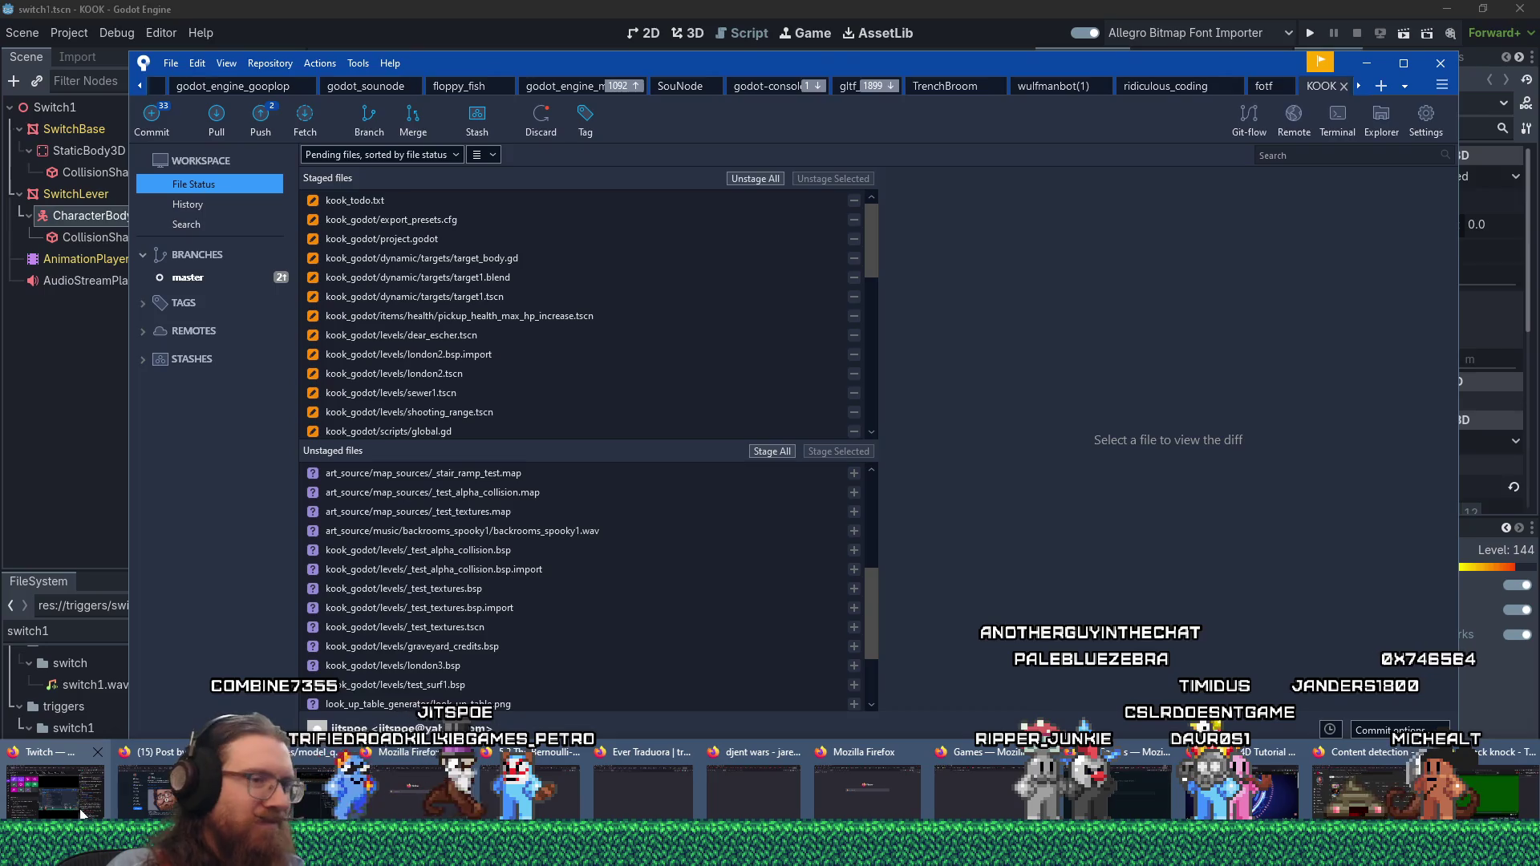
pyautogui.moveTo(869, 604); pyautogui.dragTo(868, 619)
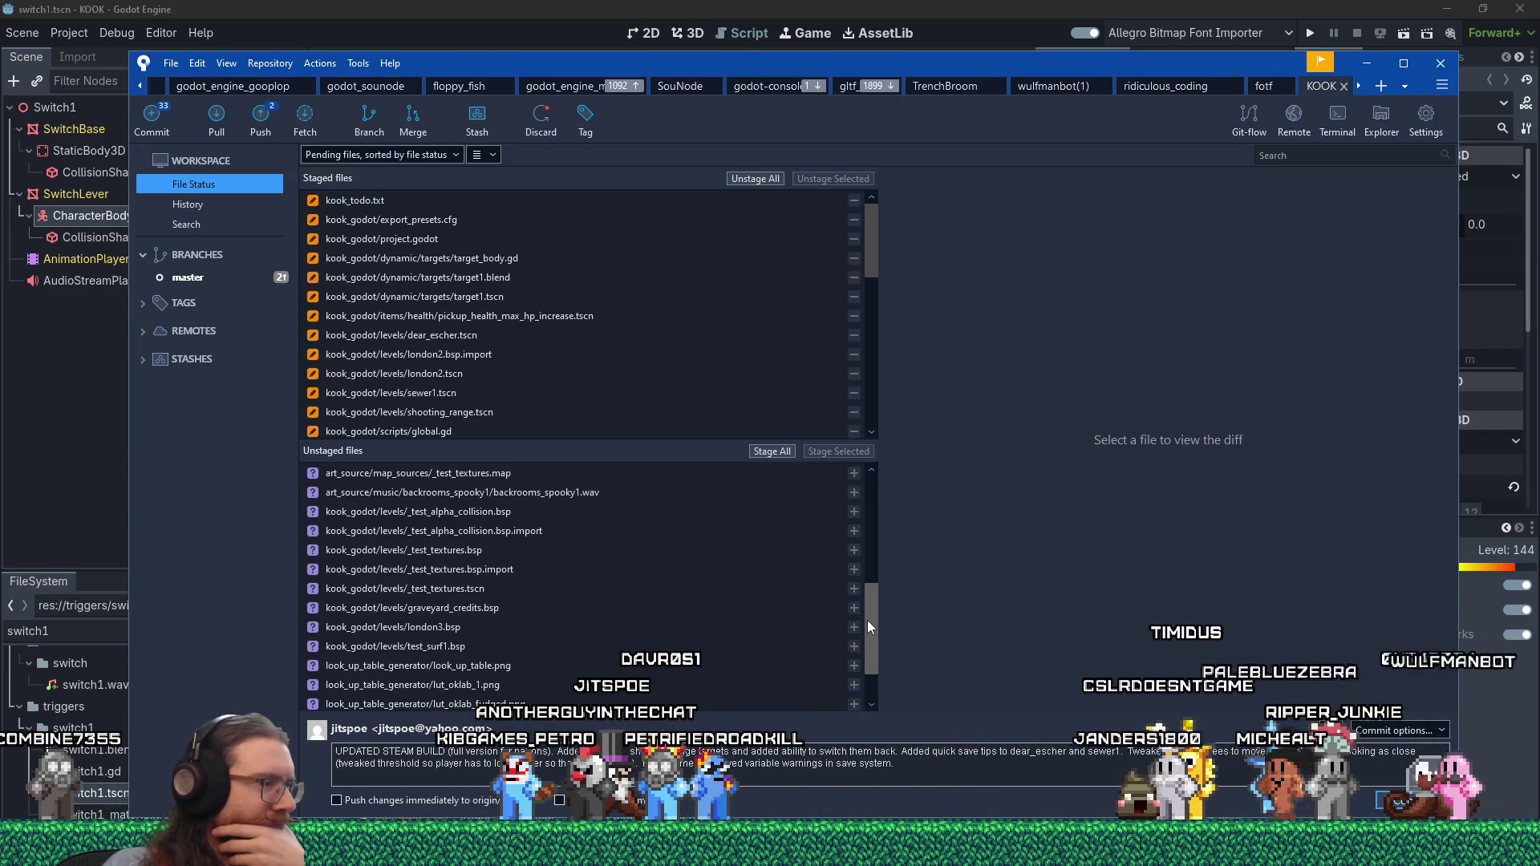
pyautogui.moveTo(868, 619); pyautogui.dragTo(869, 644)
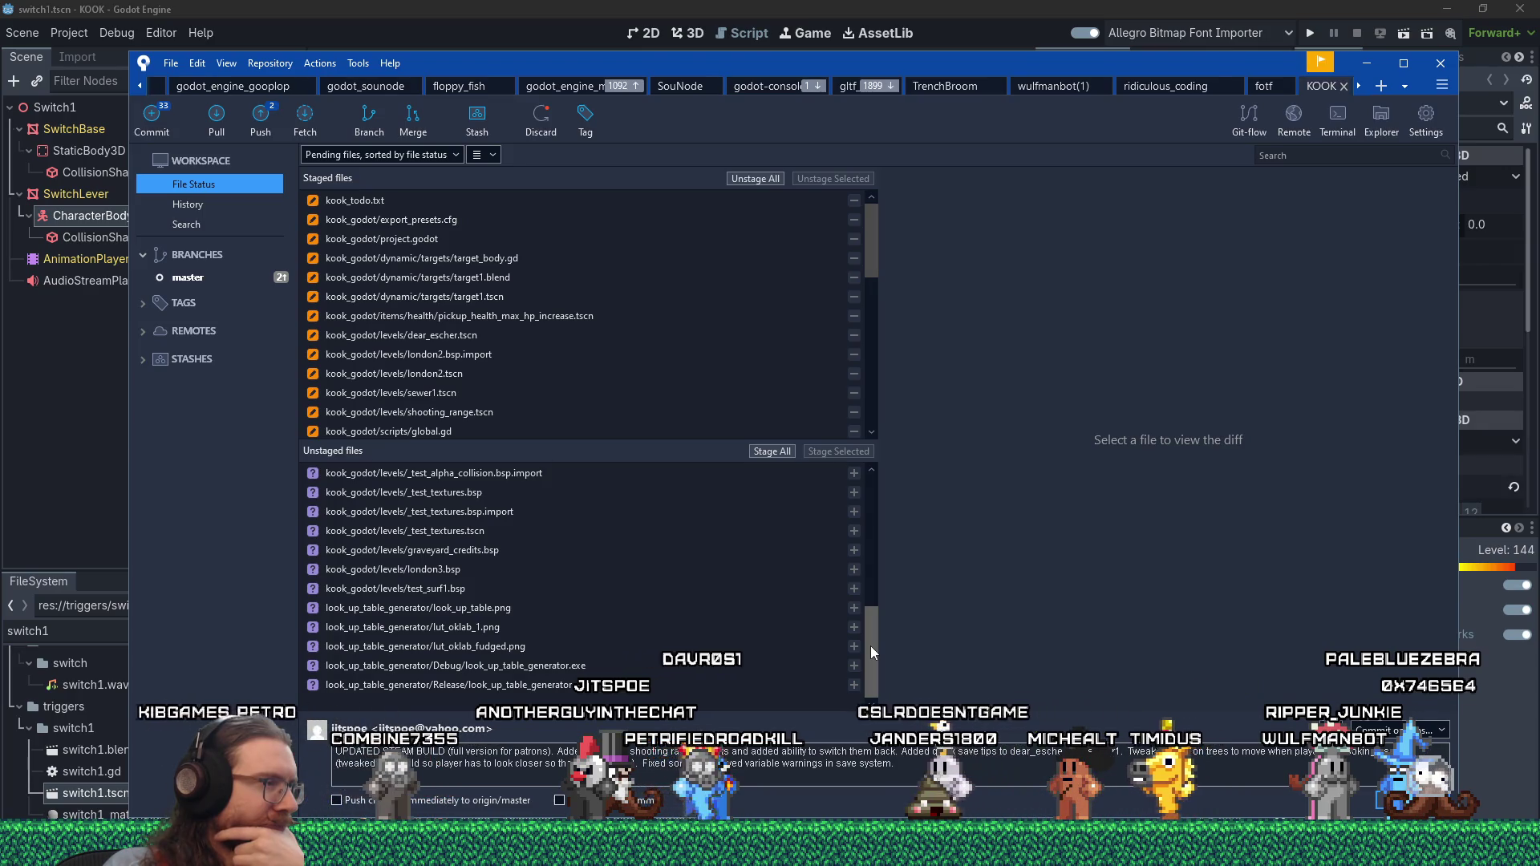
pyautogui.moveTo(873, 652)
pyautogui.mouseDown()
pyautogui.moveTo(868, 494)
pyautogui.moveTo(853, 643)
pyautogui.mouseUp()
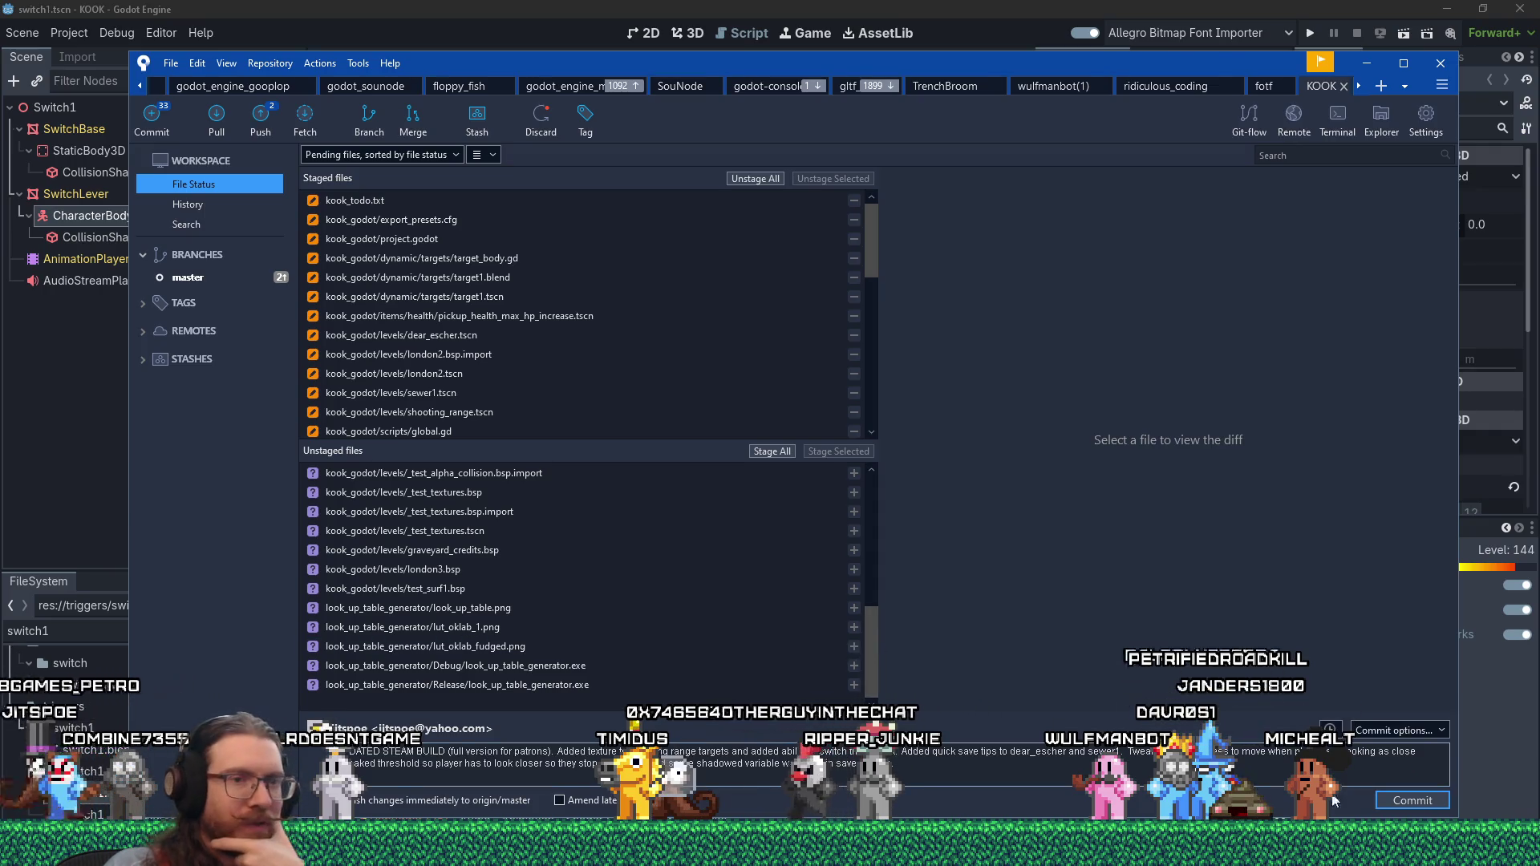
pyautogui.click(1406, 802)
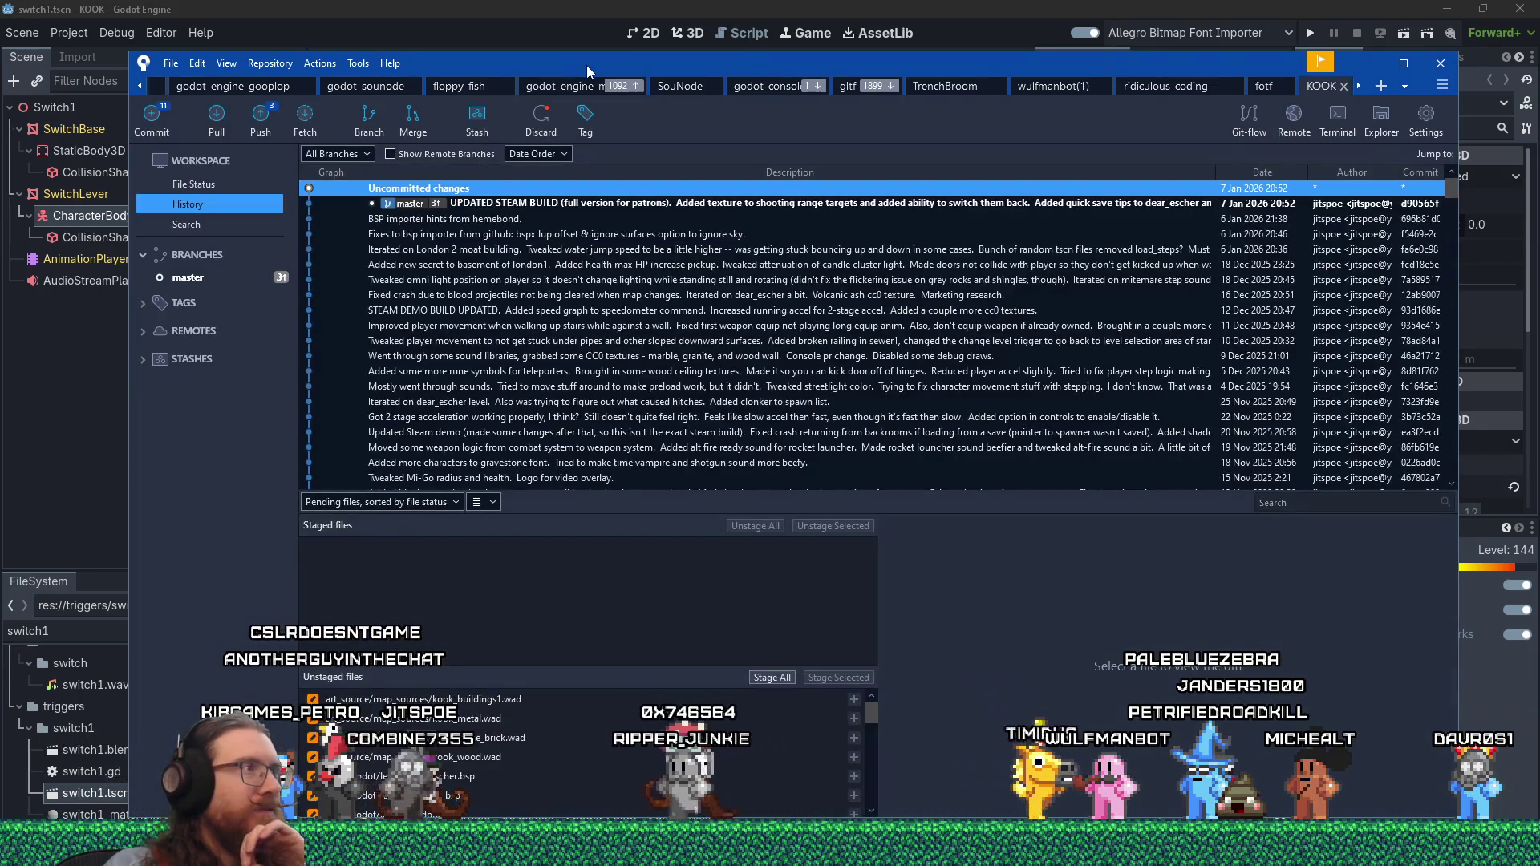
pyautogui.moveTo(586, 65); pyautogui.dragTo(0, 85)
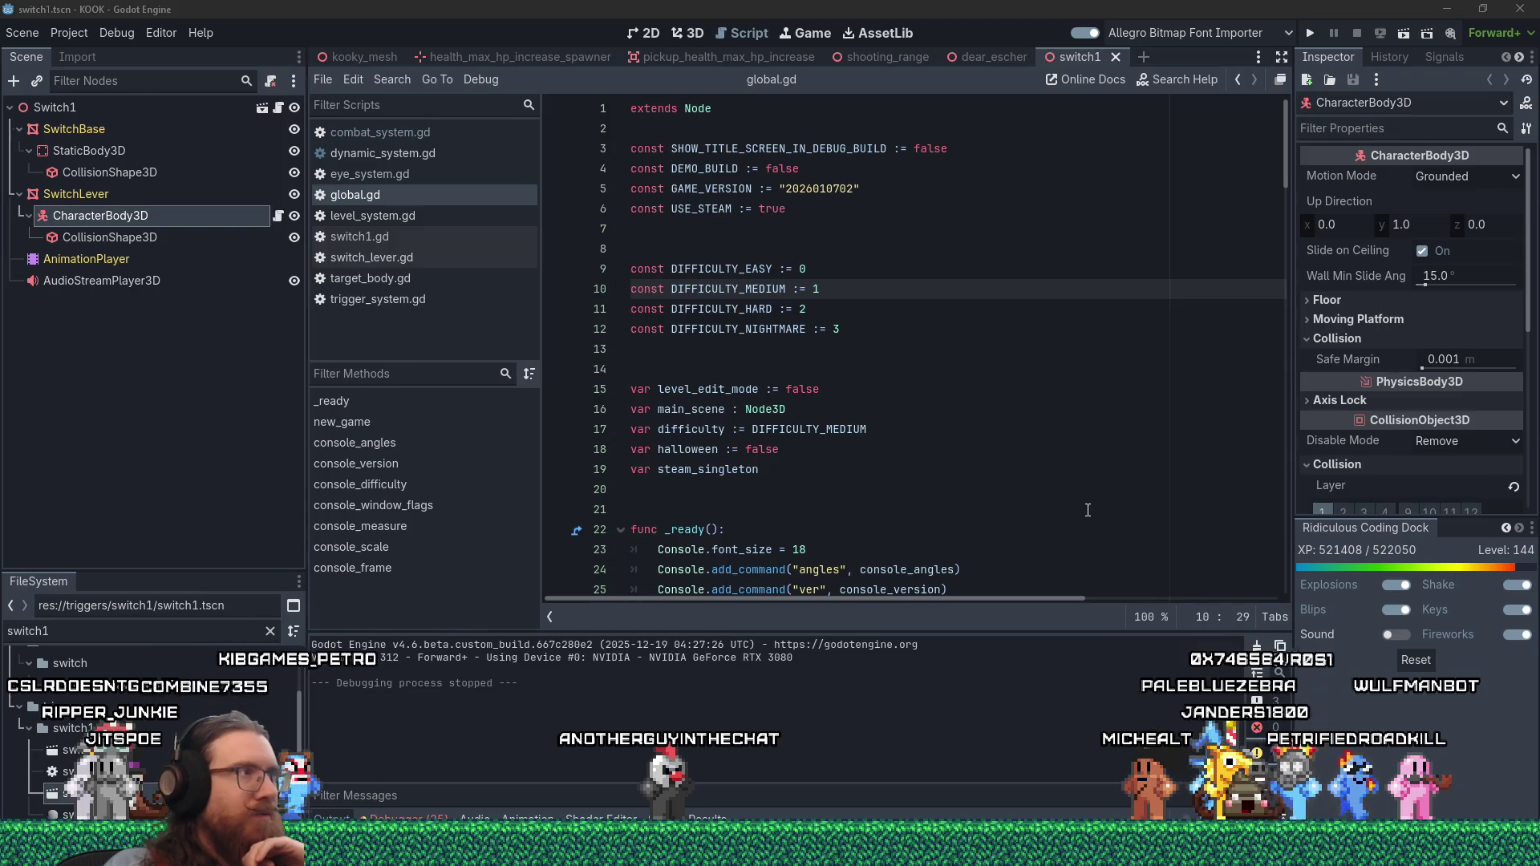
# - Filter Godot's FileSystem to 'cast', then switch to YouTube Studio in Firefox
pyautogui.click(409, 677)
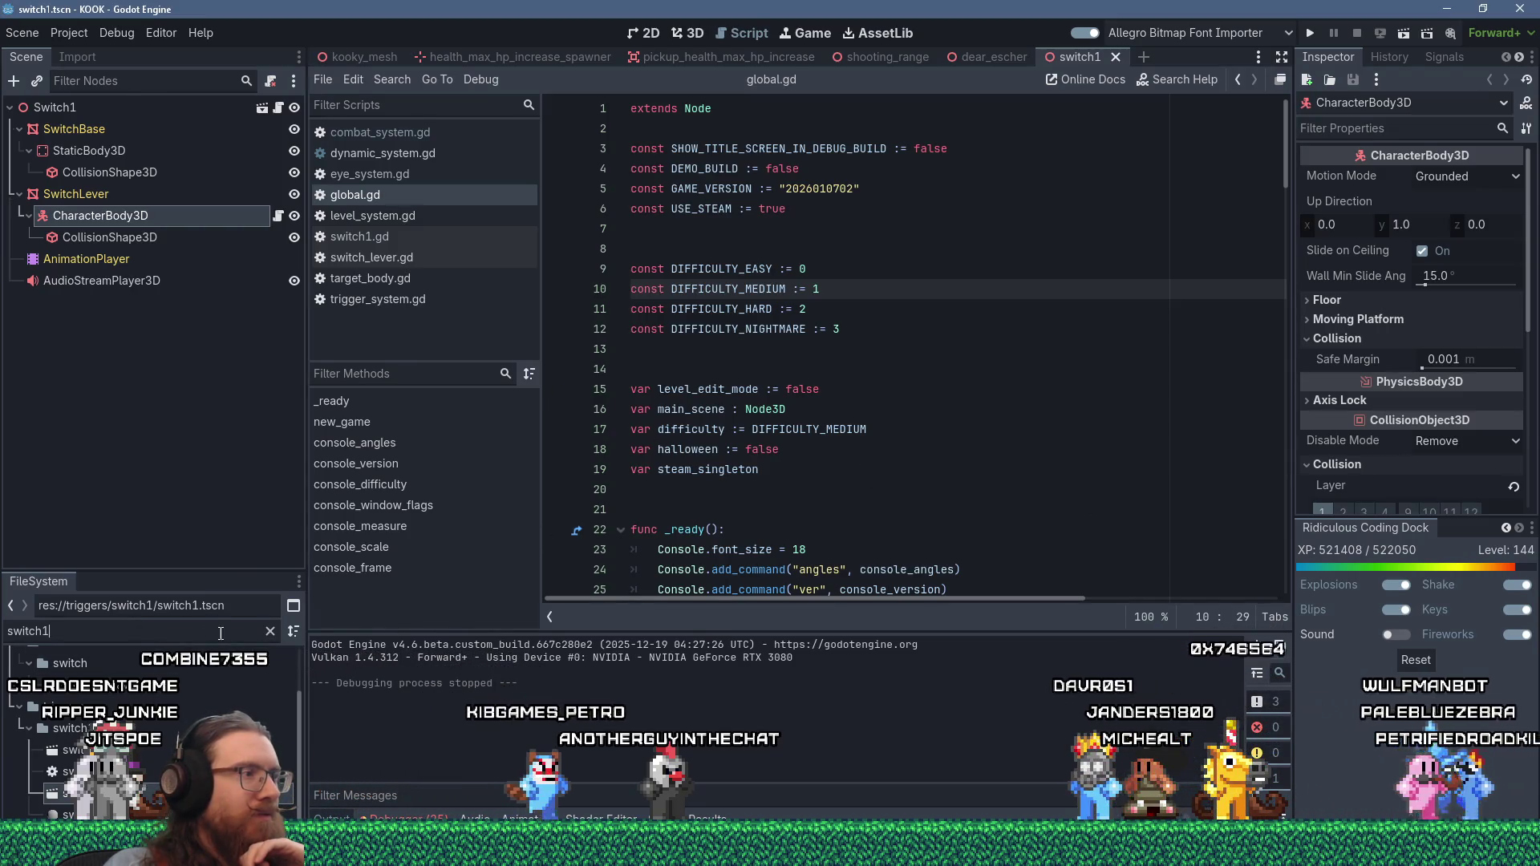
pyautogui.write('cast')
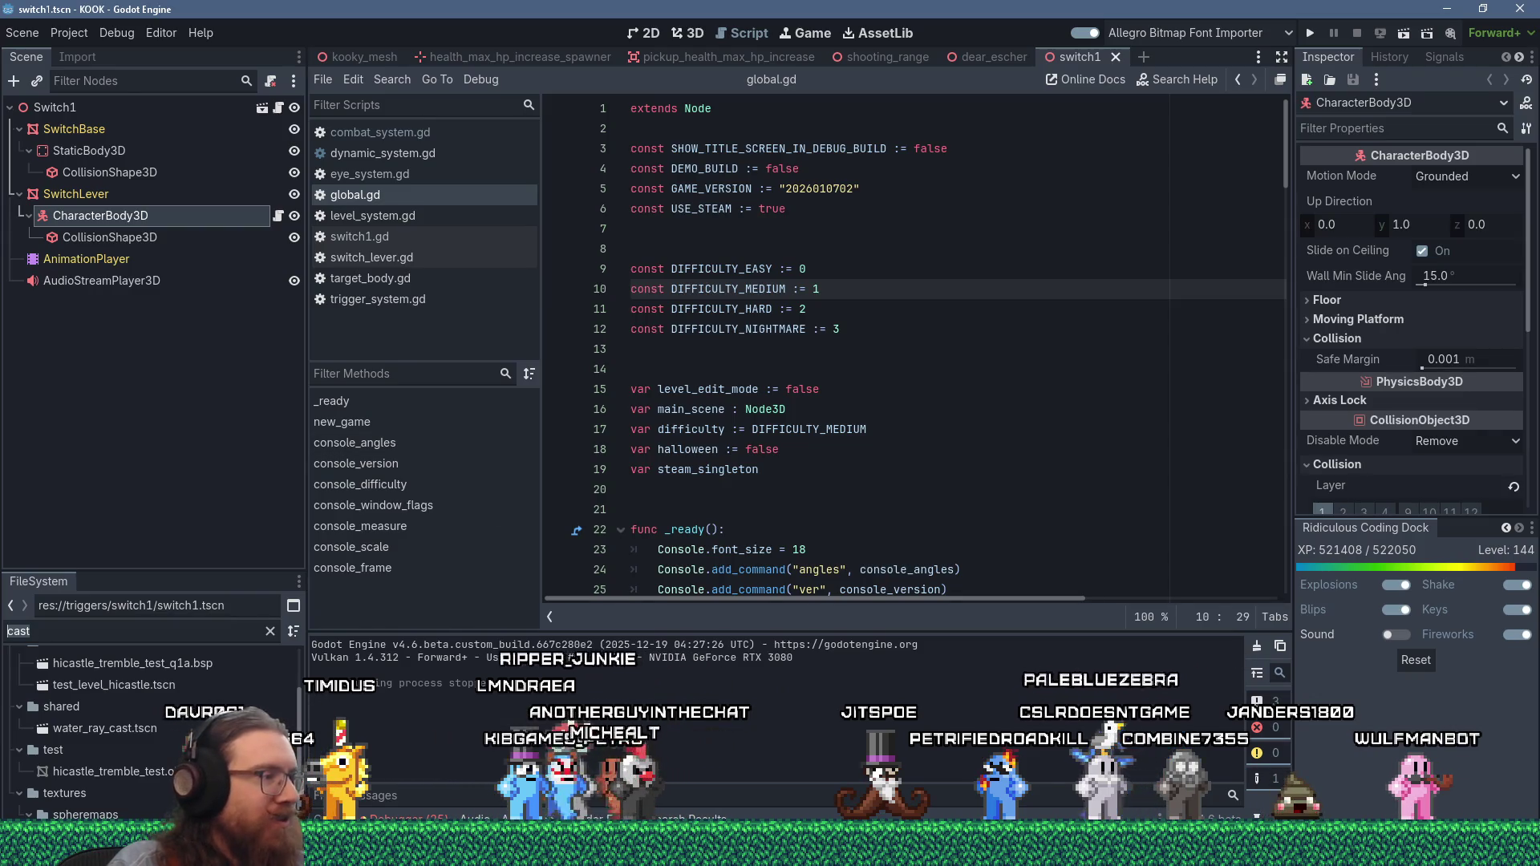
pyautogui.hotkey('alt', 'Tab')
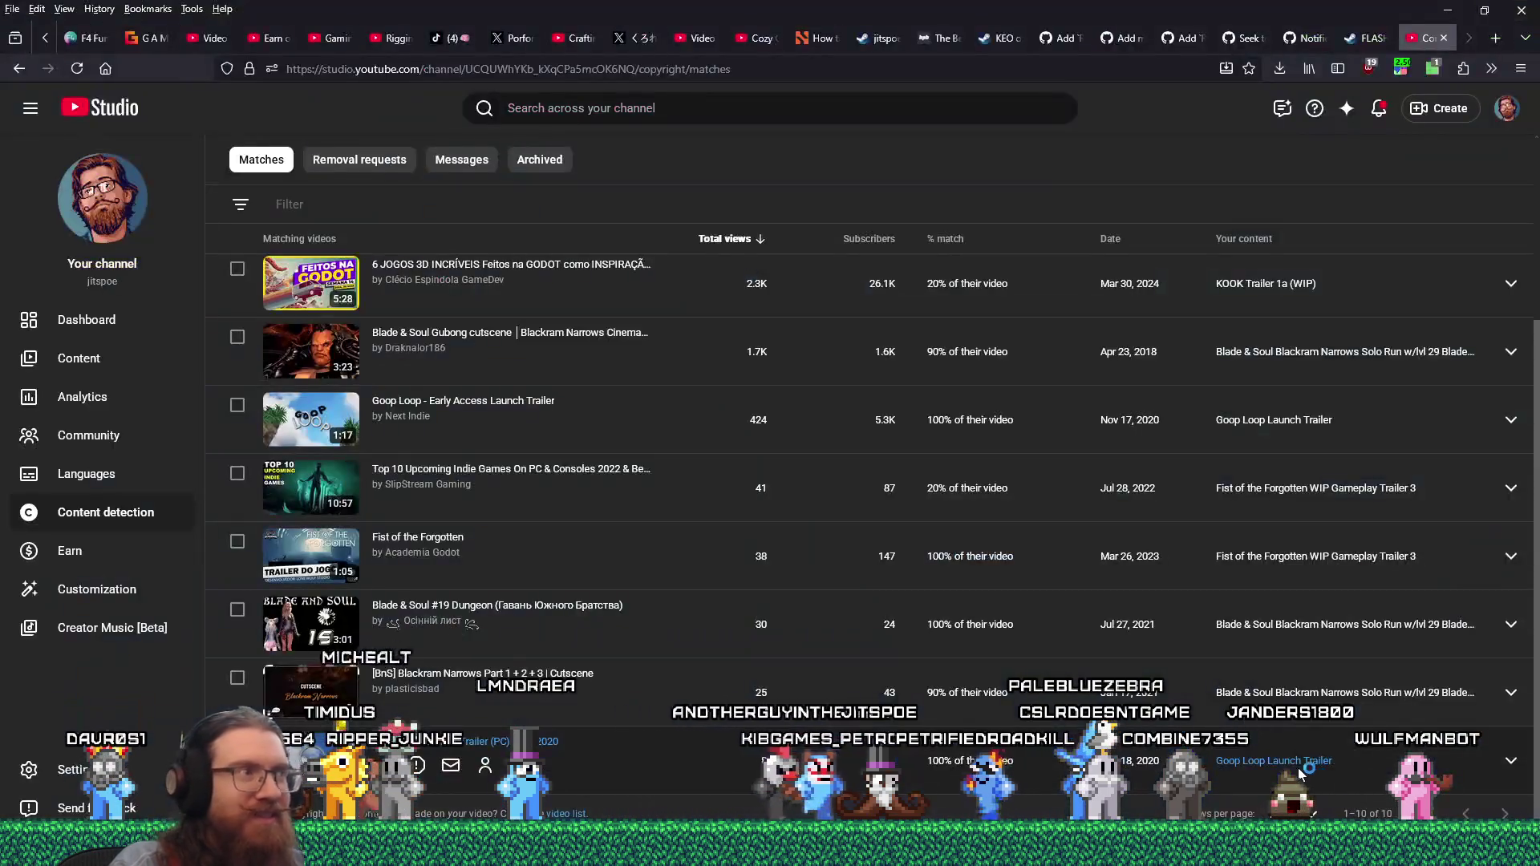
# - Sort the copyright matches by Date, newest first, and scroll through the list
pyautogui.scroll(3, 638, 449)
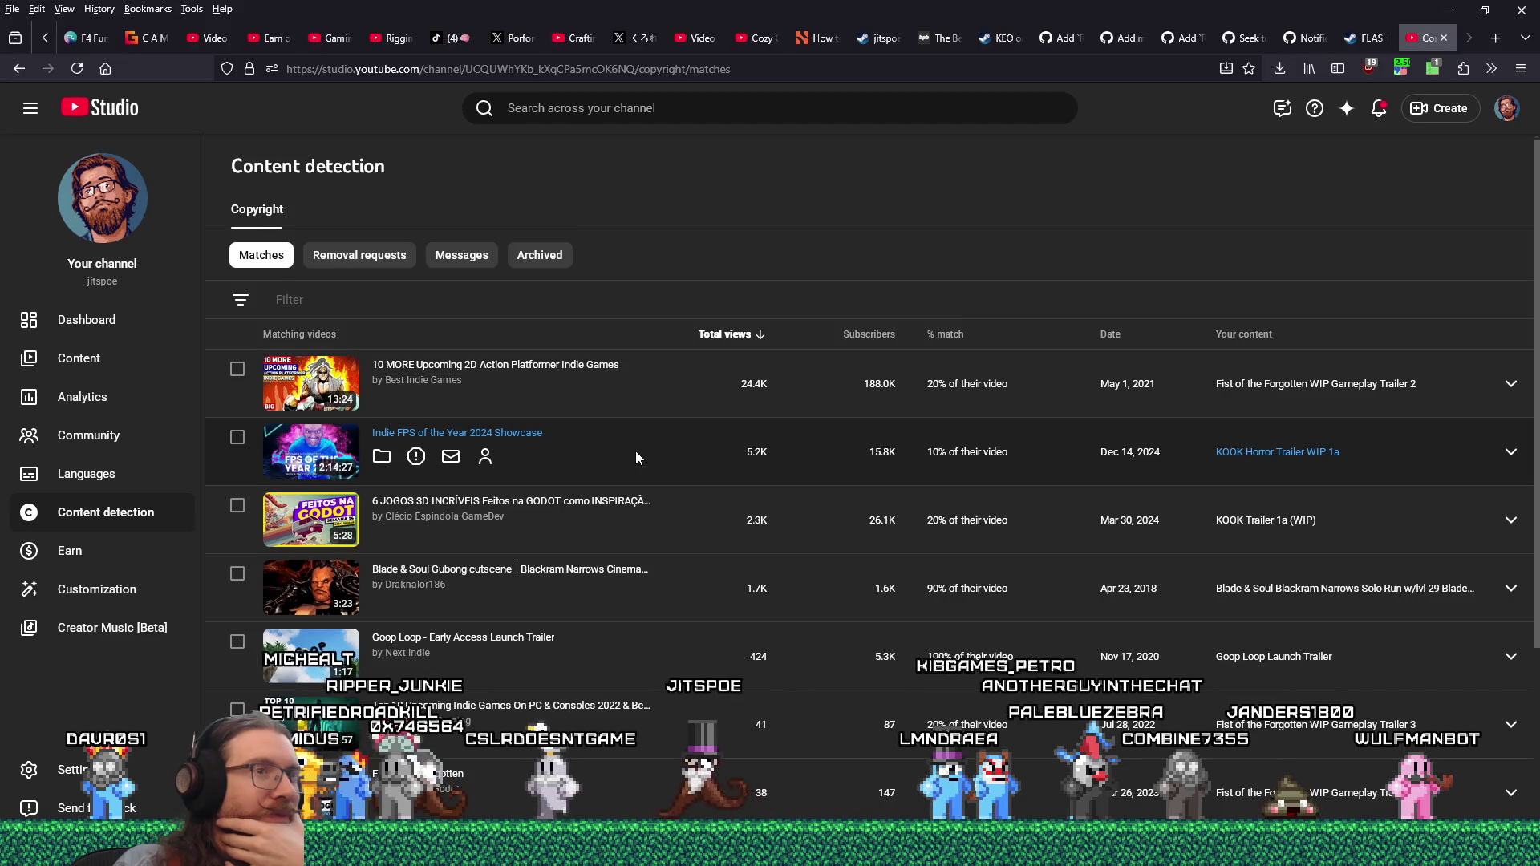
pyautogui.click(1117, 337)
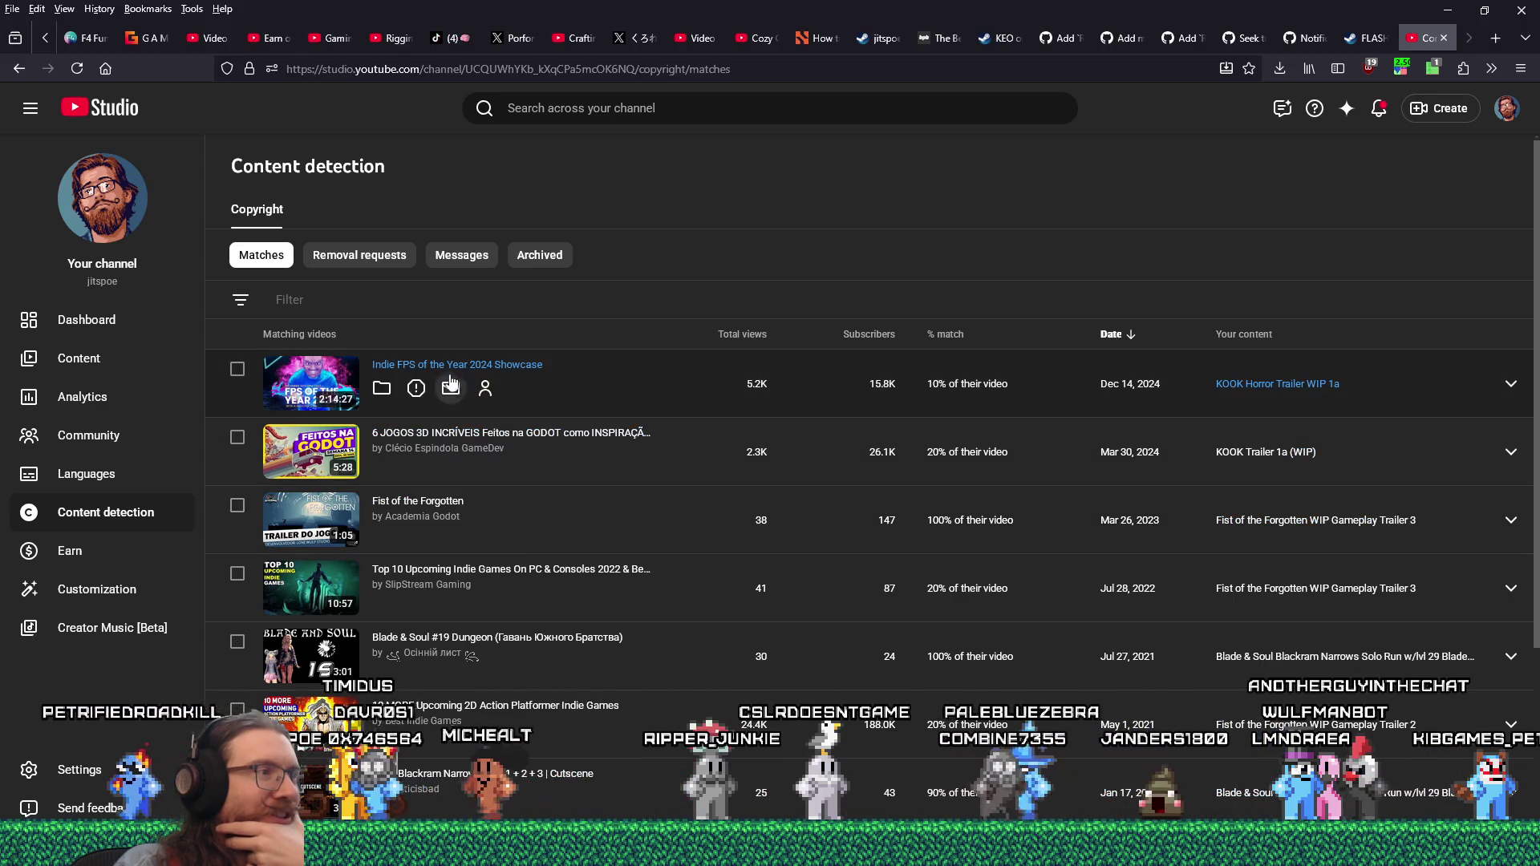
pyautogui.scroll(-1, 484, 483)
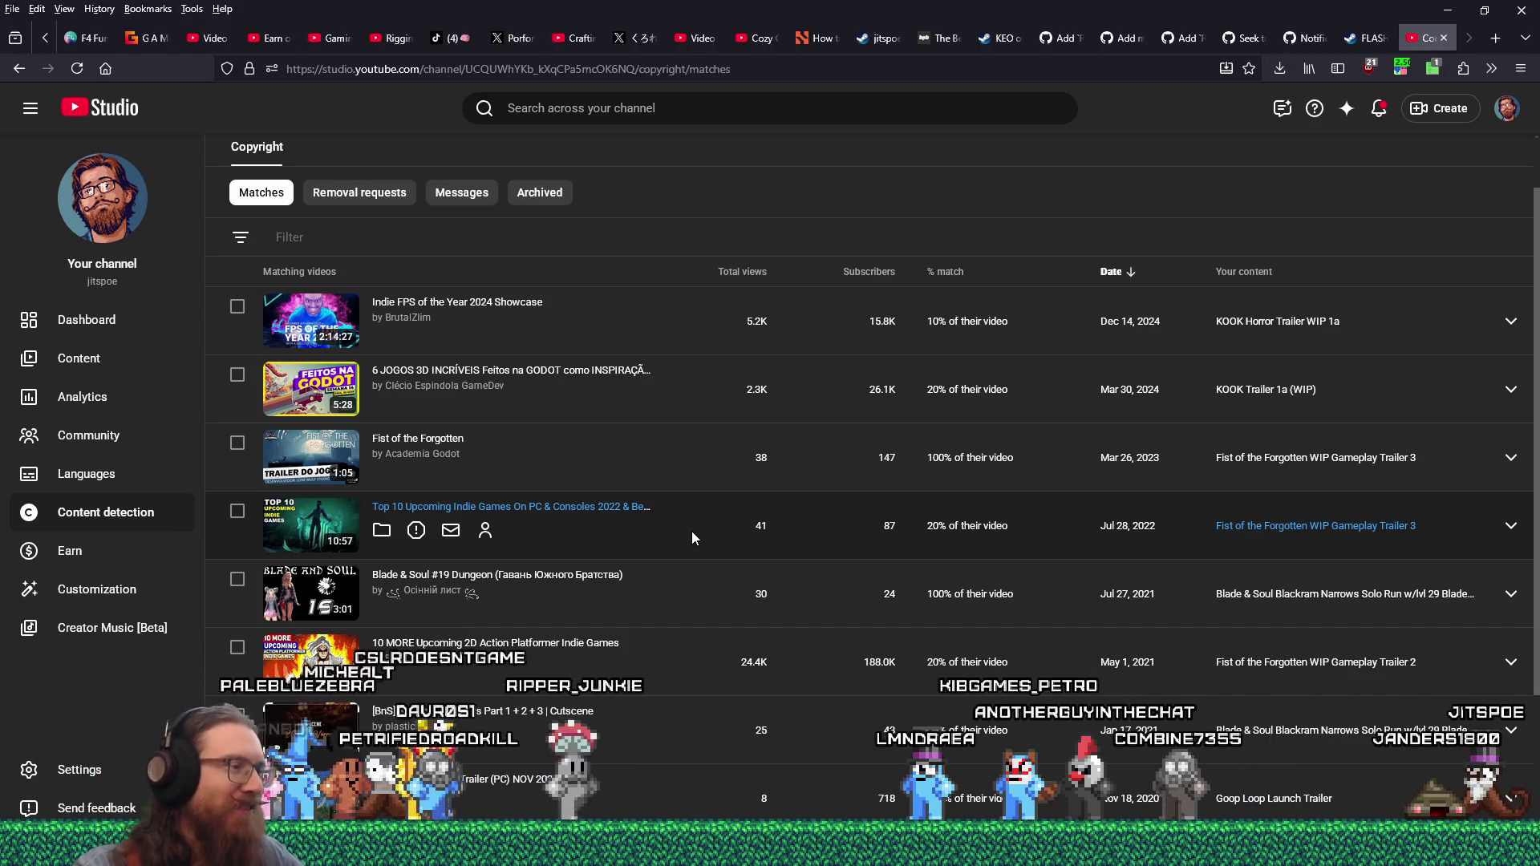
pyautogui.scroll(-1, 691, 531)
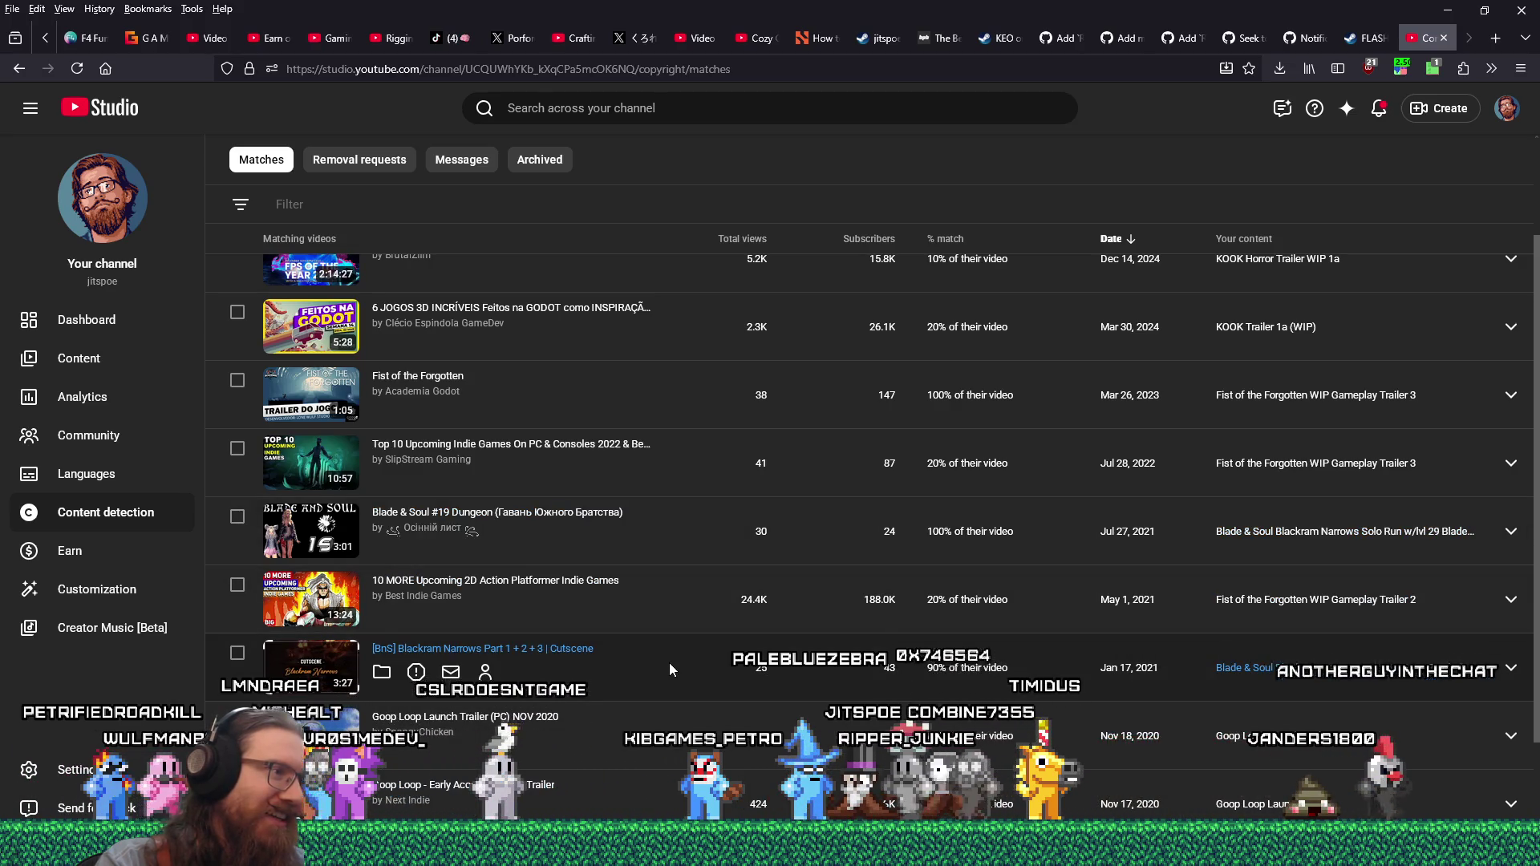
pyautogui.scroll(-2, 668, 665)
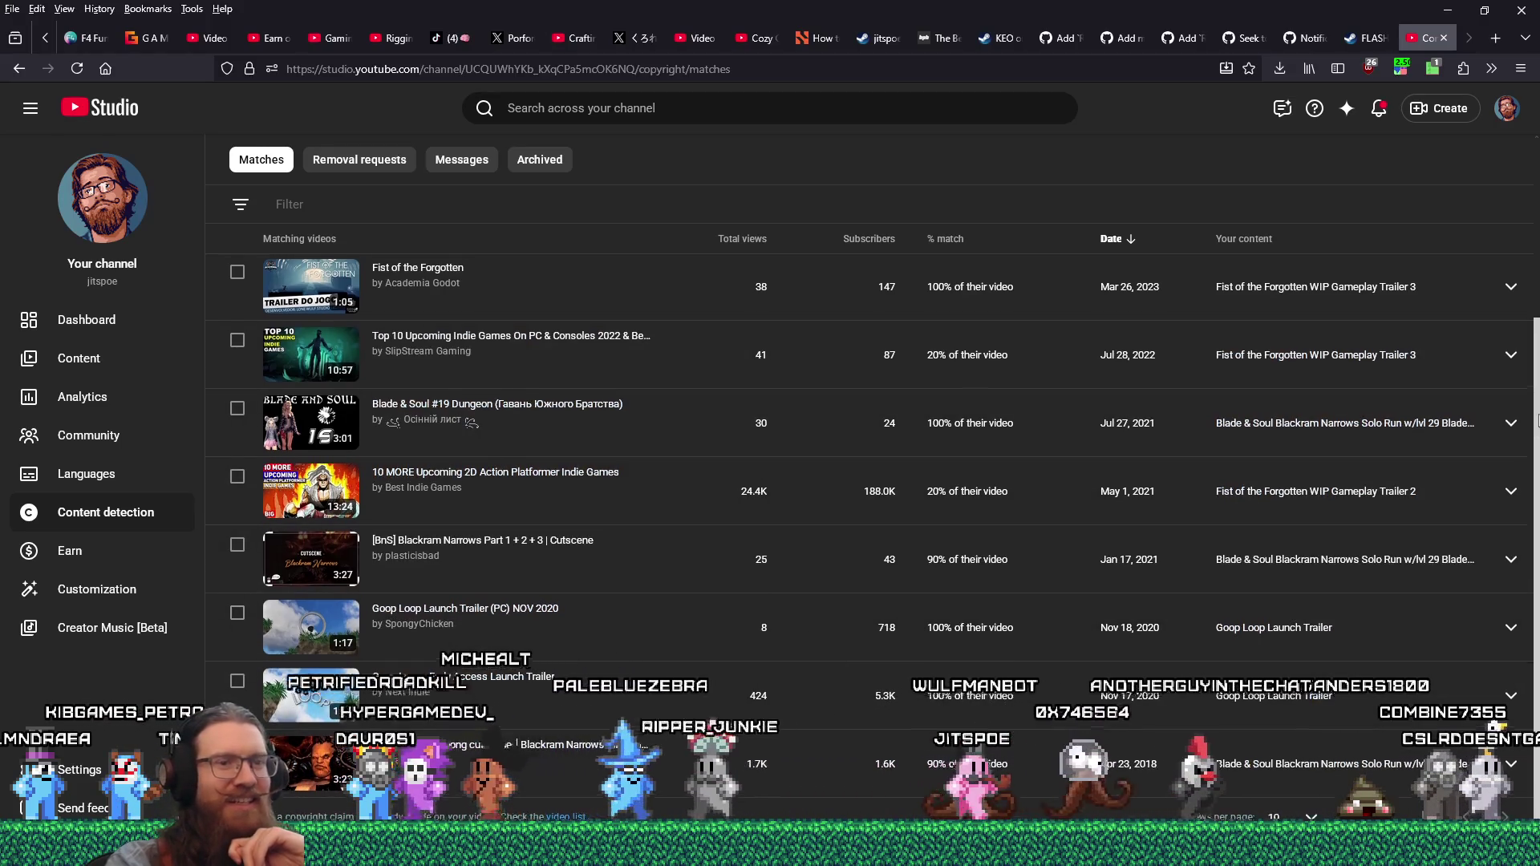
pyautogui.moveTo(1538, 429); pyautogui.dragTo(1538, 305)
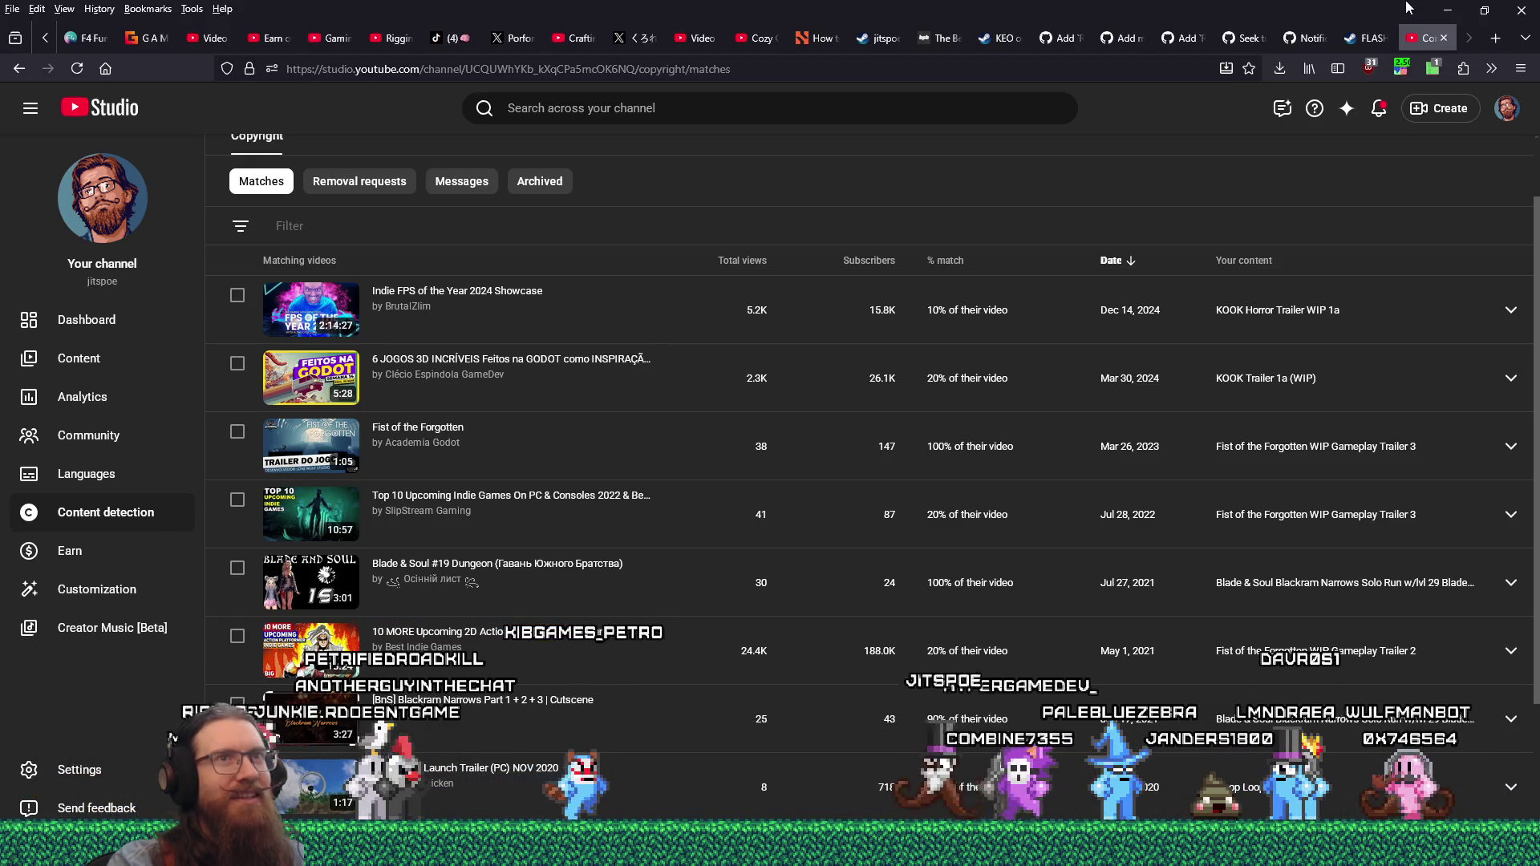
pyautogui.moveTo(513, 311)
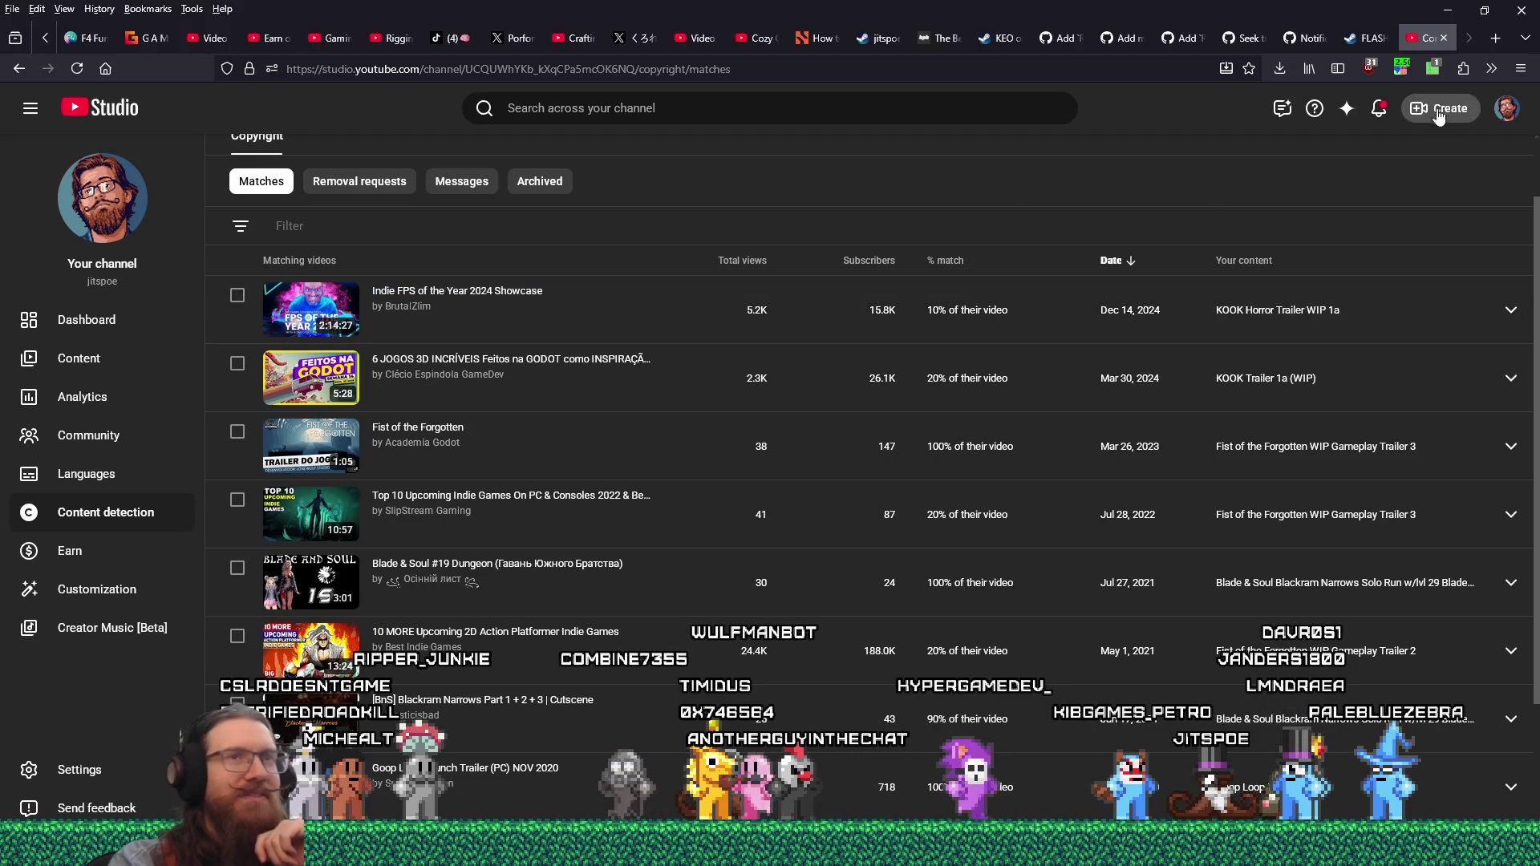
# - Close the YouTube Studio tab in Steam and return to the Godot editor
pyautogui.click(1443, 38)
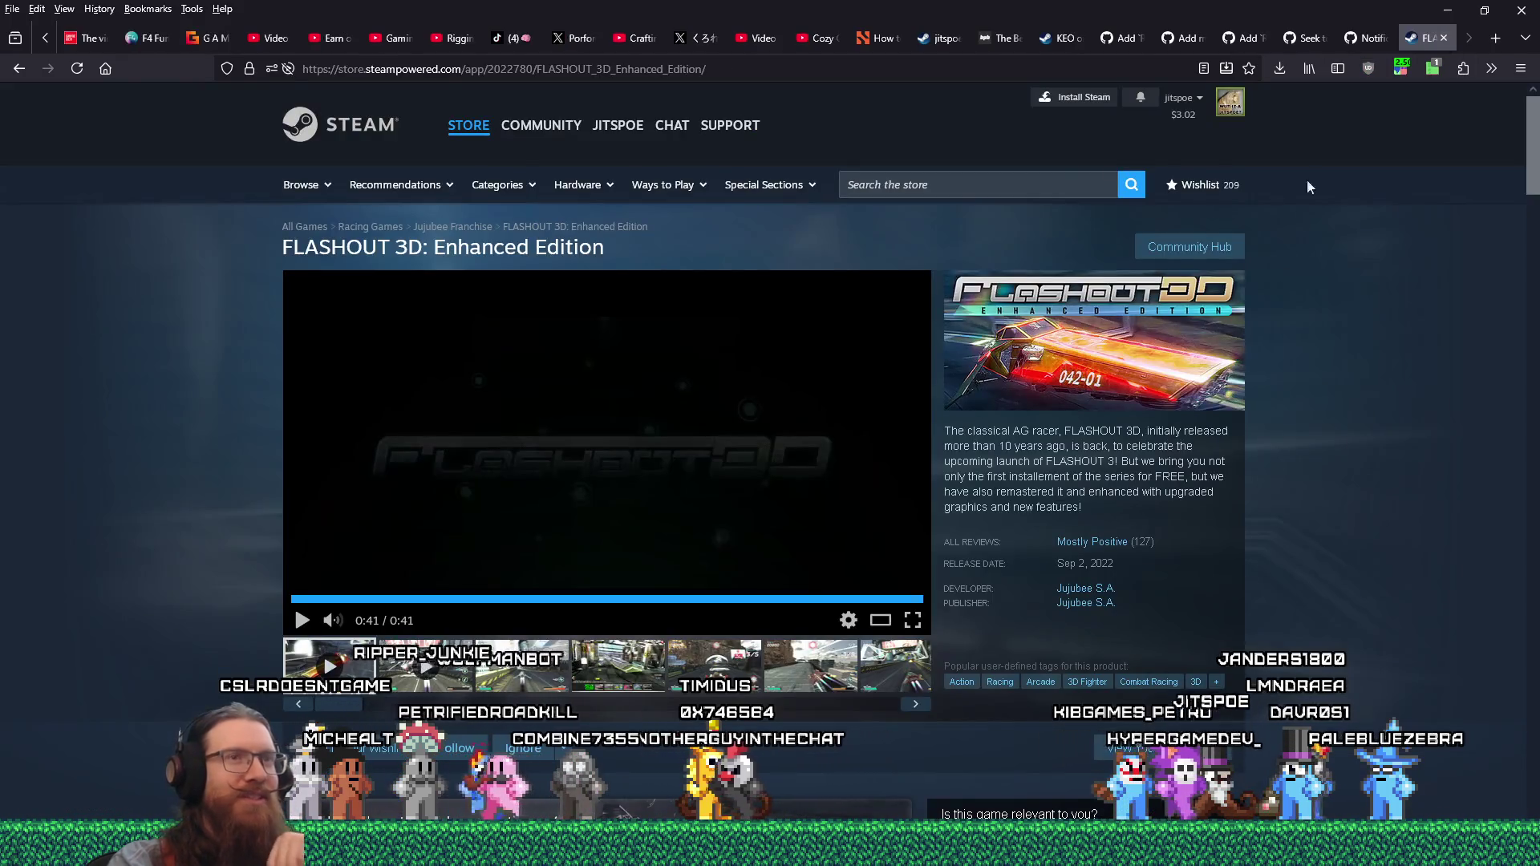
pyautogui.hotkey('alt', 'Tab')
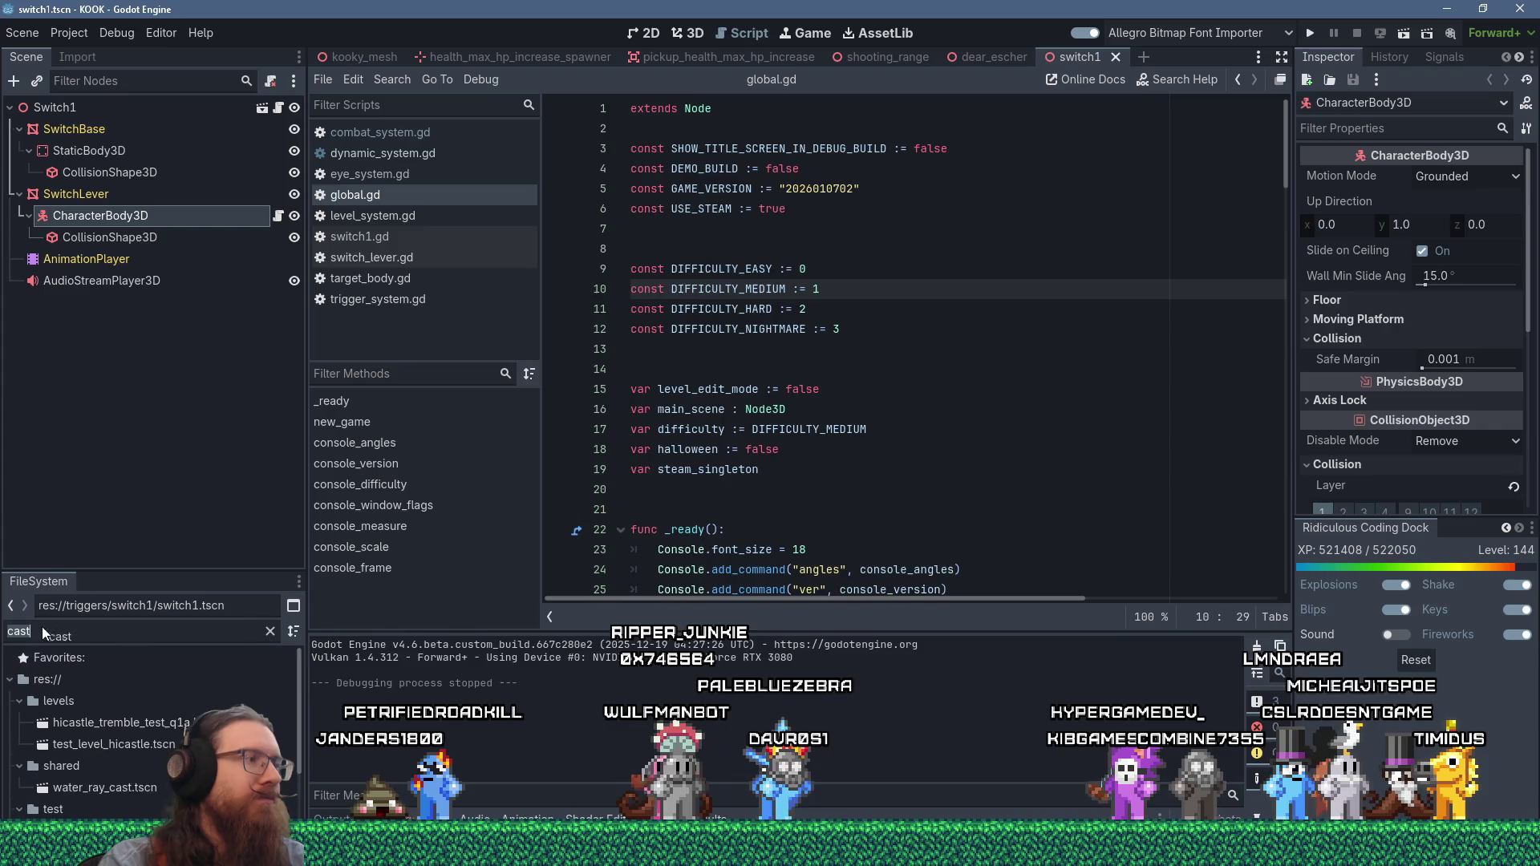
# - Open interact_system.gd from the FileSystem filter and close all other open scripts
pyautogui.write('interact_s')
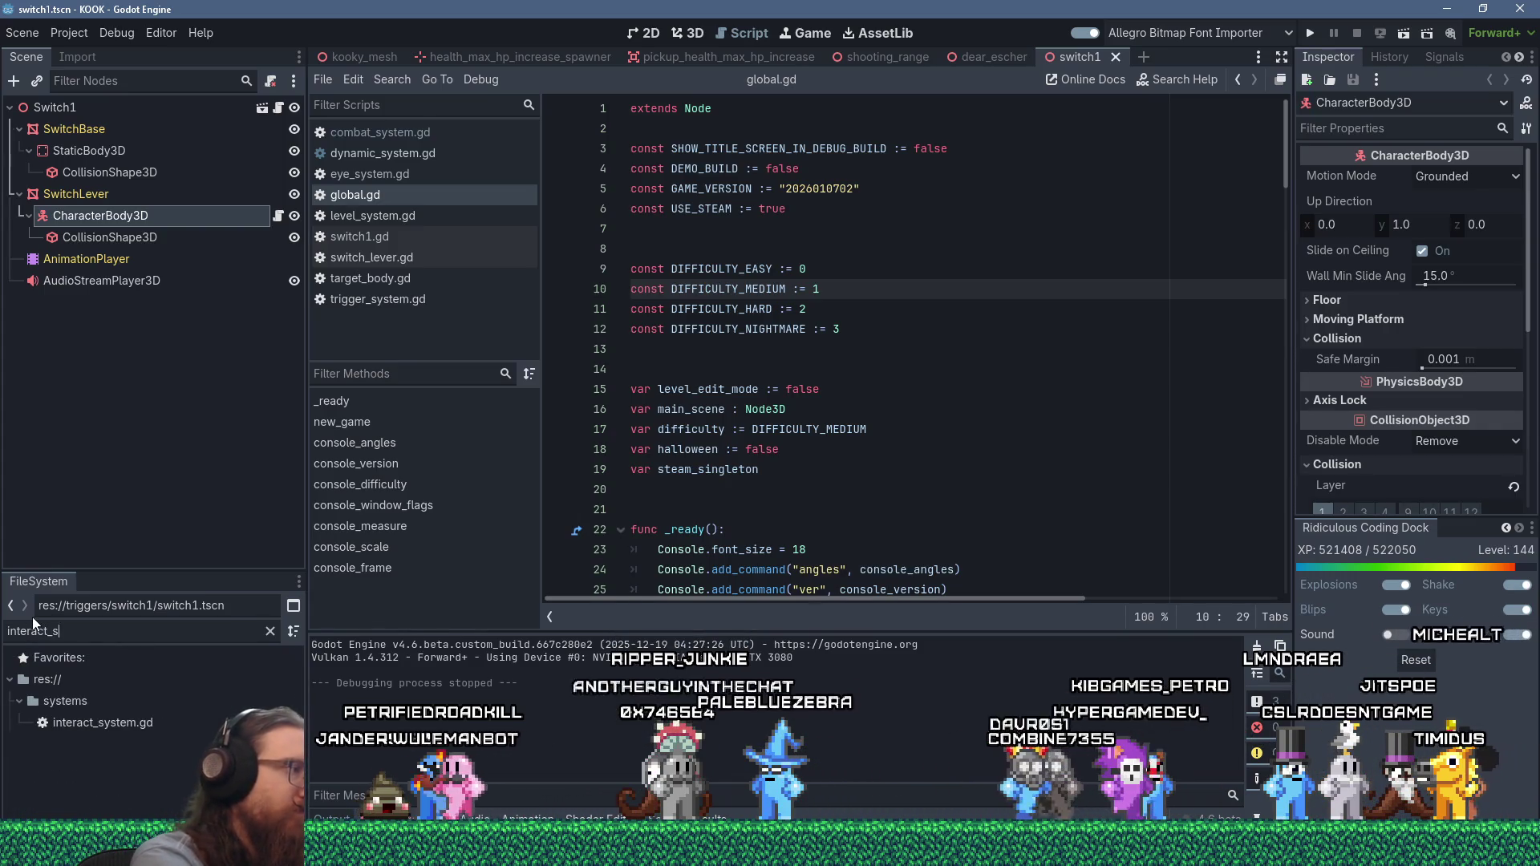
pyautogui.write('yst')
pyautogui.click(103, 722)
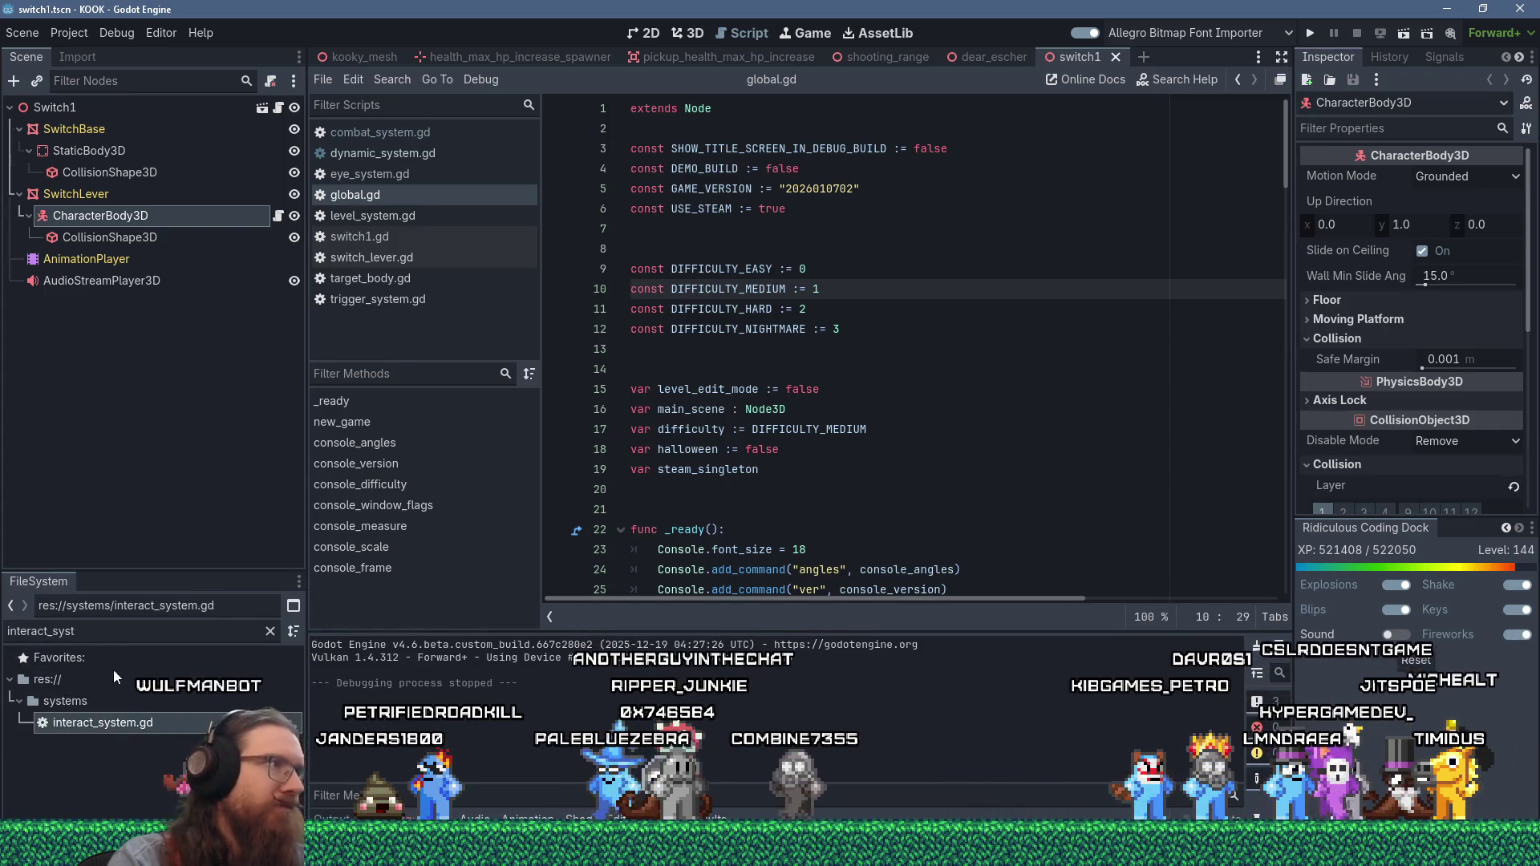
pyautogui.press('Return')
pyautogui.rightClick(440, 215)
pyautogui.click(629, 303)
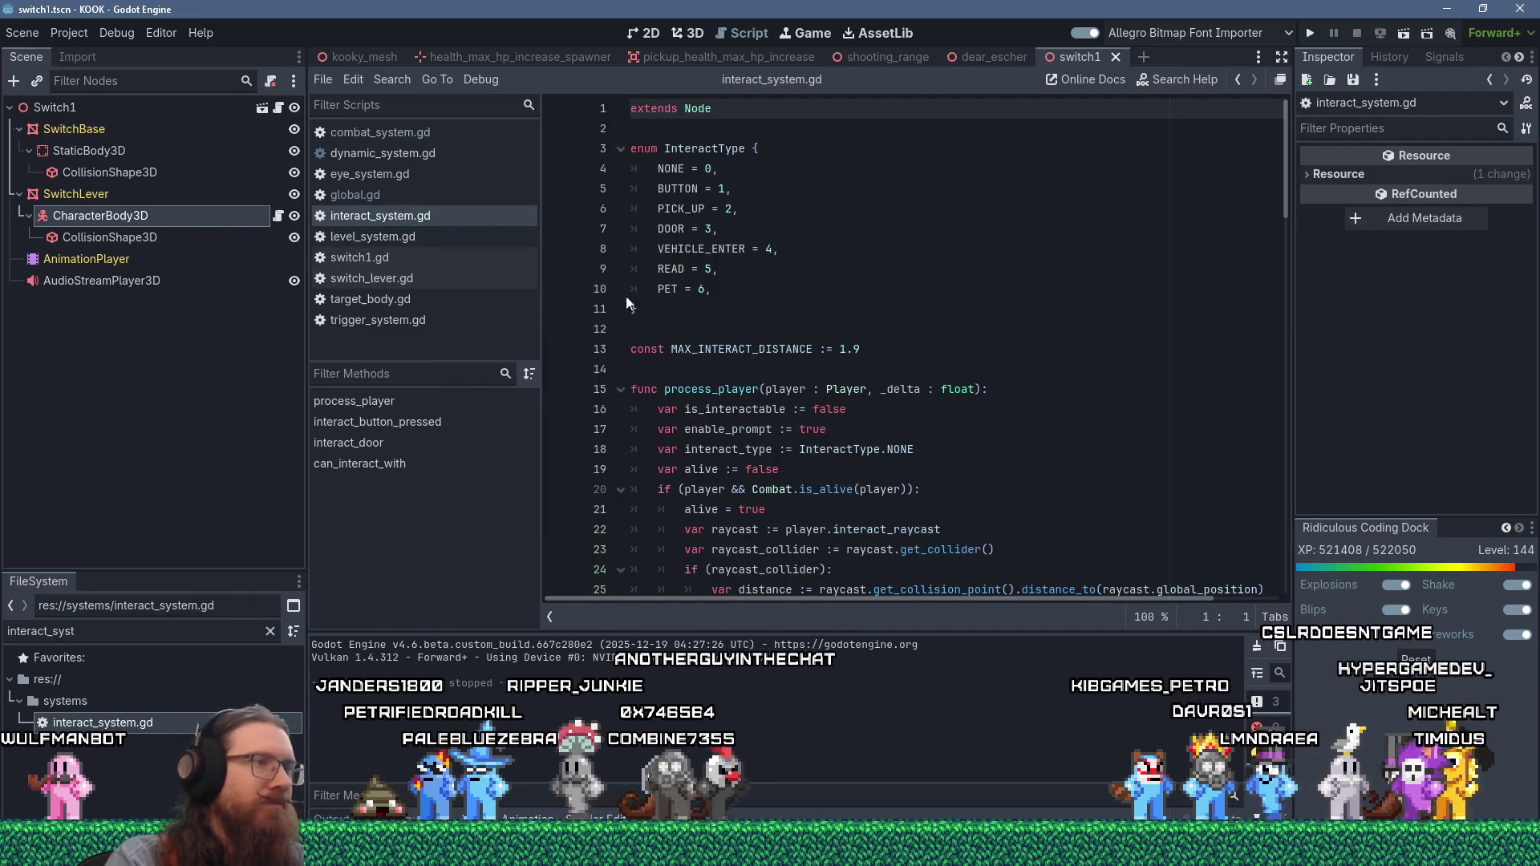
pyautogui.click(969, 281)
# - Locate interact_raycast on line 22 and the interact_shape_cast check on line 36
pyautogui.scroll(-3, 974, 277)
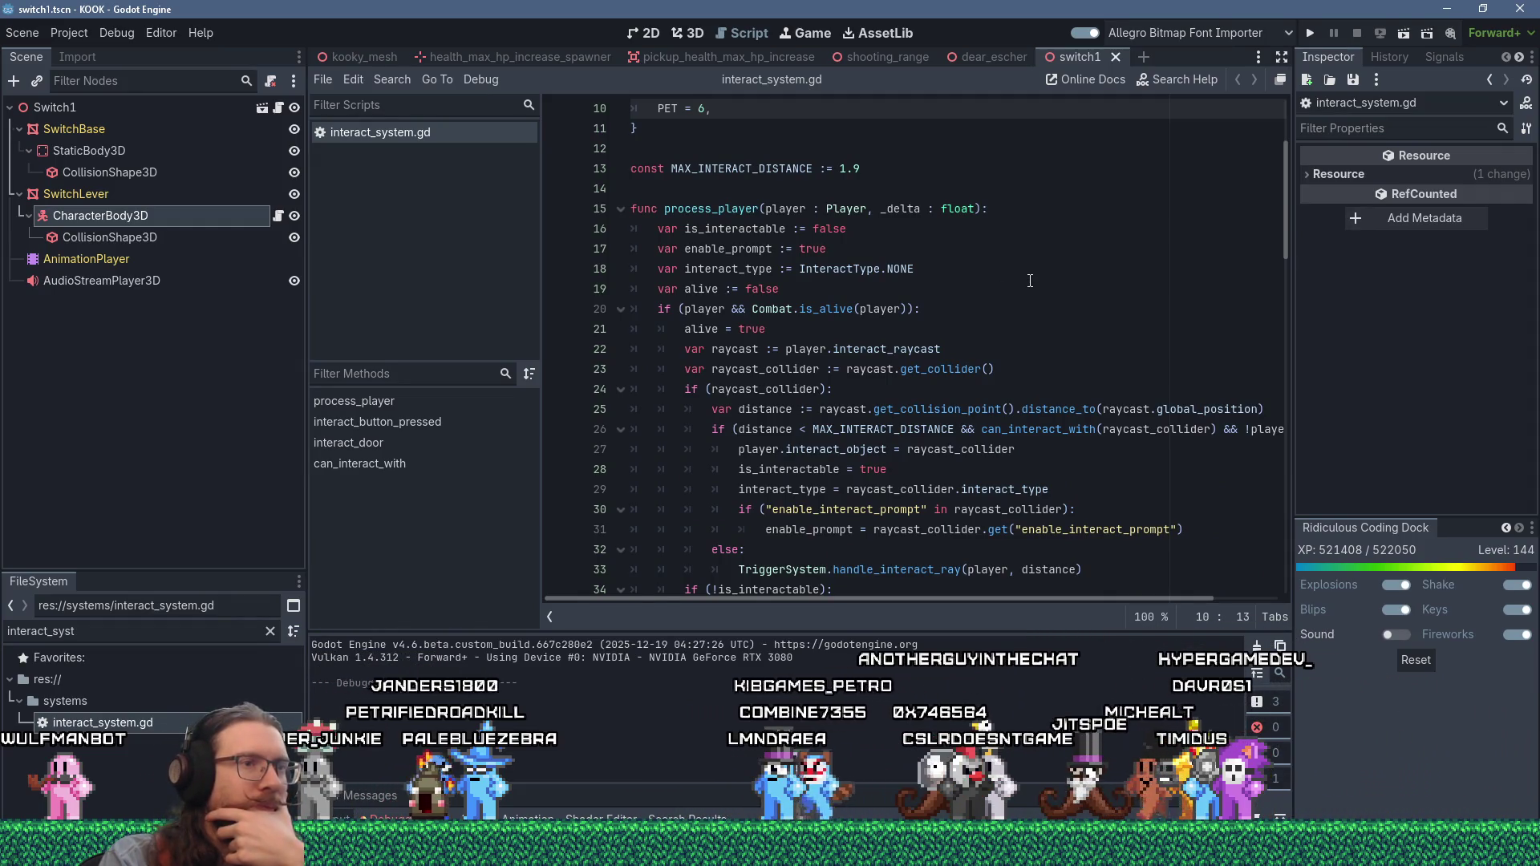
pyautogui.scroll(-1, 1034, 281)
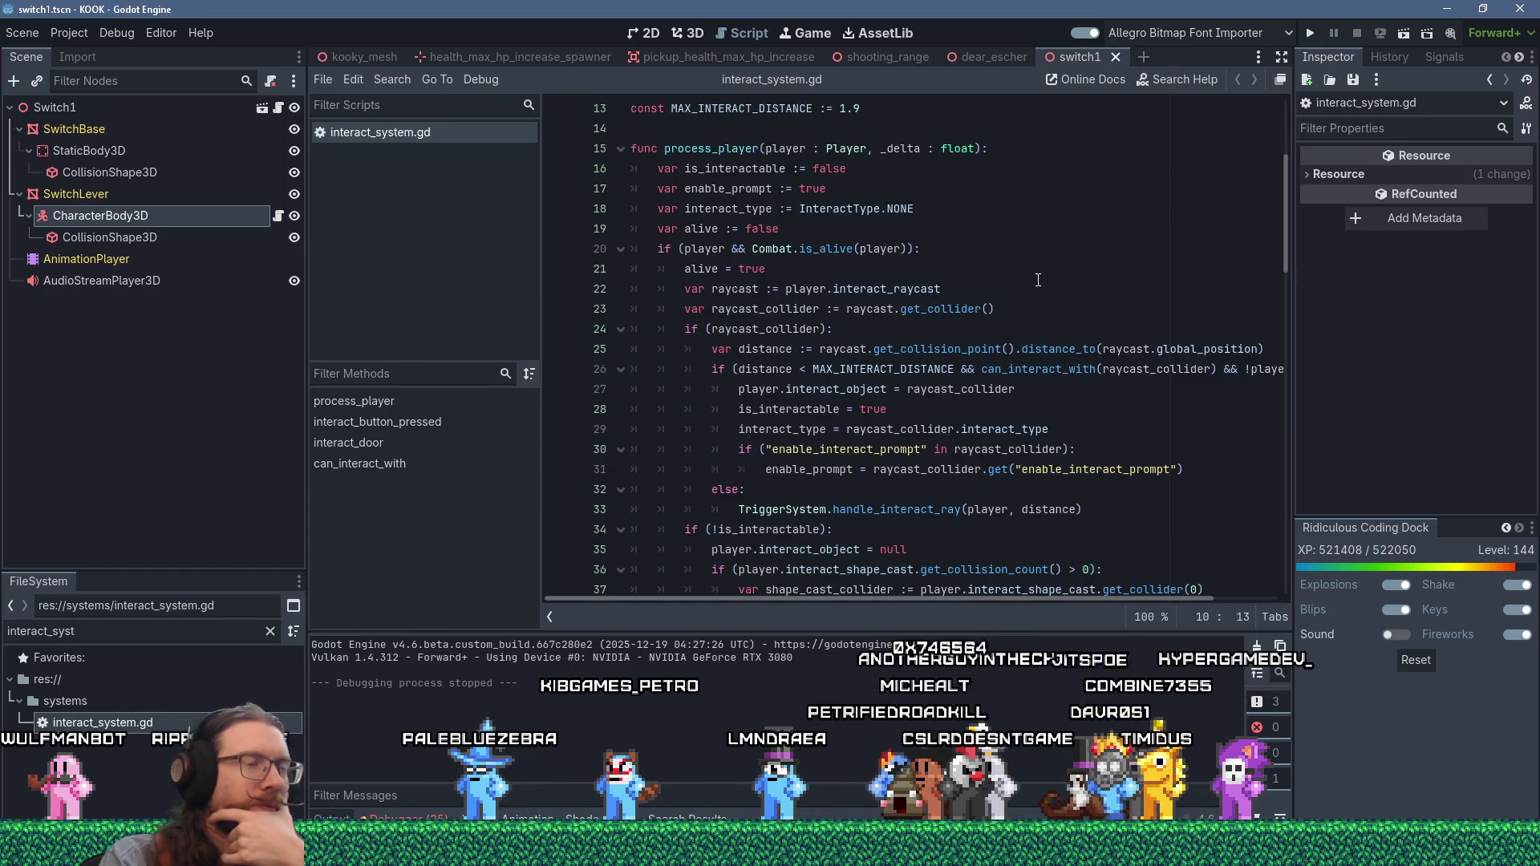
pyautogui.scroll(-4, 1043, 278)
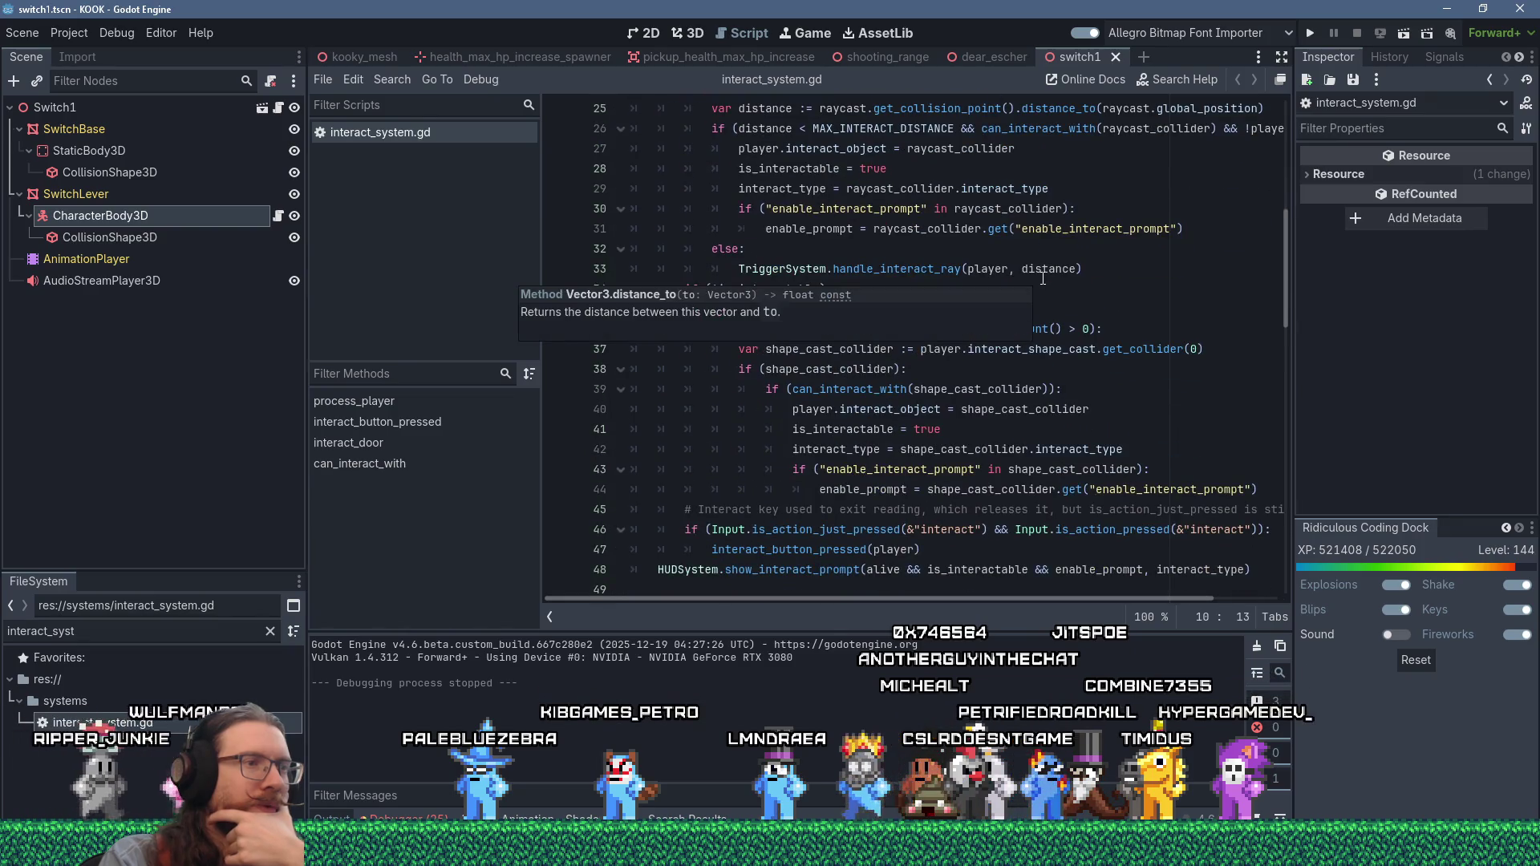
pyautogui.scroll(4, 1043, 278)
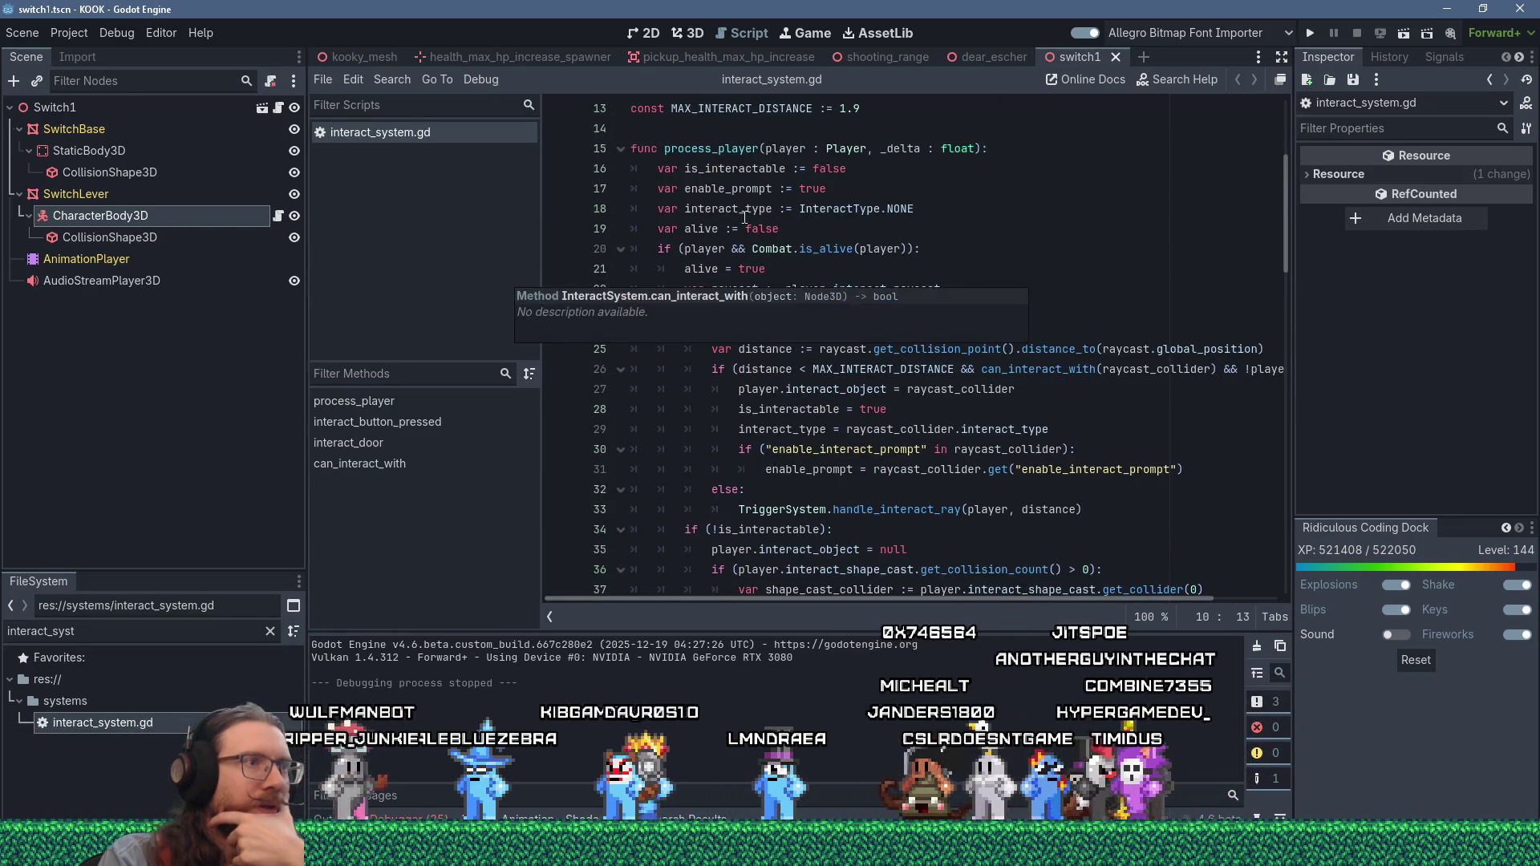
pyautogui.click(1058, 235)
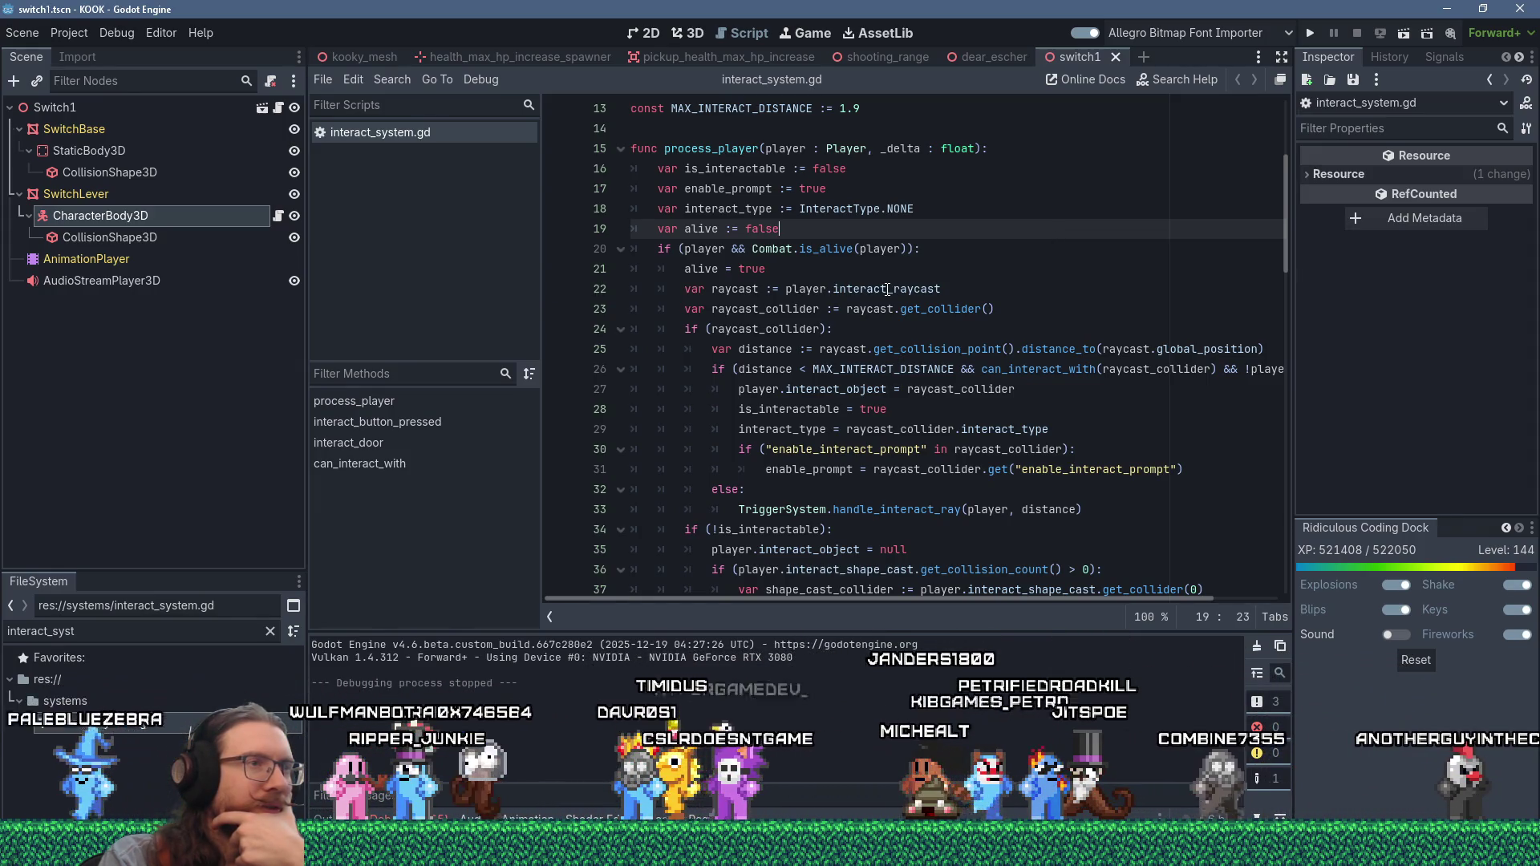
pyautogui.doubleClick(1067, 289)
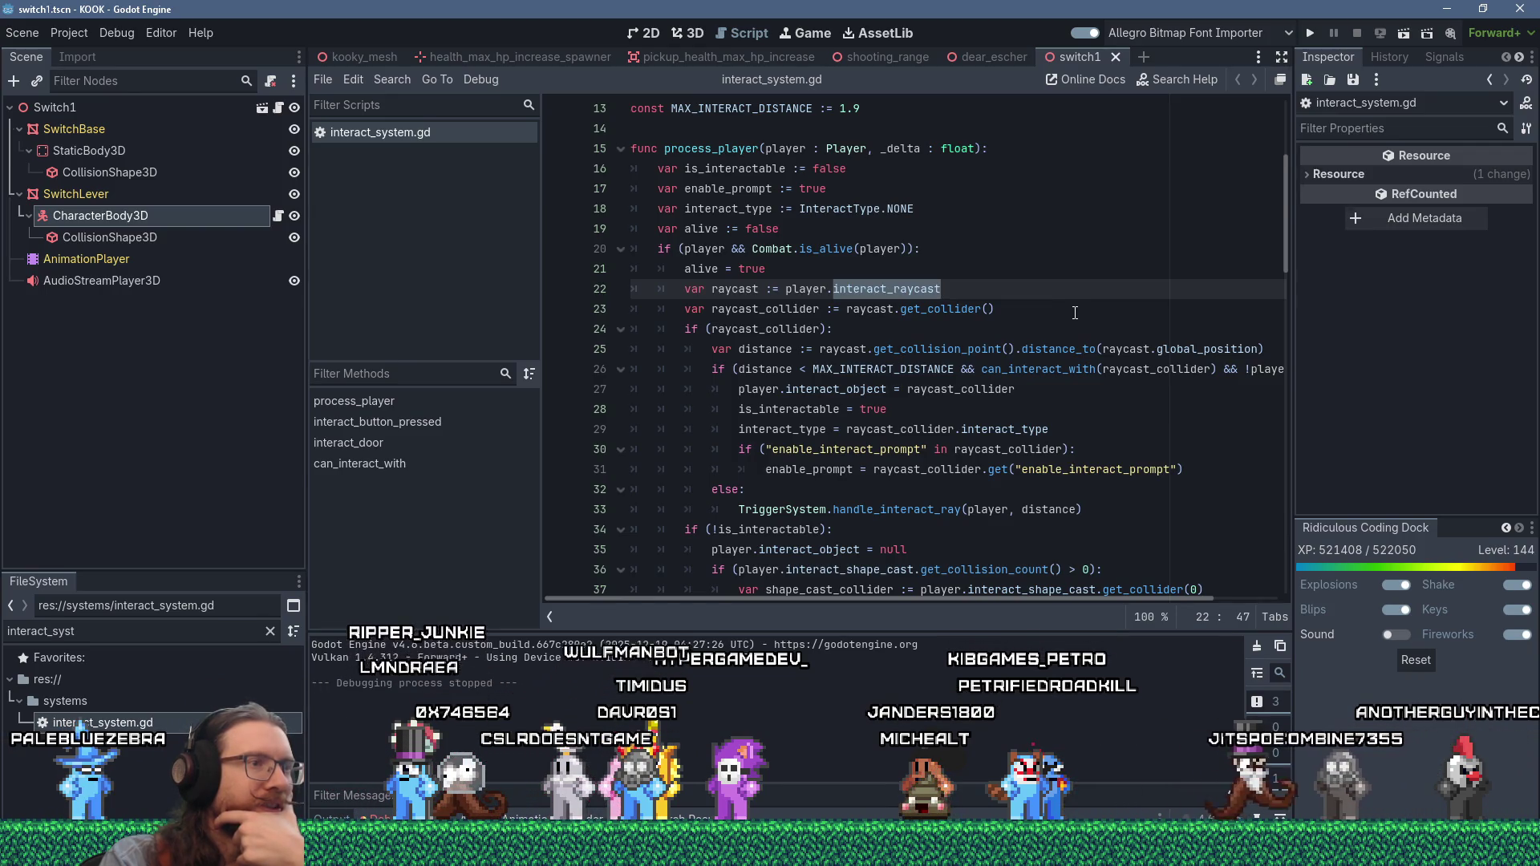
pyautogui.scroll(4, 1075, 313)
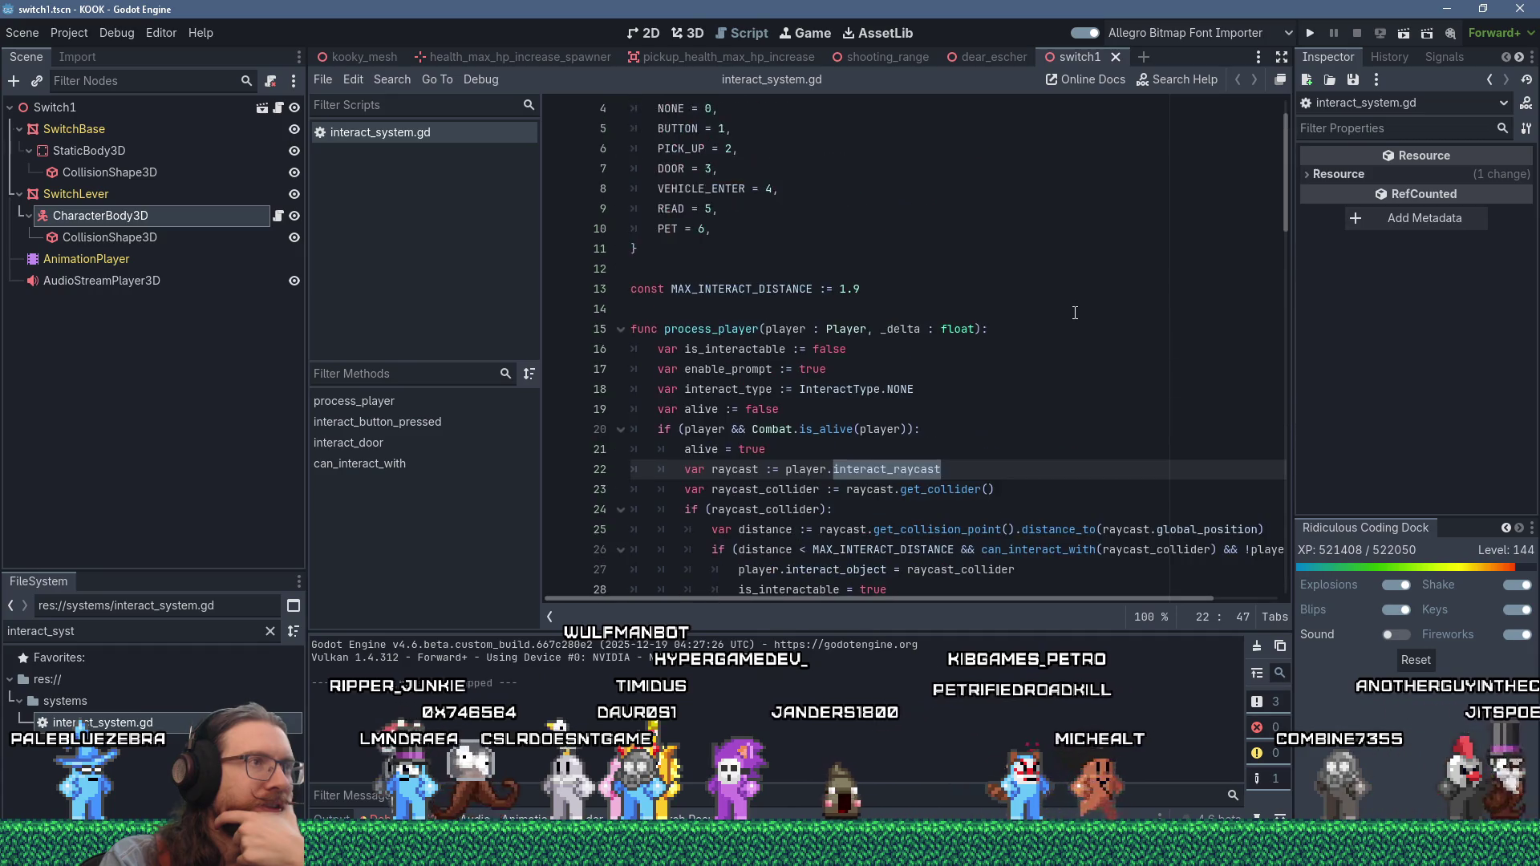
pyautogui.scroll(-5, 1075, 313)
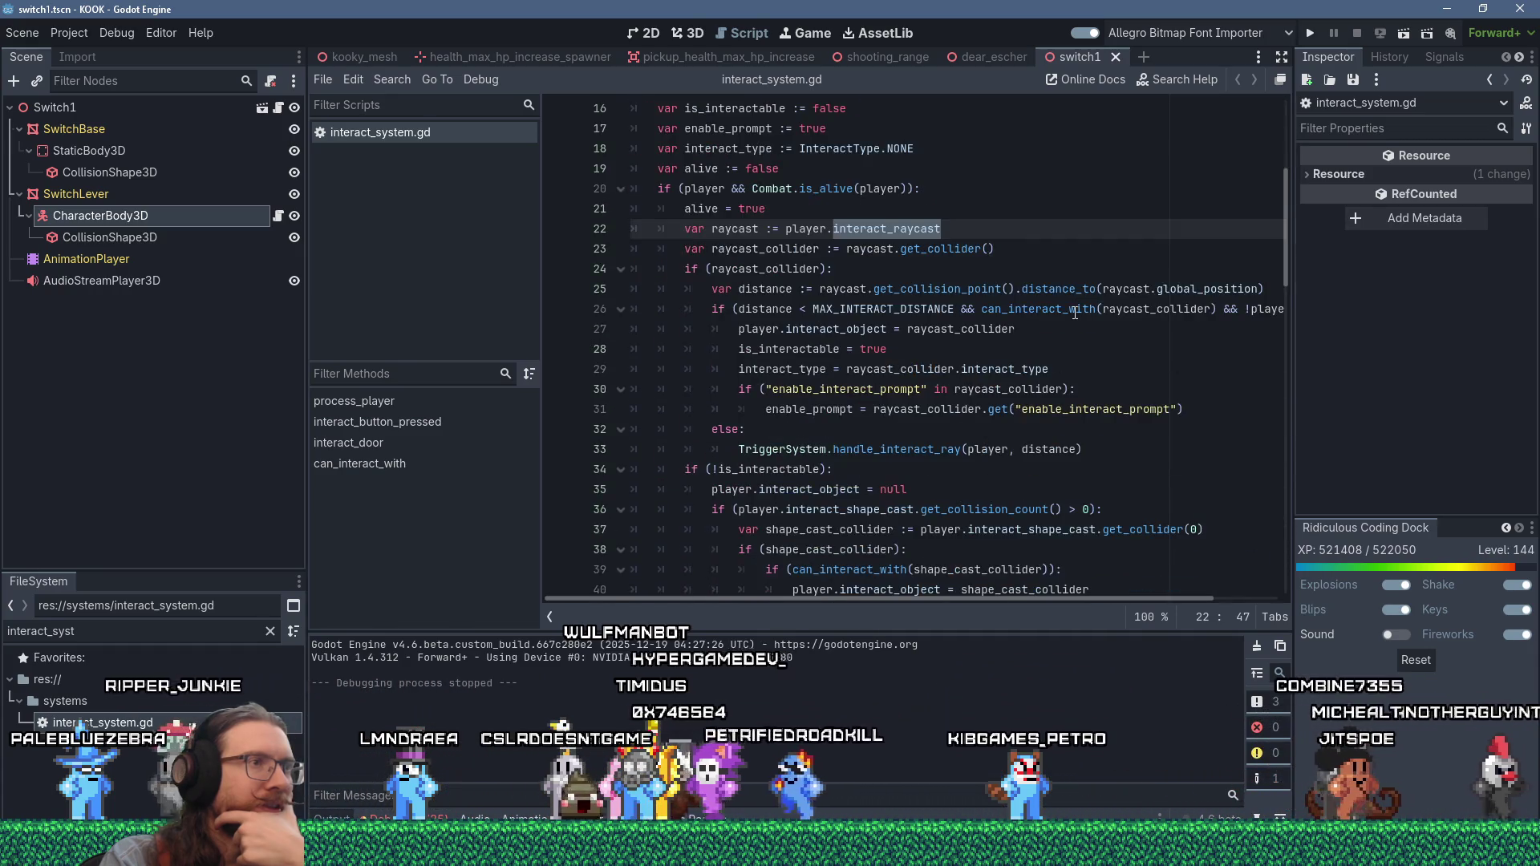
pyautogui.scroll(-3, 1075, 313)
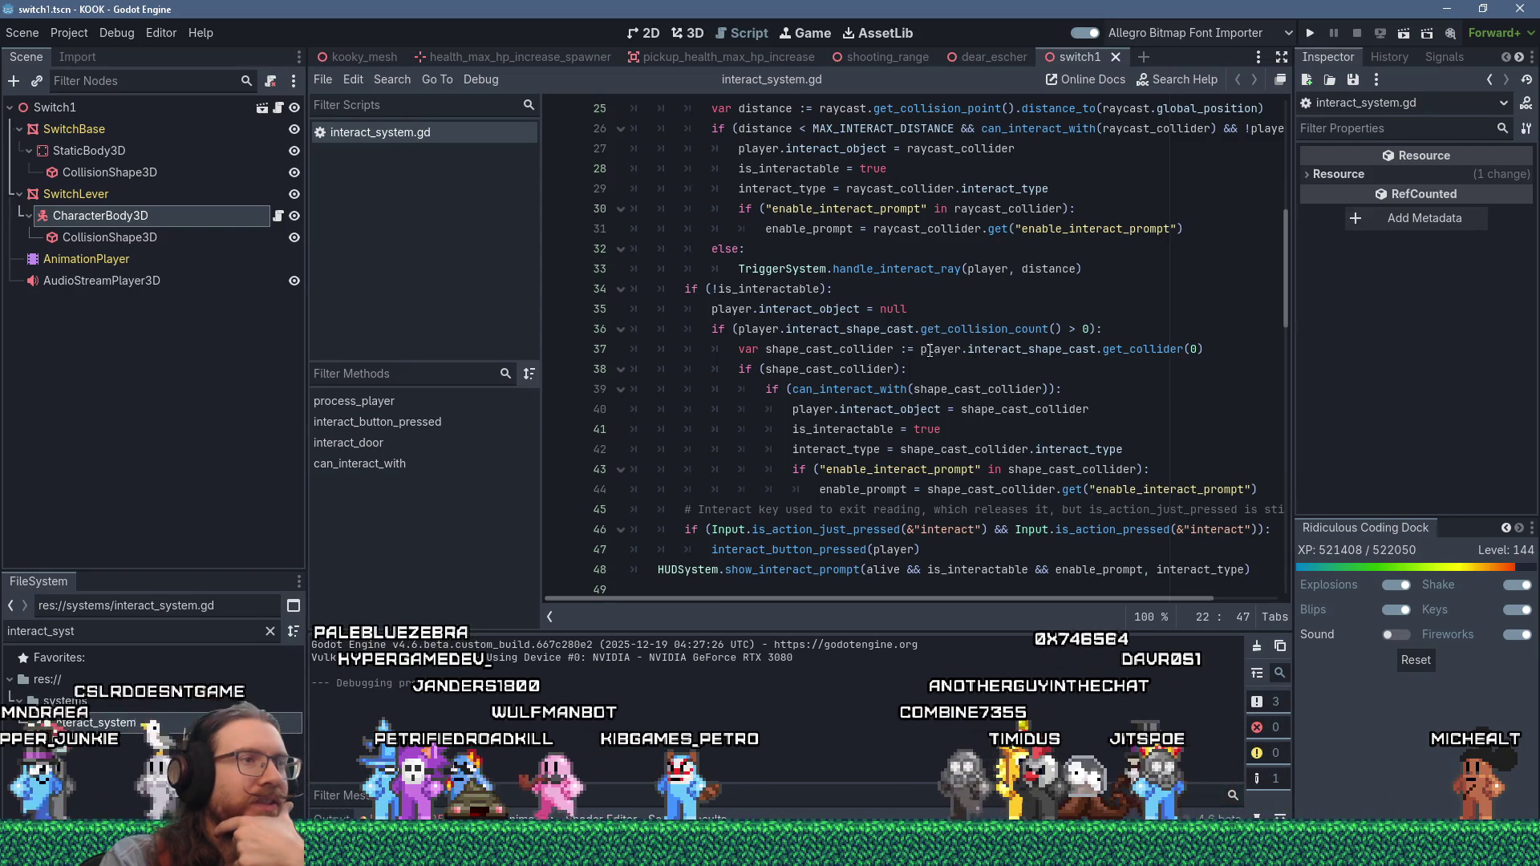
pyautogui.doubleClick(872, 329)
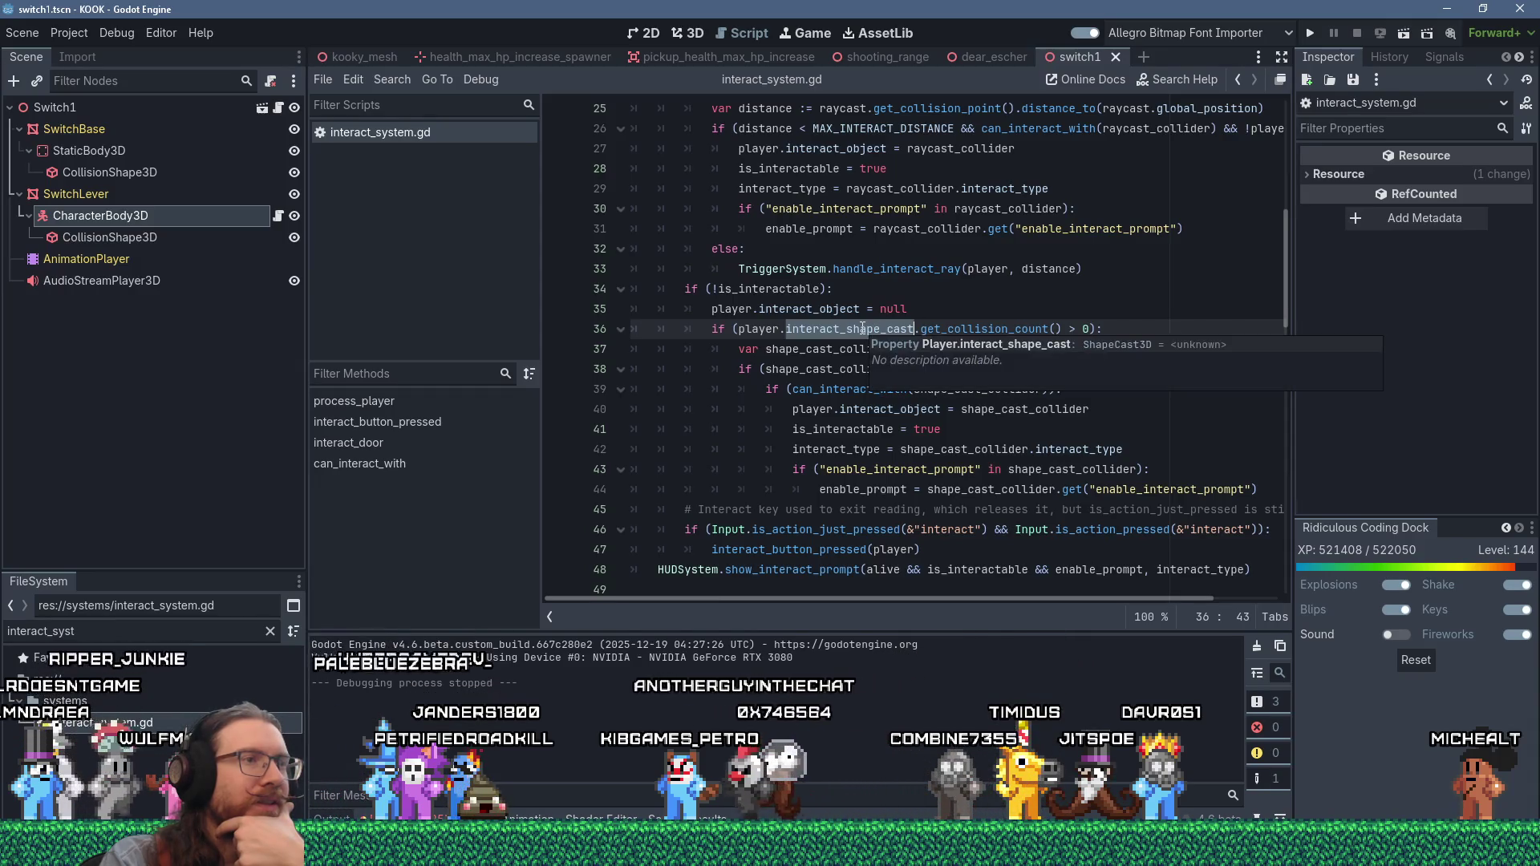
pyautogui.click(392, 79)
# - Search all project files for interact_shape_cast, then open player.tscn via the 'player.tsc' filter
pyautogui.click(440, 200)
pyautogui.click(774, 511)
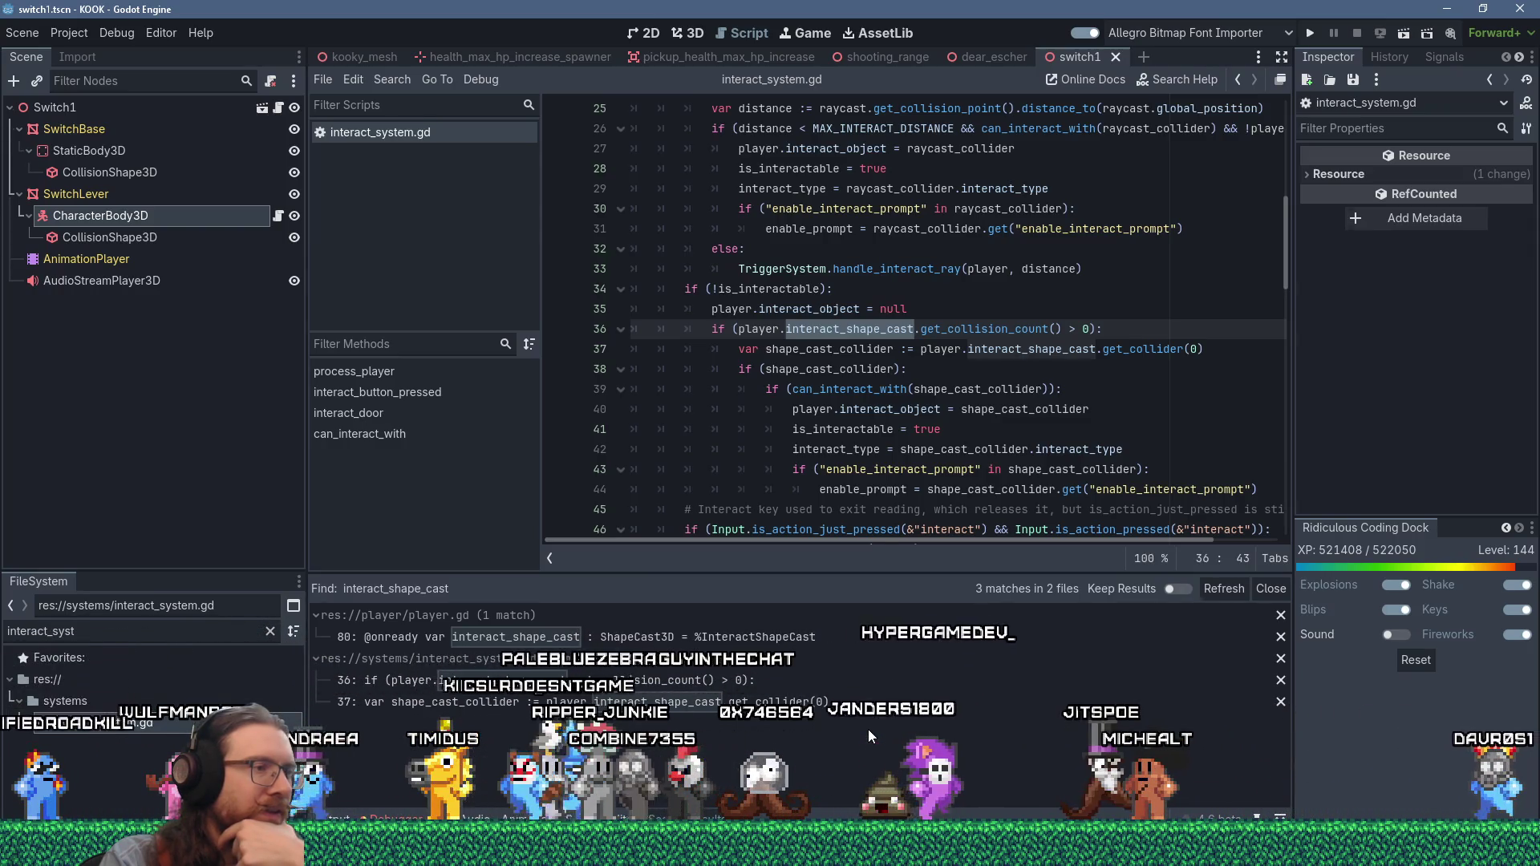
pyautogui.doubleClick(145, 632)
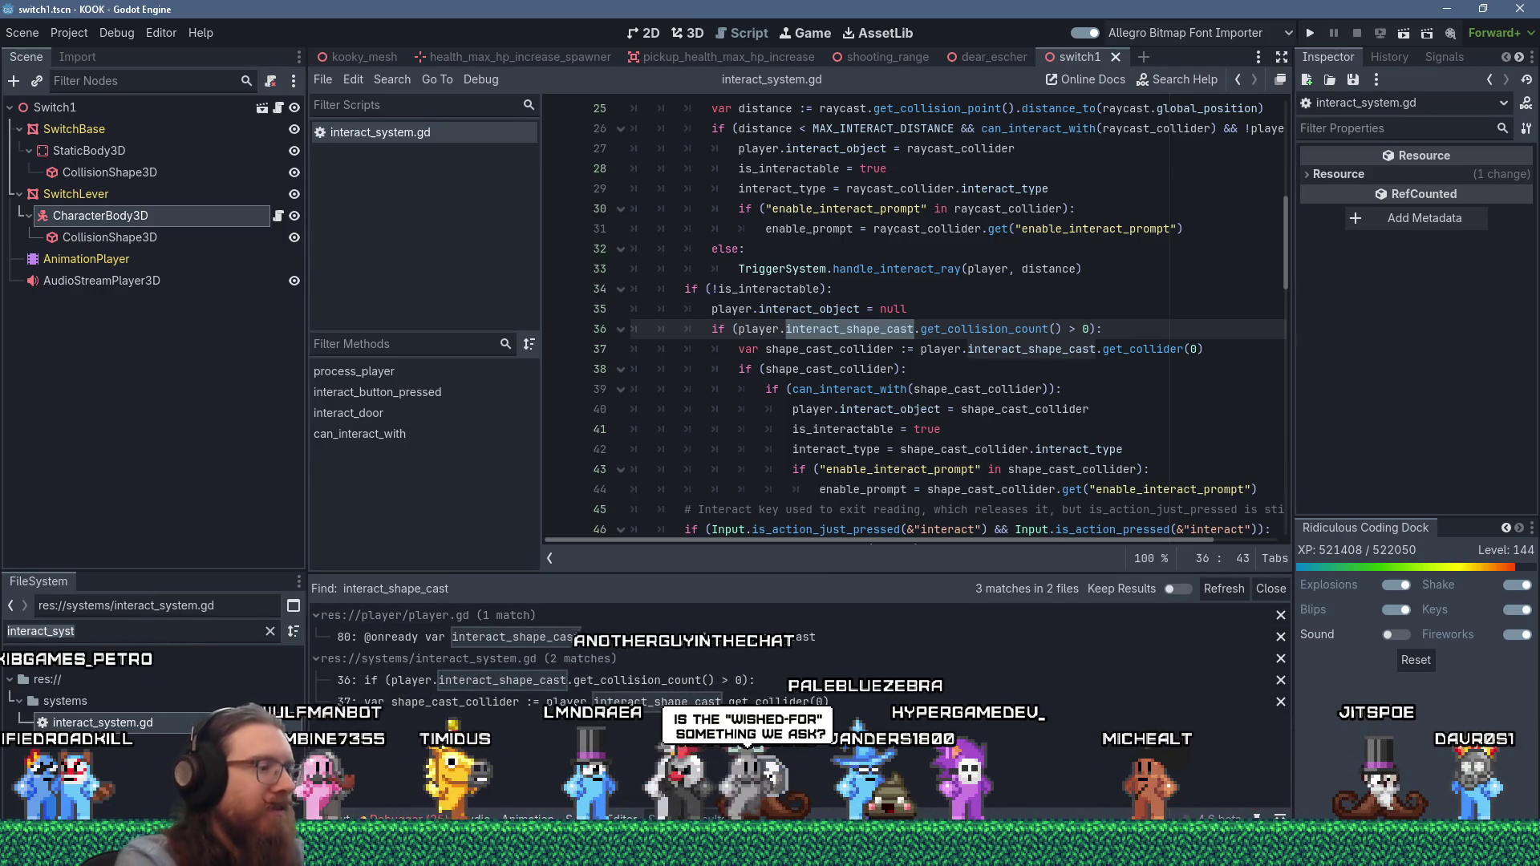
pyautogui.write('player')
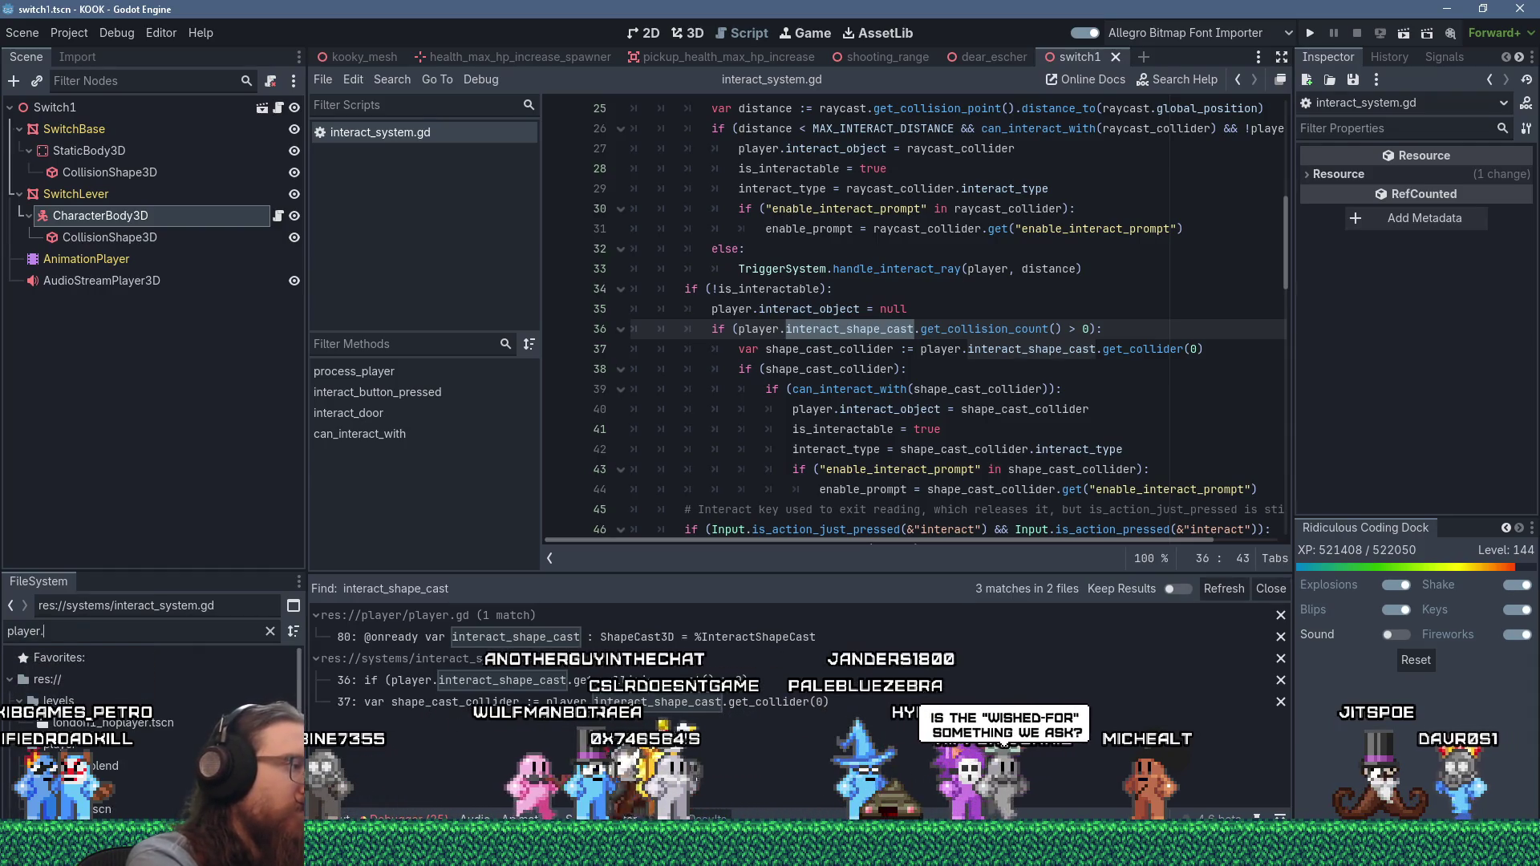
pyautogui.write('.tsc')
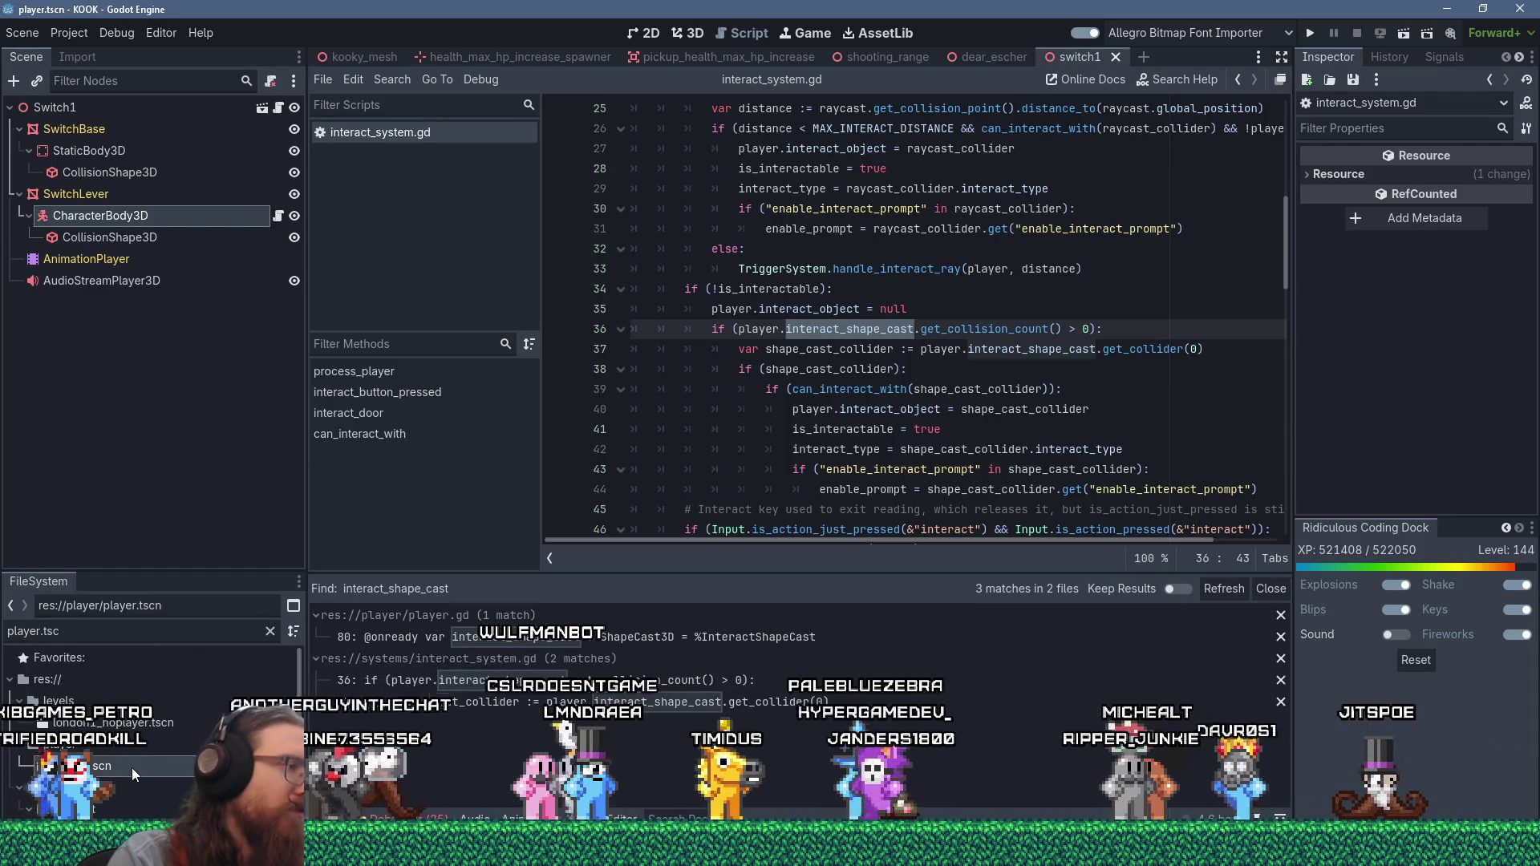
pyautogui.doubleClick(131, 767)
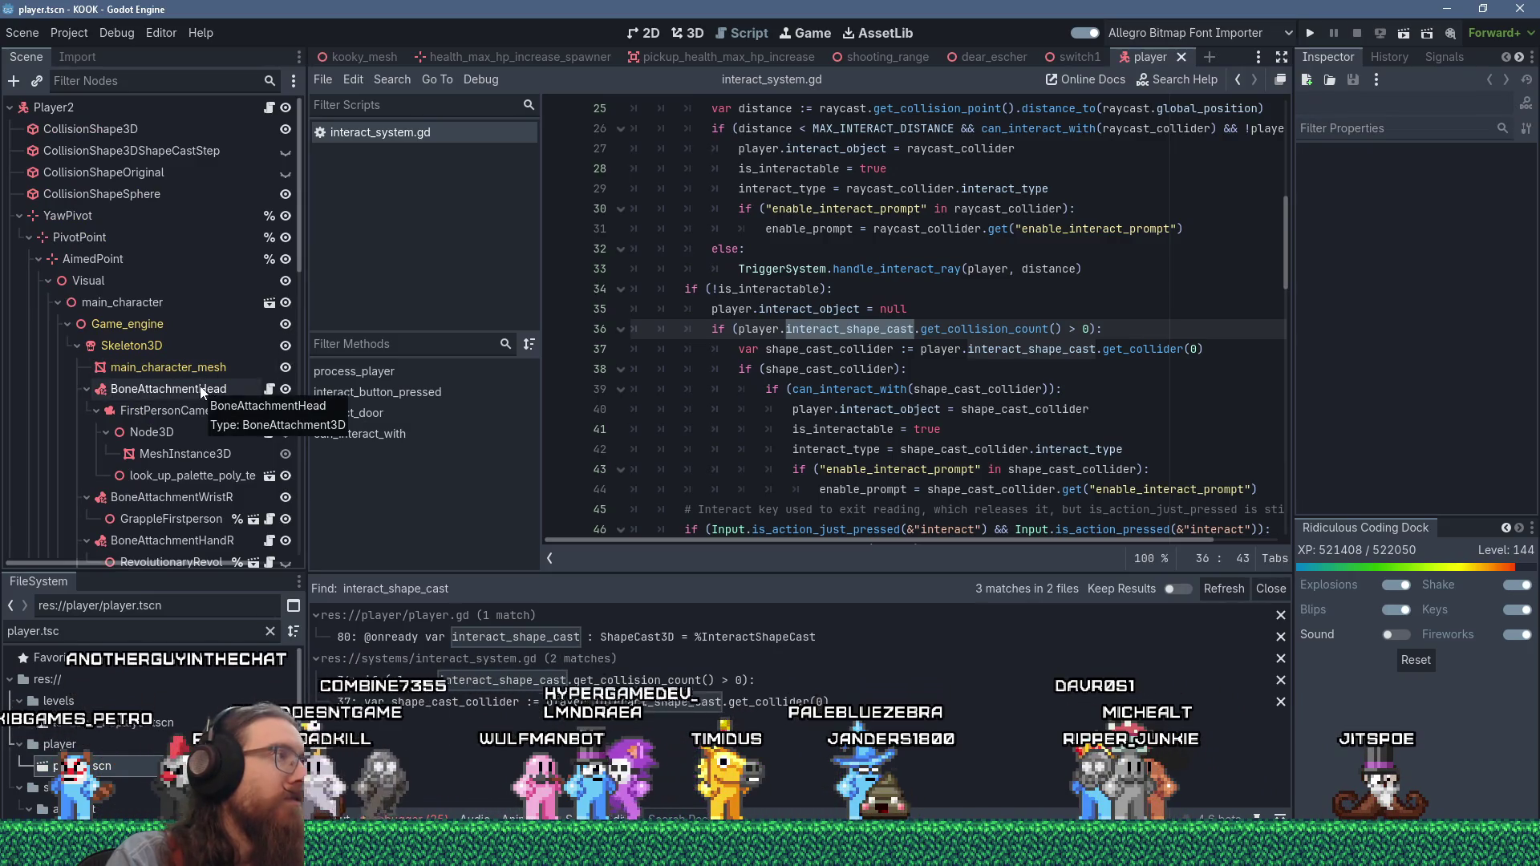
# - Save the player scene and launch Sourcetree from the app launcher
pyautogui.click(36, 36)
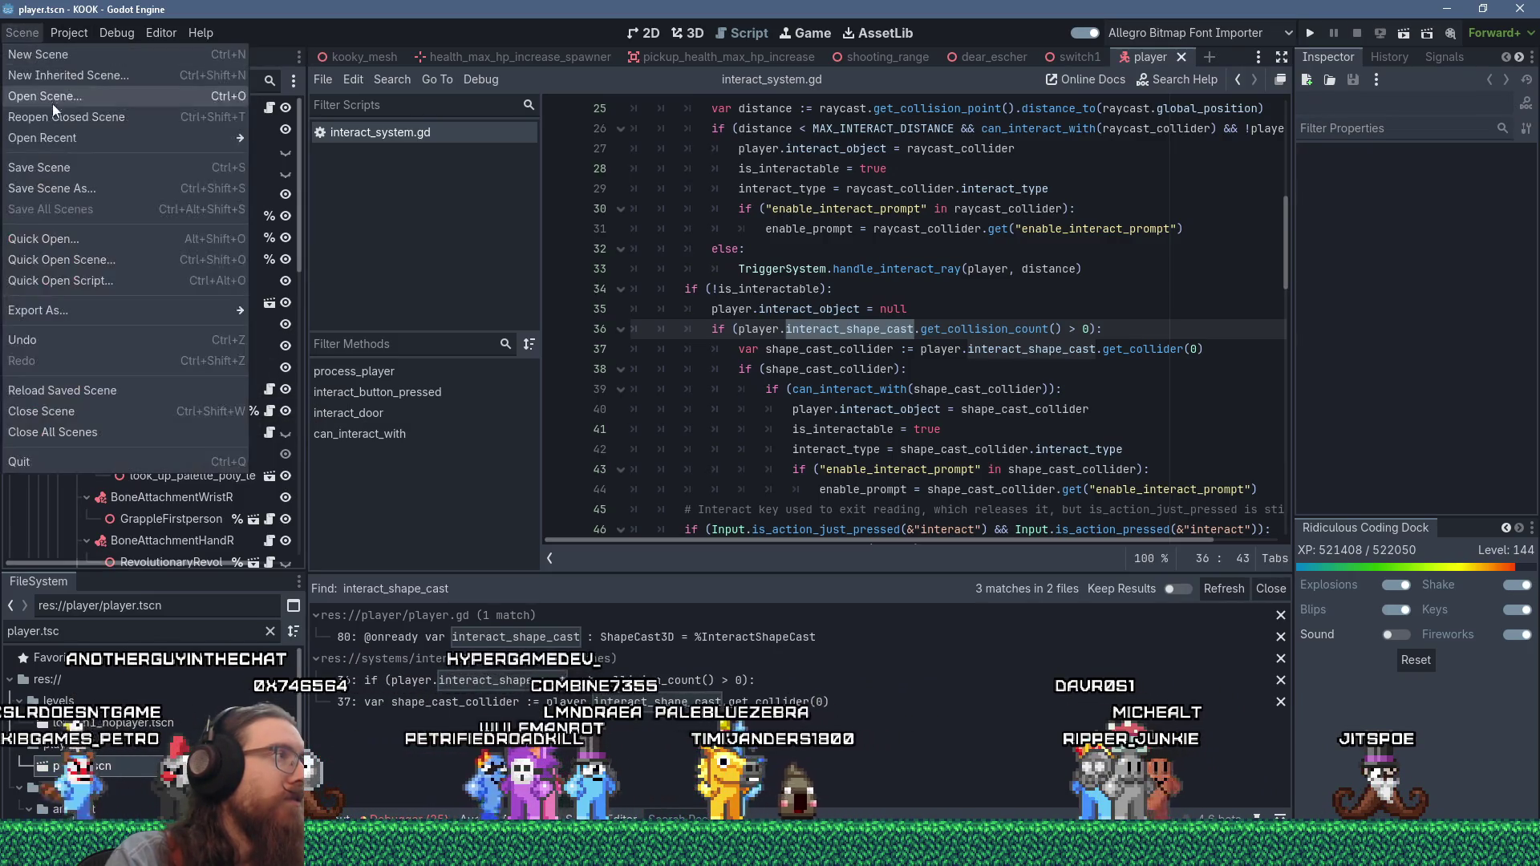
pyautogui.click(59, 165)
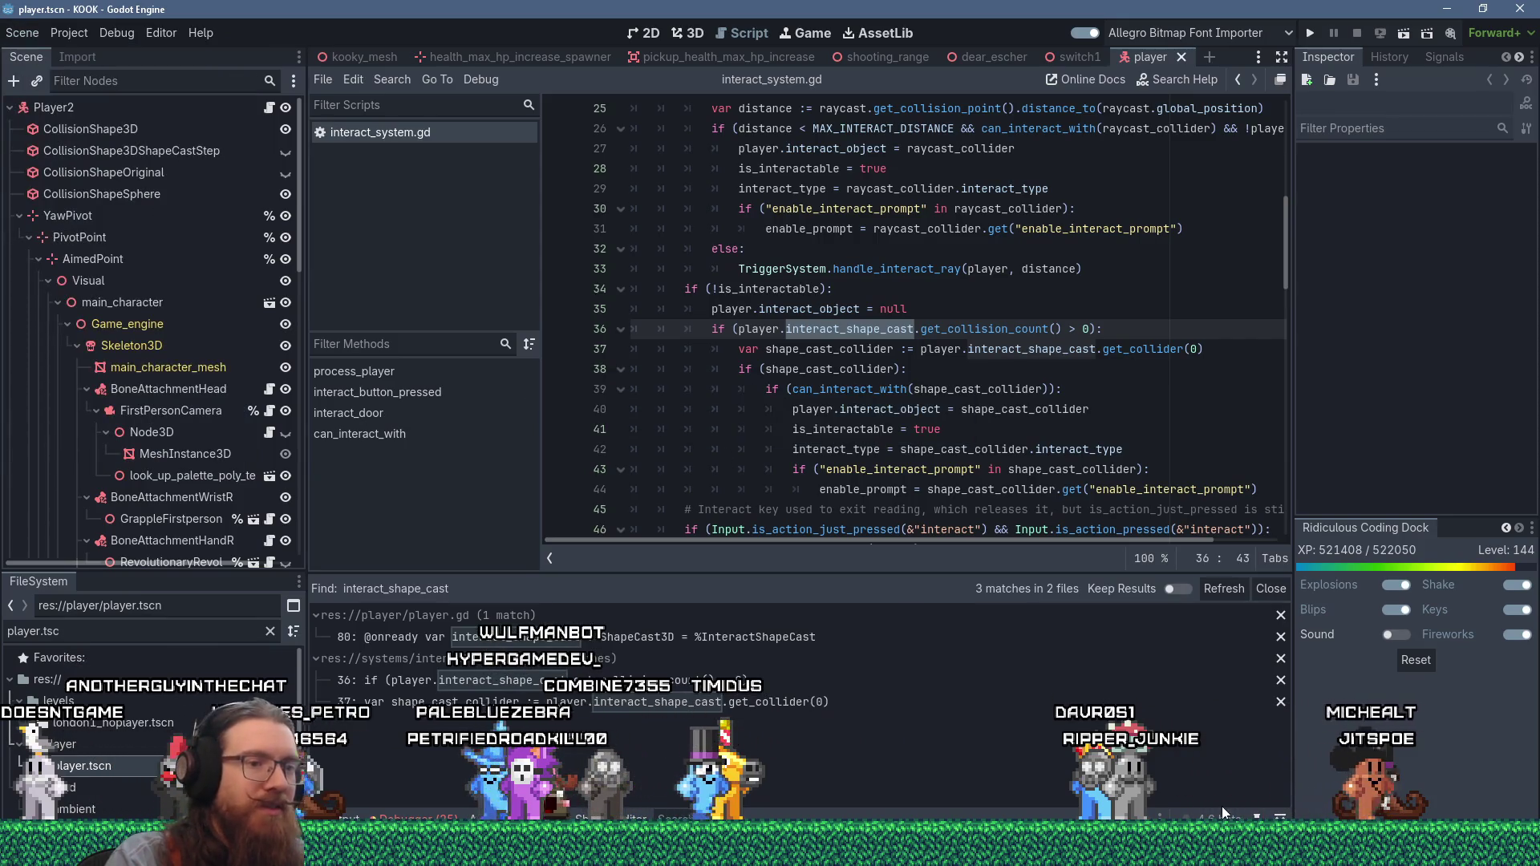
pyautogui.hotkey('alt', 'Tab')
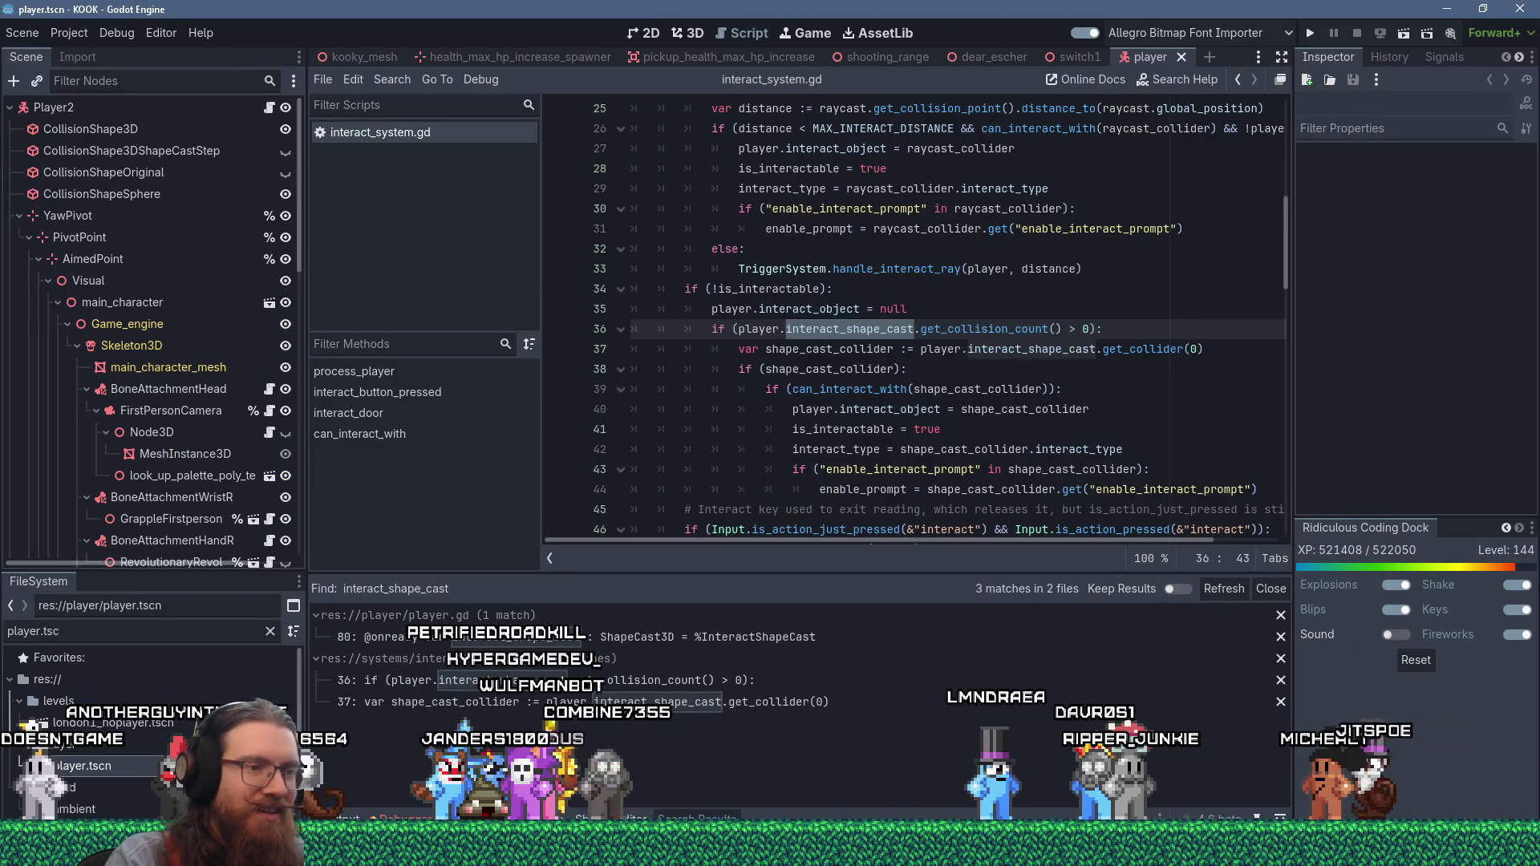
pyautogui.press('super')
pyautogui.click(289, 421)
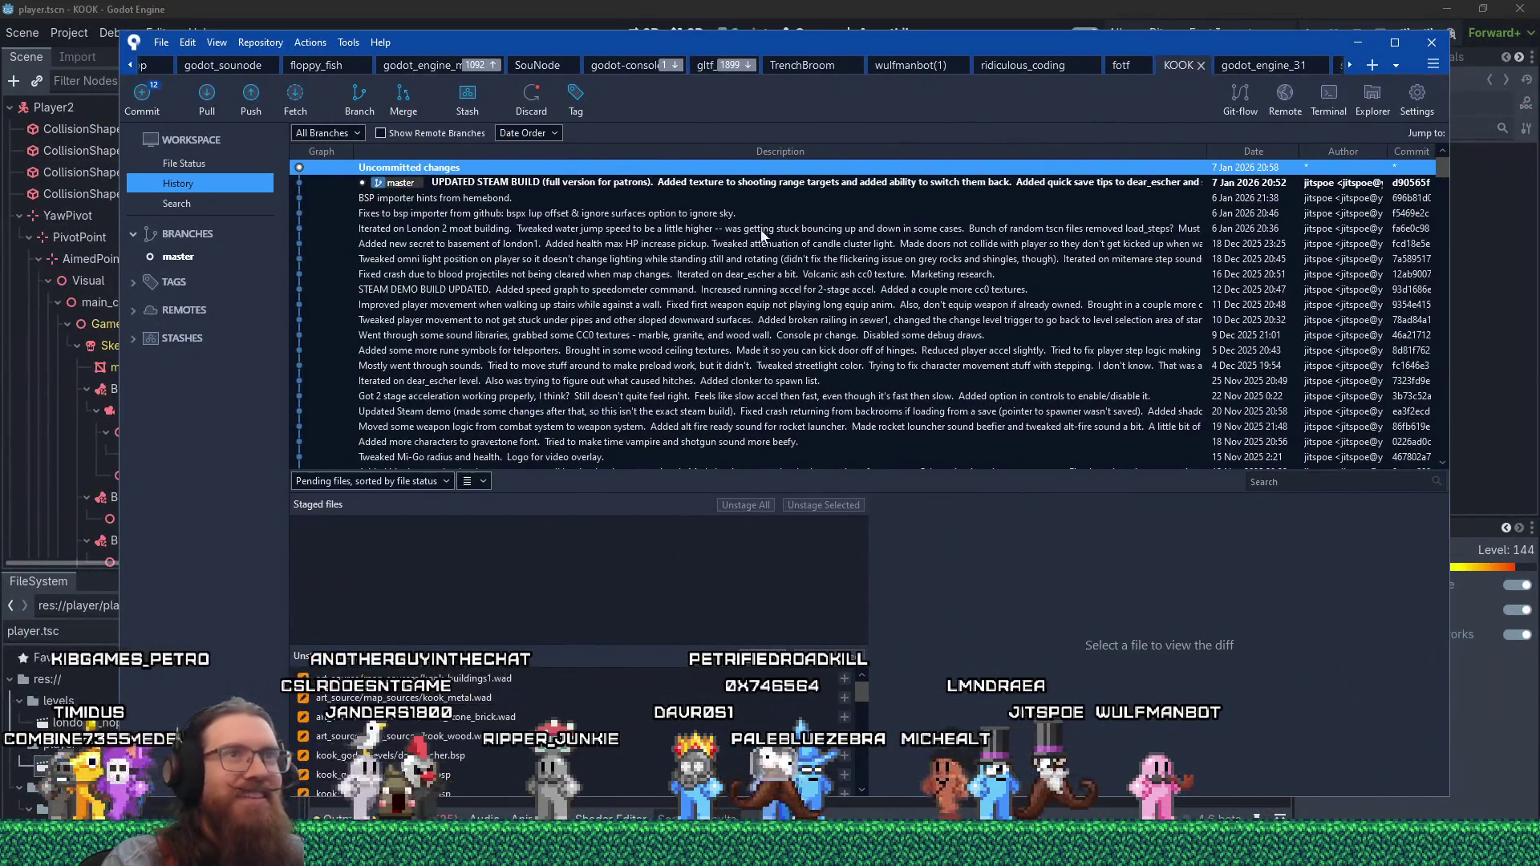
# - View the player.tscn diff in Sourcetree's File Status, then go back to Godot
pyautogui.click(185, 165)
pyautogui.scroll(-2, 505, 547)
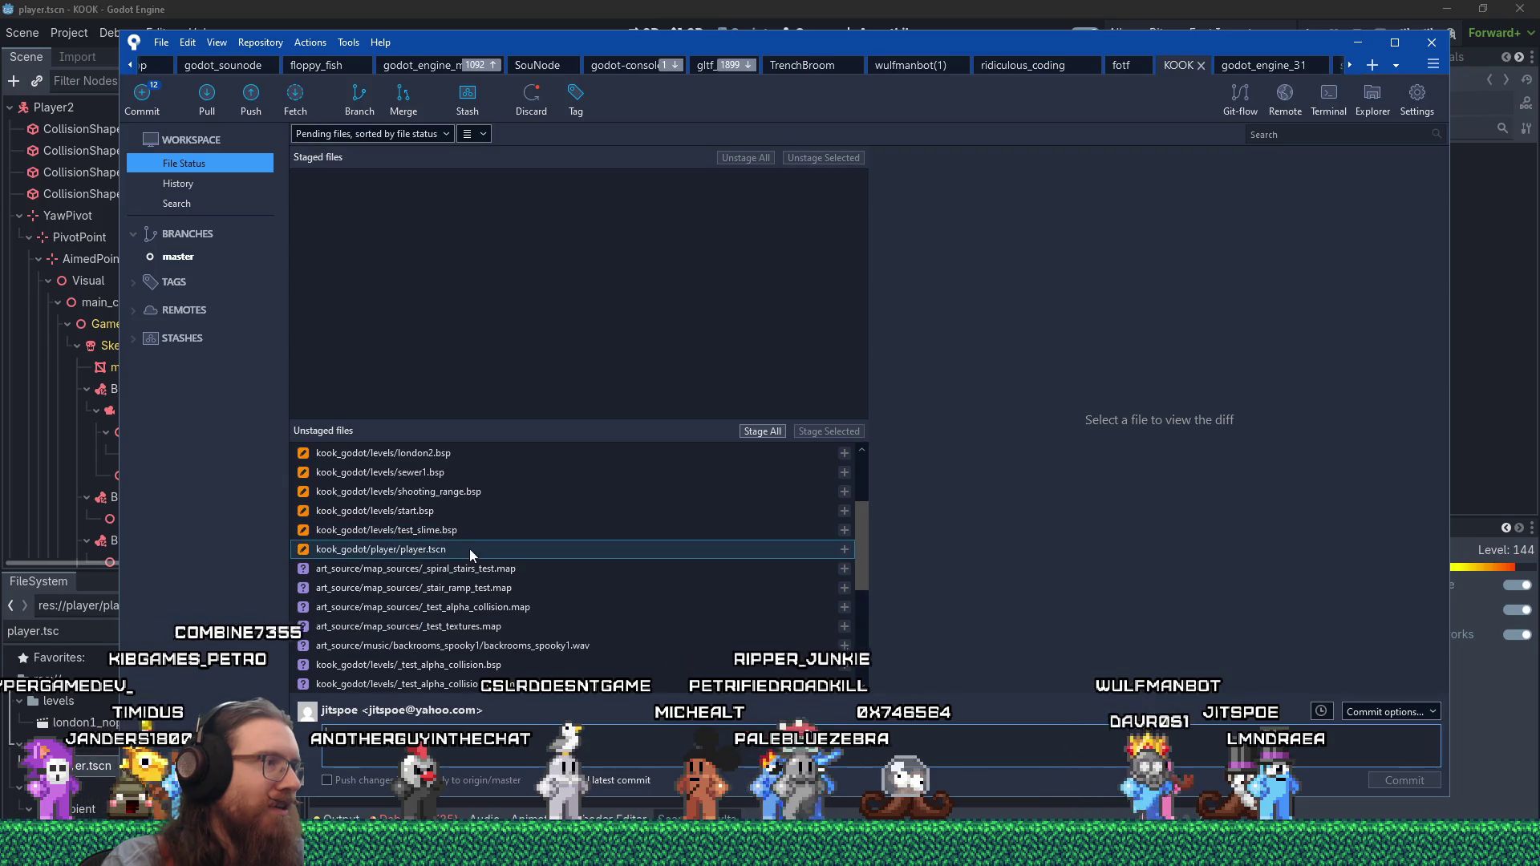
pyautogui.click(470, 553)
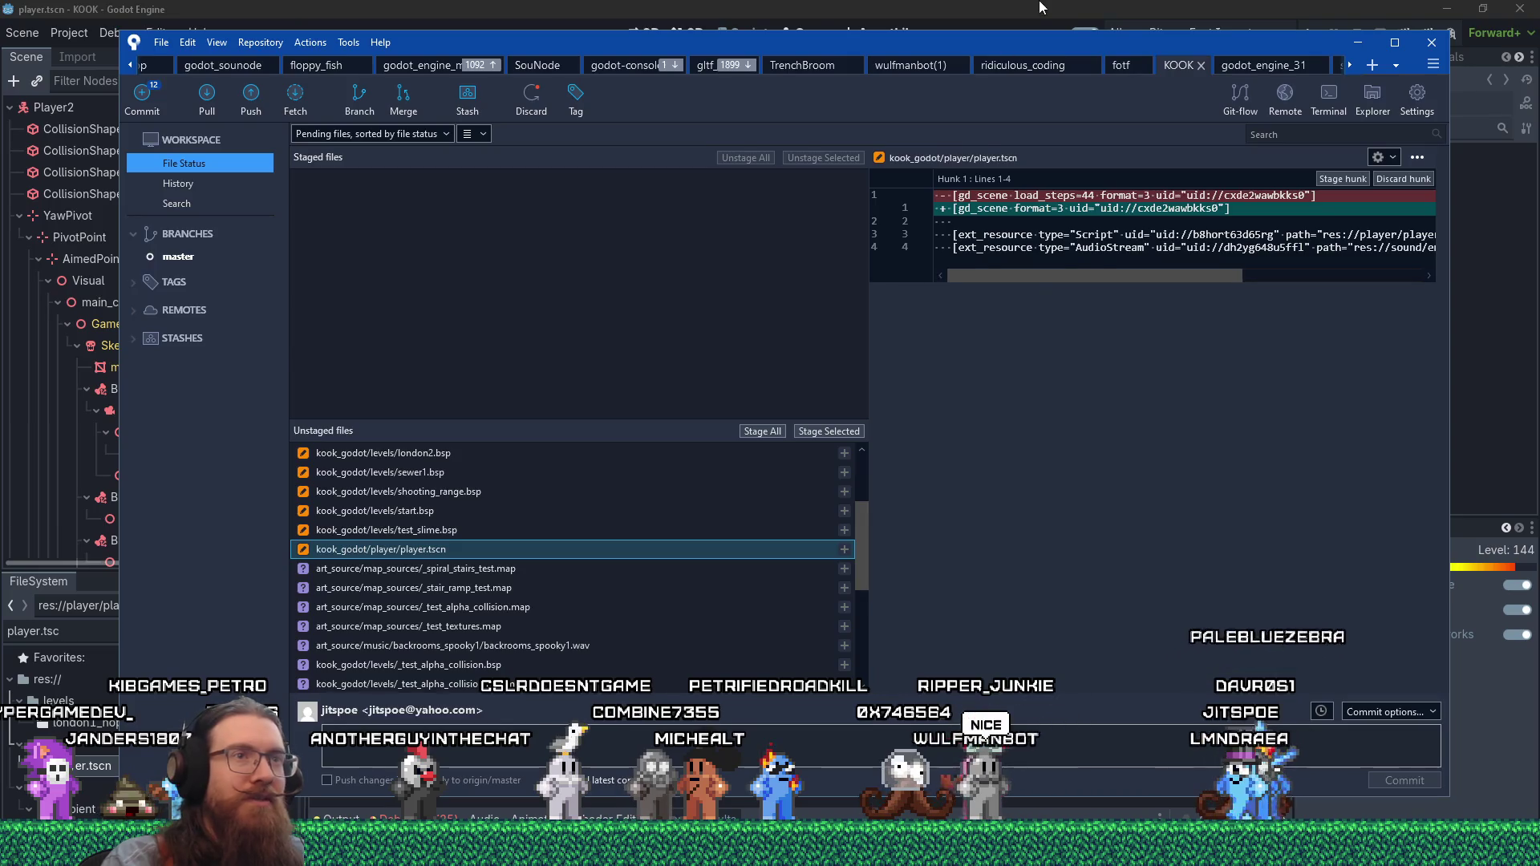
pyautogui.hotkey('alt', 'Tab')
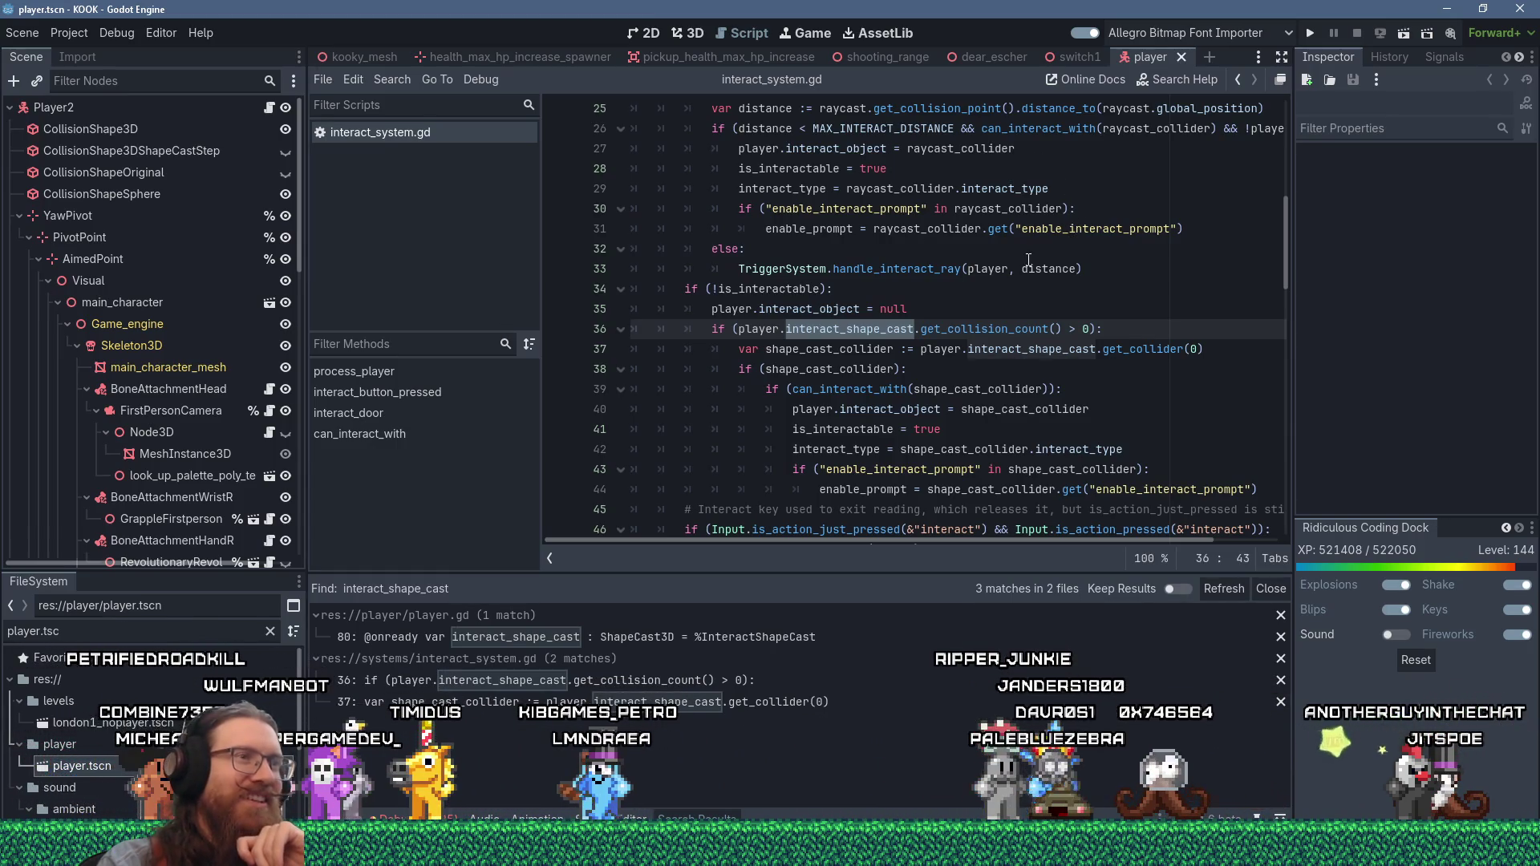
# - Filter the player's Scene tree by 'shape' and select the InteractShapeCast node
pyautogui.scroll(-4, 1028, 261)
pyautogui.scroll(4, 1027, 289)
pyautogui.click(1023, 313)
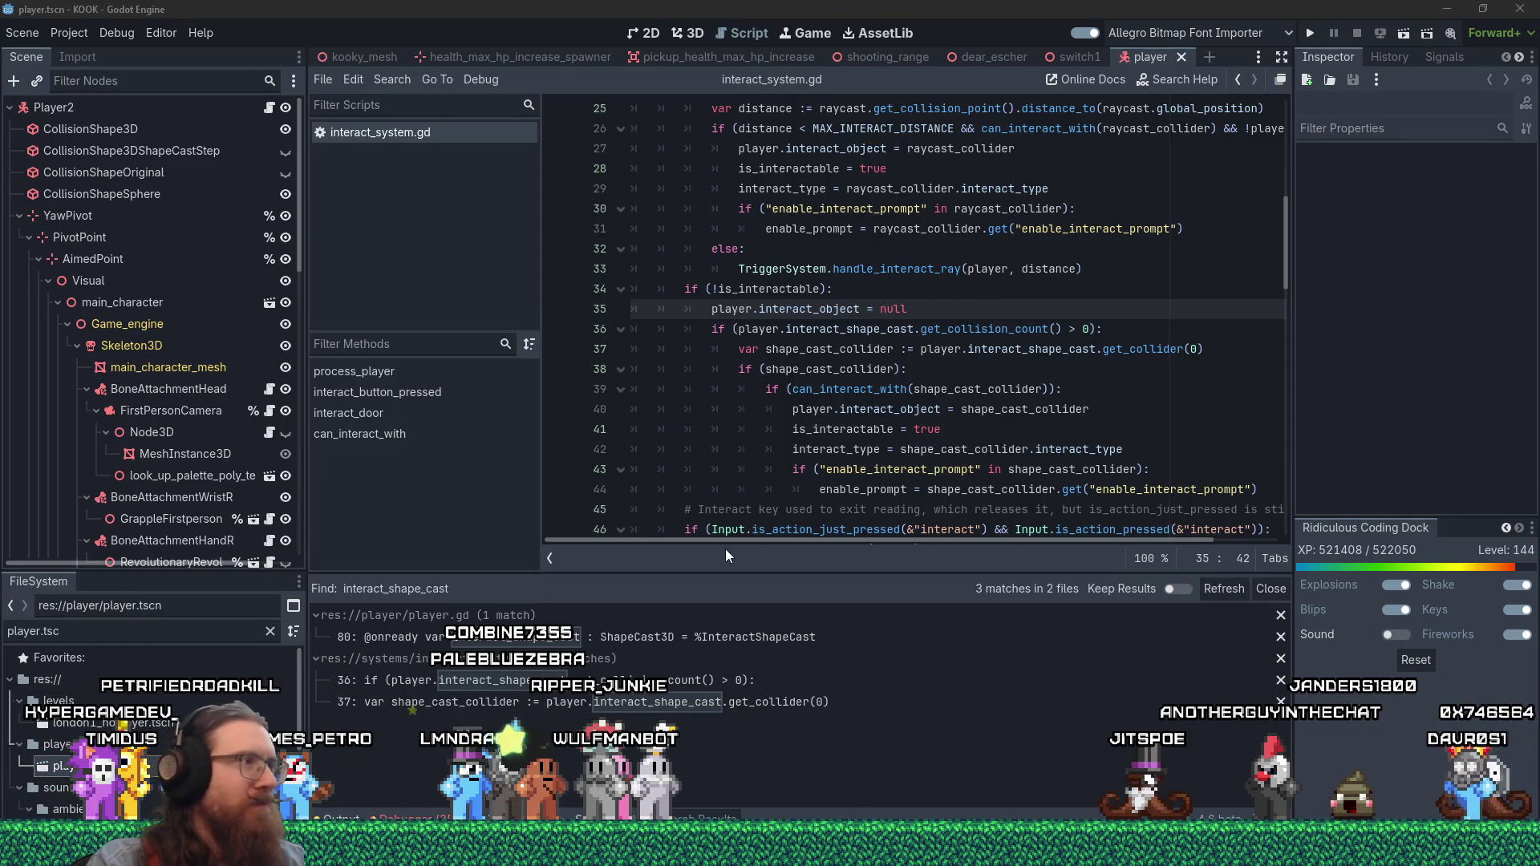
pyautogui.click(185, 88)
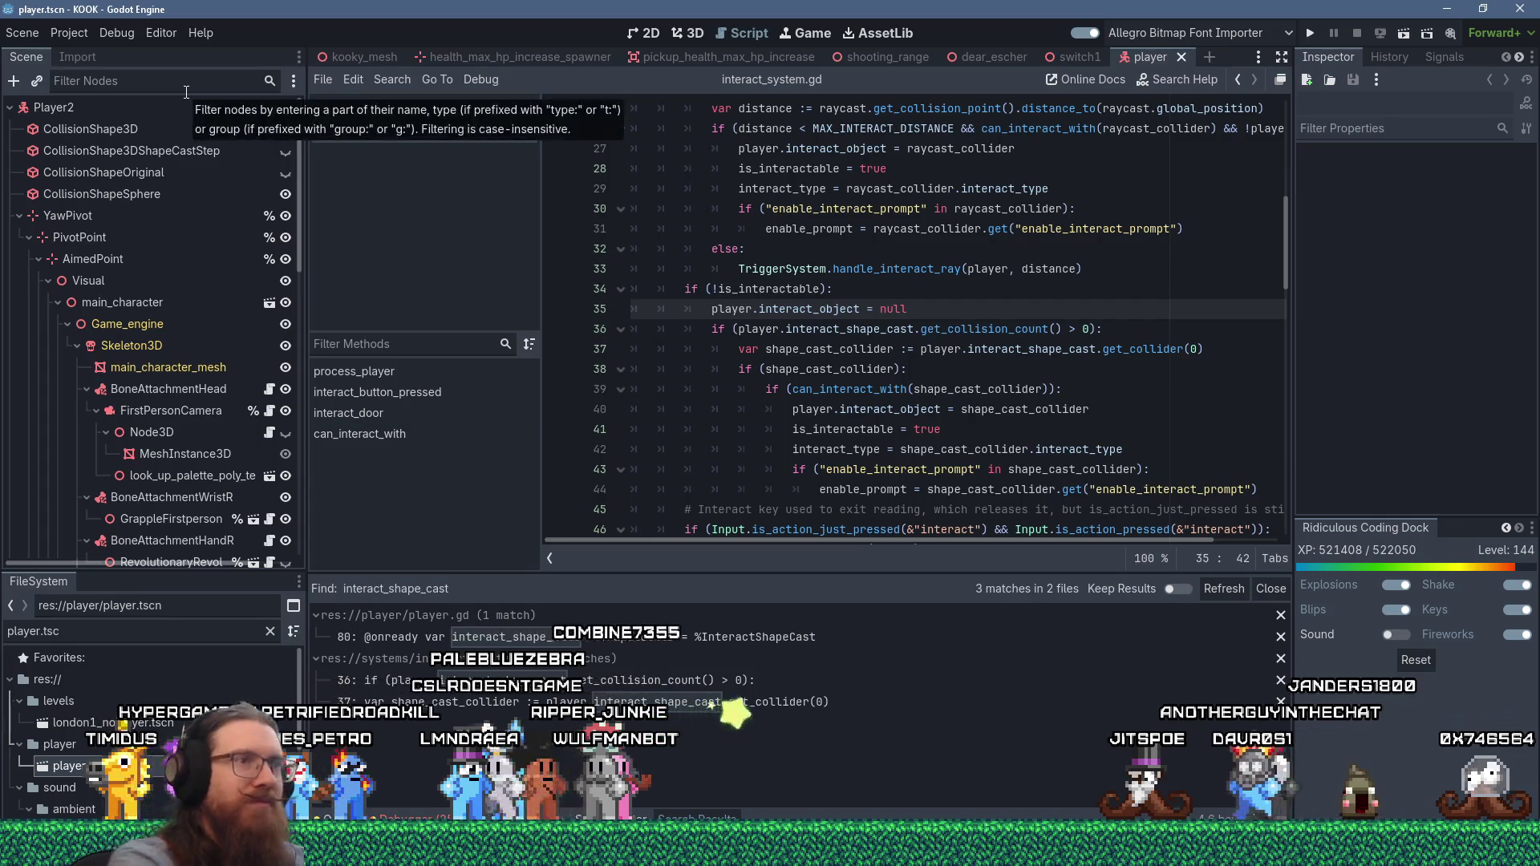
pyautogui.write('shape')
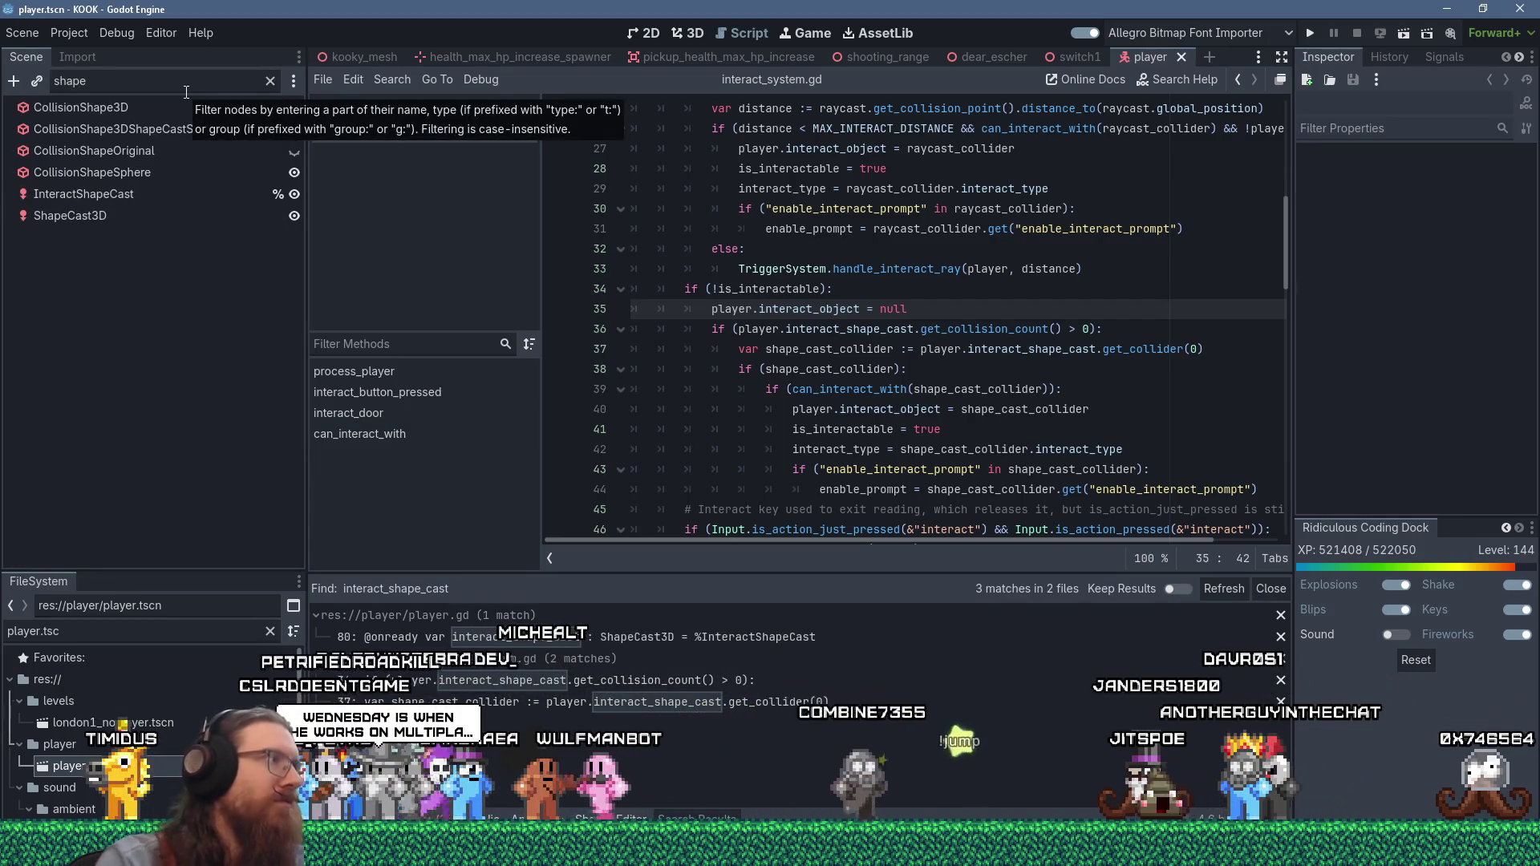
pyautogui.click(117, 192)
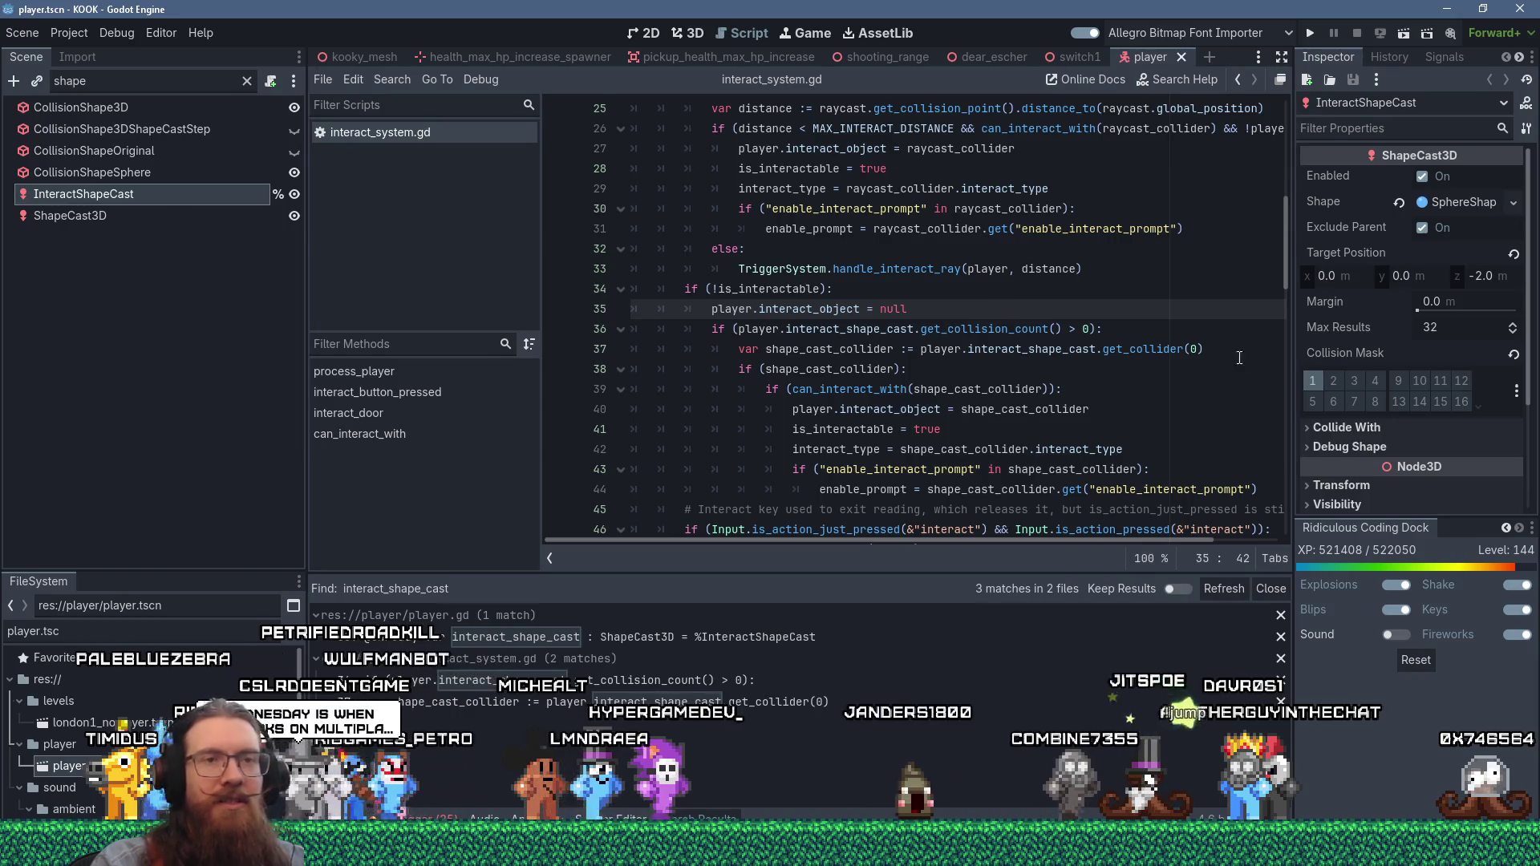
# - Disable collision mask layer 1 on InteractShapeCast, keeping layer 19, save the player scene, and launch the game
pyautogui.moveTo(1289, 412); pyautogui.dragTo(1185, 409)
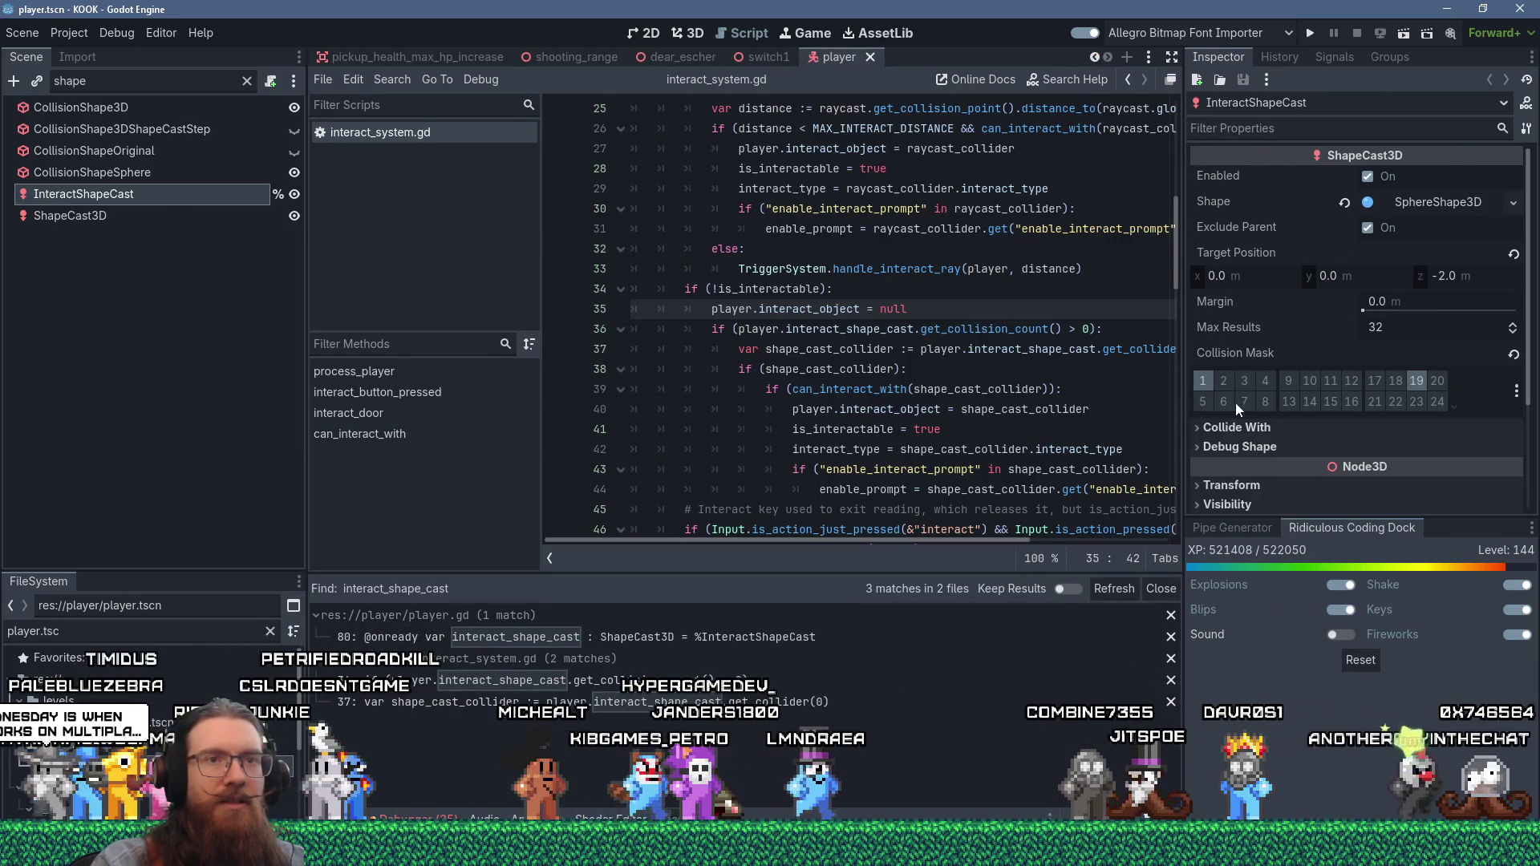
pyautogui.click(1212, 382)
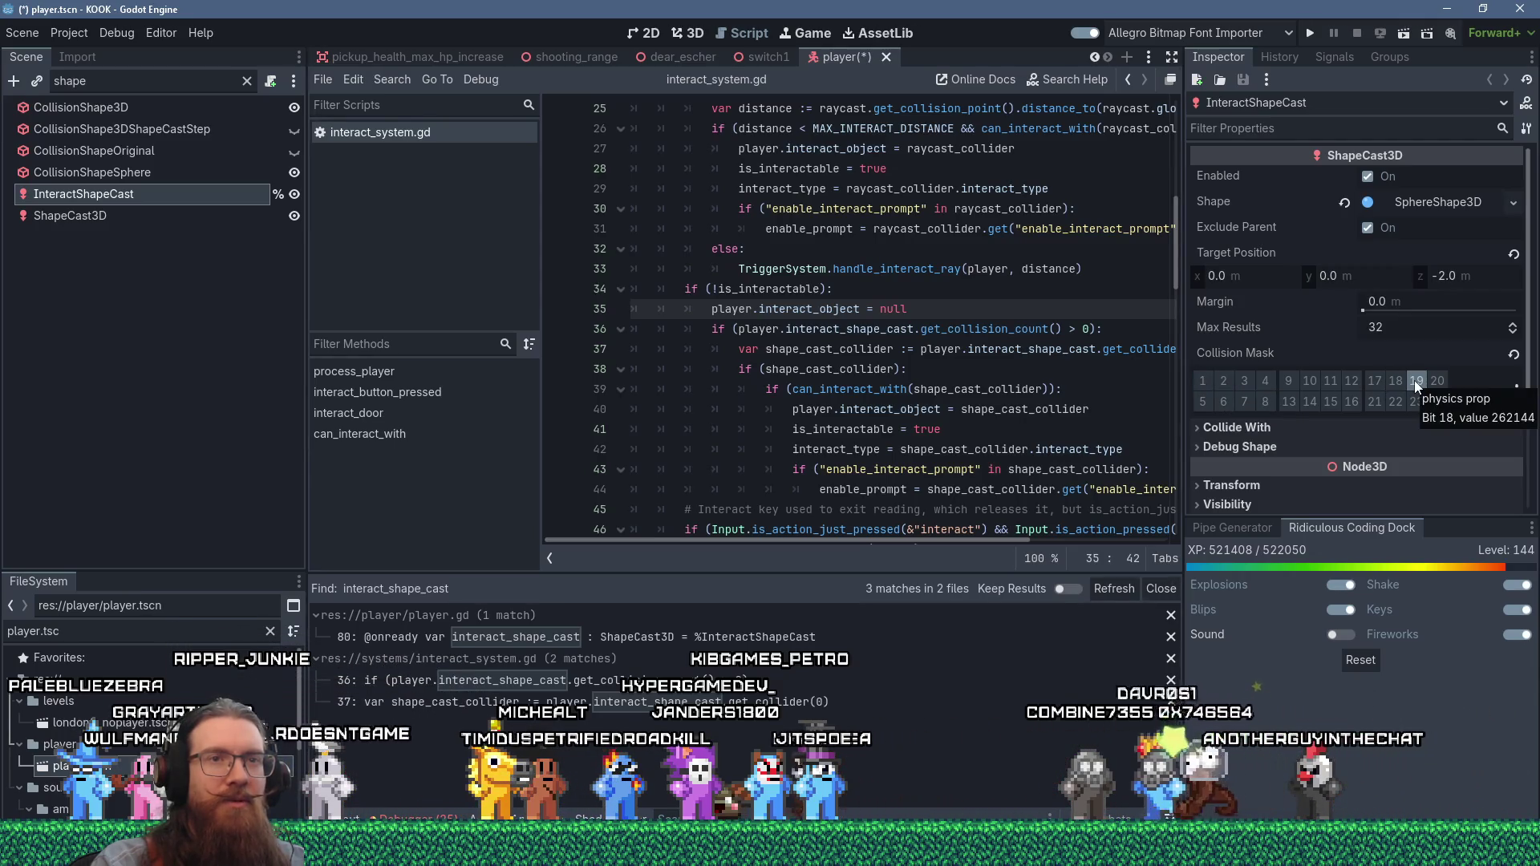
pyautogui.scroll(-1, 1148, 362)
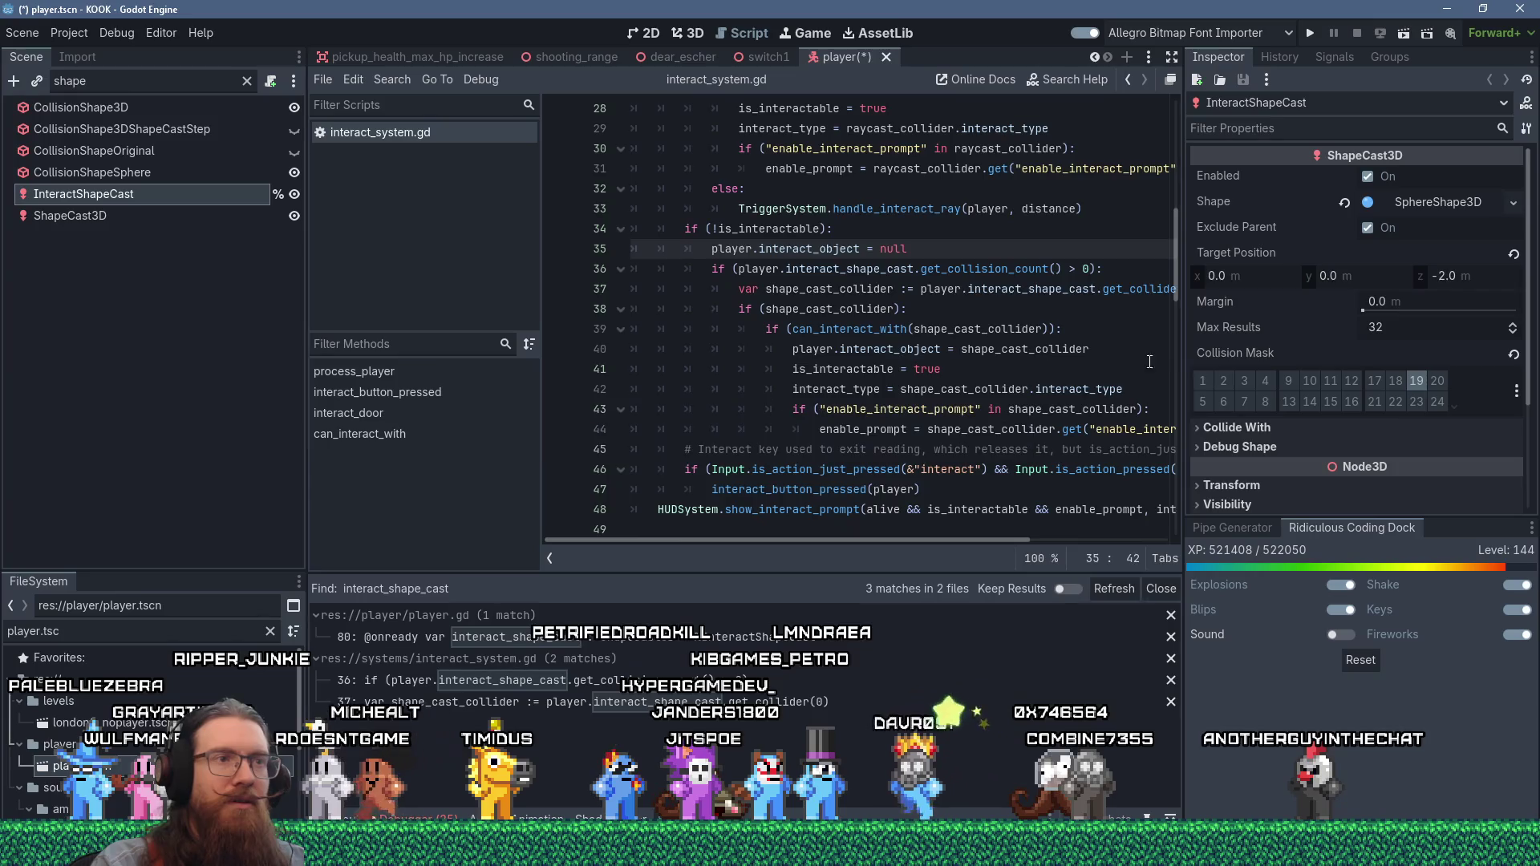
pyautogui.moveTo(1183, 357); pyautogui.dragTo(1274, 362)
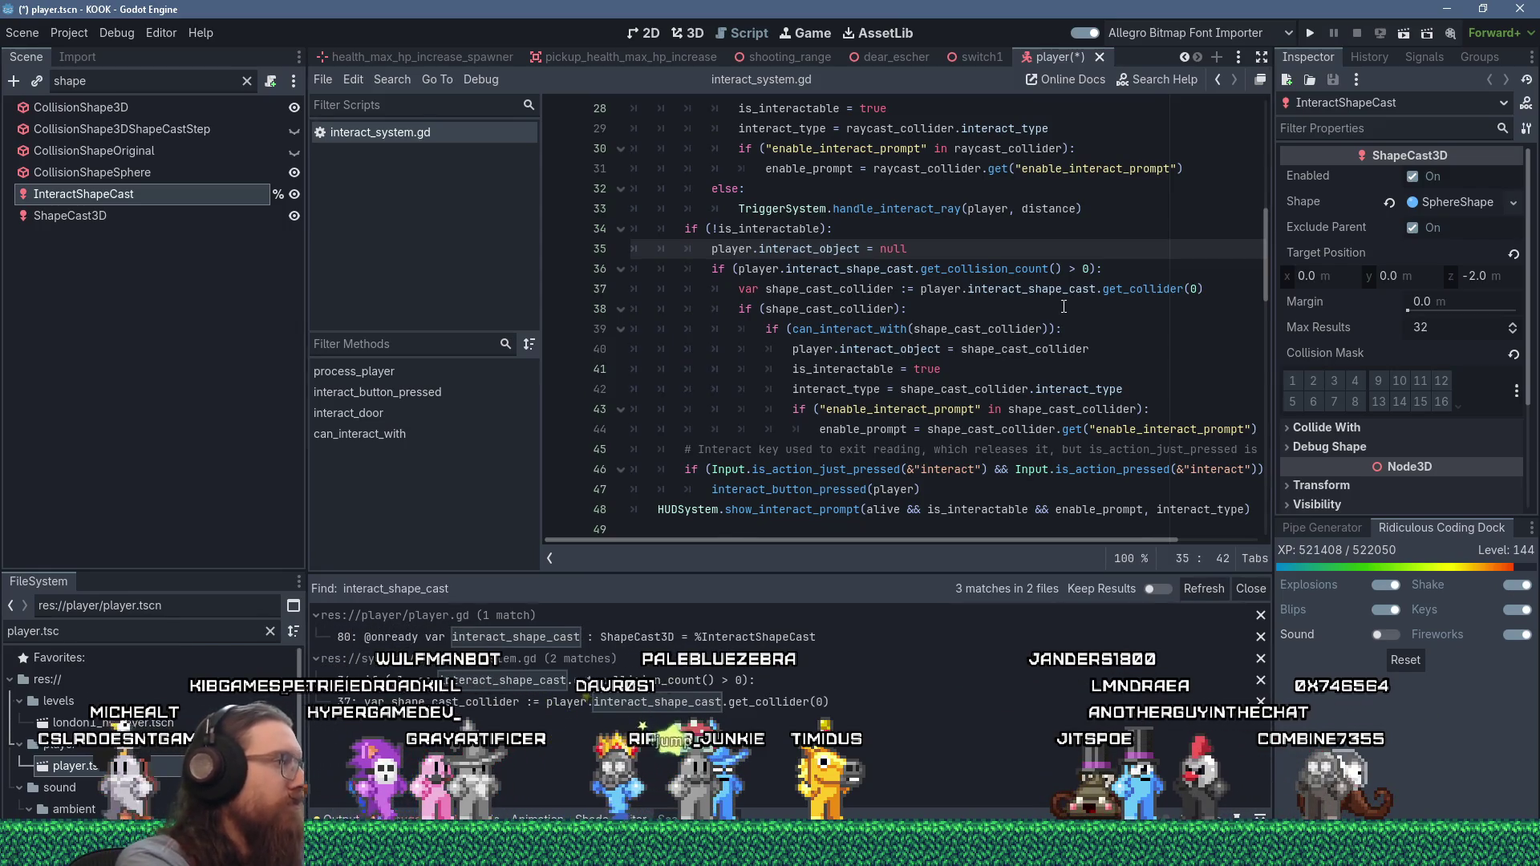
pyautogui.hotkey('ctrl', 's')
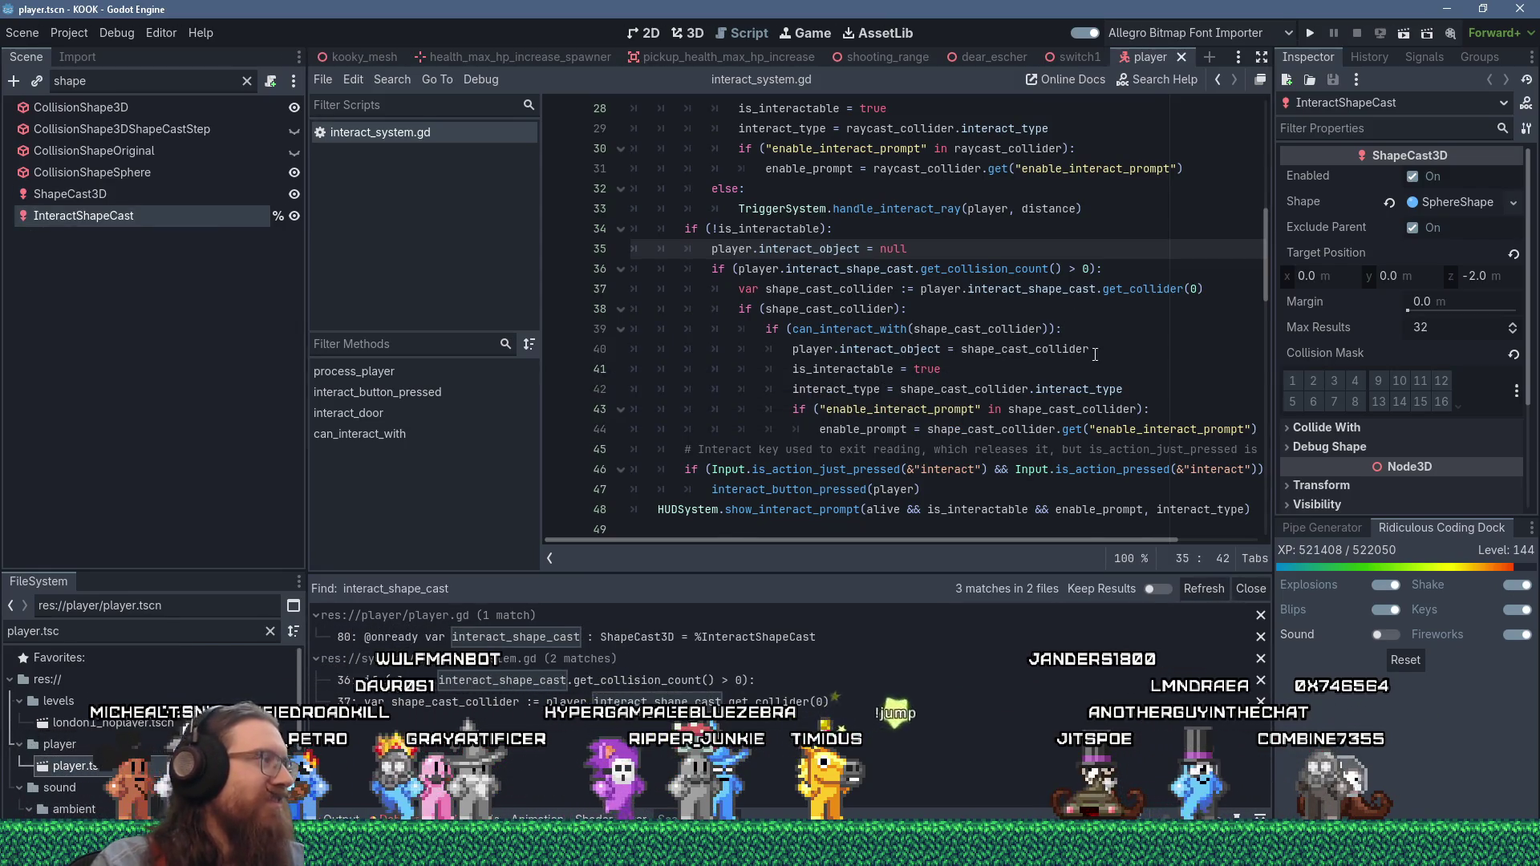
pyautogui.click(1311, 33)
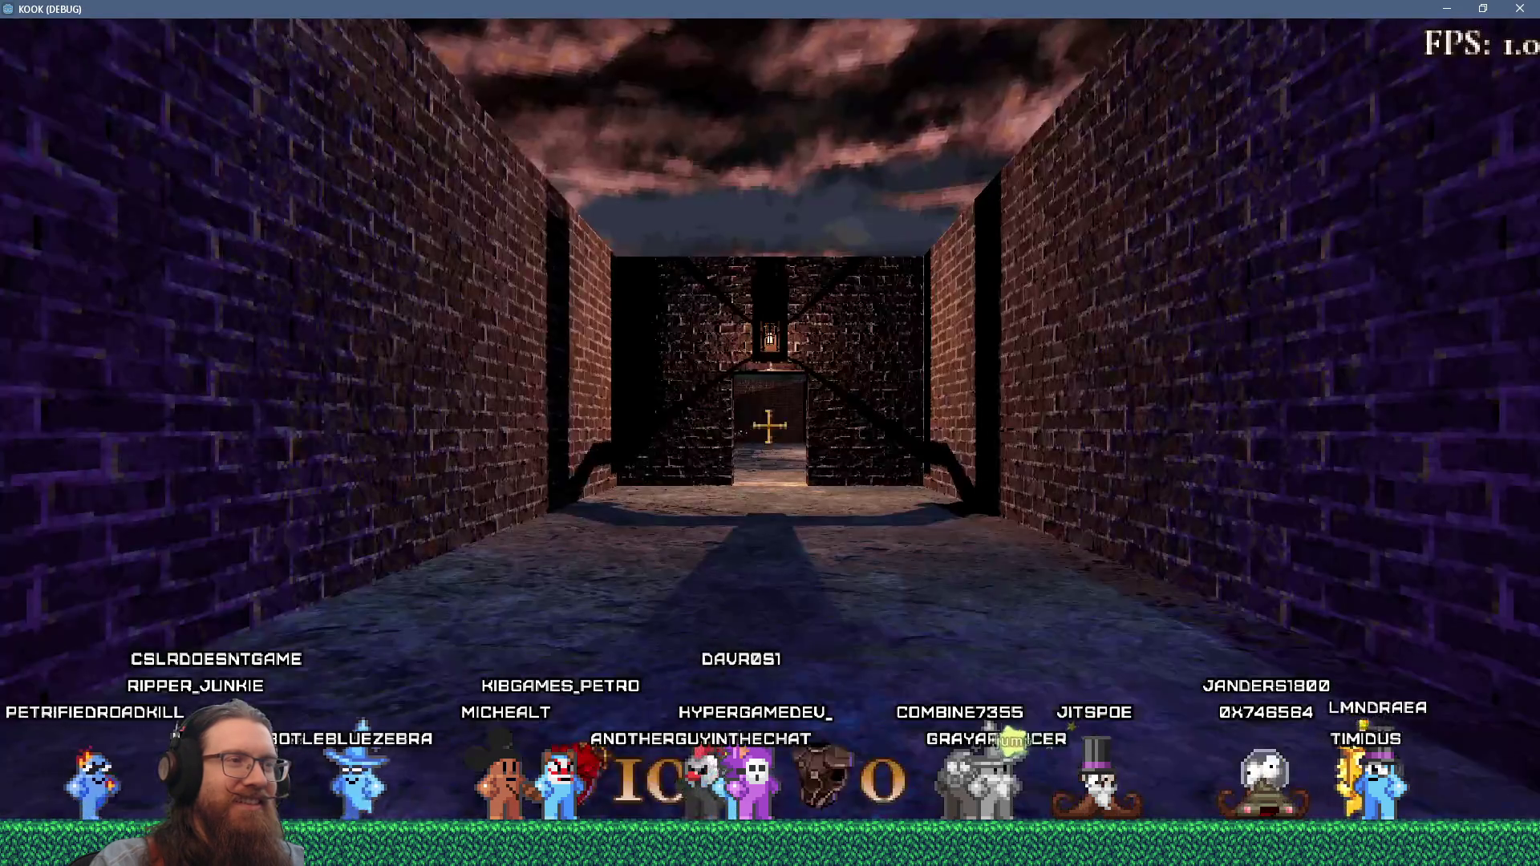
# - Walk through the brick corridor into the courtyard and up to the wall lever
pyautogui.press('w')
pyautogui.press('w')
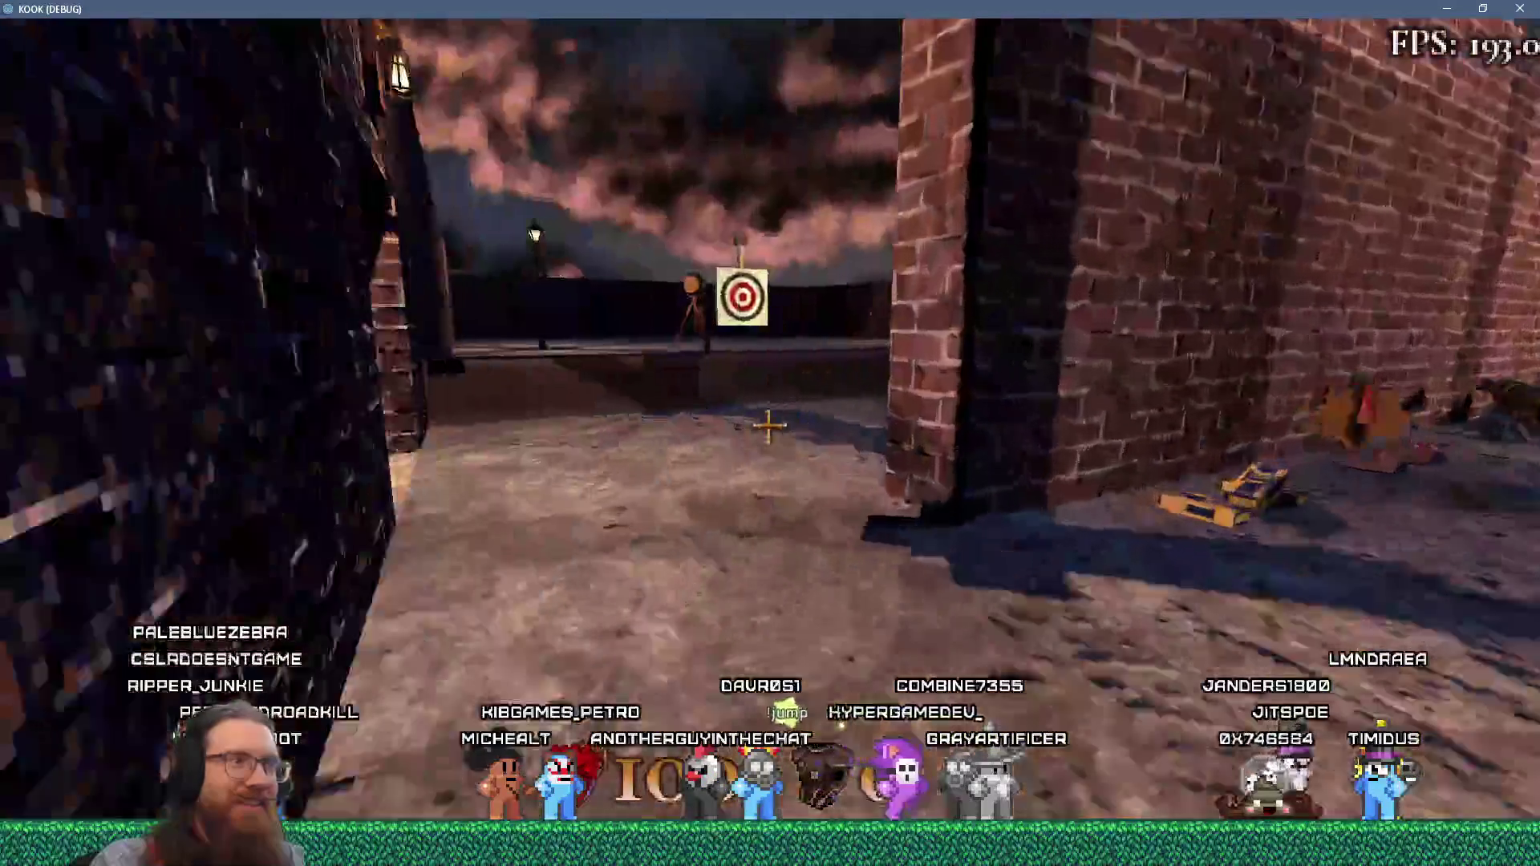
pyautogui.press('w')
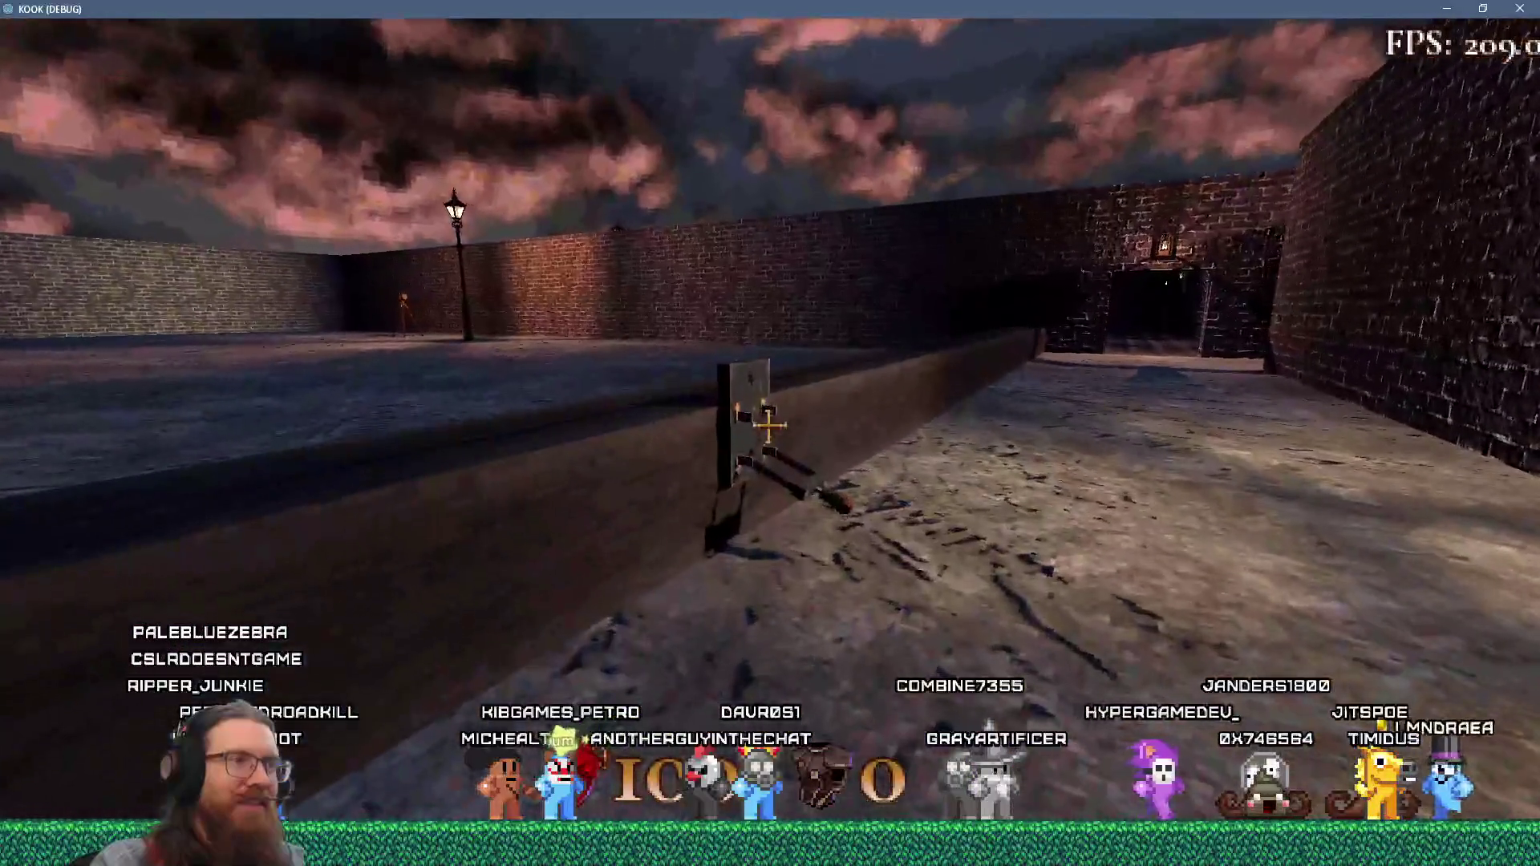
pyautogui.press('s')
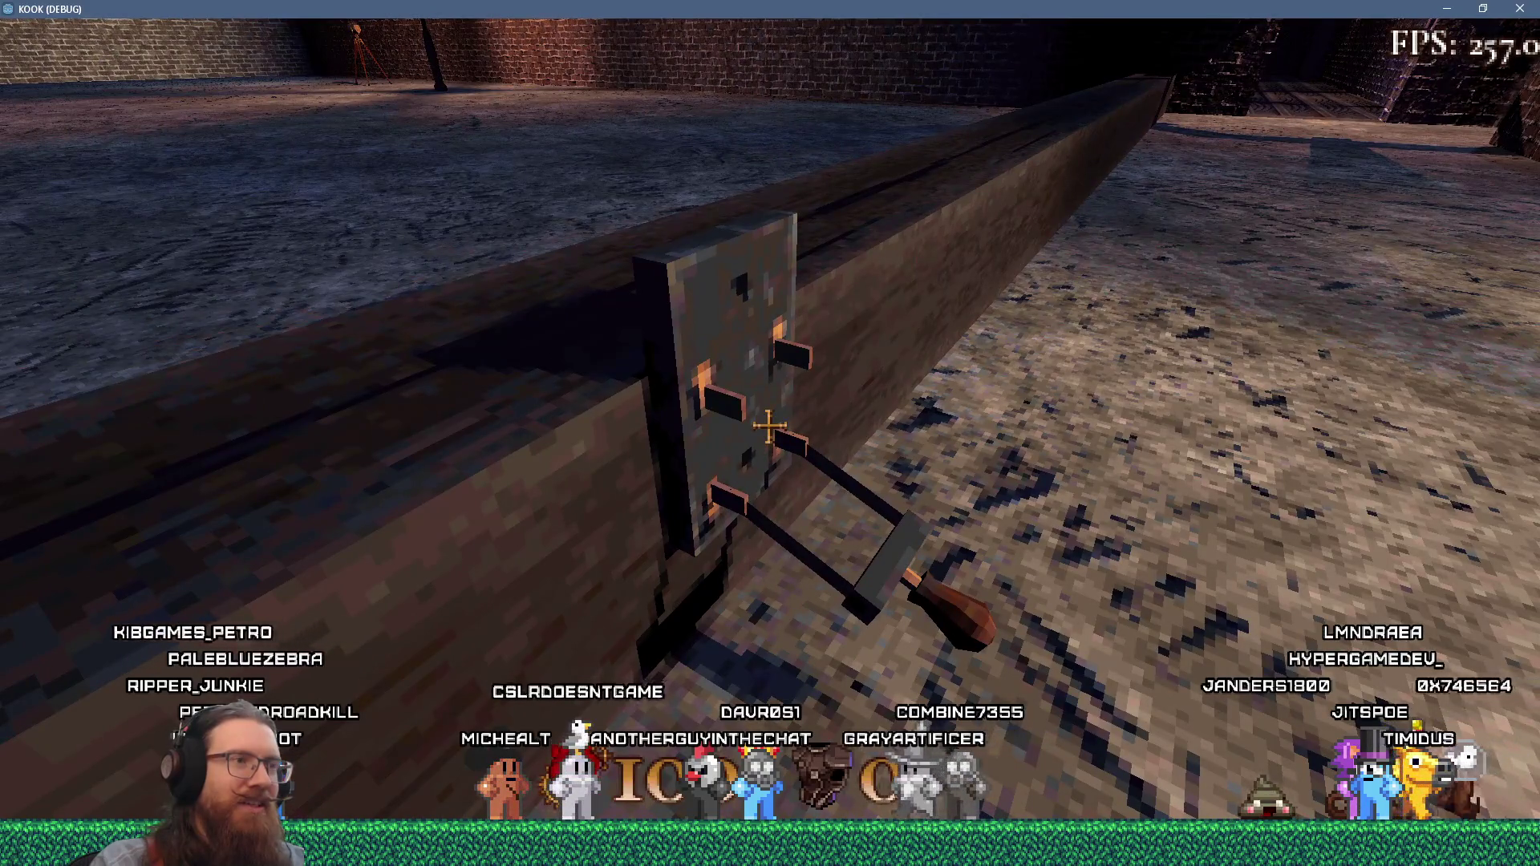
pyautogui.press('Left')
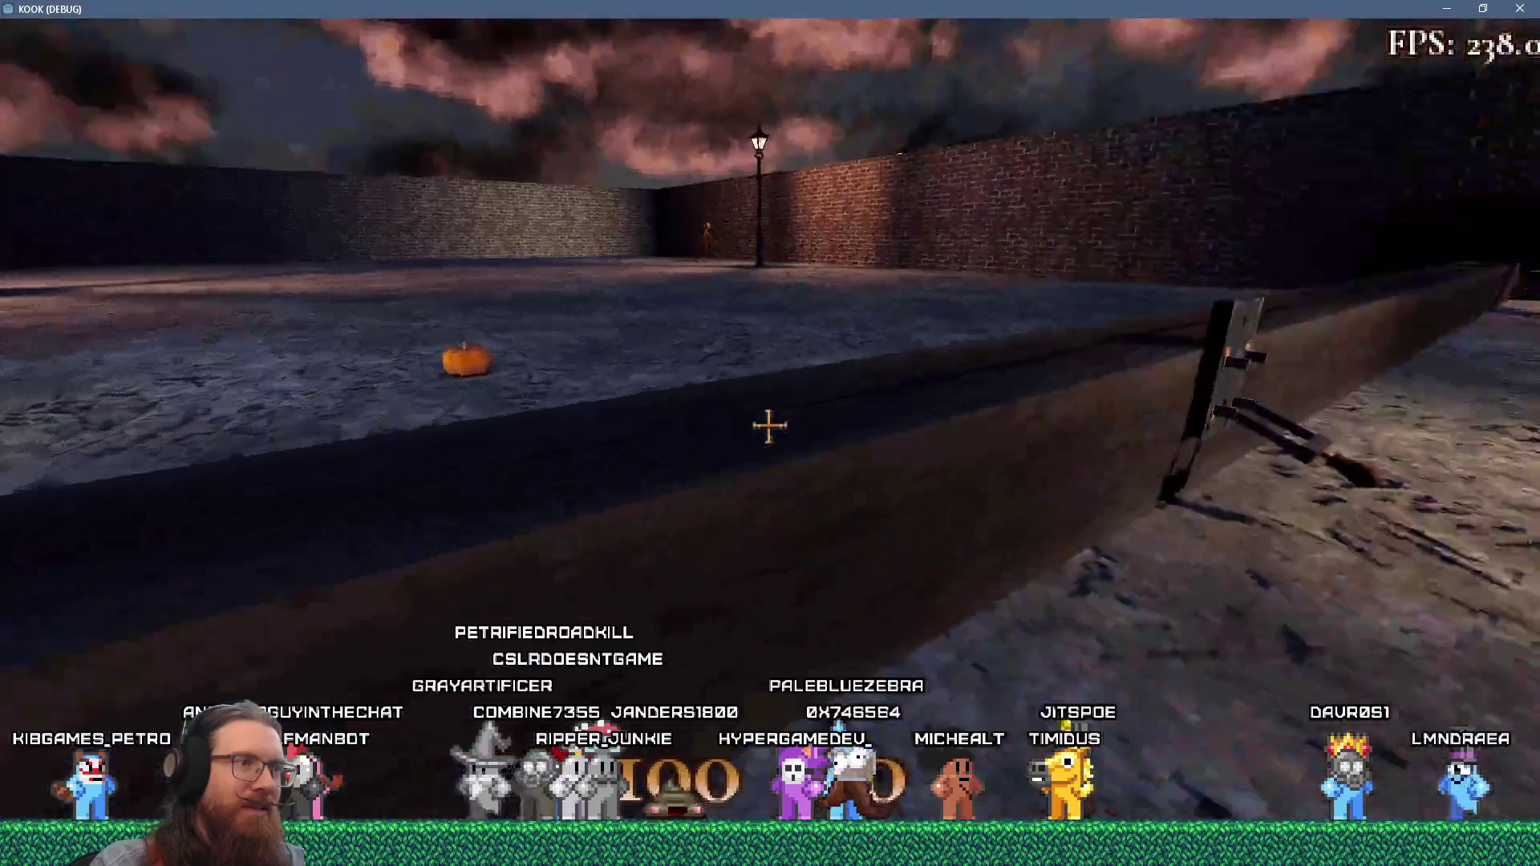
pyautogui.press('w')
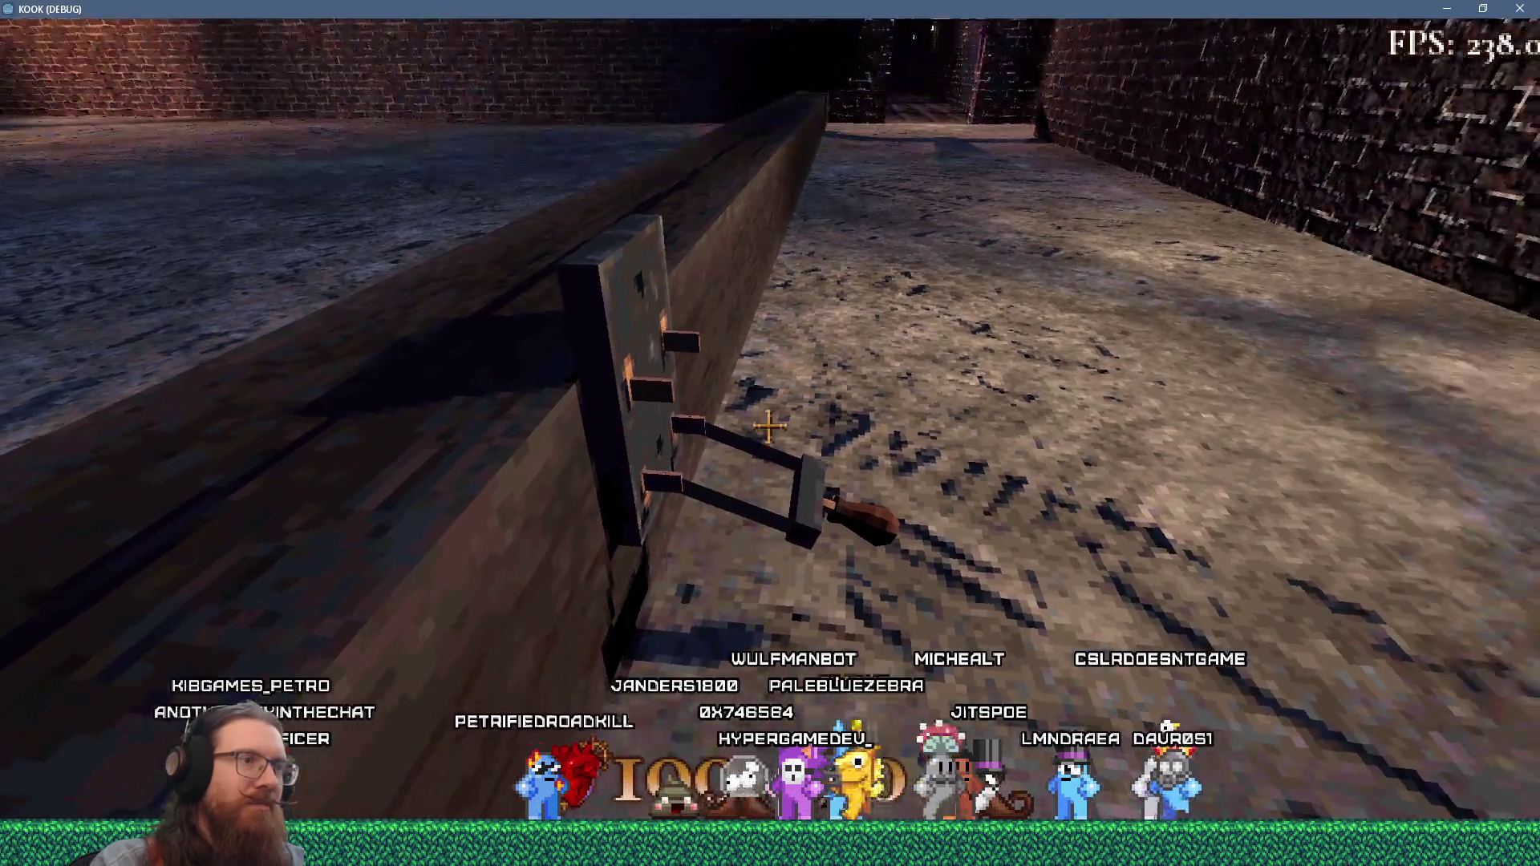
# - Quit the game from the development console to return to the editor
pyautogui.press('`')
pyautogui.write('t')
pyautogui.press('Return')
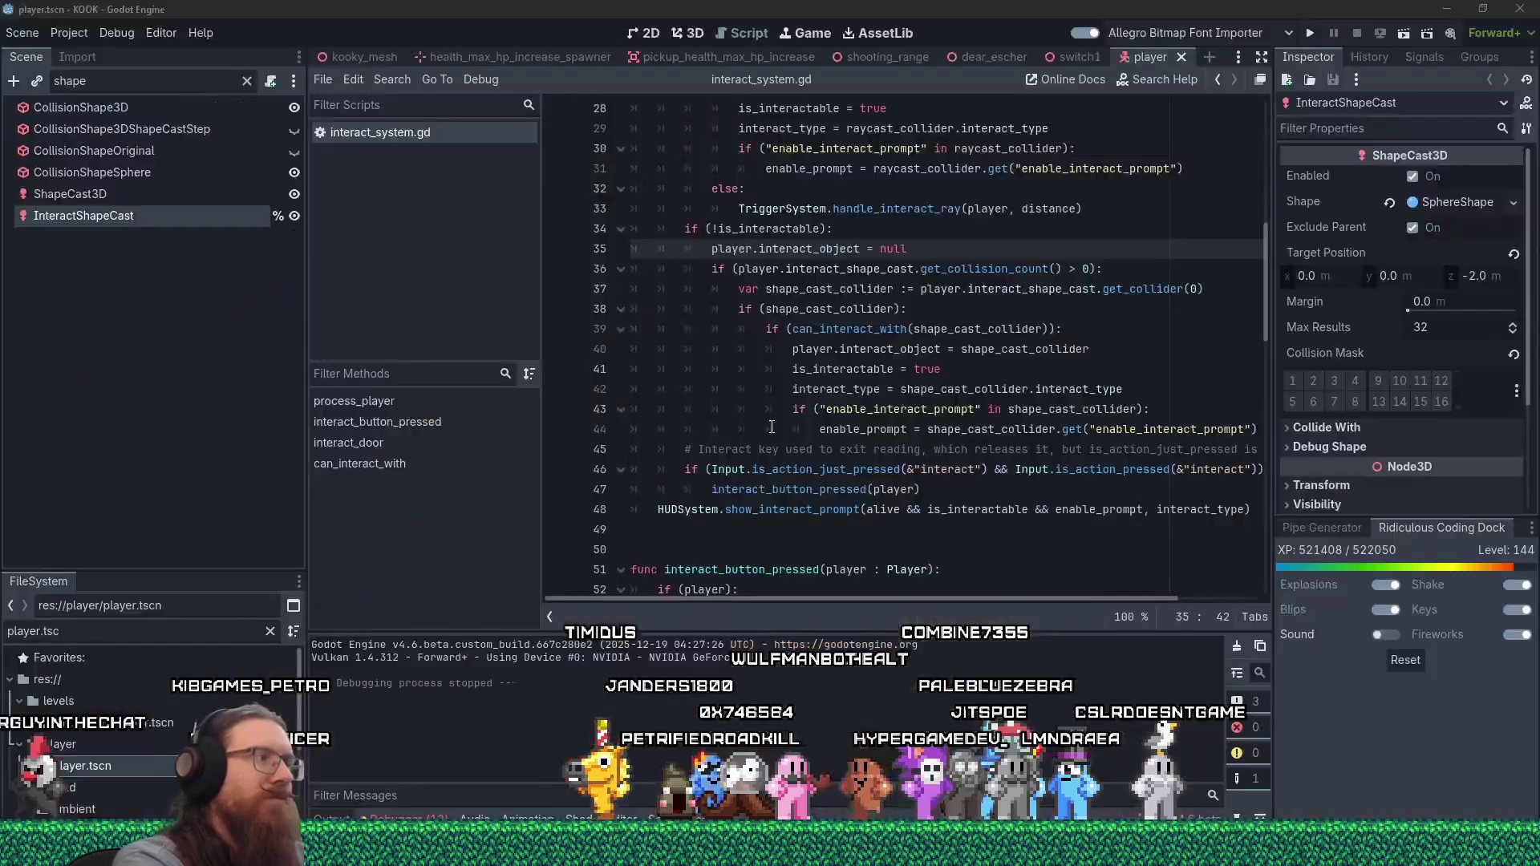
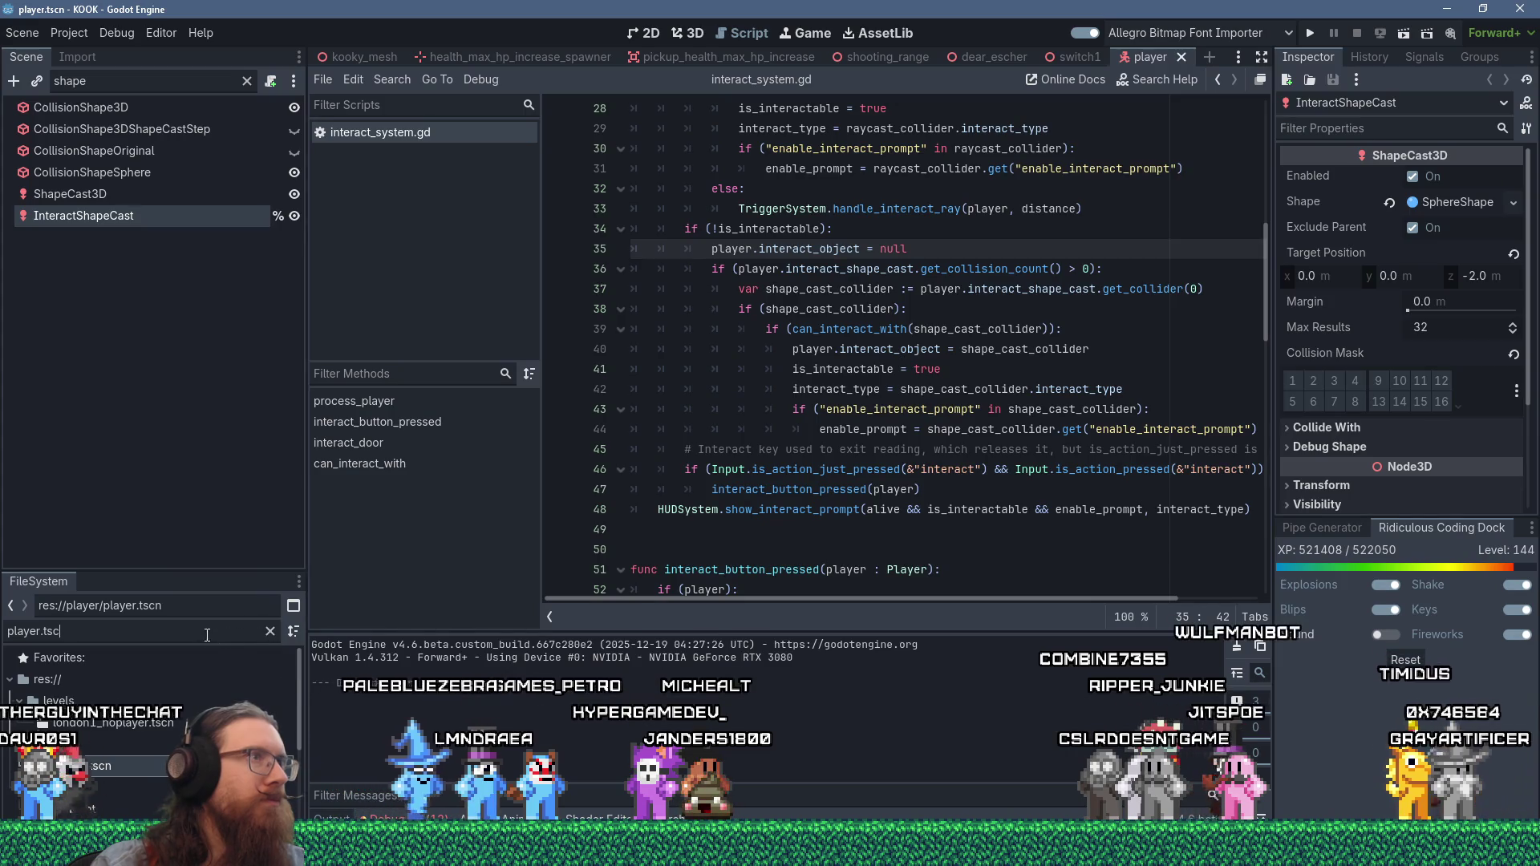
# - Review switch1's lever CharacterBody3D: layers world and interact trigger, mask world only
pyautogui.click(1089, 59)
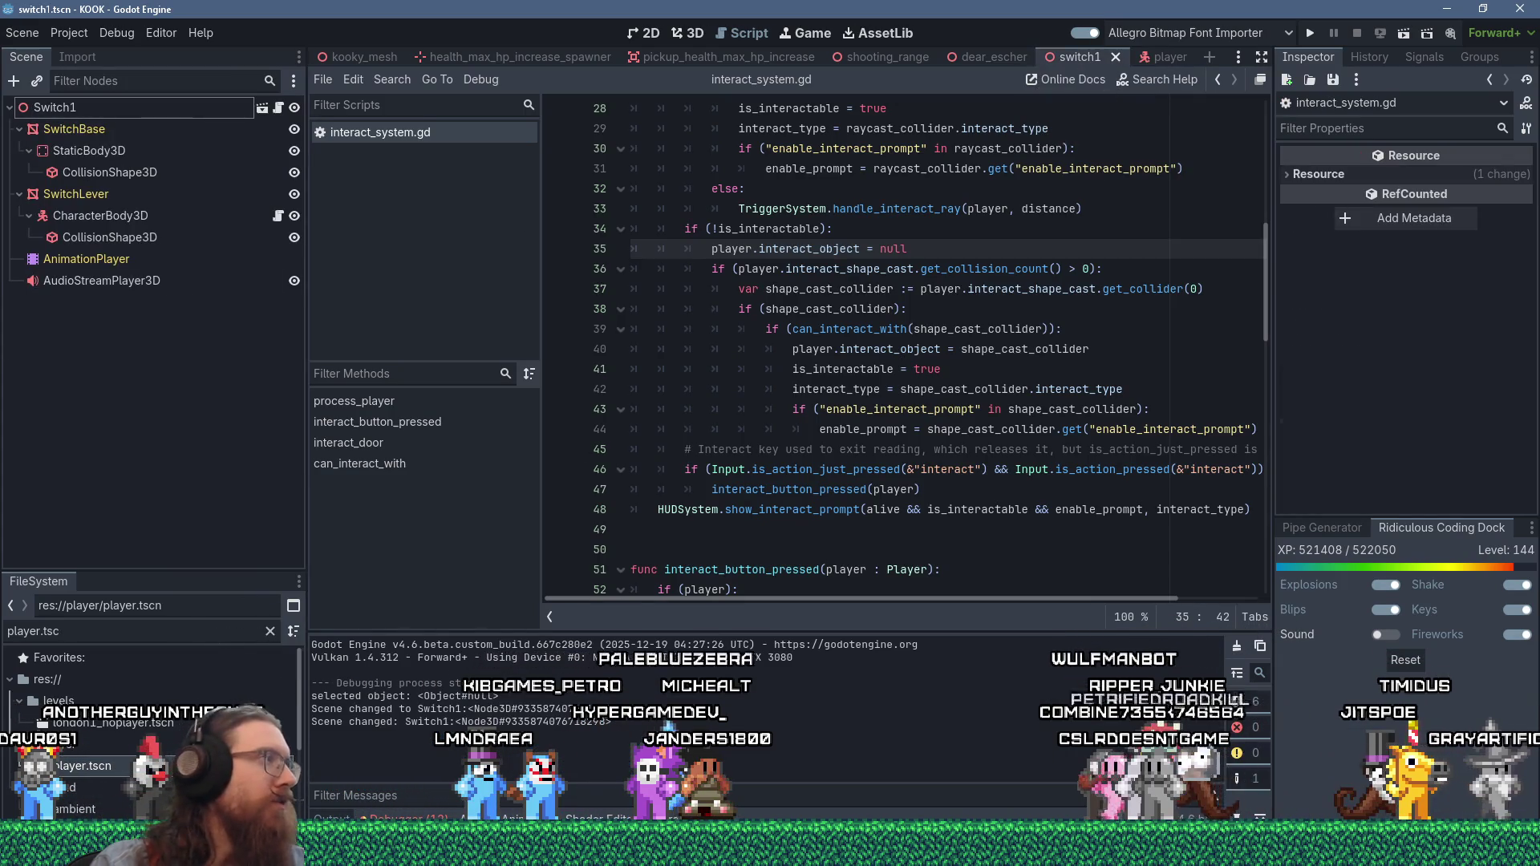
pyautogui.click(119, 216)
pyautogui.scroll(-3, 1388, 393)
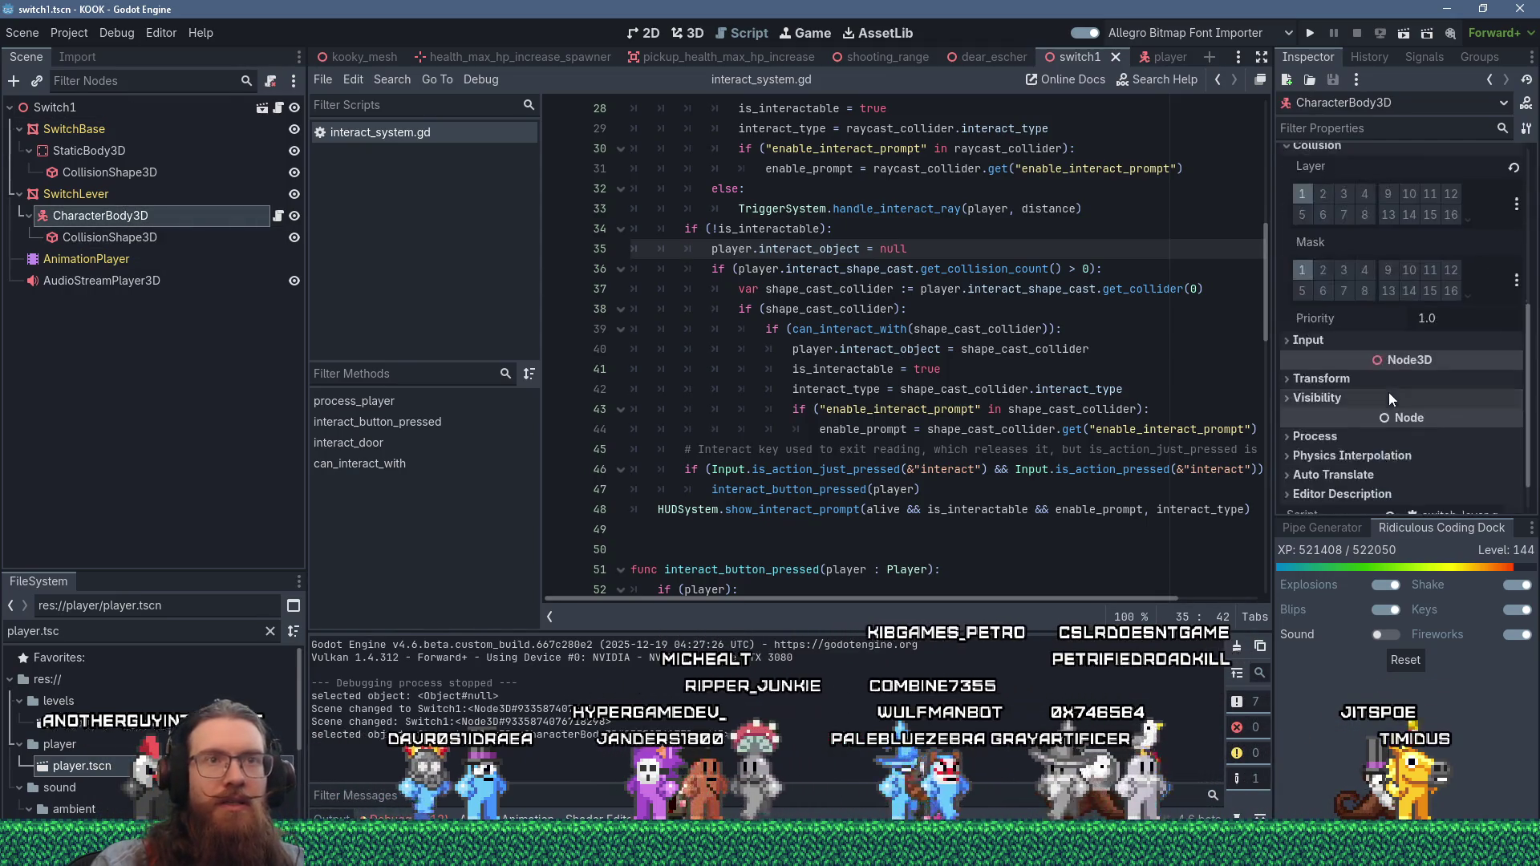
pyautogui.scroll(1, 1390, 398)
pyautogui.click(1516, 248)
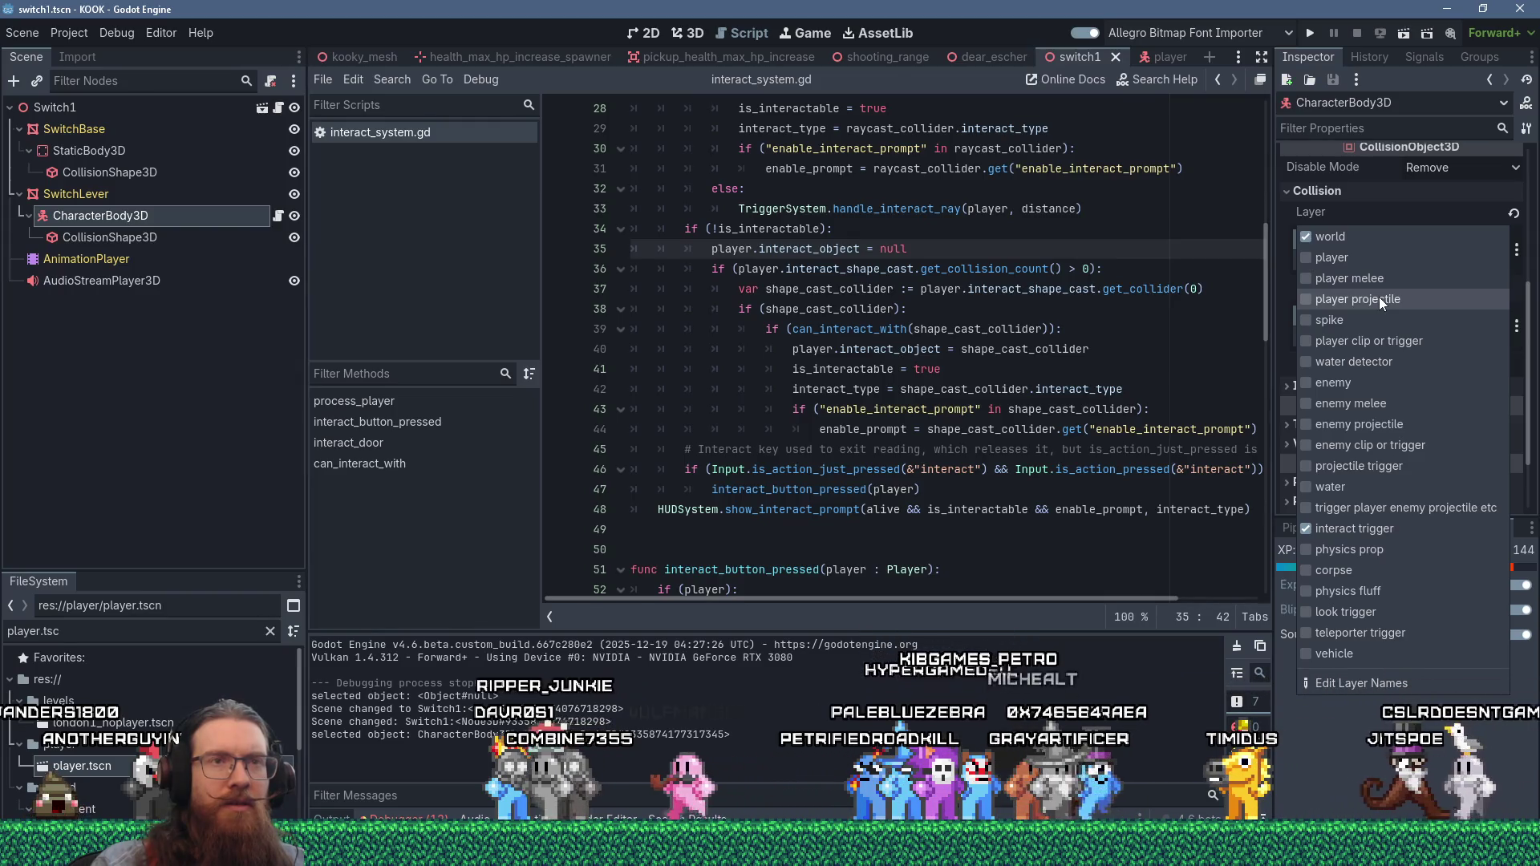
pyautogui.press('Escape')
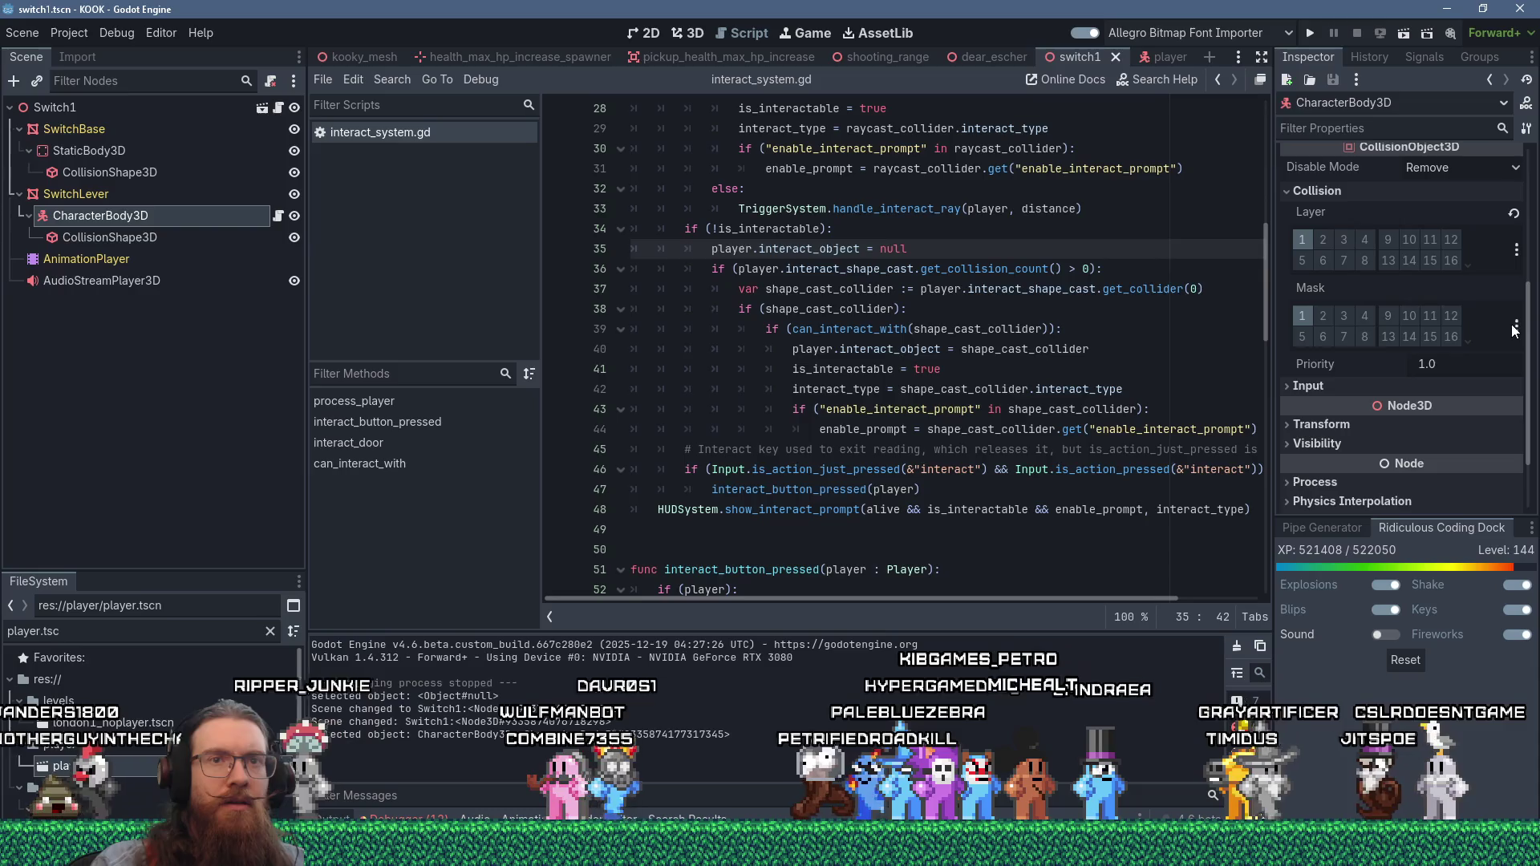
pyautogui.click(1516, 326)
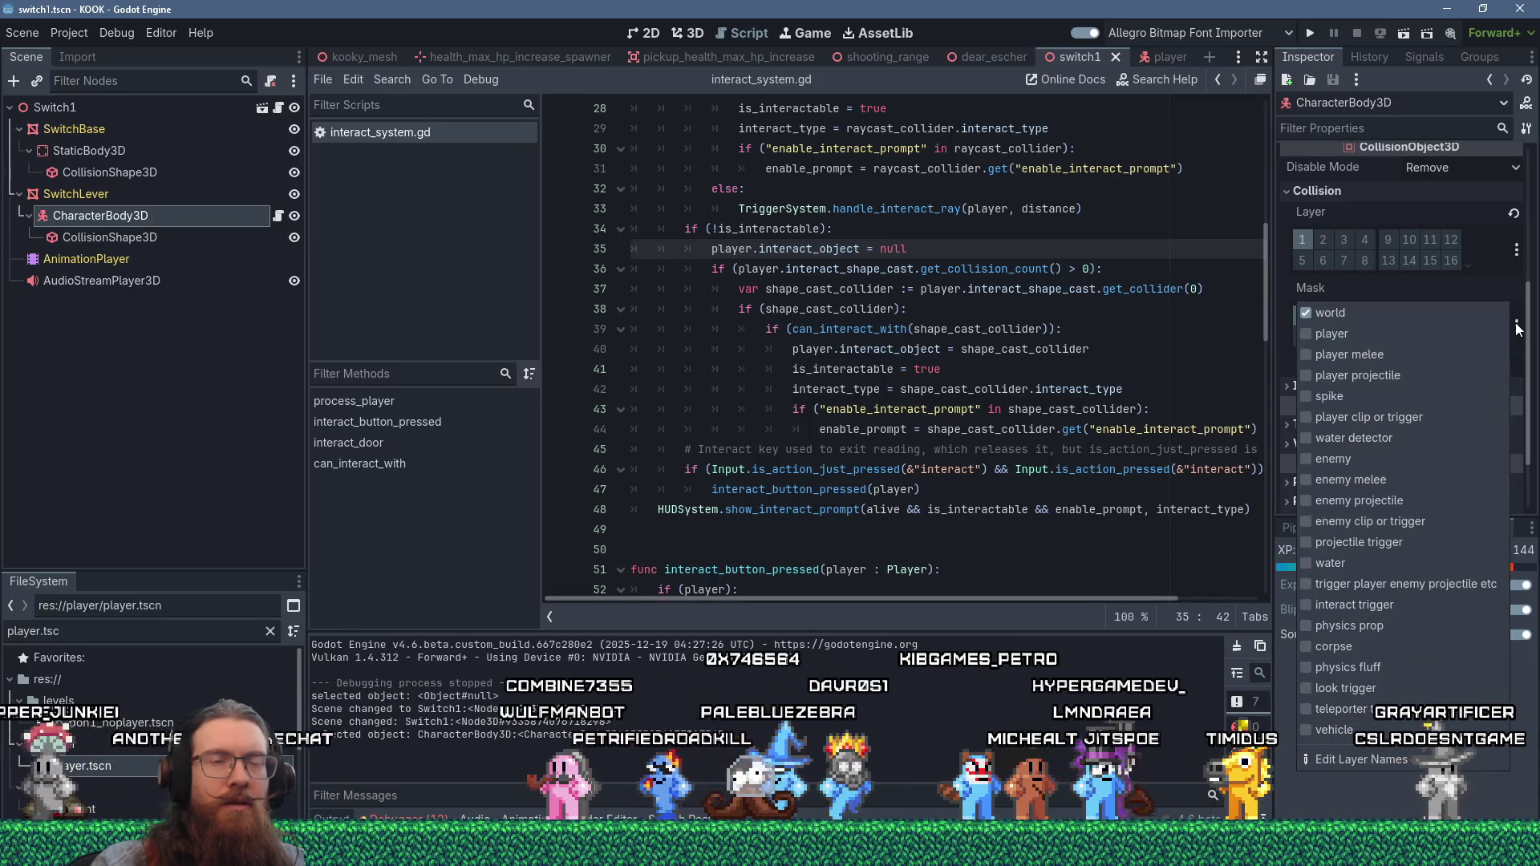
pyautogui.press('Escape')
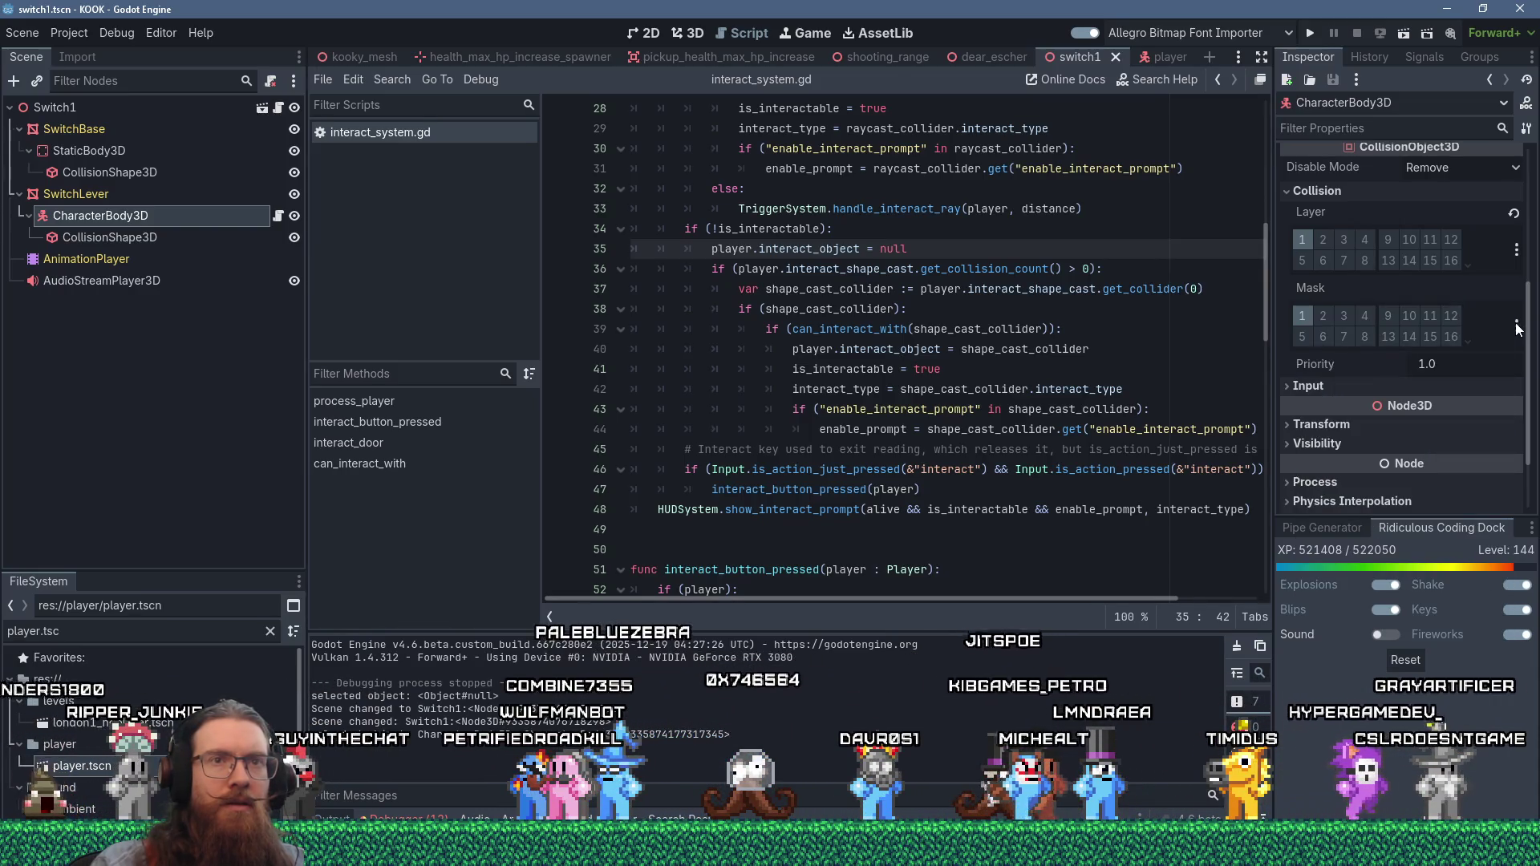
pyautogui.click(1516, 250)
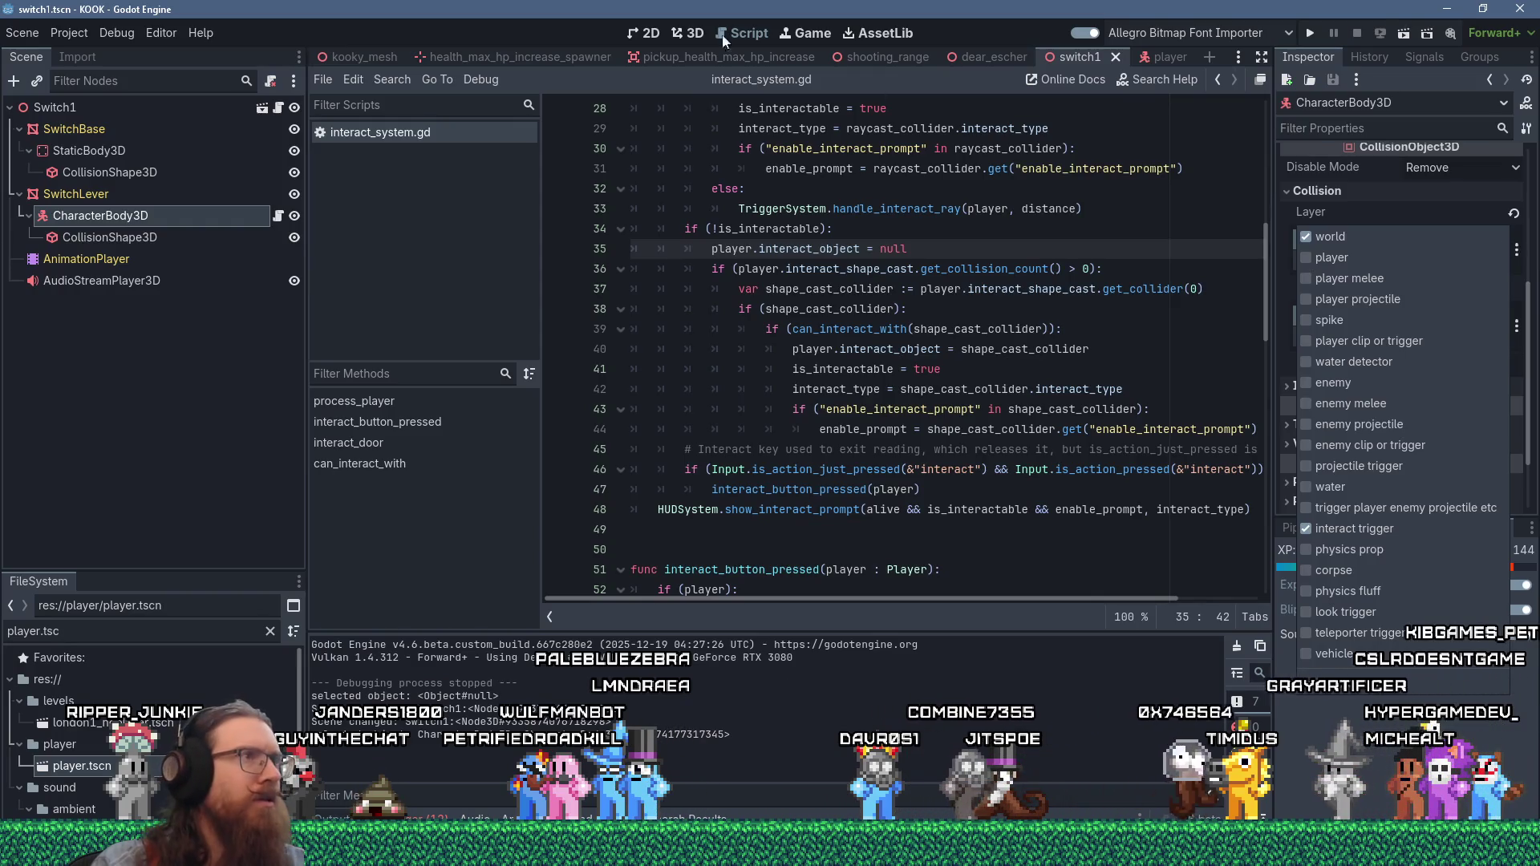
pyautogui.click(778, 12)
# - Tick 'interact trigger' in the player's InteractShapeCast collision mask and run the project
pyautogui.click(1169, 57)
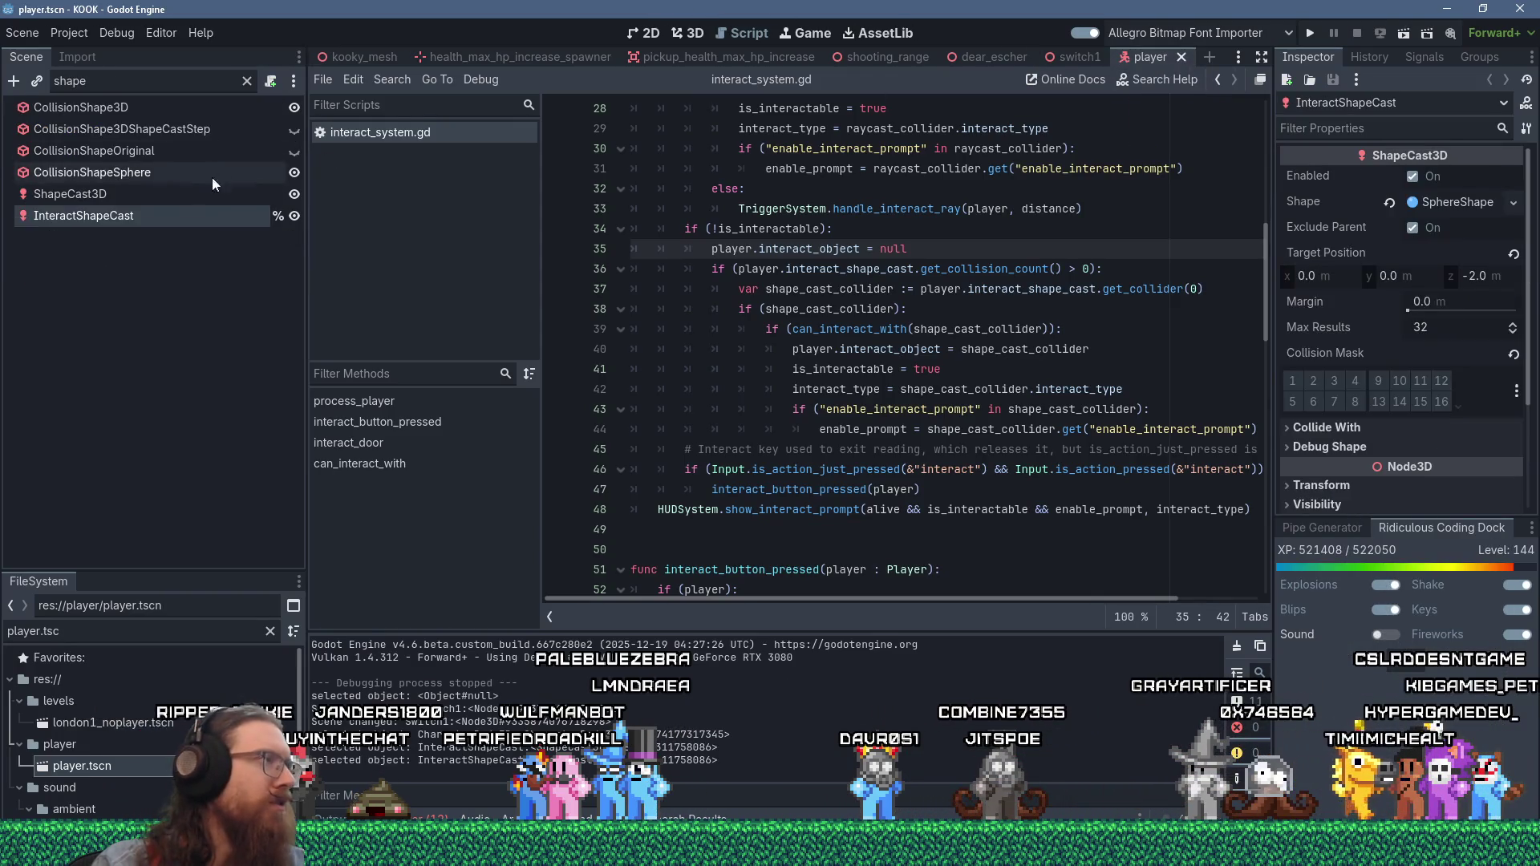
pyautogui.click(120, 211)
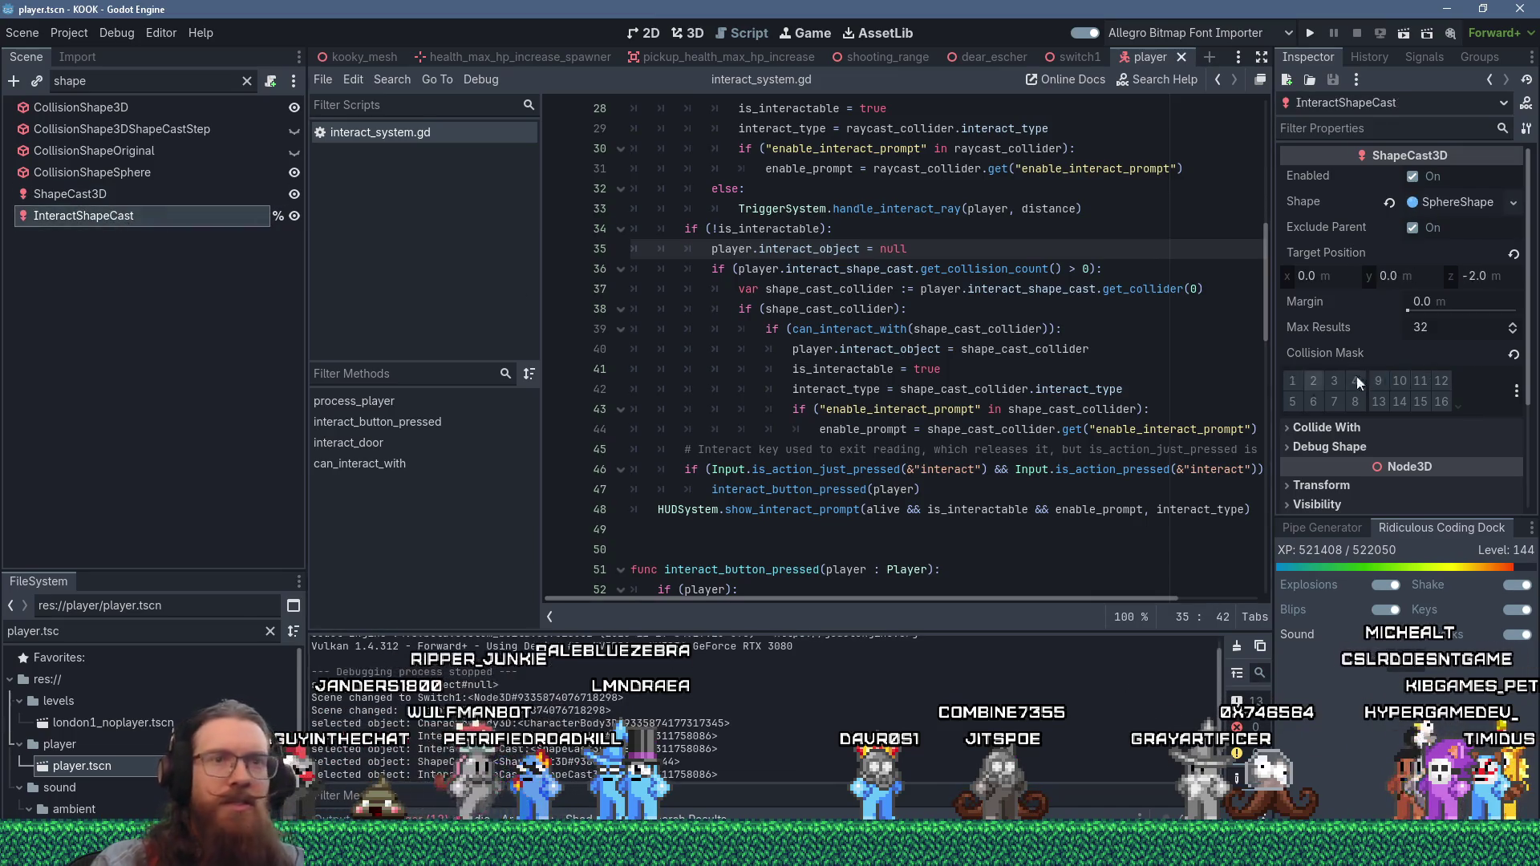
pyautogui.click(1516, 390)
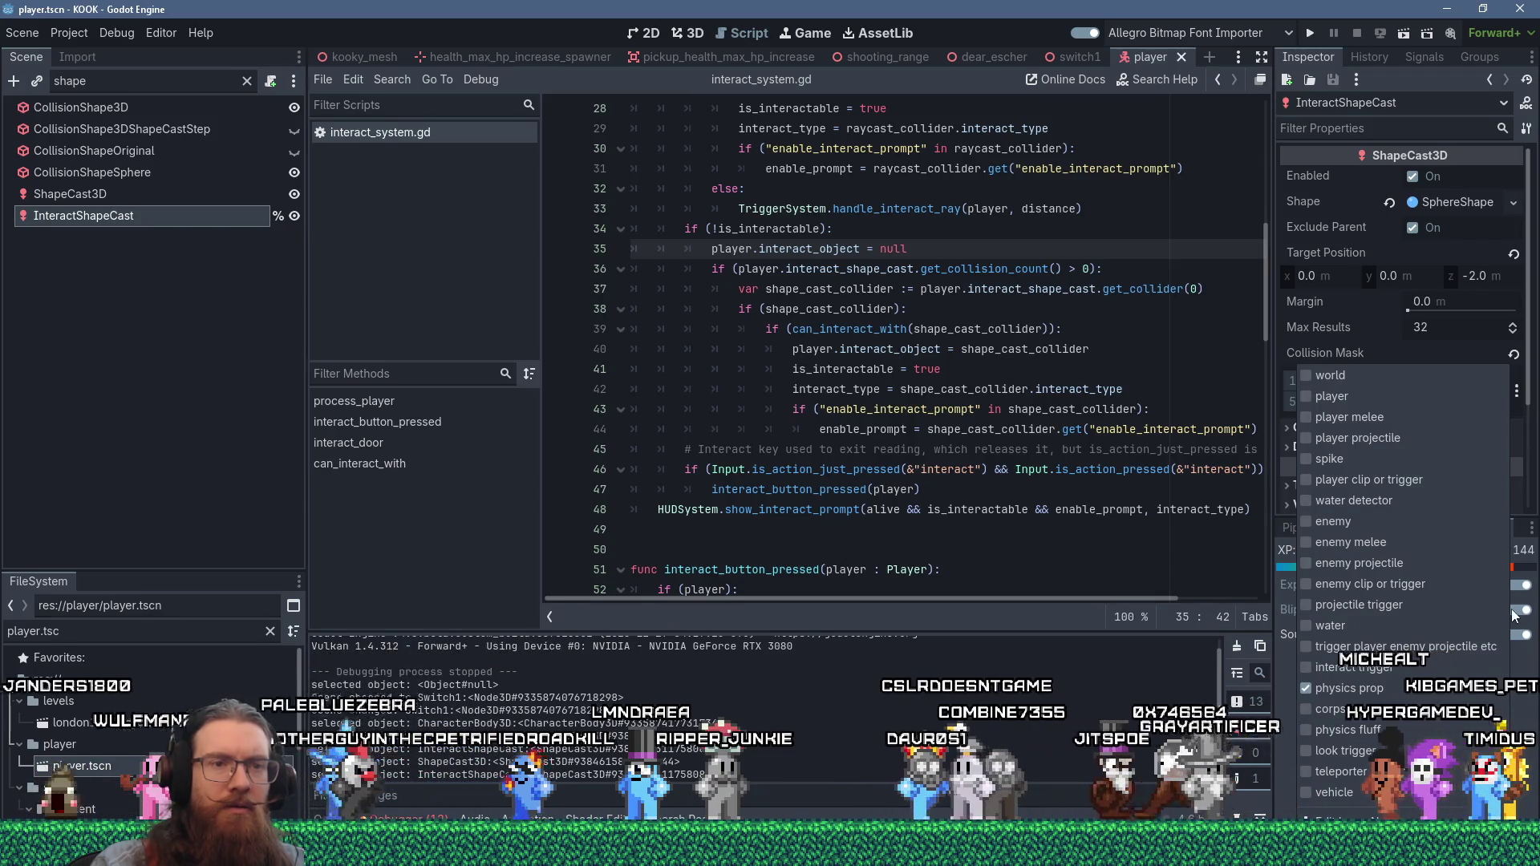
pyautogui.click(1362, 668)
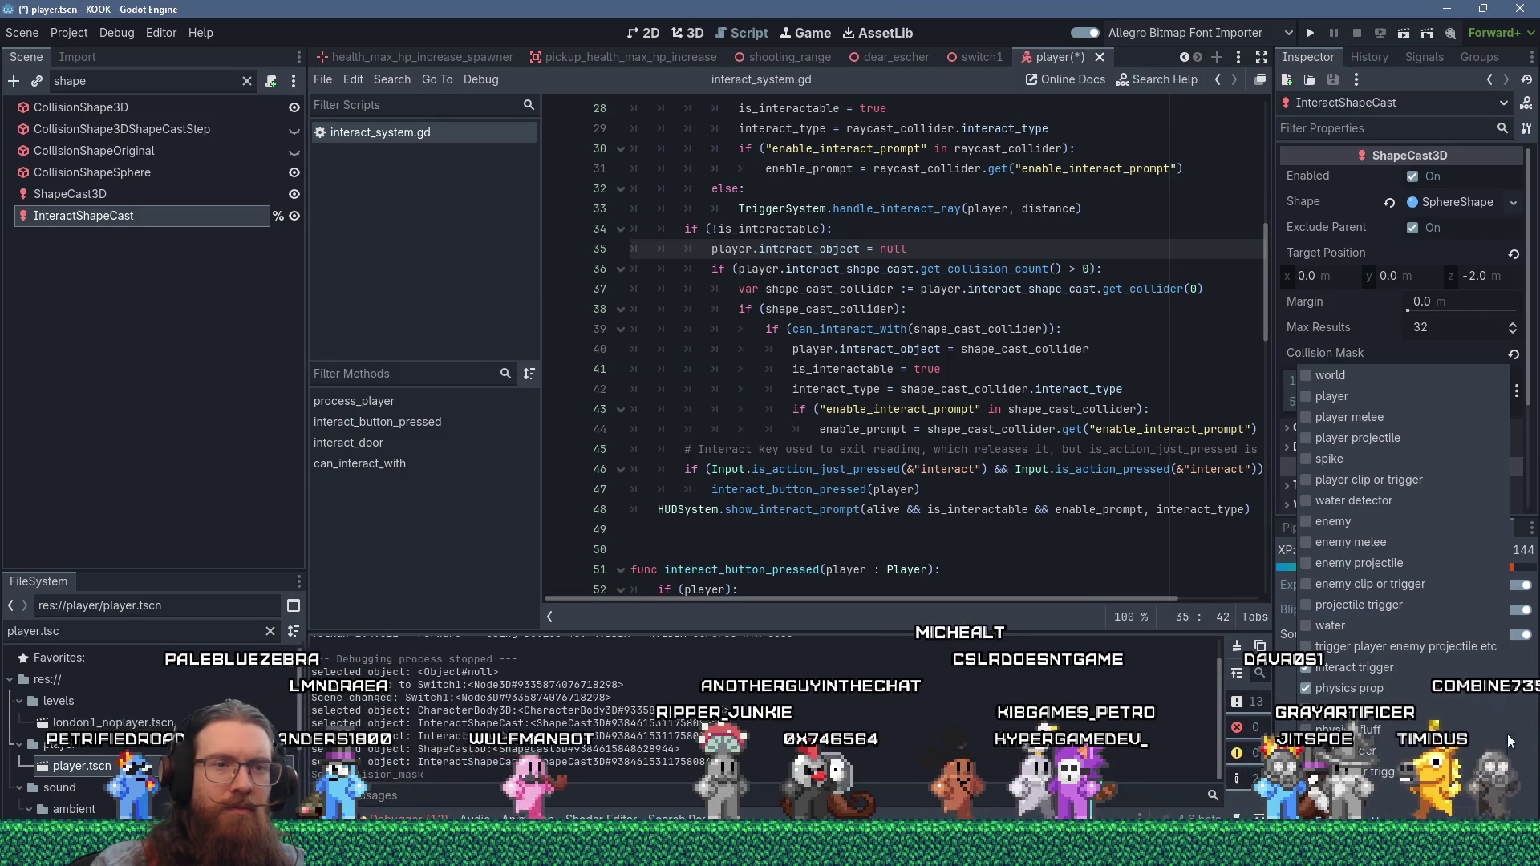
pyautogui.click(1050, 451)
pyautogui.click(1310, 33)
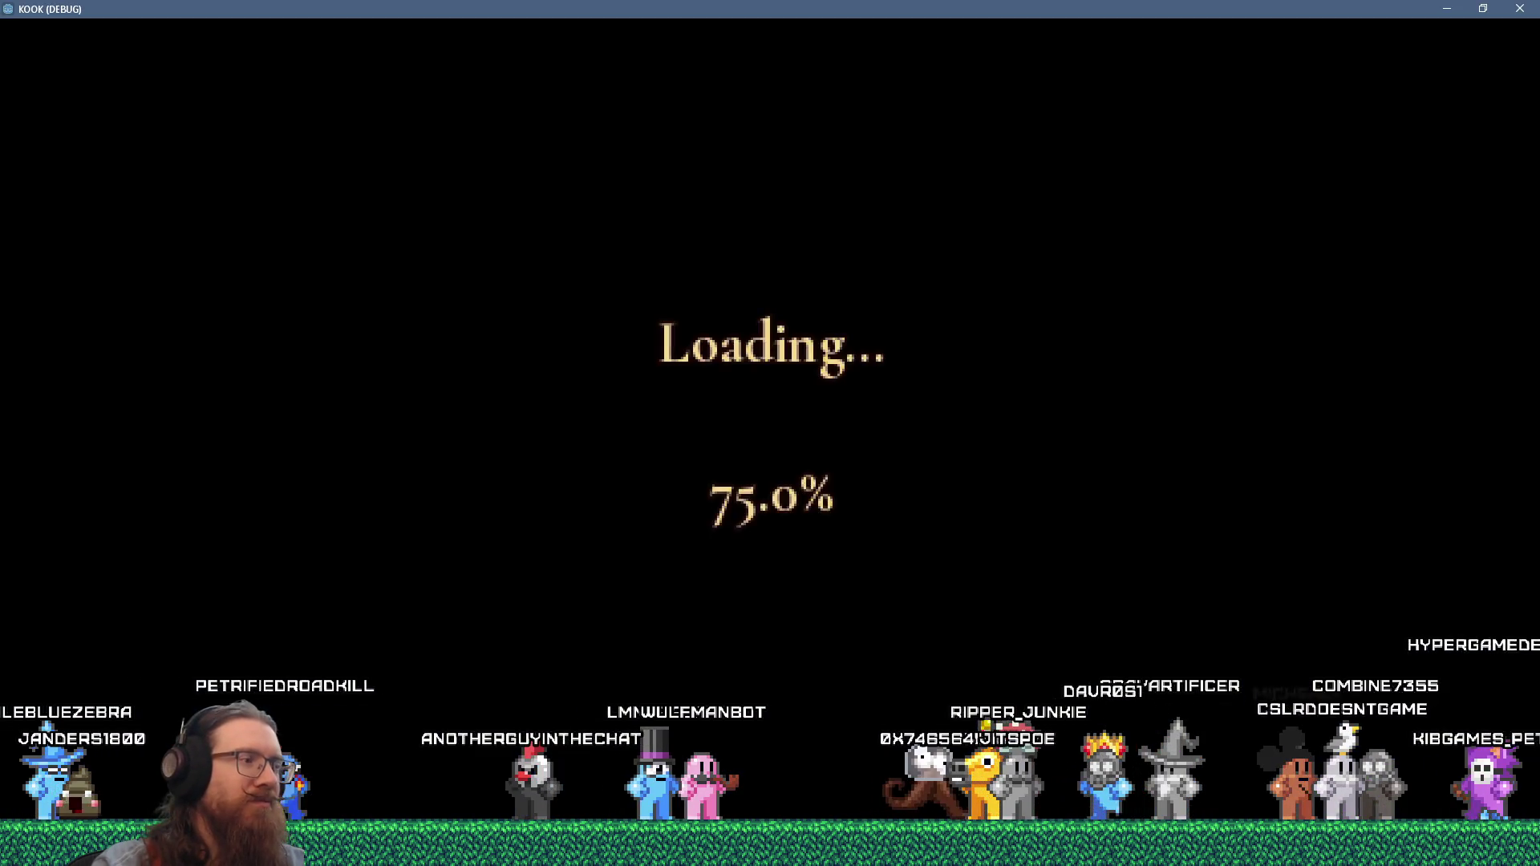
# - Walk down the brick corridor into the courtyard and face the wall lever
pyautogui.press('w')
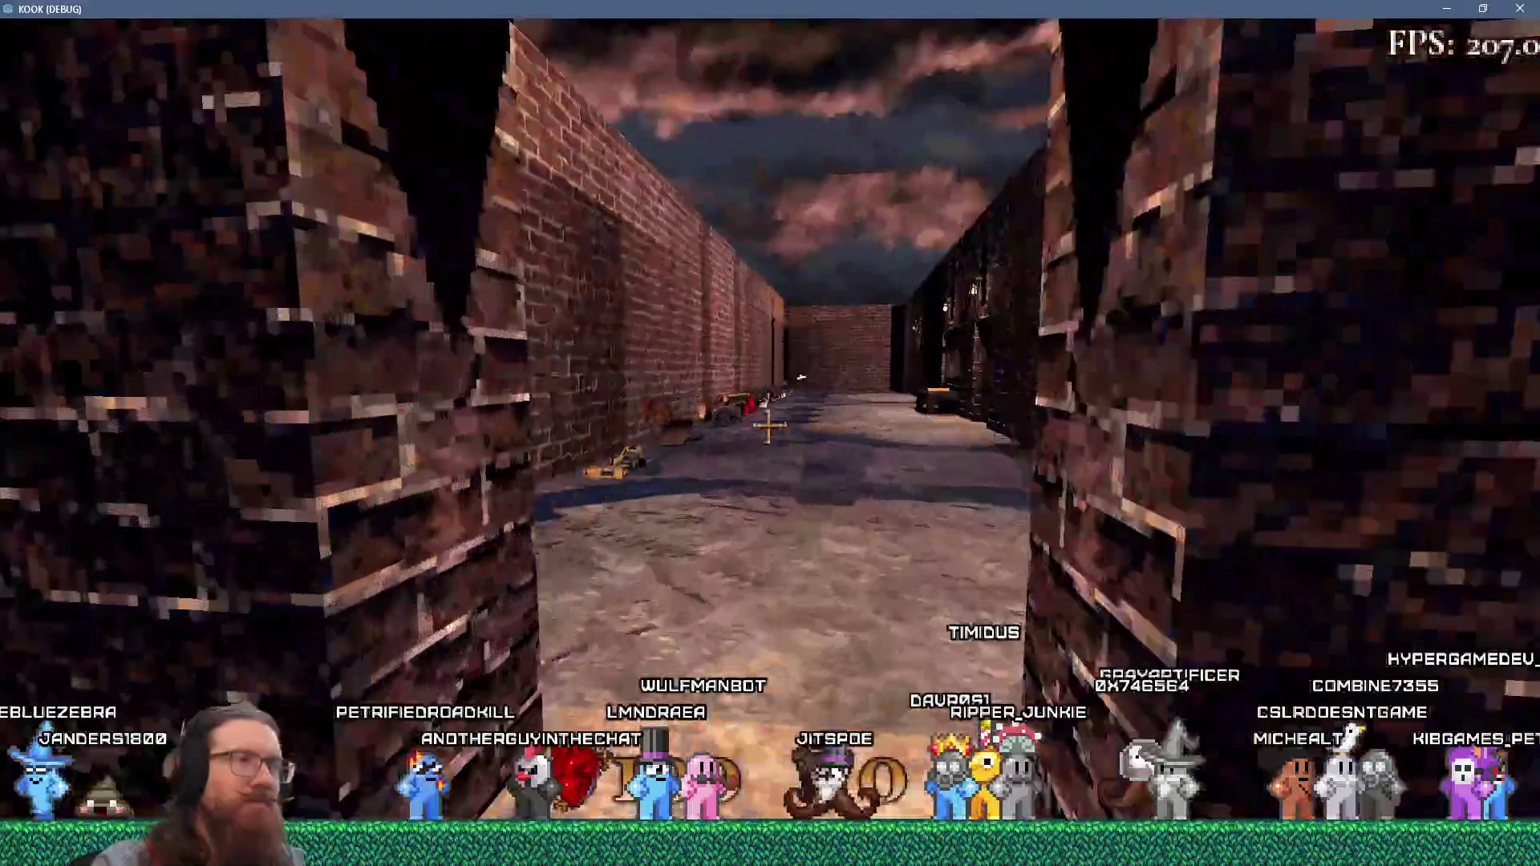
pyautogui.press('w')
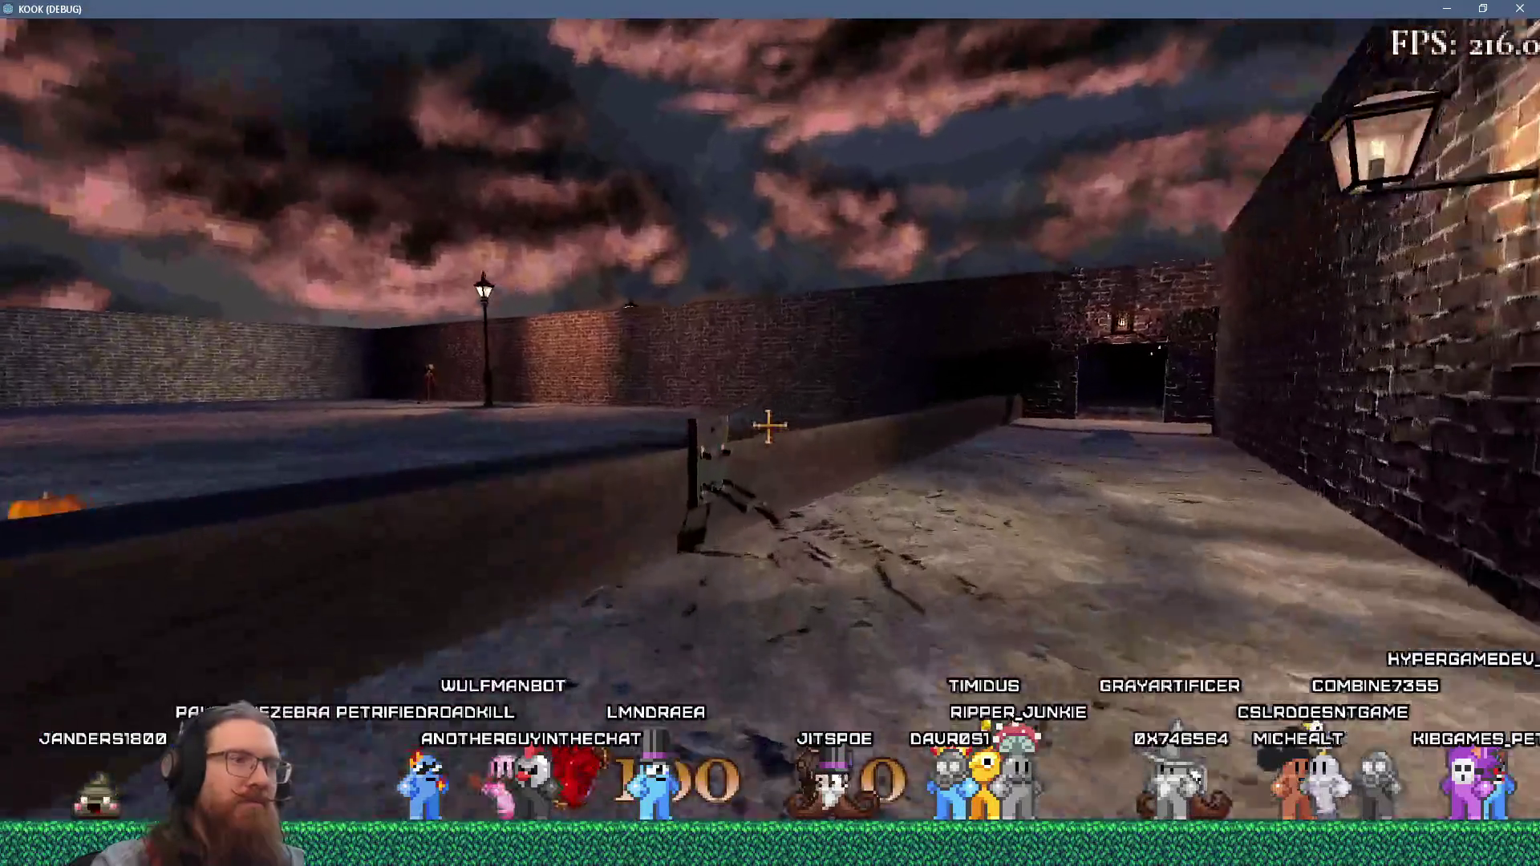
pyautogui.press('w')
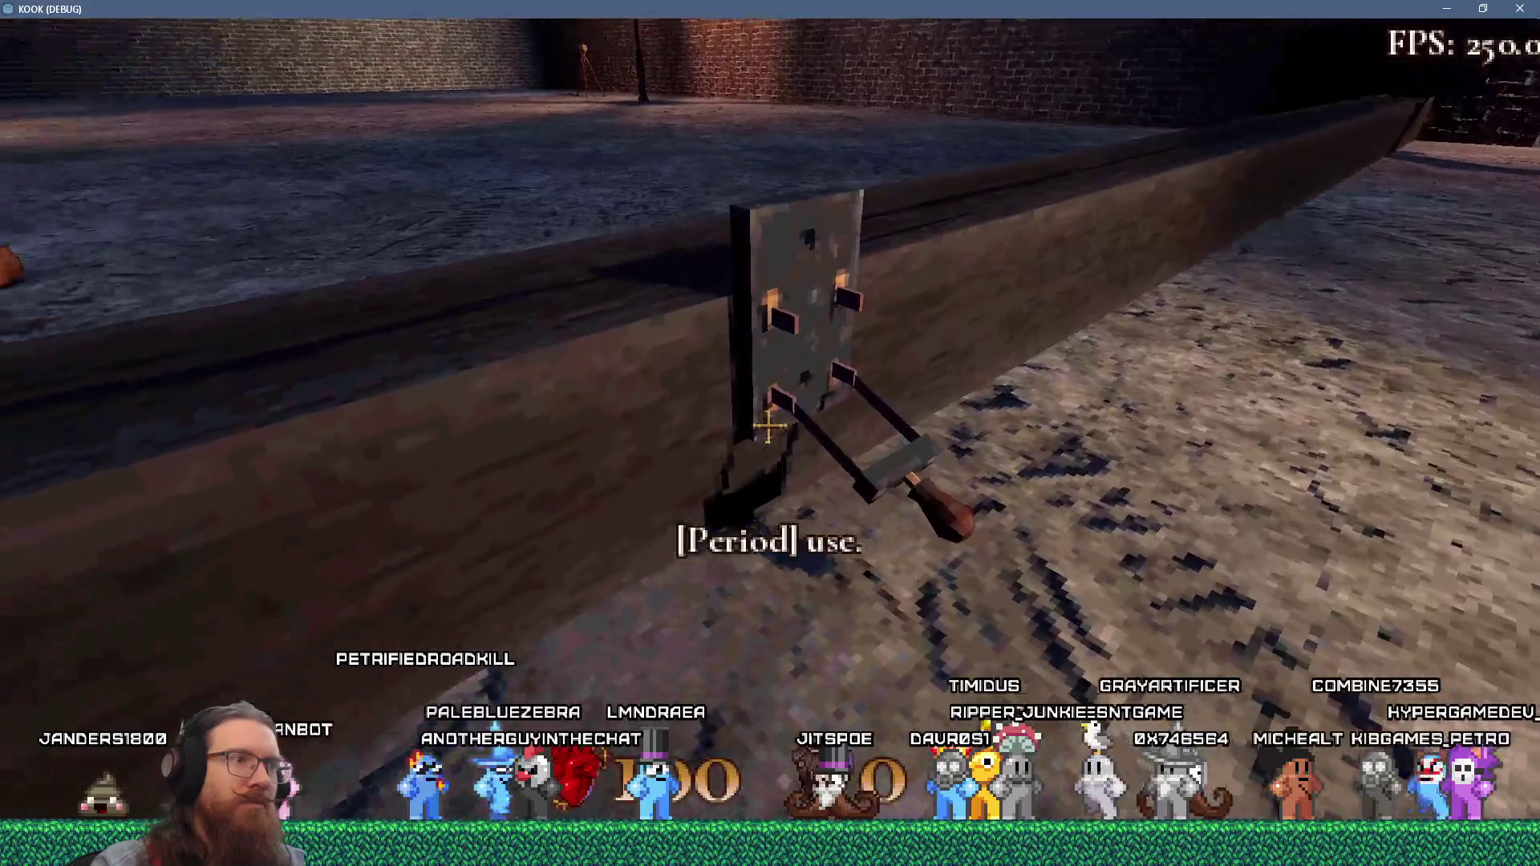
pyautogui.press('Left')
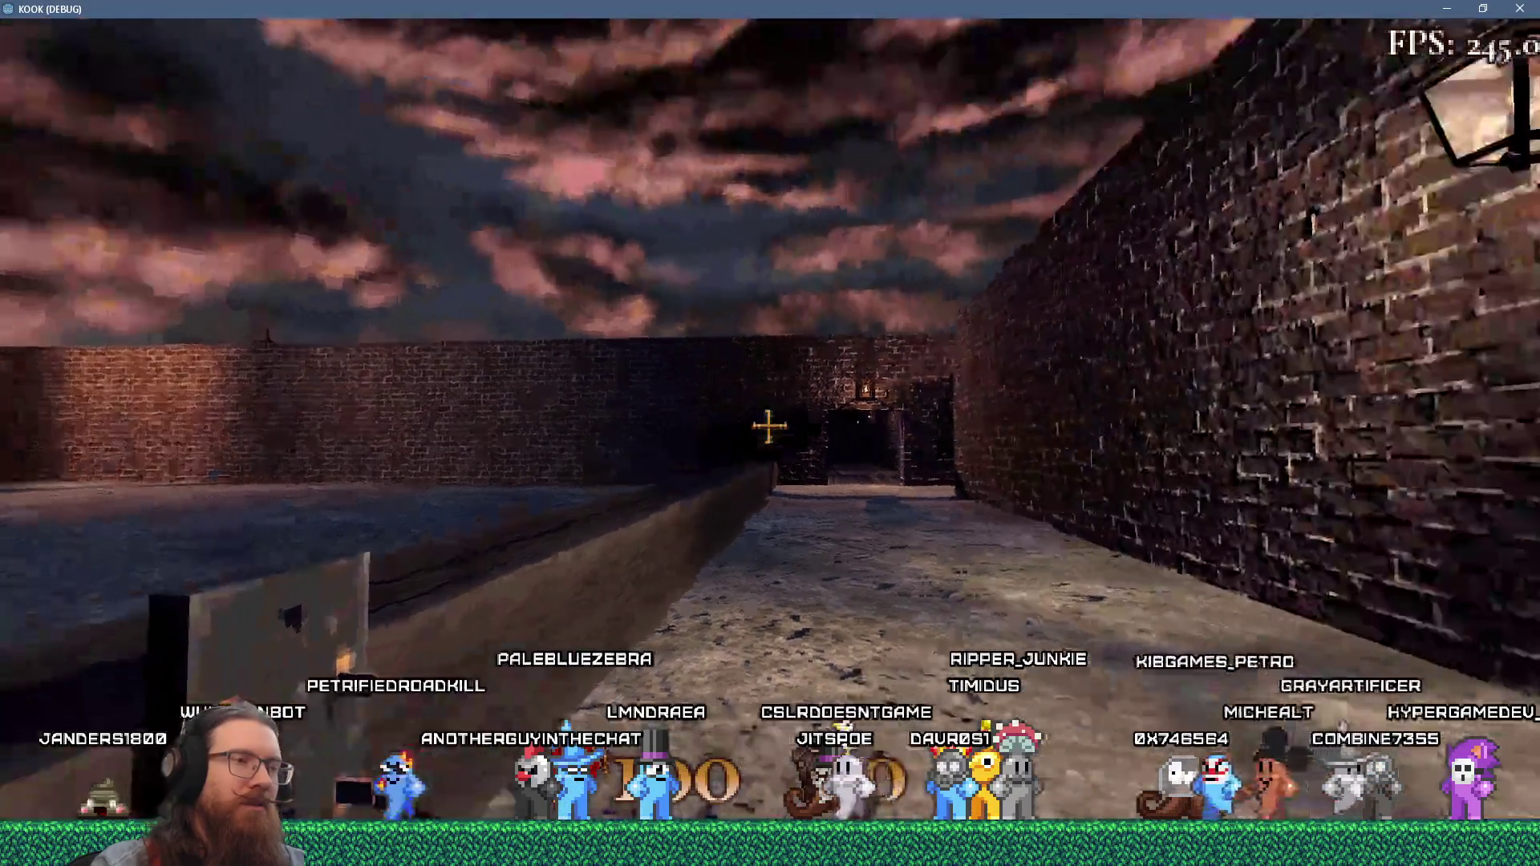
pyautogui.press('Left')
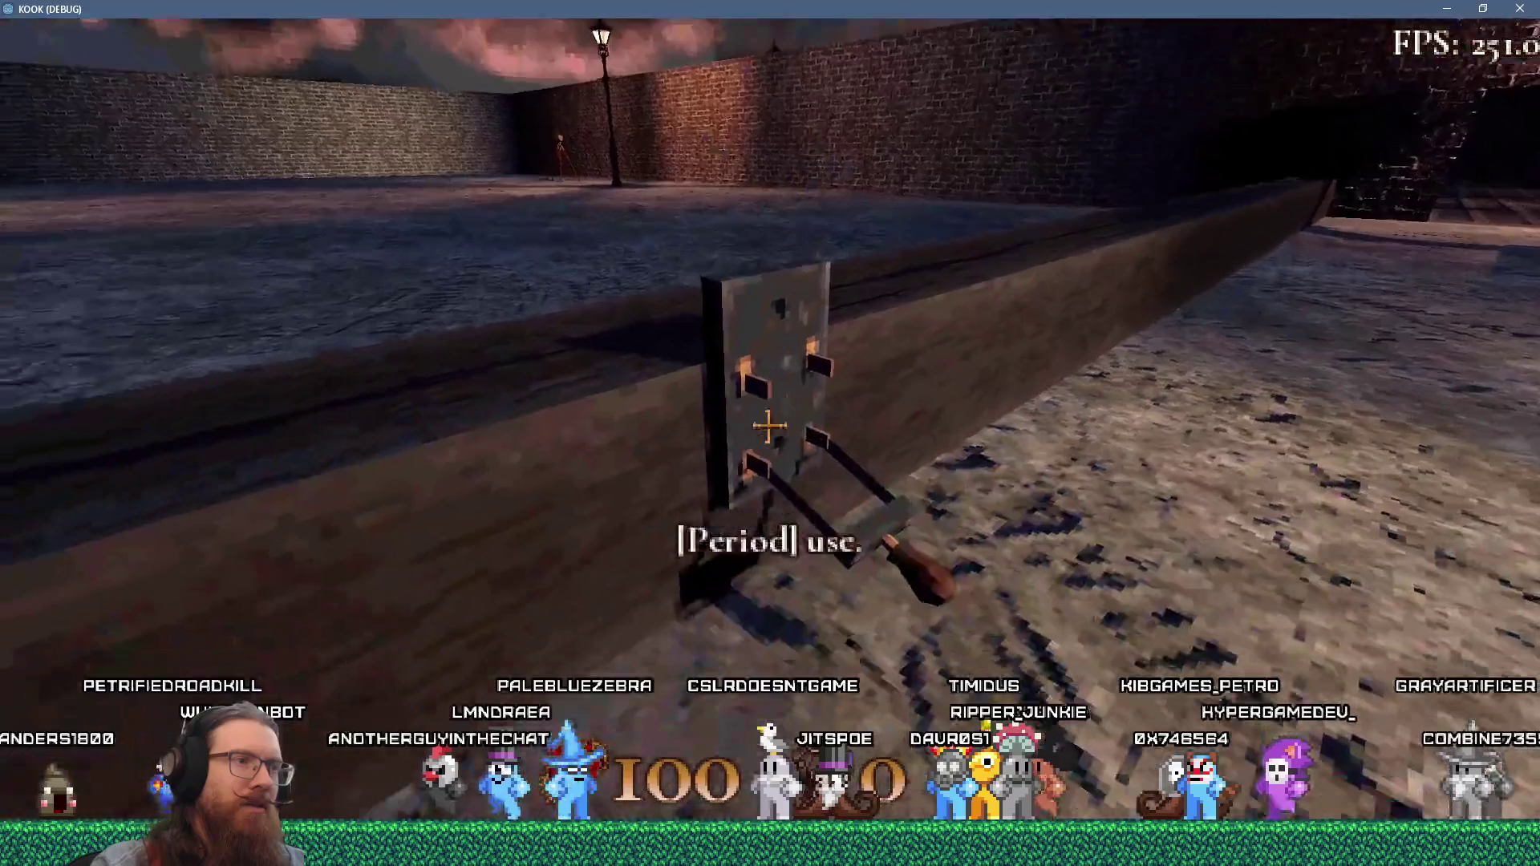
pyautogui.press('Right')
pyautogui.press('Down')
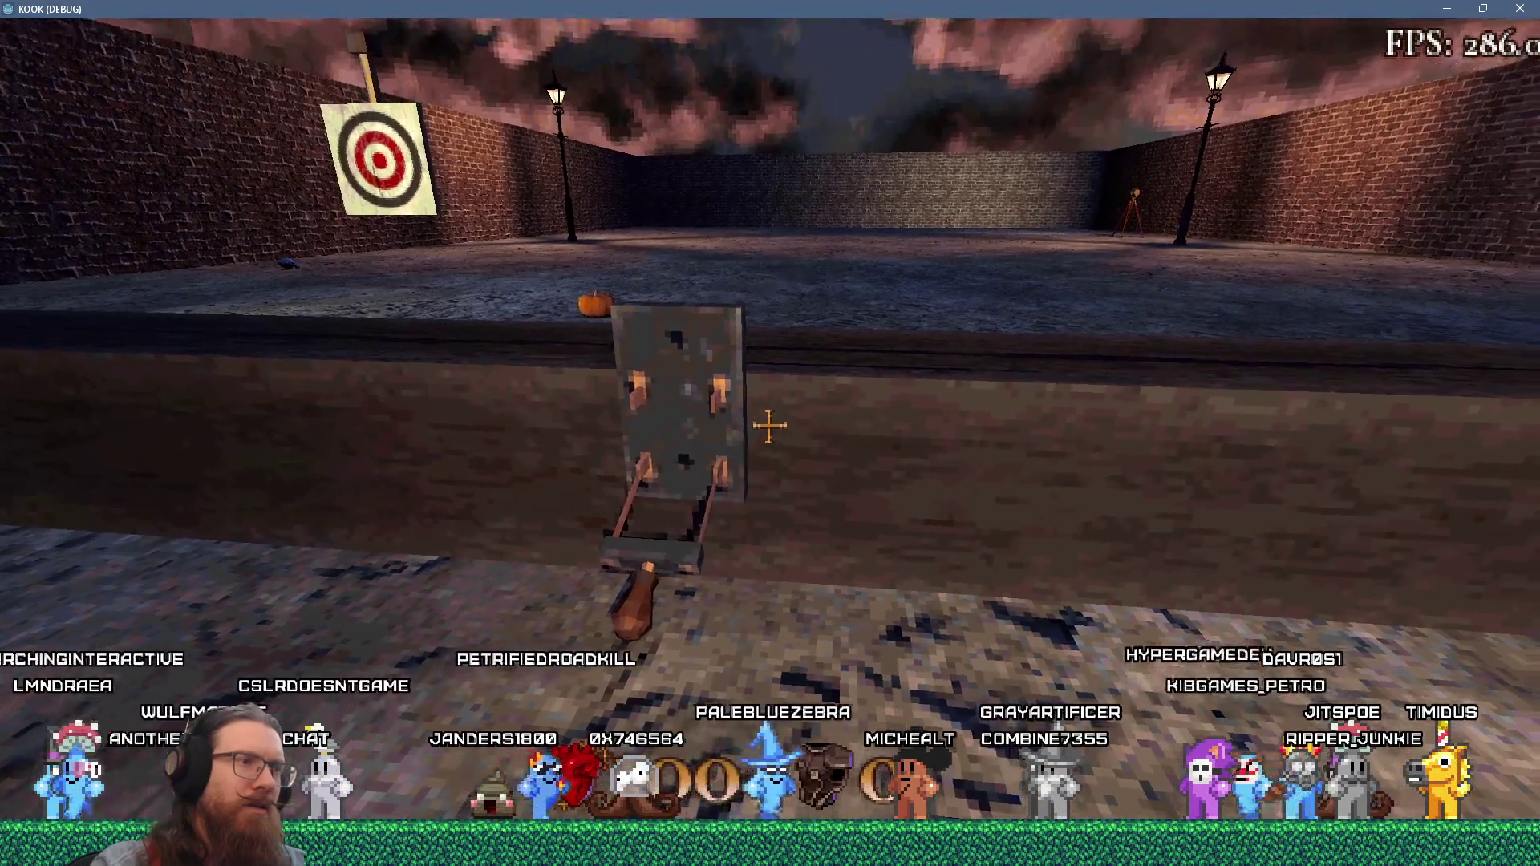
# - Approach the books on the wall until their pick-up prompt appears, then face the lever board
pyautogui.moveTo(768, 425)
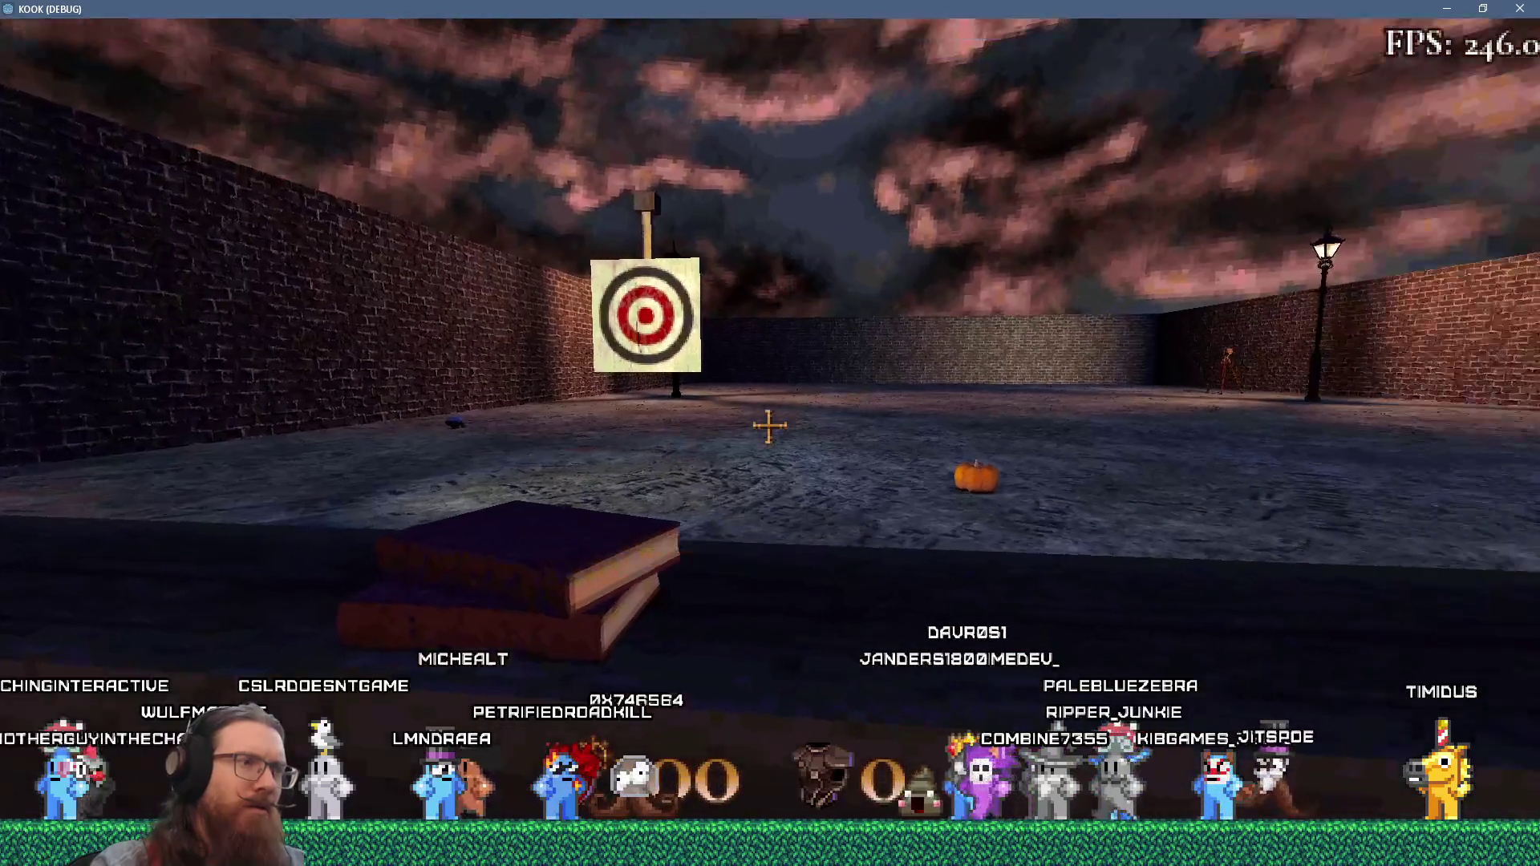
pyautogui.press('s')
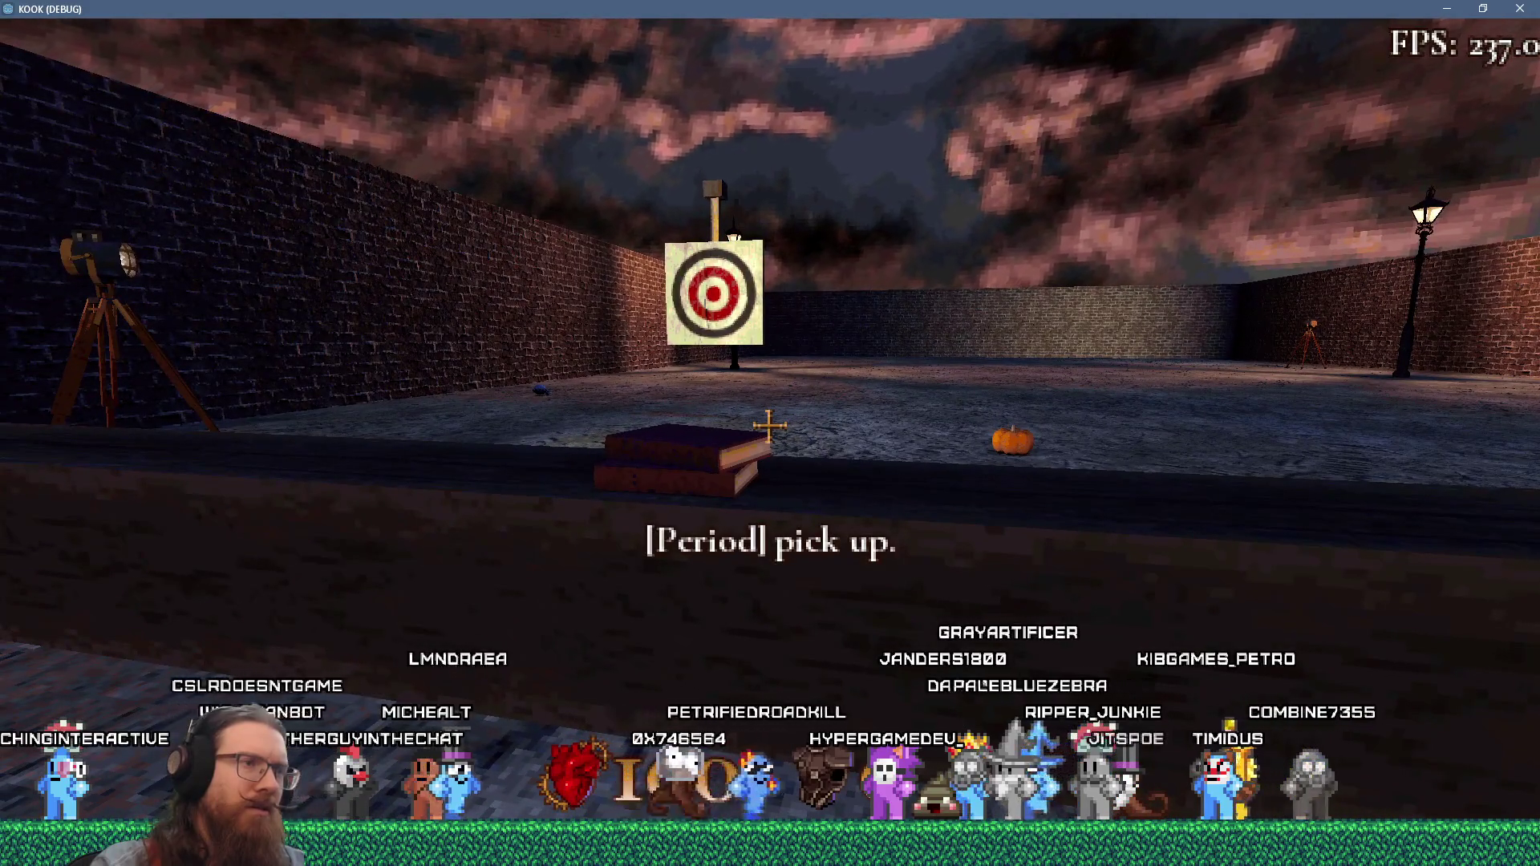
pyautogui.press('w')
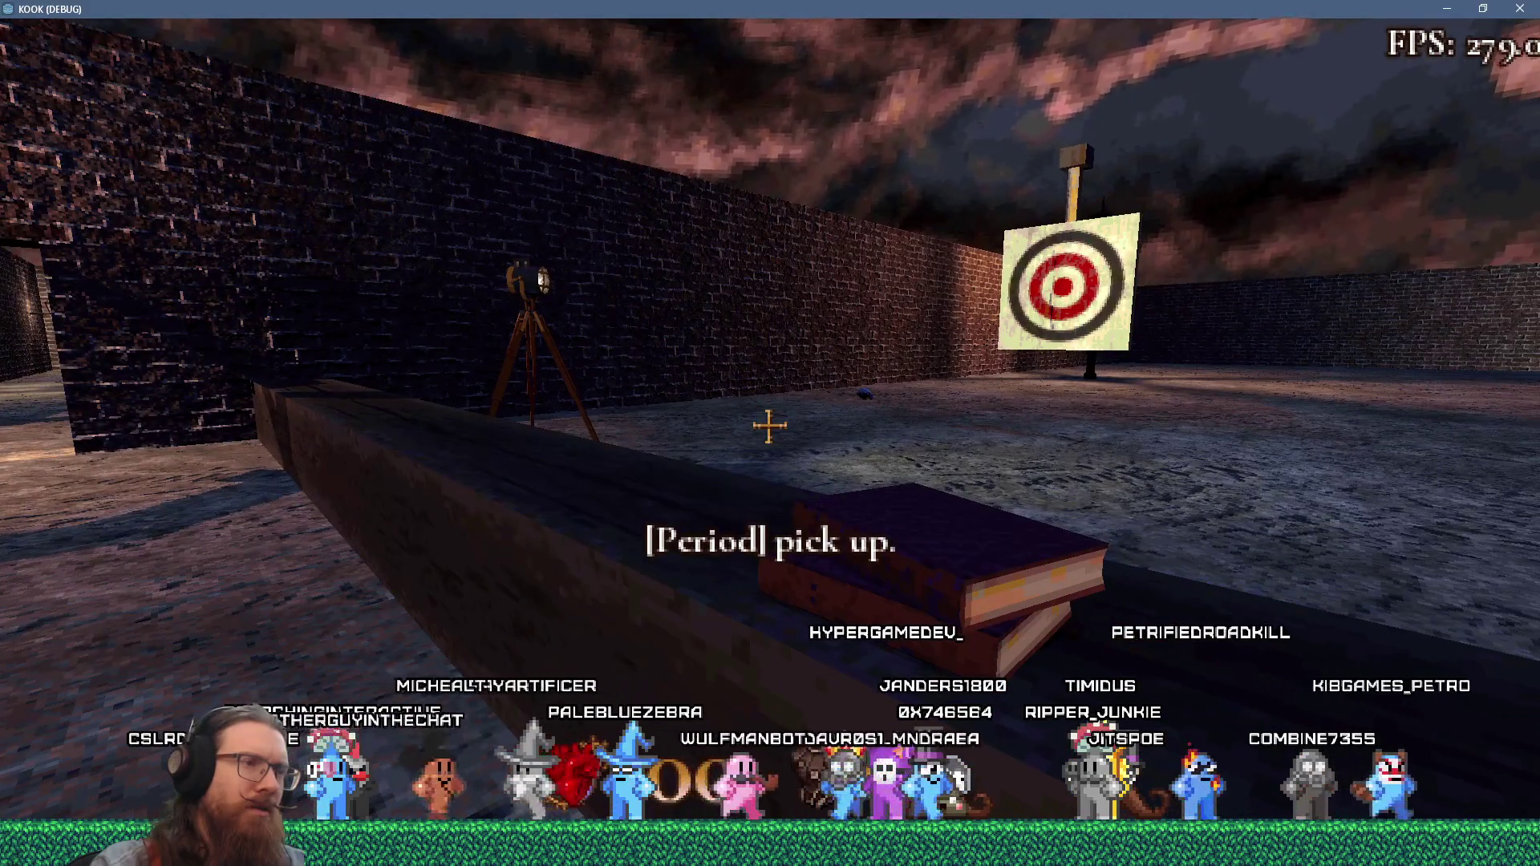
pyautogui.press('s')
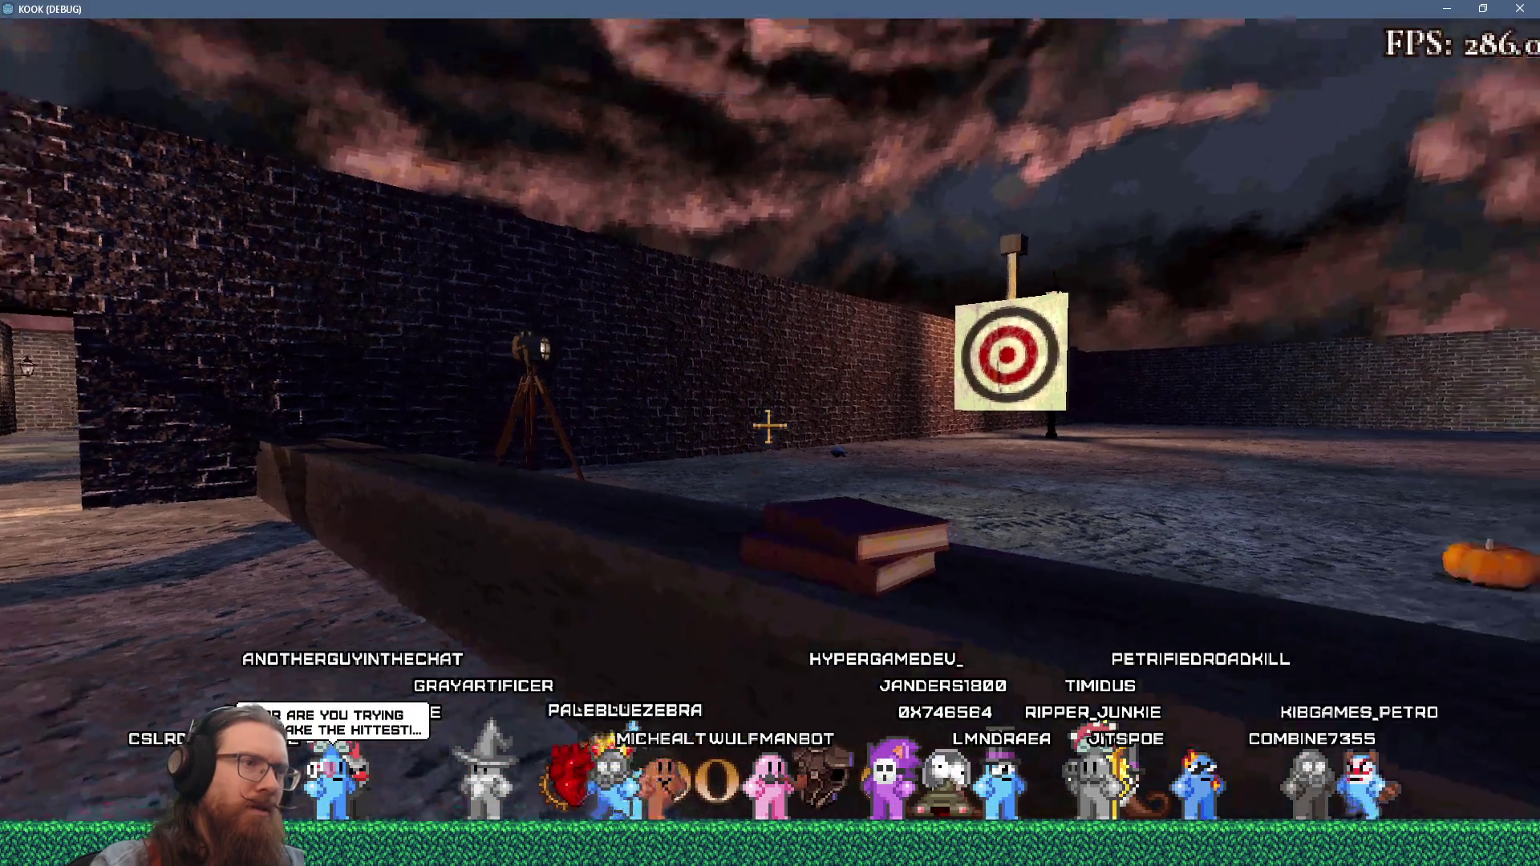
pyautogui.press('a')
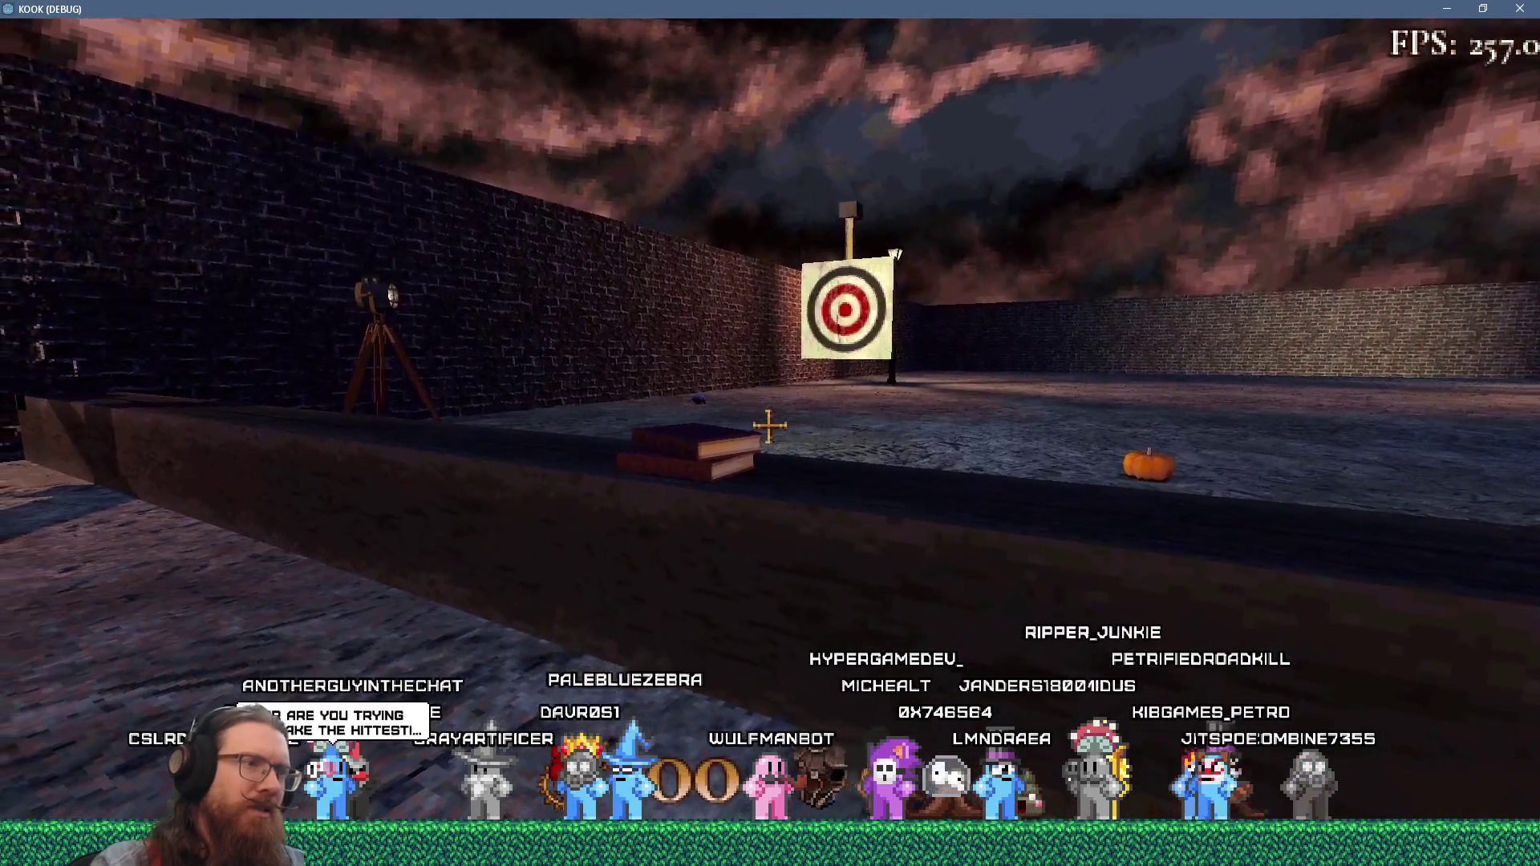
pyautogui.press('w')
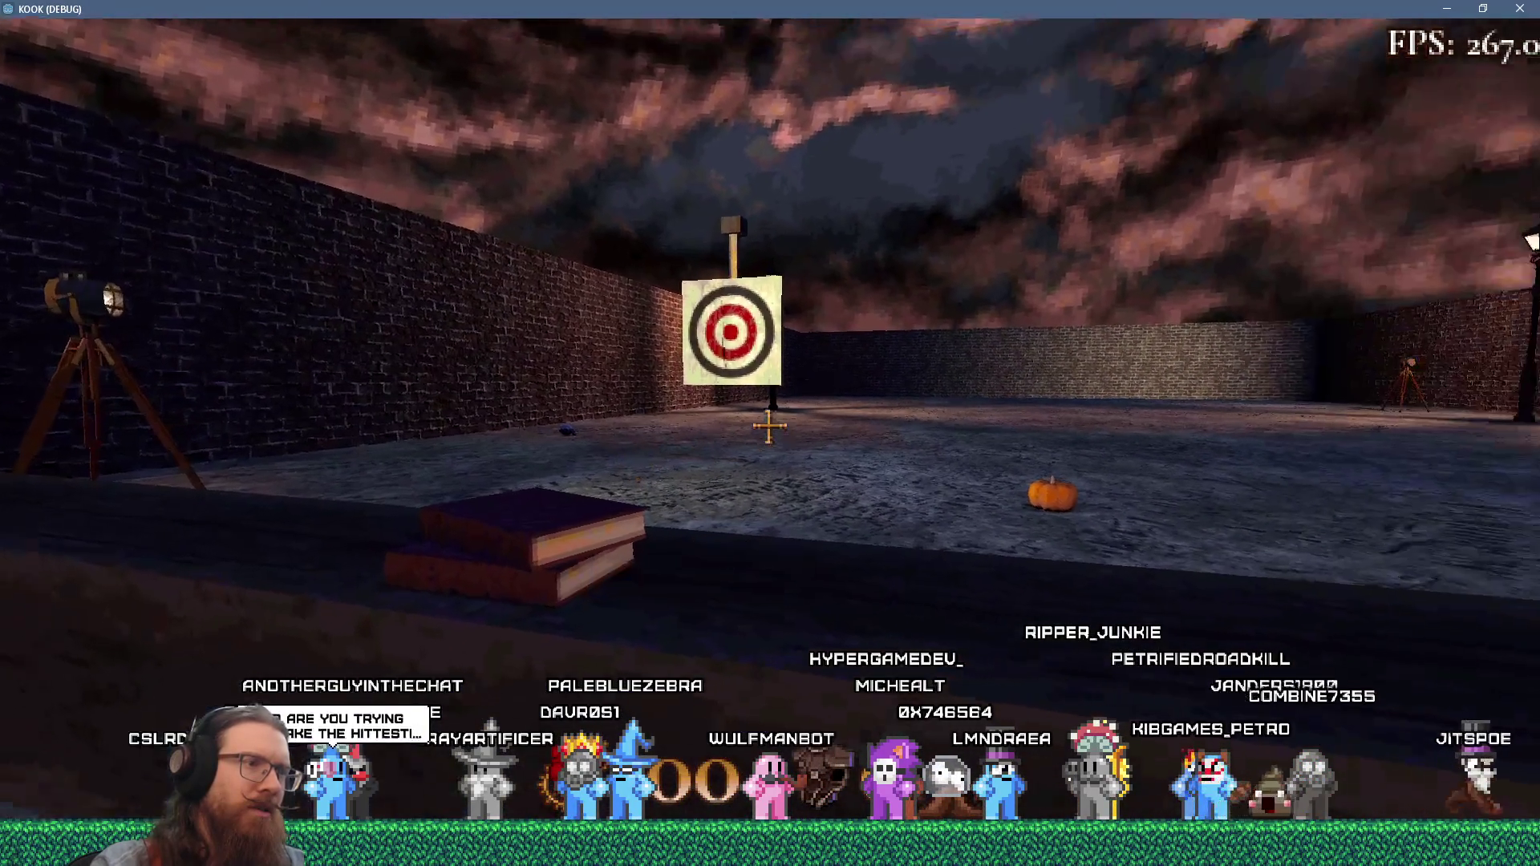
pyautogui.press('a')
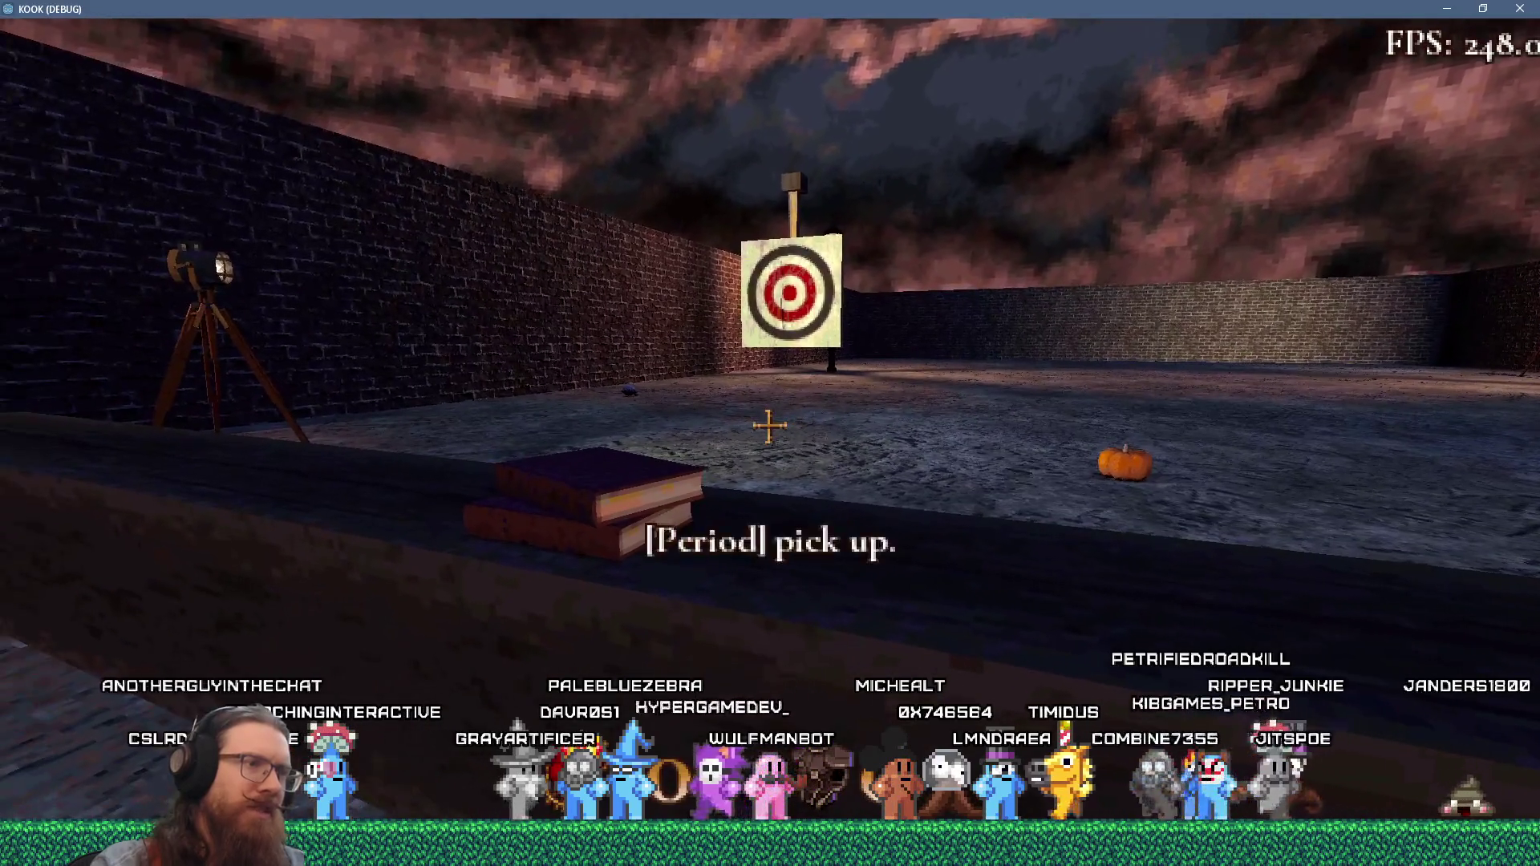
pyautogui.press('Right')
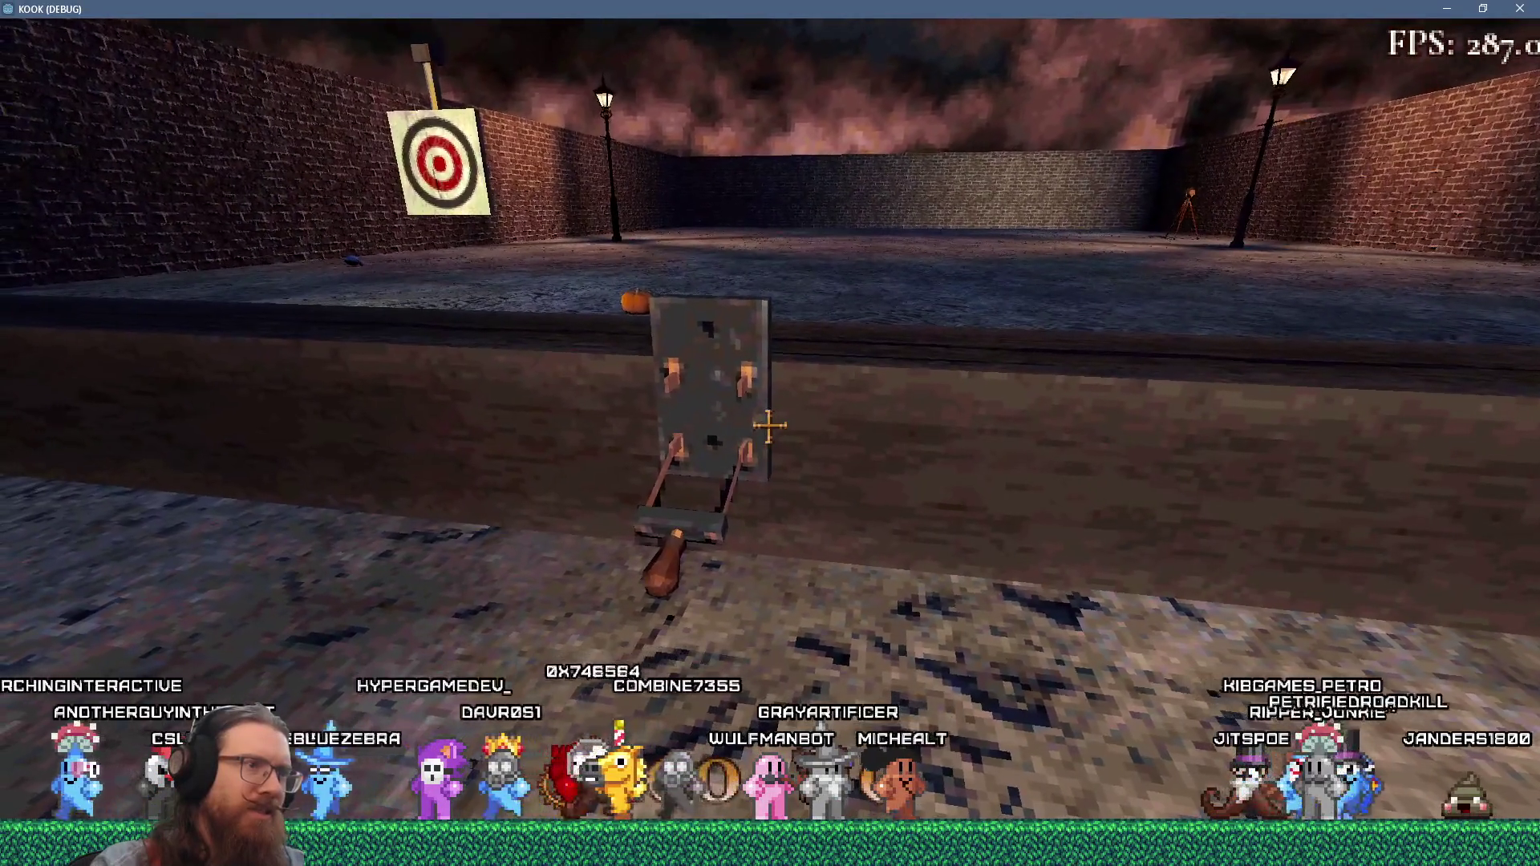
pyautogui.press('w')
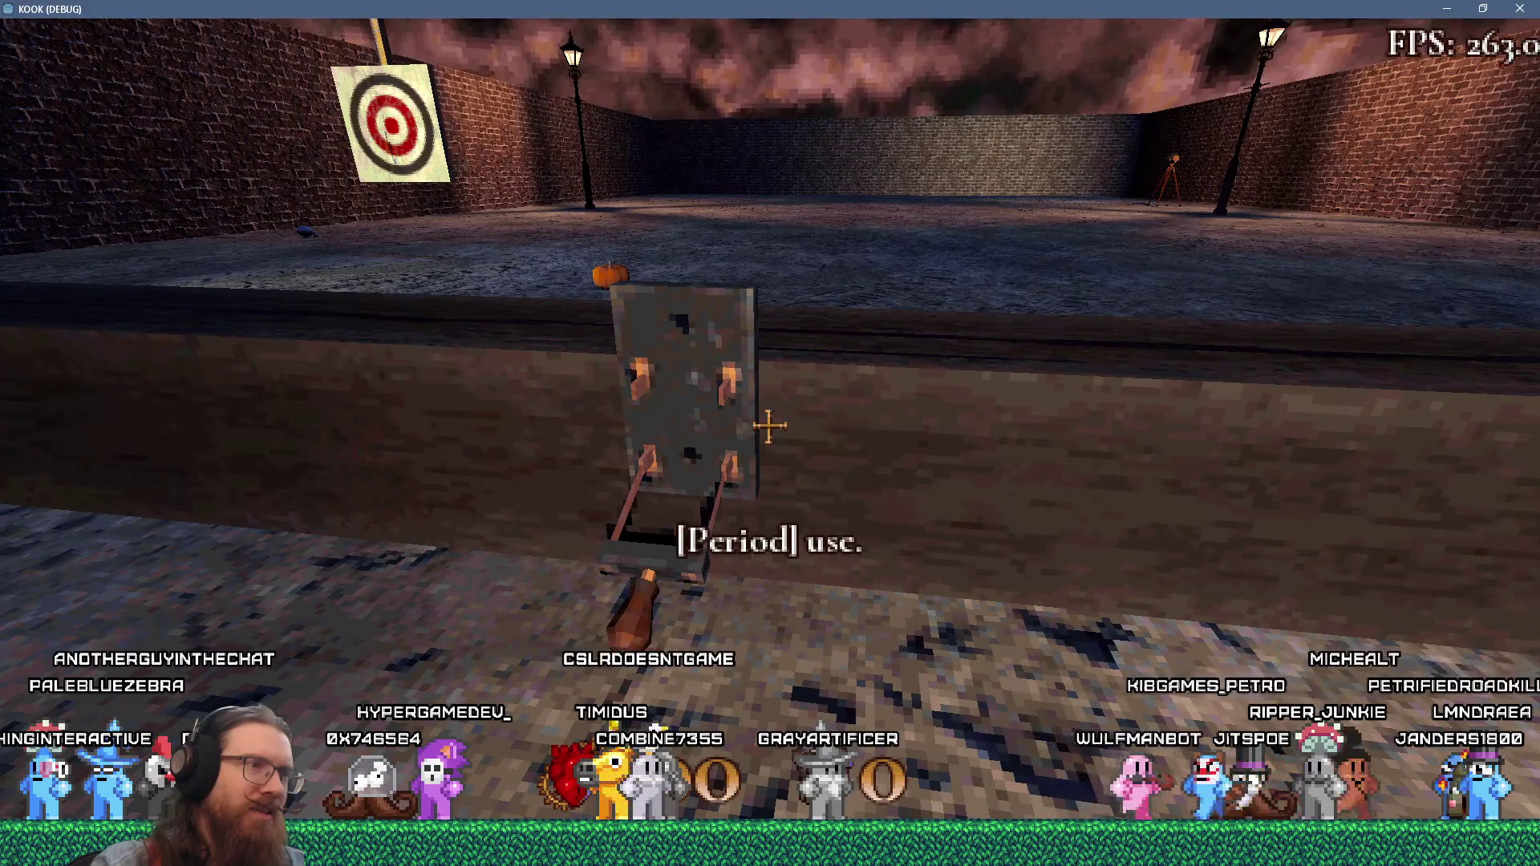
pyautogui.press('w')
pyautogui.press('Down')
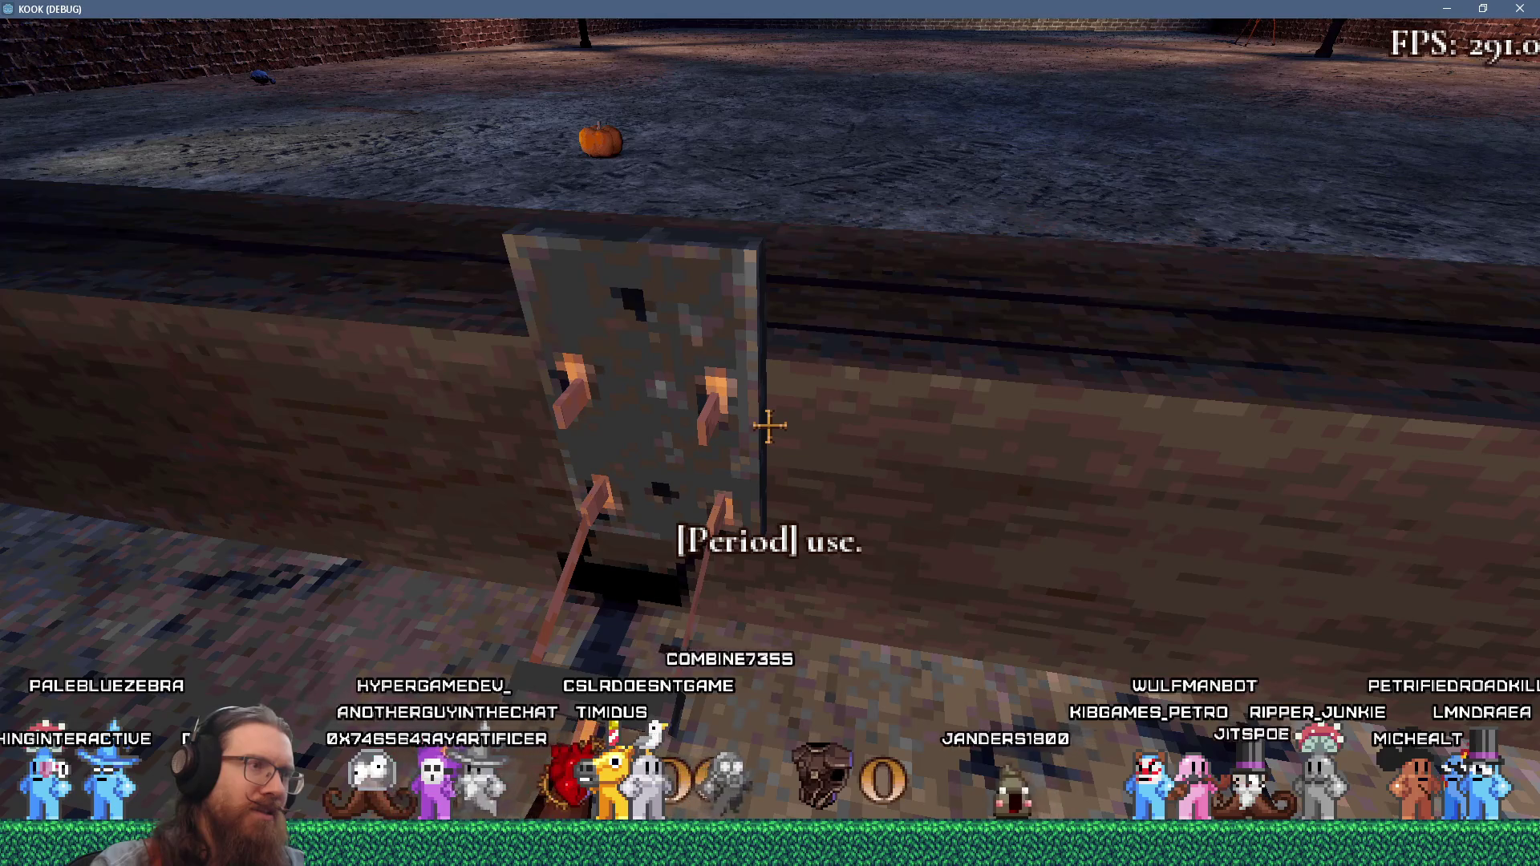
pyautogui.press('Left')
pyautogui.press('Up')
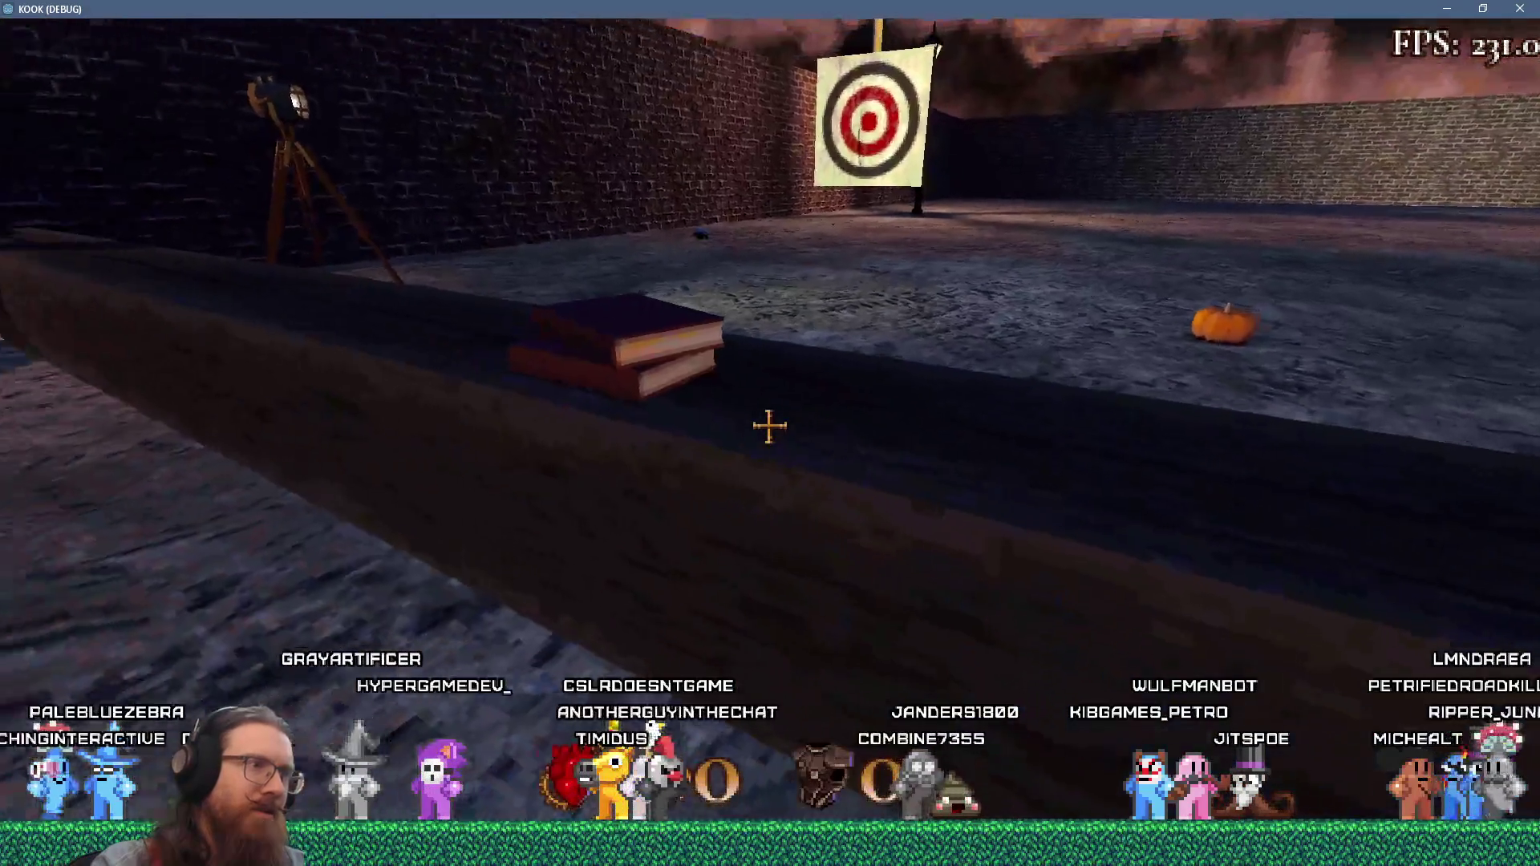
pyautogui.press('Left')
pyautogui.press('Right')
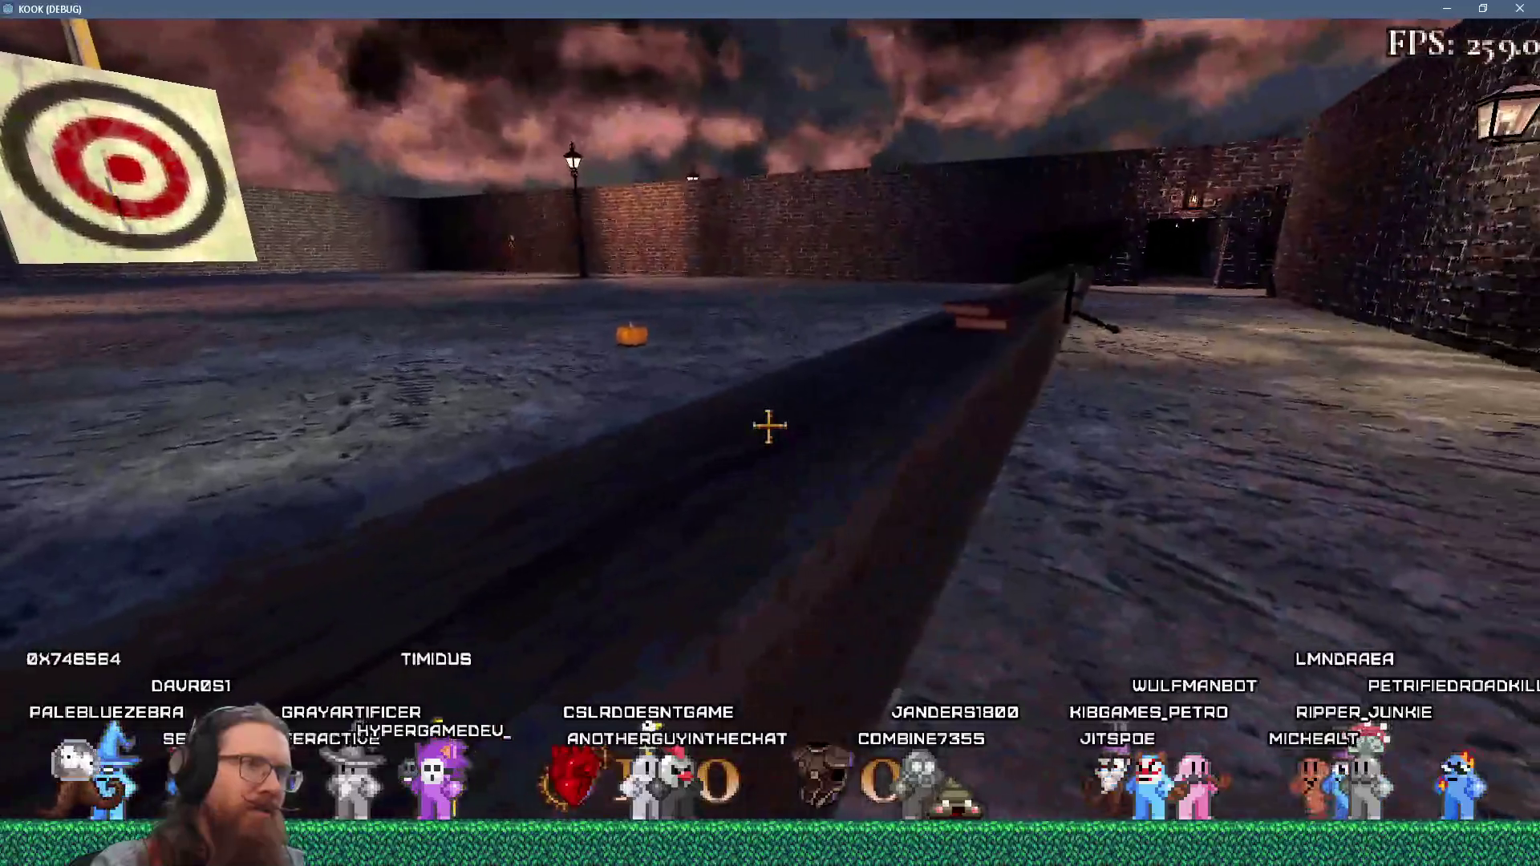
pyautogui.press('Right')
pyautogui.press('w')
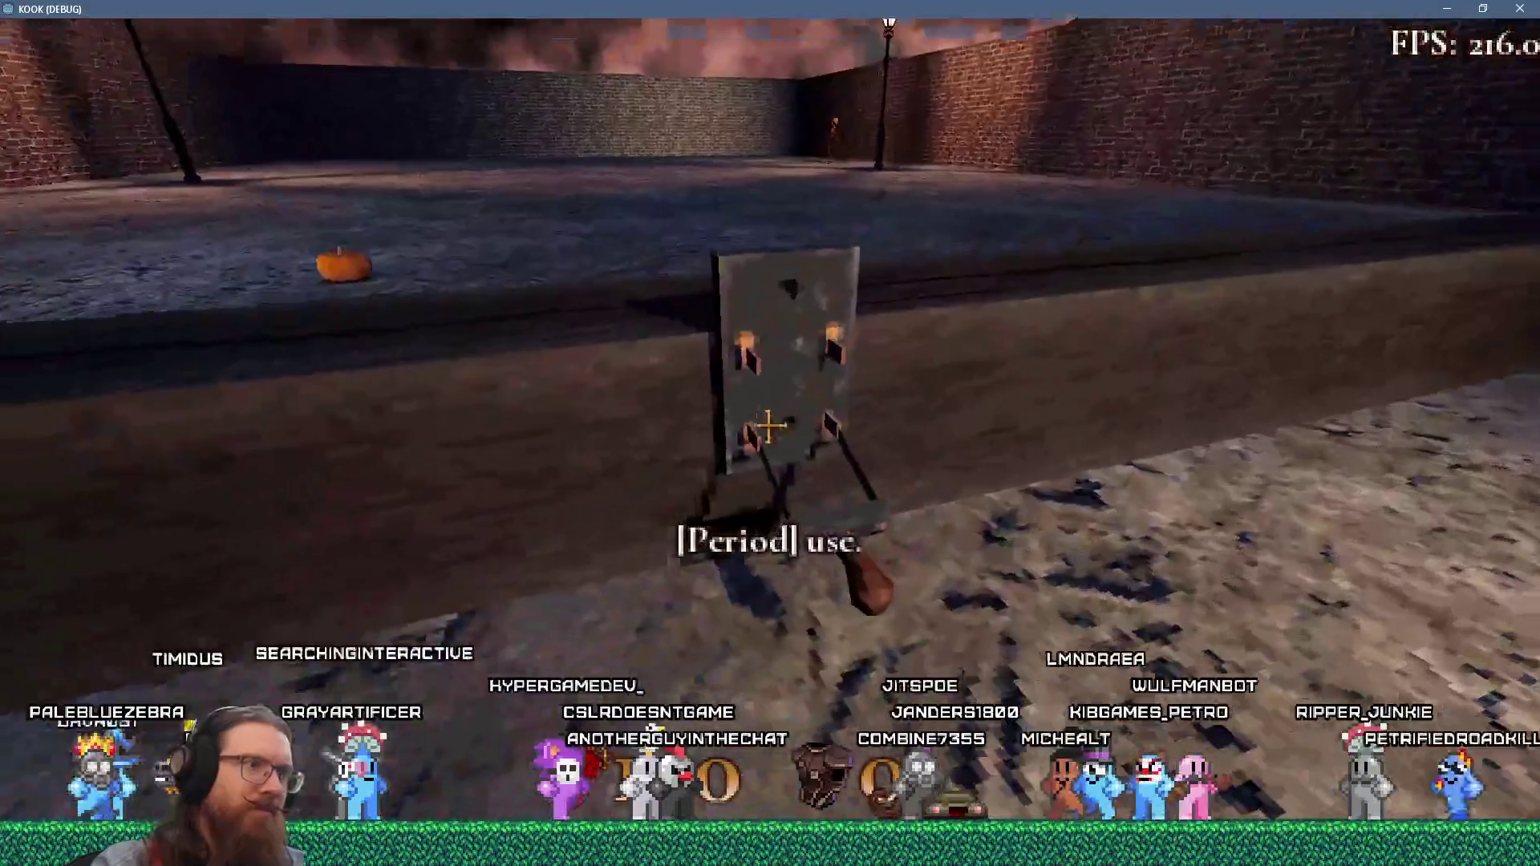
pyautogui.press('Down')
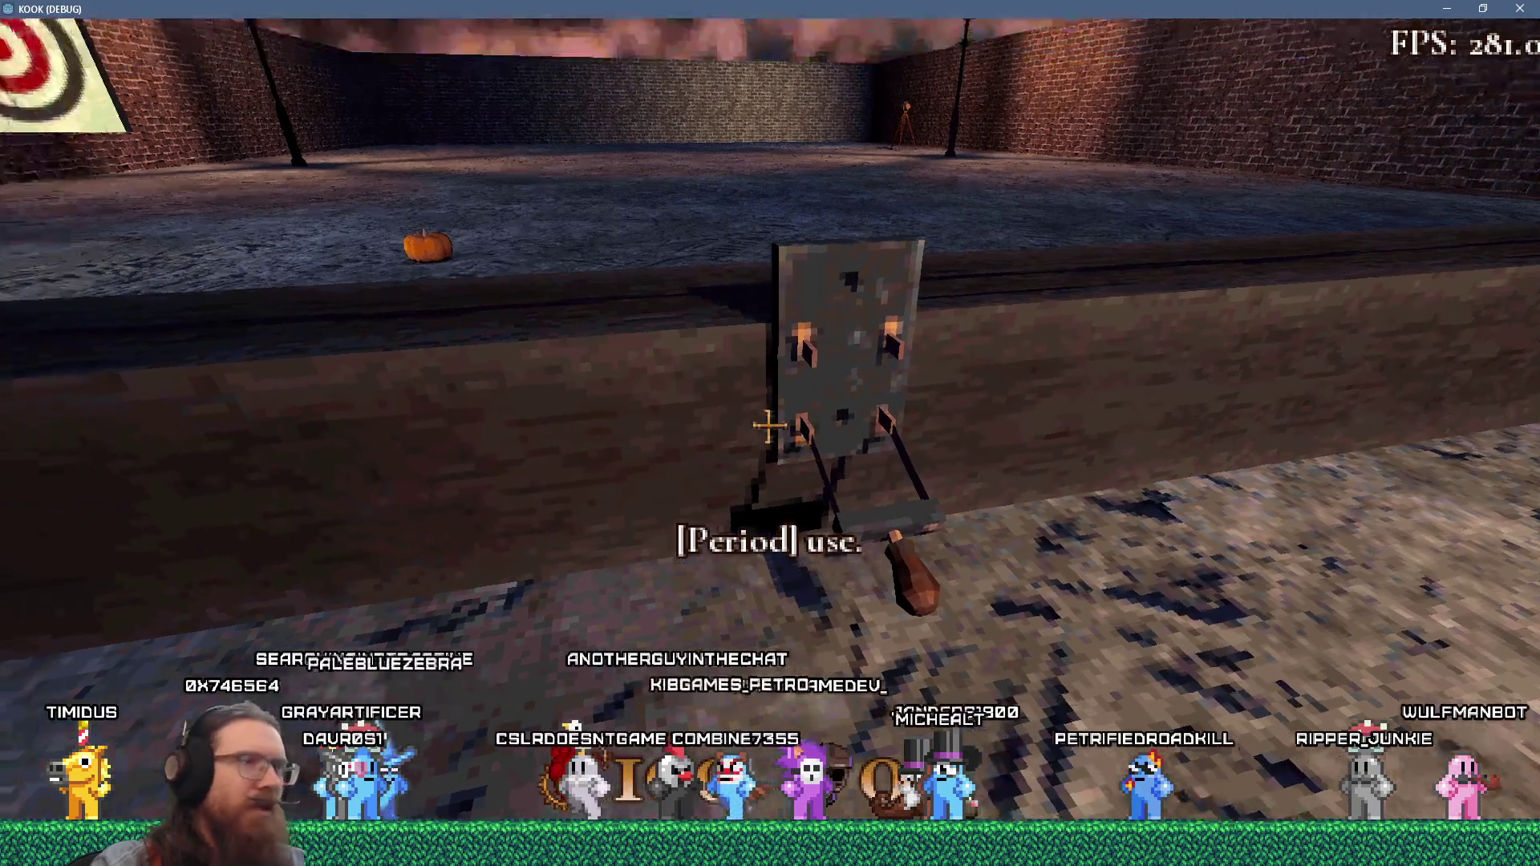
pyautogui.press('Left')
pyautogui.press('s')
pyautogui.press('Up')
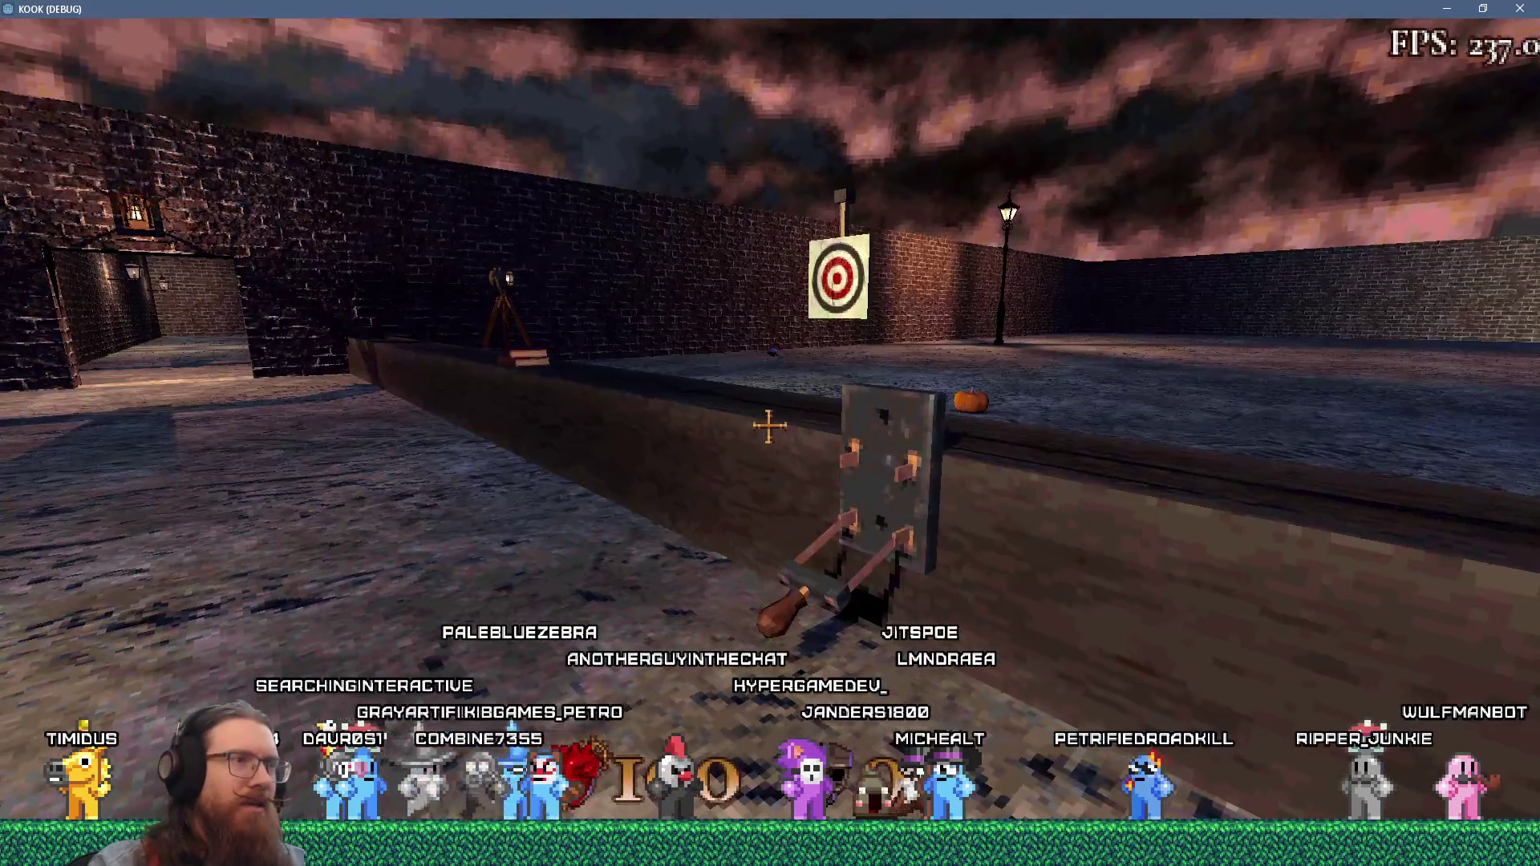
pyautogui.press('Right')
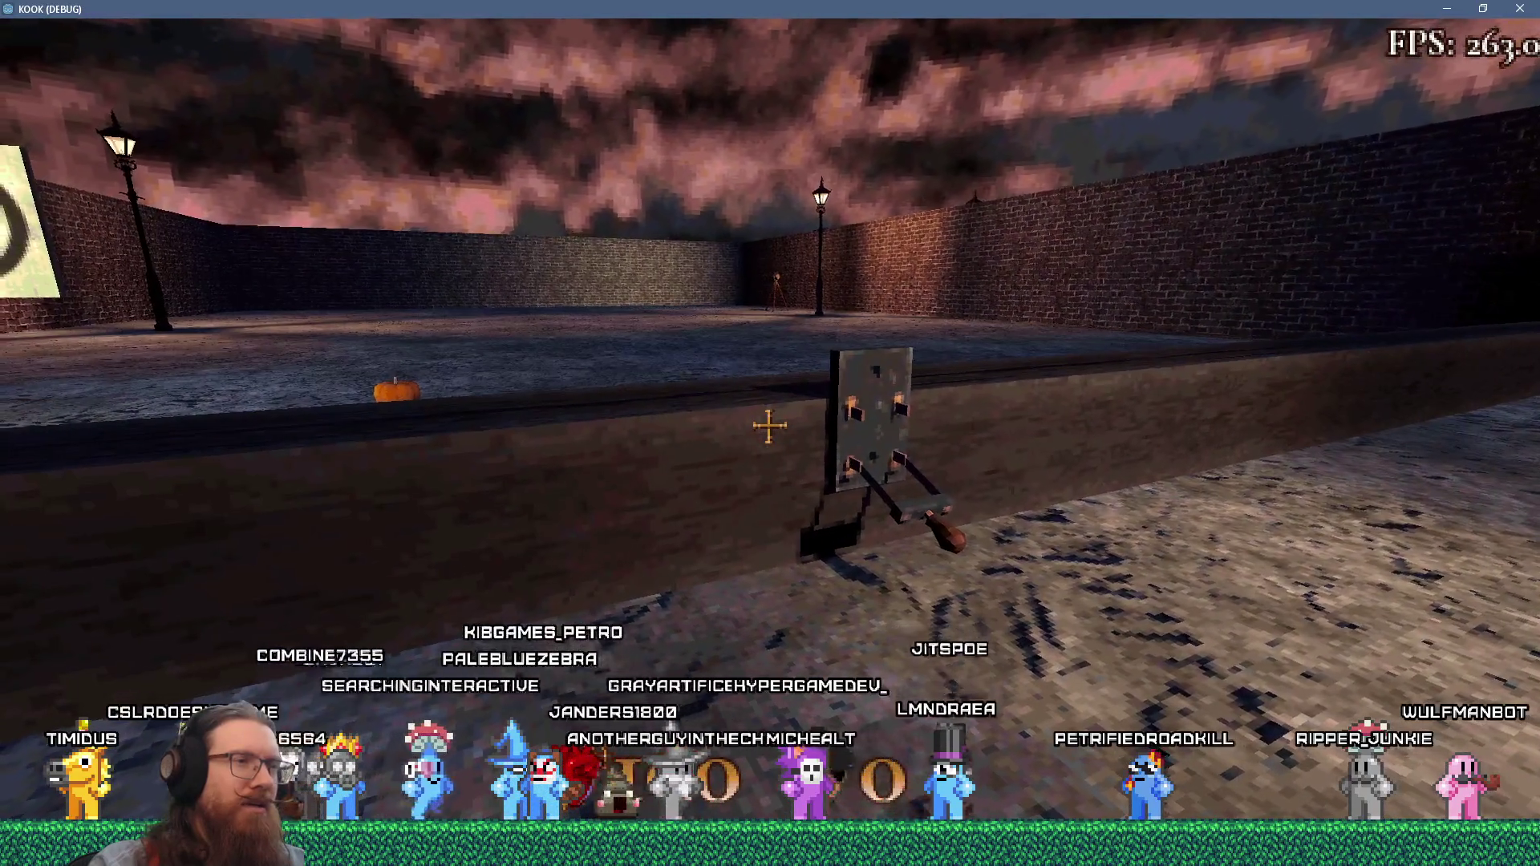
pyautogui.press('Left')
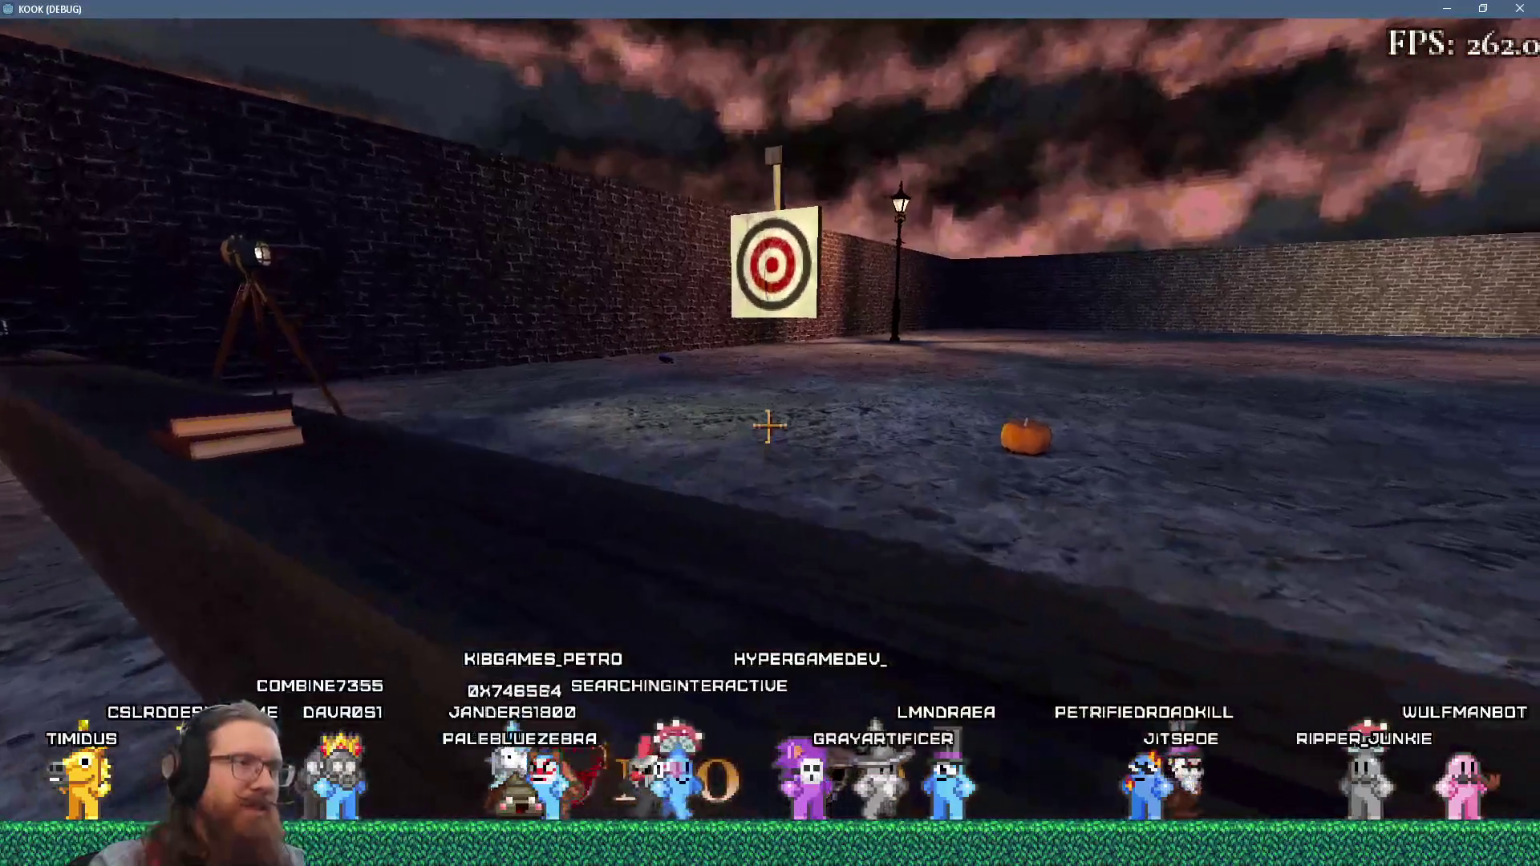
pyautogui.press('Right')
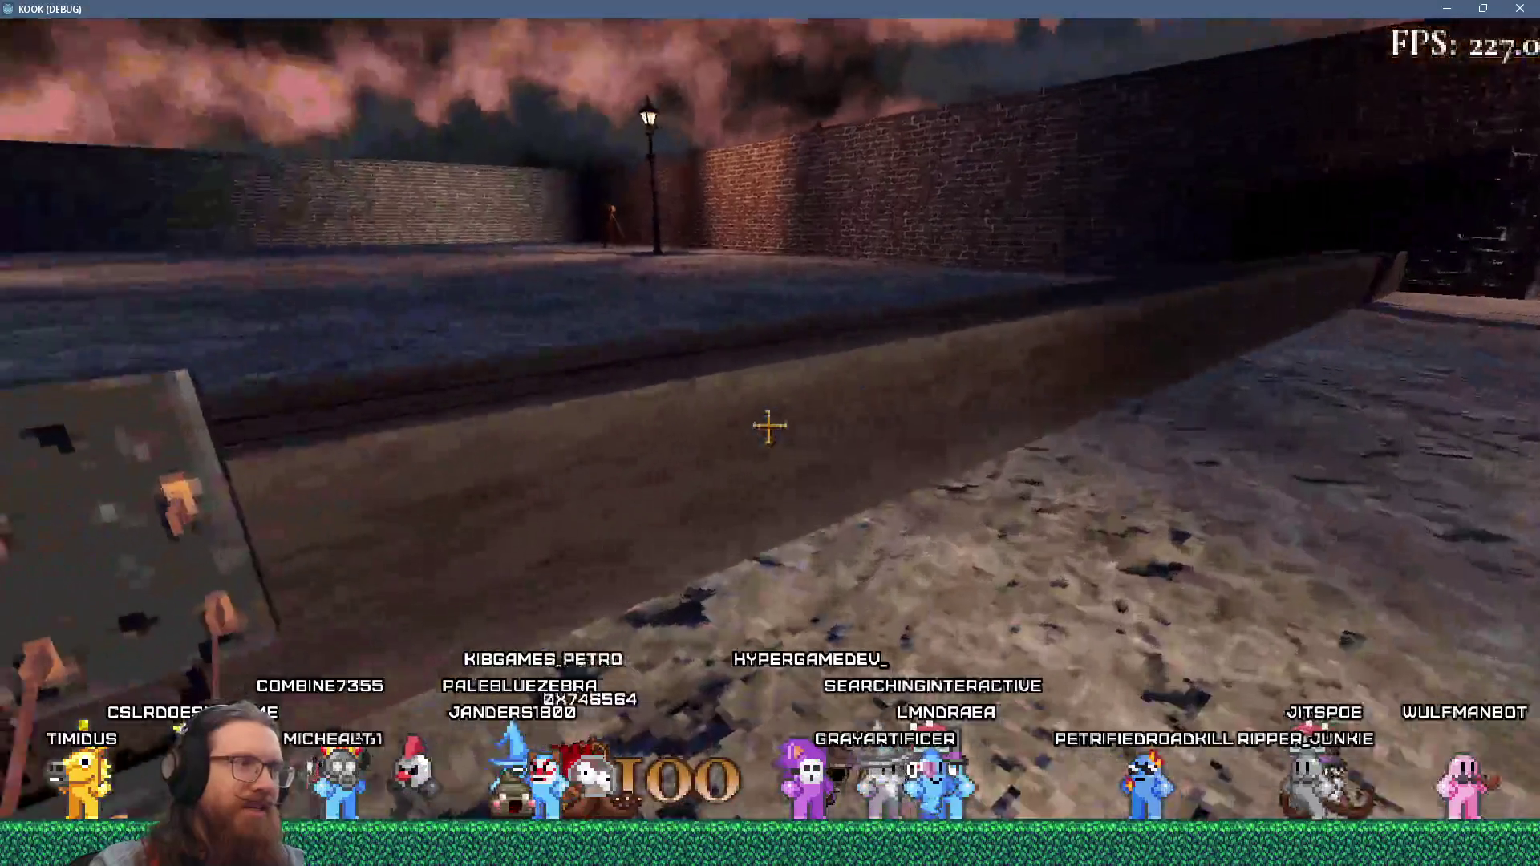
pyautogui.press('Left')
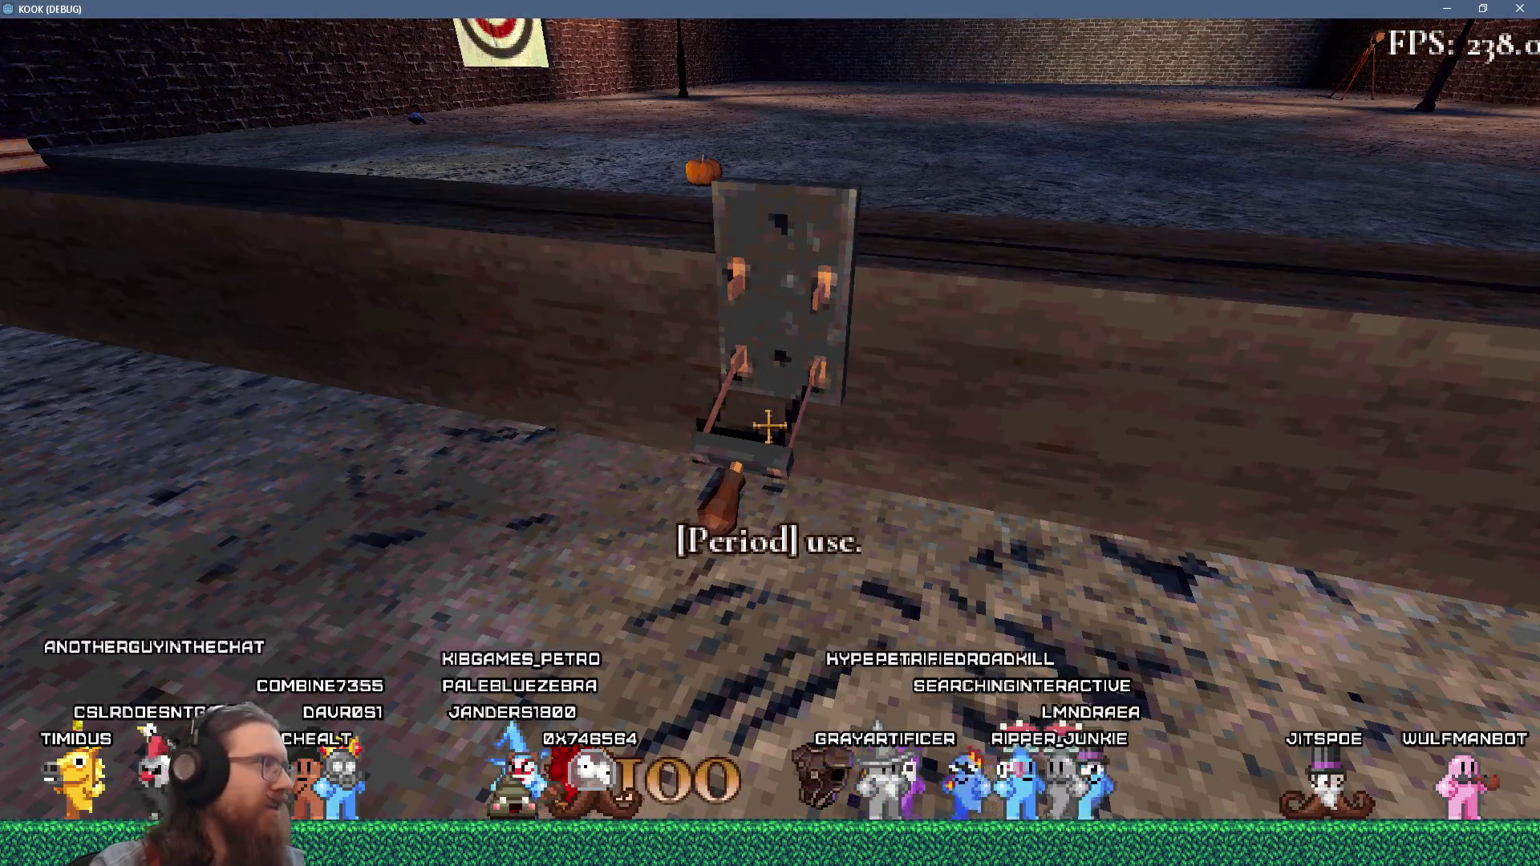
pyautogui.press('Left')
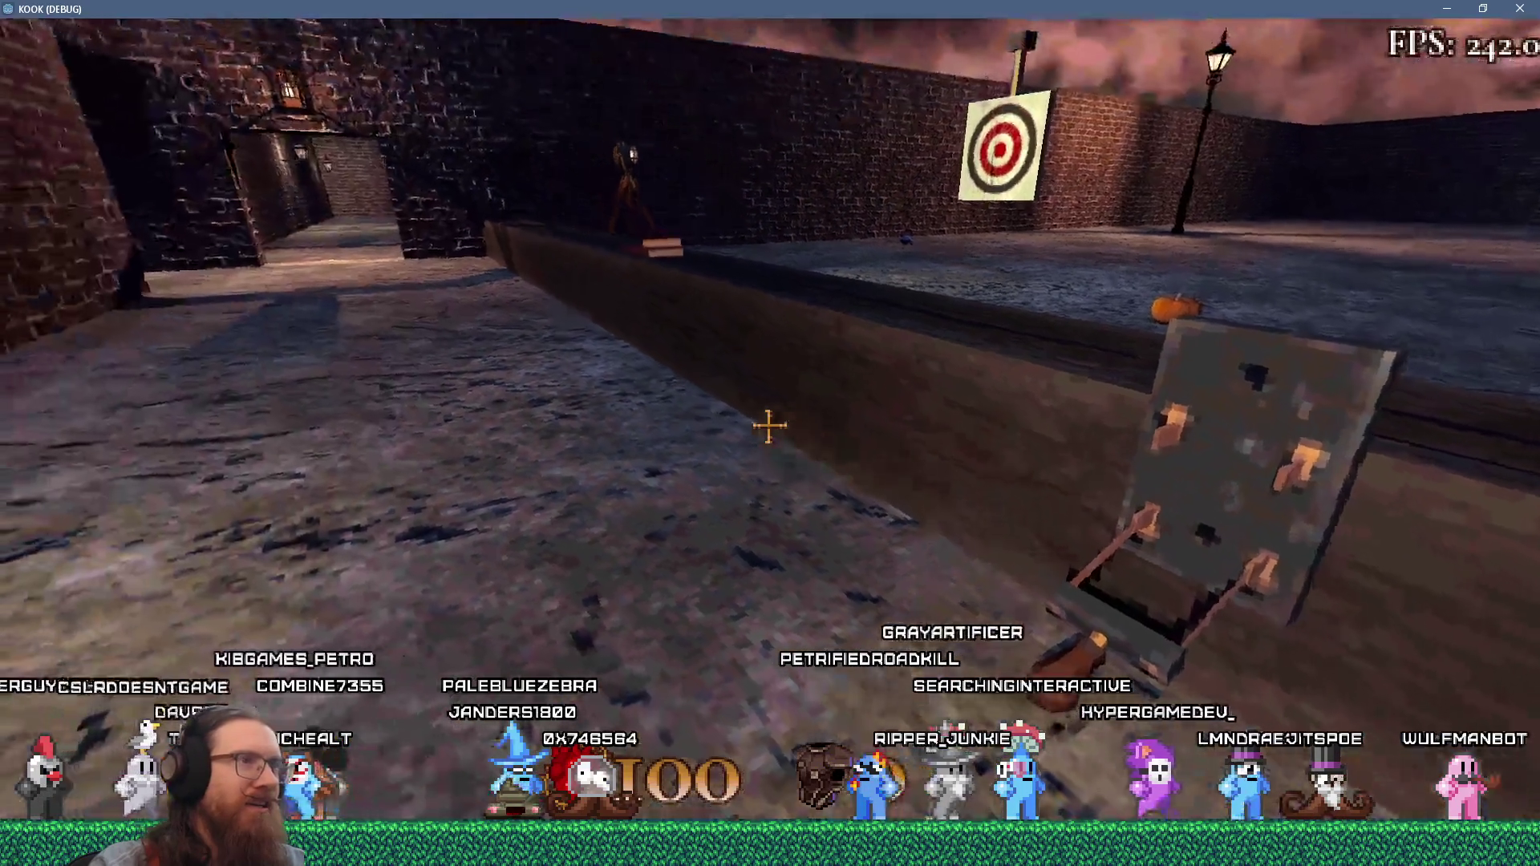
pyautogui.press('Right')
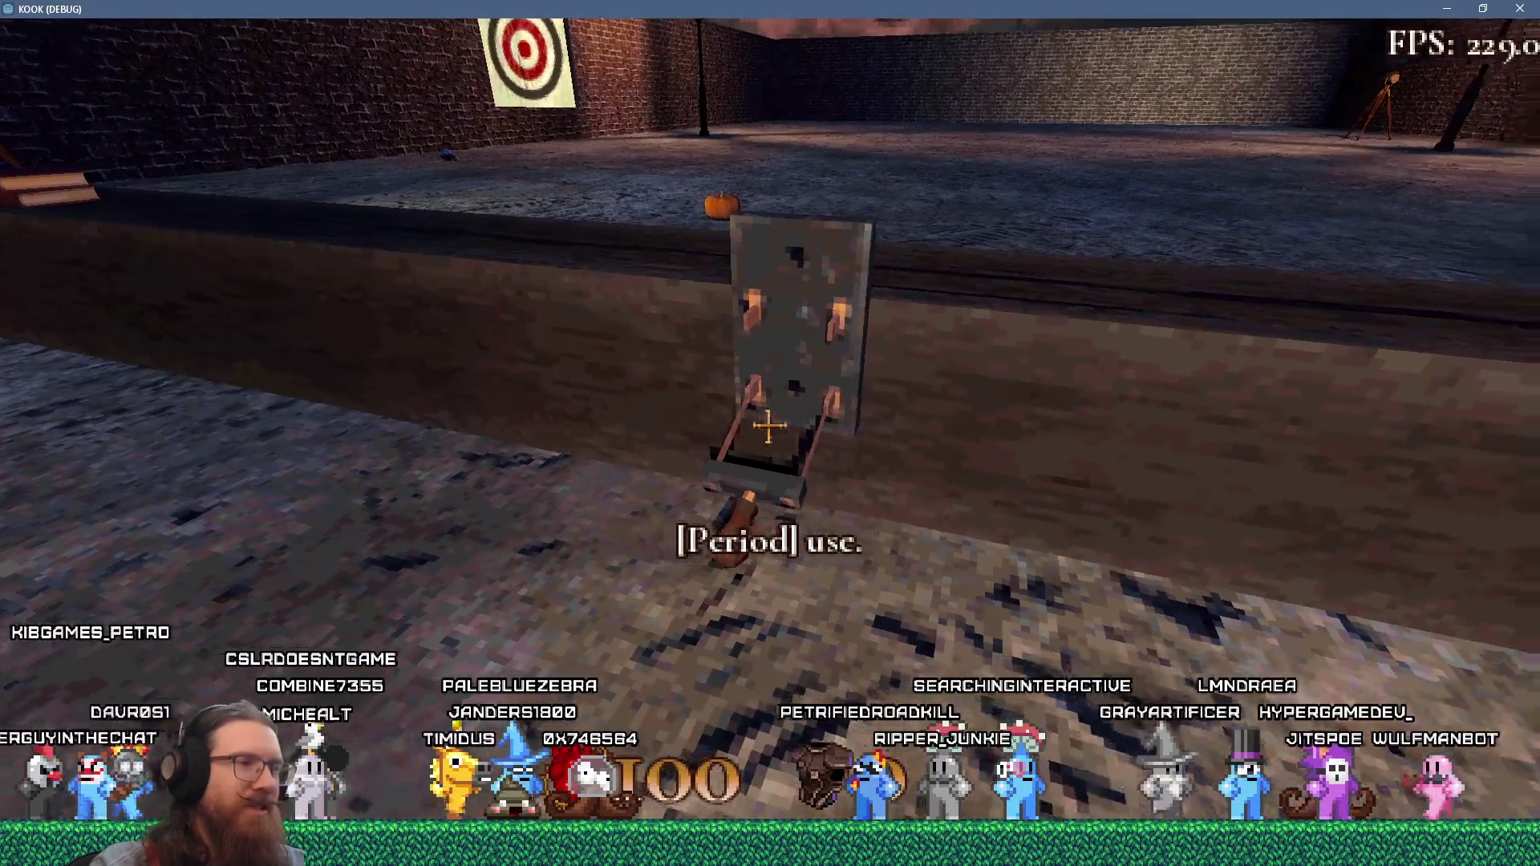
pyautogui.press('Down')
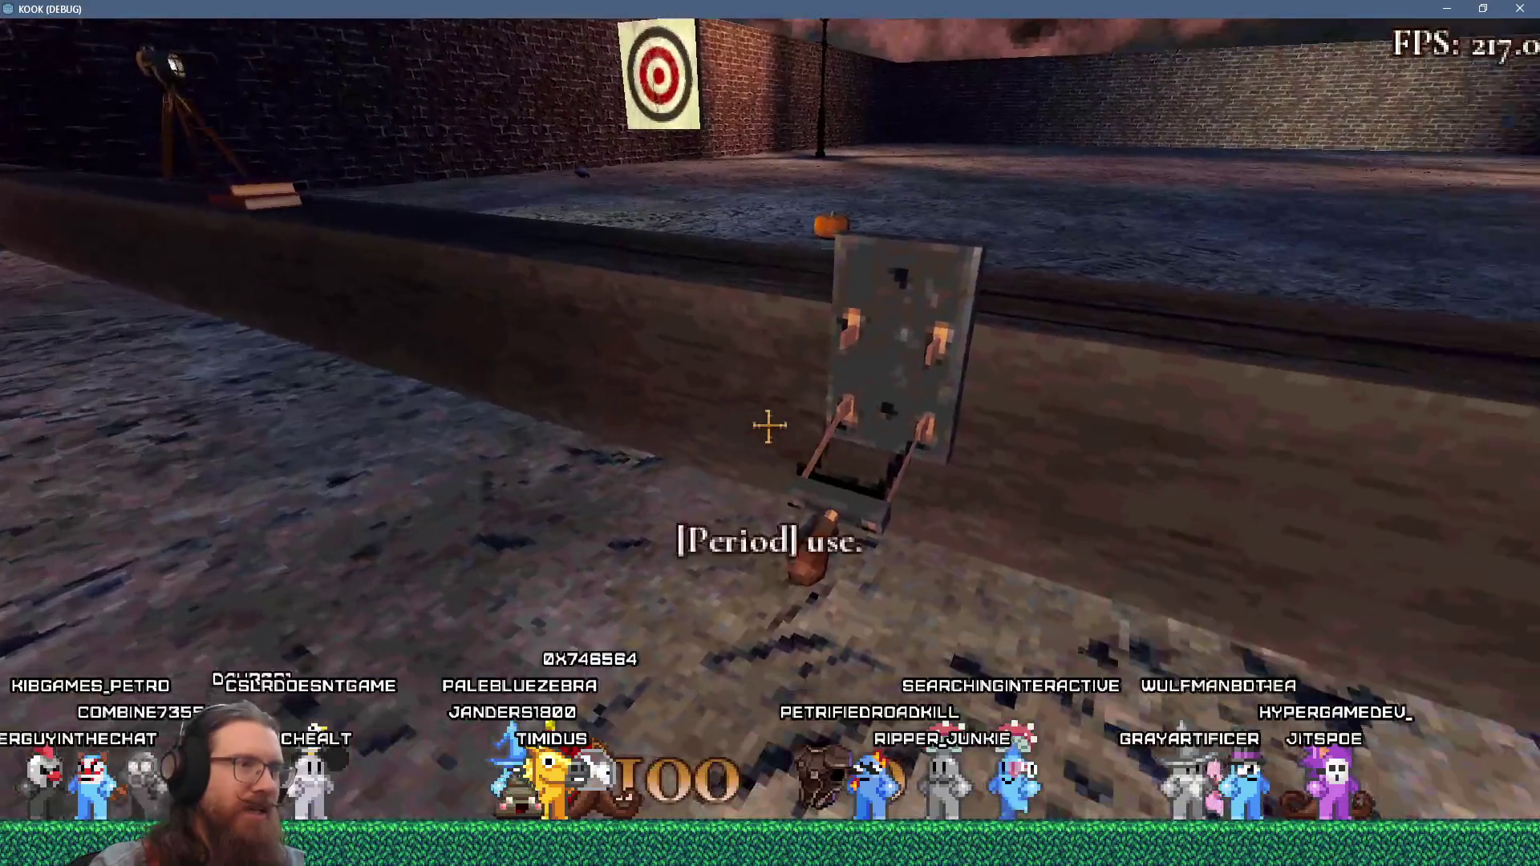
pyautogui.press('Right')
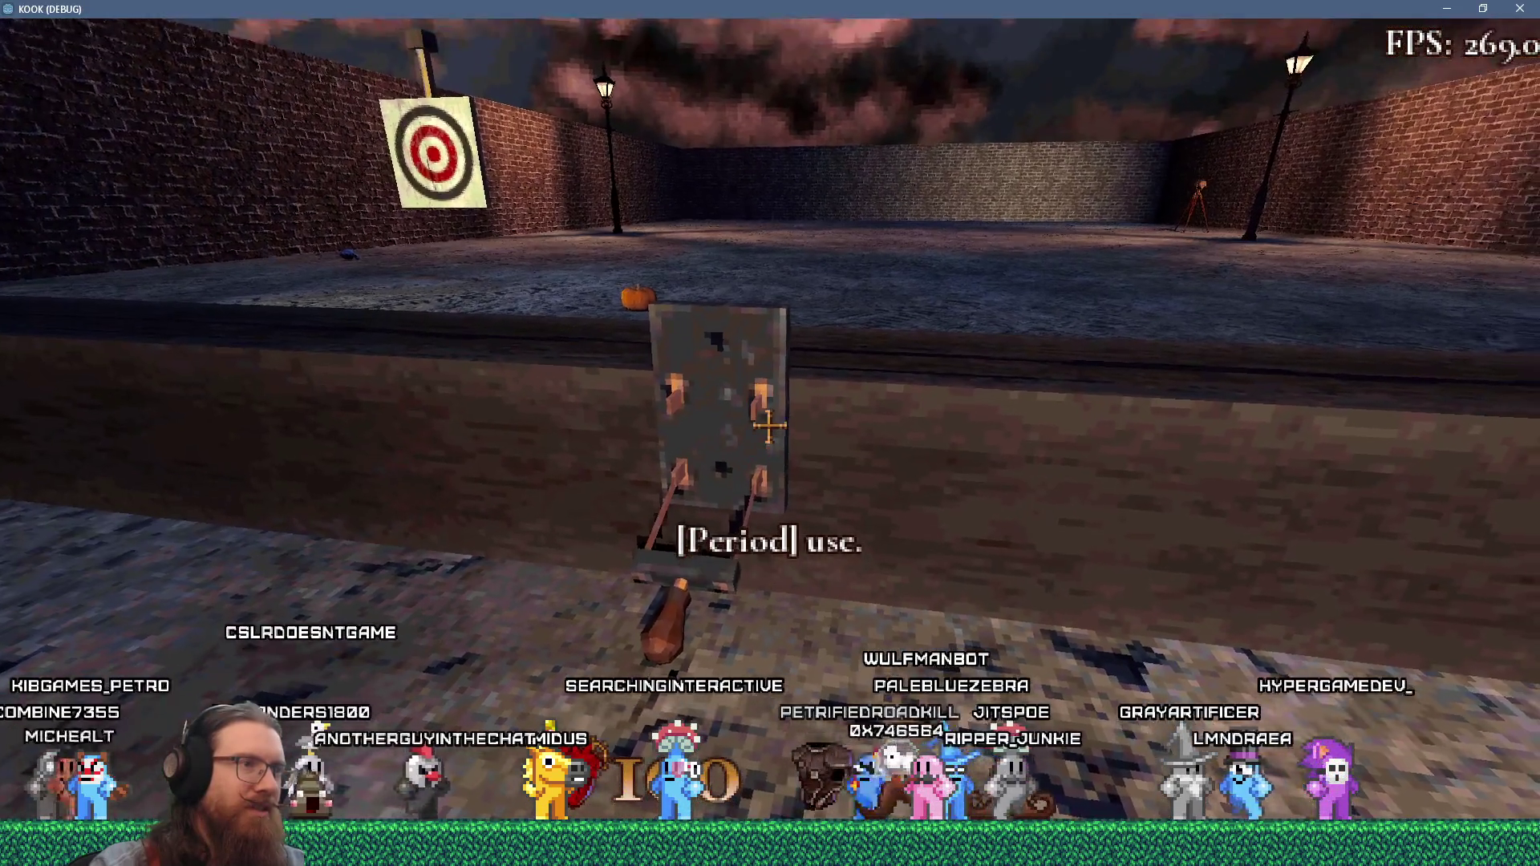
pyautogui.press('Up')
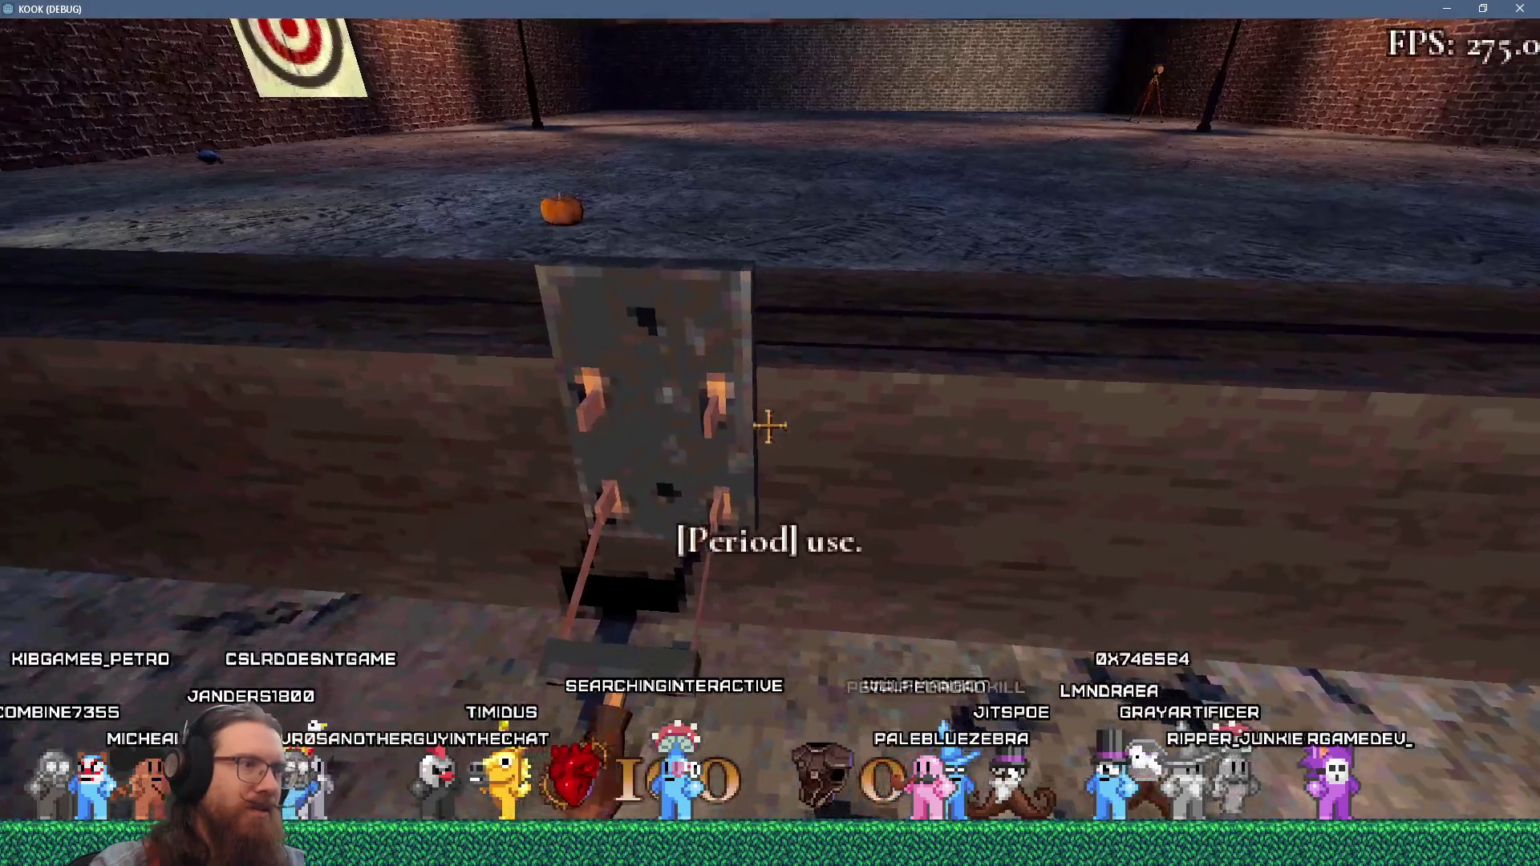
pyautogui.press('Down')
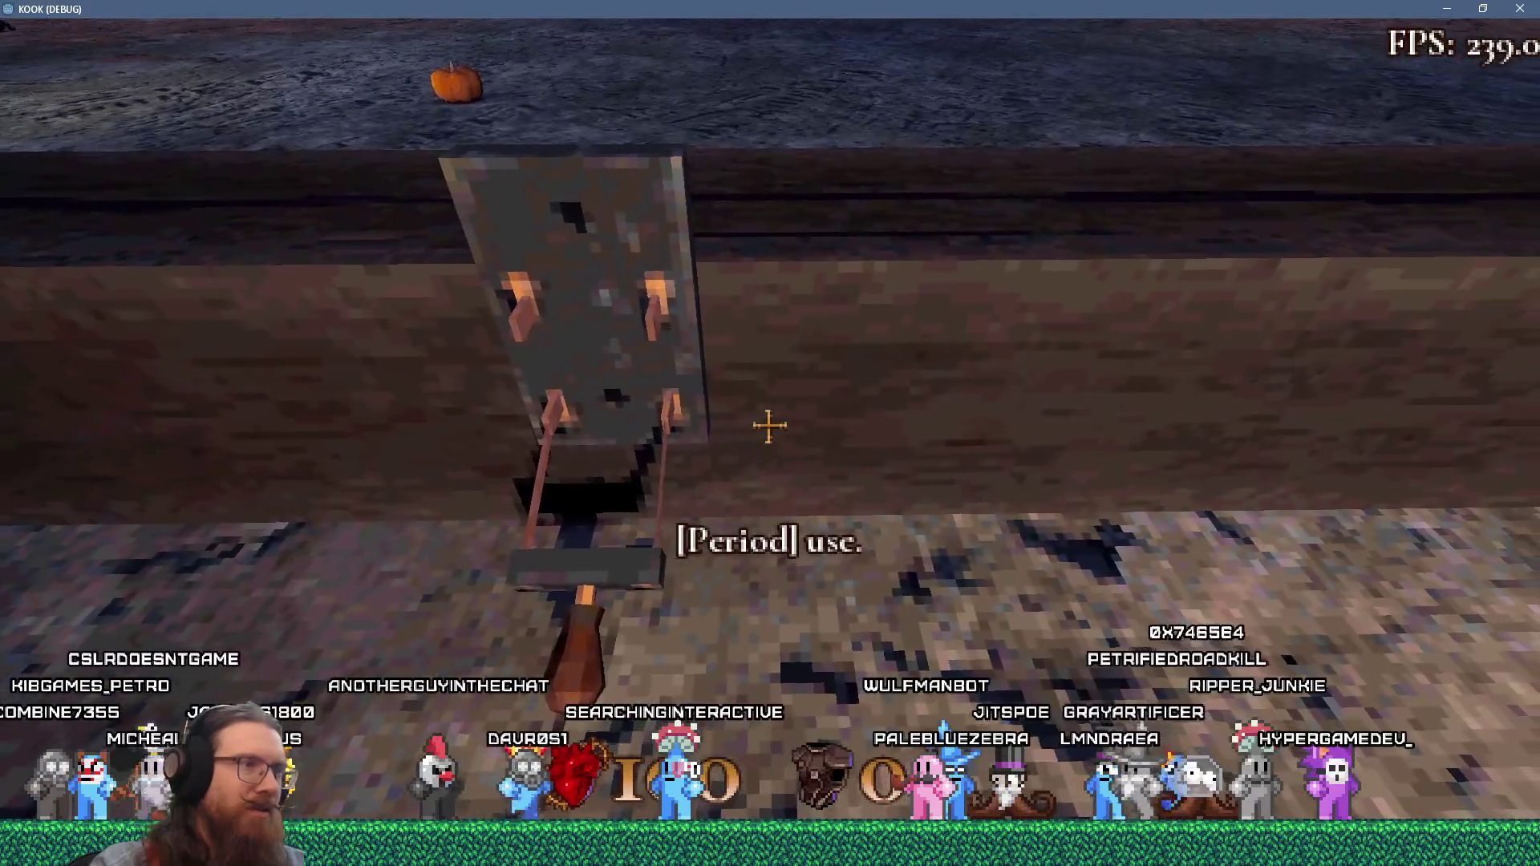
pyautogui.press('Up')
pyautogui.press('Left')
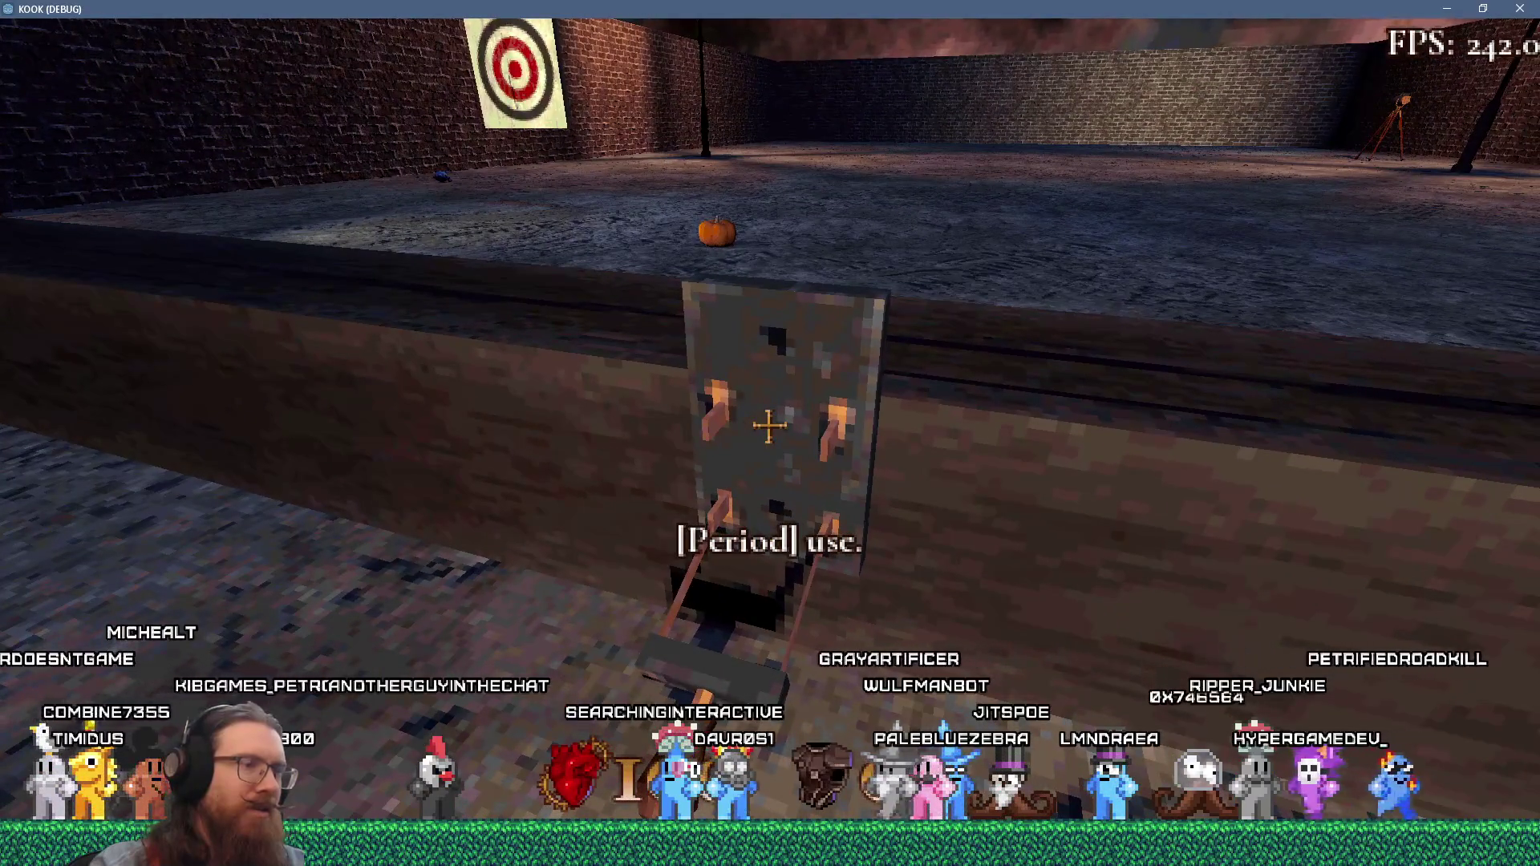
pyautogui.press('Down')
pyautogui.press('Up')
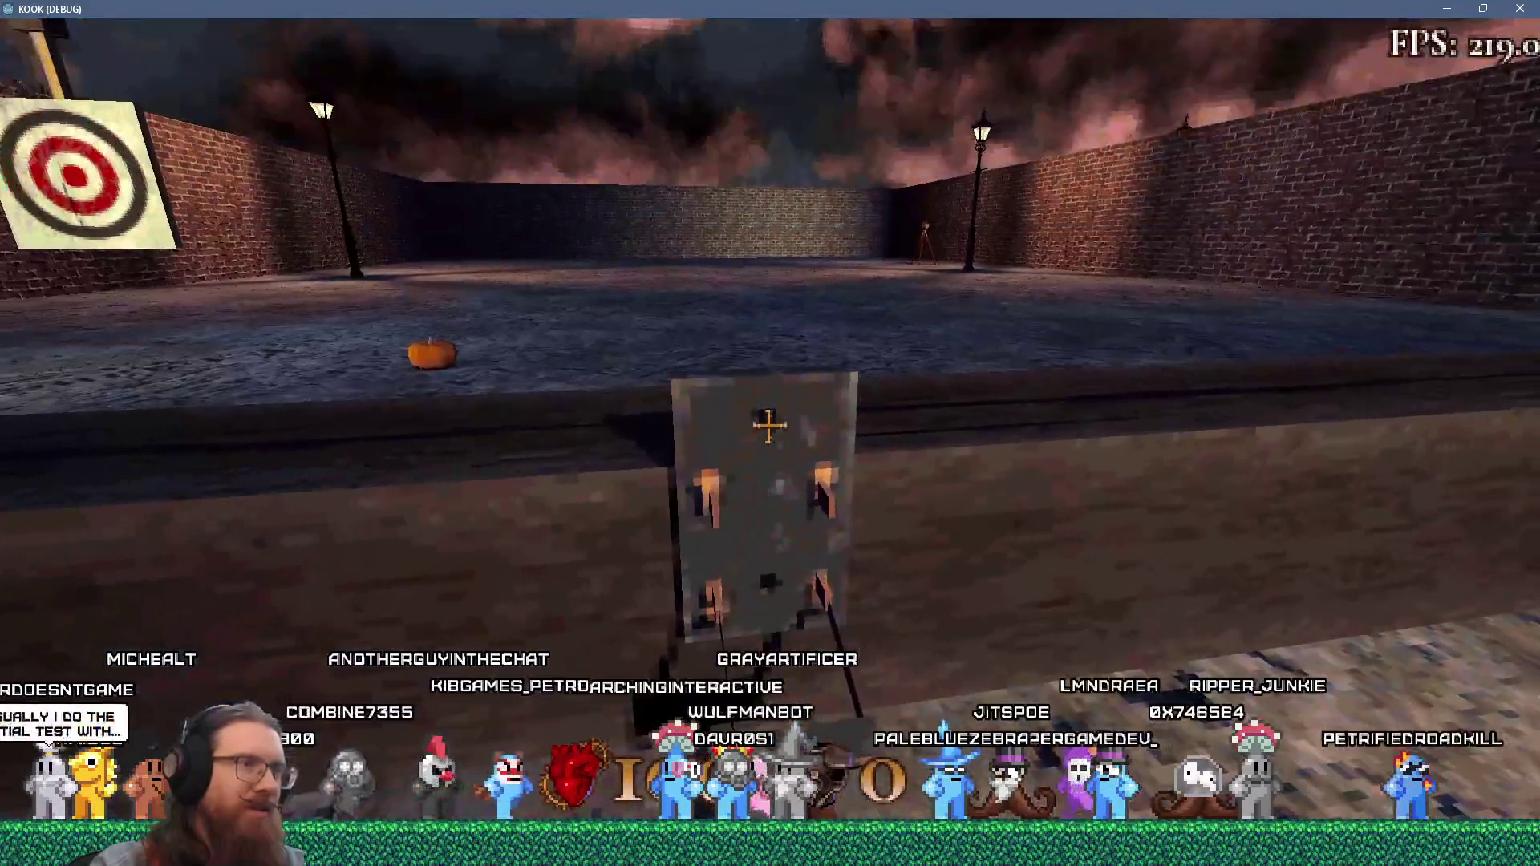
pyautogui.press('Up')
pyautogui.press('Down')
pyautogui.press('Up')
pyautogui.press('Right')
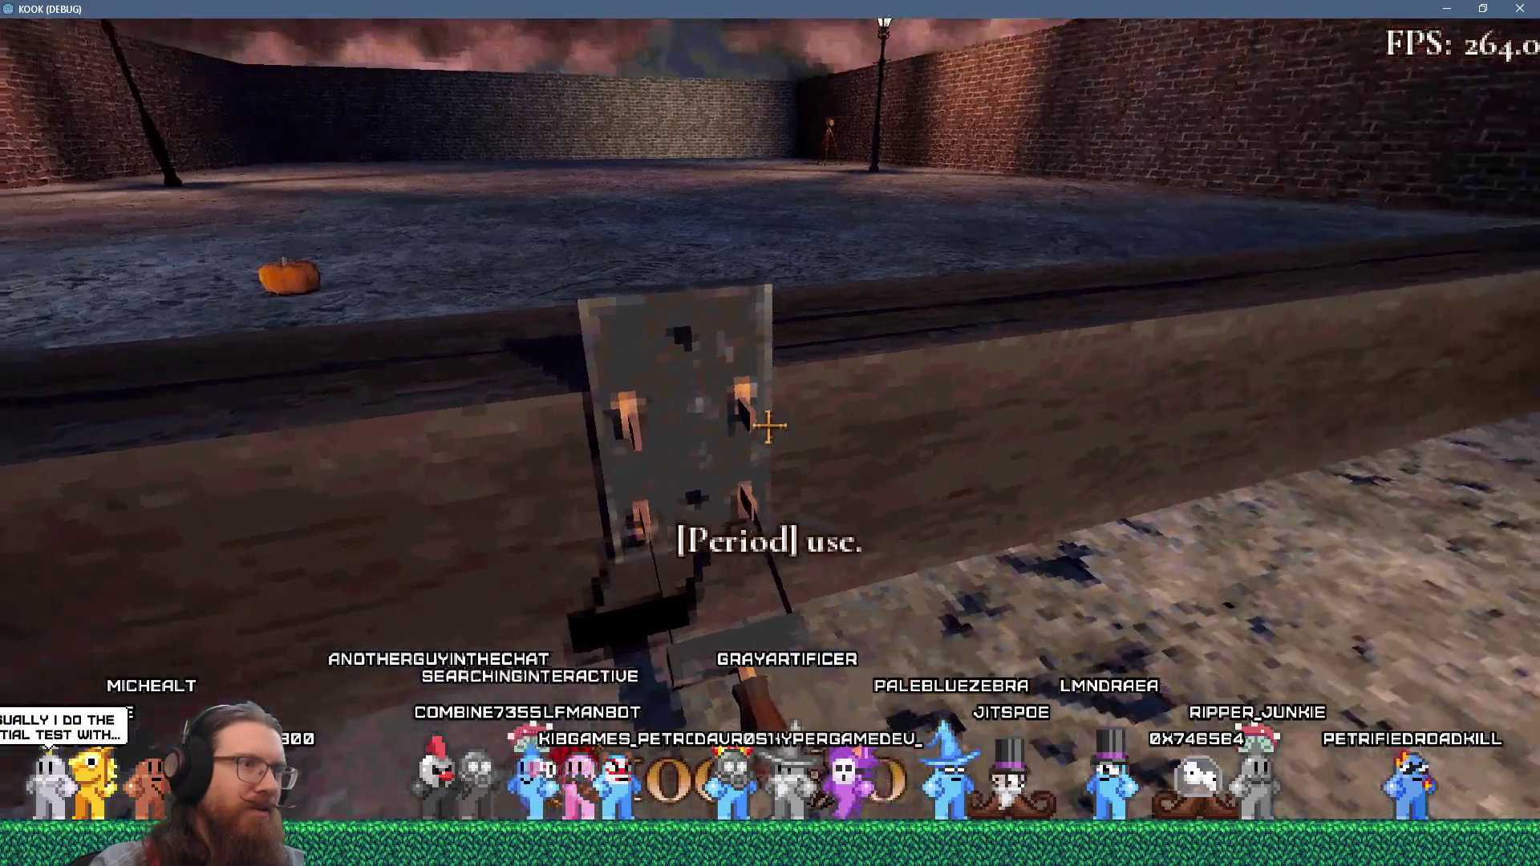
pyautogui.press('Left')
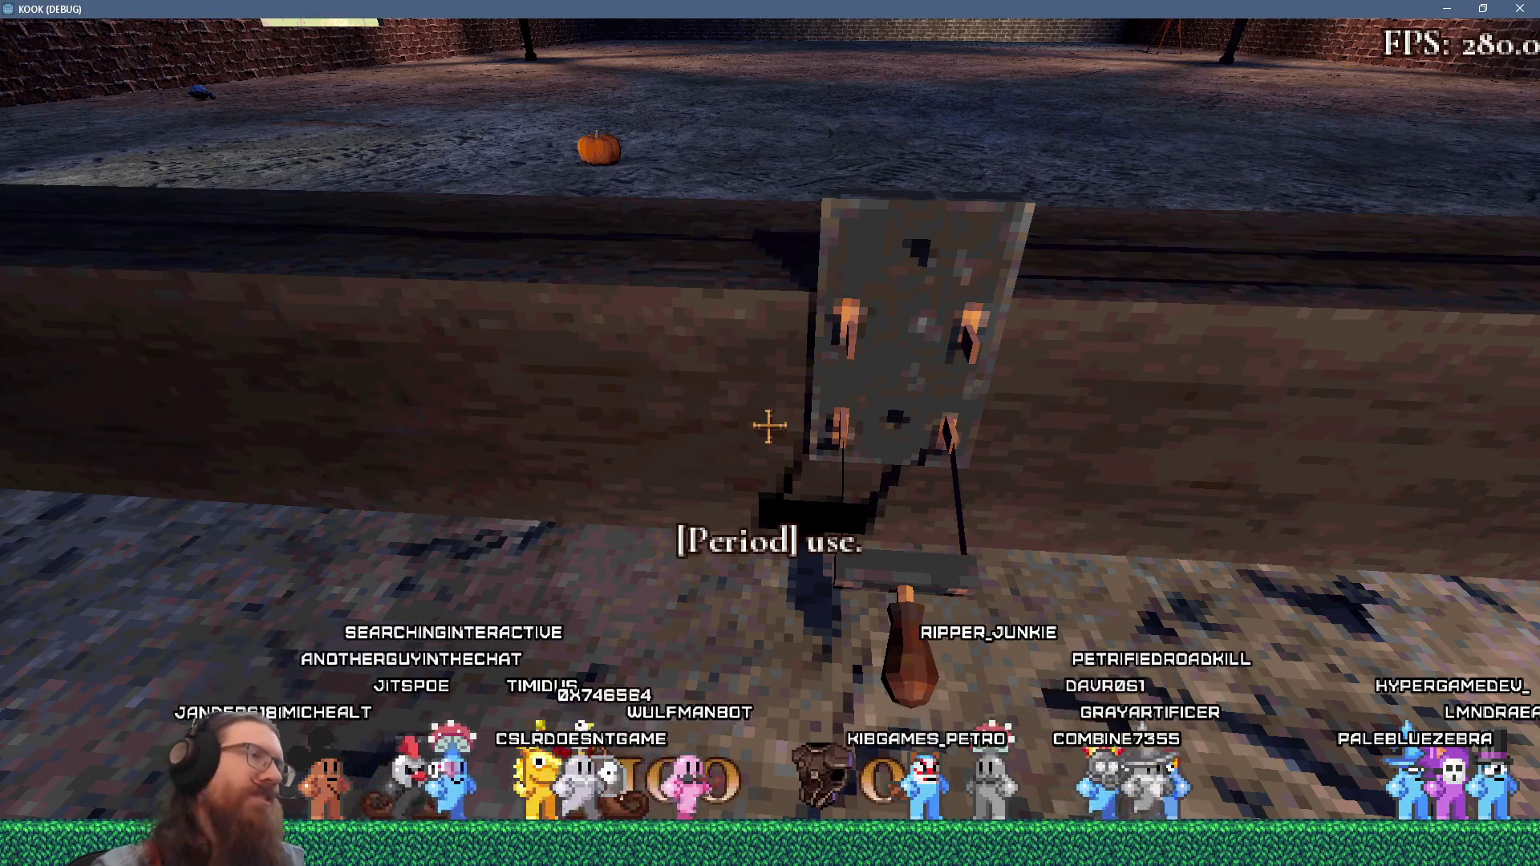
pyautogui.moveTo(771, 426)
pyautogui.press('w')
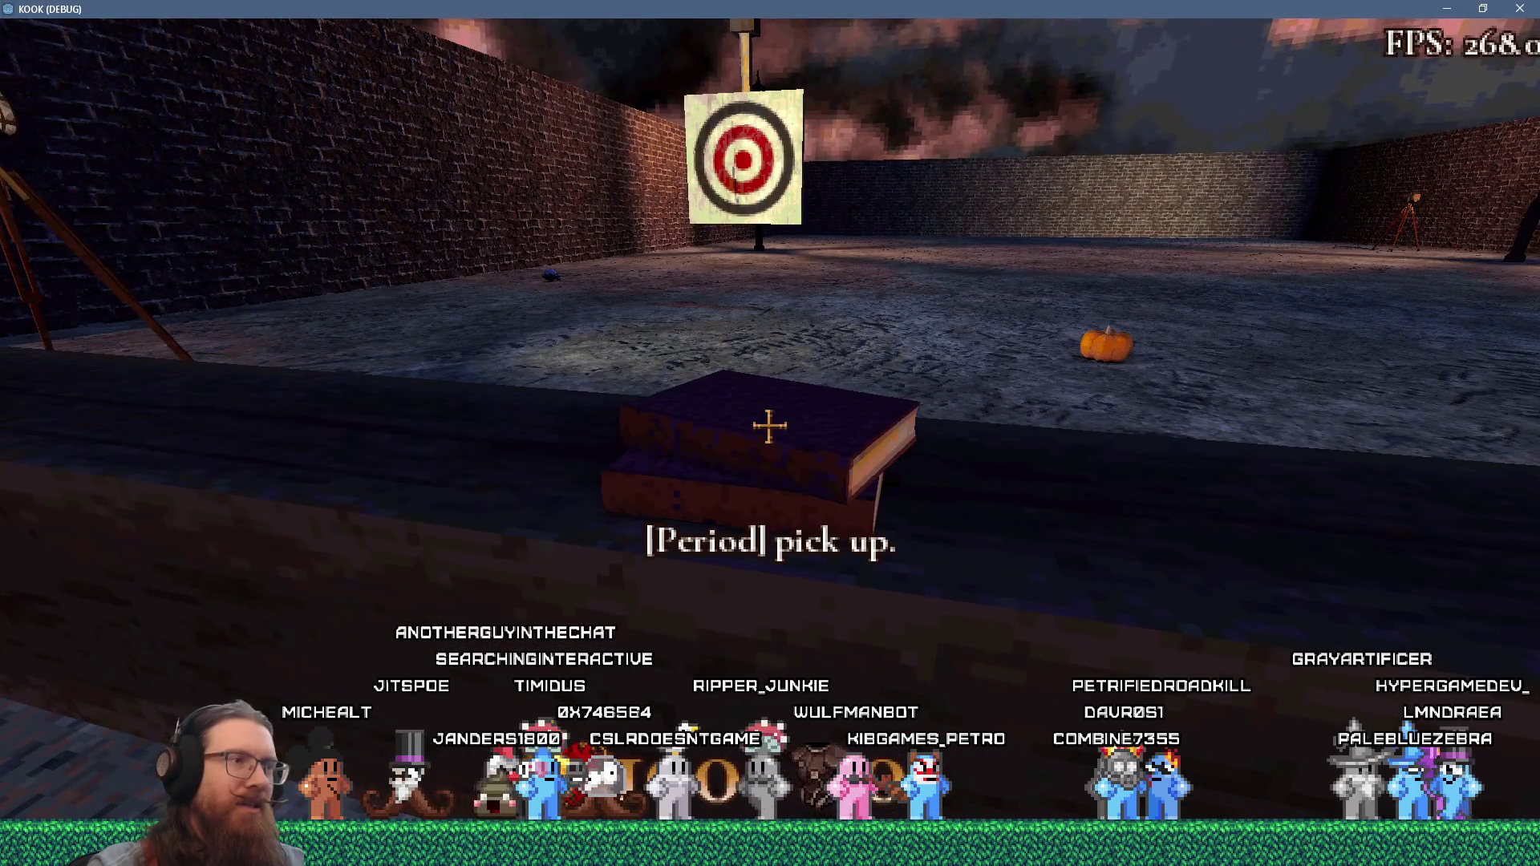
pyautogui.press('a')
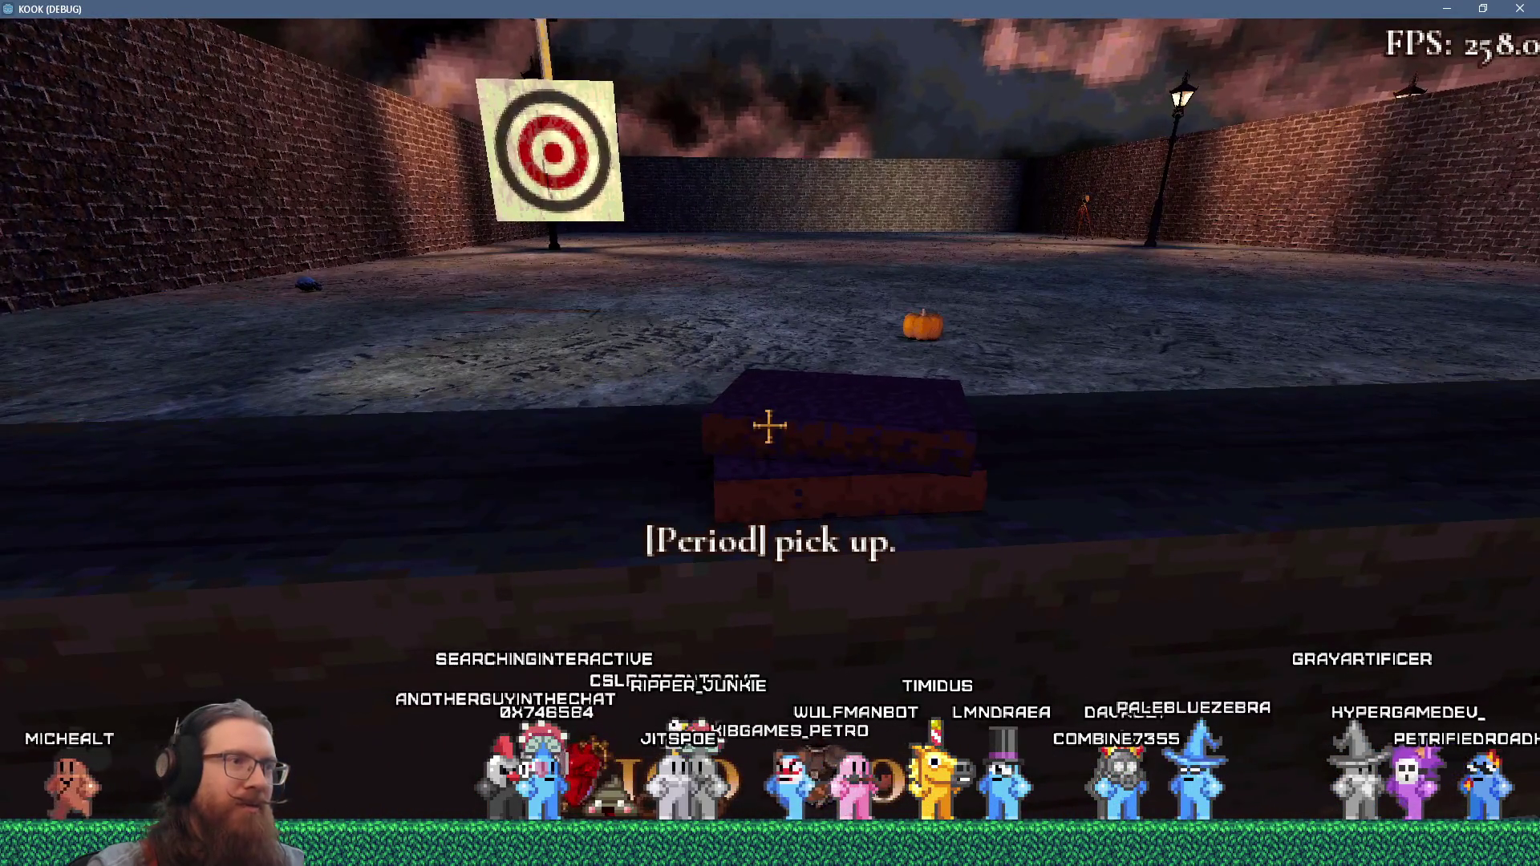
pyautogui.press('`')
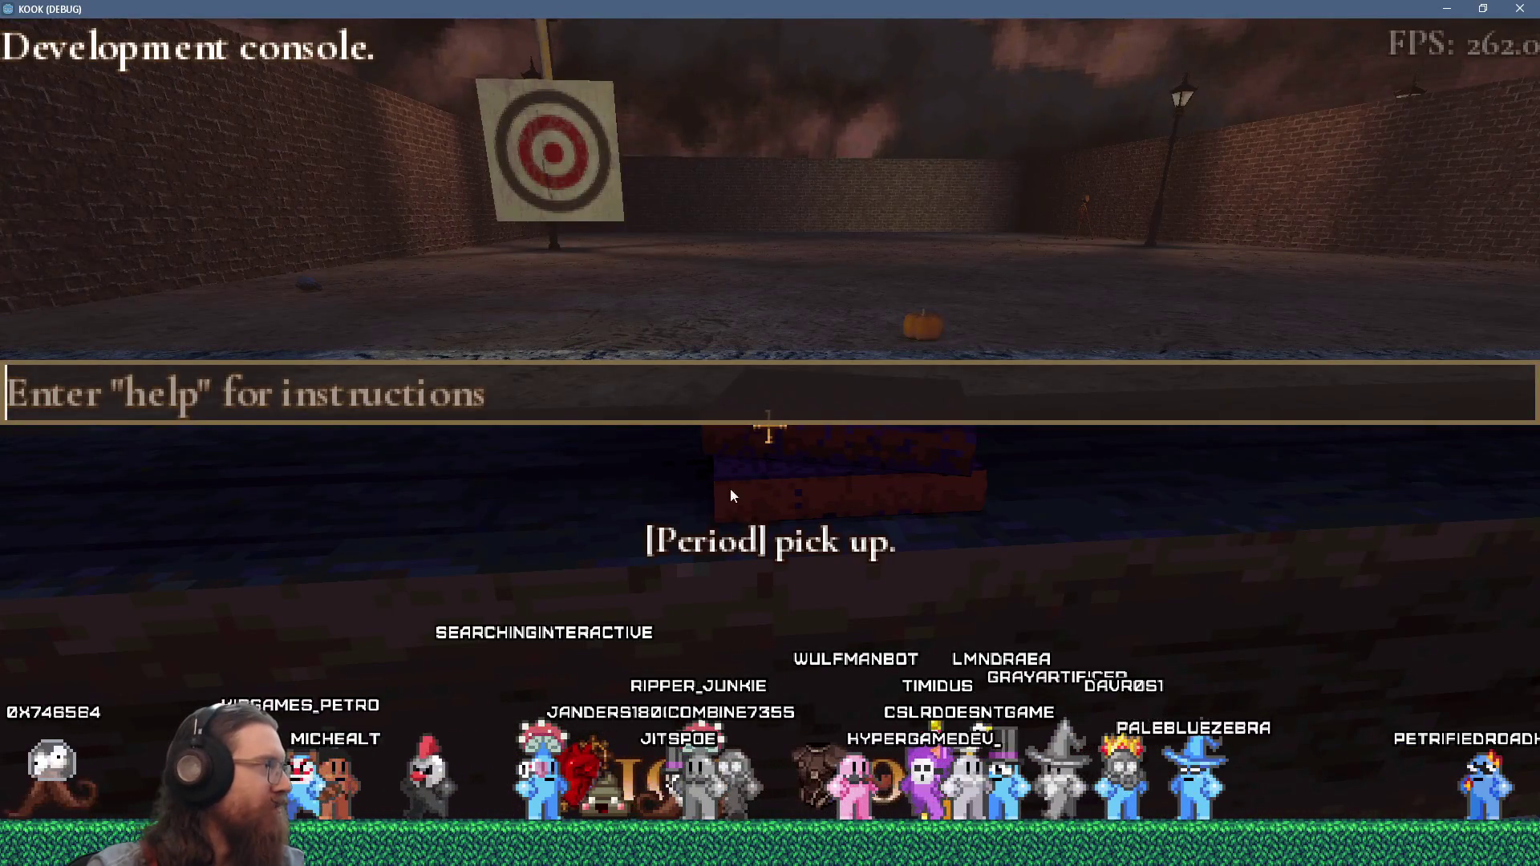
pyautogui.press('`')
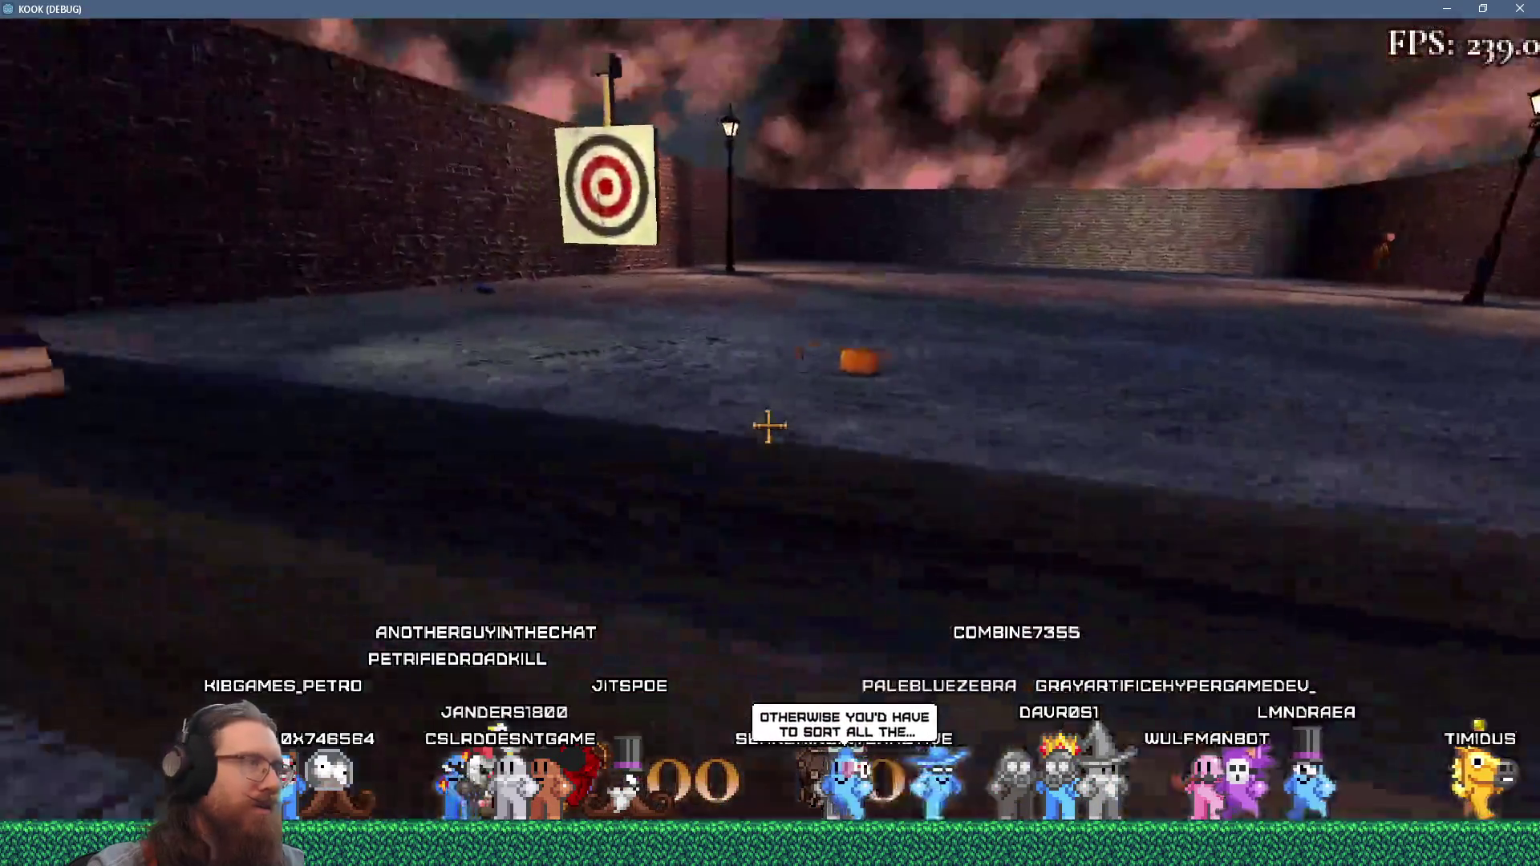
# - Walk across the arena and circle the lever board to view it head-on
pyautogui.press('s')
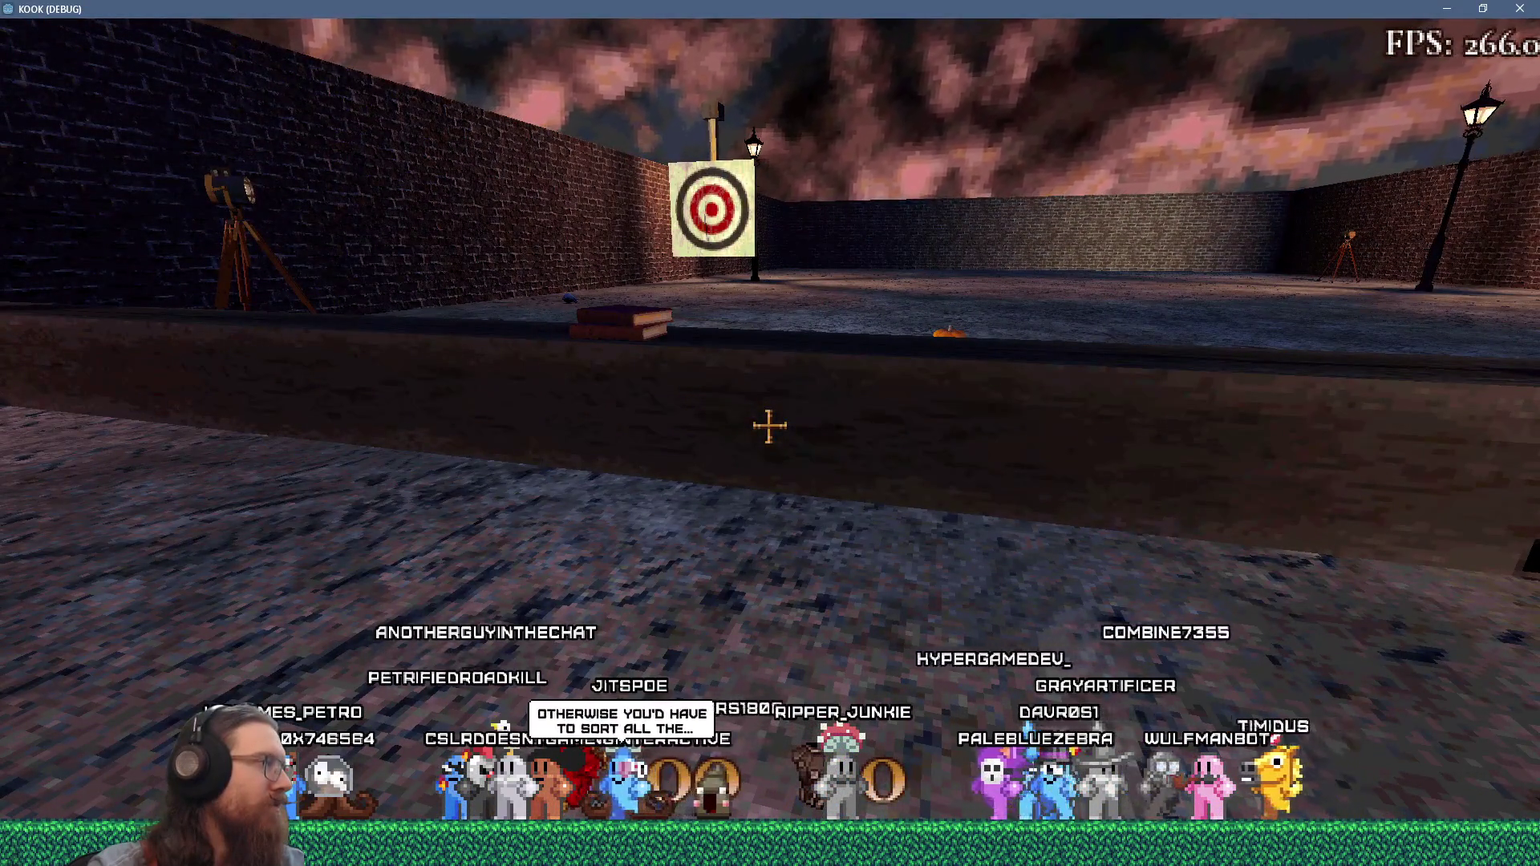
pyautogui.press('w')
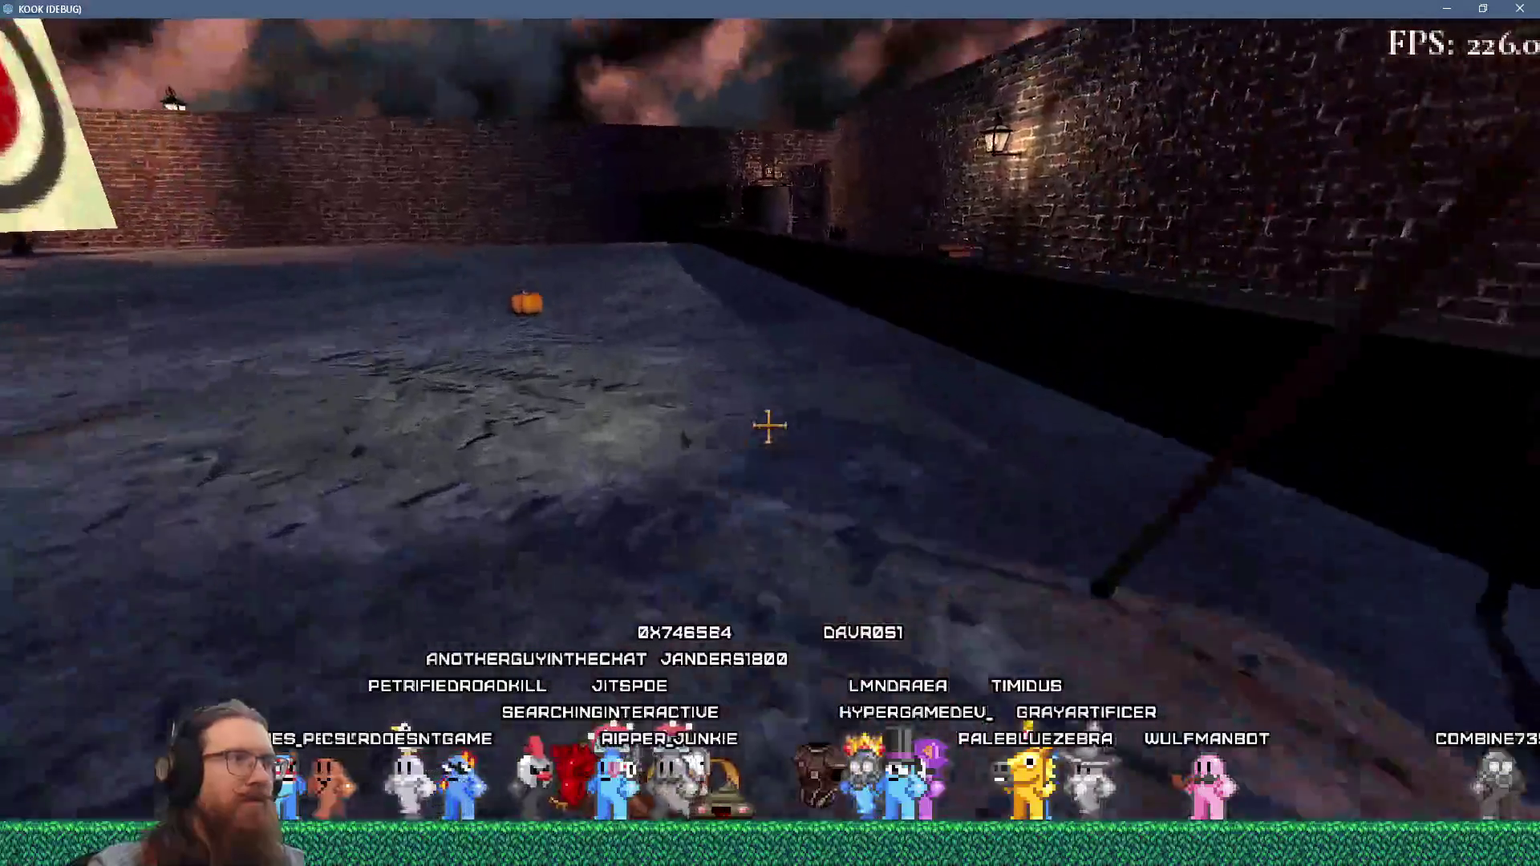
pyautogui.press('w')
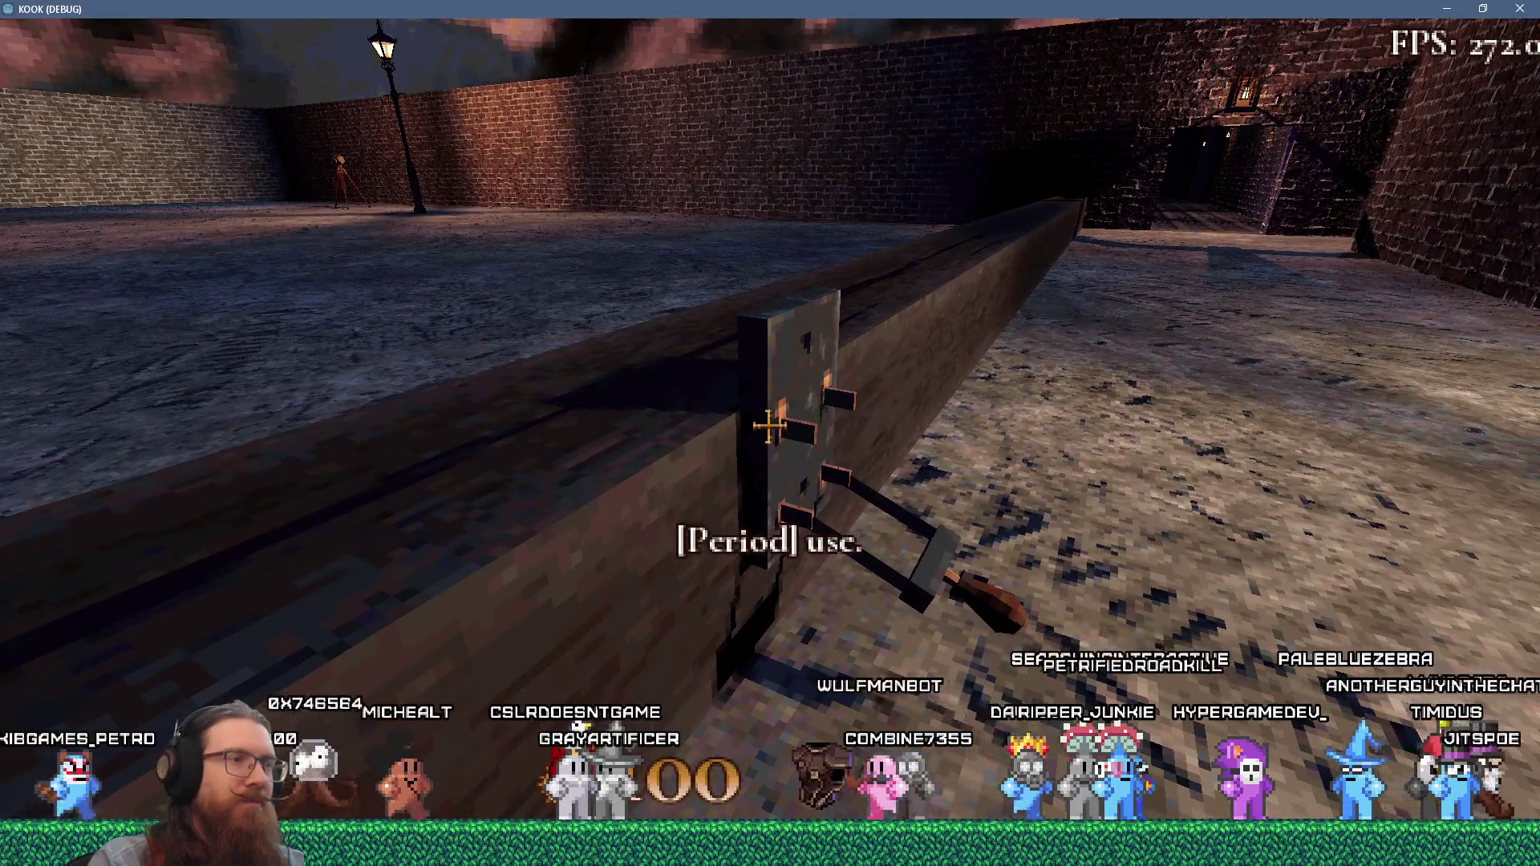
pyautogui.press('d')
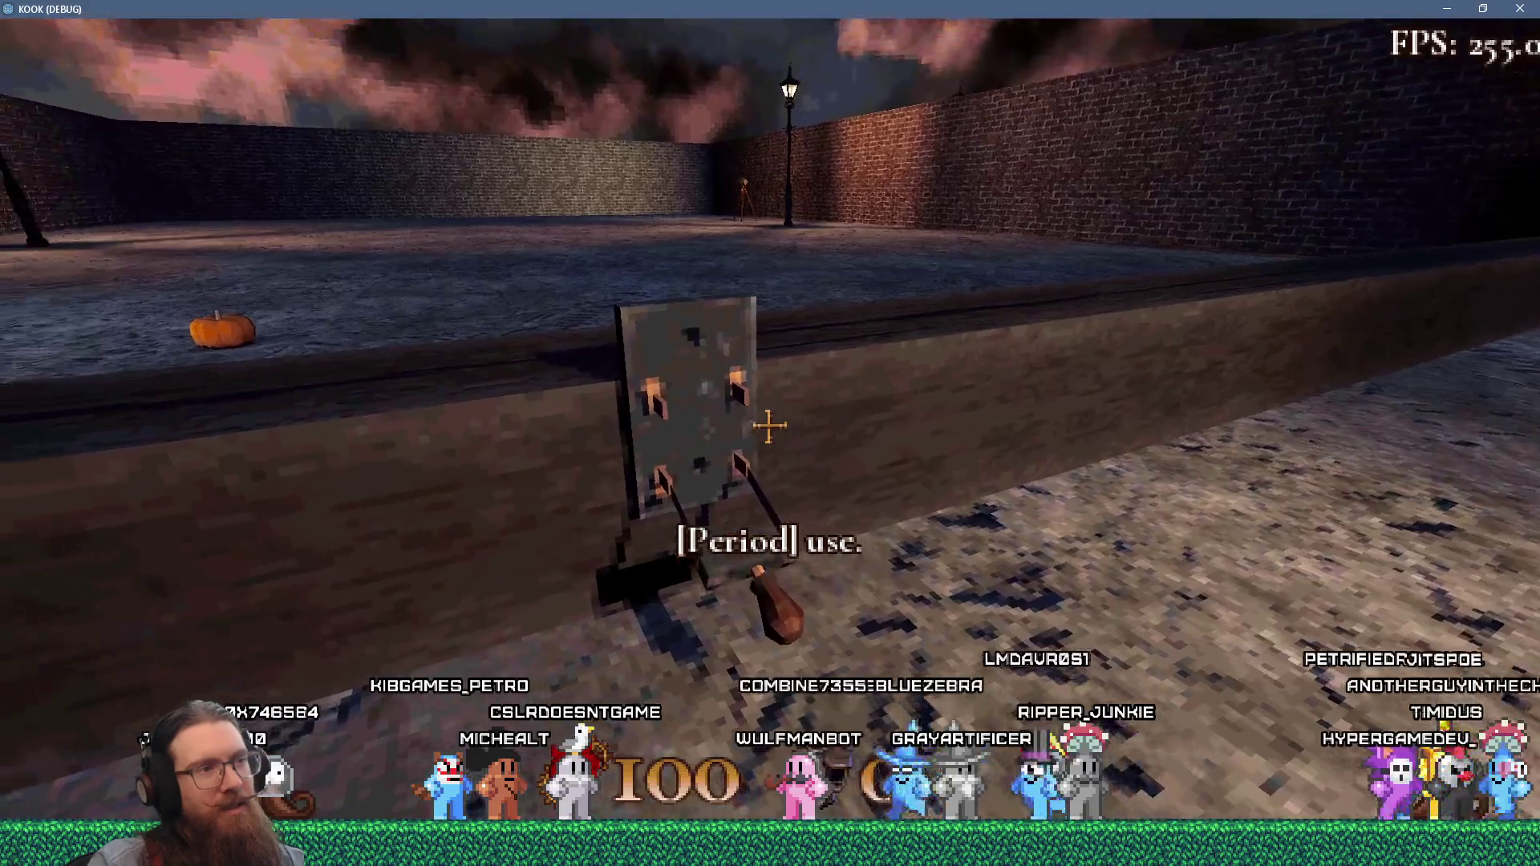
pyautogui.press('w')
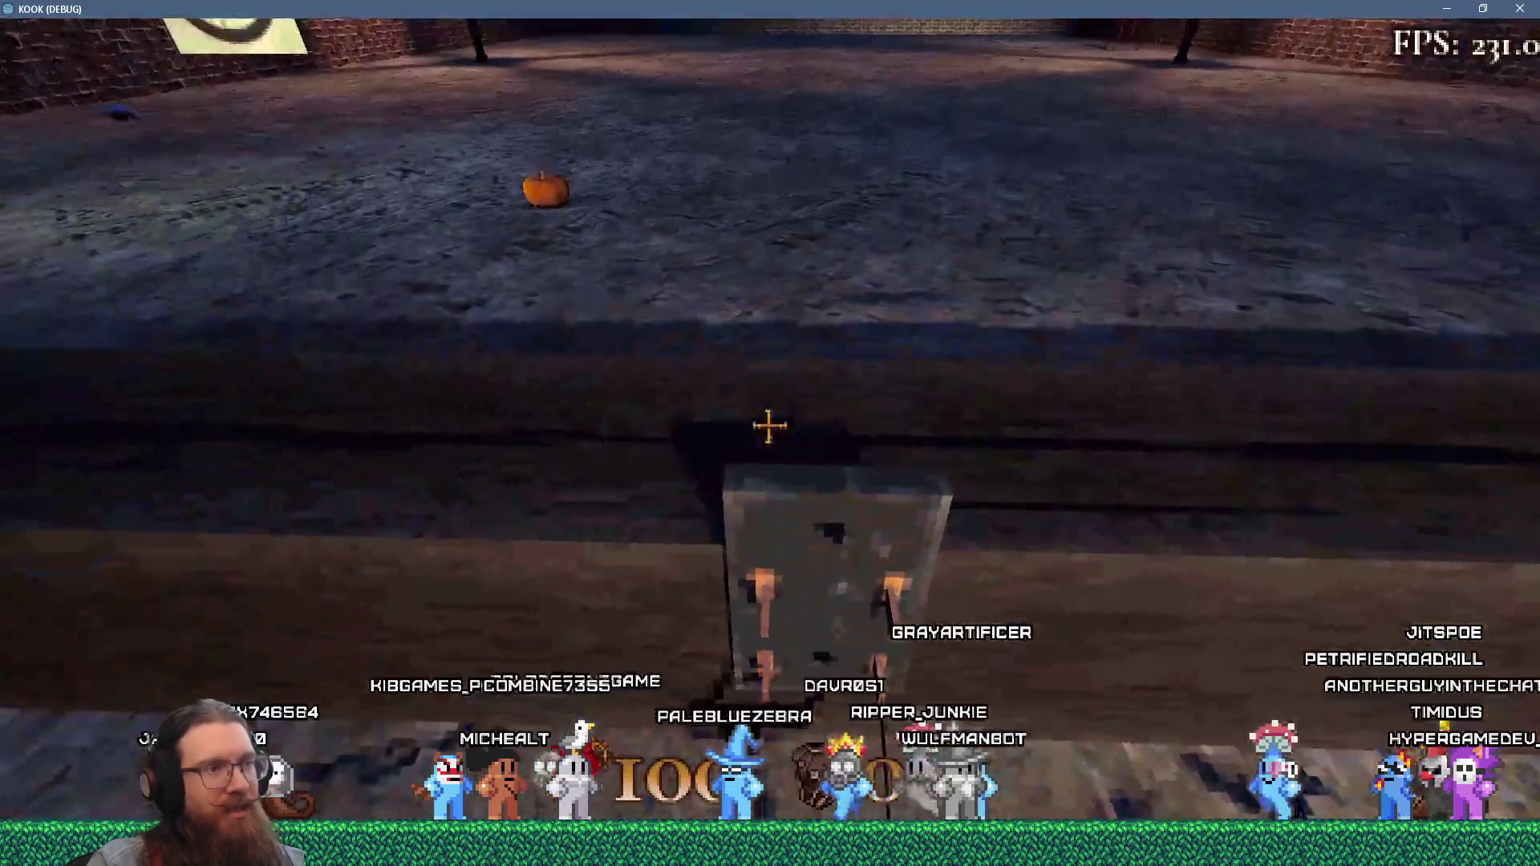
pyautogui.press('s')
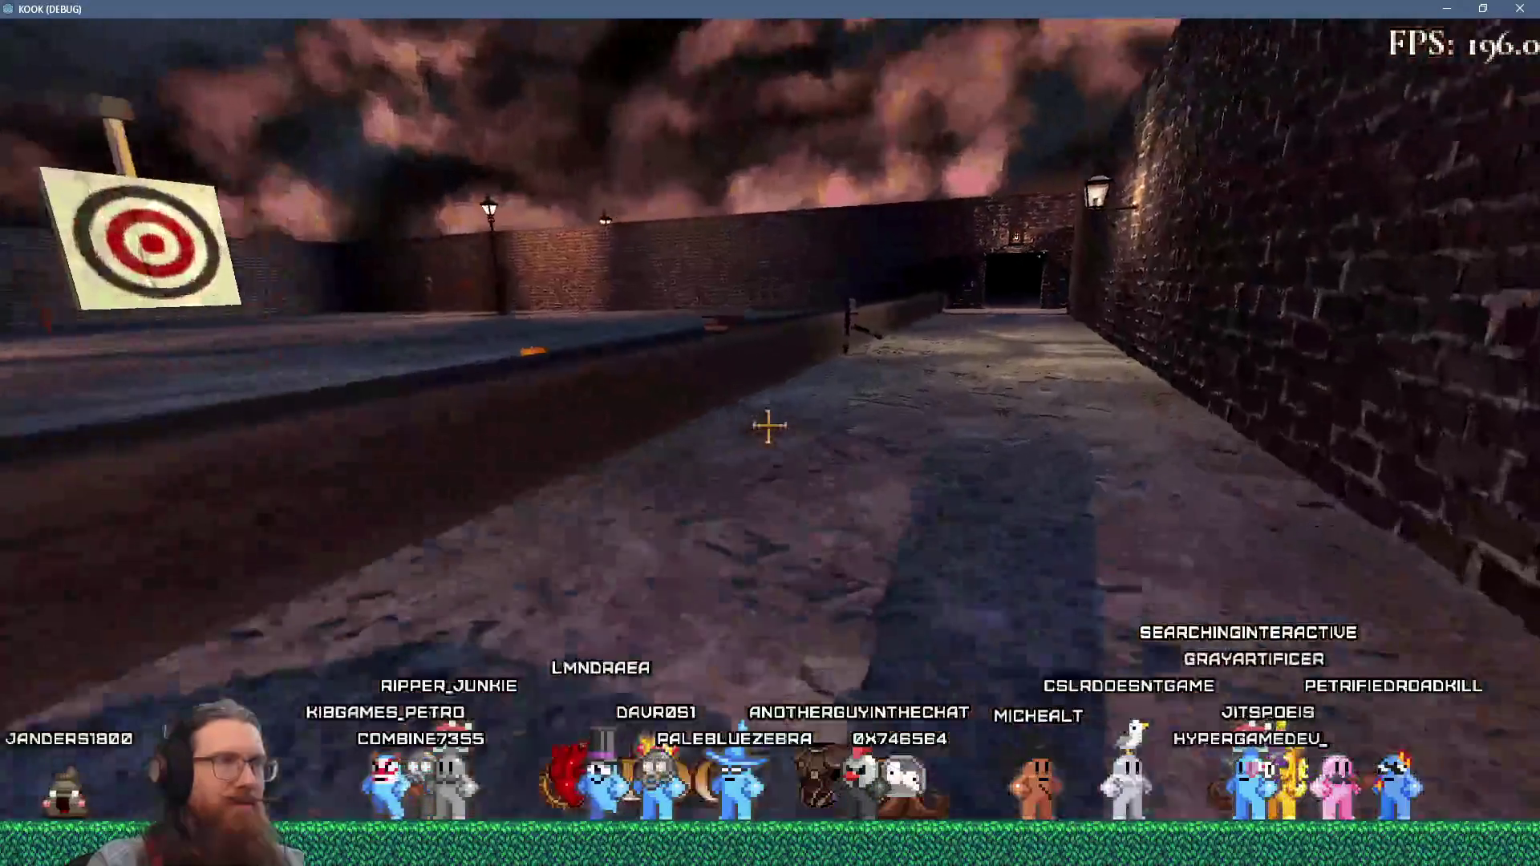
# - Walk up to the lever board, then bring up the development console
pyautogui.press('w')
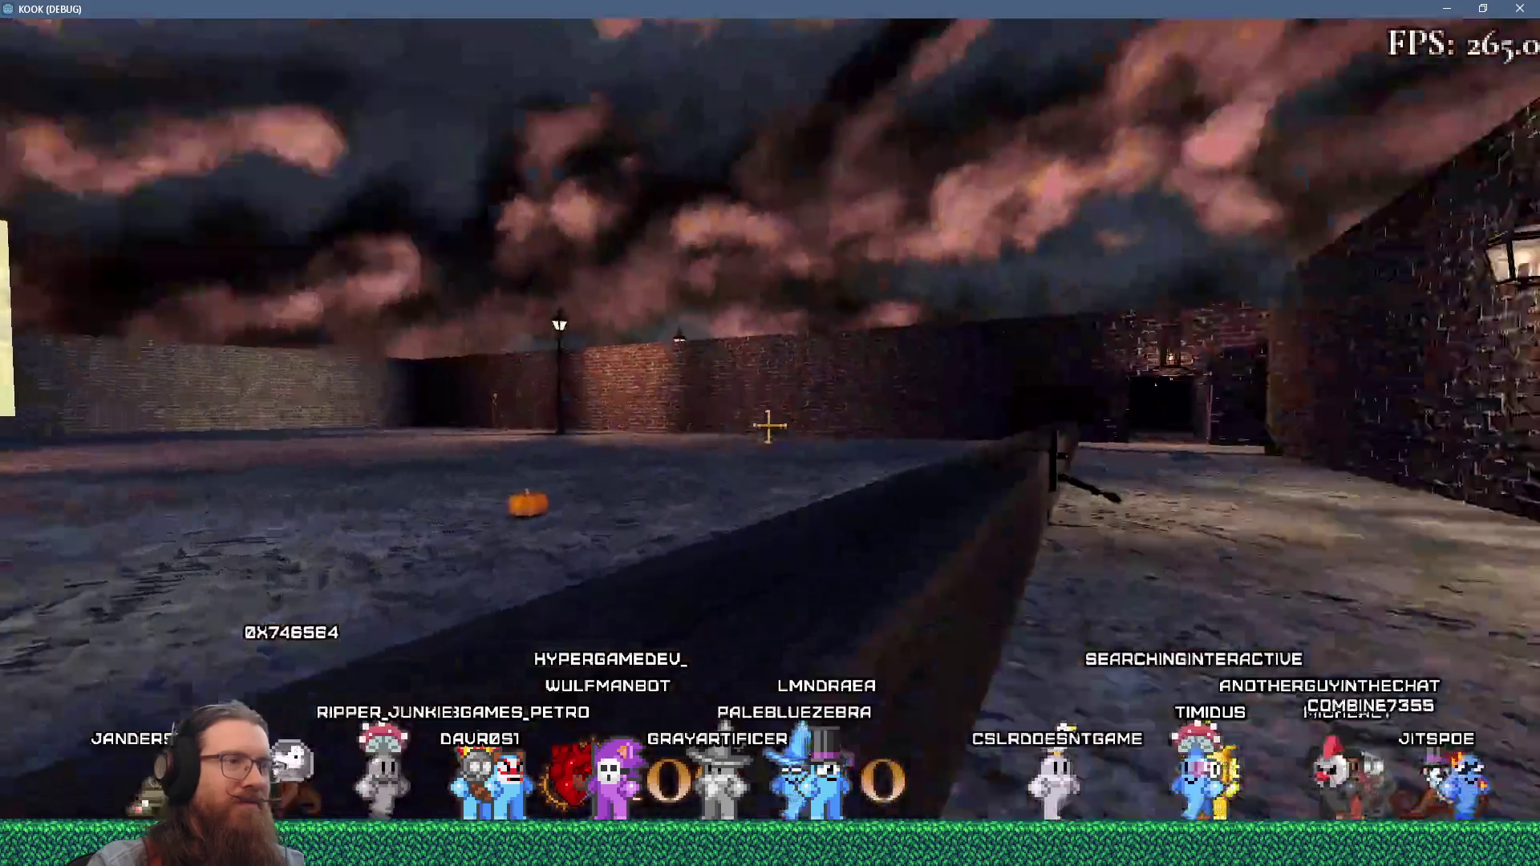
pyautogui.moveTo(768, 426)
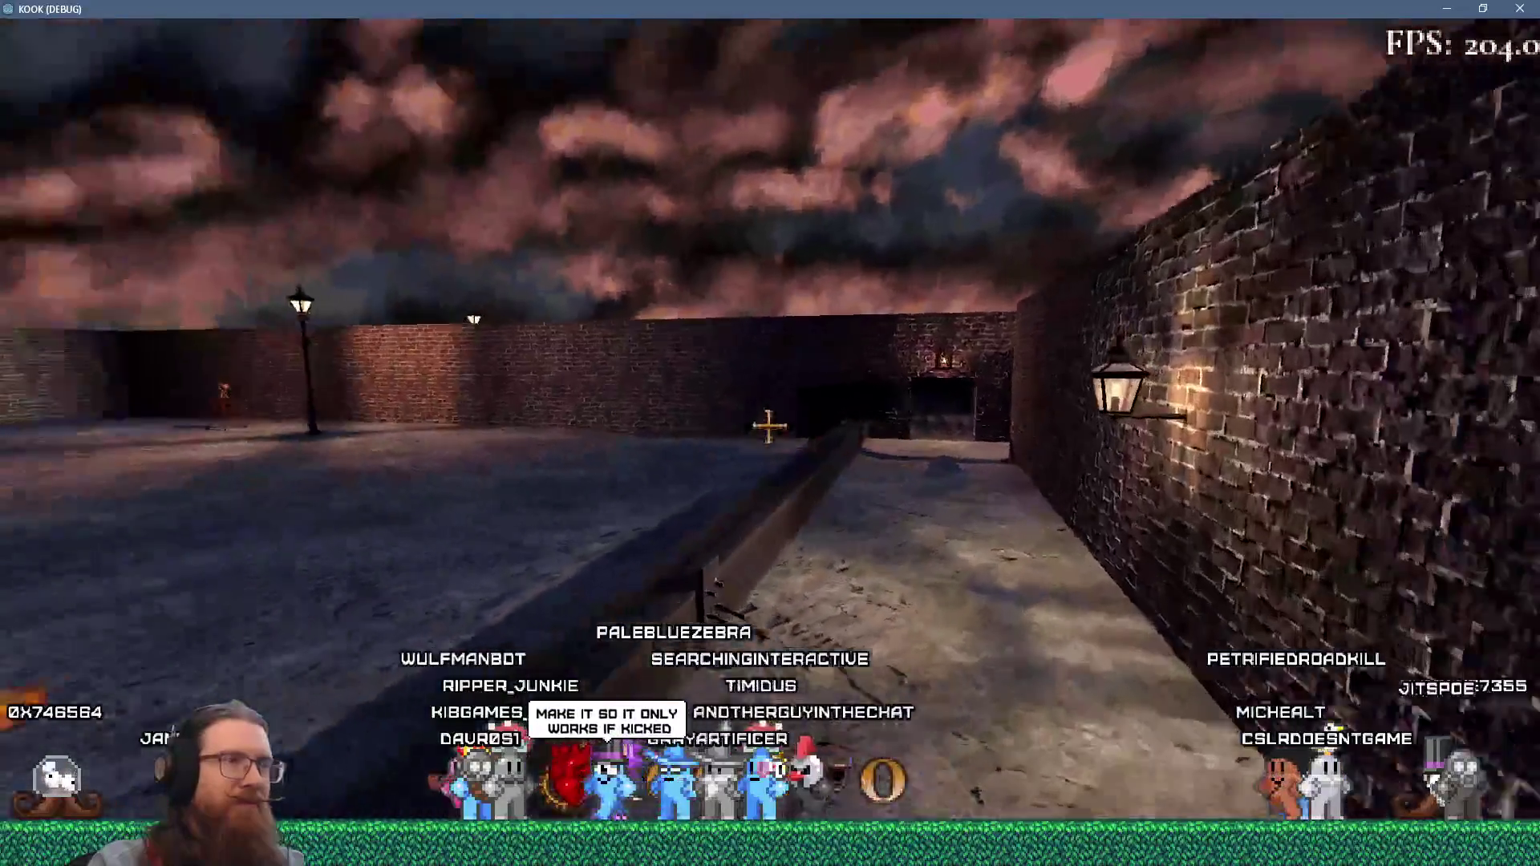
pyautogui.press('`')
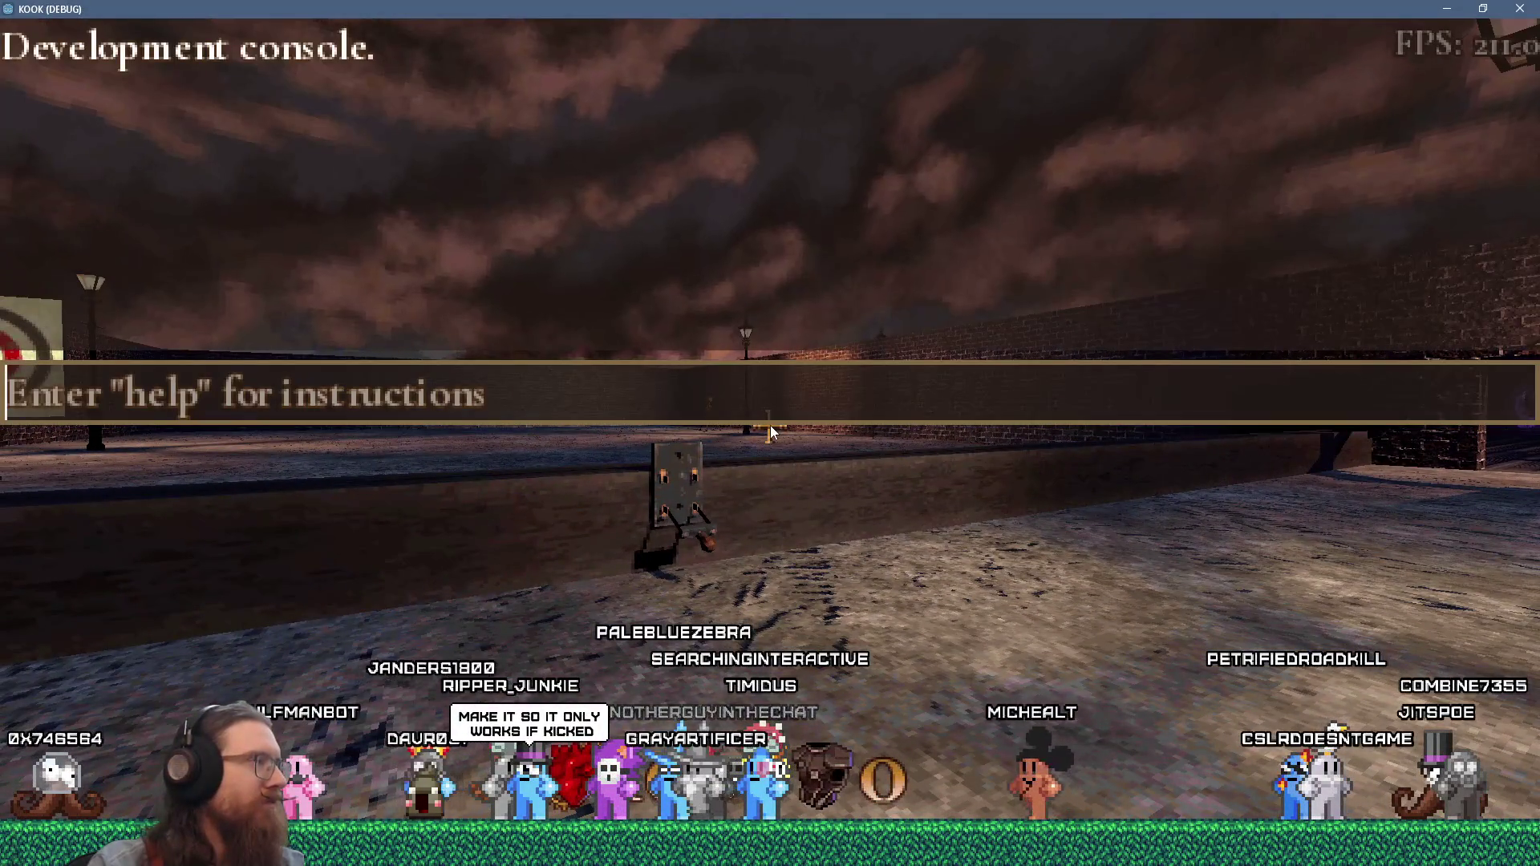
# - Close the console and walk the brick corridor, picking up the revolver, into the target range
pyautogui.press('`')
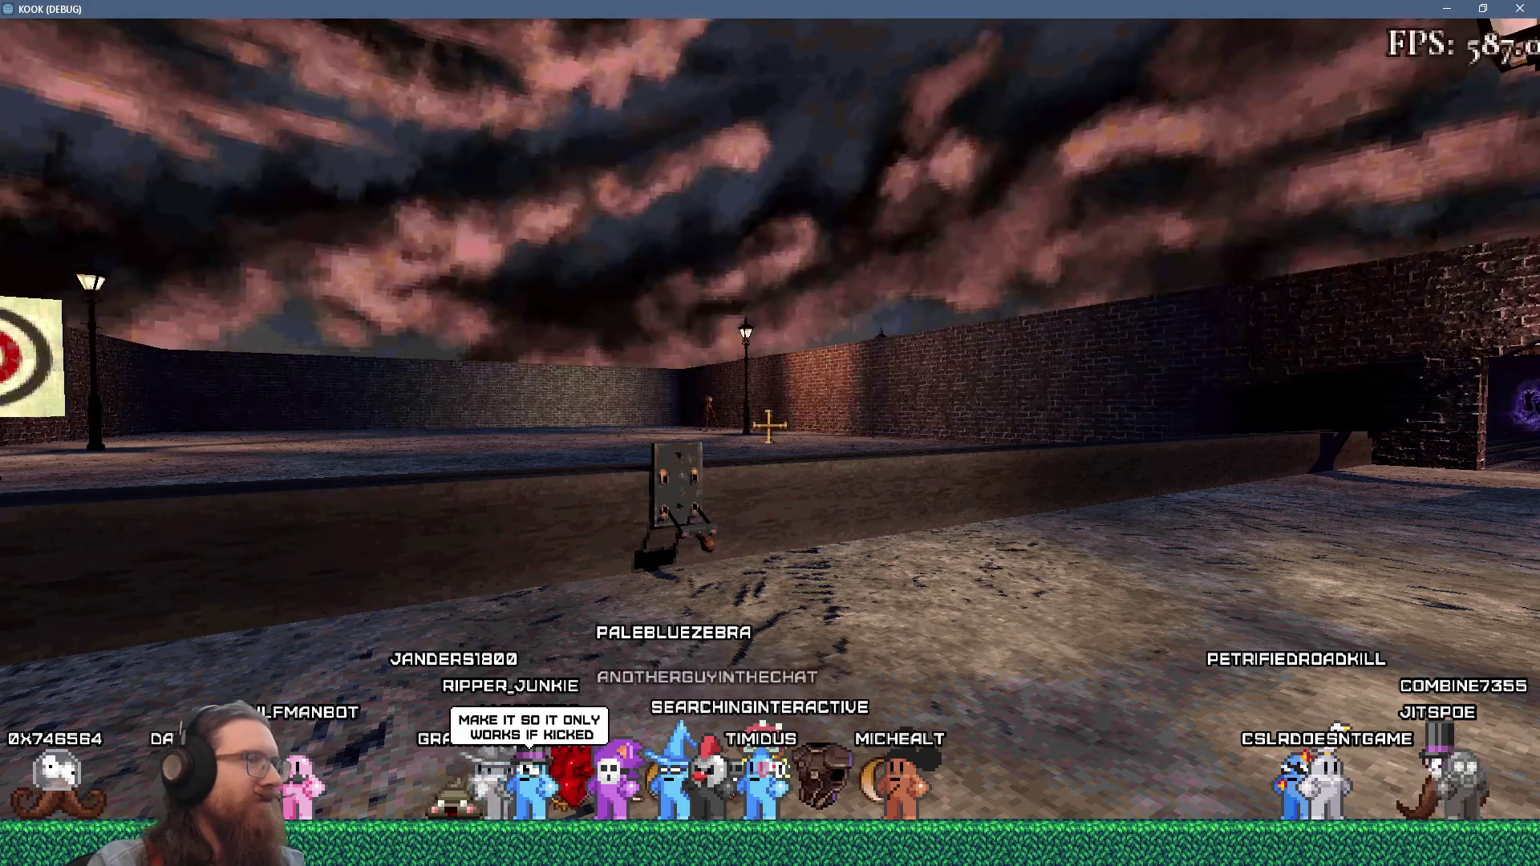
pyautogui.press('w')
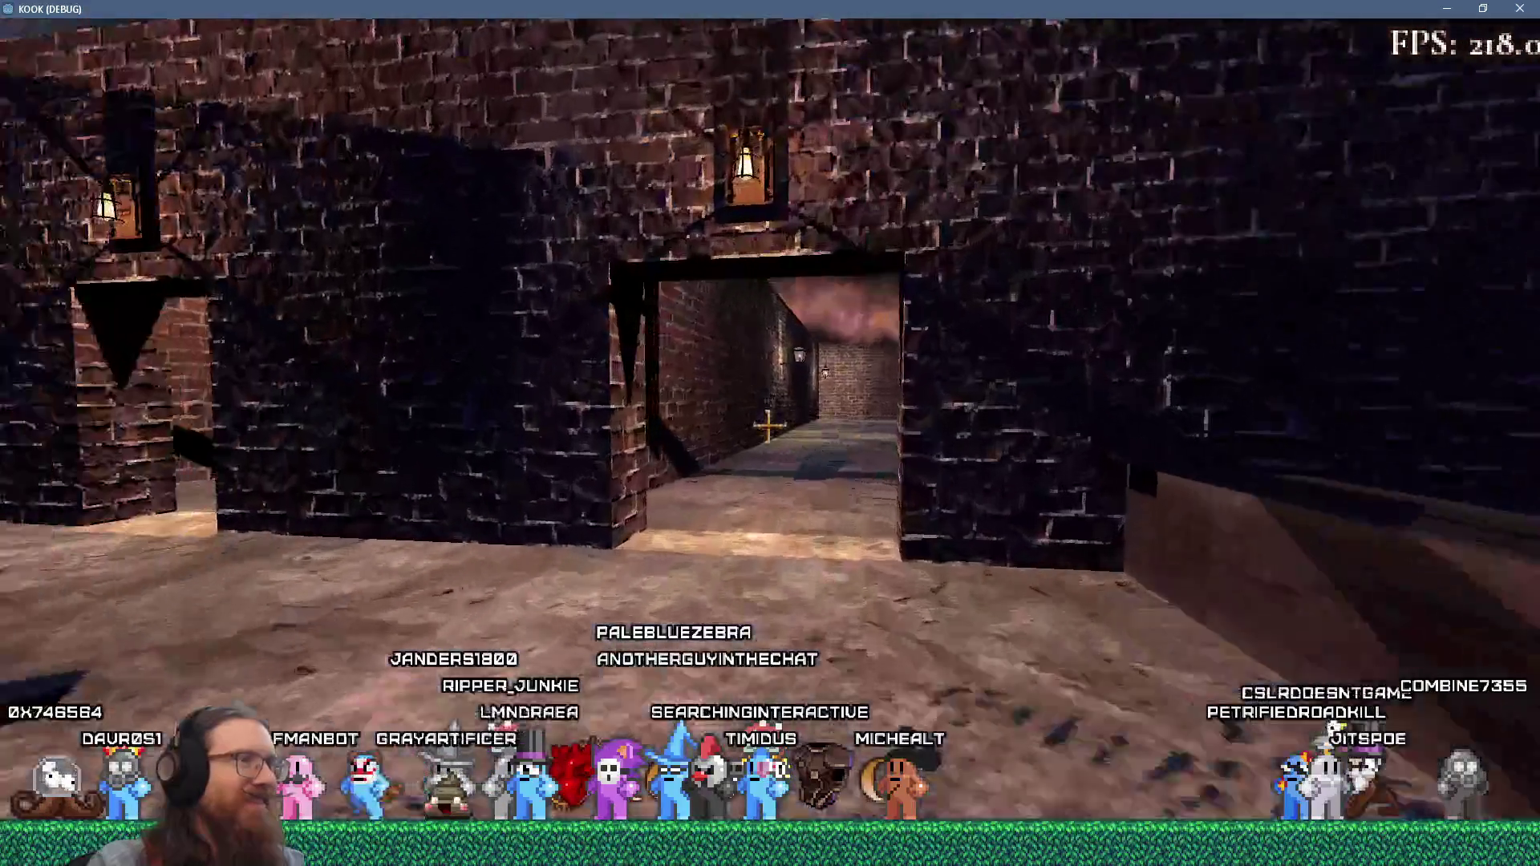
pyautogui.press('w')
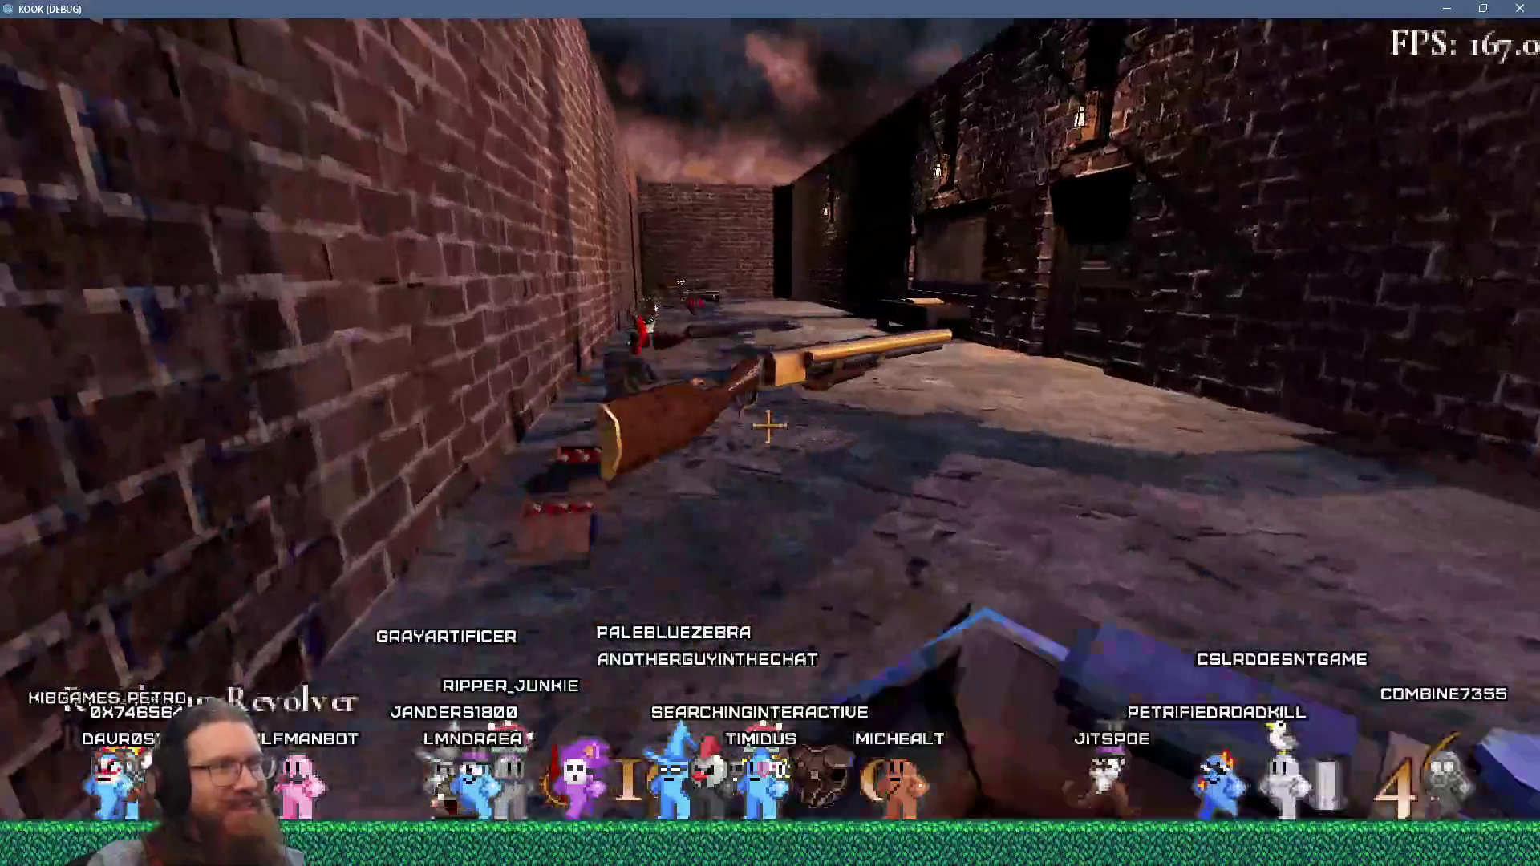
pyautogui.press('w')
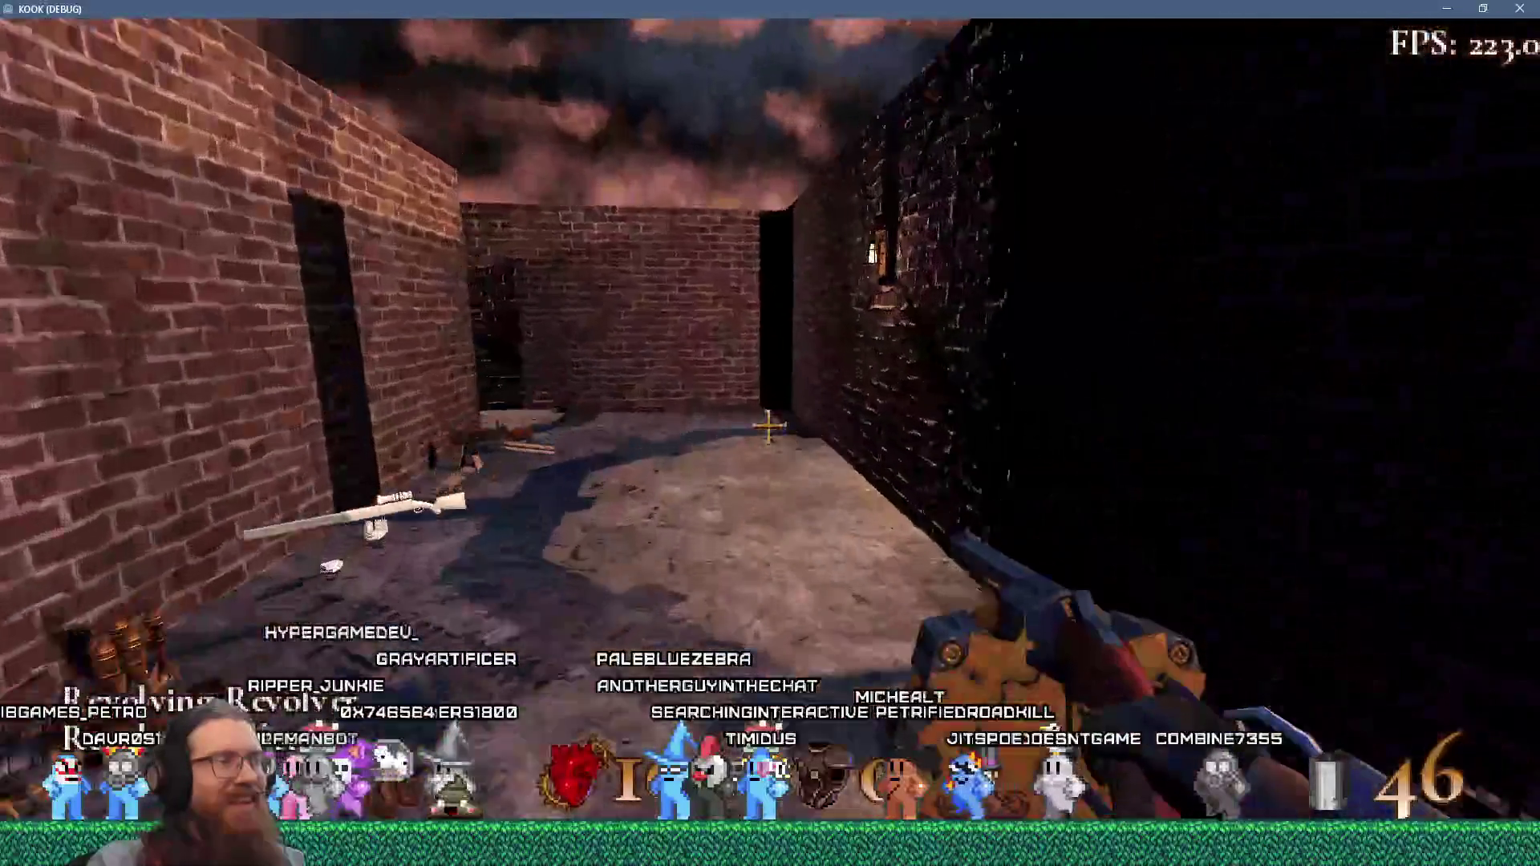
pyautogui.press('w')
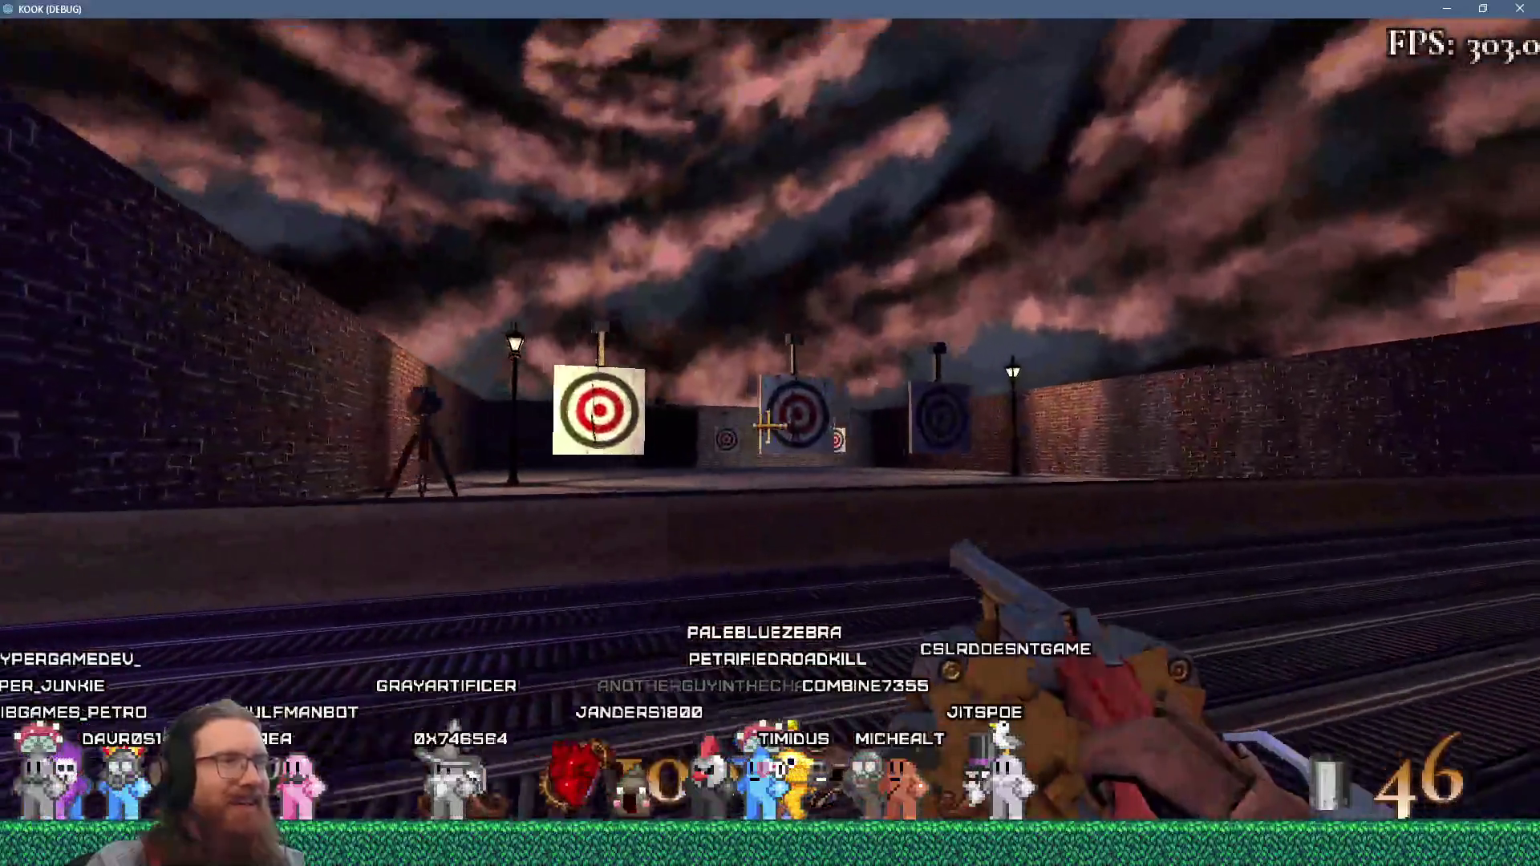
# - Fire two revolver shots at the targets, then walk through the doorway toward the target and tripod
pyautogui.click(769, 426)
pyautogui.click(769, 426)
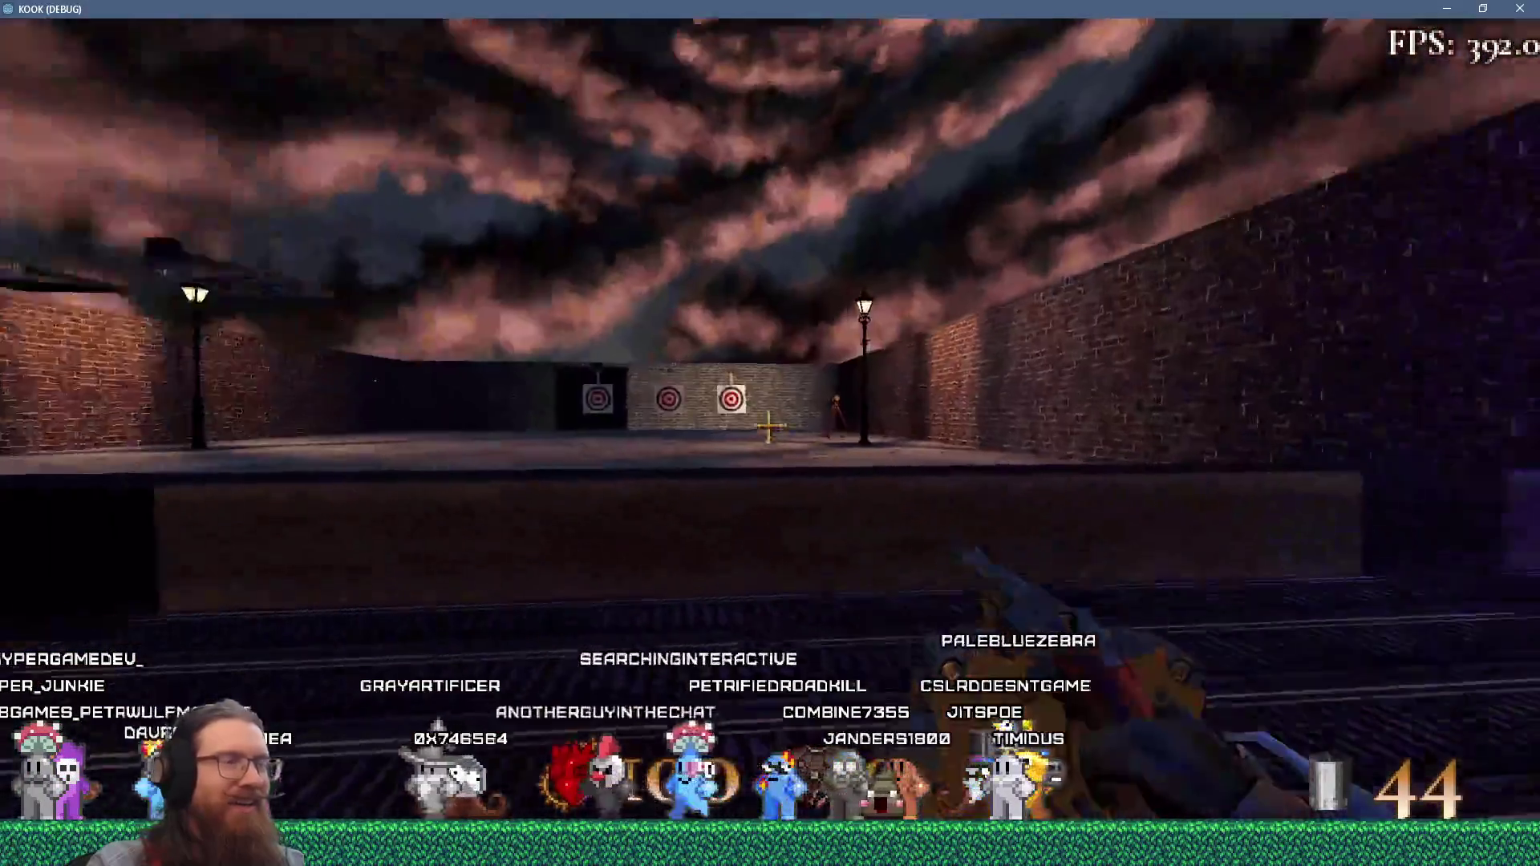
pyautogui.moveTo(769, 426)
pyautogui.press('w')
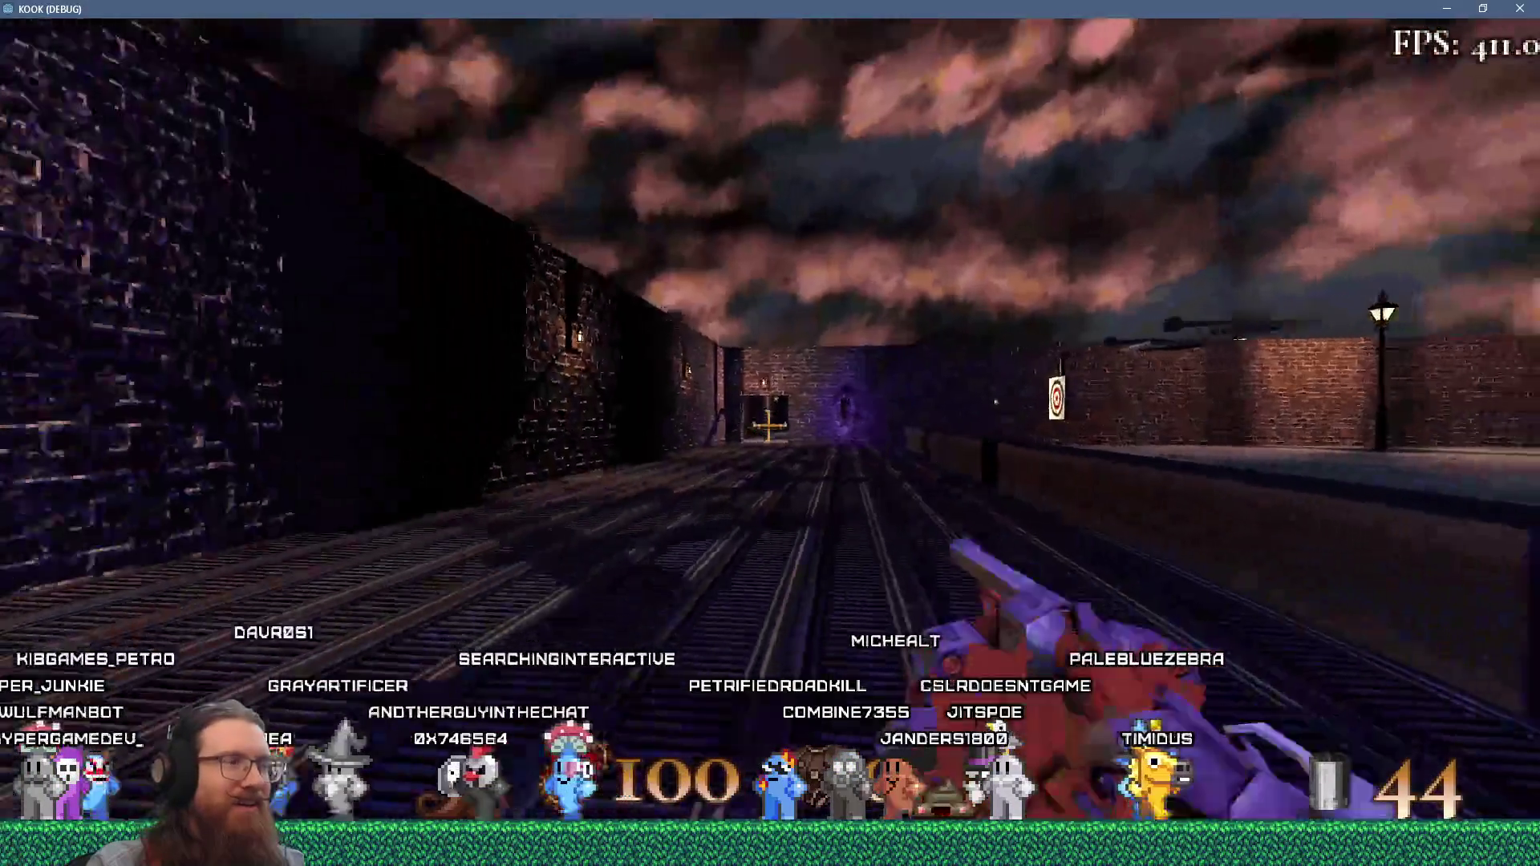
pyautogui.press('w')
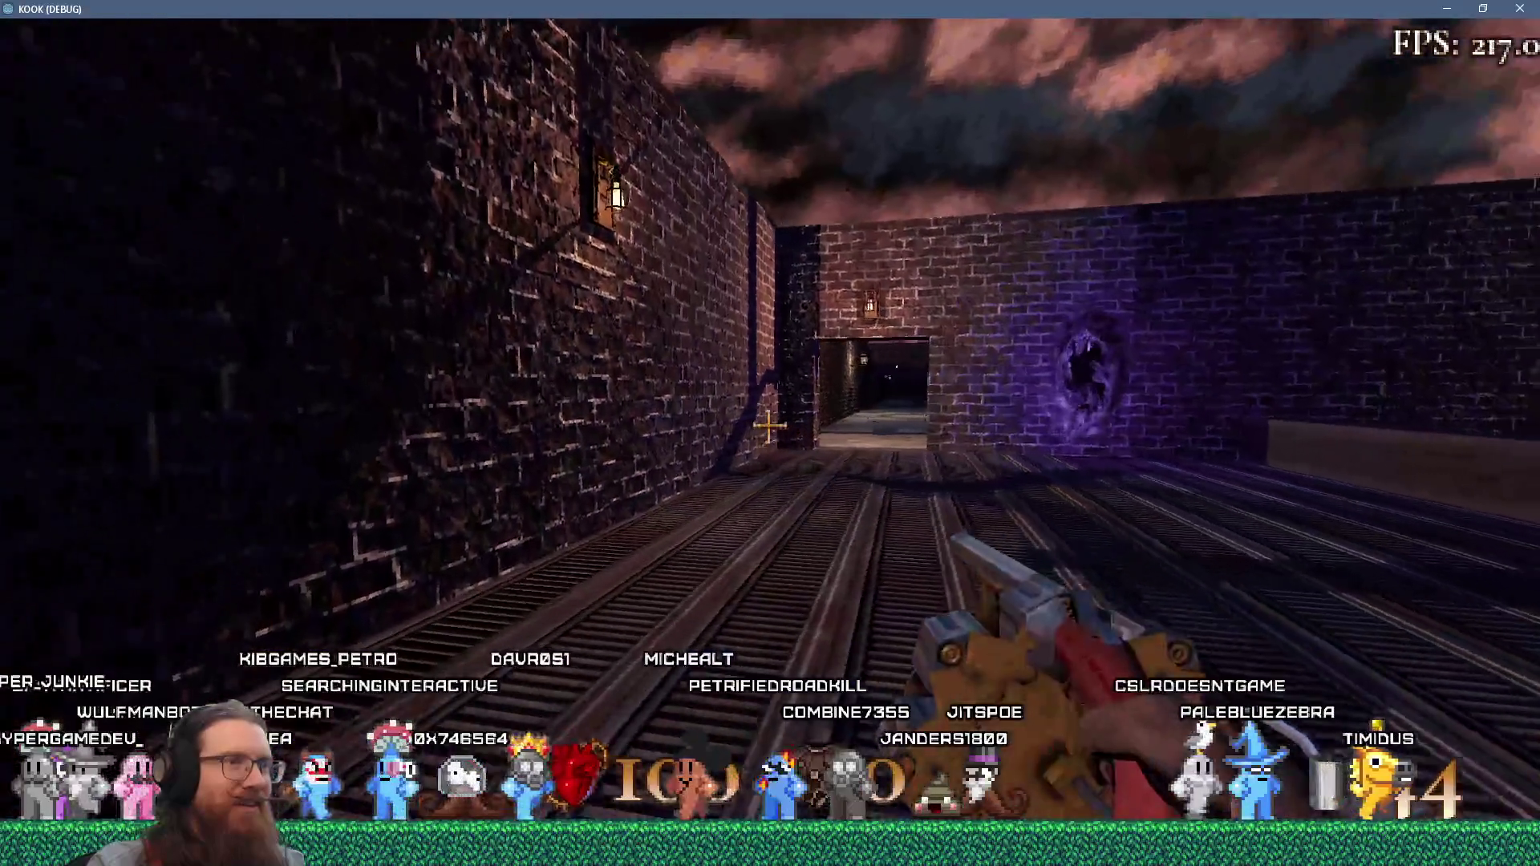
pyautogui.press('w')
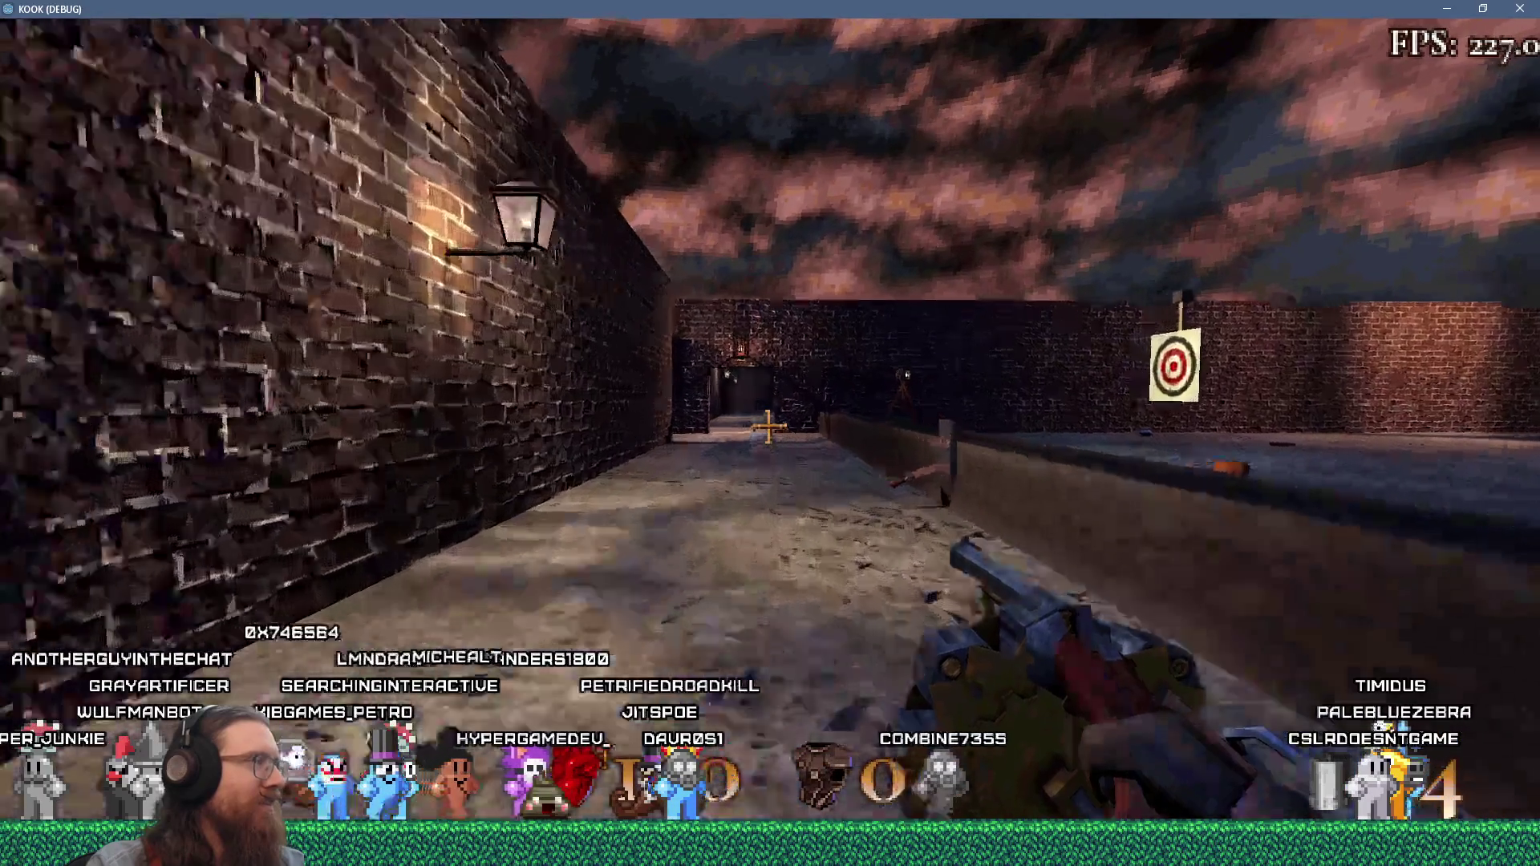
pyautogui.press('w')
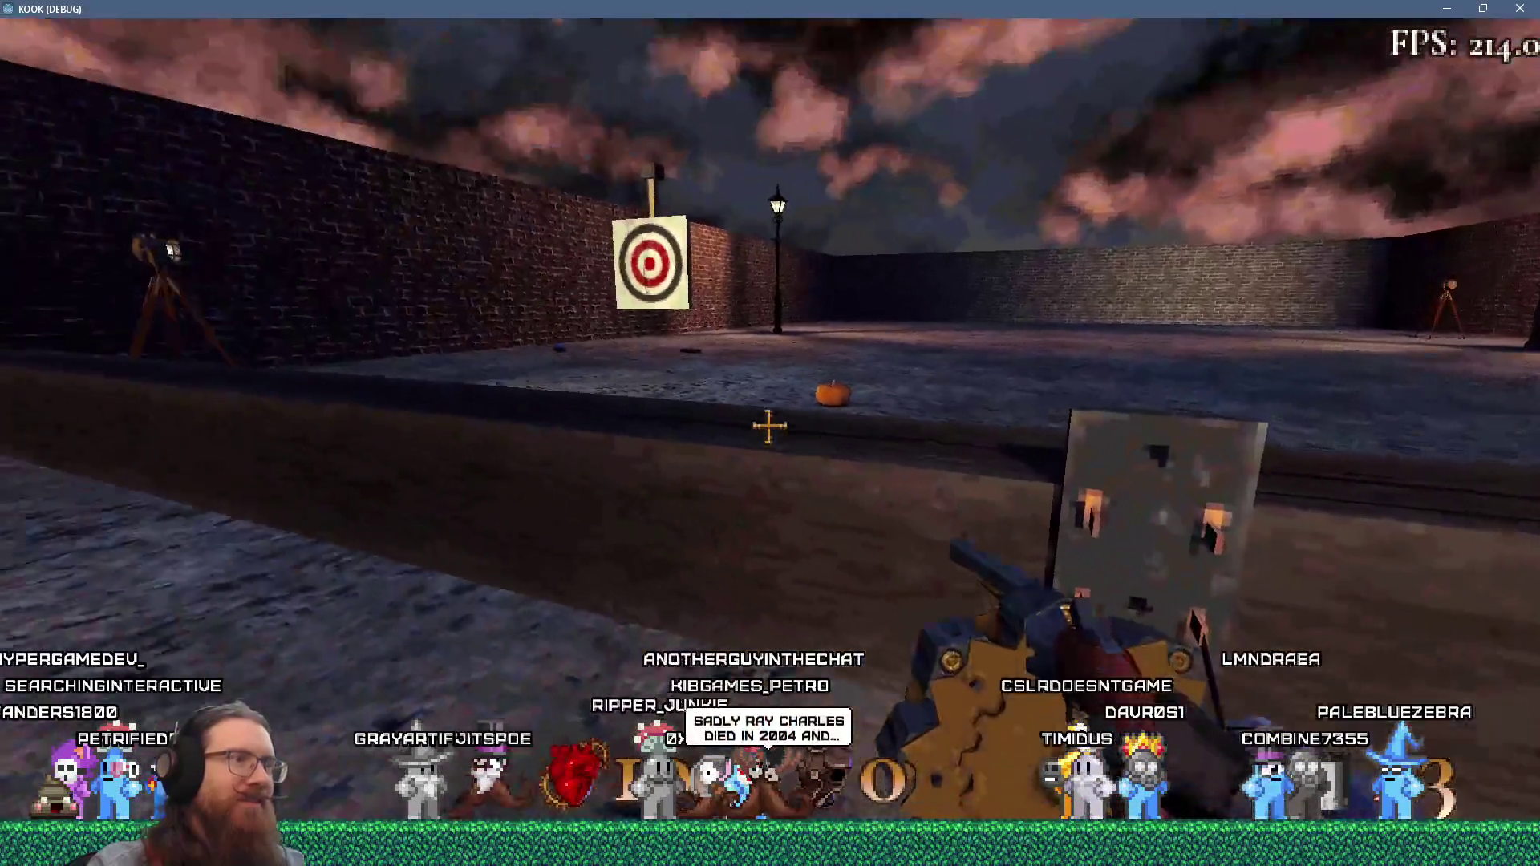
# - Shoot the target off its post, then quit the game with the console's quit command
pyautogui.click(770, 426)
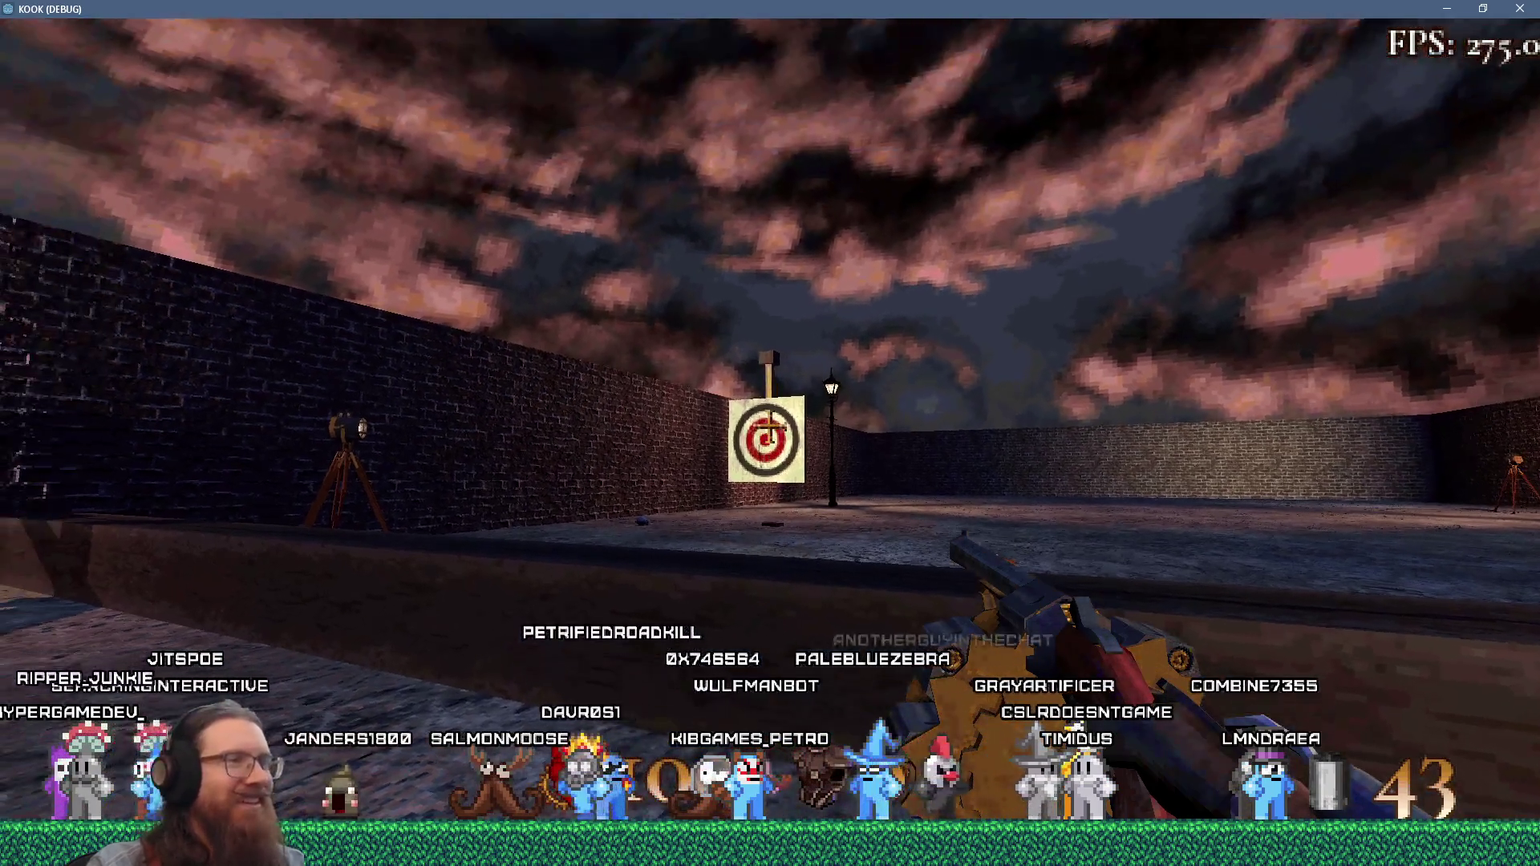
pyautogui.click(769, 426)
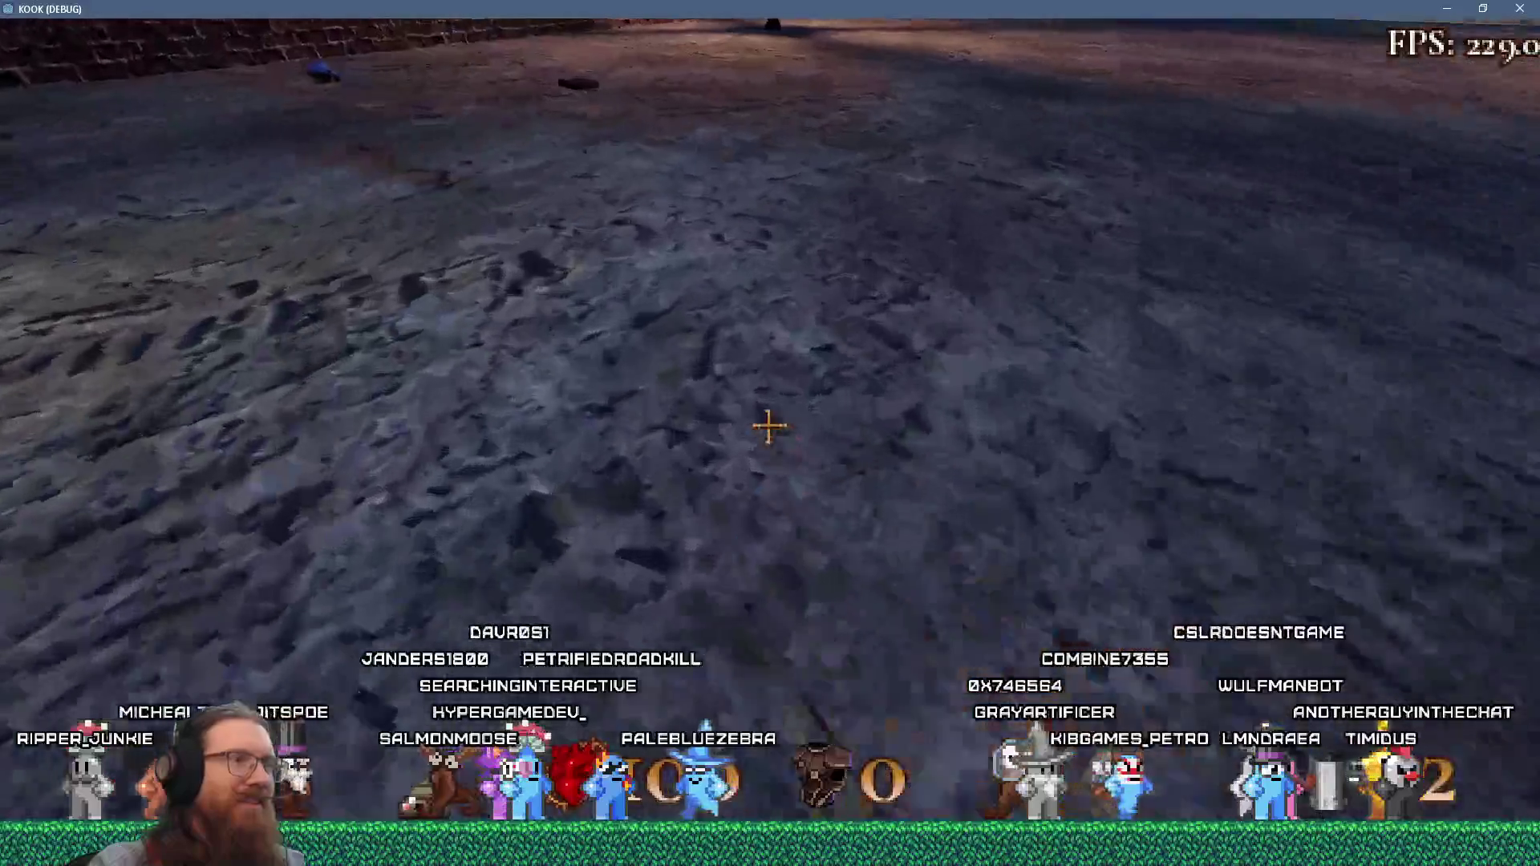
pyautogui.press('2')
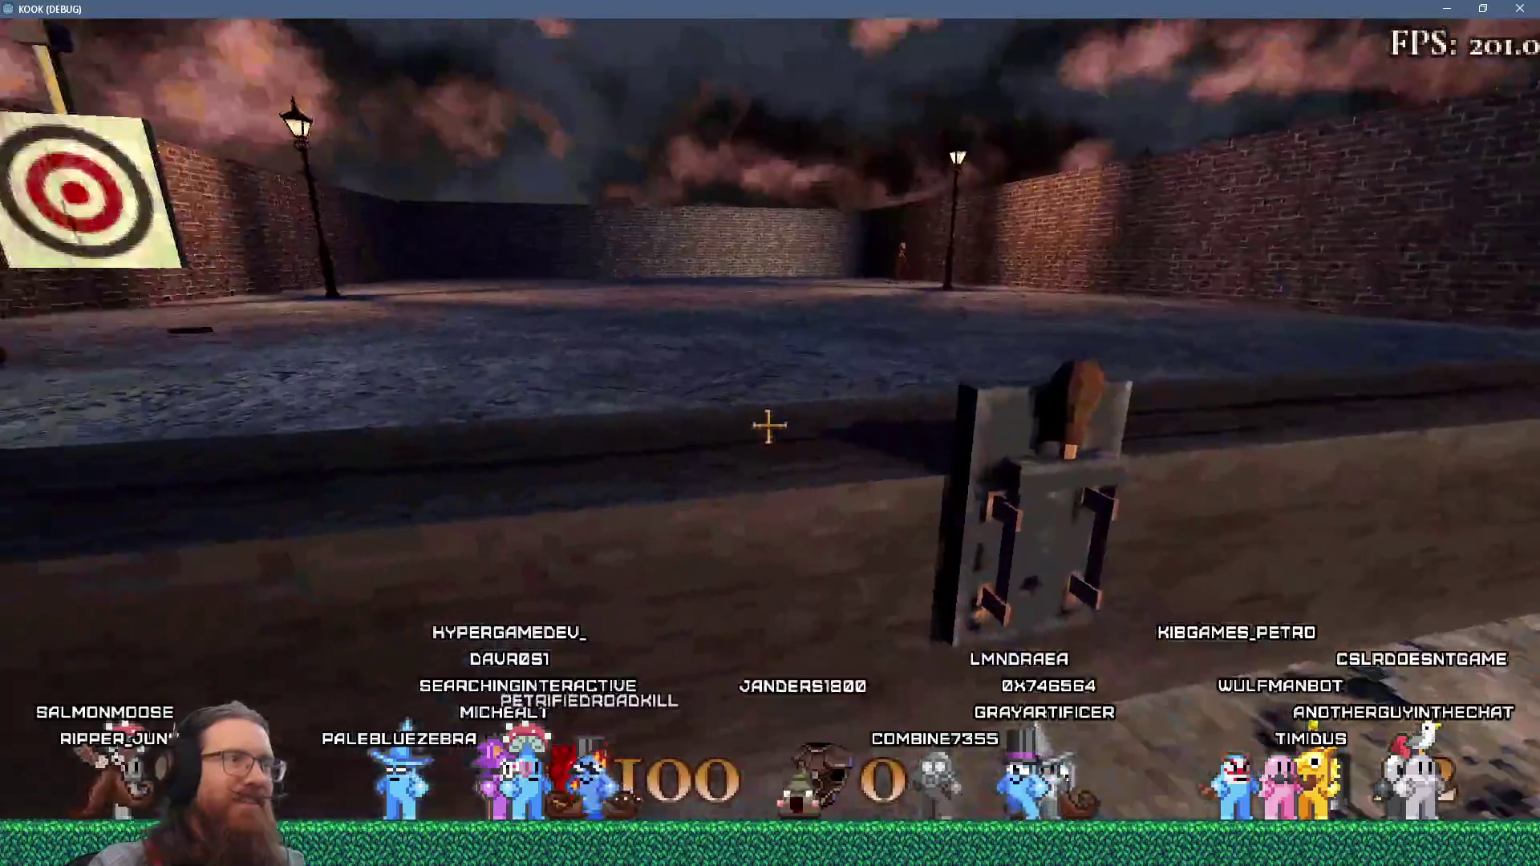
pyautogui.press('`')
pyautogui.write('quit')
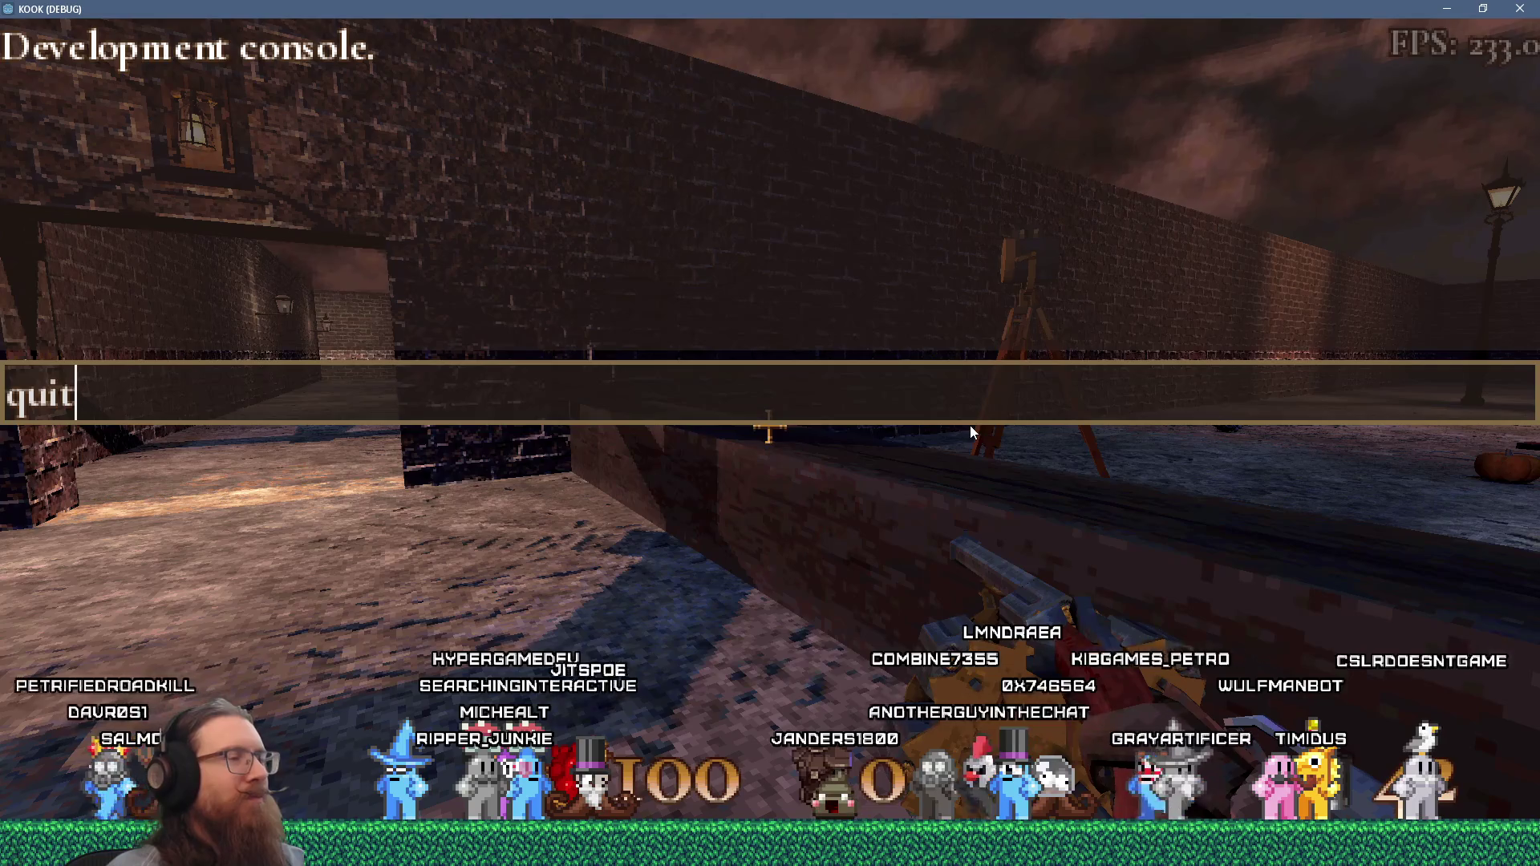
pyautogui.press('Return')
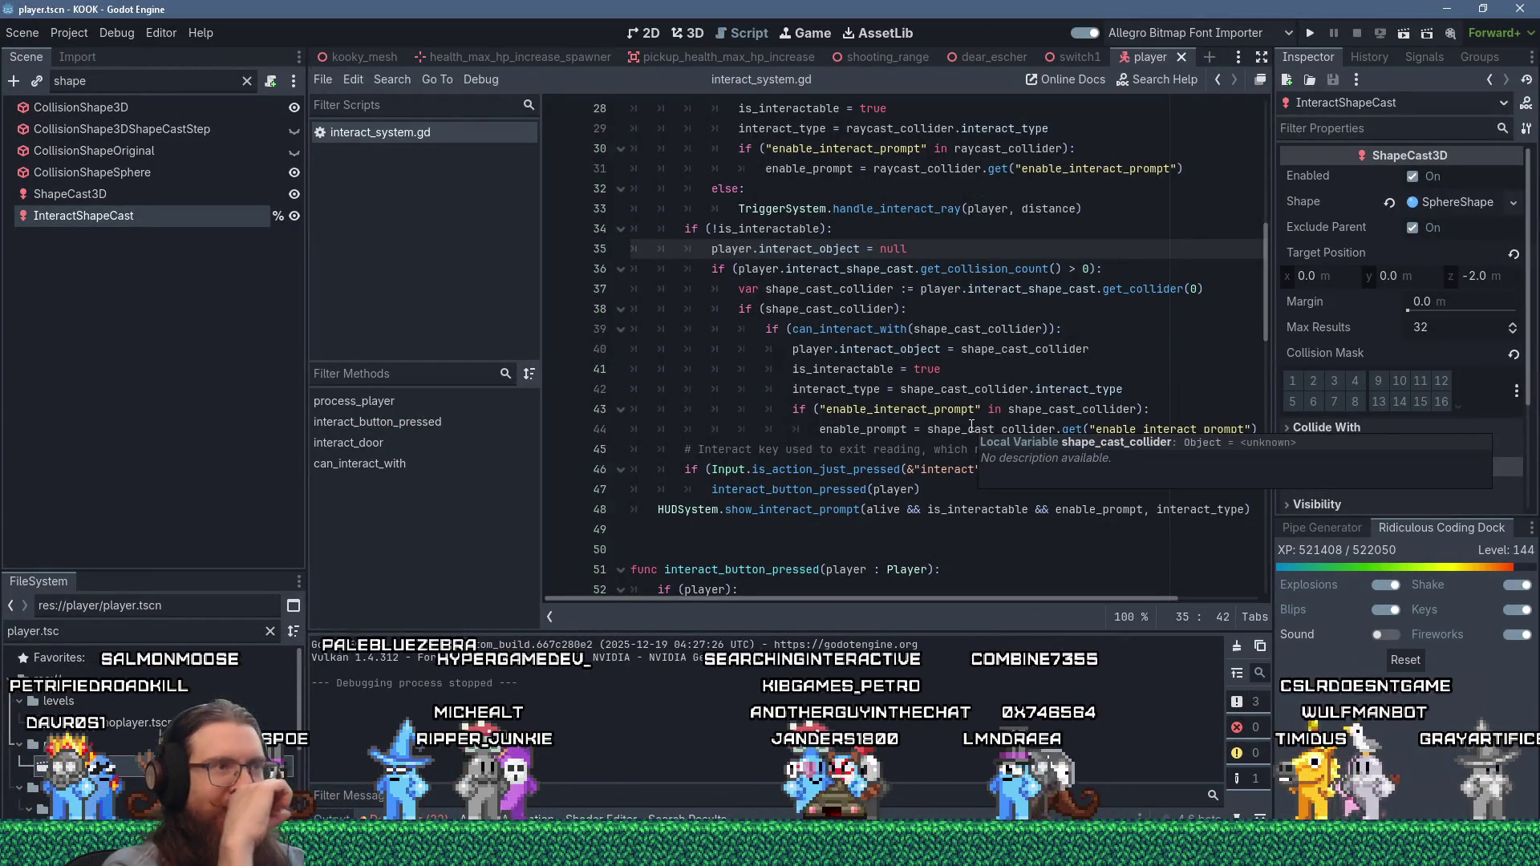
# - Insert a line-40 comment about adding a line-of-sight ray cast, and save interact_system.gd
pyautogui.click(801, 426)
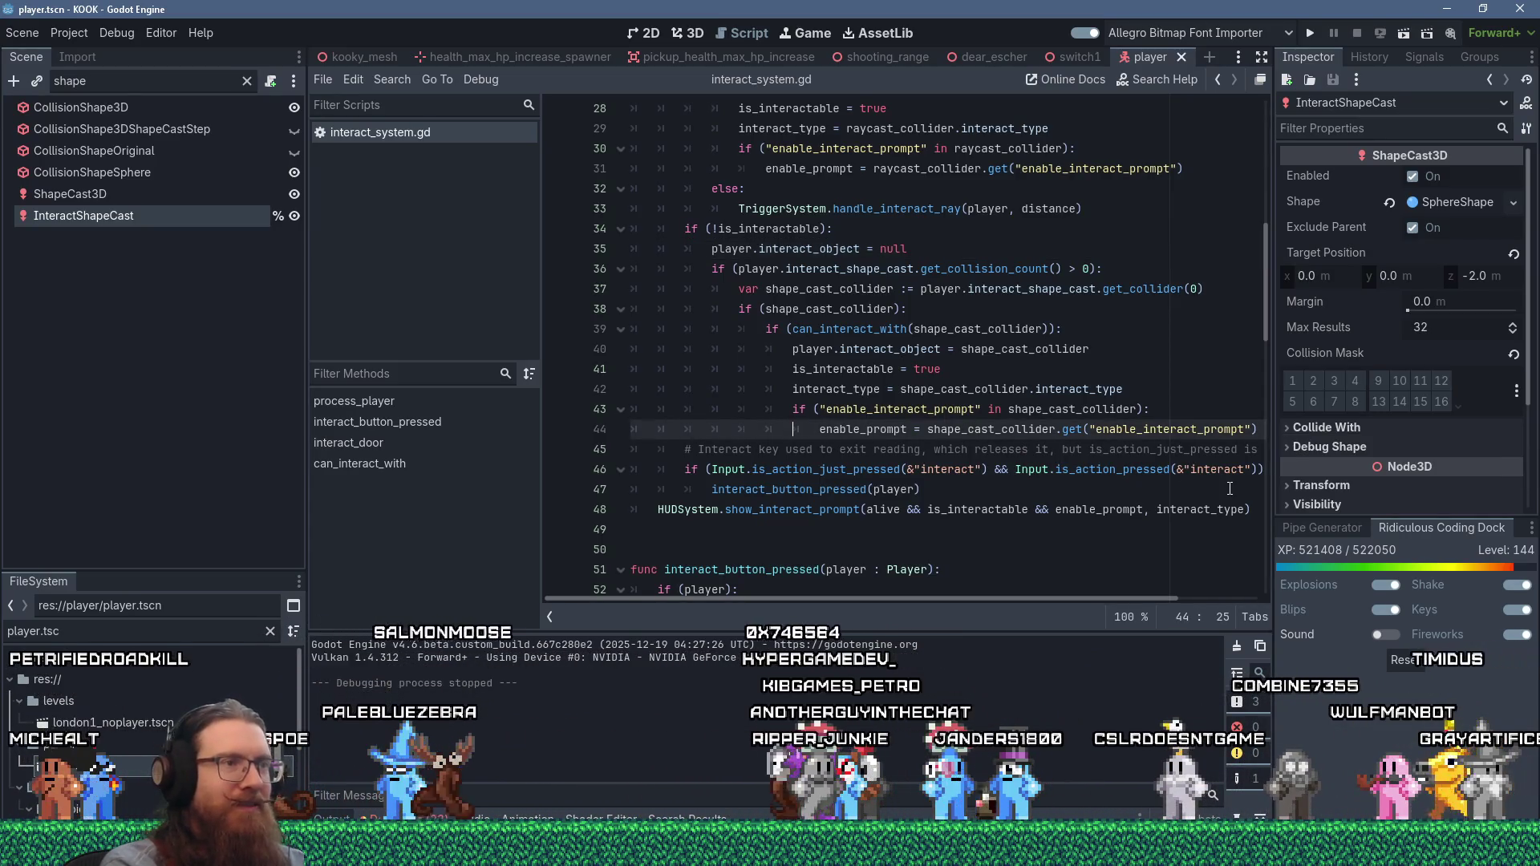
pyautogui.press('End')
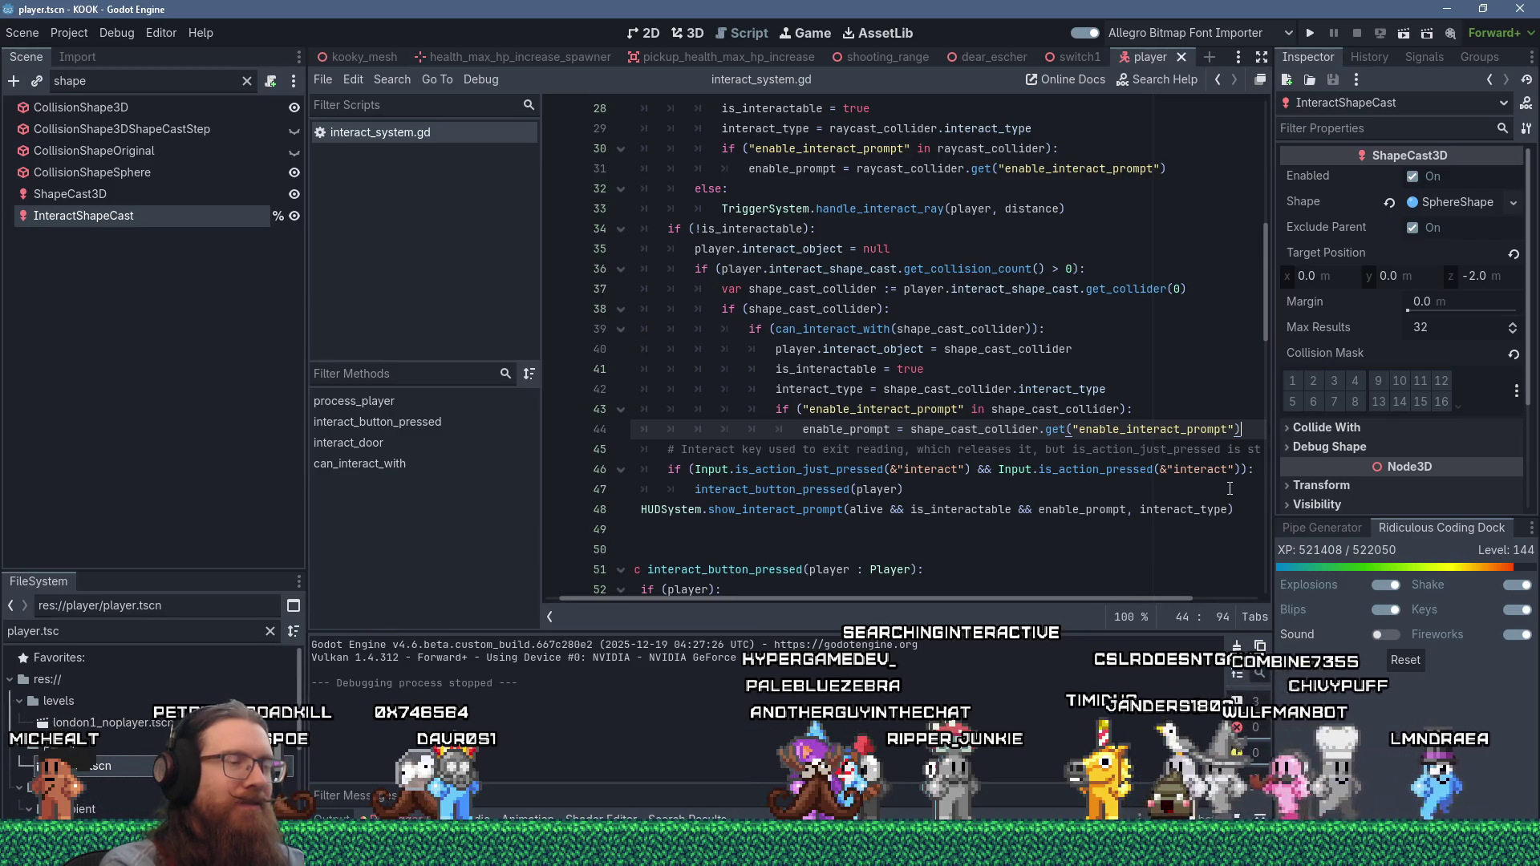
pyautogui.press('Up')
pyautogui.press('Up')
pyautogui.press('Up')
pyautogui.press('Return')
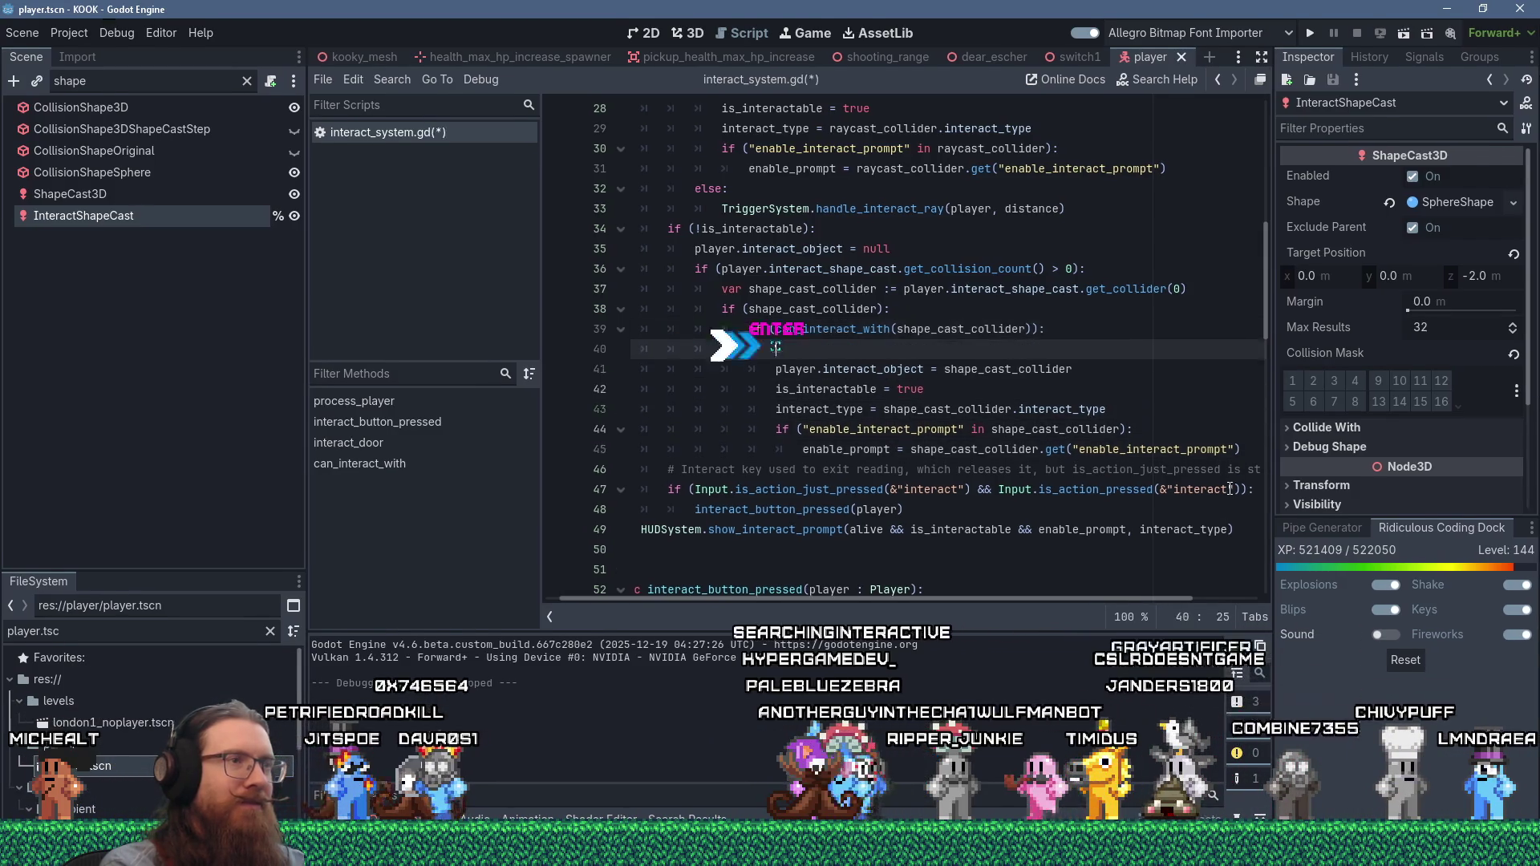
pyautogui.write('# TOD')
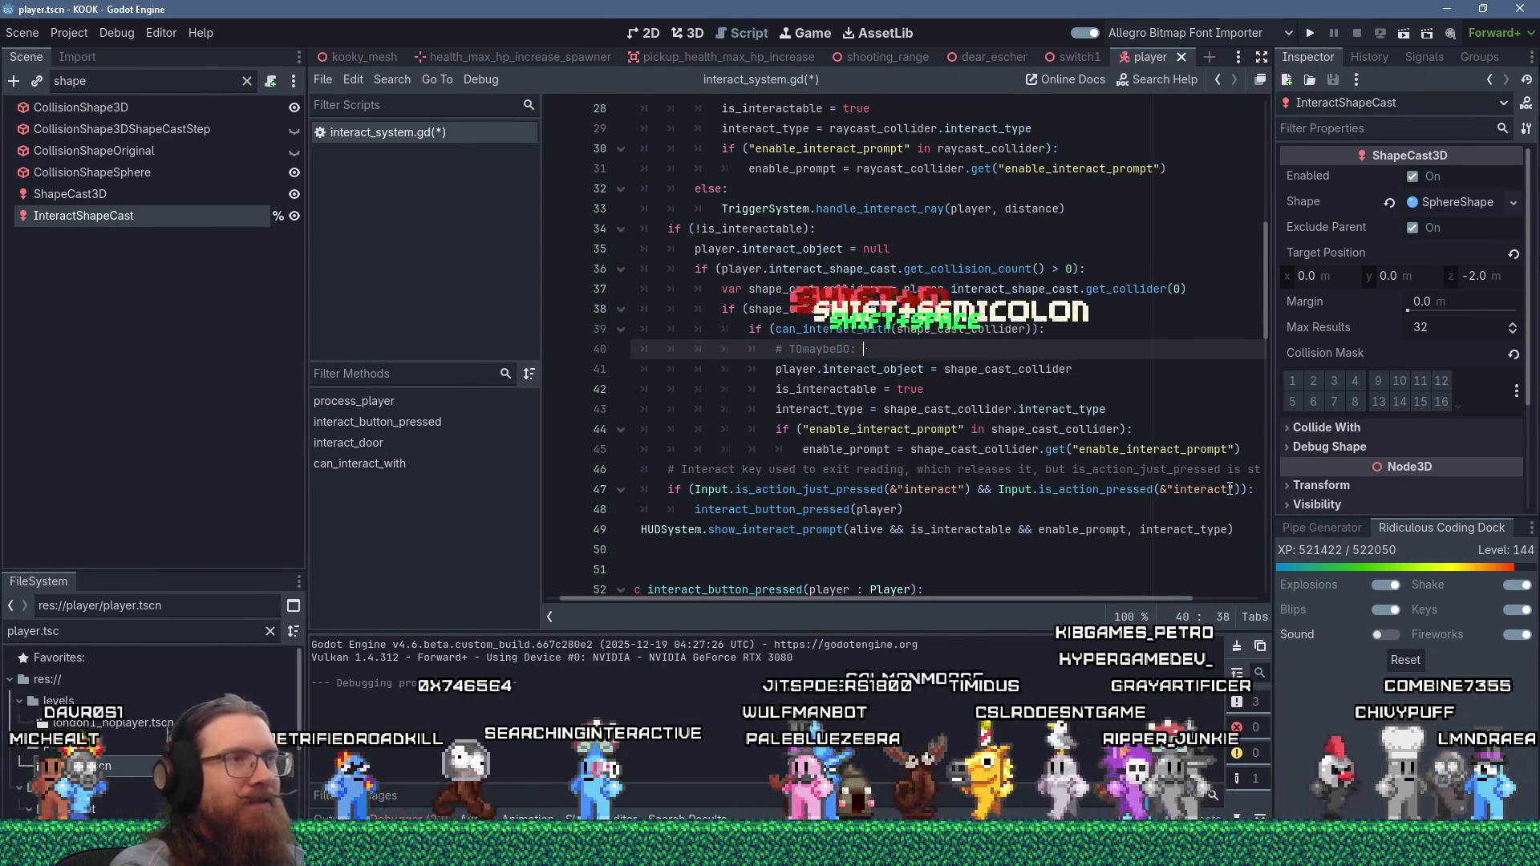
pyautogui.write(' Add a  ray cast to make sure')
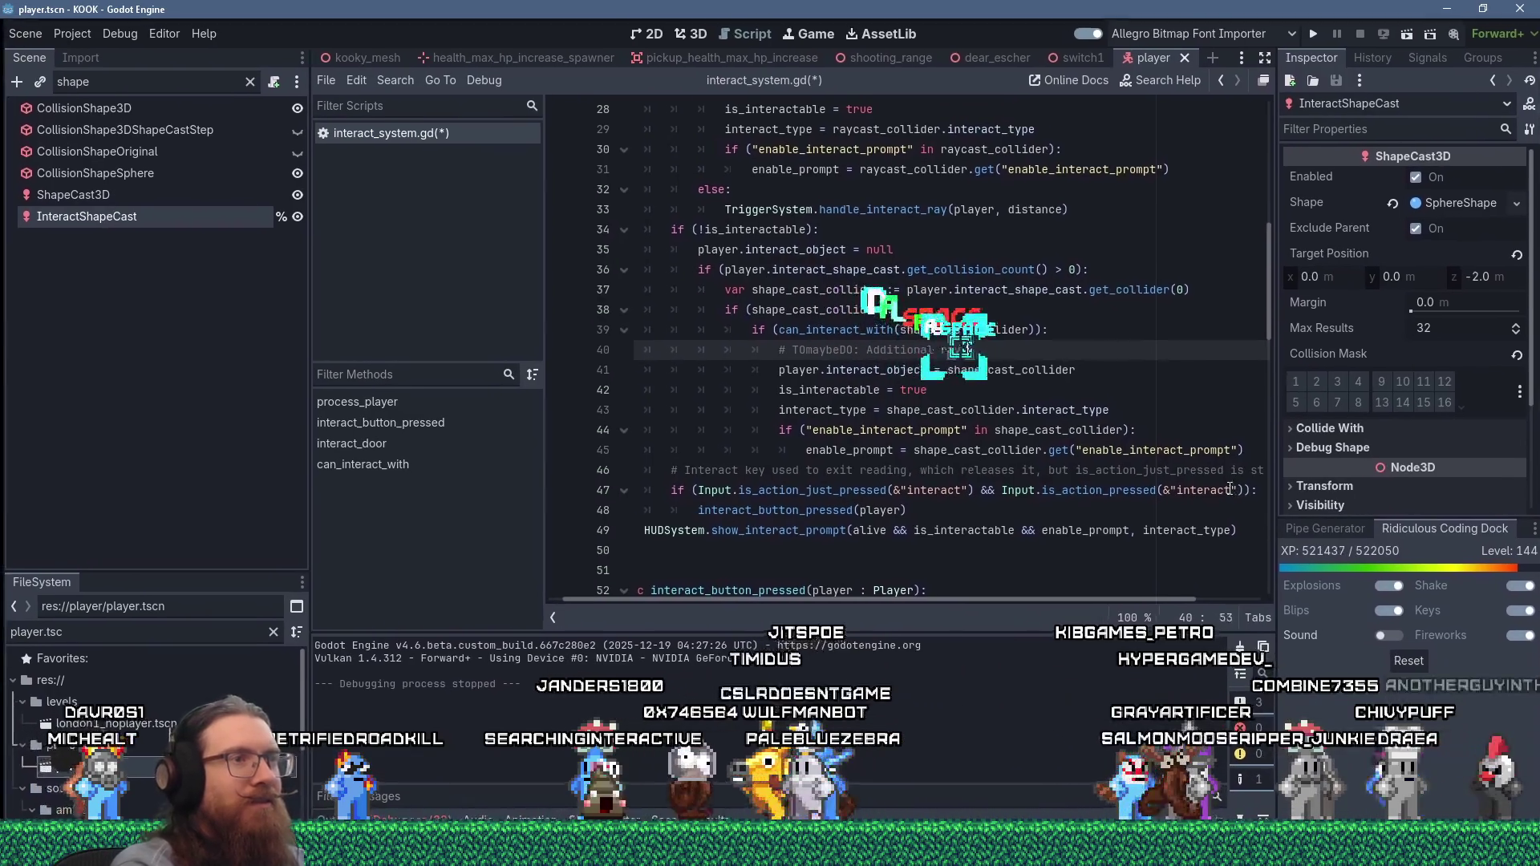
pyautogui.write(' noth')
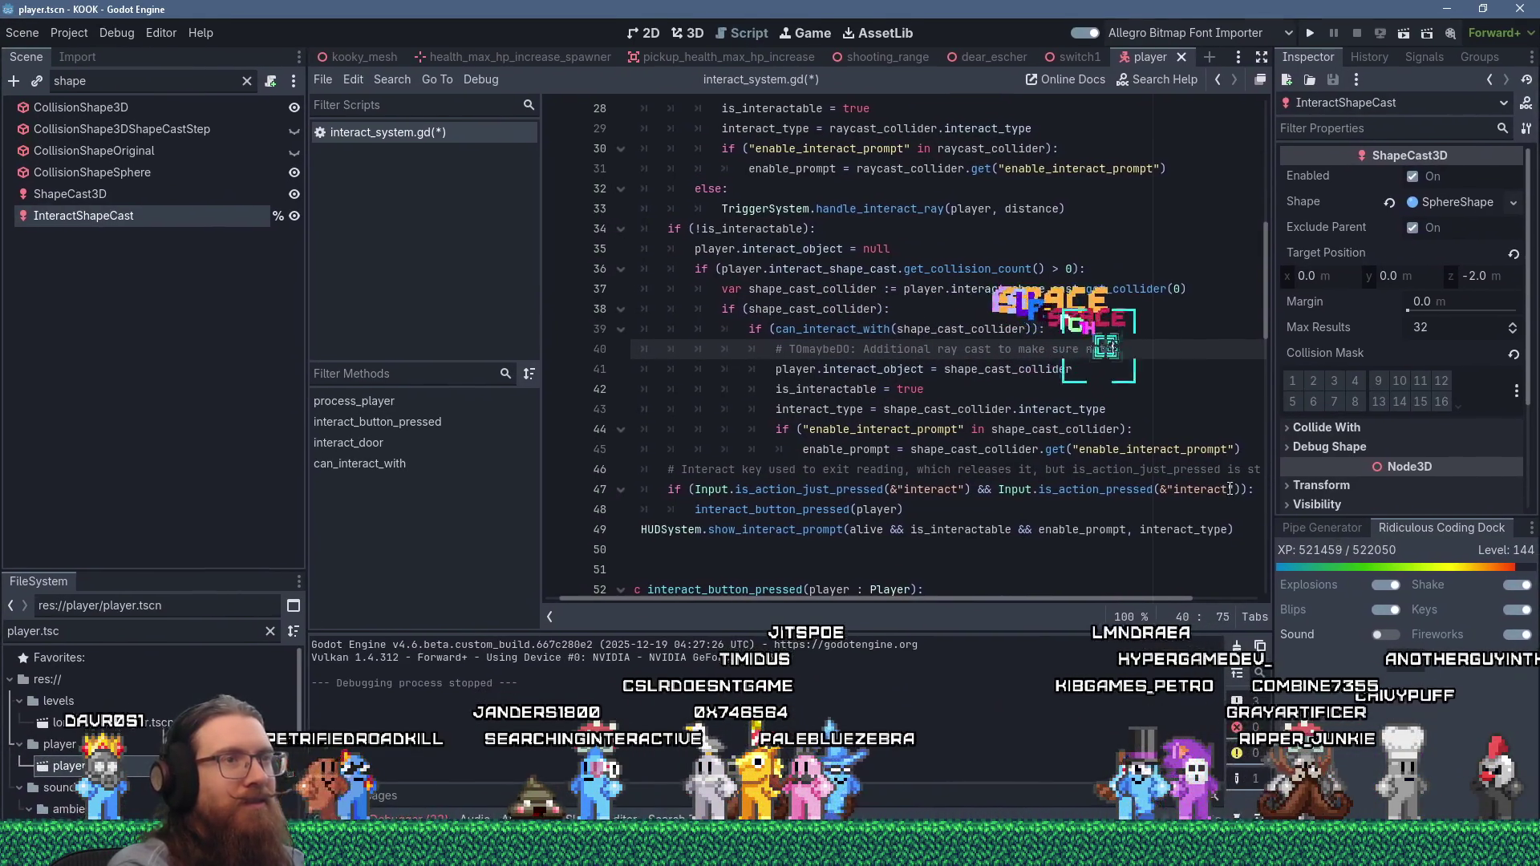
pyautogui.write('ing is blocking itine of sight here.')
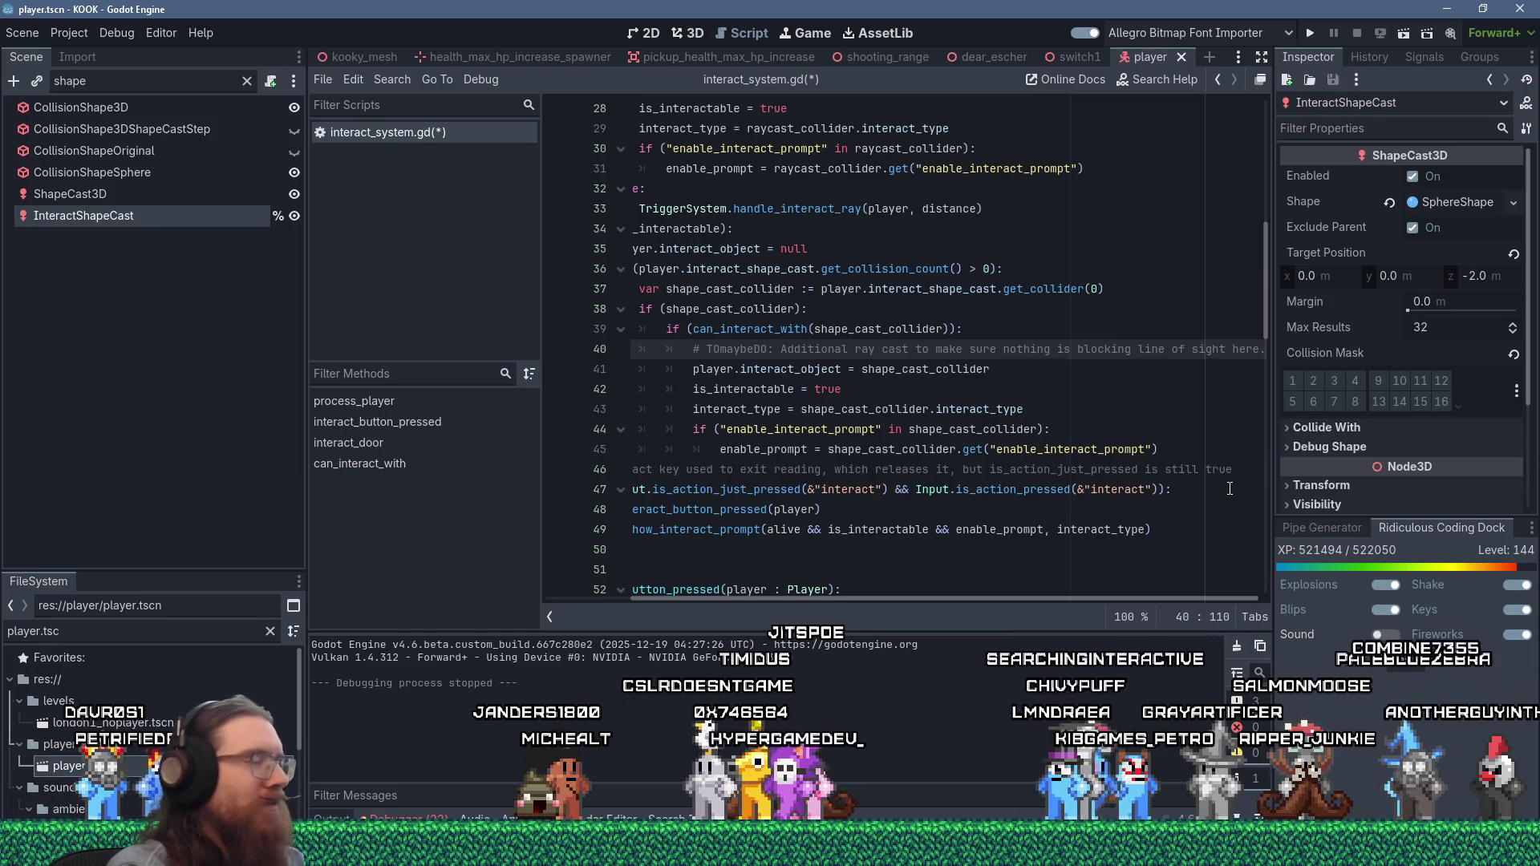
pyautogui.hotkey('ctrl', 's')
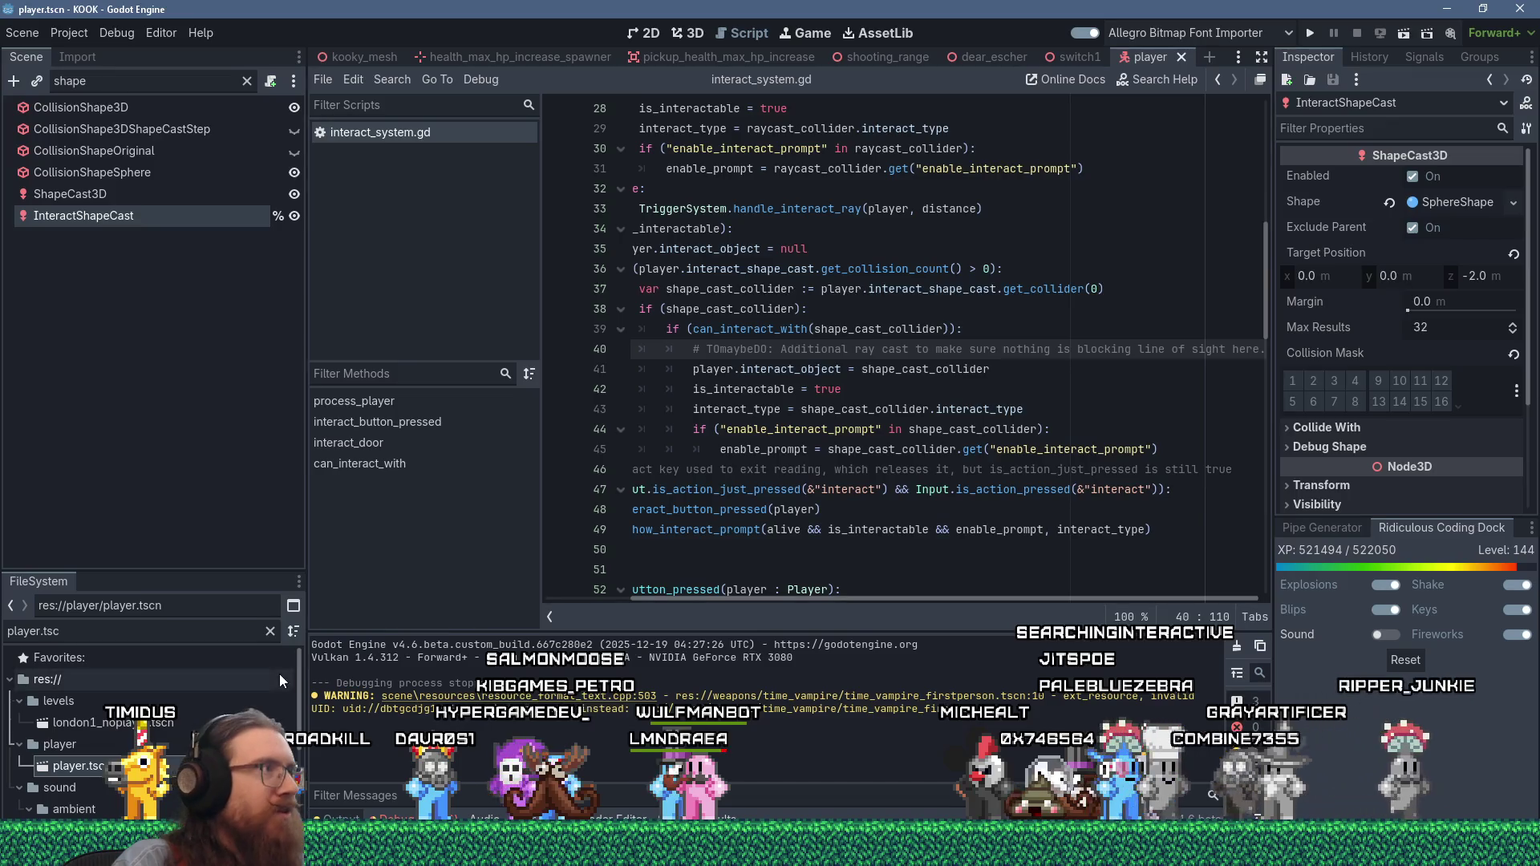
# - Filter for 'time_vampire_first', open time_vampire_firstperson.tscn with all nodes shown, then go to the Git client
pyautogui.doubleClick(32, 631)
pyautogui.write('t')
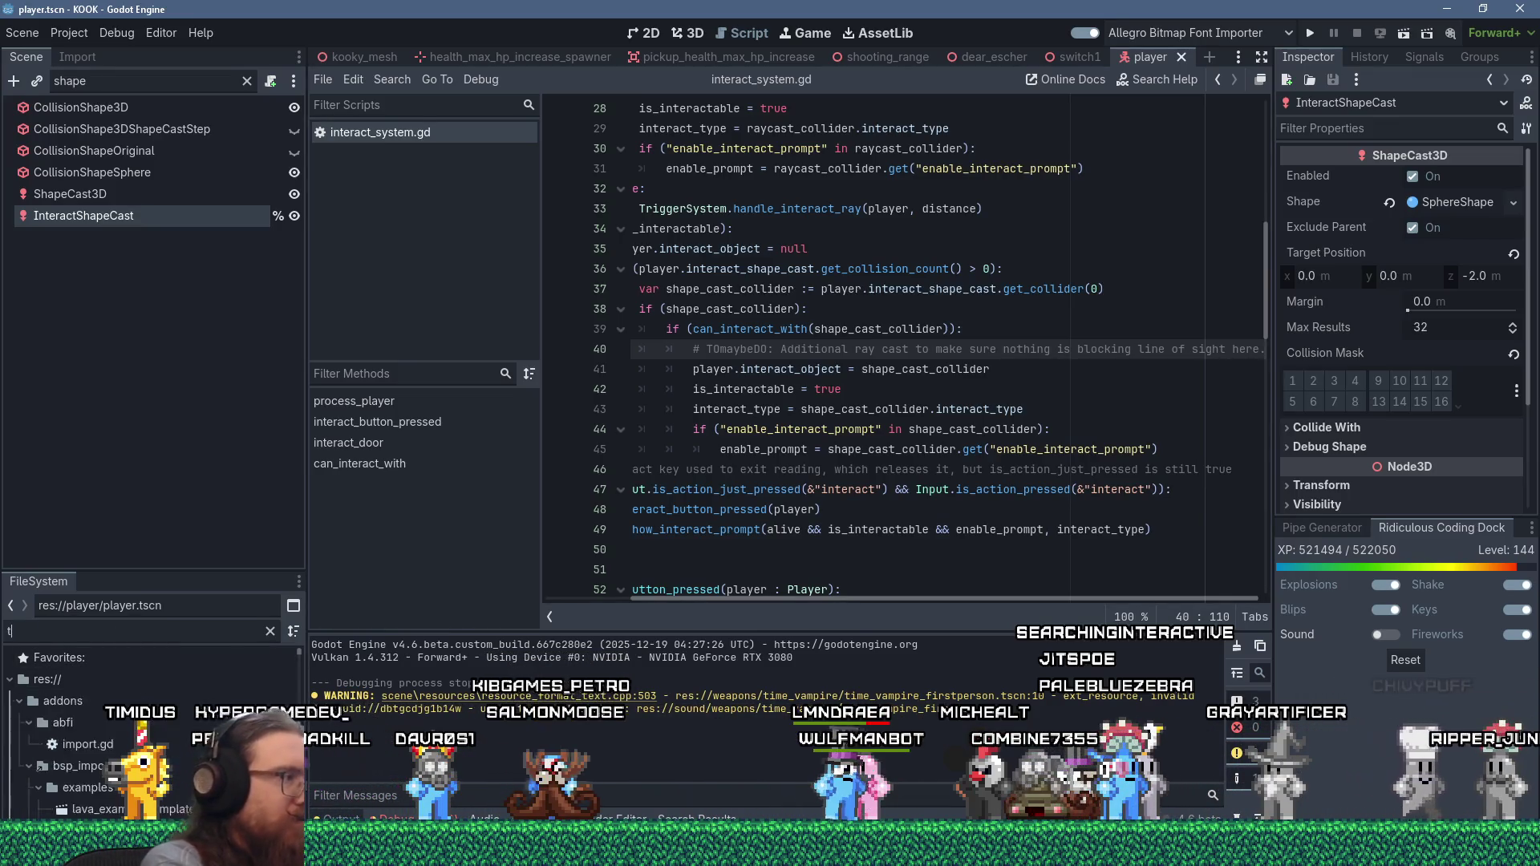
pyautogui.write('ime_vampire_first')
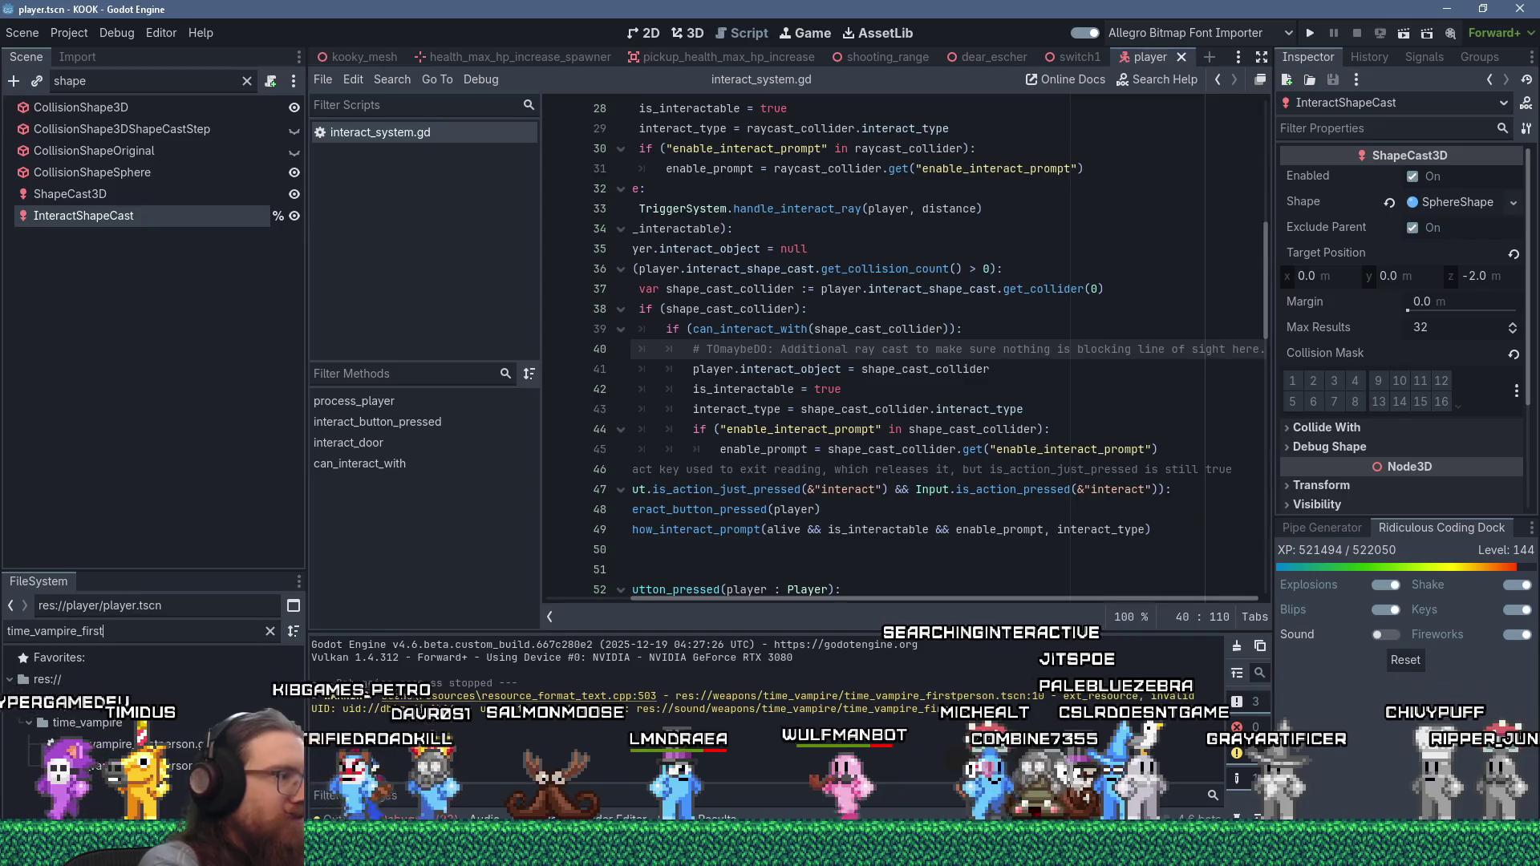
pyautogui.doubleClick(185, 791)
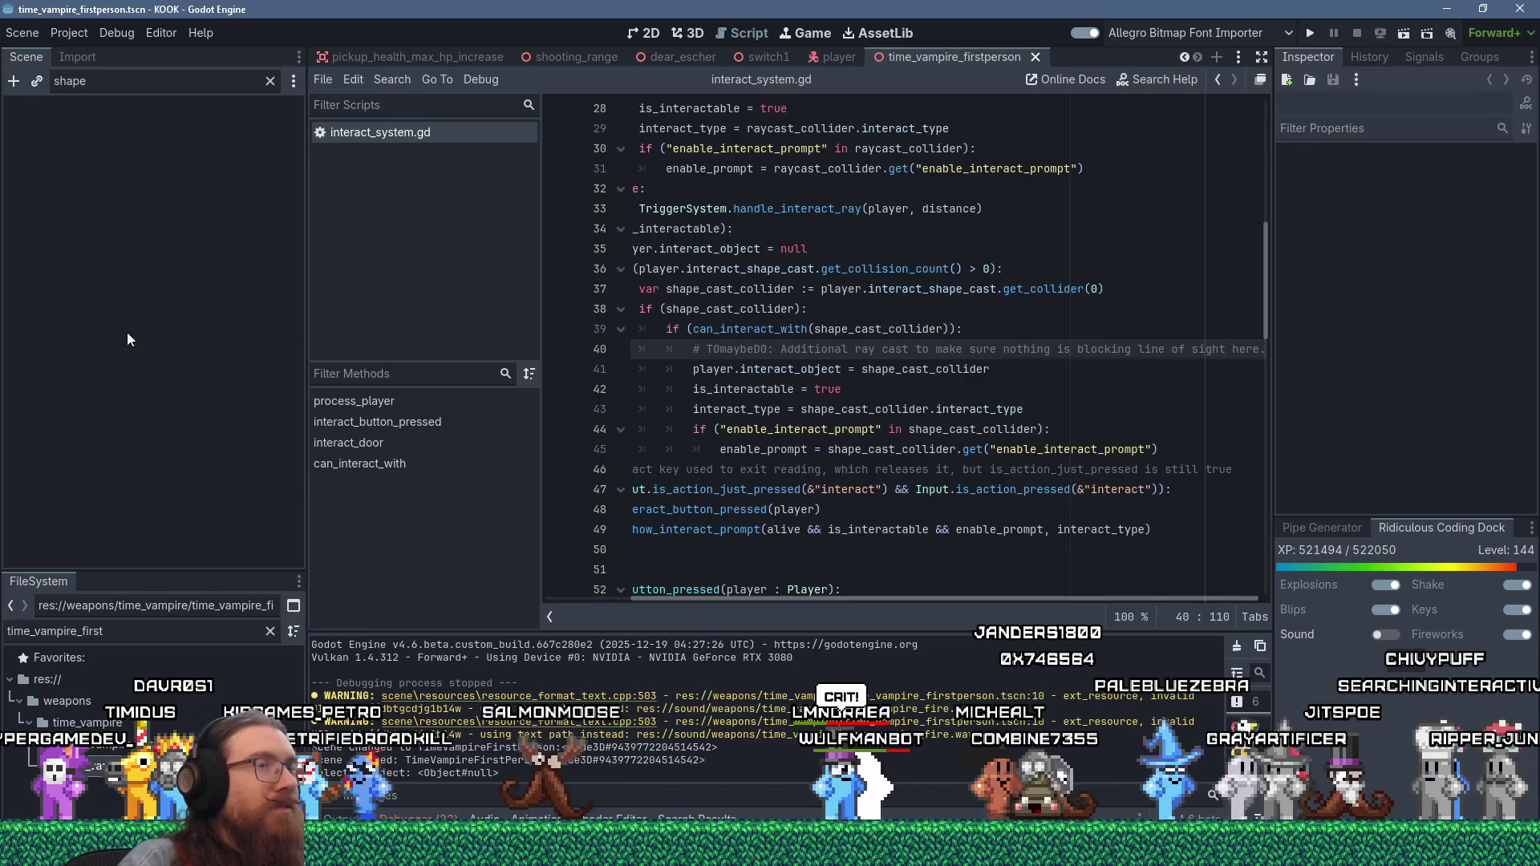
pyautogui.click(270, 81)
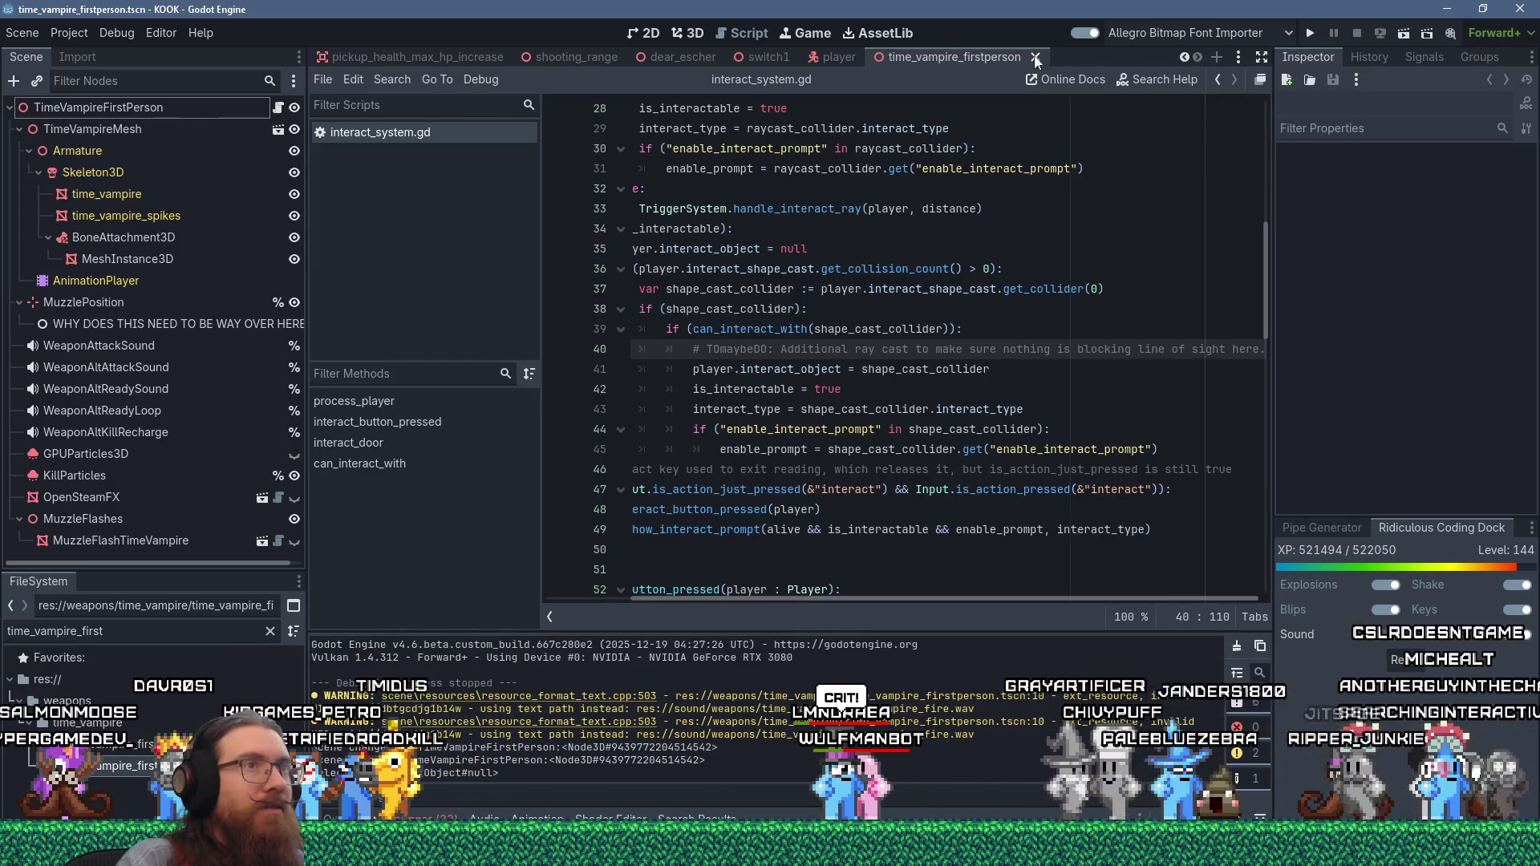
pyautogui.hotkey('alt', 'Tab')
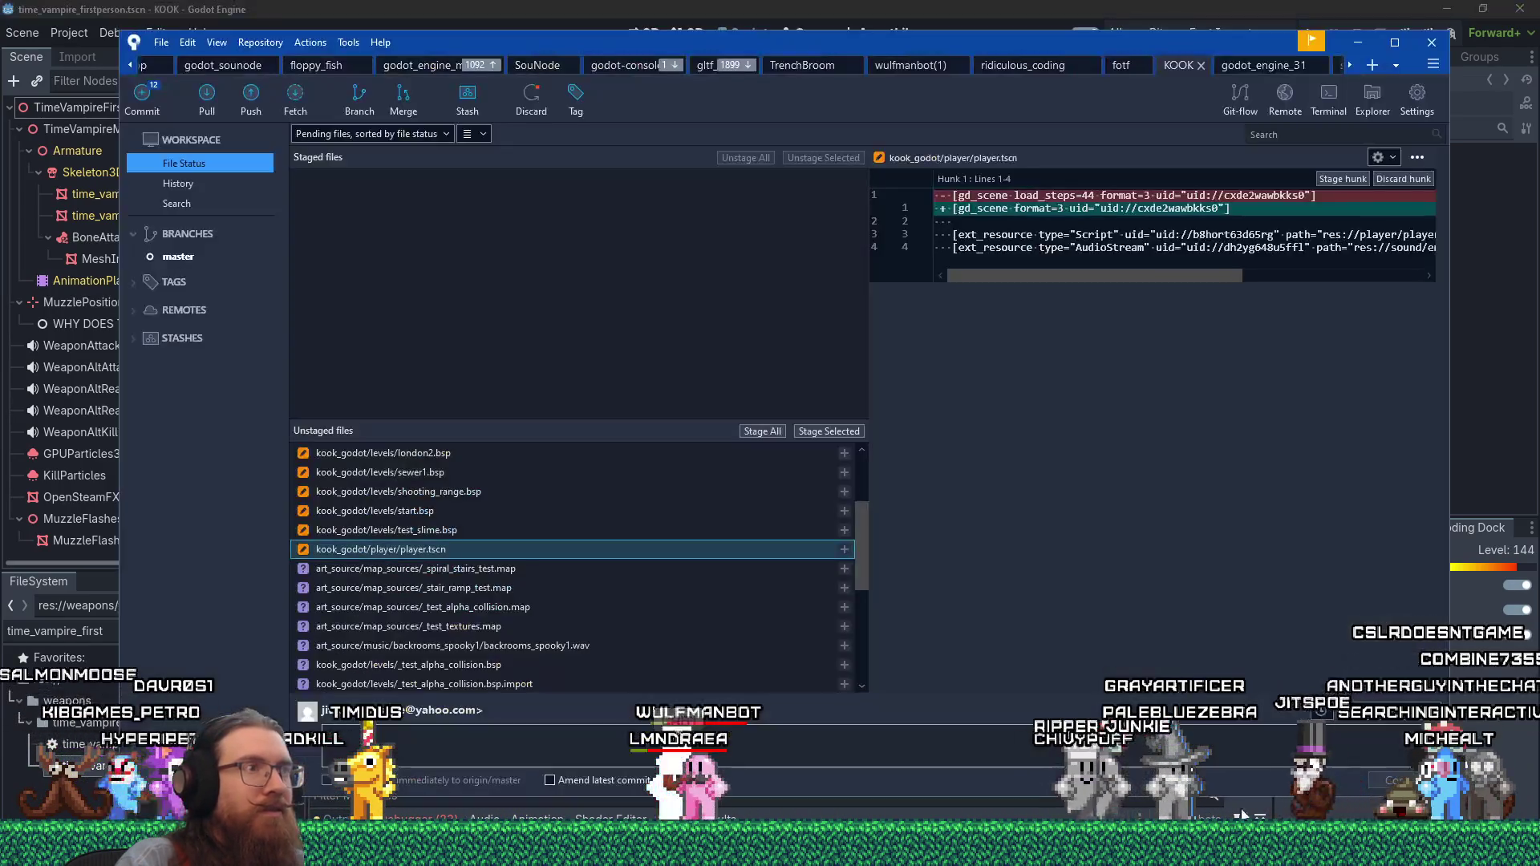
# - Inspect time_vampire_firstperson.tscn's diff in Sourcetree and discard its local changes
pyautogui.scroll(2, 720, 542)
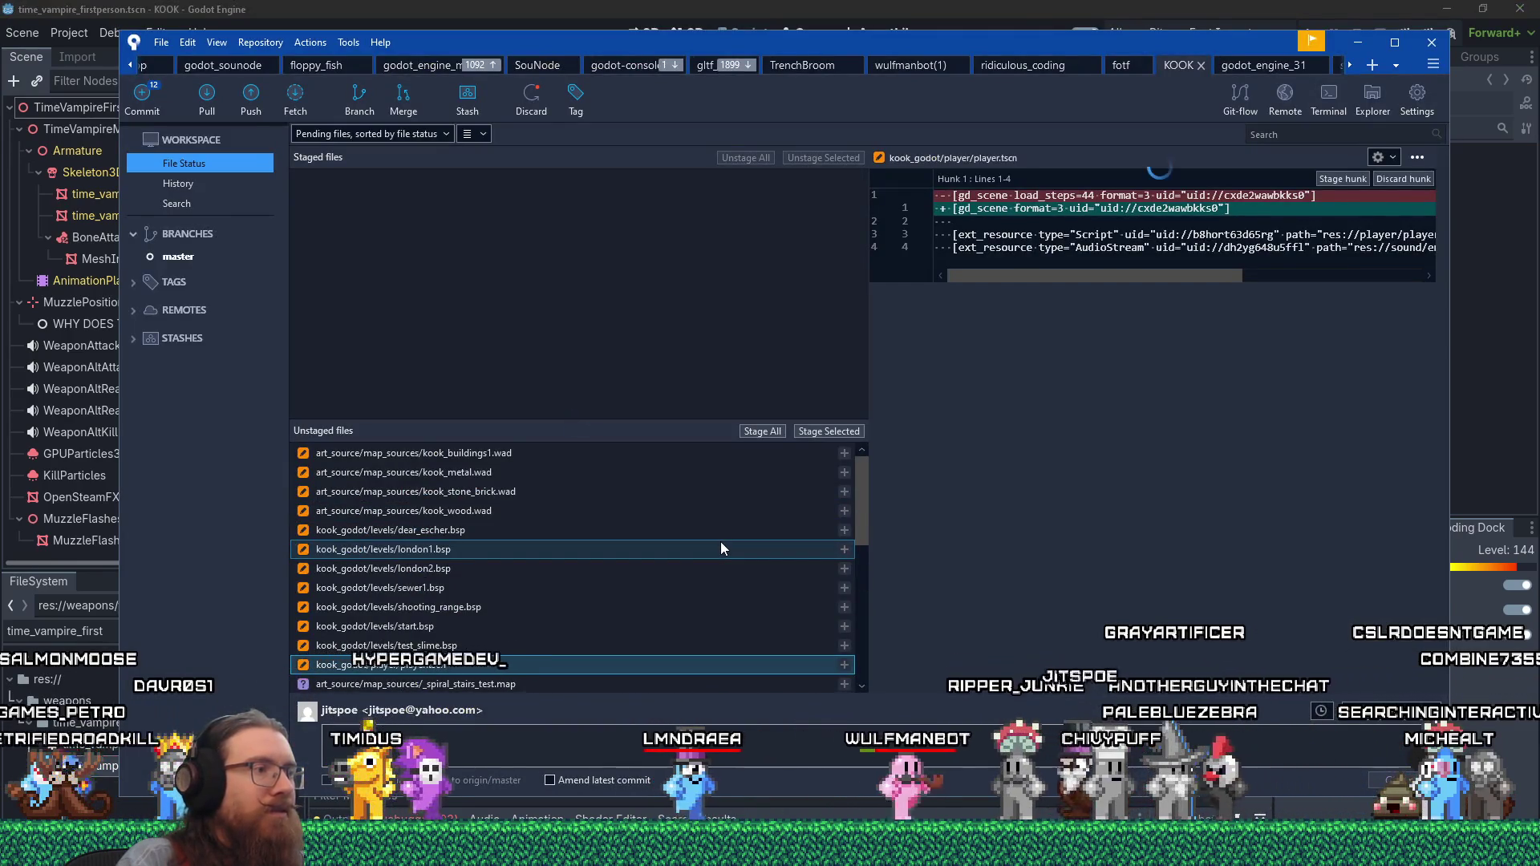
pyautogui.scroll(-1, 721, 548)
pyautogui.click(652, 645)
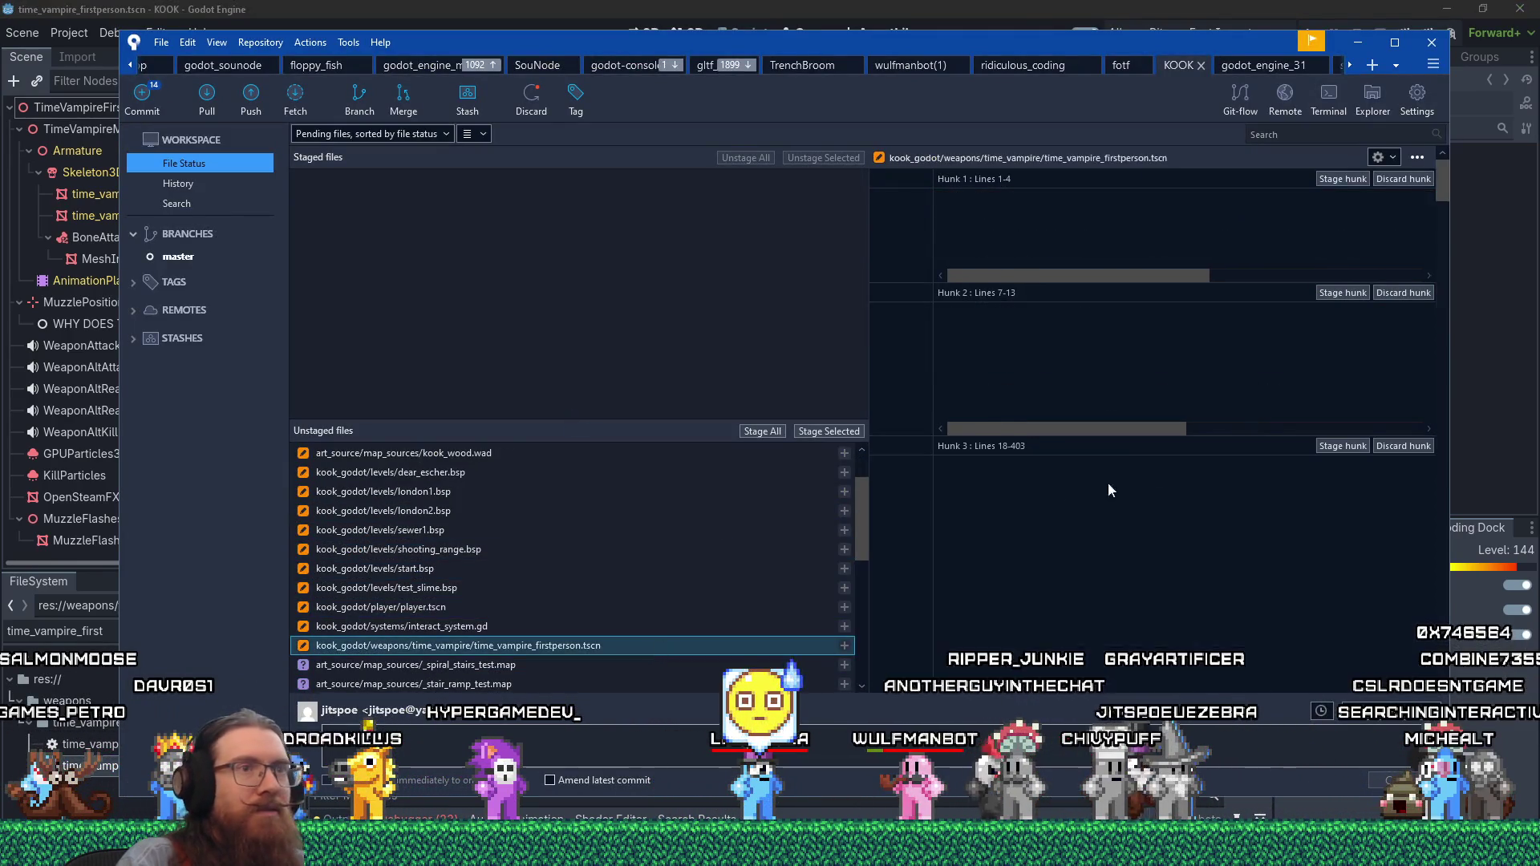
pyautogui.scroll(-5, 1333, 547)
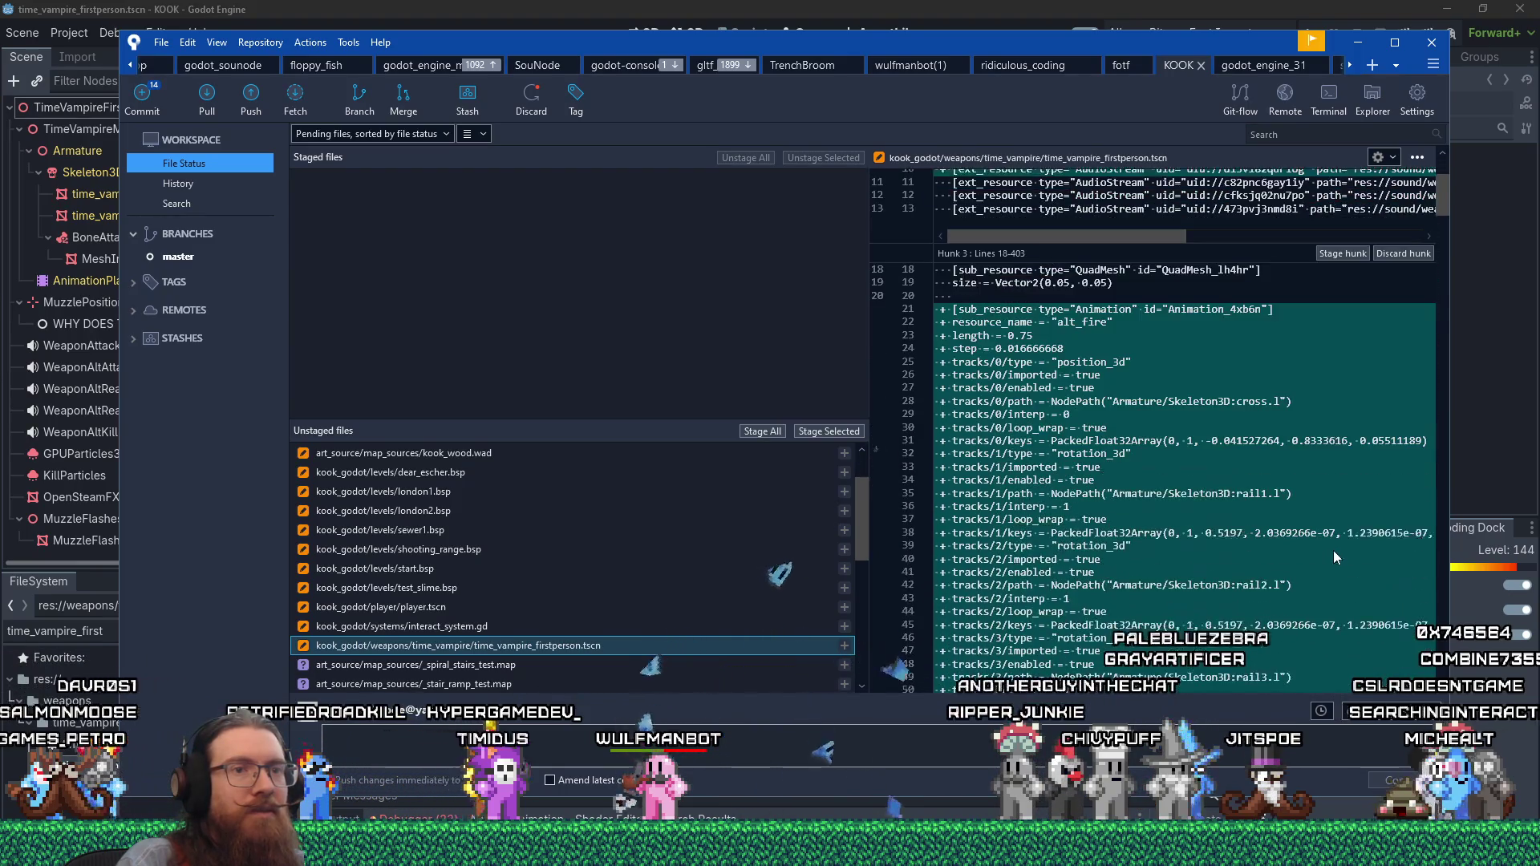
pyautogui.scroll(-10, 1444, 184)
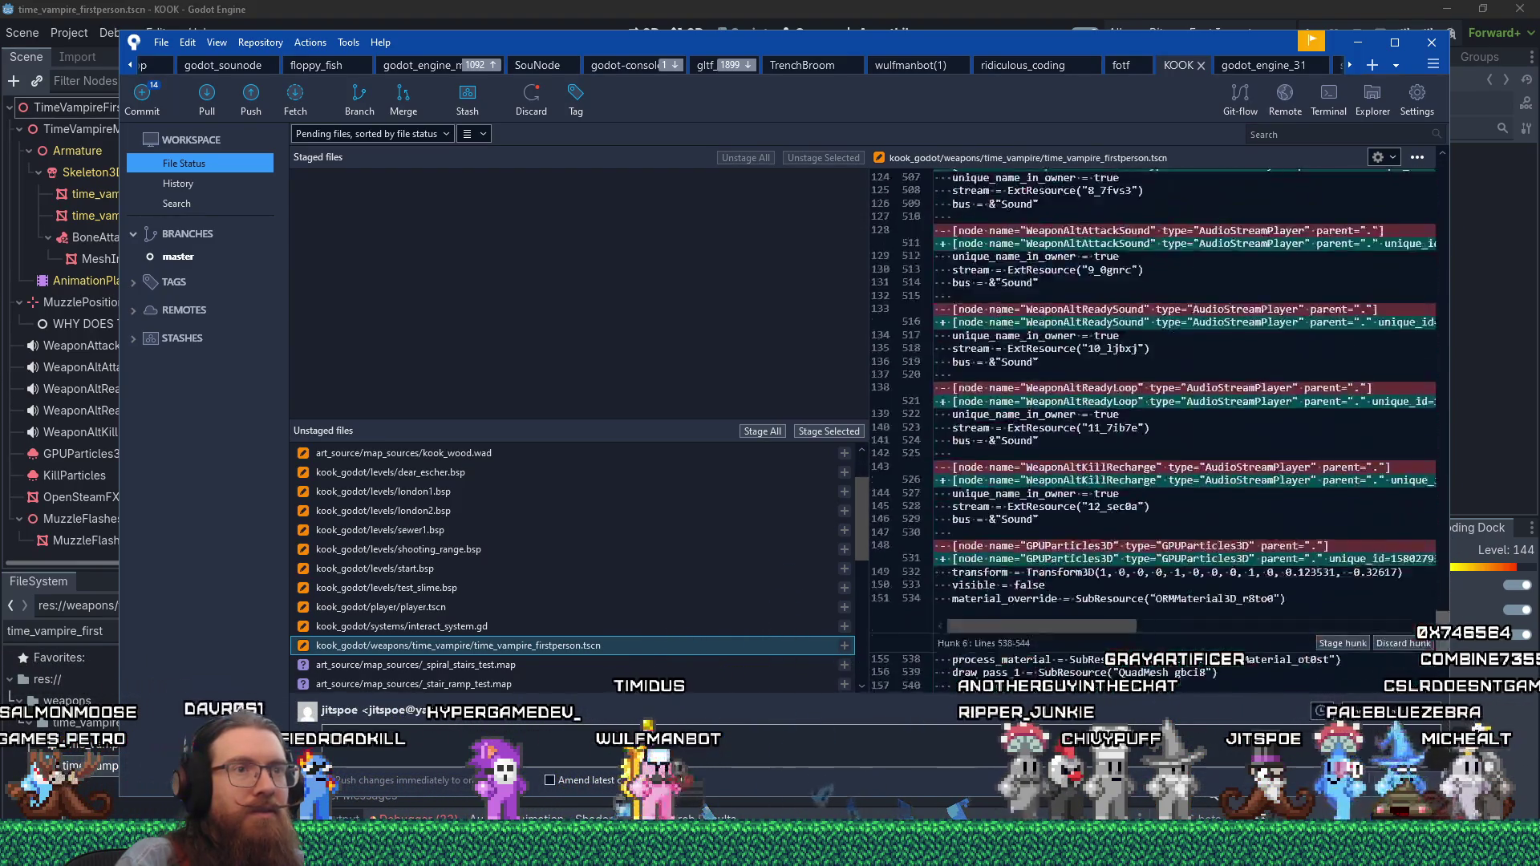
pyautogui.scroll(15, 1450, 143)
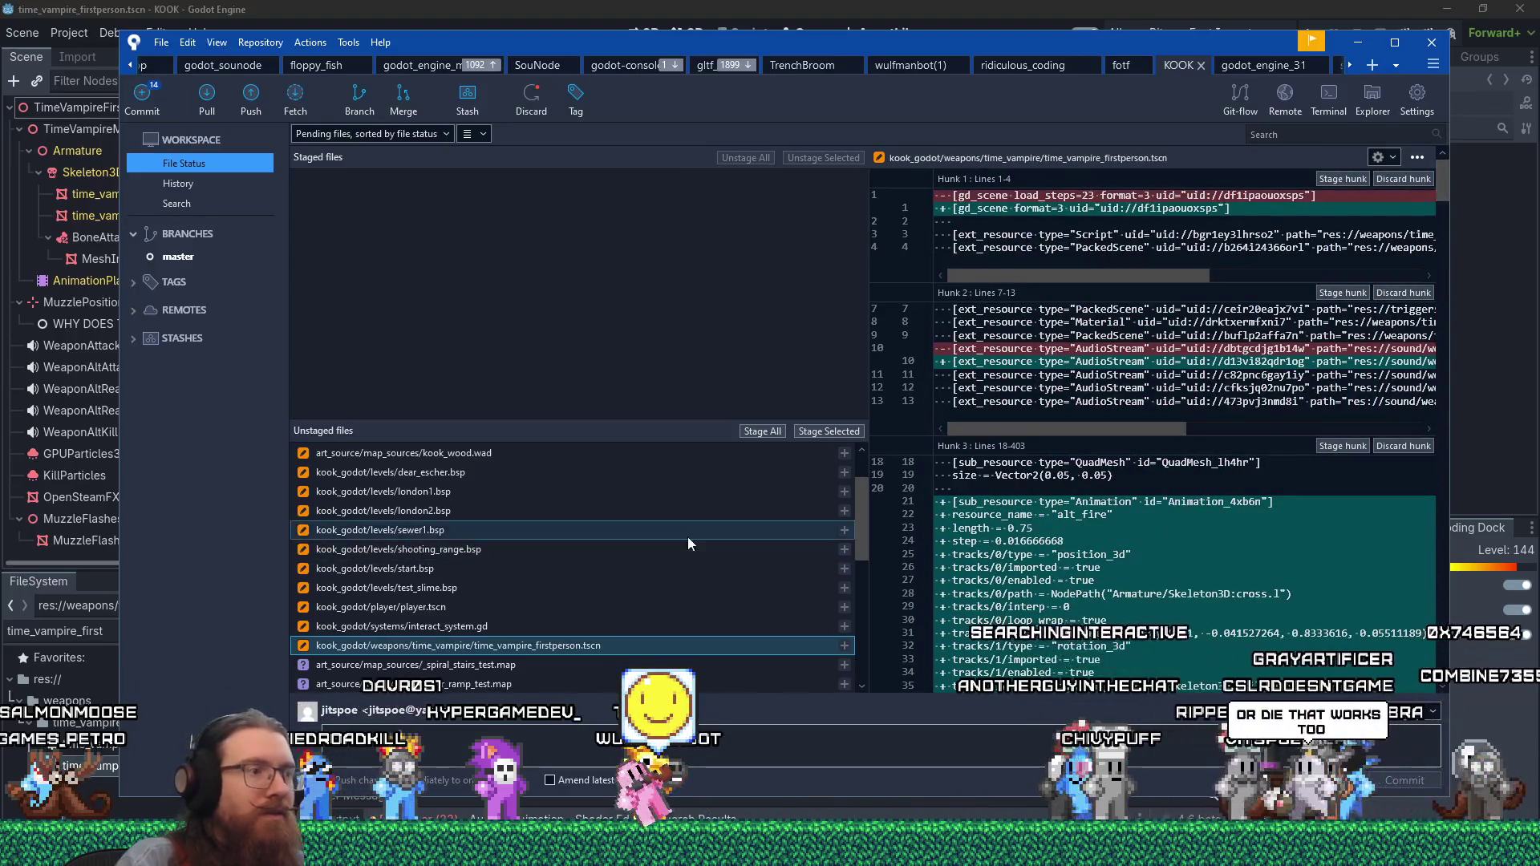
pyautogui.rightClick(586, 648)
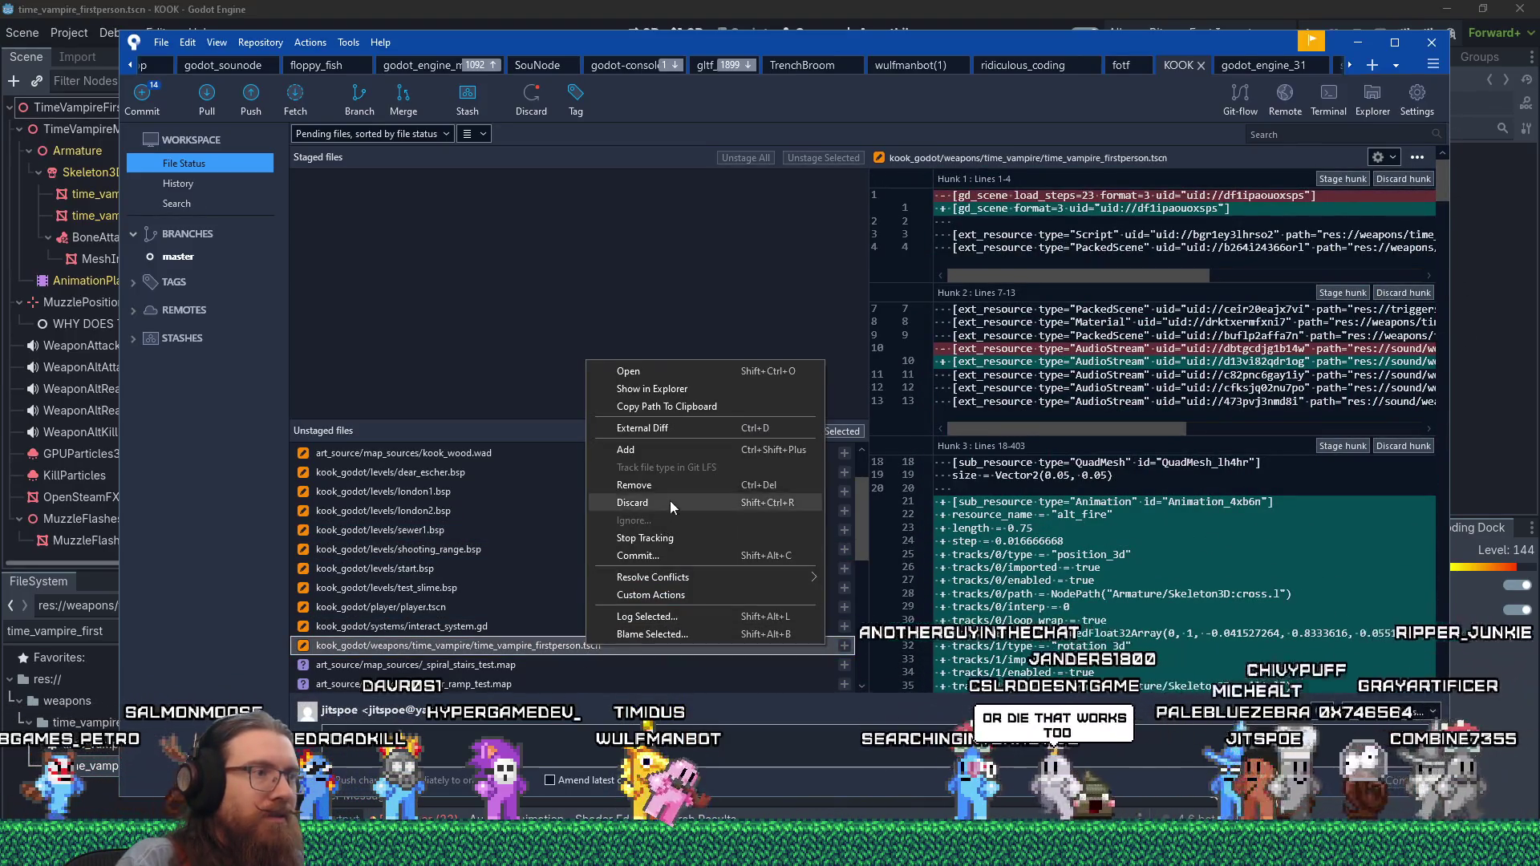
pyautogui.click(671, 501)
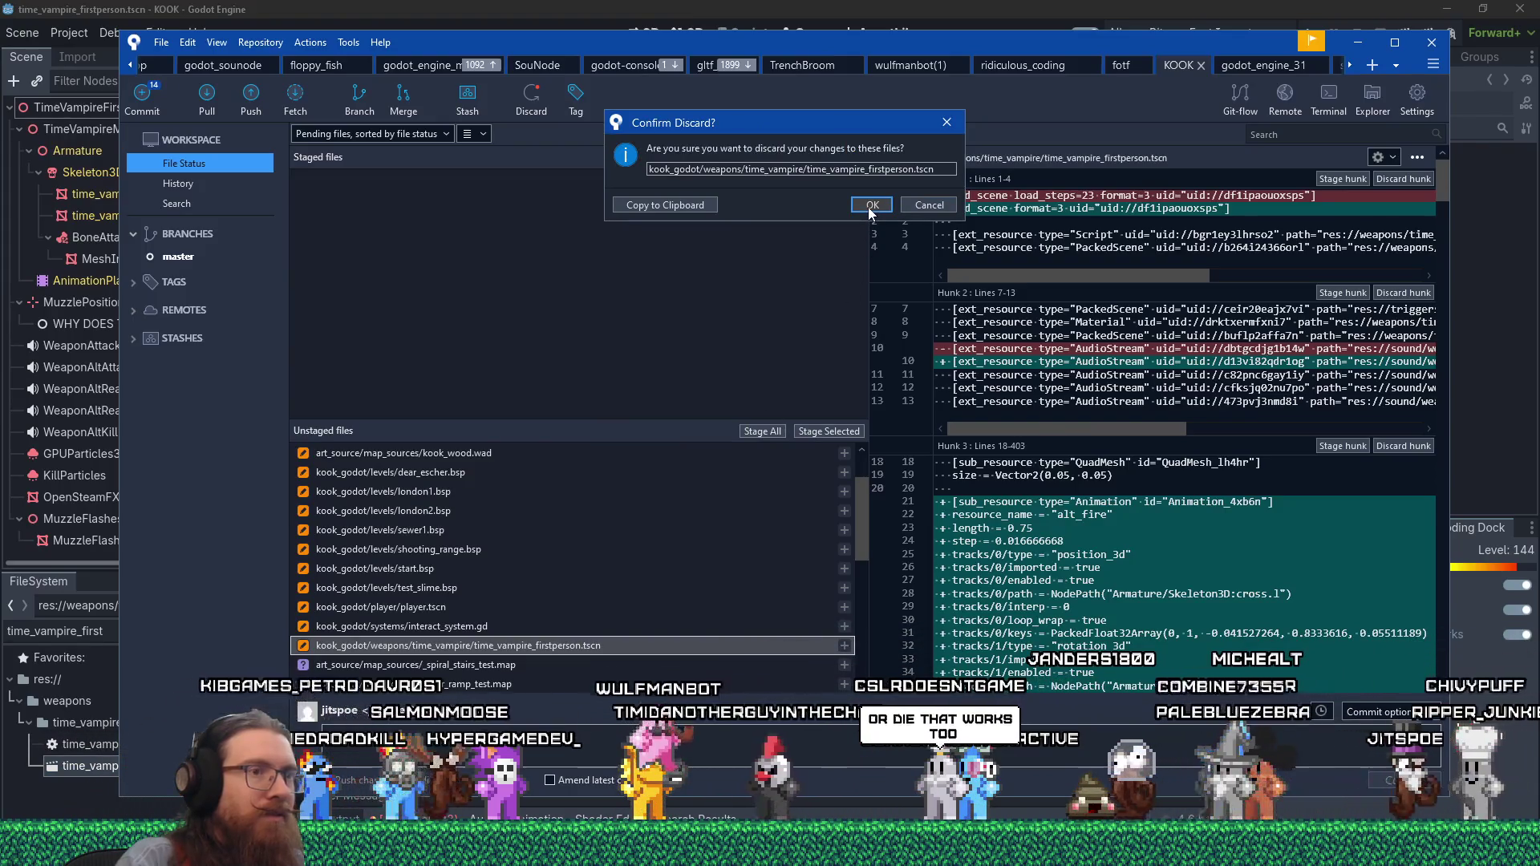
pyautogui.click(872, 204)
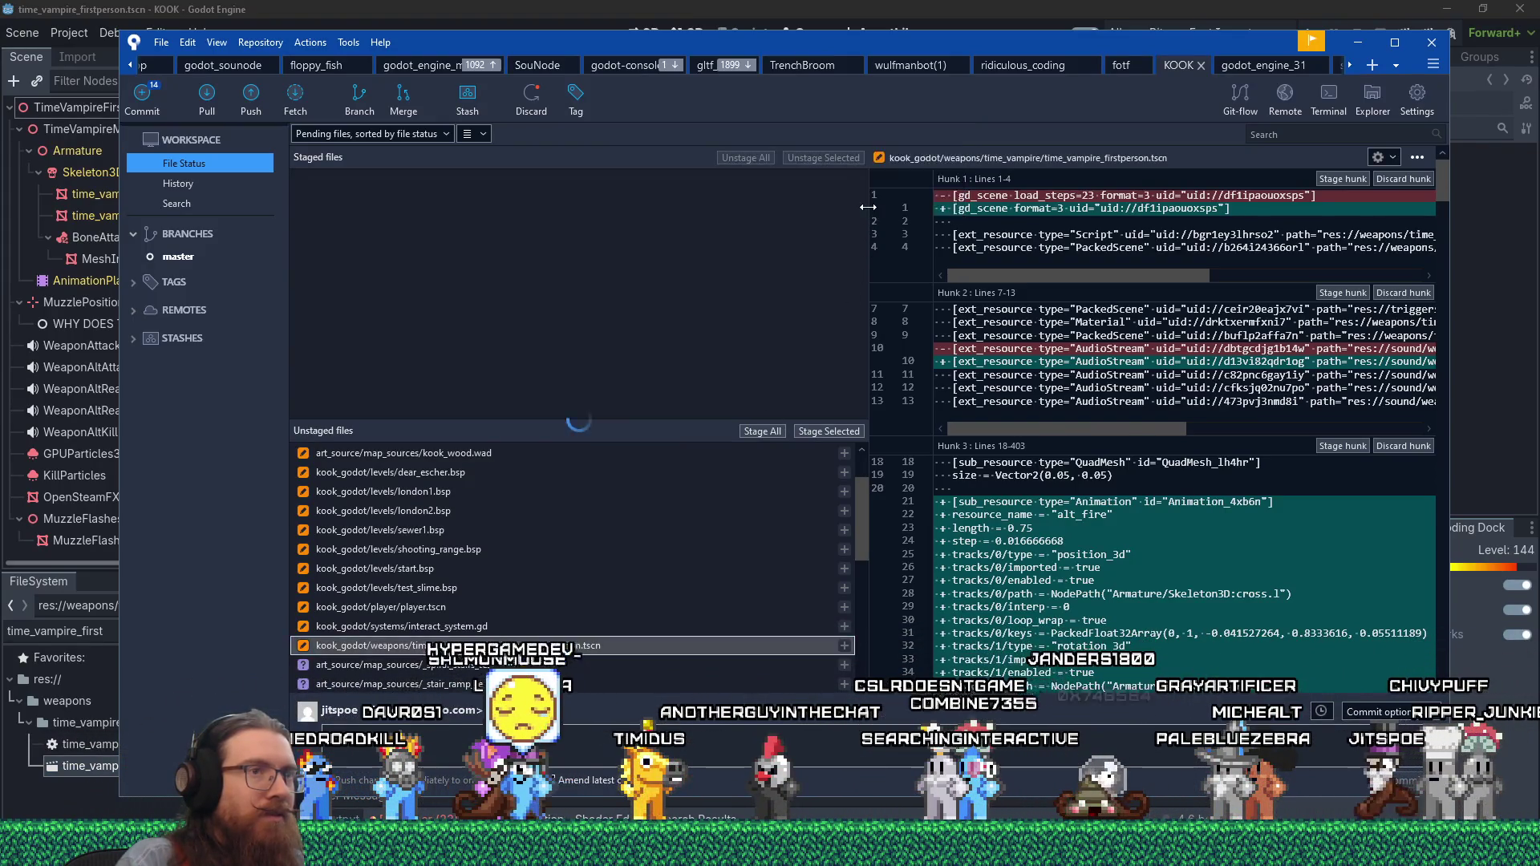
pyautogui.click(642, 10)
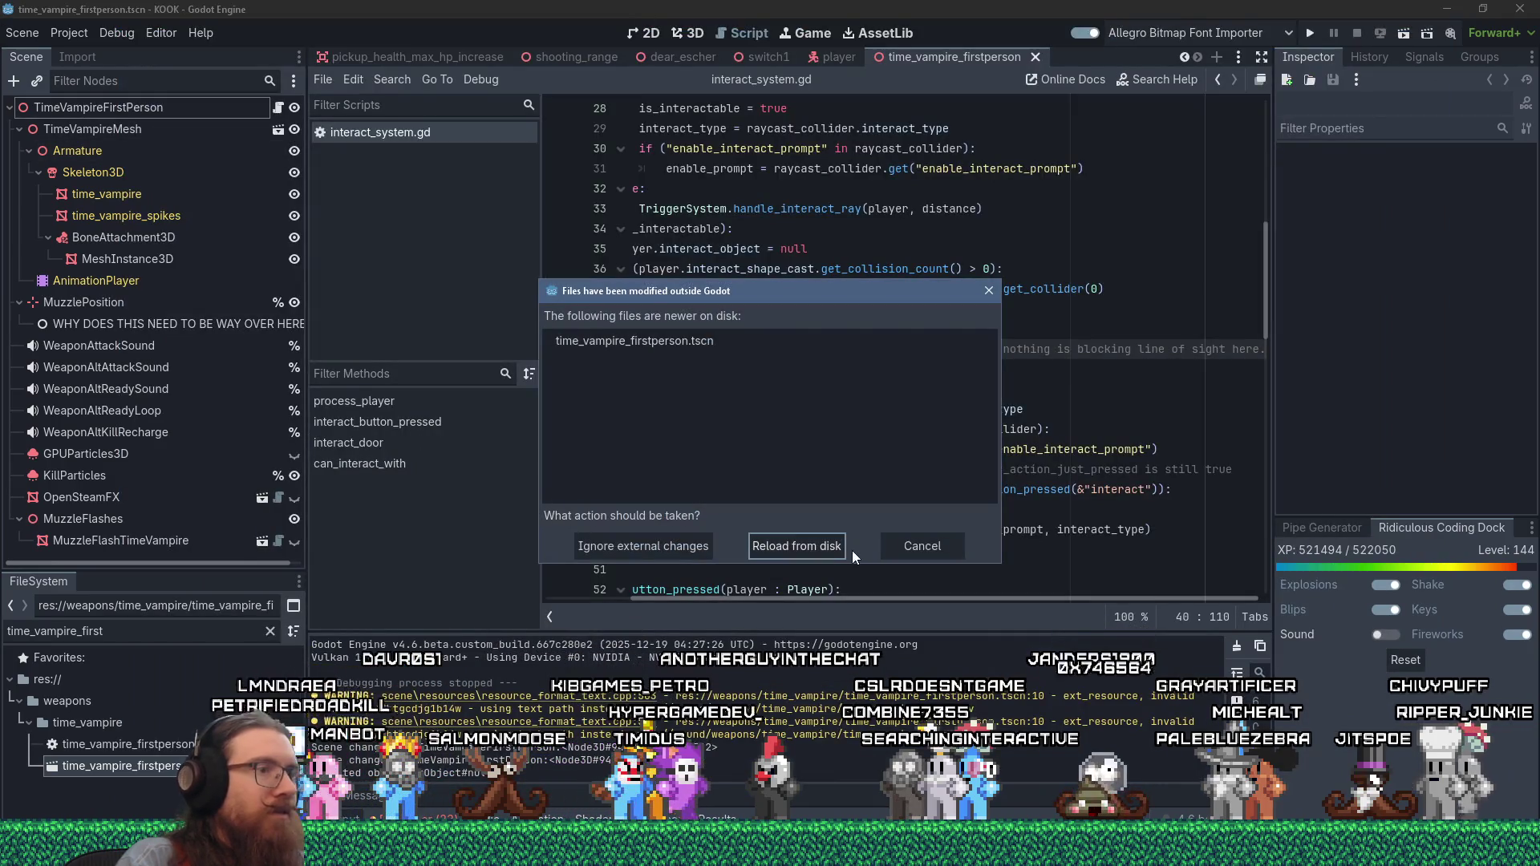
# - Reload the changed scene from disk, filter for 'vamp fir', and show time_vampire.blend's Import settings
pyautogui.click(831, 547)
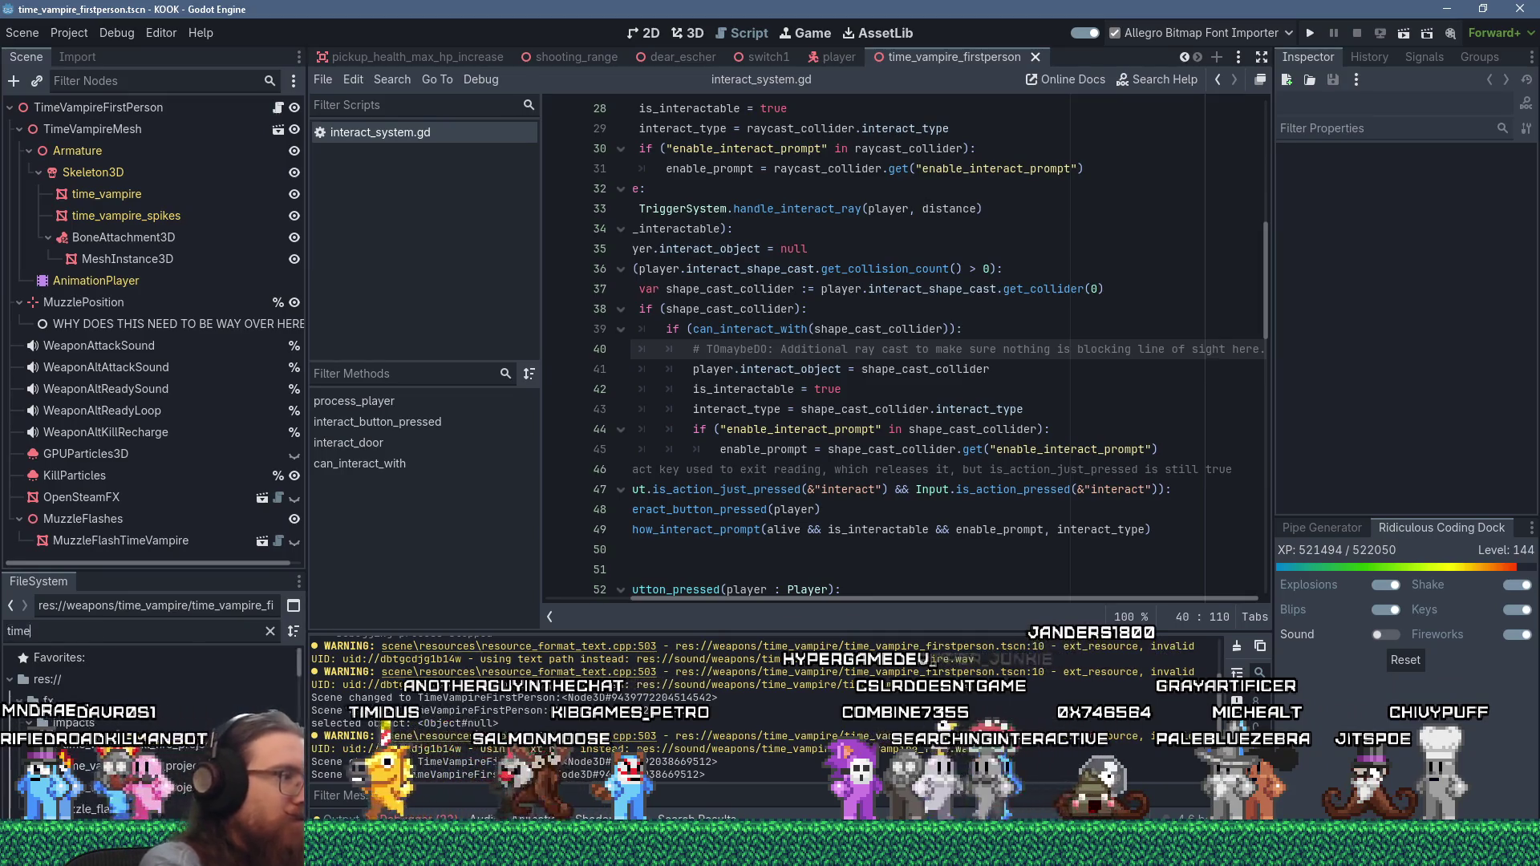
pyautogui.write('time_ma')
pyautogui.press('BackSpace')
pyautogui.press('BackSpace')
pyautogui.press('BackSpace')
pyautogui.write('vamp fir')
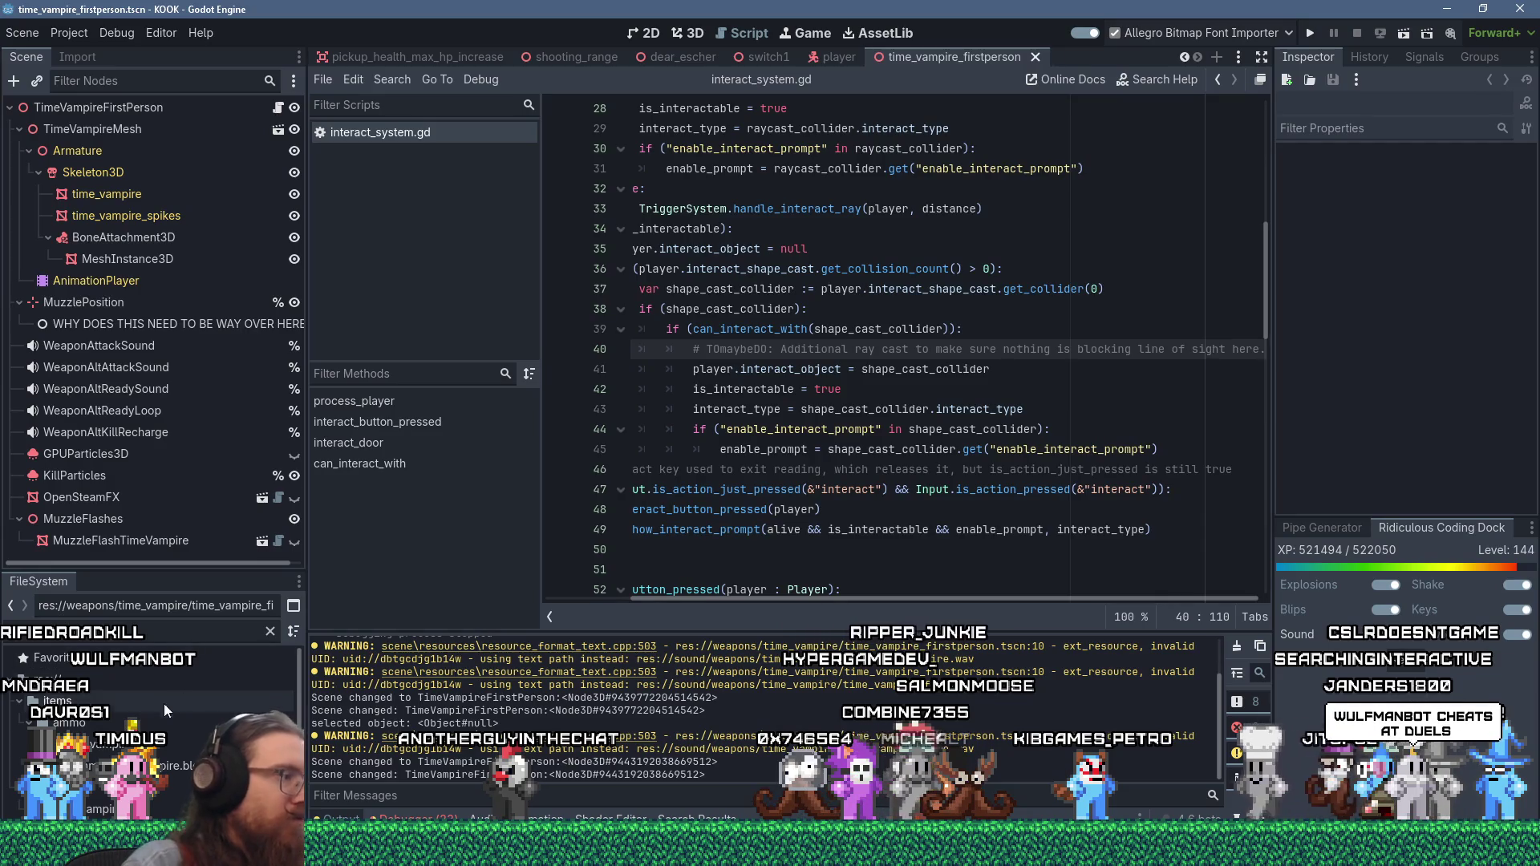
pyautogui.moveTo(188, 572); pyautogui.dragTo(187, 500)
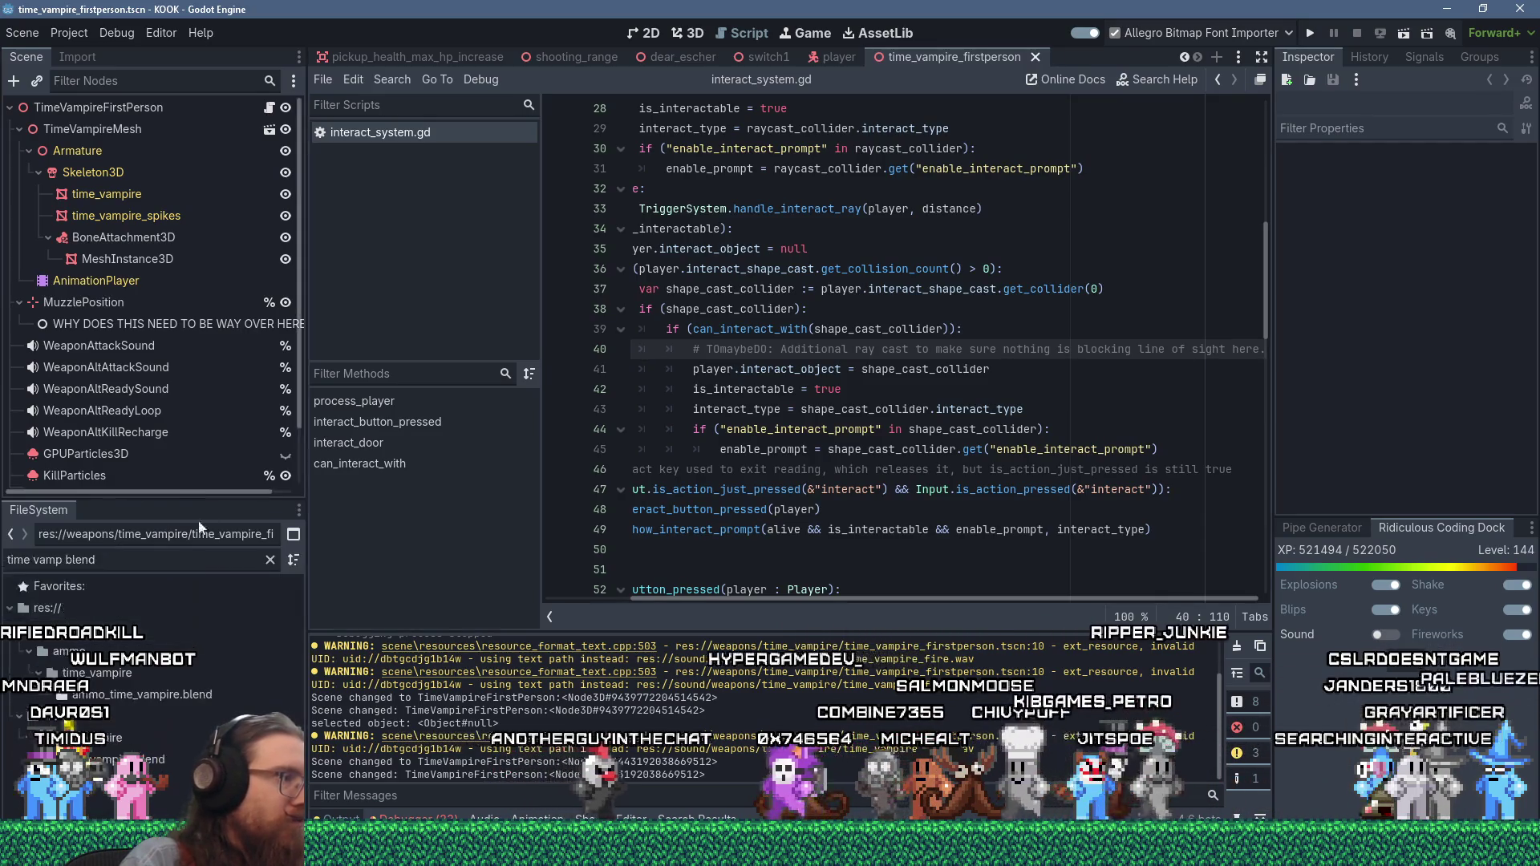
pyautogui.click(85, 56)
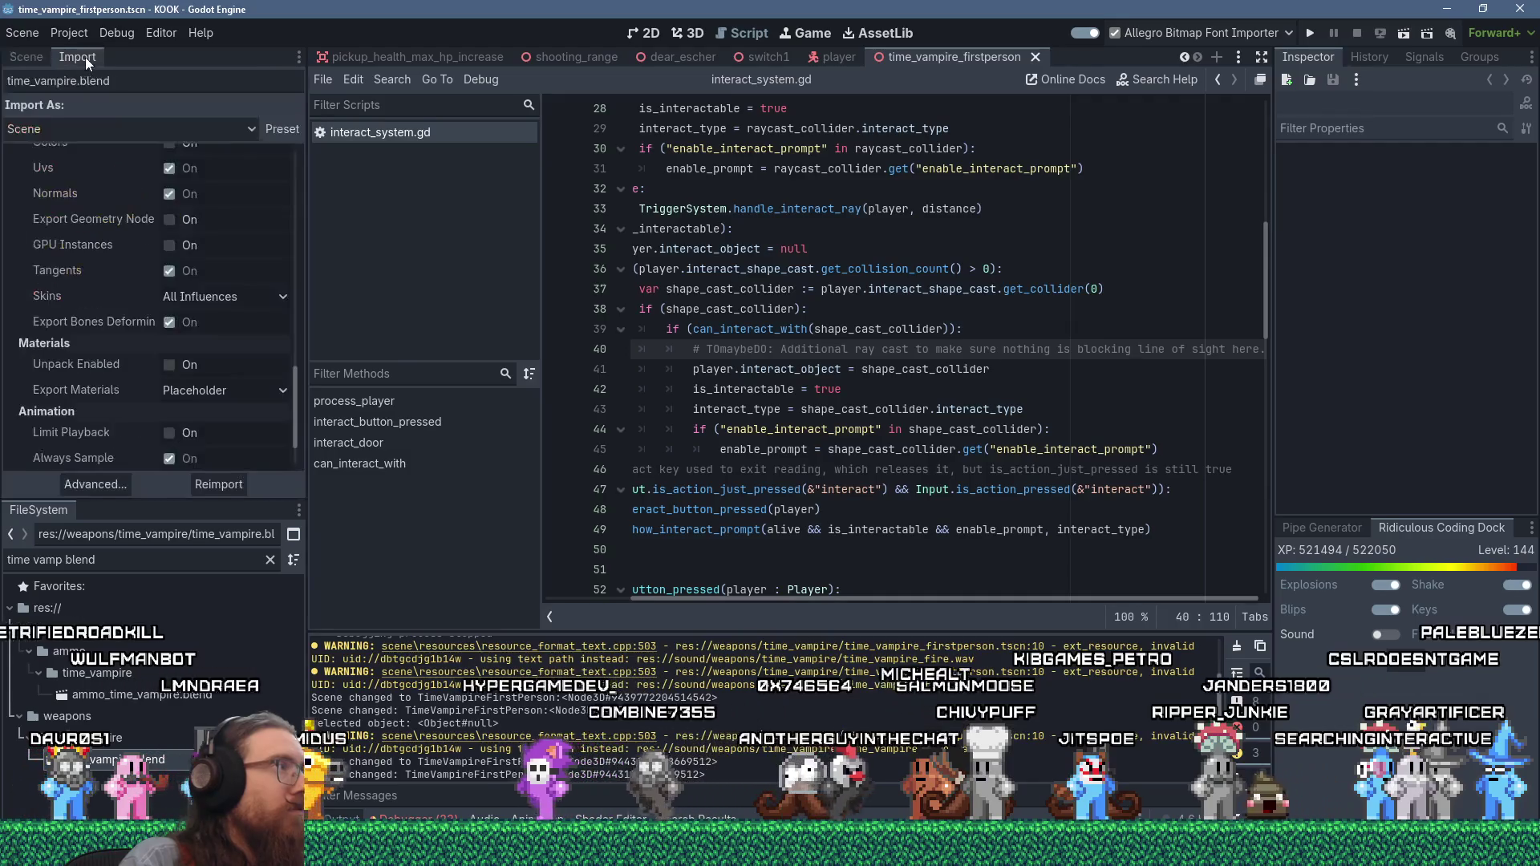
# - Apply the Load Default import preset to time_vampire.blend, reimport it, and return to the Scene tree
pyautogui.click(277, 126)
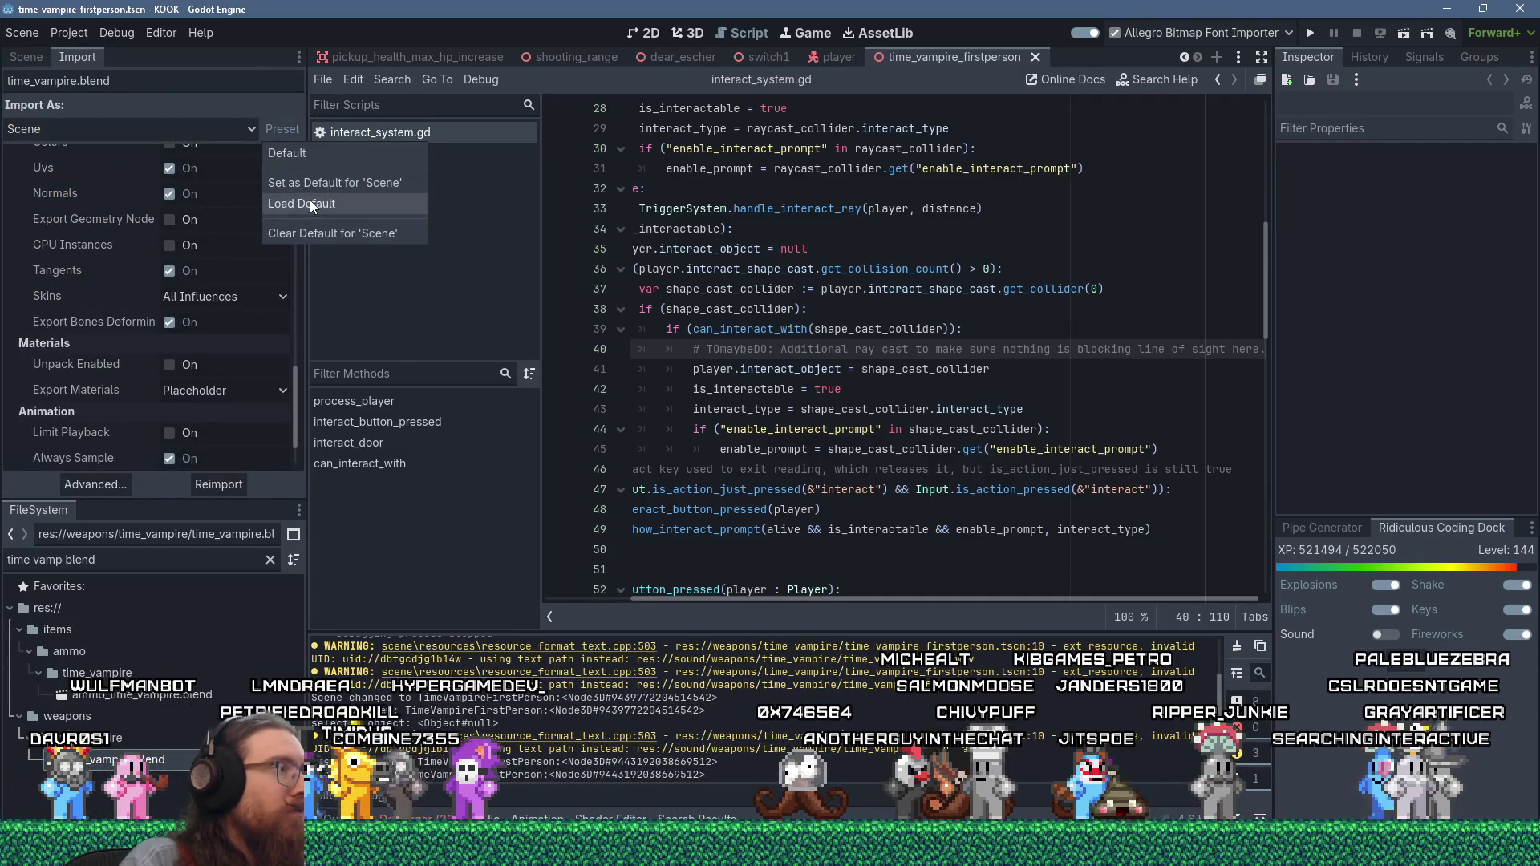
pyautogui.click(310, 200)
pyautogui.click(233, 483)
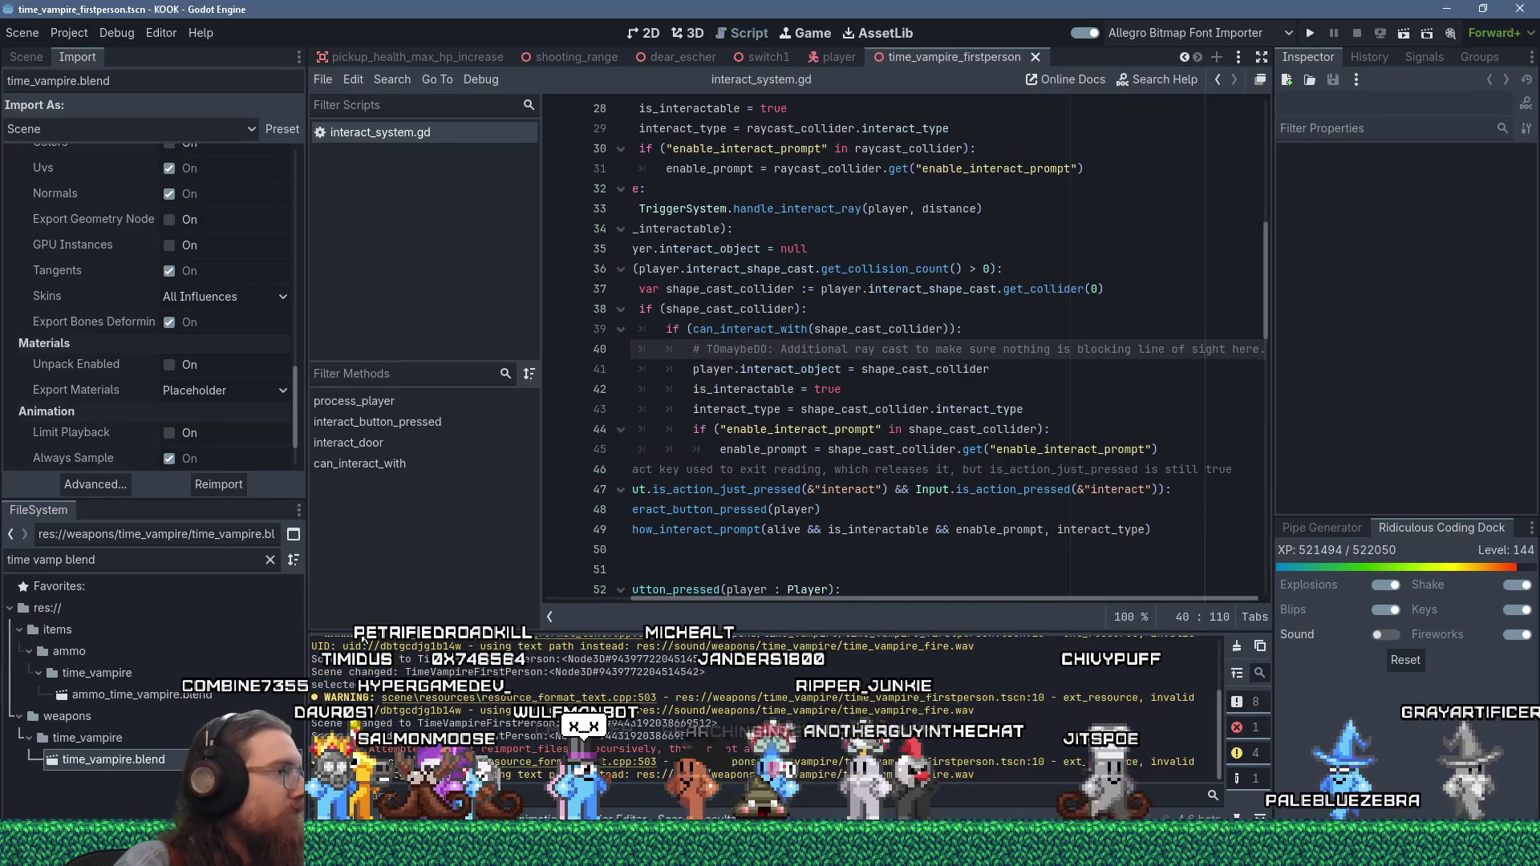
pyautogui.click(36, 59)
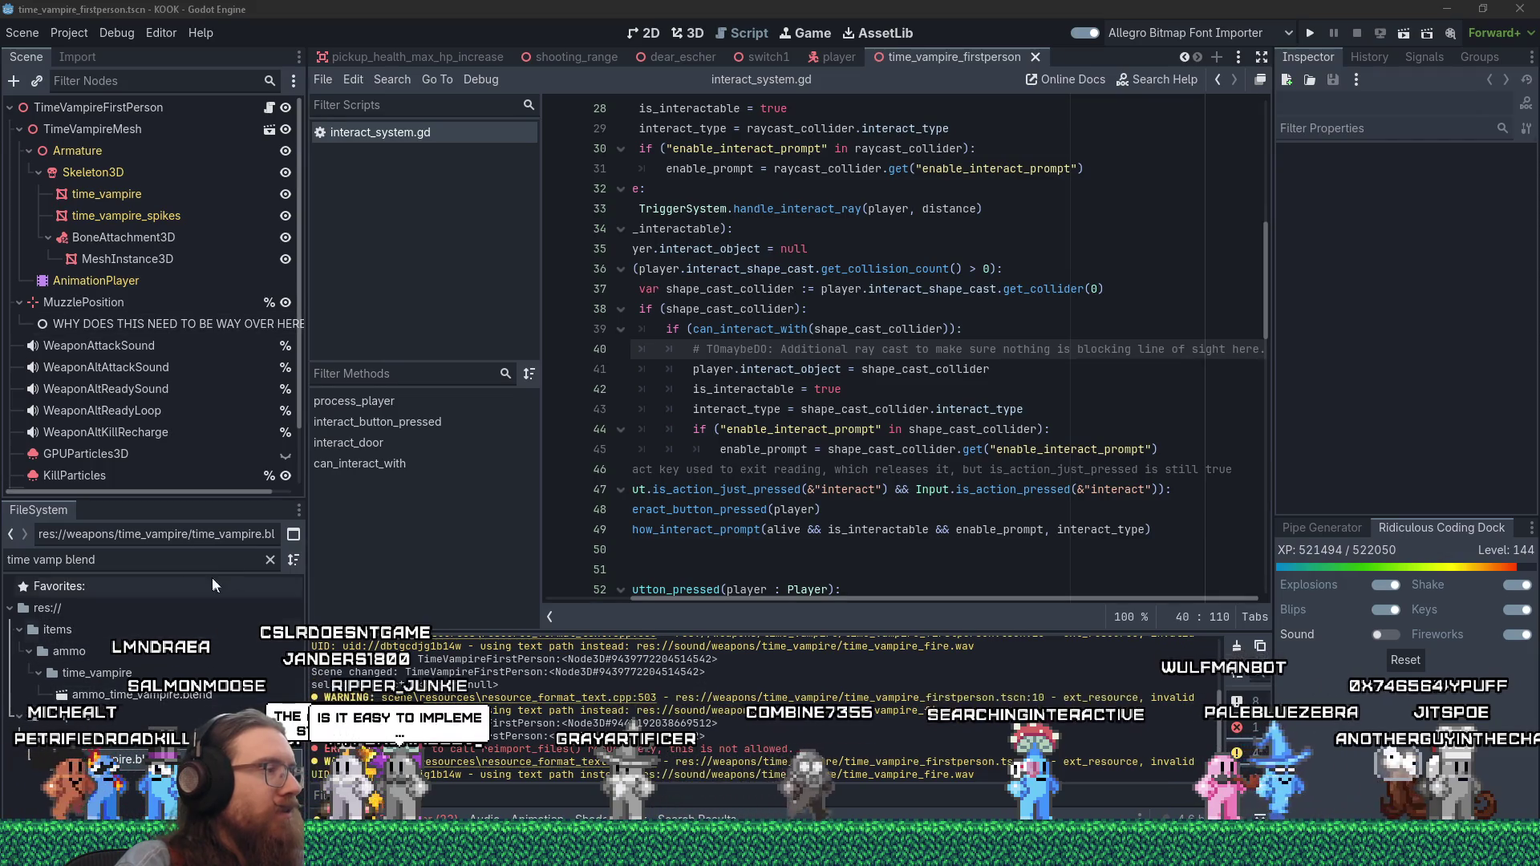
# - Clear the FileSystem filter to list the whole project and collapse the dynamic folder
pyautogui.click(269, 560)
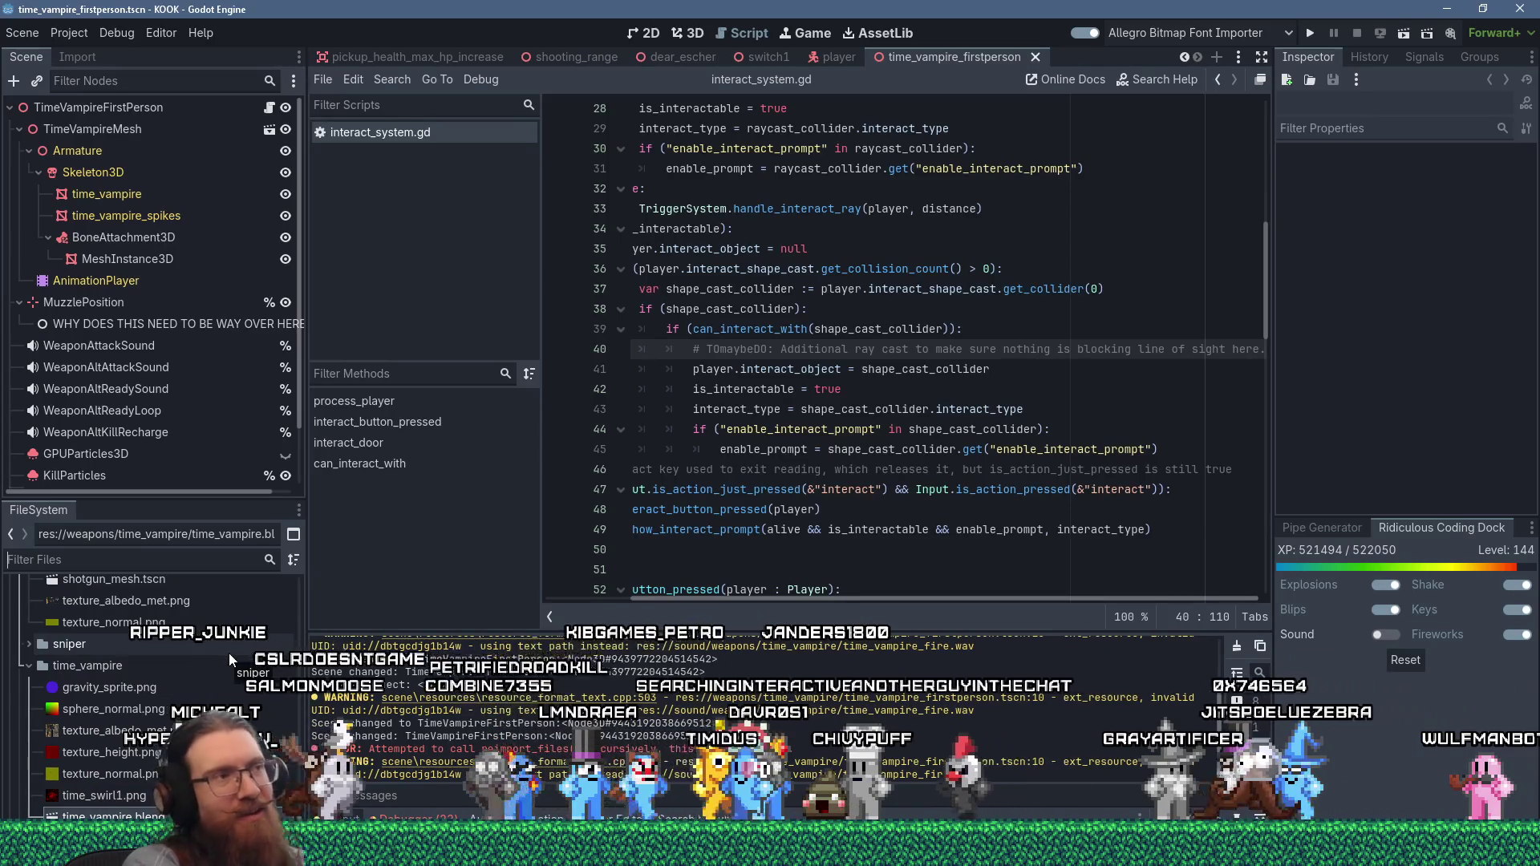
pyautogui.moveTo(808, 599); pyautogui.dragTo(695, 598)
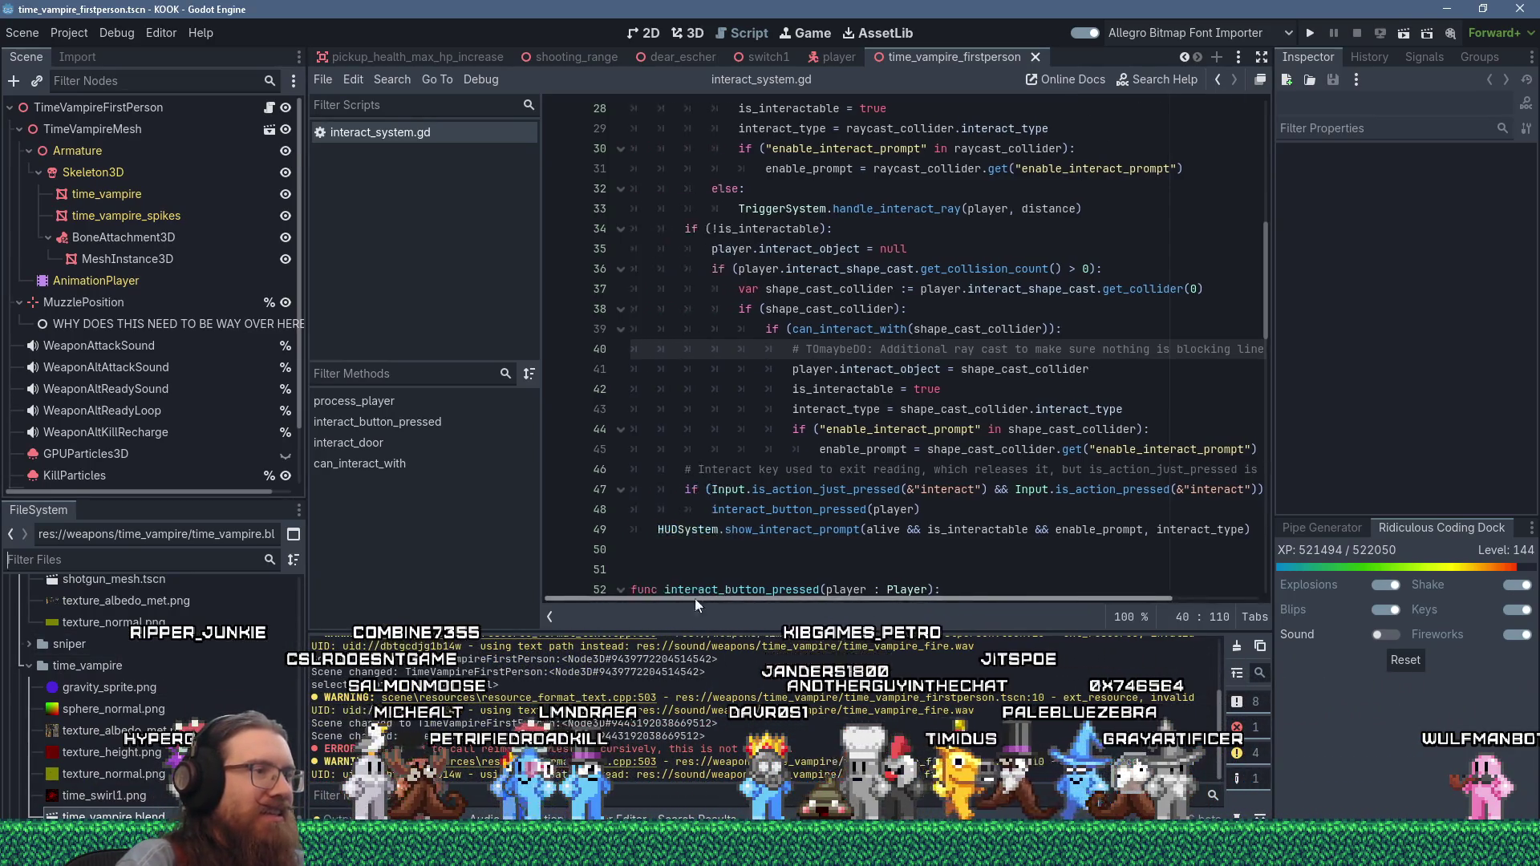
pyautogui.scroll(3, 239, 626)
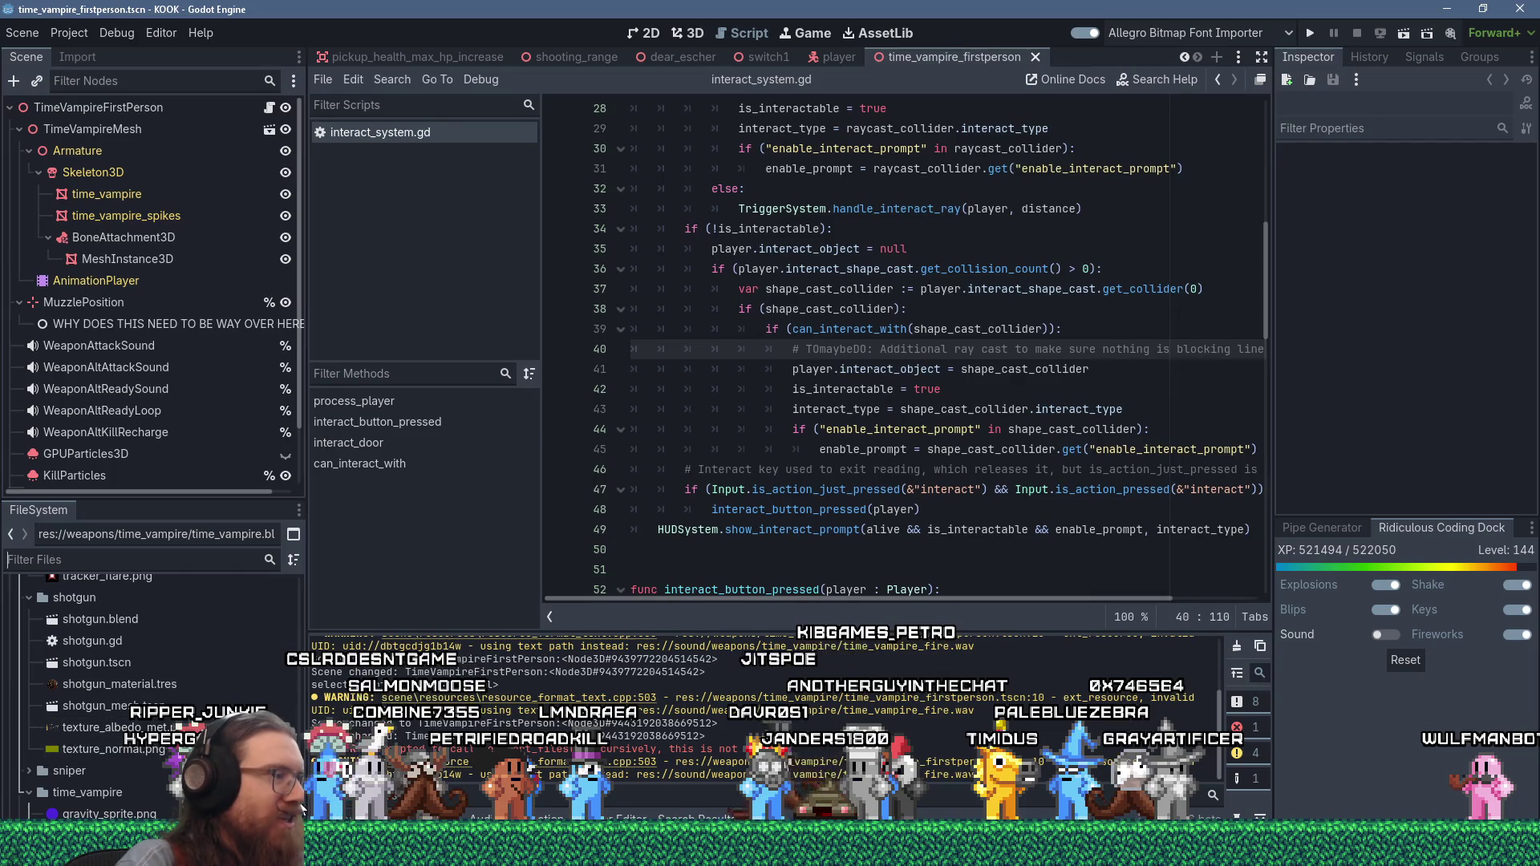
pyautogui.scroll(-5, 161, 690)
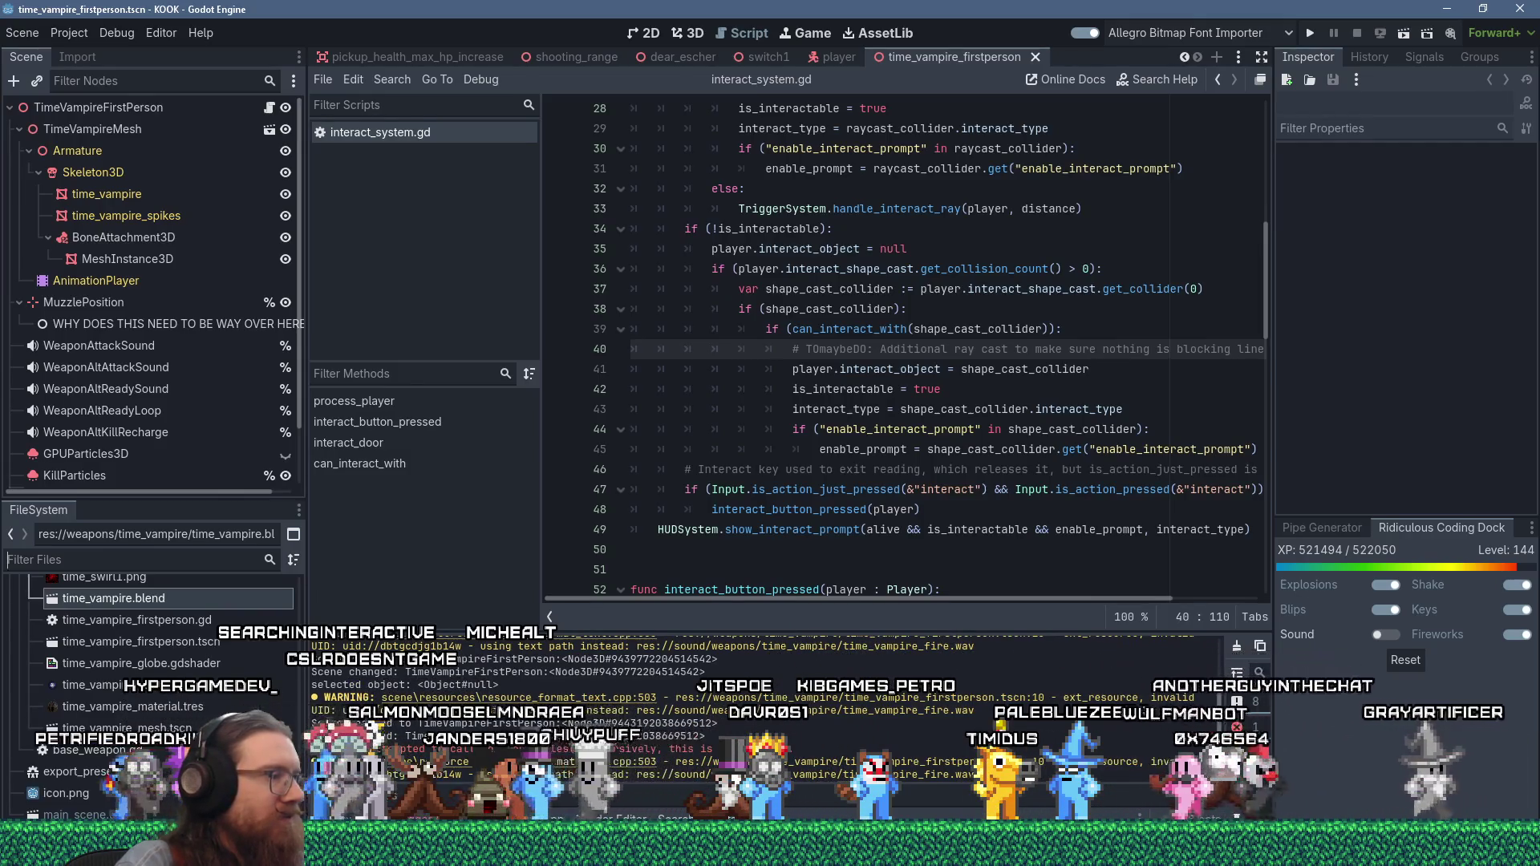
pyautogui.scroll(5, 294, 618)
pyautogui.scroll(5, 292, 594)
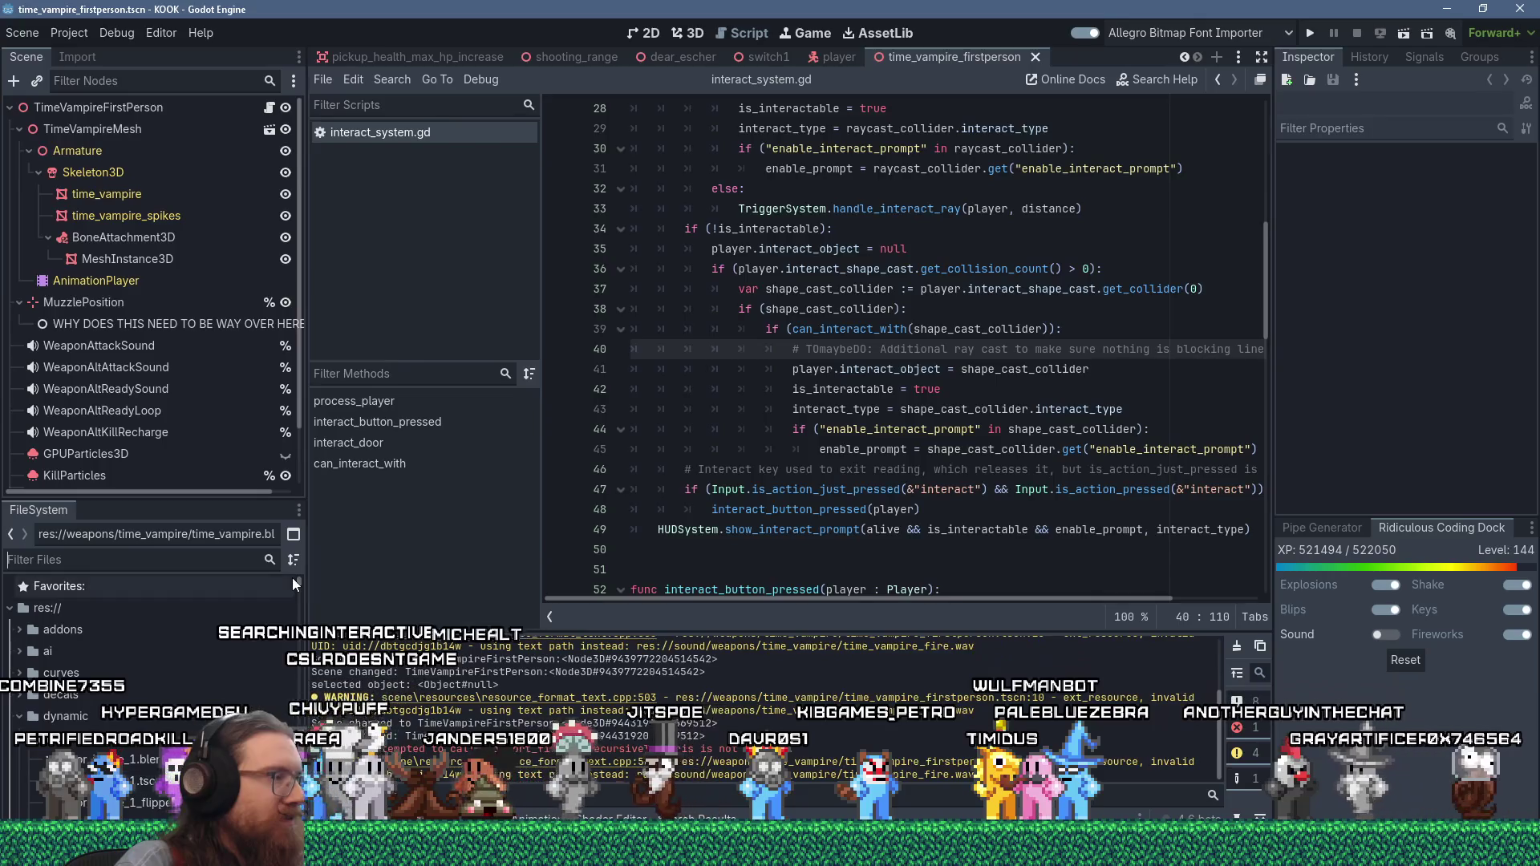
pyautogui.click(17, 719)
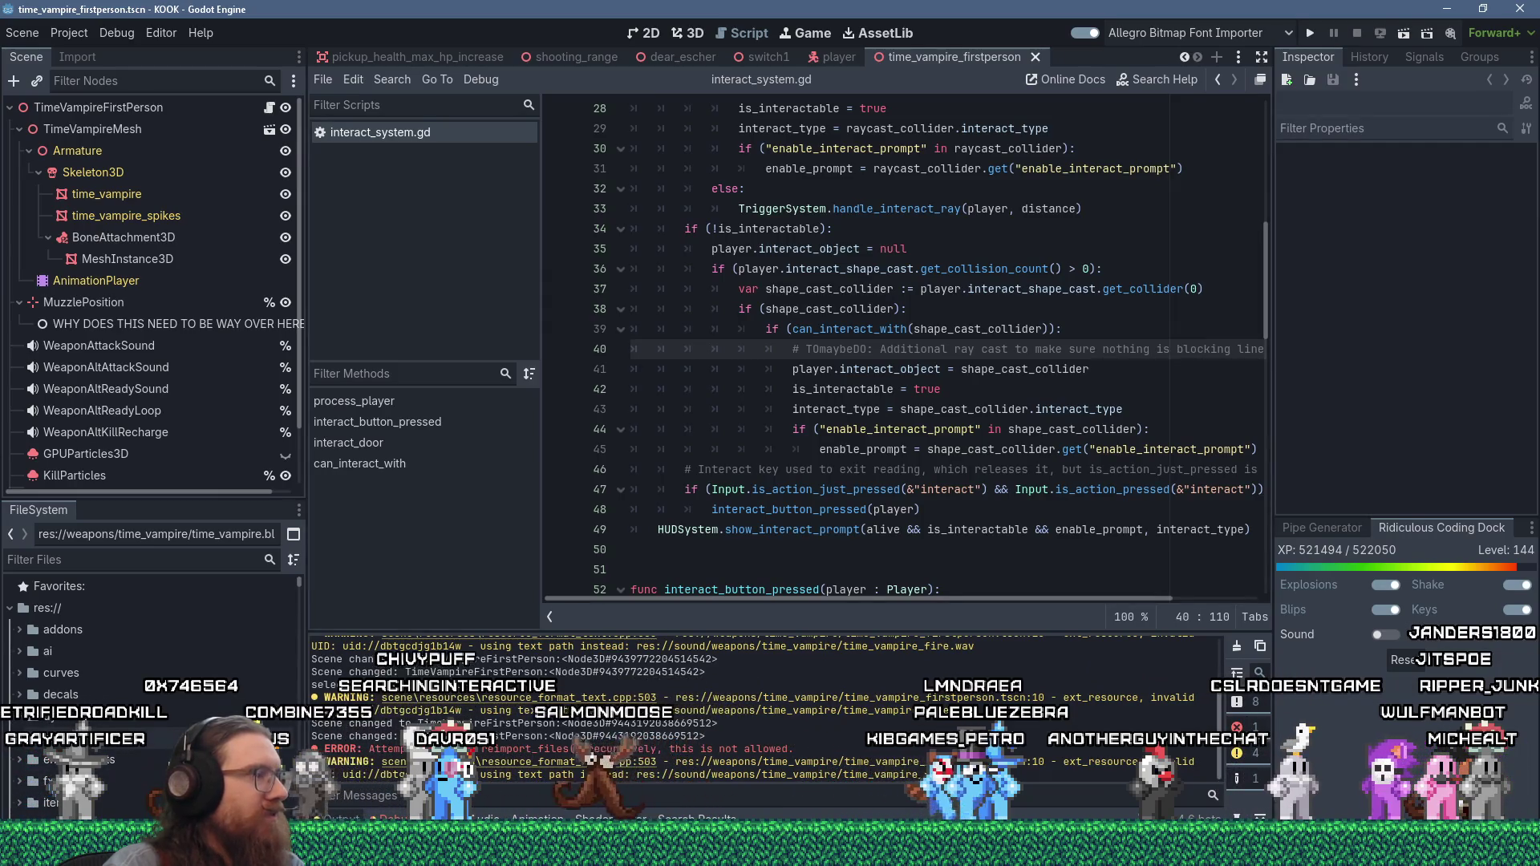
# - Switch to the git client to see the pending changes
pyautogui.scroll(-5, 140, 735)
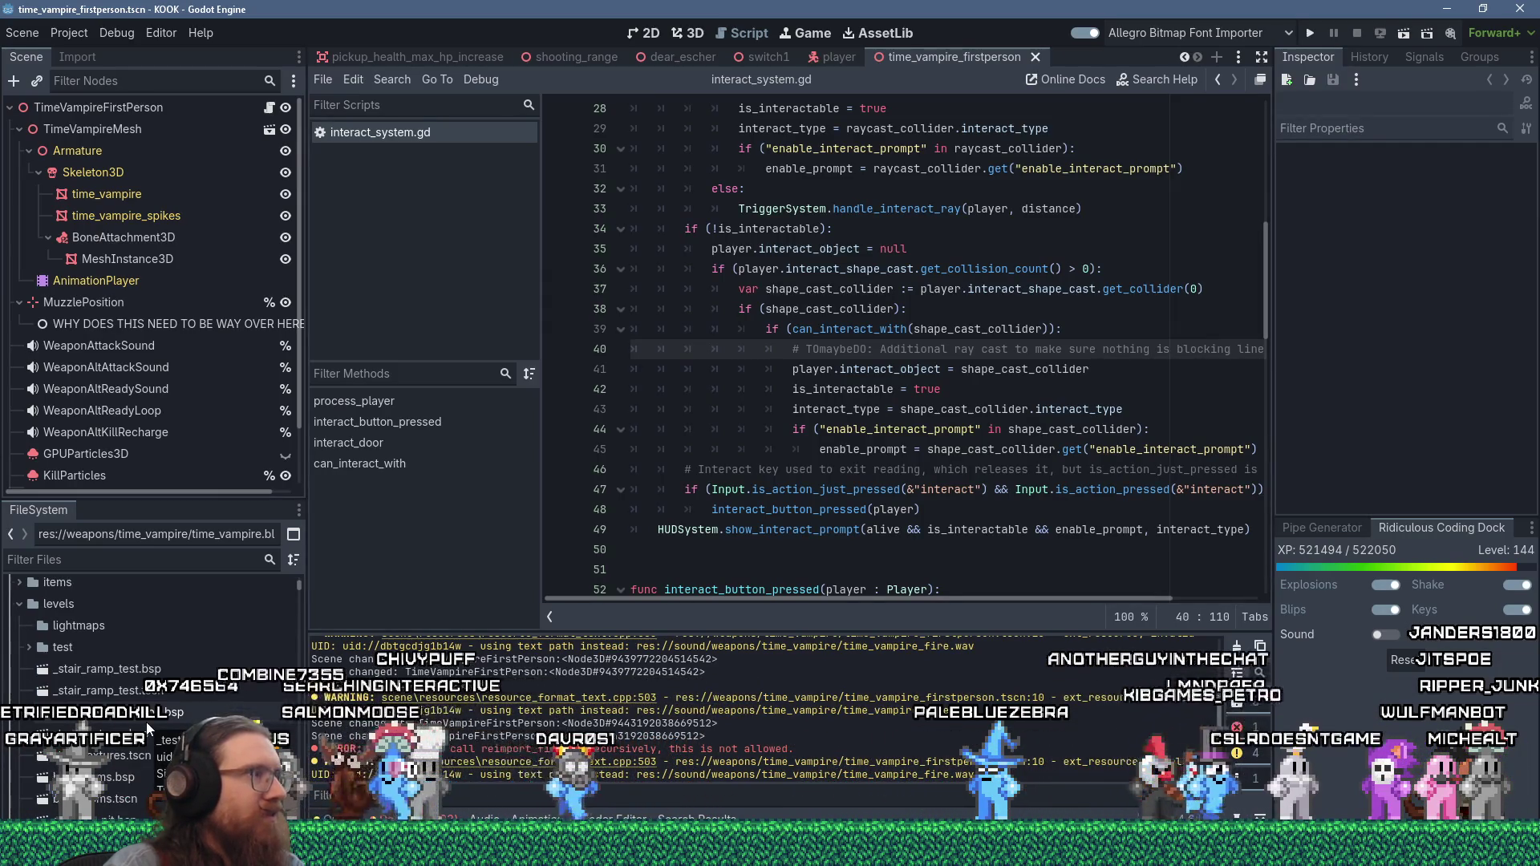
pyautogui.scroll(5, 146, 722)
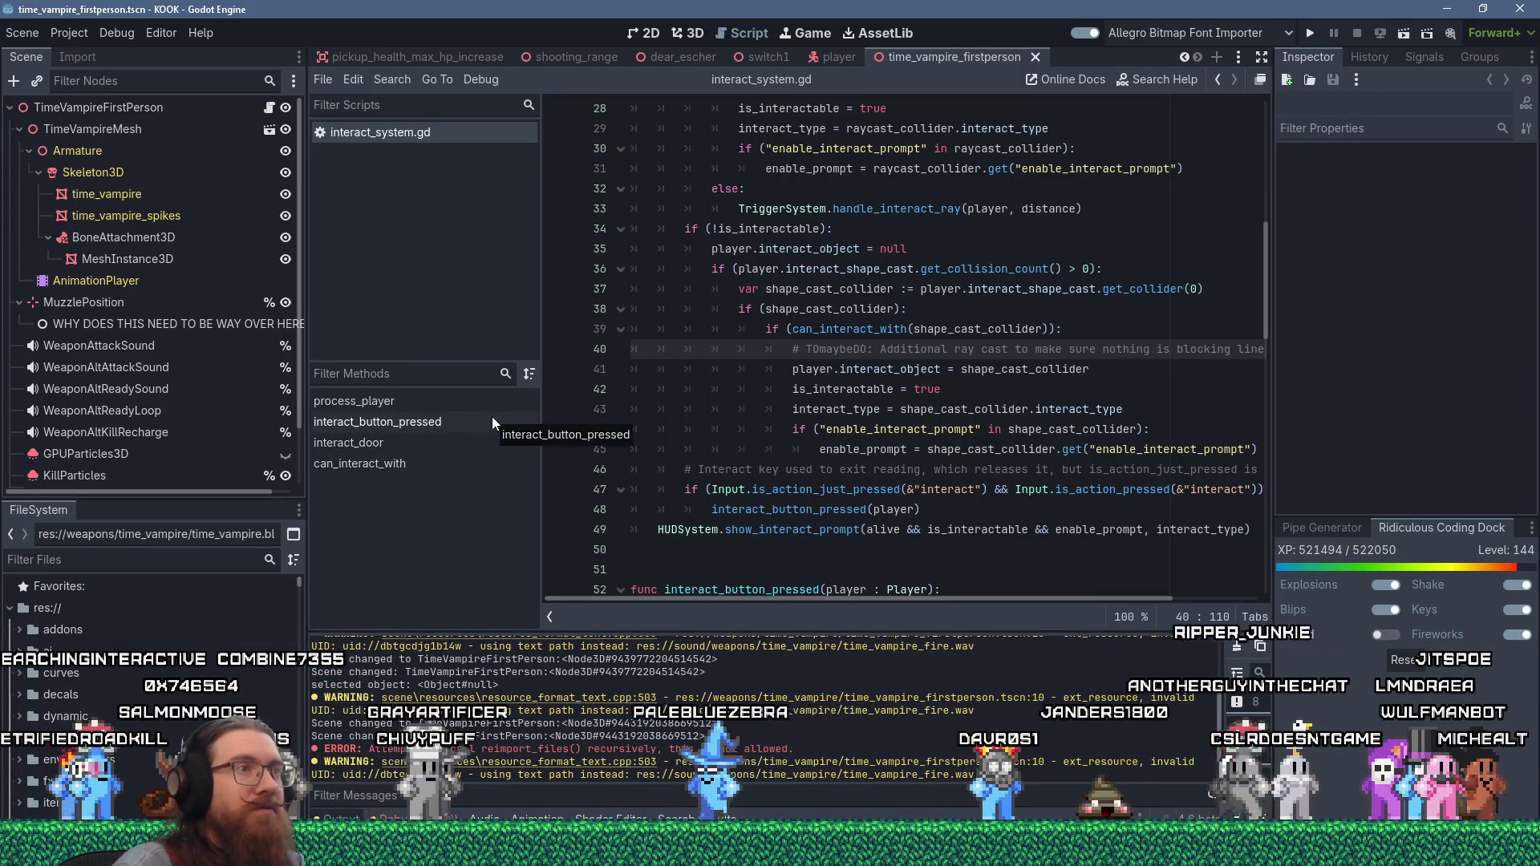
pyautogui.hotkey('alt', 'Tab')
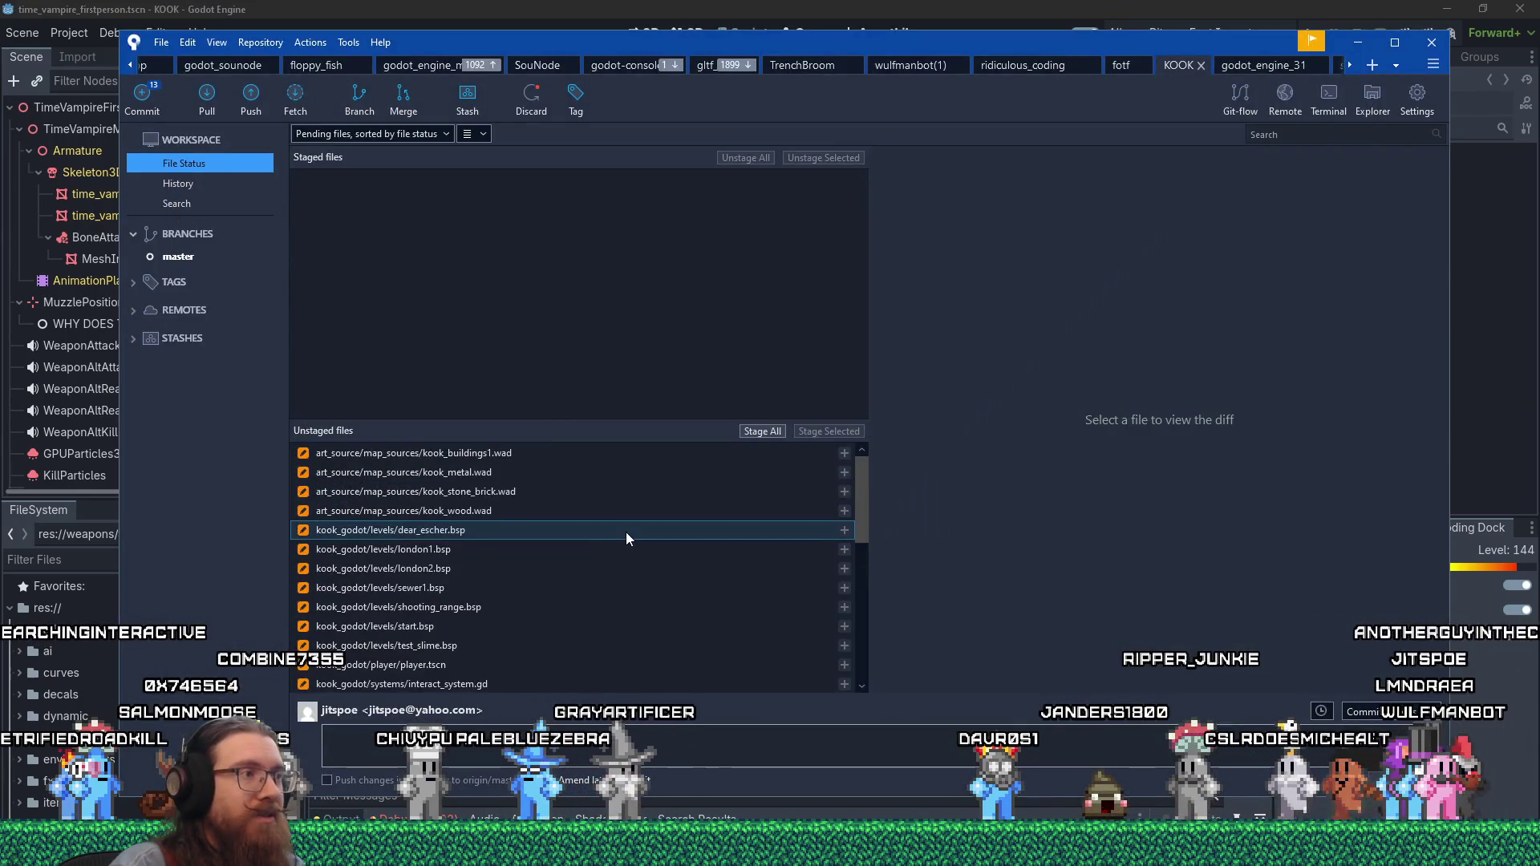
# - Review the diff of time_vampire_firstperson.tscn
pyautogui.scroll(-3, 626, 523)
pyautogui.click(610, 491)
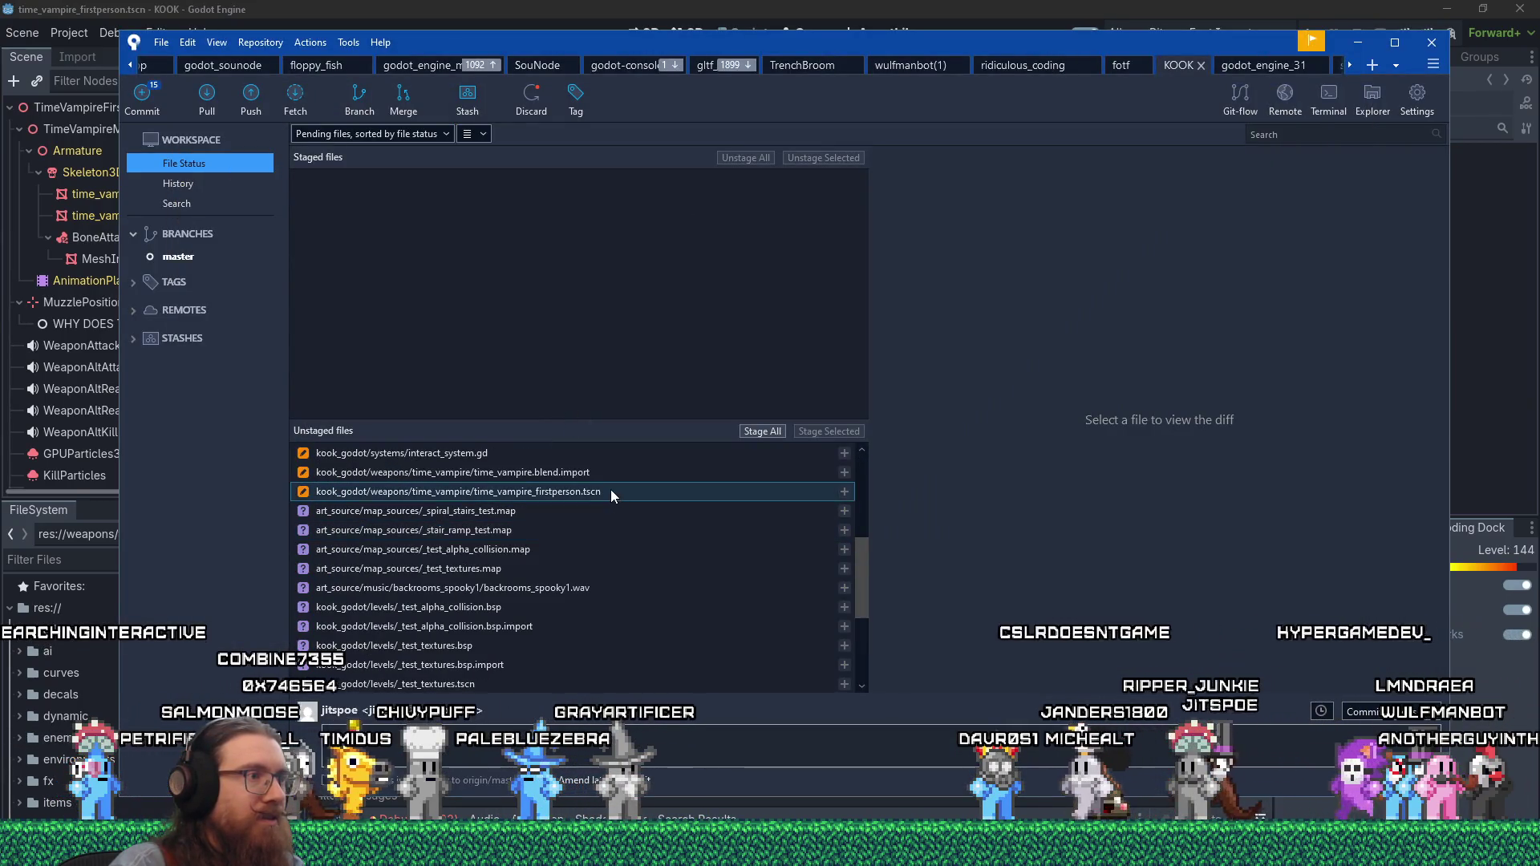
pyautogui.scroll(-5, 1235, 562)
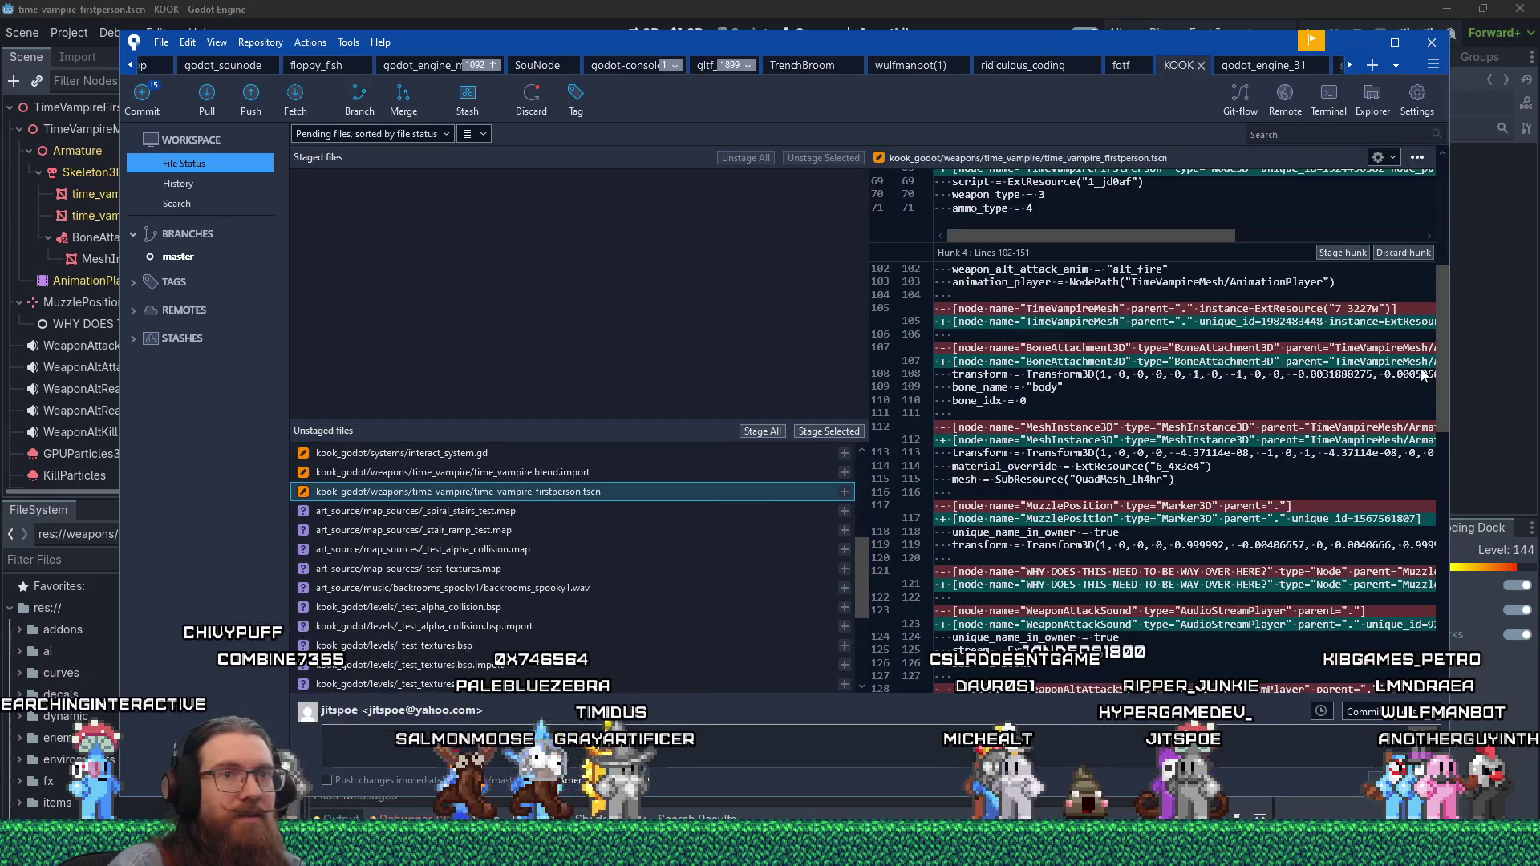
pyautogui.moveTo(1443, 364); pyautogui.dragTo(1425, 623)
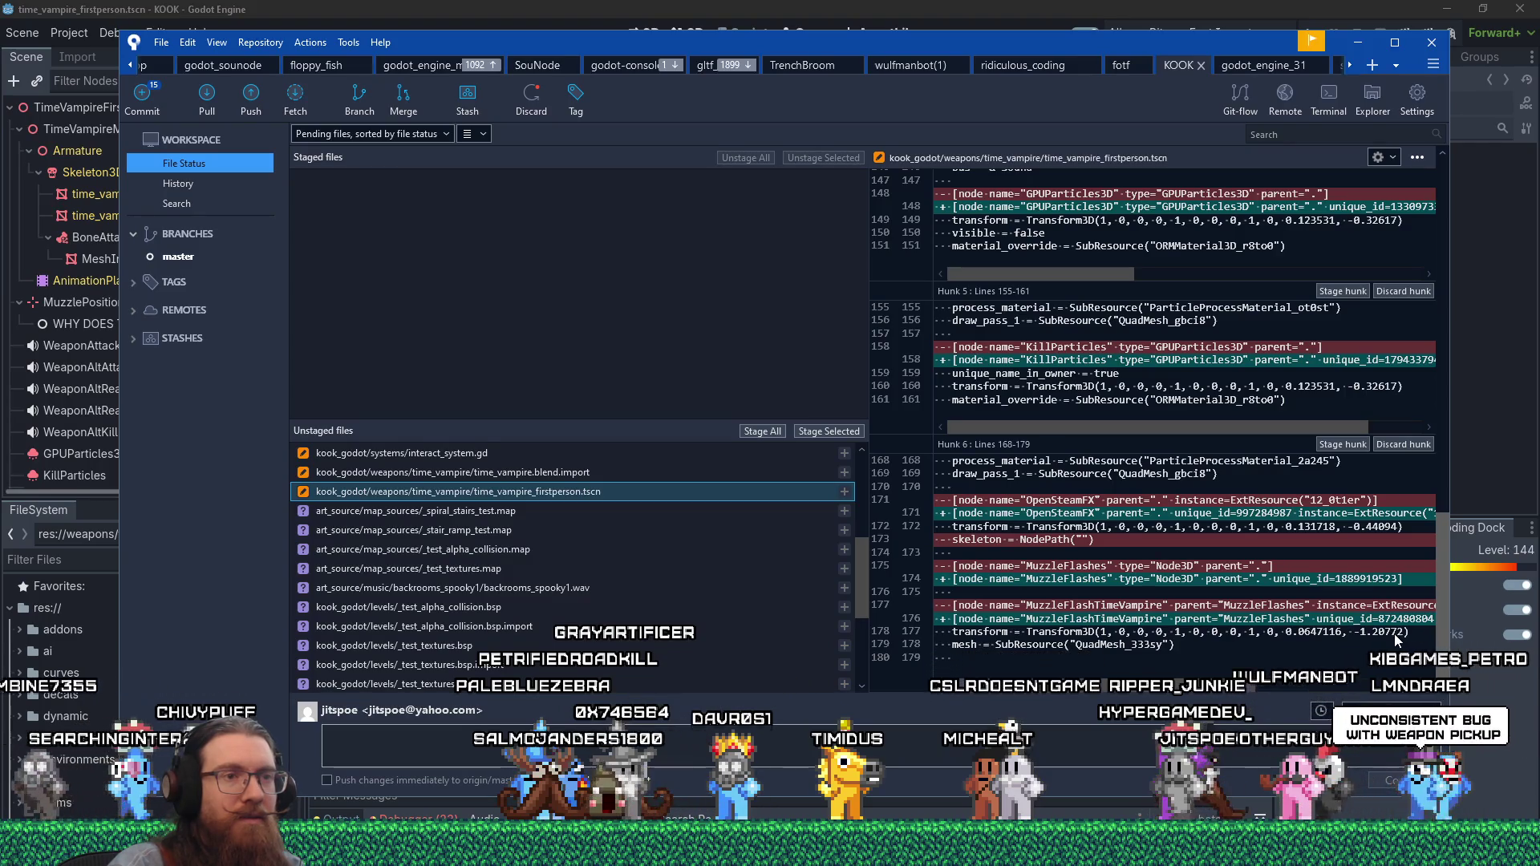
pyautogui.moveTo(1442, 594); pyautogui.dragTo(1424, 215)
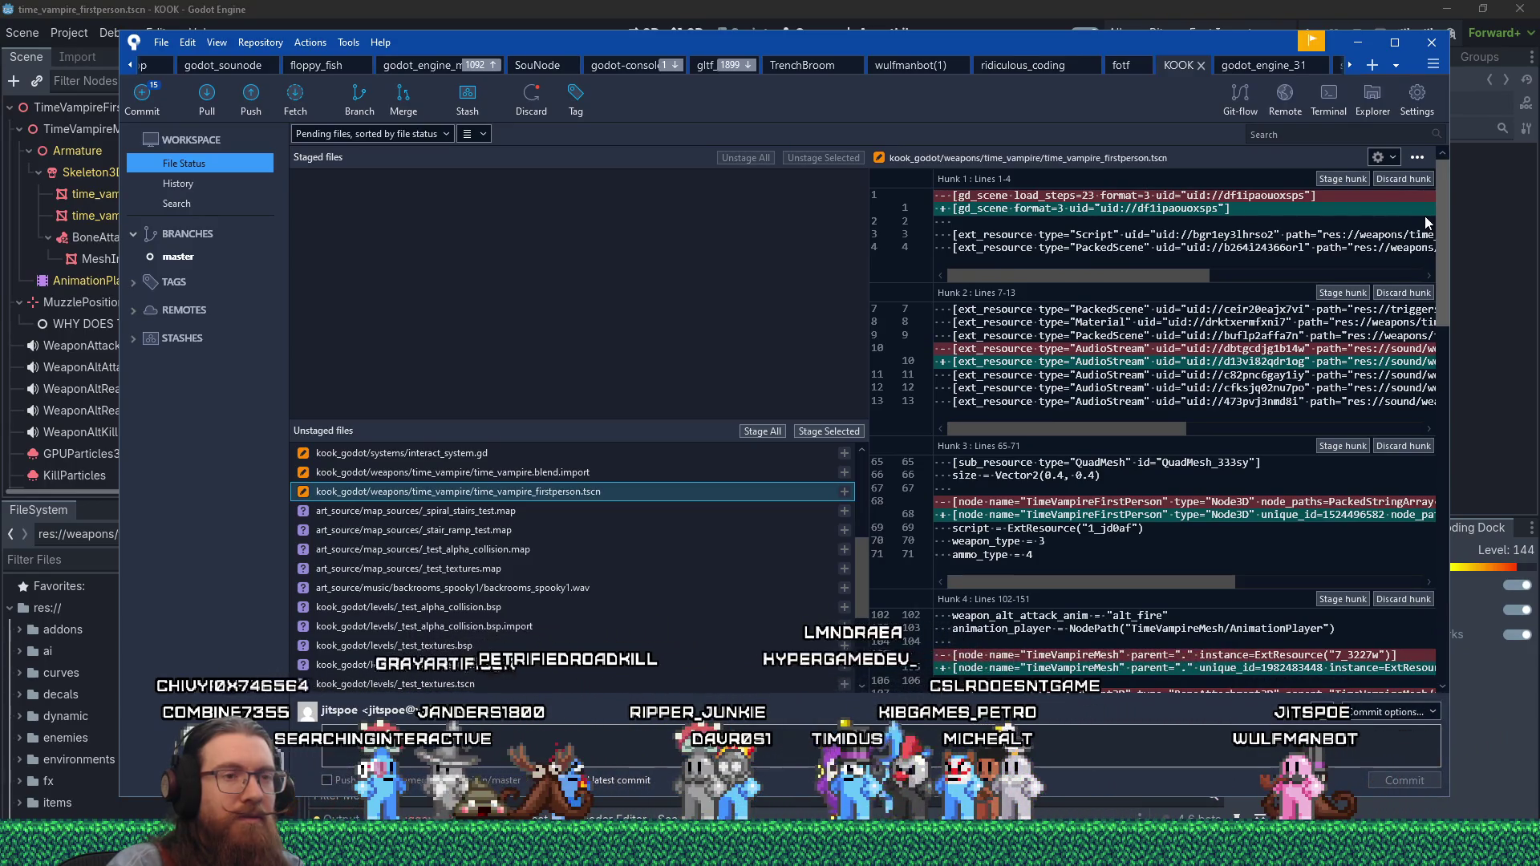
# - Discard the changed animation fps lines from time_vampire.blend.import
pyautogui.click(630, 473)
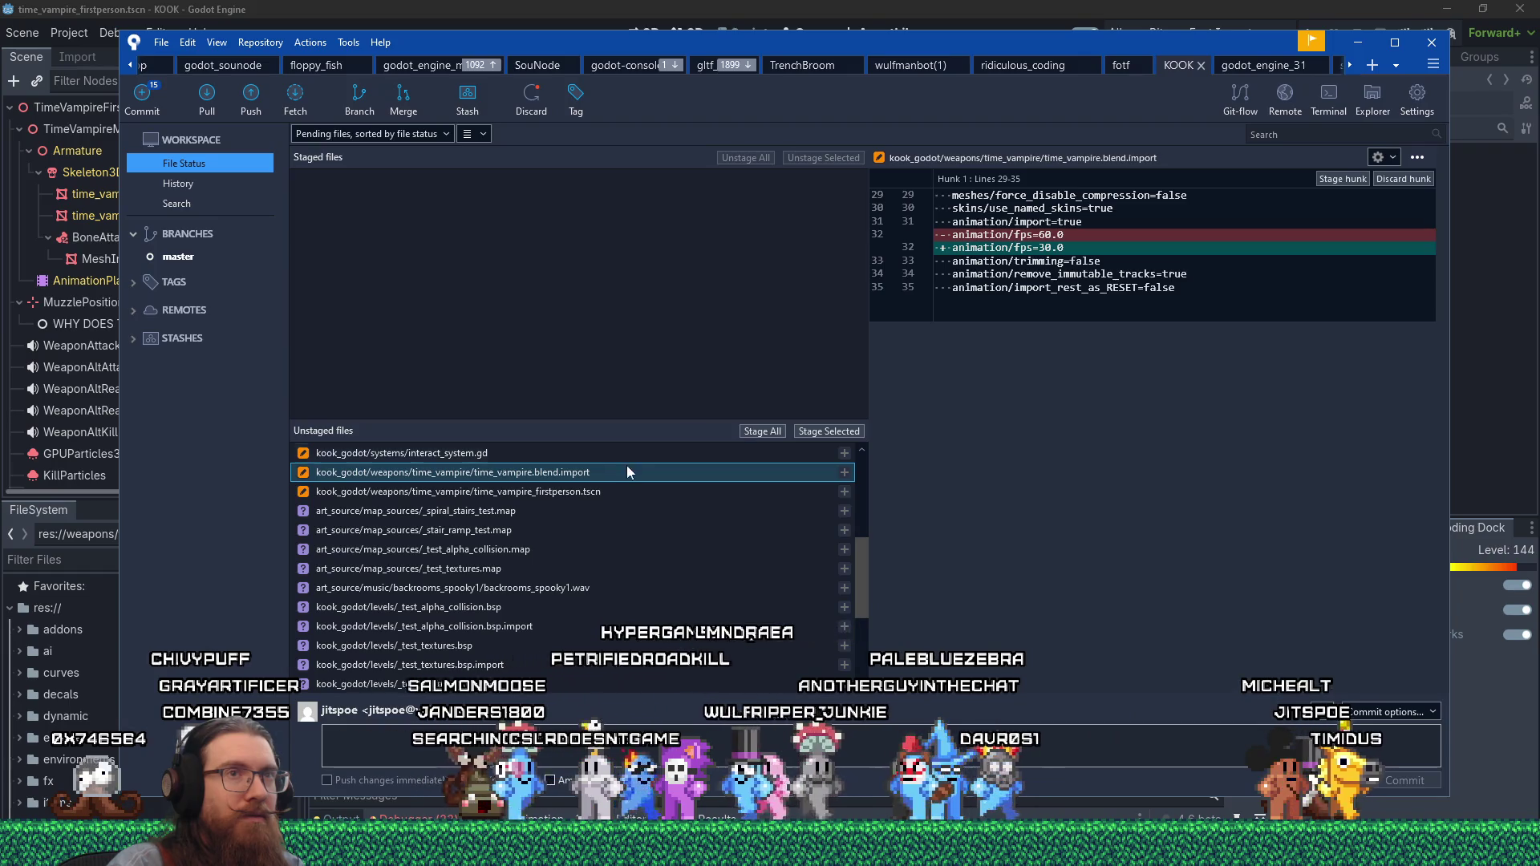
pyautogui.moveTo(1068, 235); pyautogui.dragTo(1076, 245)
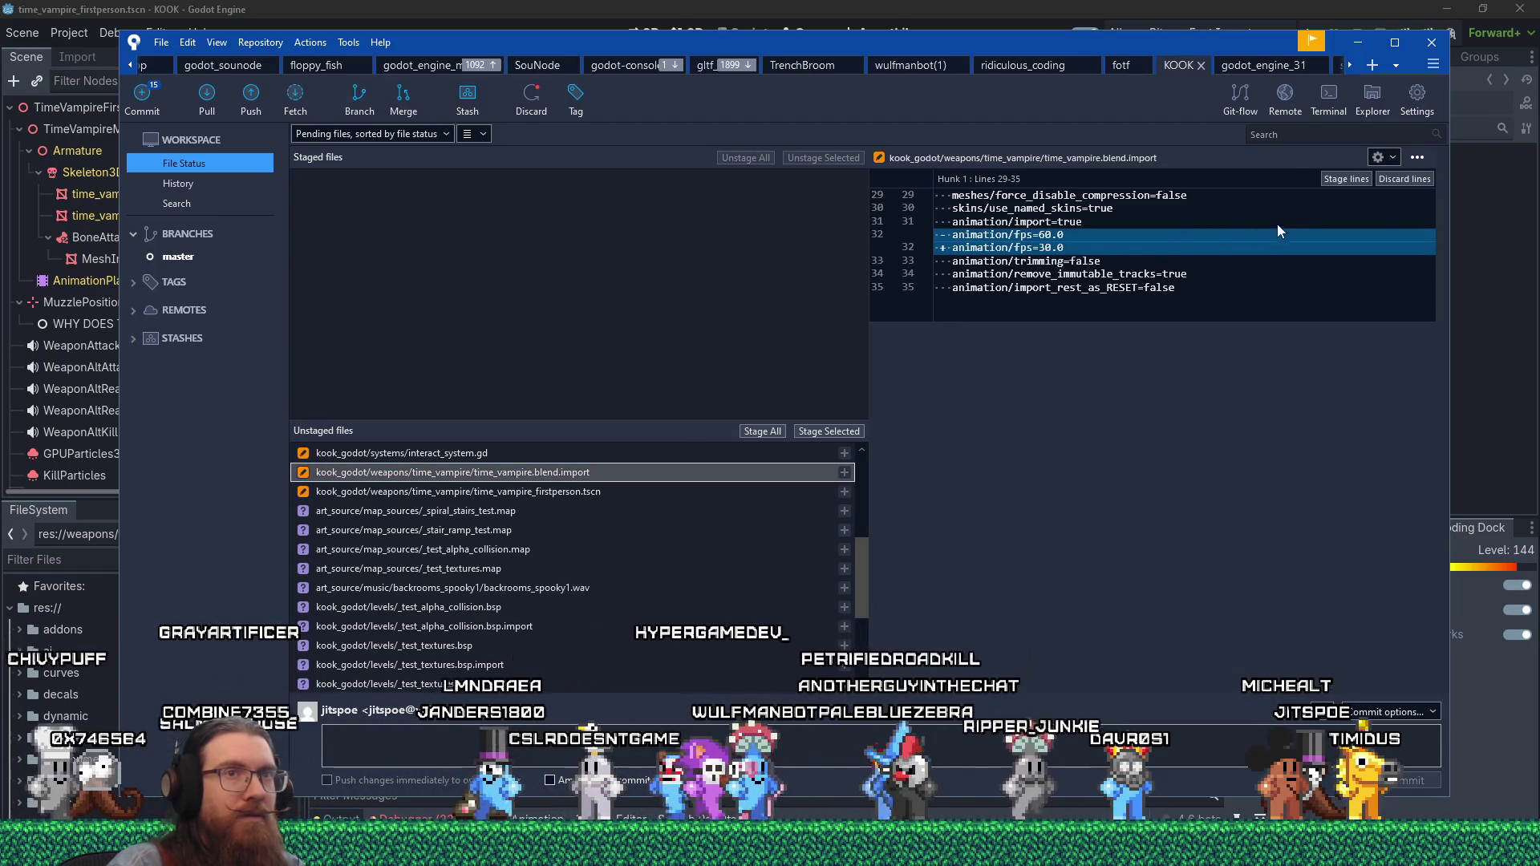
pyautogui.click(1396, 179)
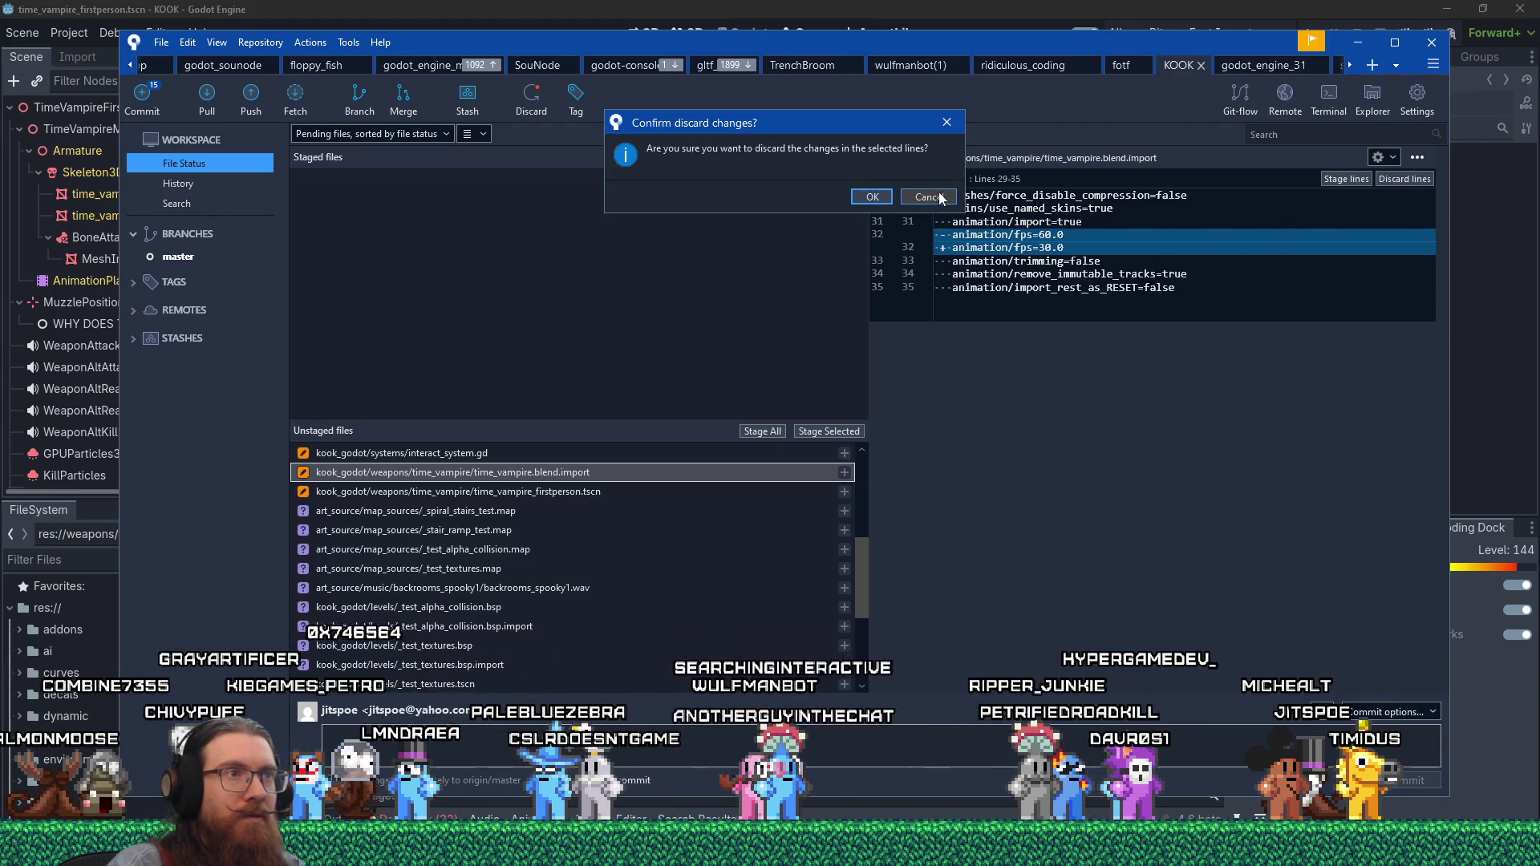
pyautogui.click(884, 196)
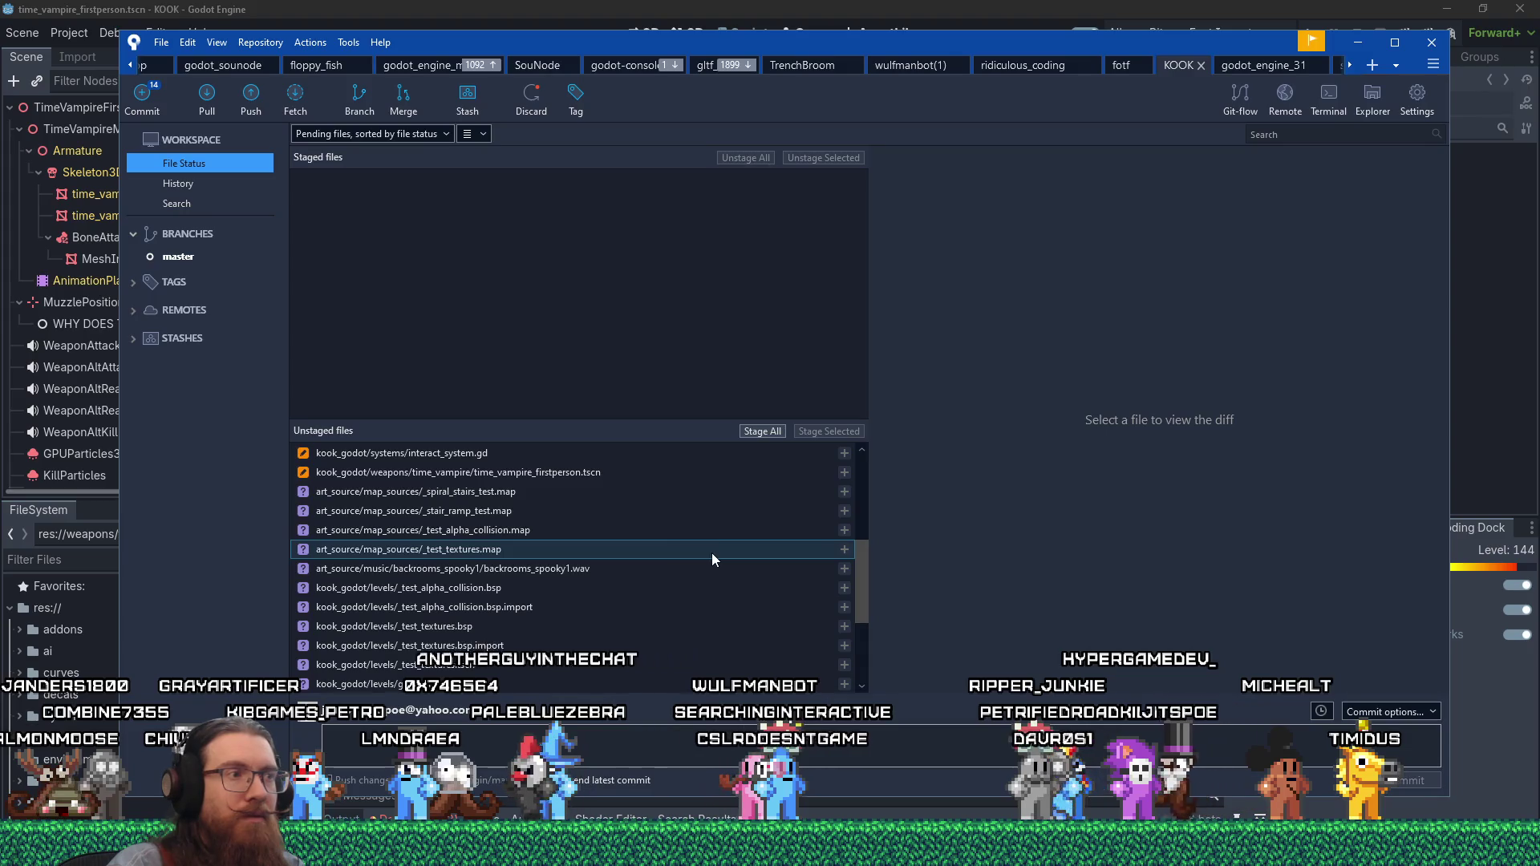
pyautogui.click(654, 478)
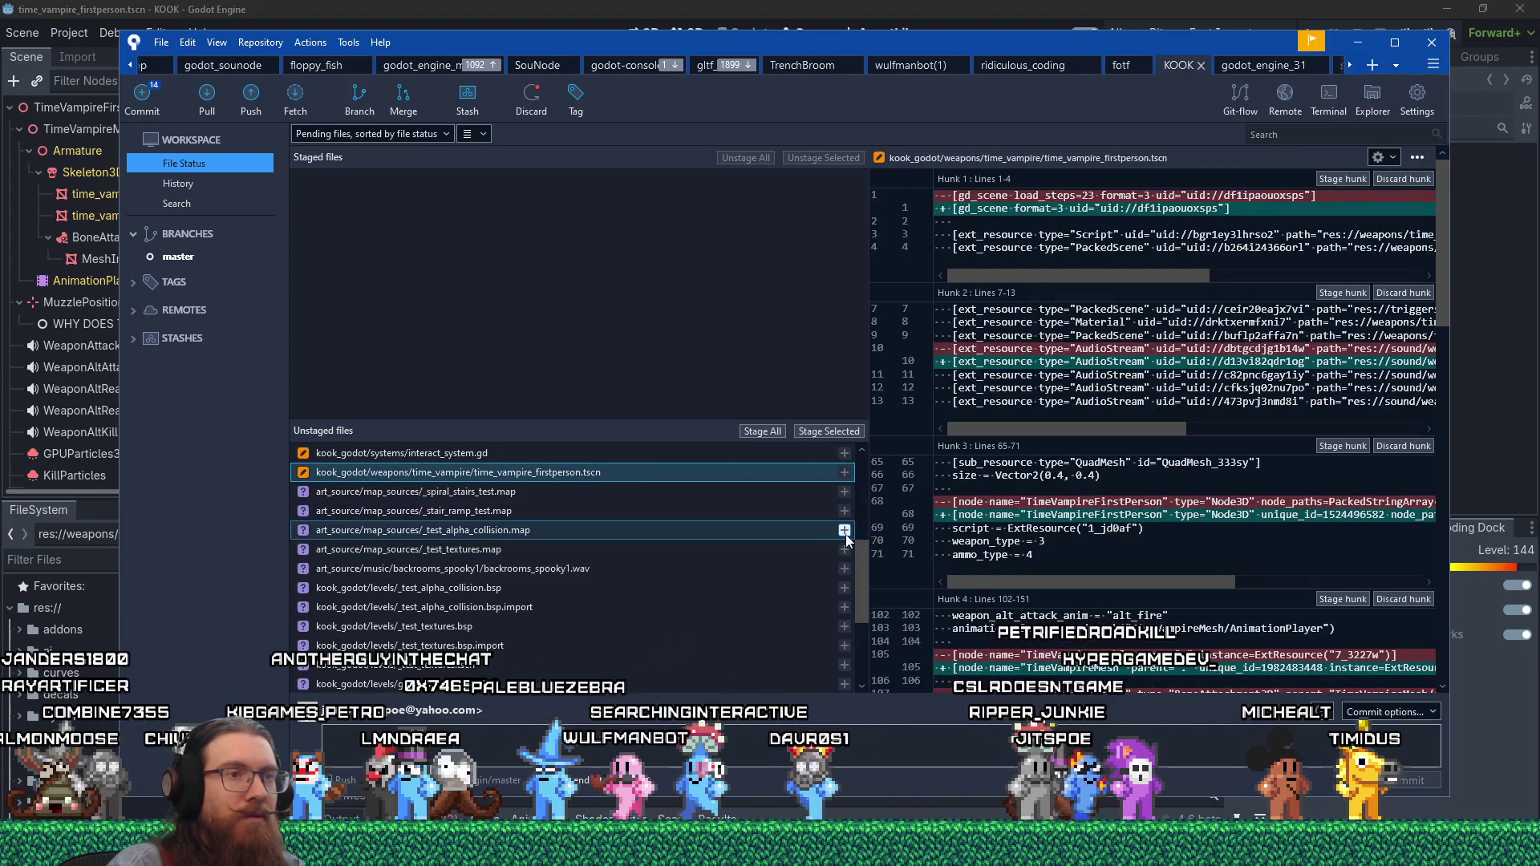
# - Open interact_system.gd in Godot's script editor and launch the game to test
pyautogui.click(324, 12)
pyautogui.hotkey('alt', 'Tab')
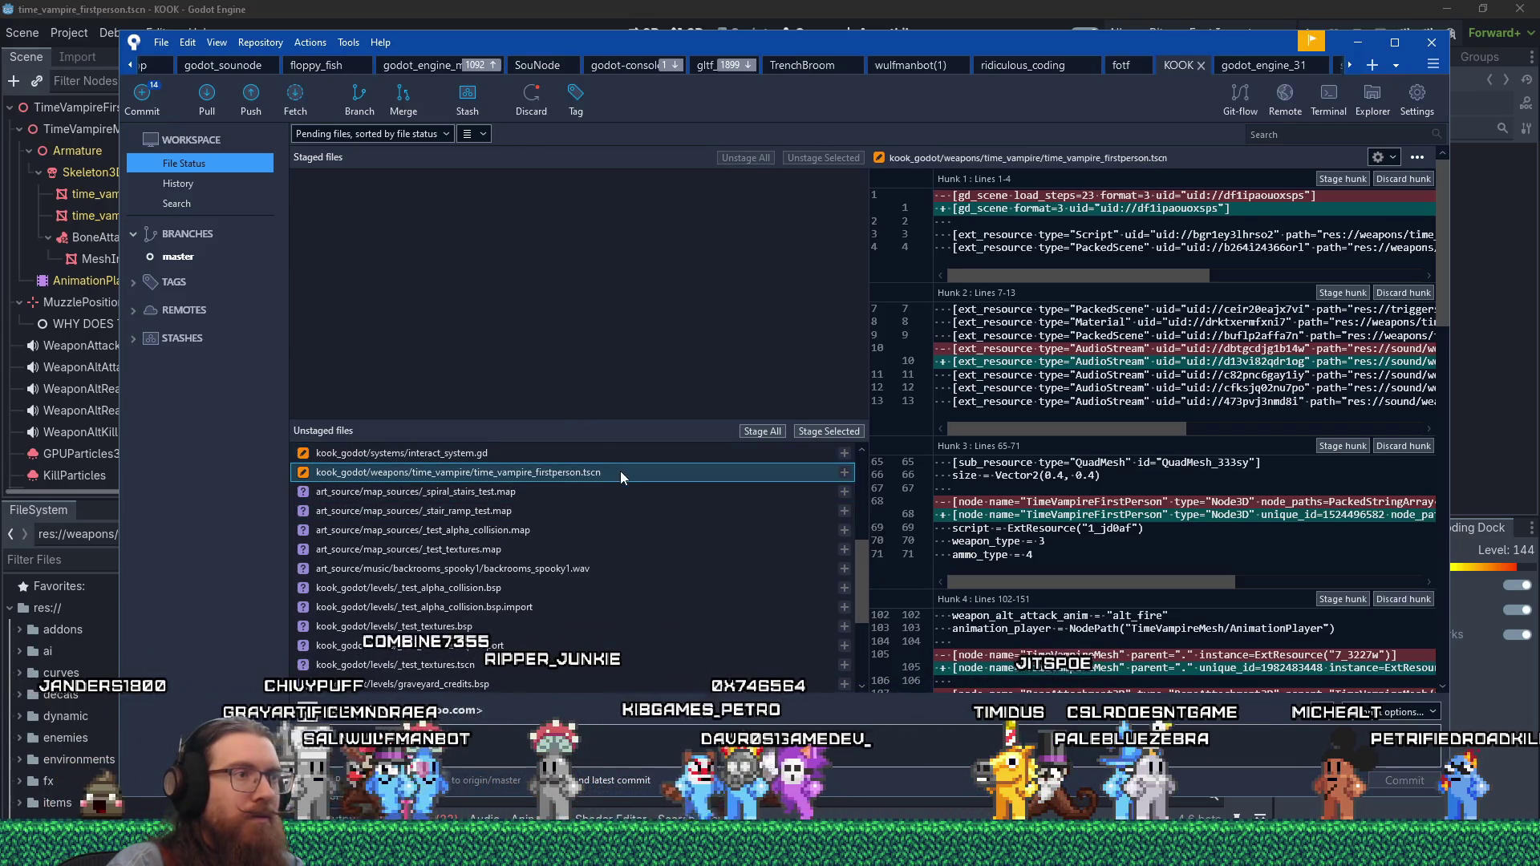
pyautogui.scroll(-5, 1132, 608)
pyautogui.scroll(-15, 1133, 609)
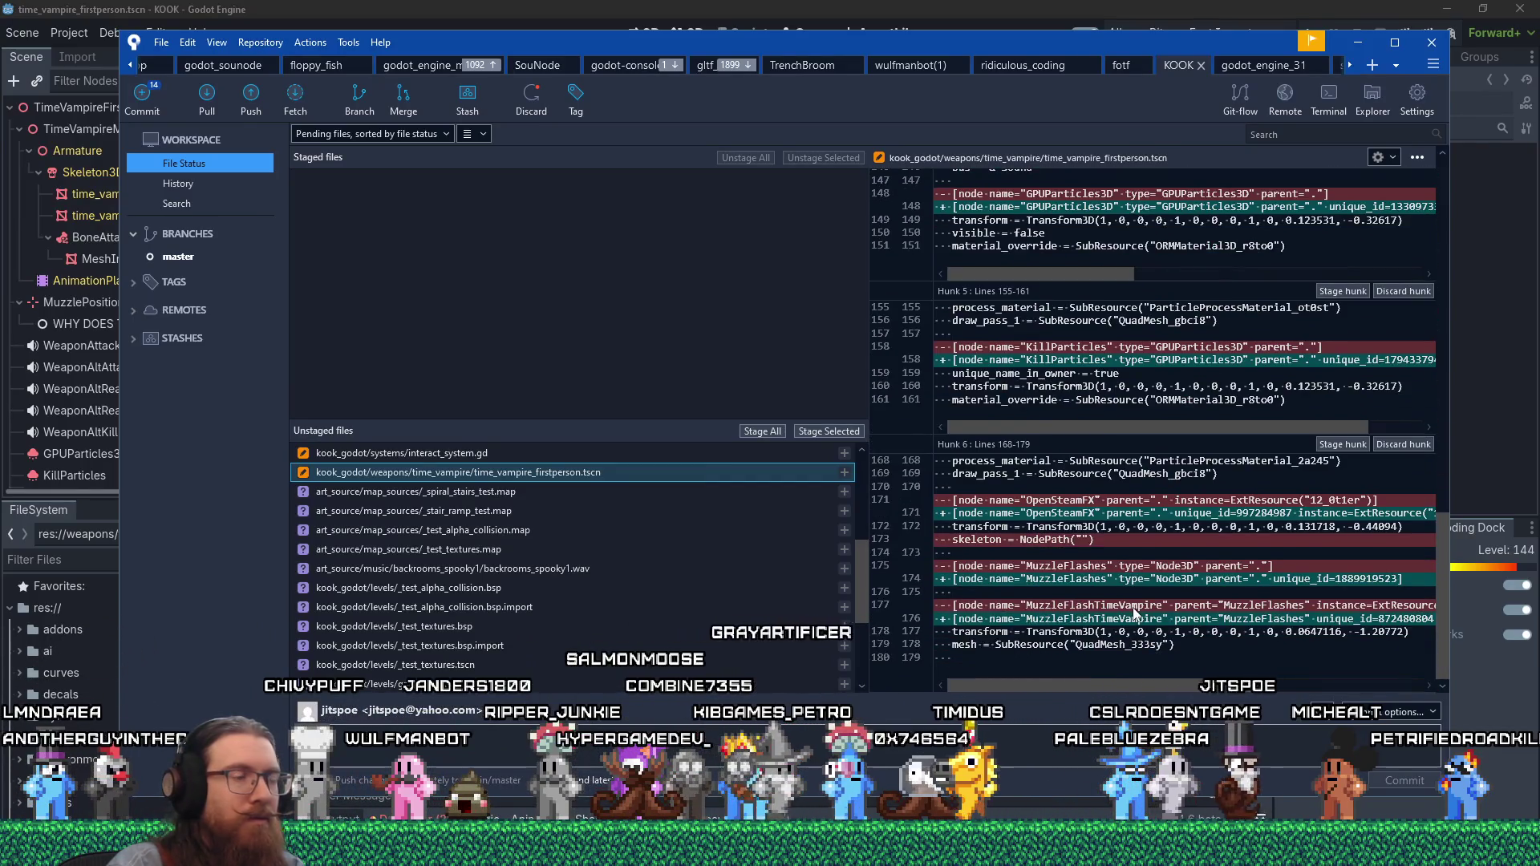
pyautogui.scroll(3, 675, 600)
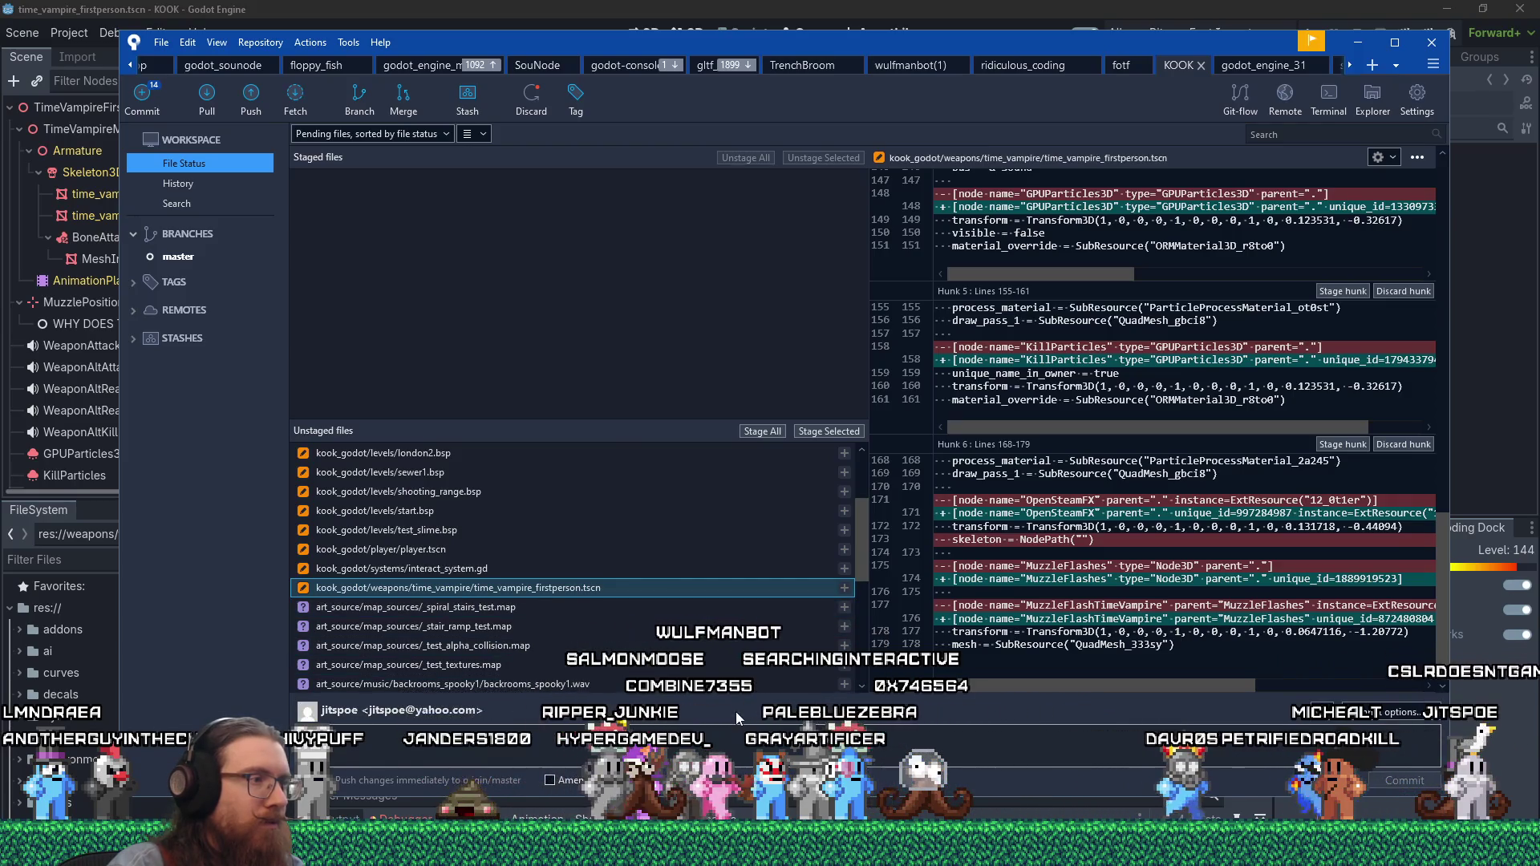
pyautogui.doubleClick(581, 568)
pyautogui.click(1309, 33)
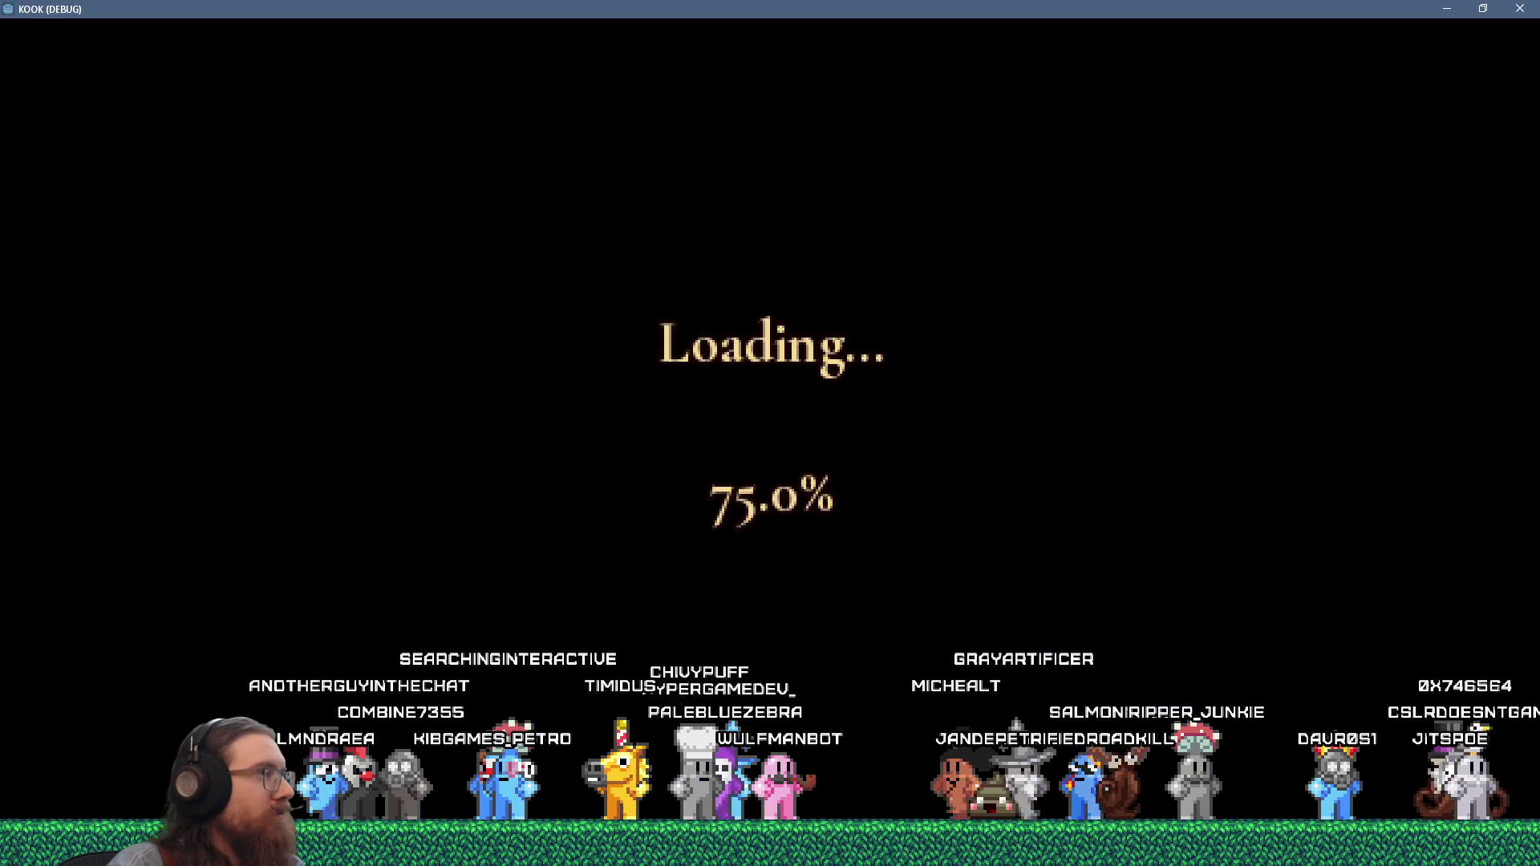
# - Walk down the alley, pick up the Time Vampire crossbow, and fire it twice
pyautogui.press('w')
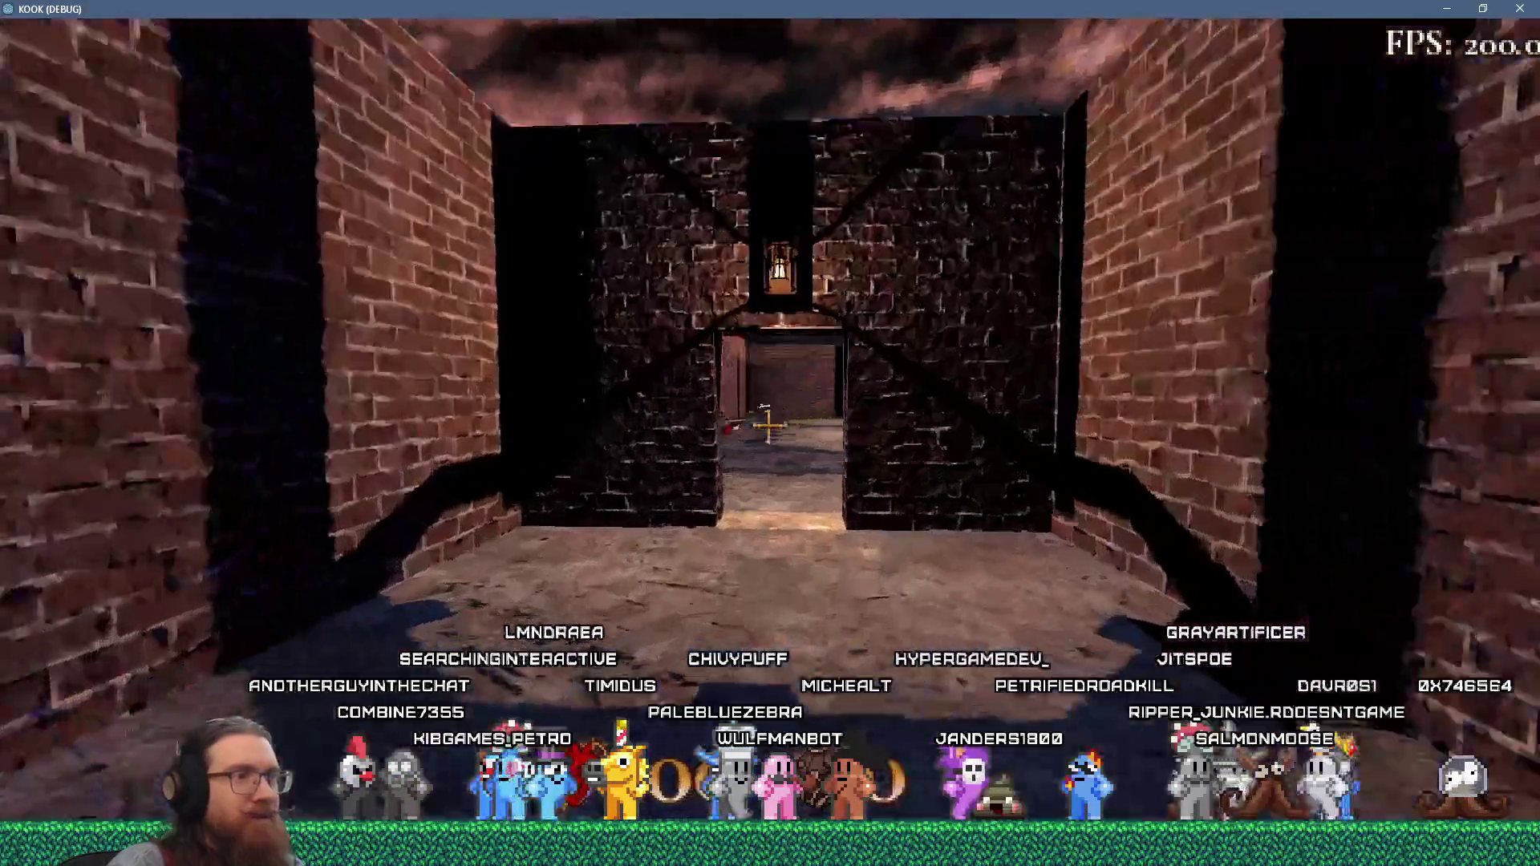
pyautogui.press('w')
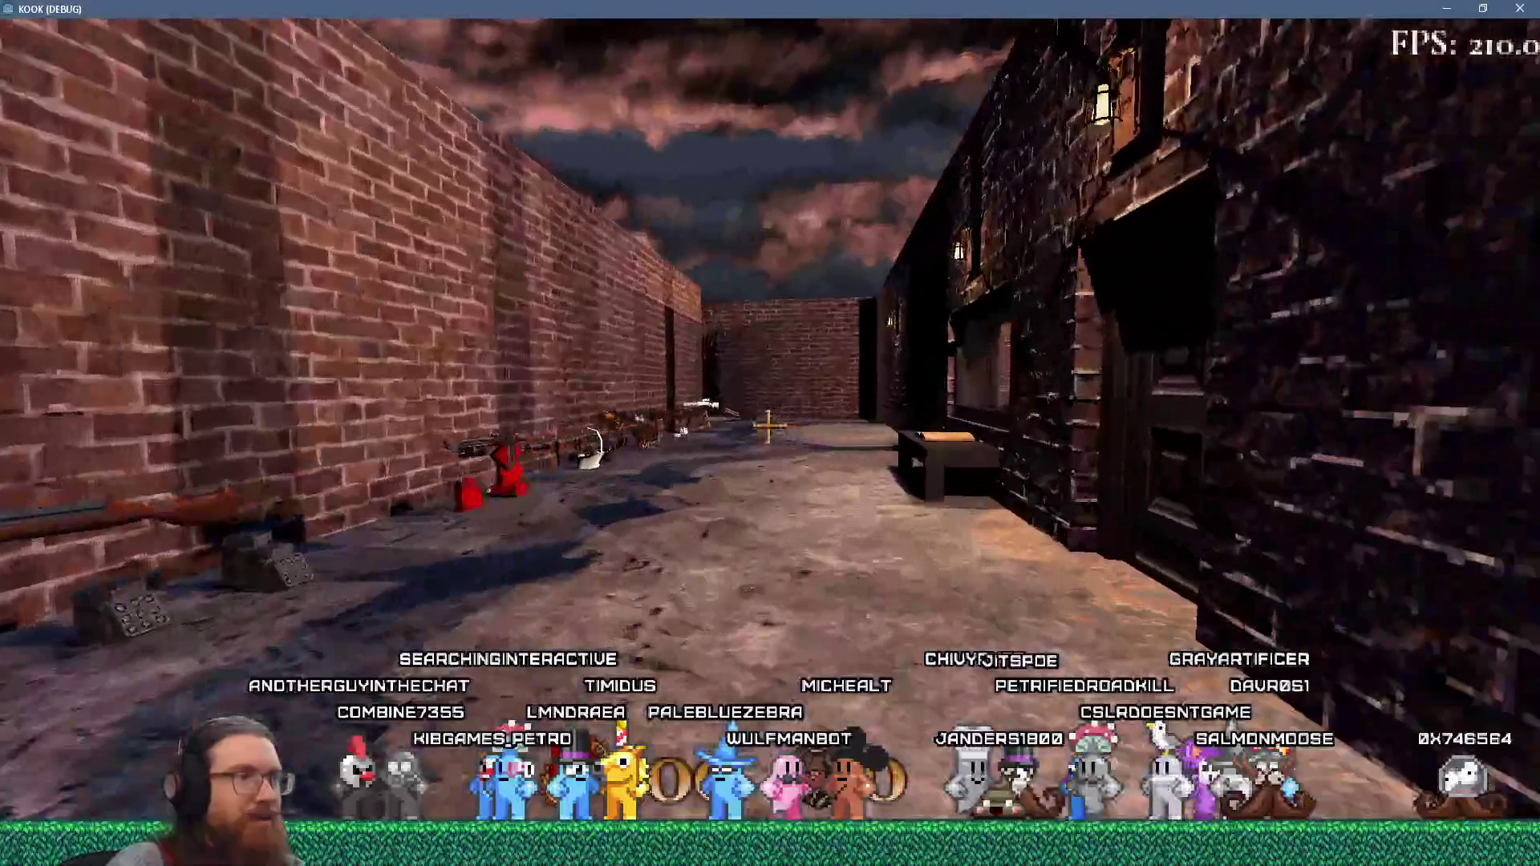
pyautogui.press('w')
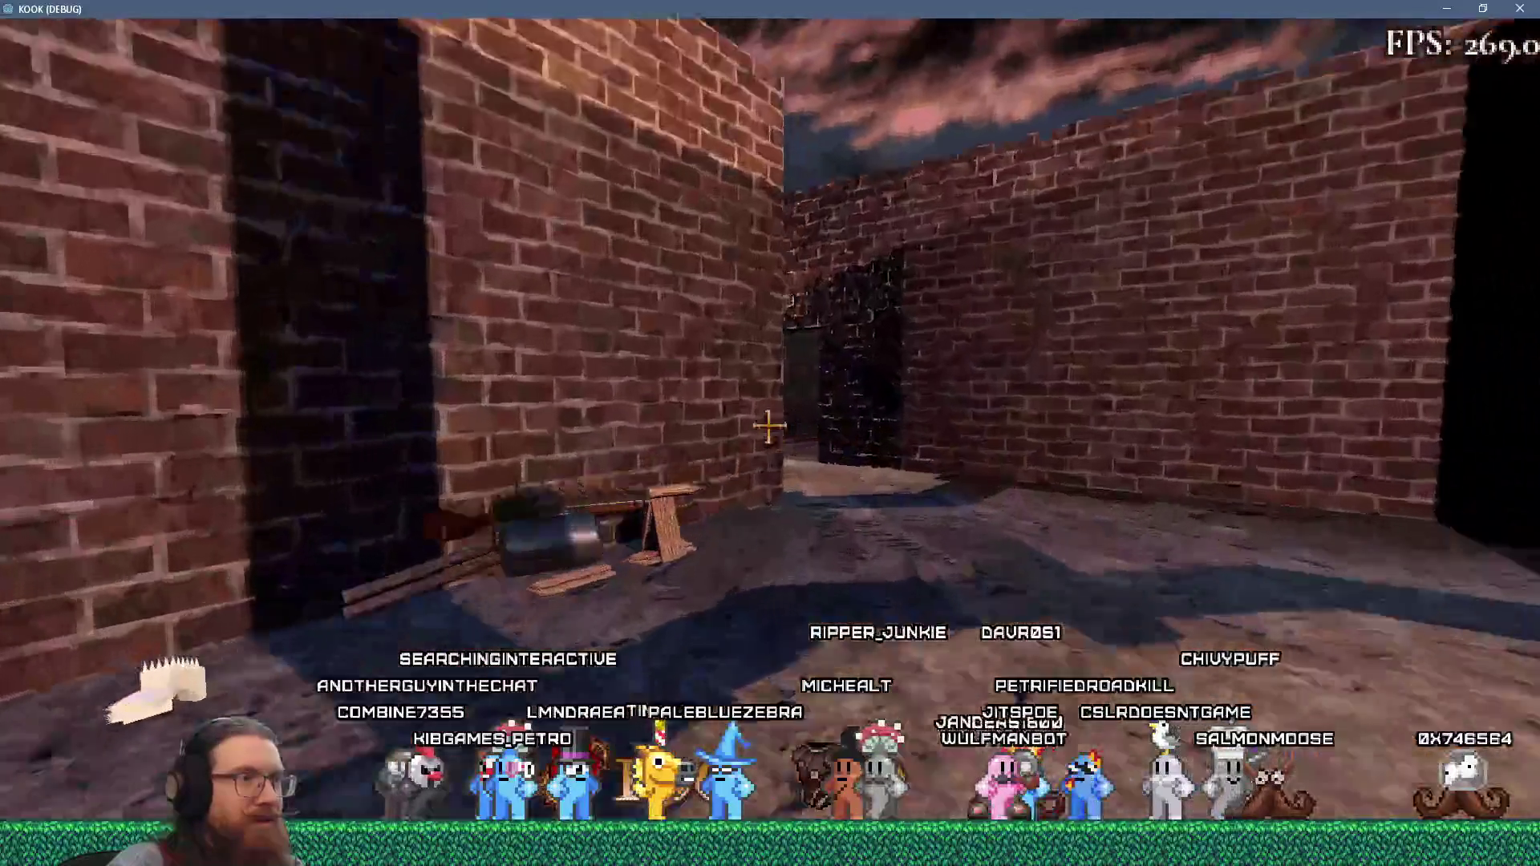
pyautogui.press('w')
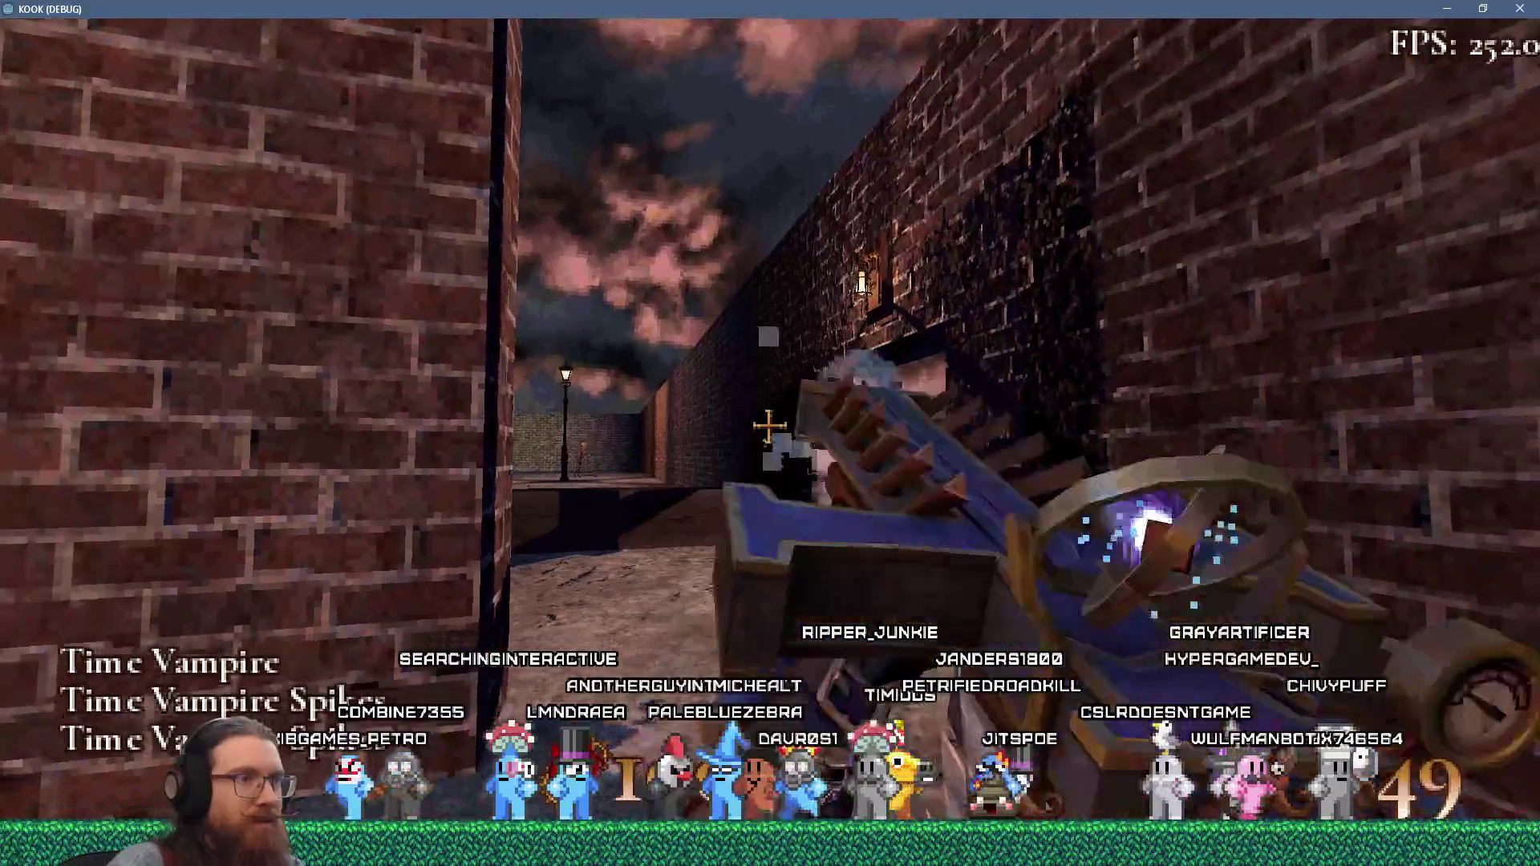
pyautogui.click(768, 426)
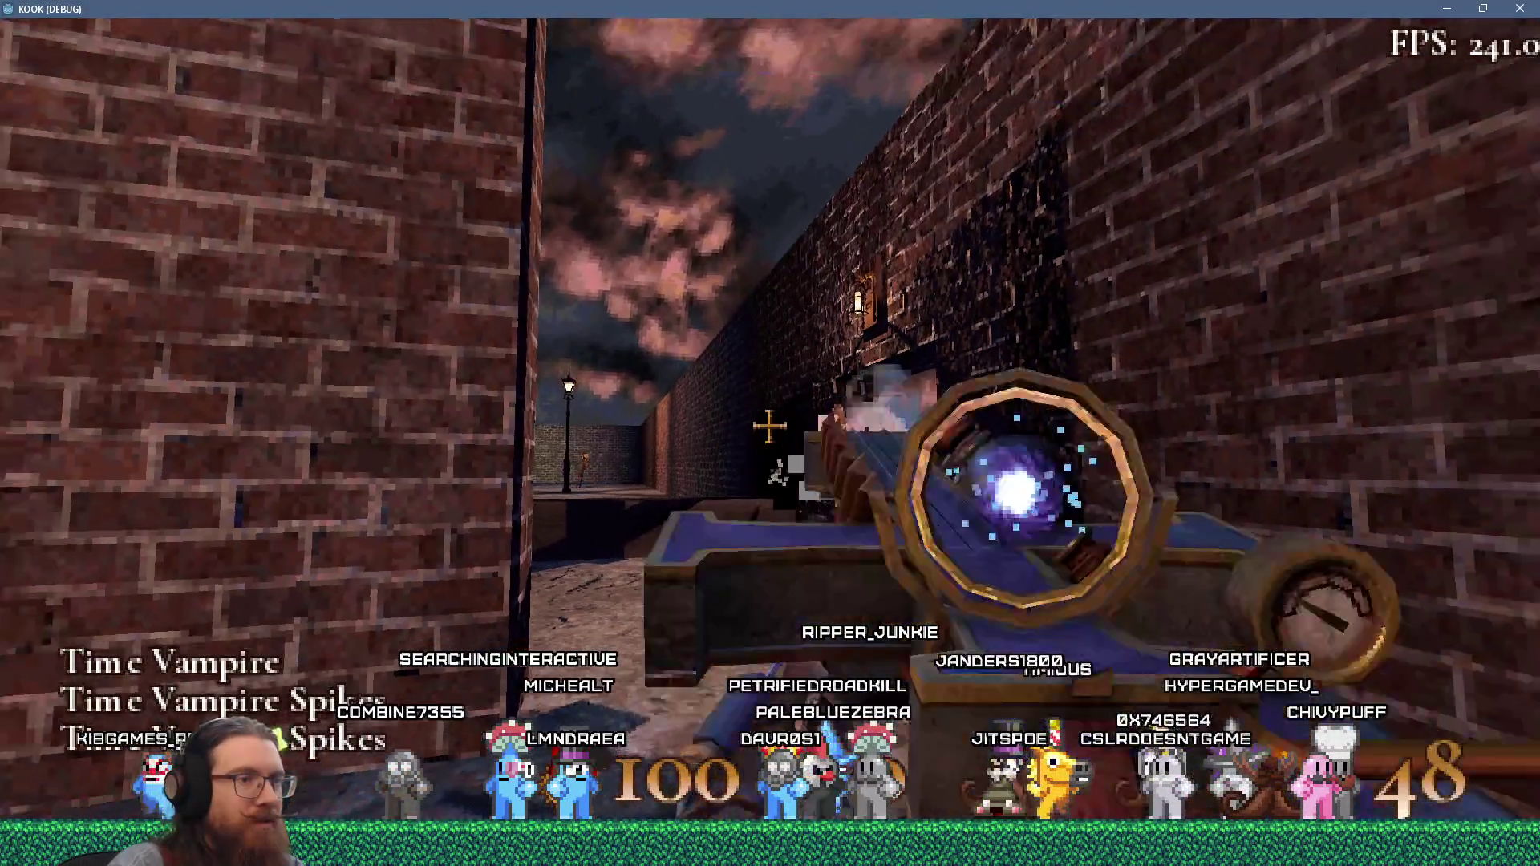
pyautogui.click(769, 426)
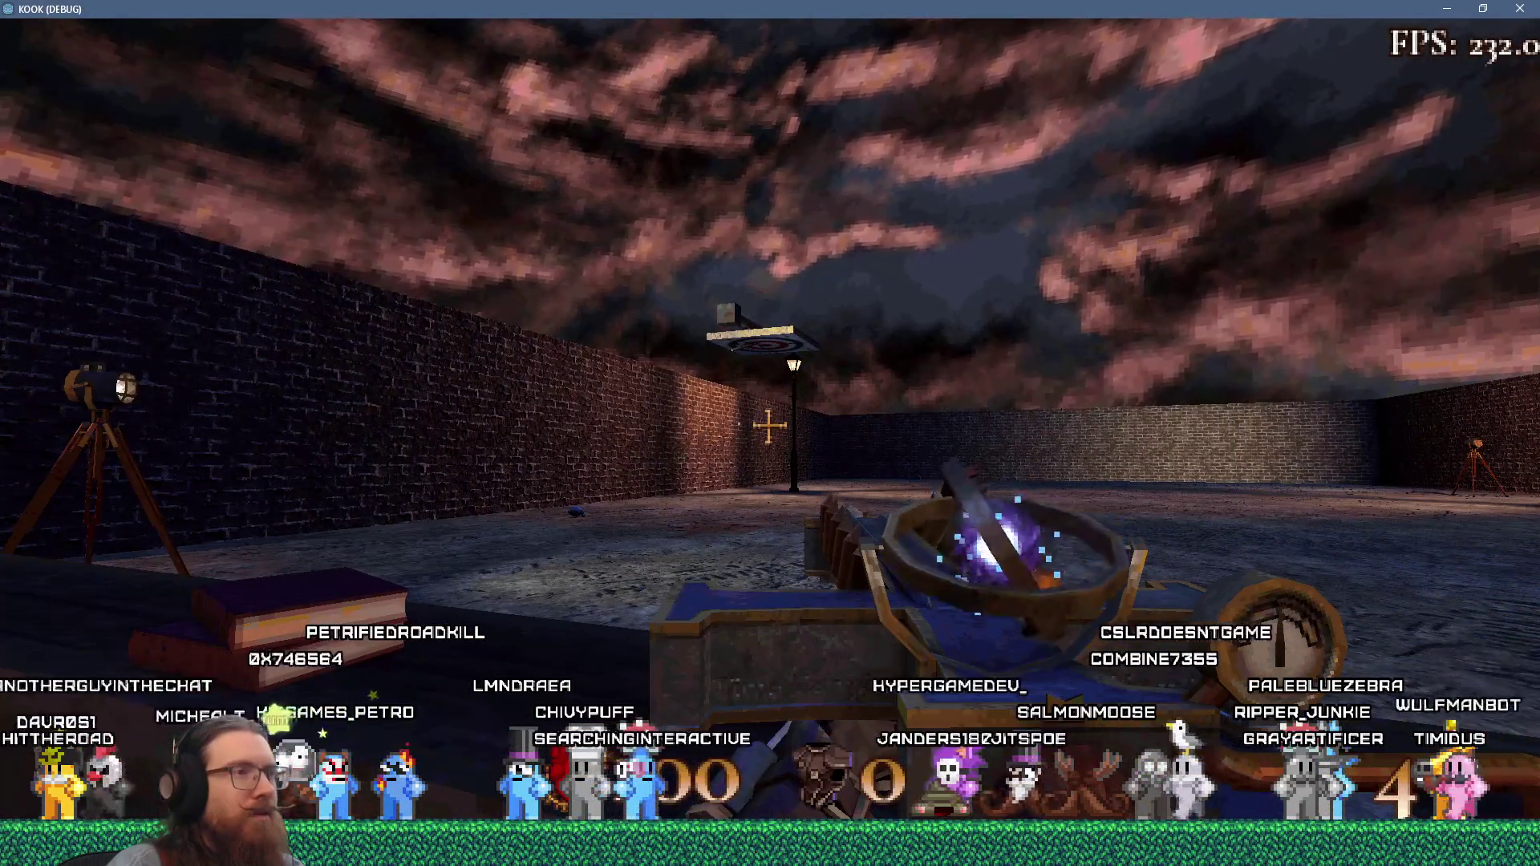
# - Move to the overhead target in the yard and open the development console
pyautogui.press('w')
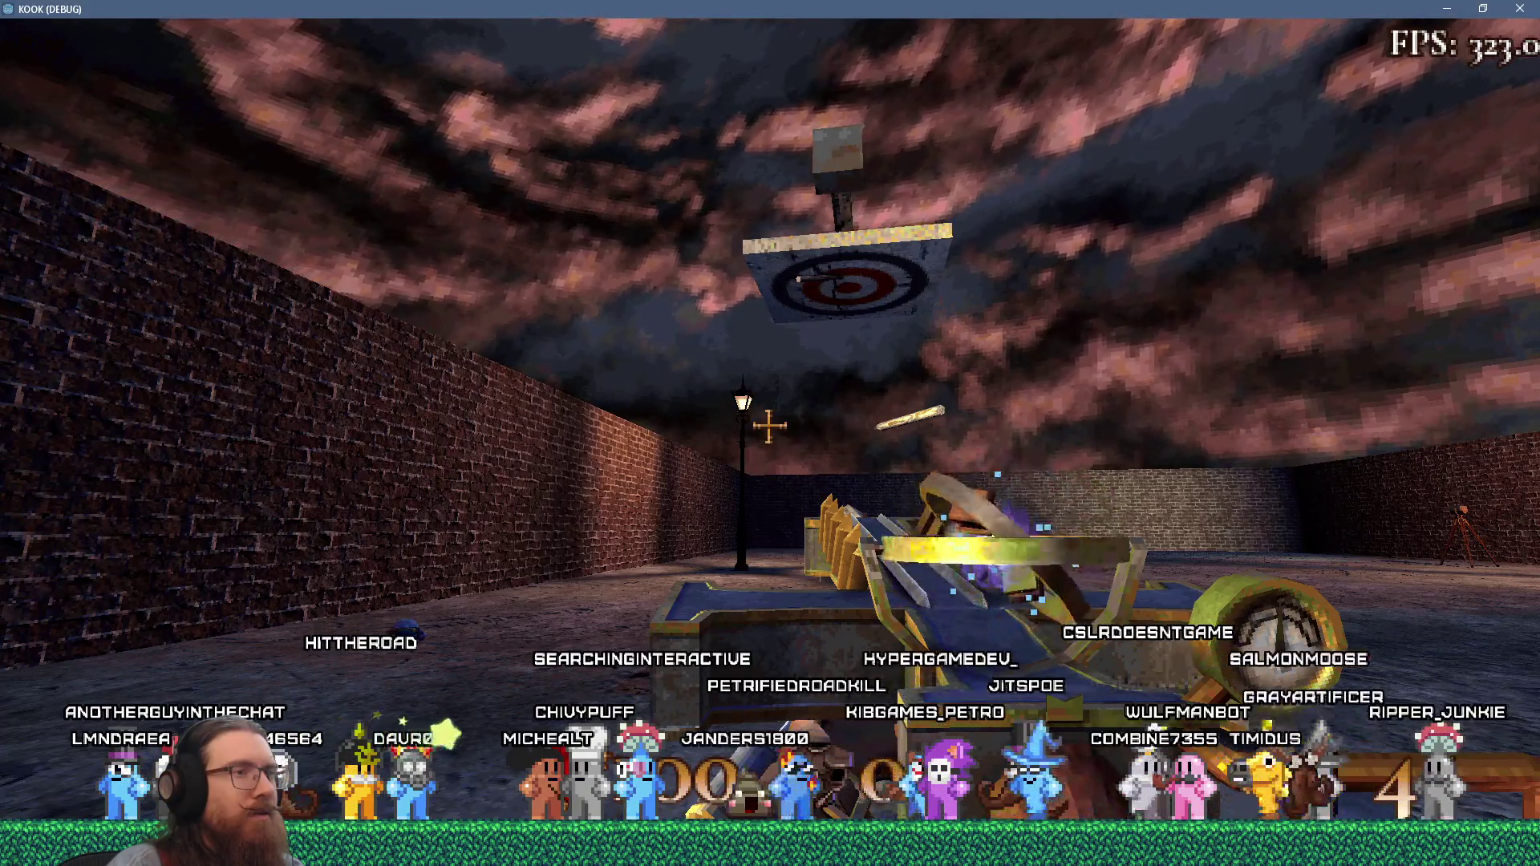
pyautogui.press('w')
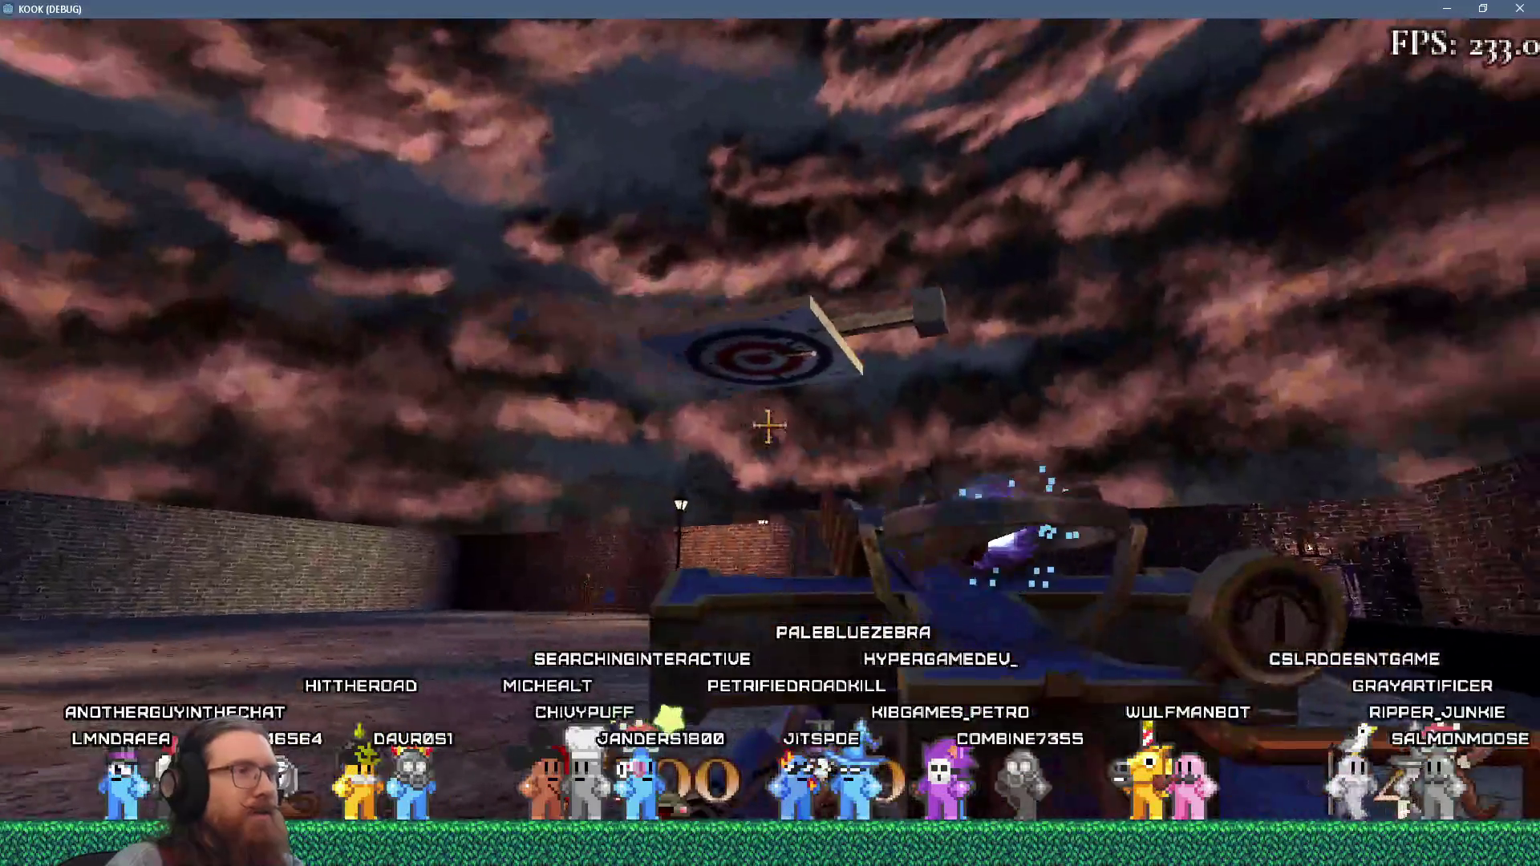
pyautogui.press('w')
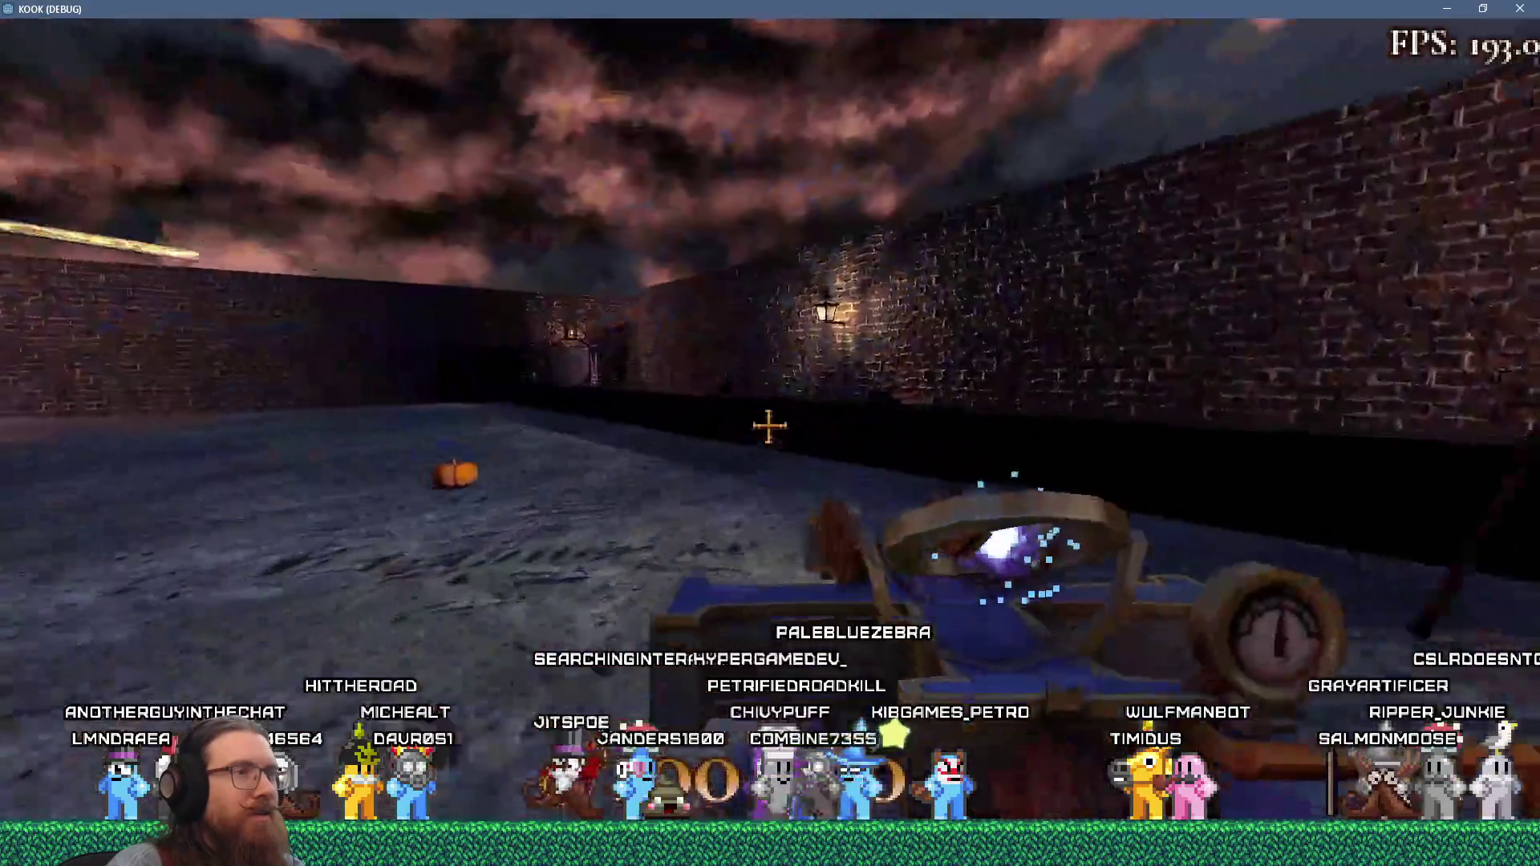
pyautogui.press('w')
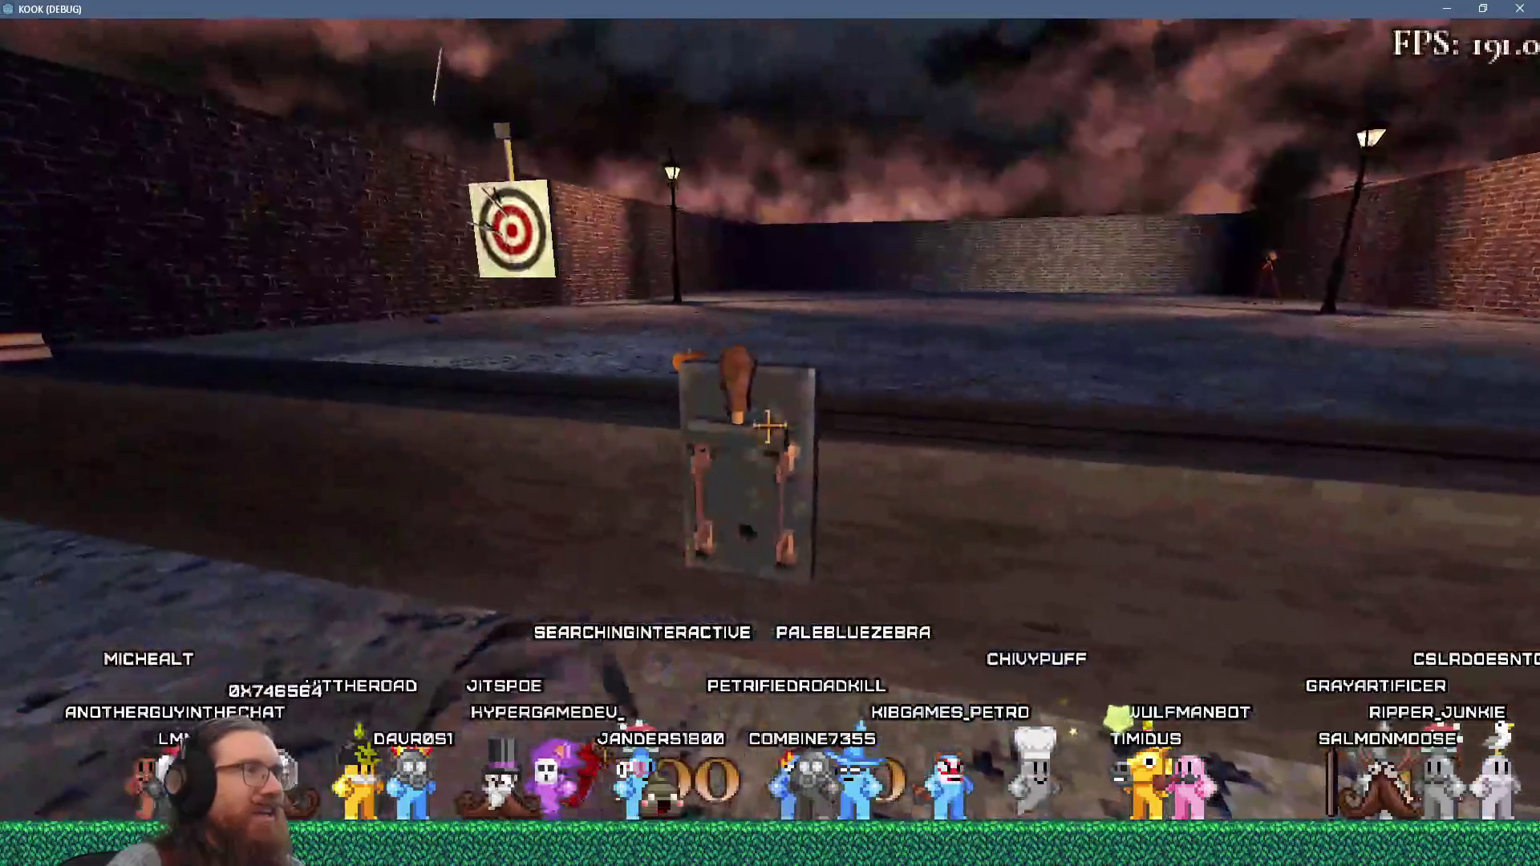
pyautogui.press('w')
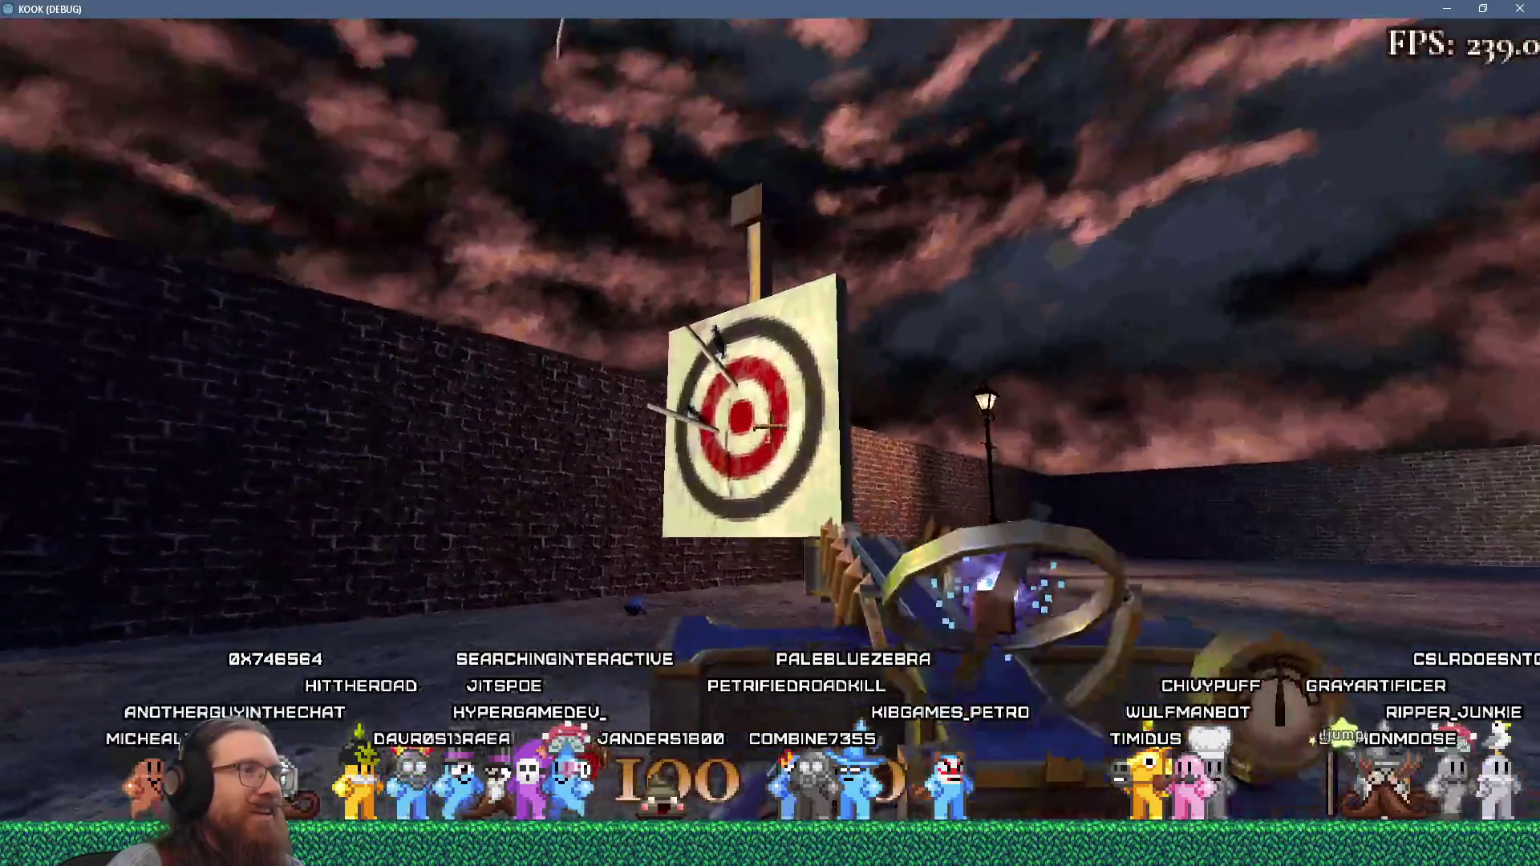
pyautogui.press('`')
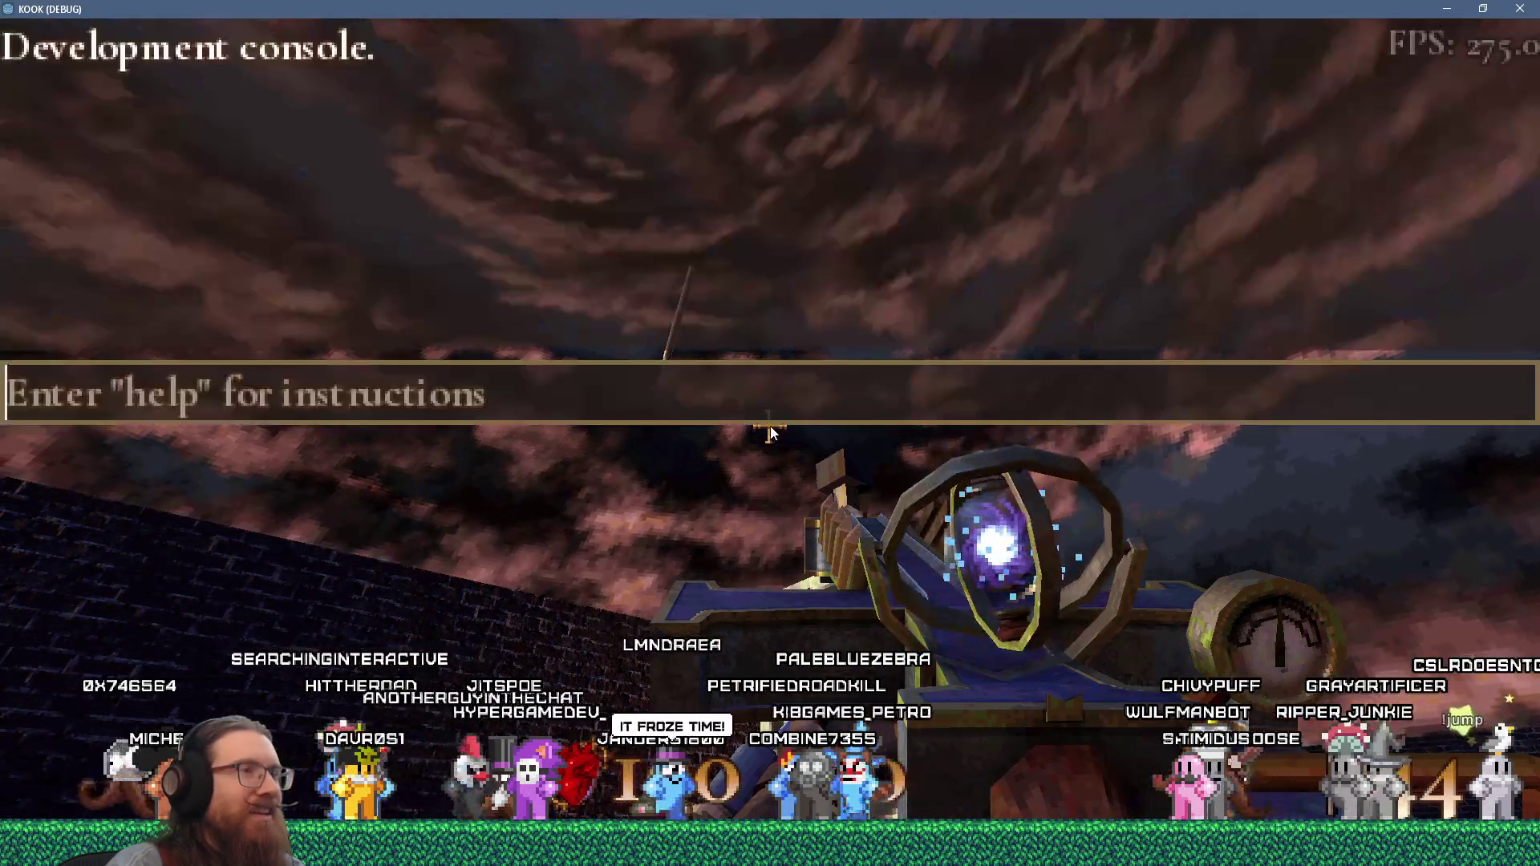
pyautogui.hotkey('alt', 'Tab')
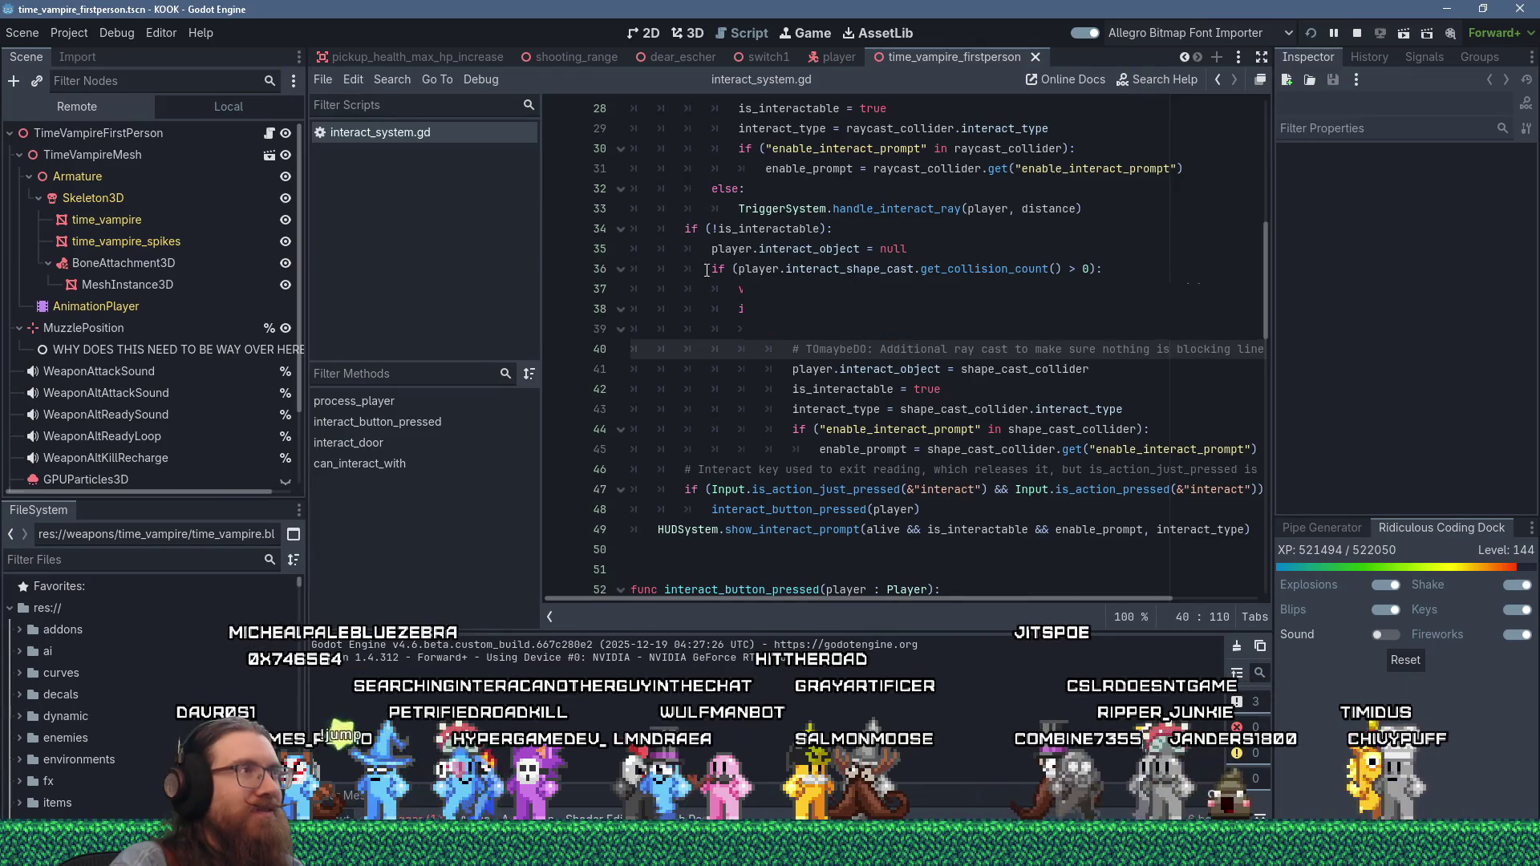
# - Filter for projectile_system, open projectile_system.gd, and widen the script's code area
pyautogui.click(143, 560)
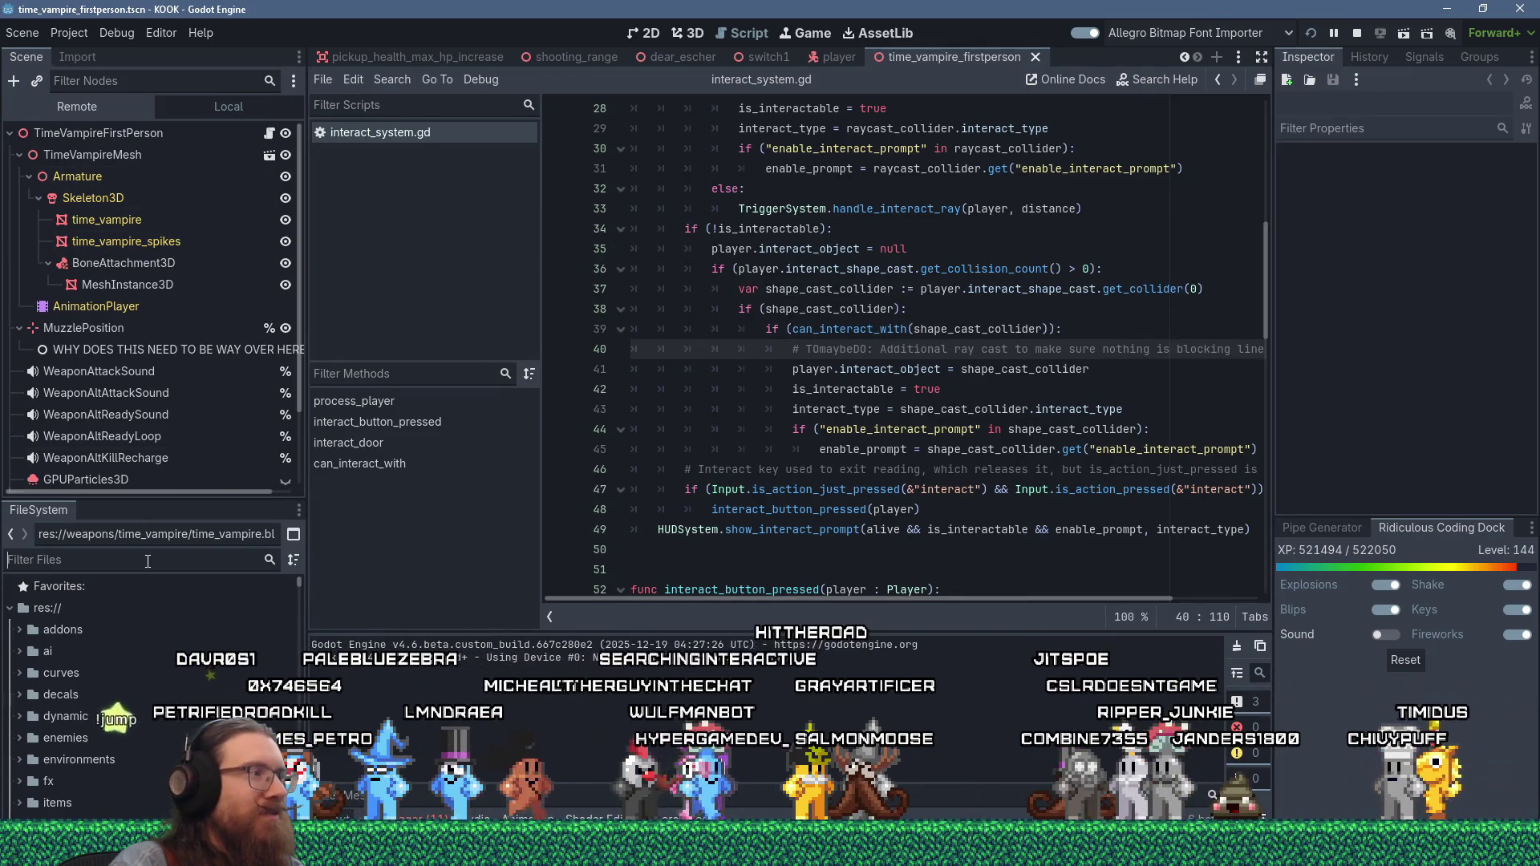
pyautogui.write('projectile_system')
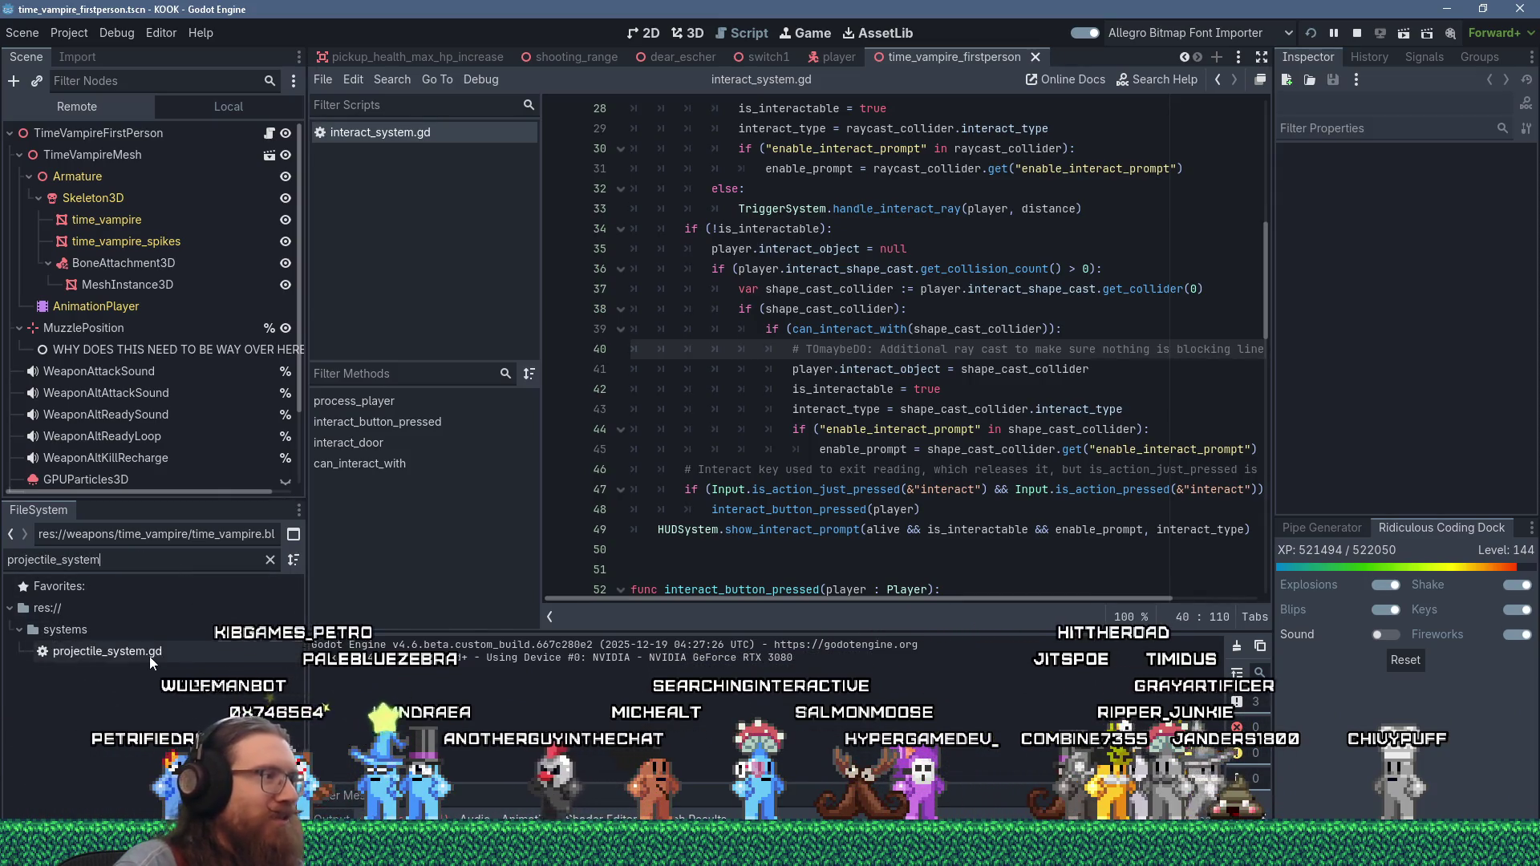
pyautogui.doubleClick(149, 656)
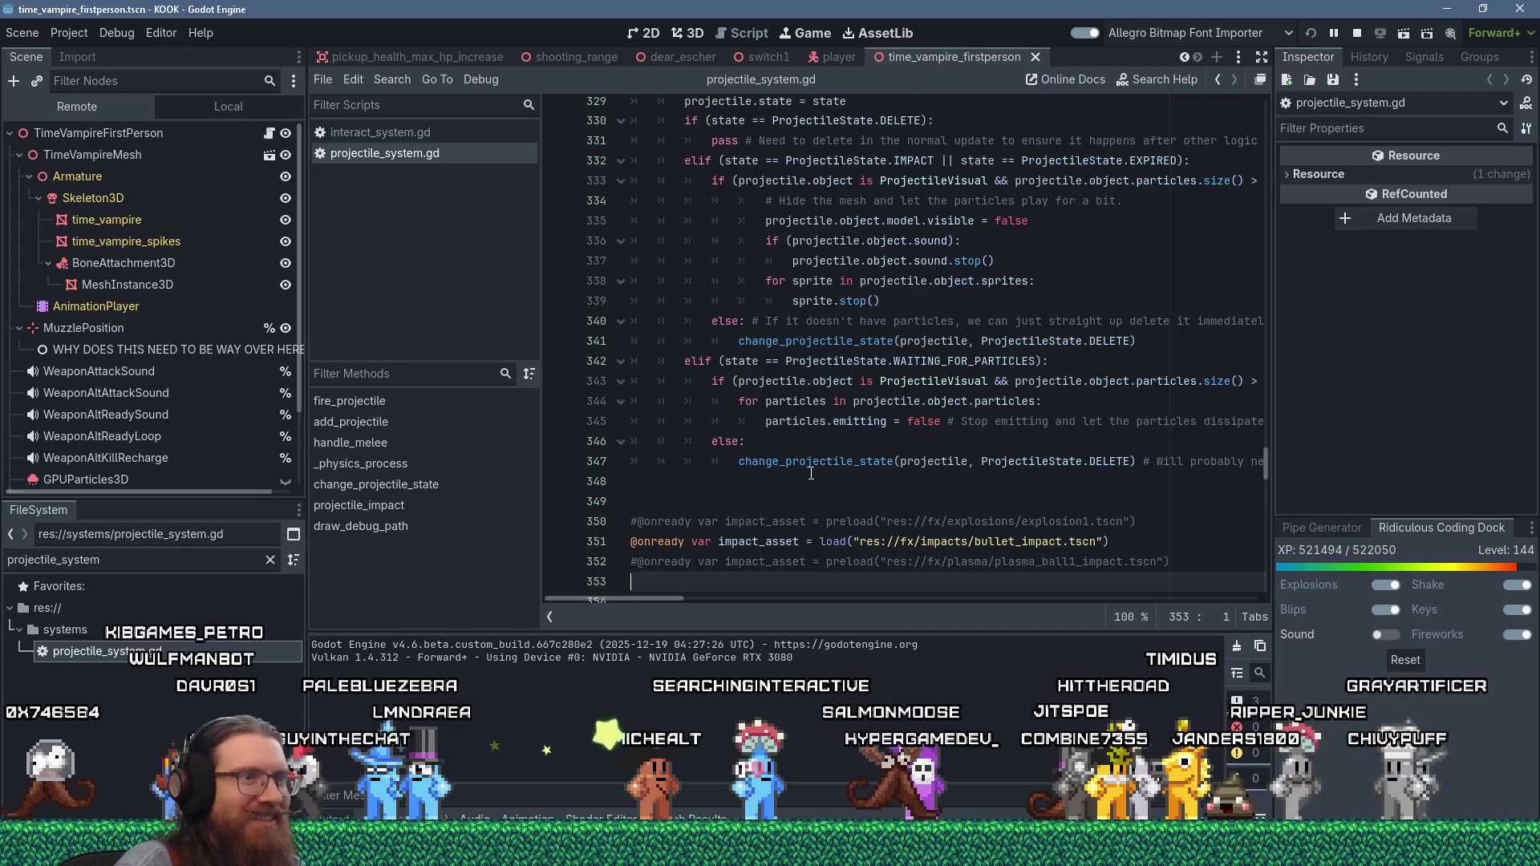
pyautogui.moveTo(823, 470)
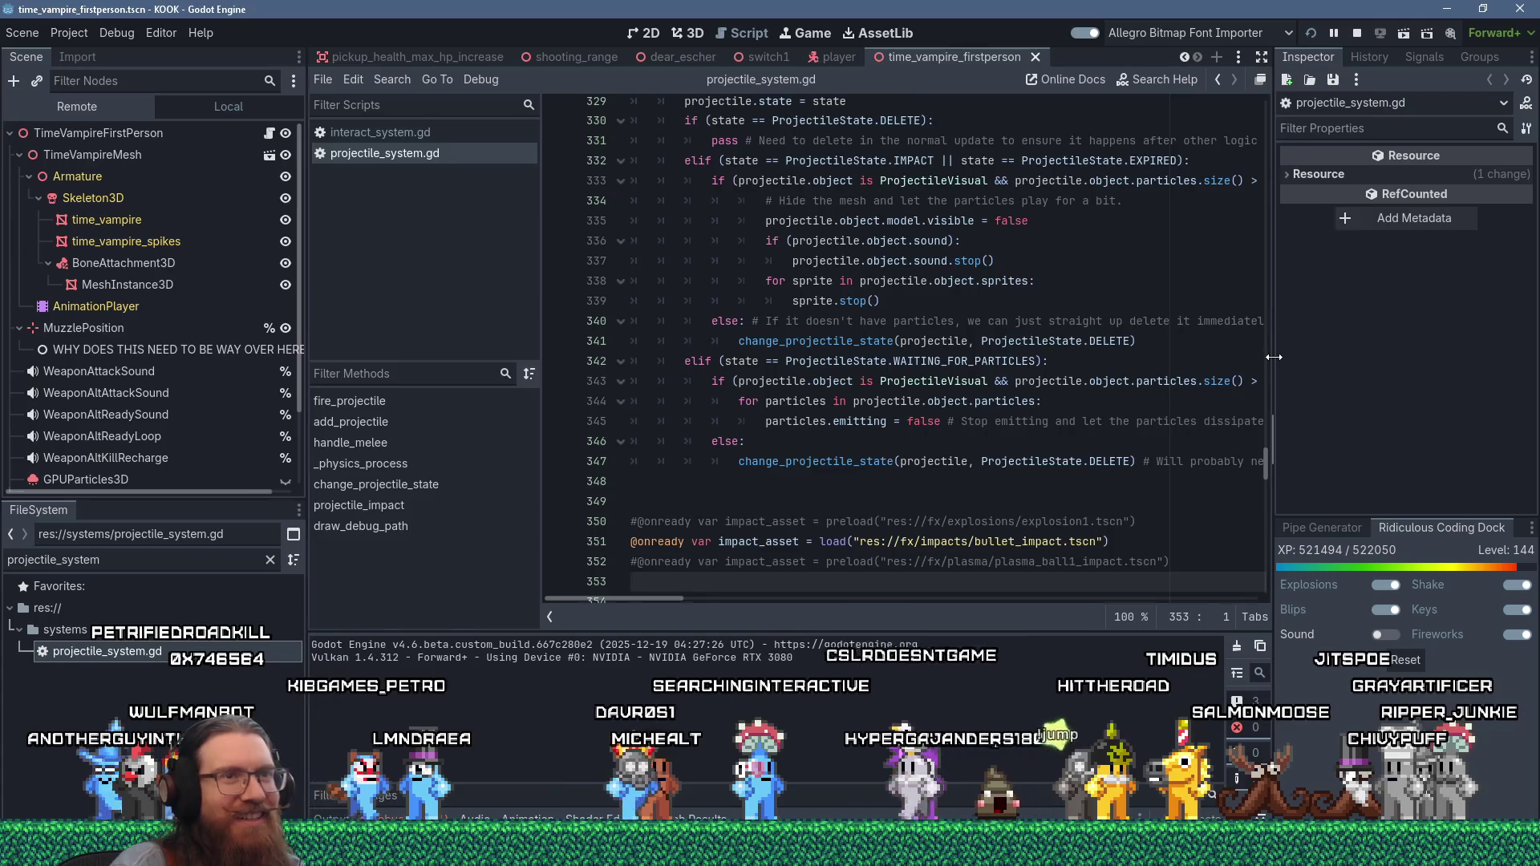
pyautogui.moveTo(1275, 356); pyautogui.dragTo(1296, 358)
pyautogui.scroll(3, 1138, 369)
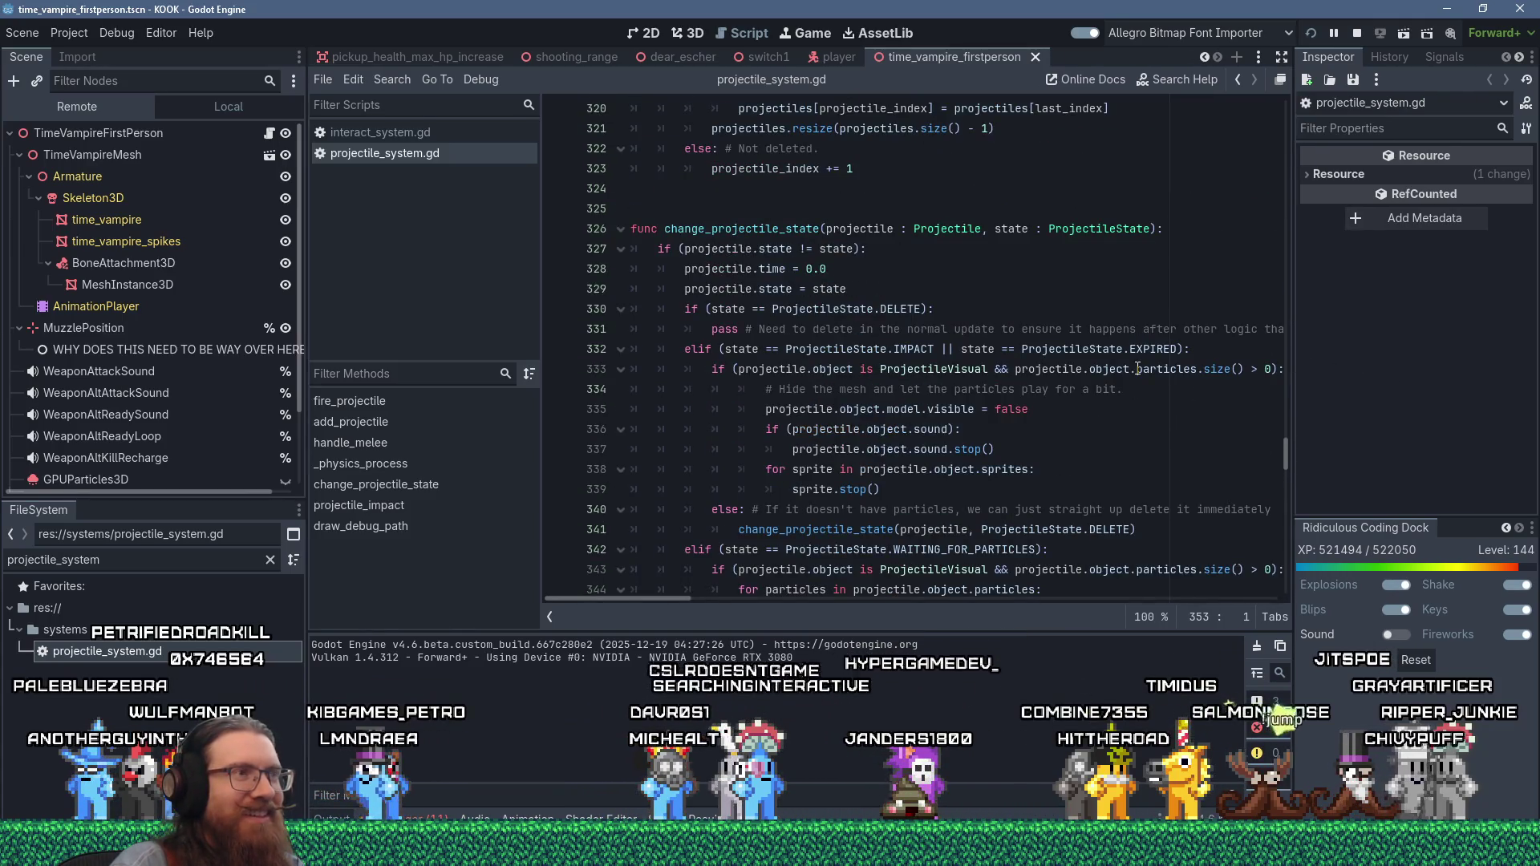
pyautogui.scroll(20, 1138, 369)
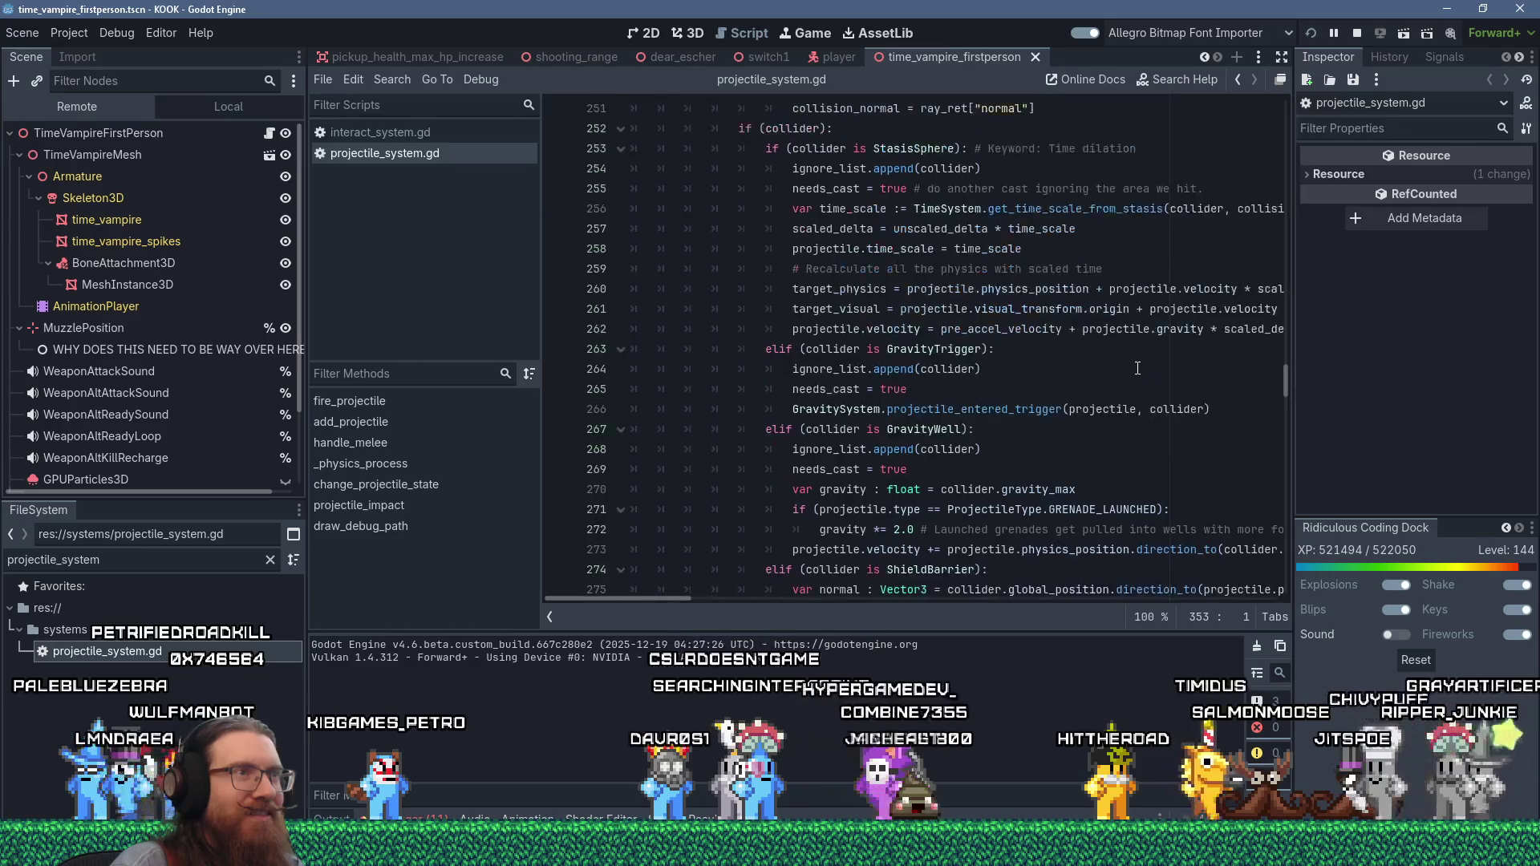
pyautogui.scroll(20, 1138, 368)
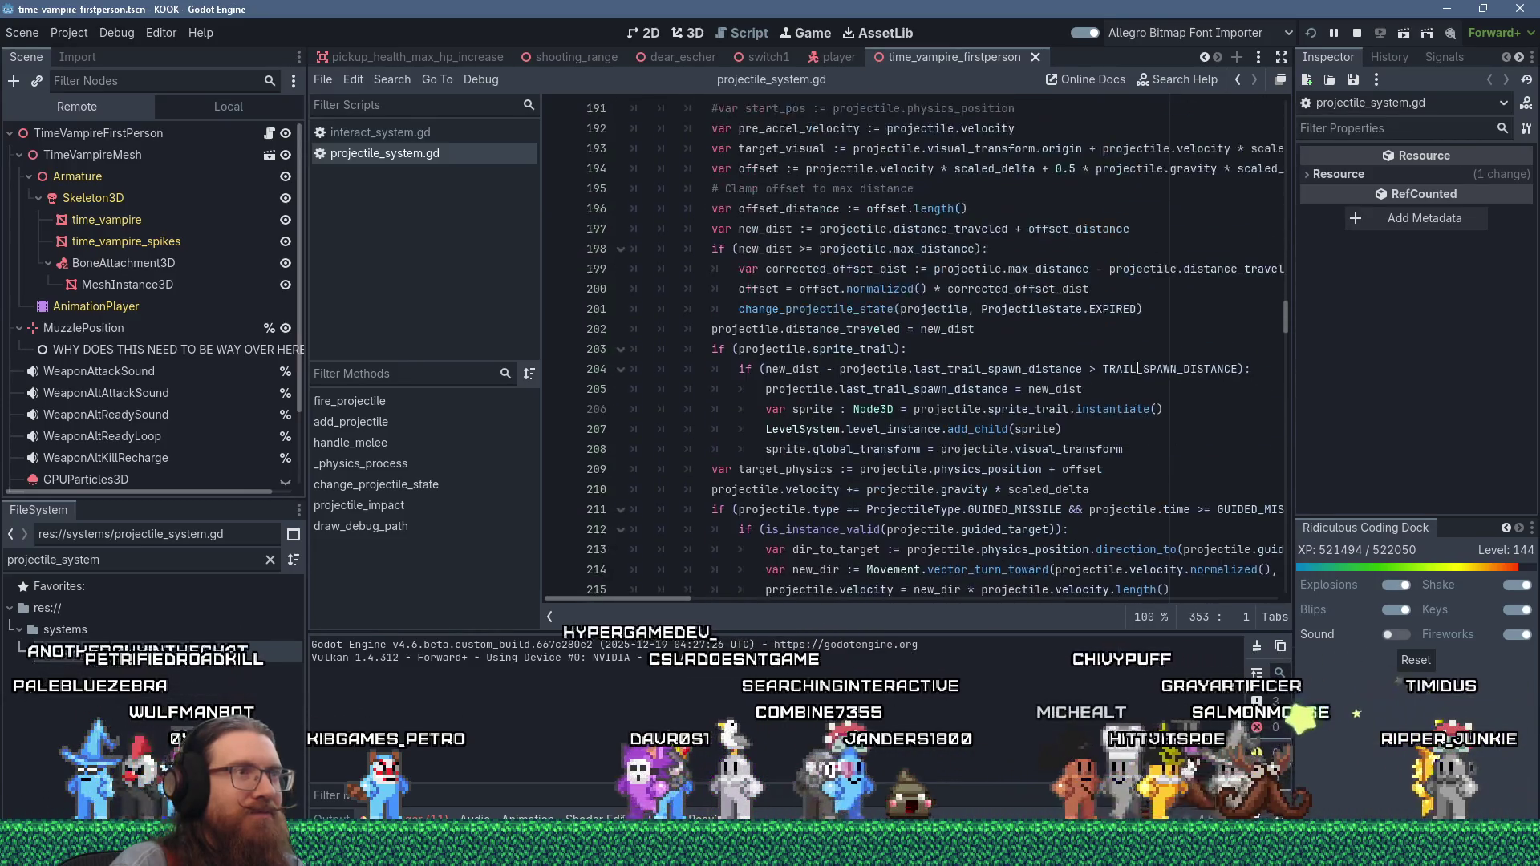
pyautogui.scroll(7, 1138, 368)
# - Search the script for delayed_nodes, which finds no match
pyautogui.click(1144, 368)
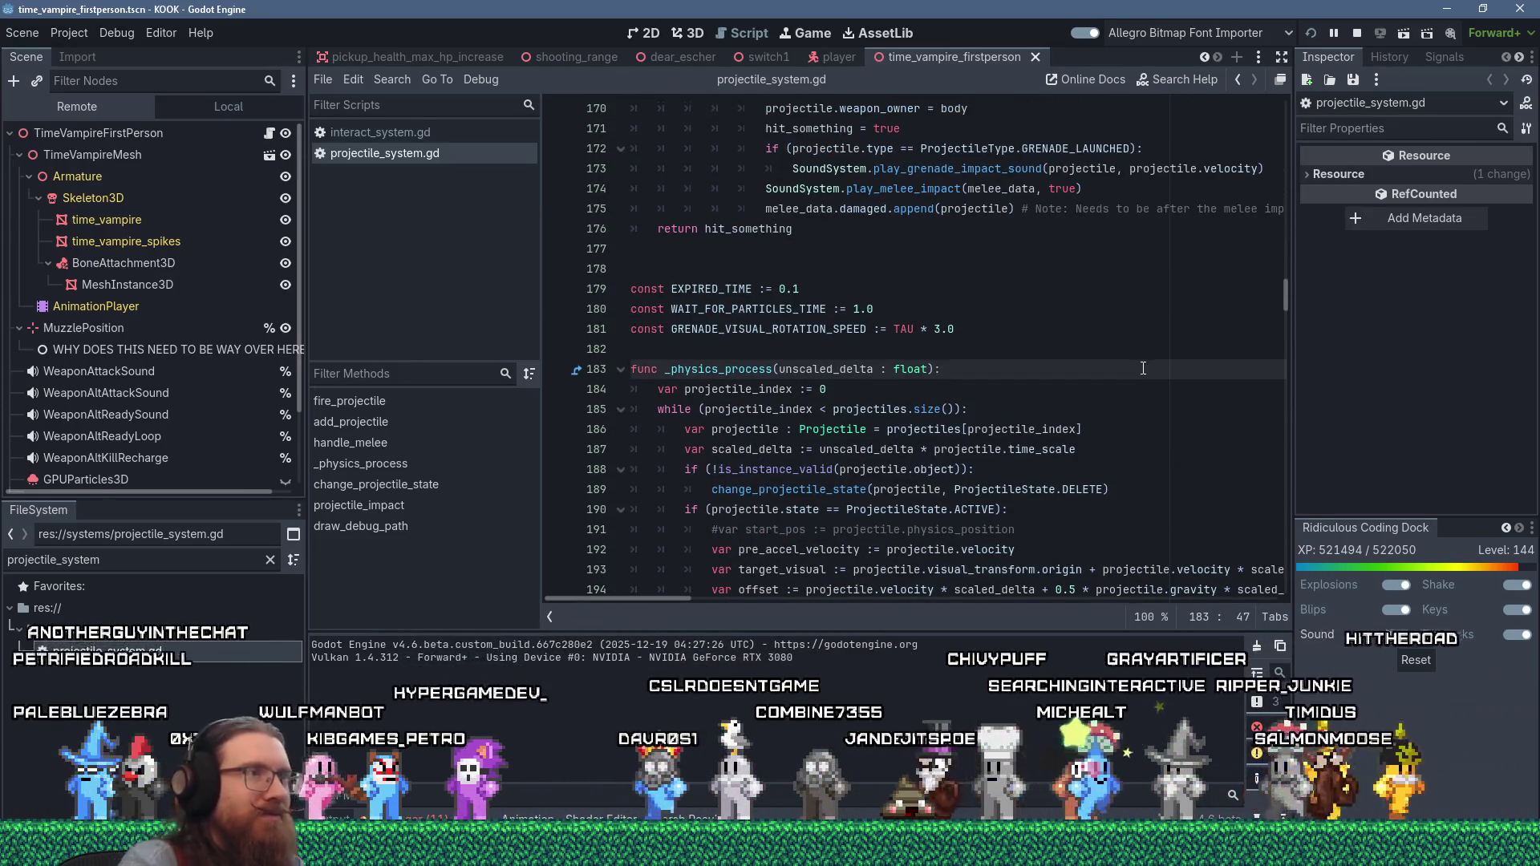
pyautogui.hotkey('ctrl', 'f')
pyautogui.write('delayed_nodes')
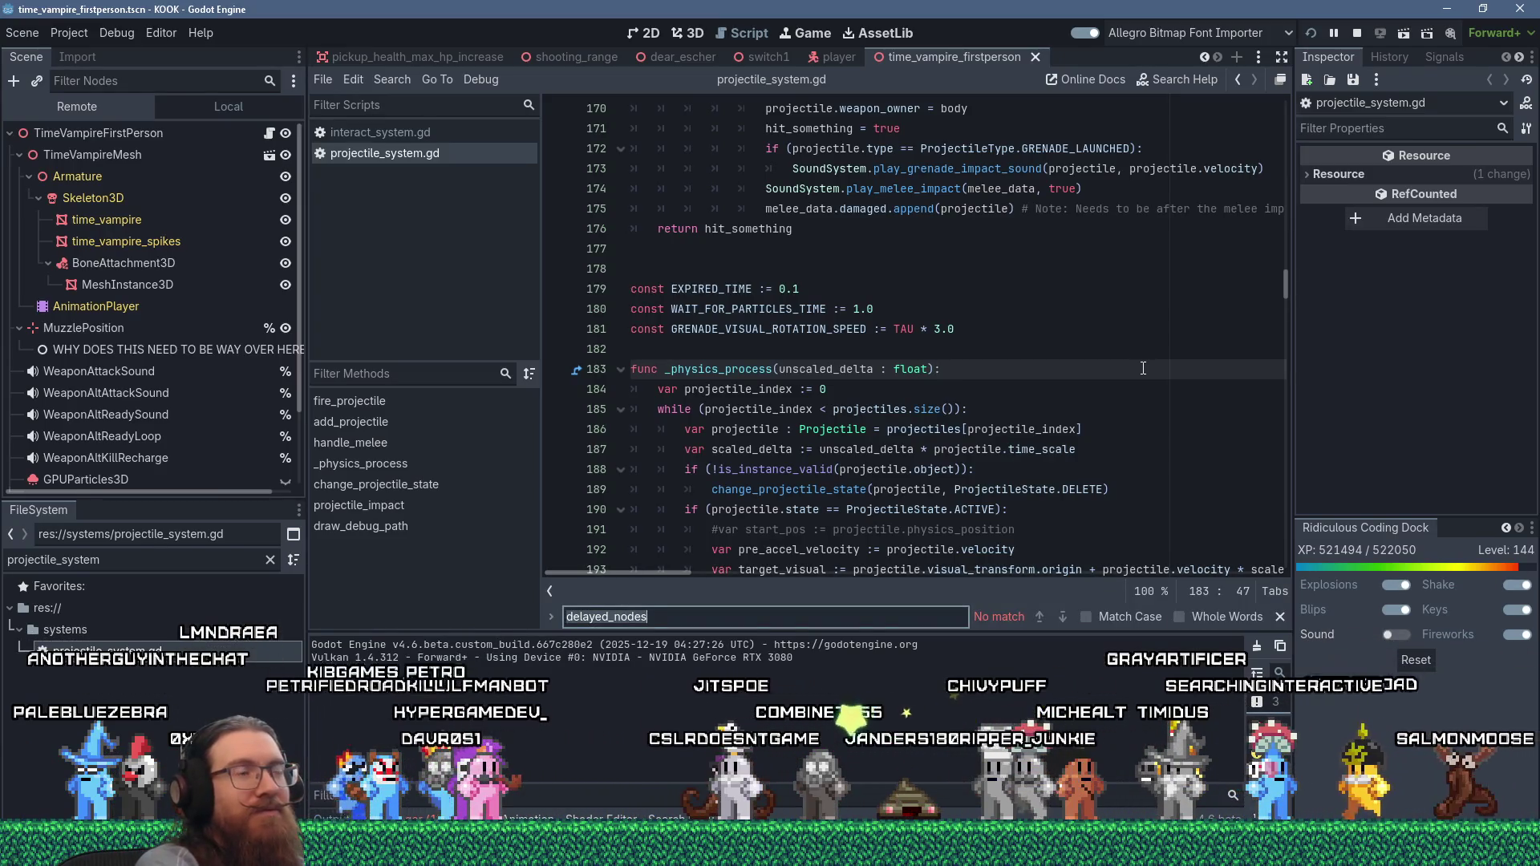
pyautogui.press('Escape')
pyautogui.scroll(3, 1179, 406)
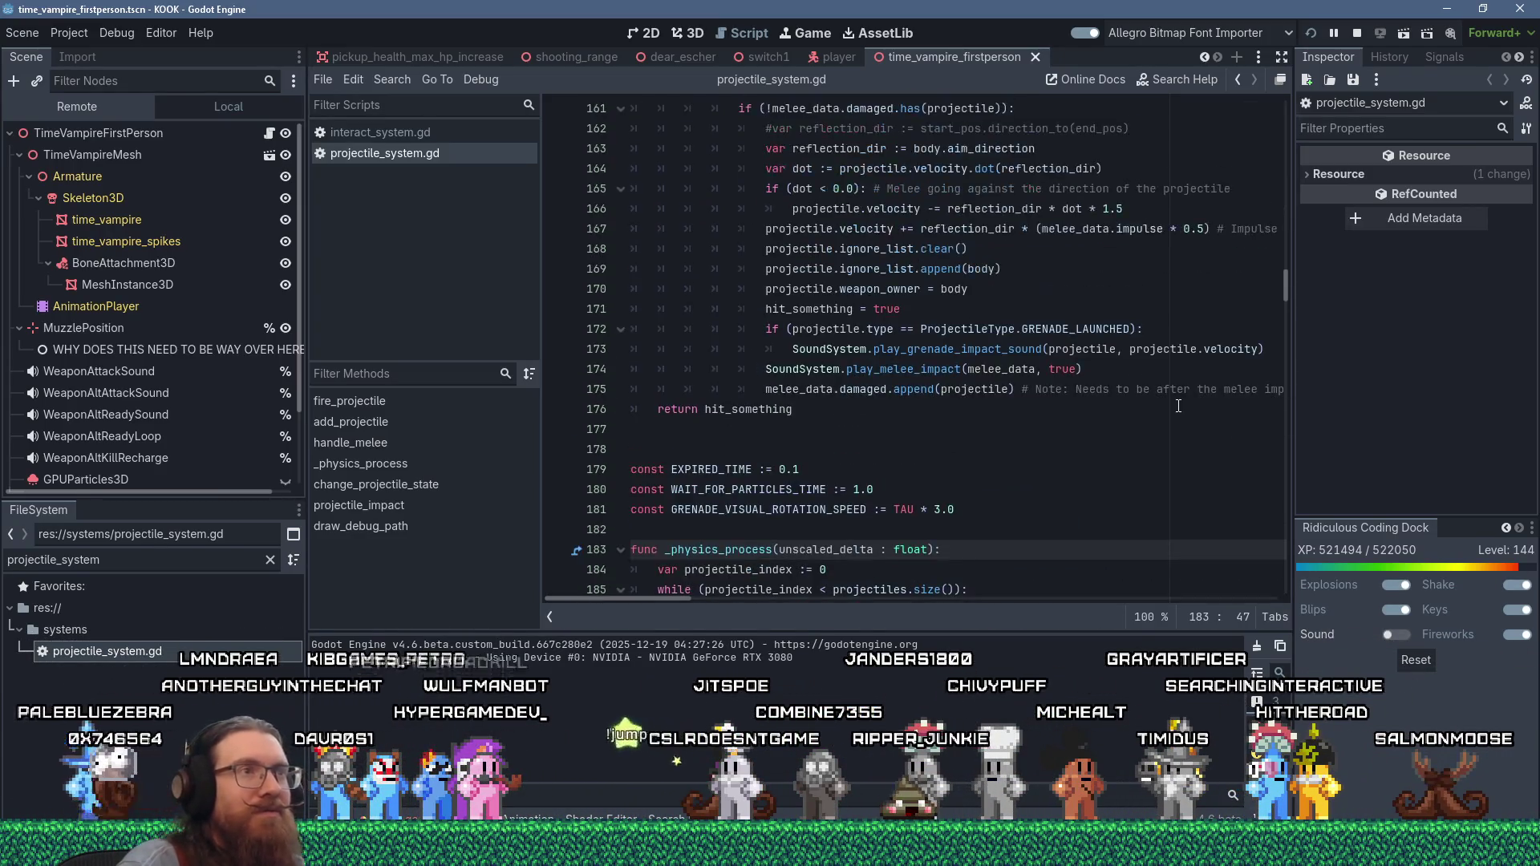
pyautogui.scroll(4, 1109, 441)
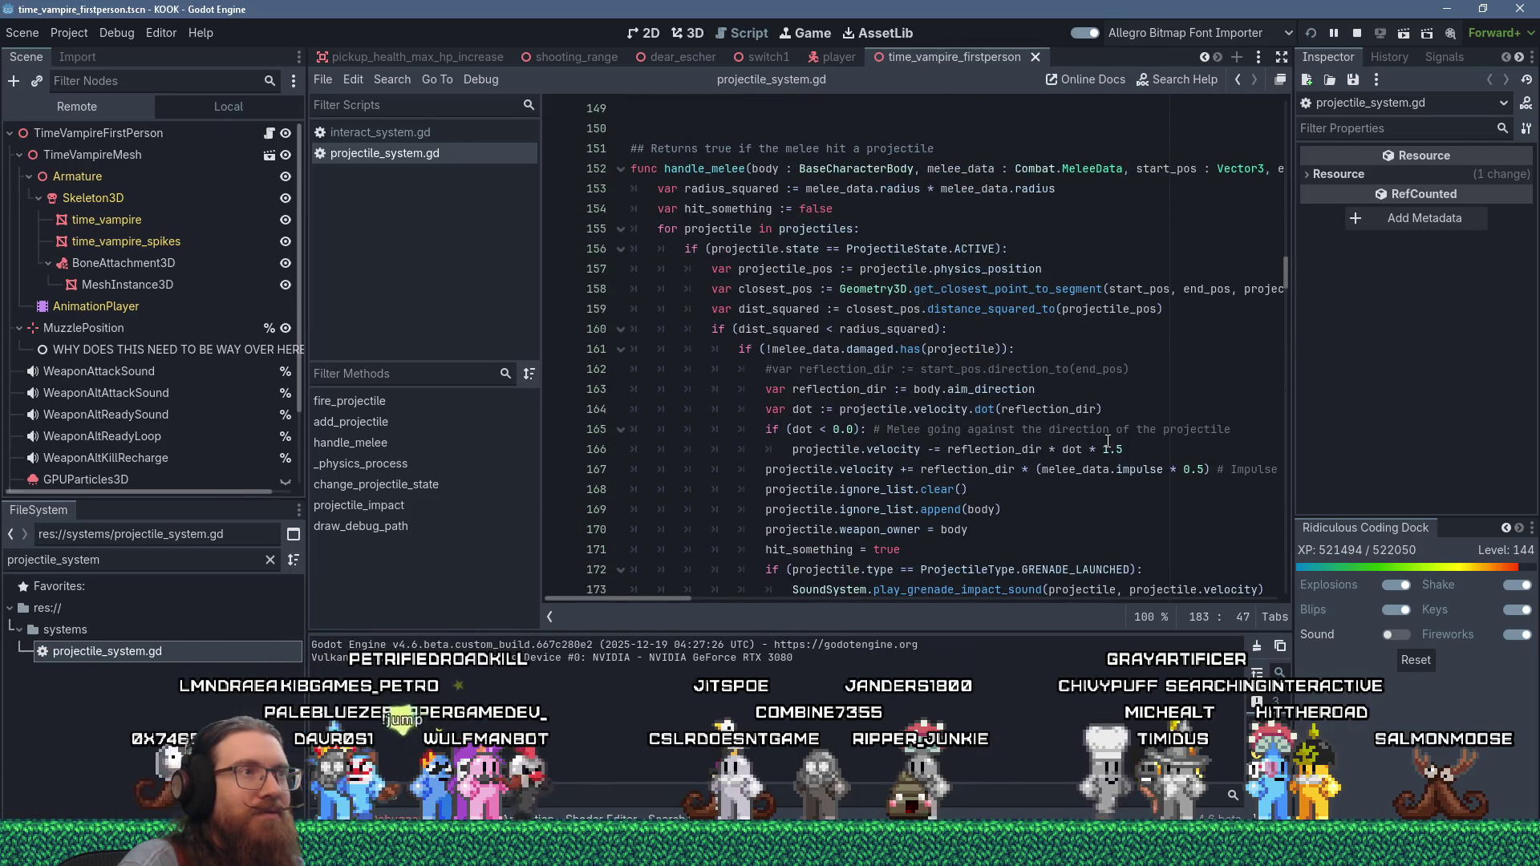
pyautogui.scroll(7, 1109, 441)
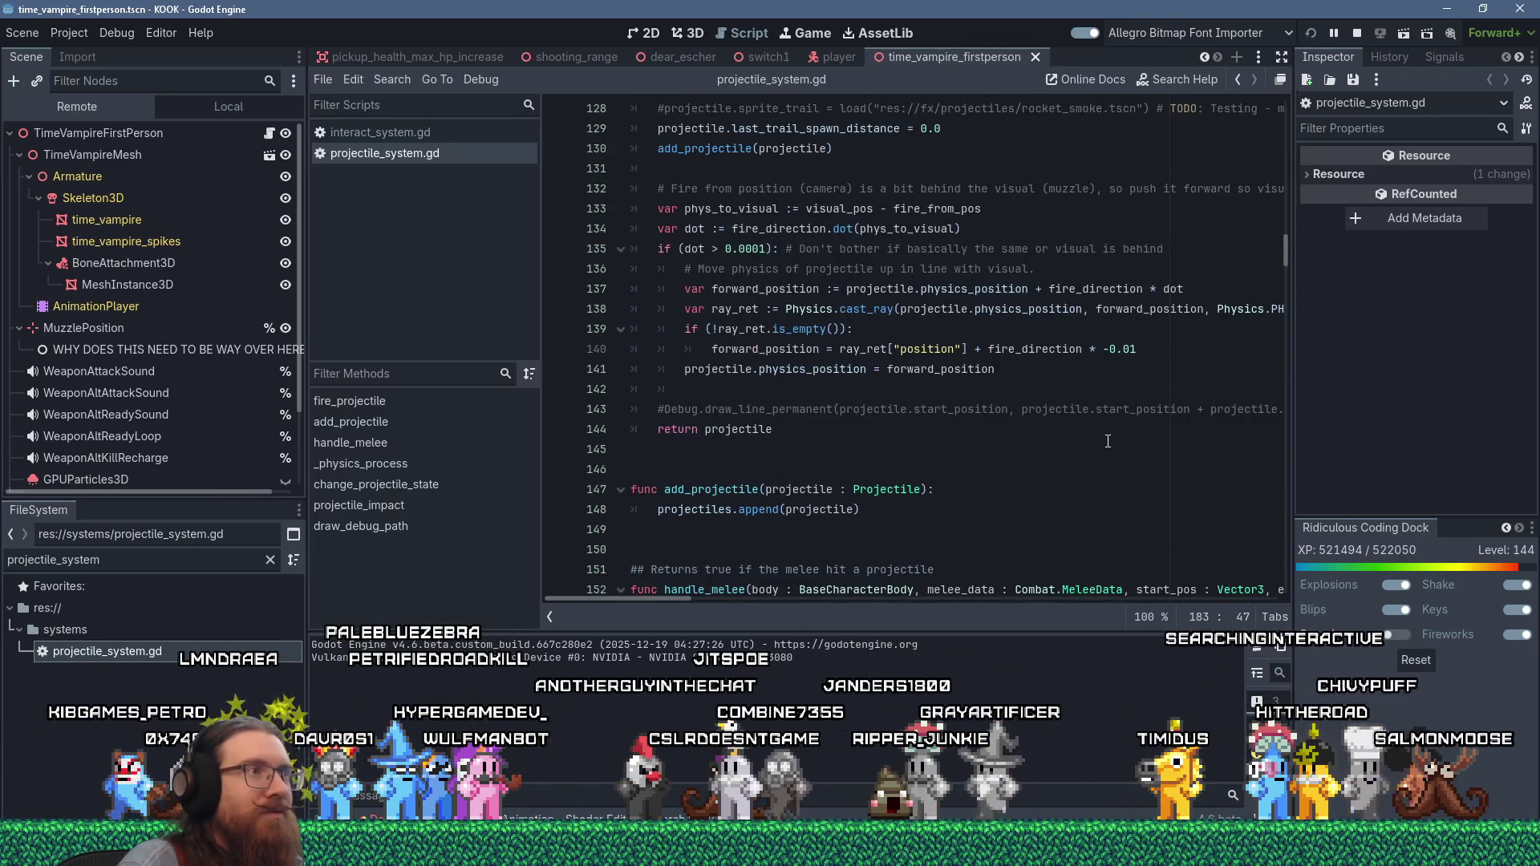
pyautogui.scroll(4, 1109, 441)
pyautogui.scroll(7, 1108, 441)
pyautogui.scroll(10, 1108, 441)
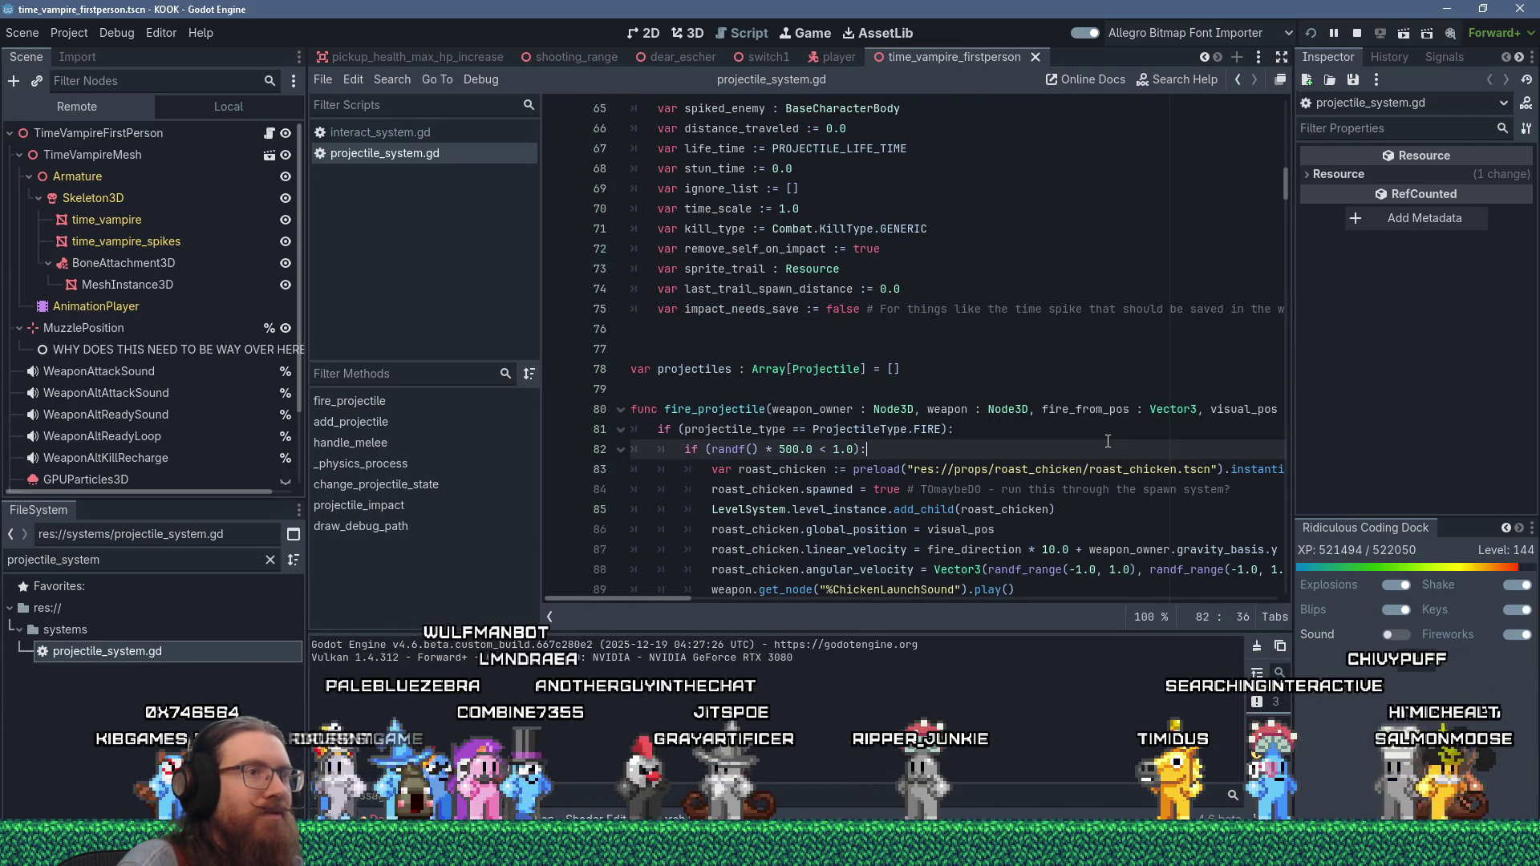
# - Search for impact_scene and jump to its match at line 379
pyautogui.hotkey('ctrl', 'f')
pyautogui.write('impact')
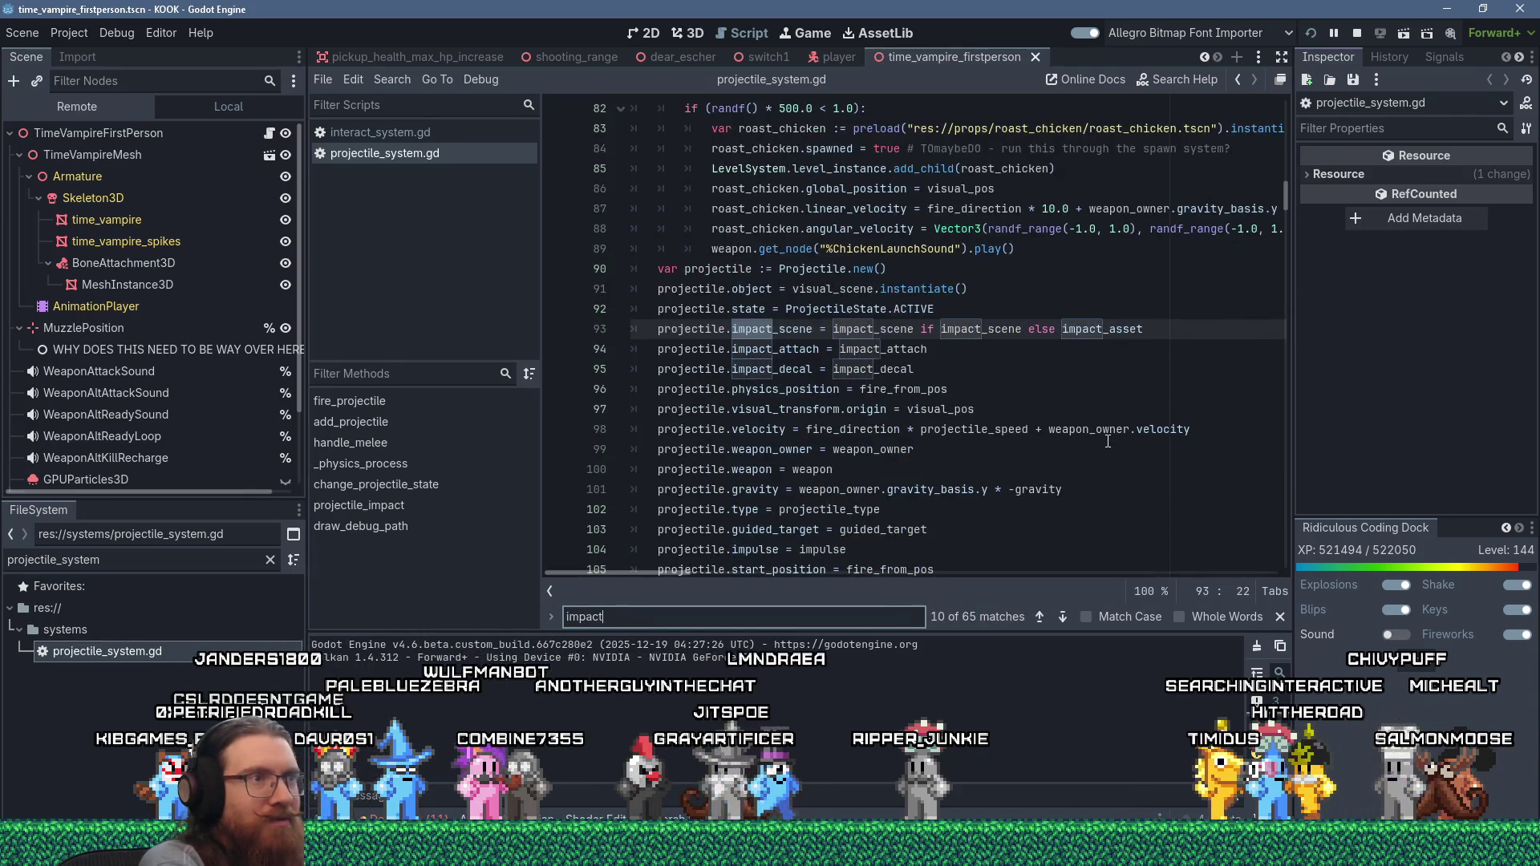
pyautogui.write('_scene')
pyautogui.press('Return')
pyautogui.press('Return')
pyautogui.press('Return')
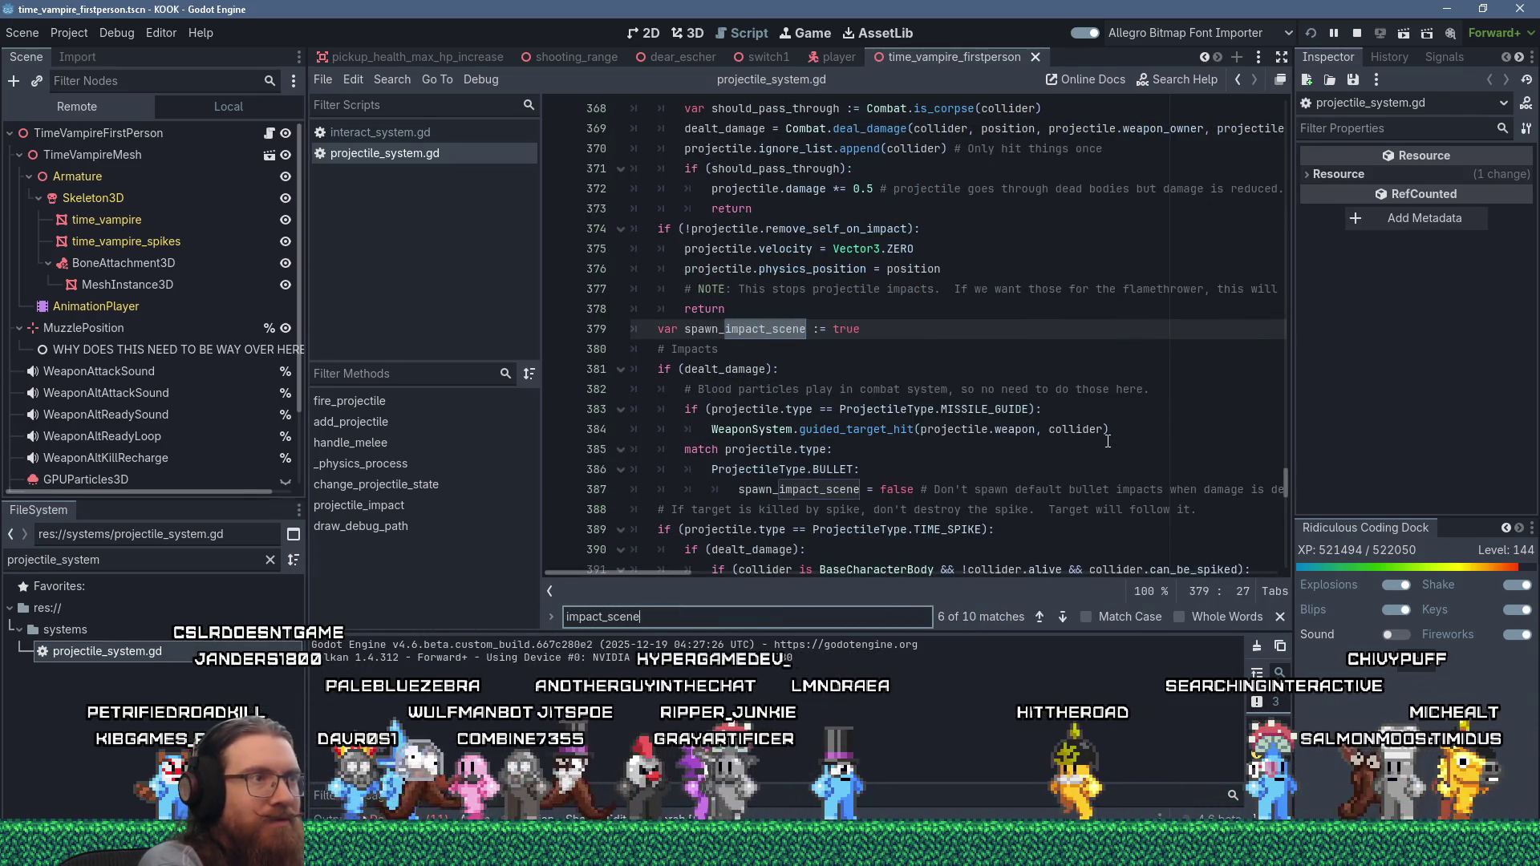
pyautogui.scroll(-3, 1108, 441)
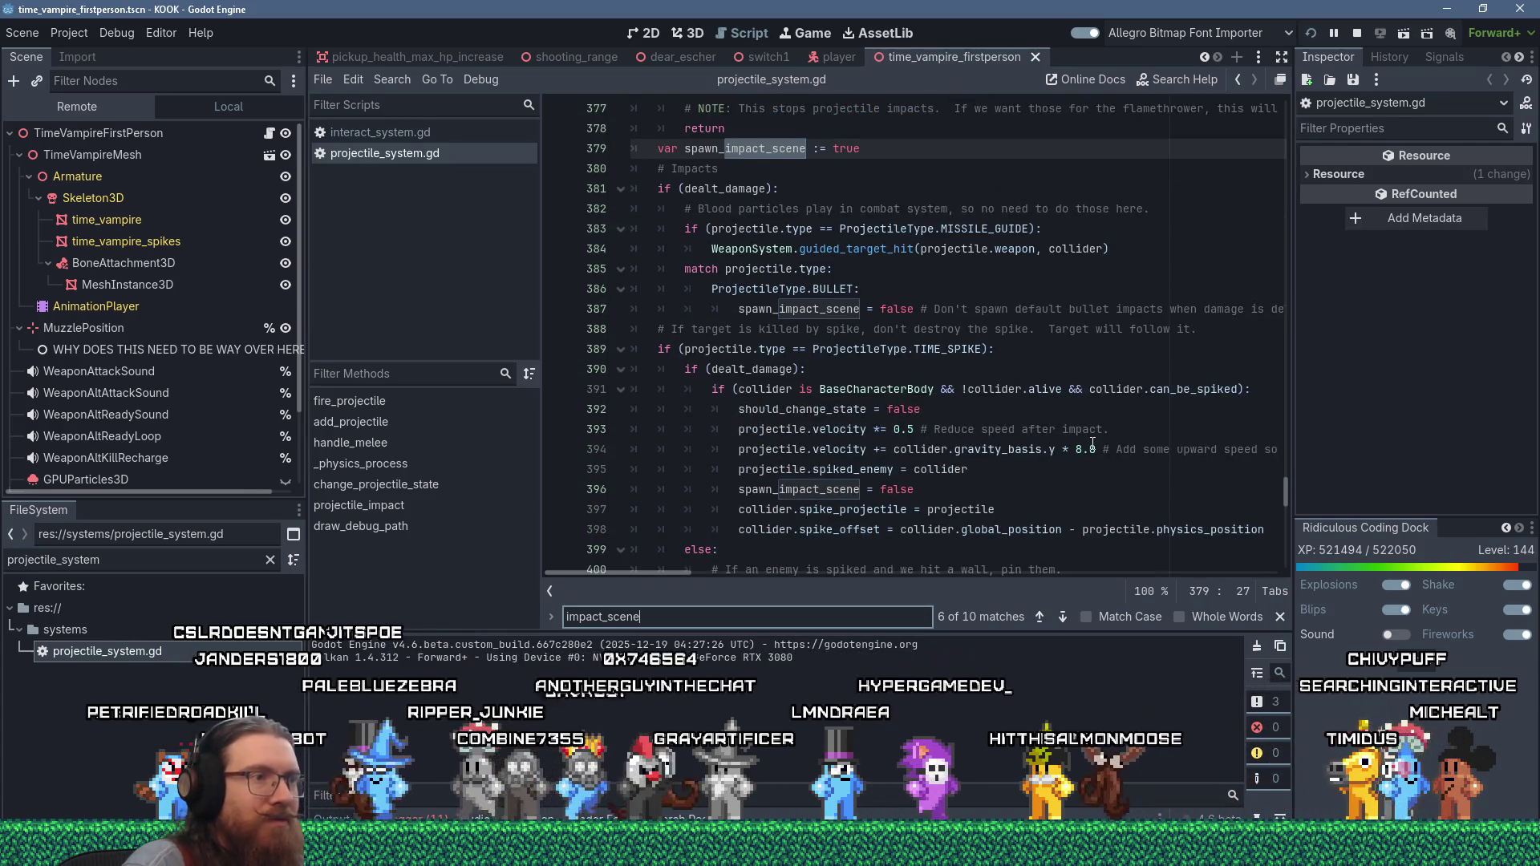
pyautogui.scroll(-2, 1099, 443)
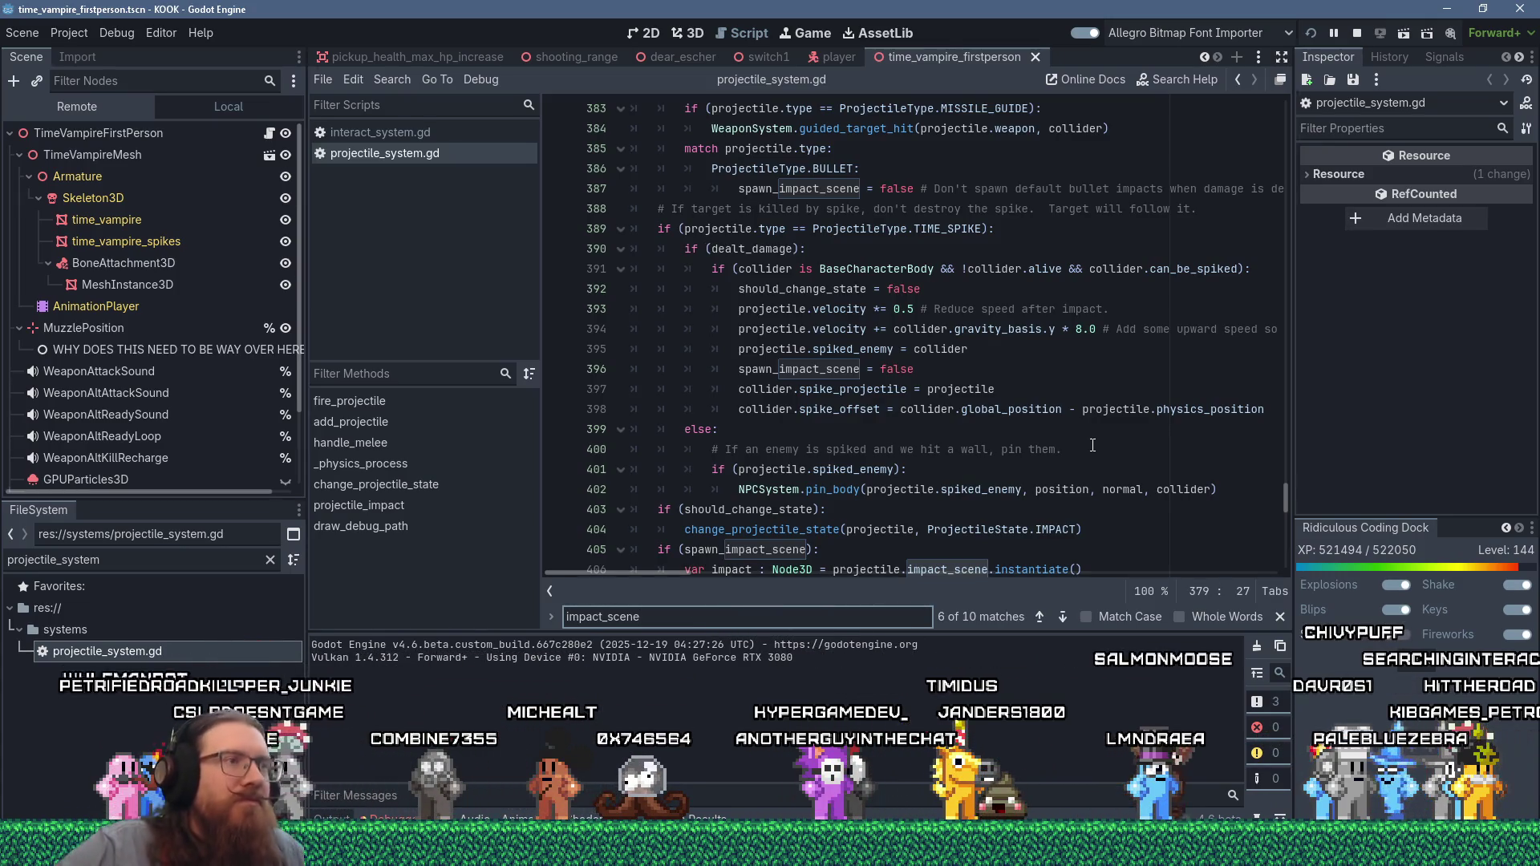
pyautogui.scroll(2, 1043, 321)
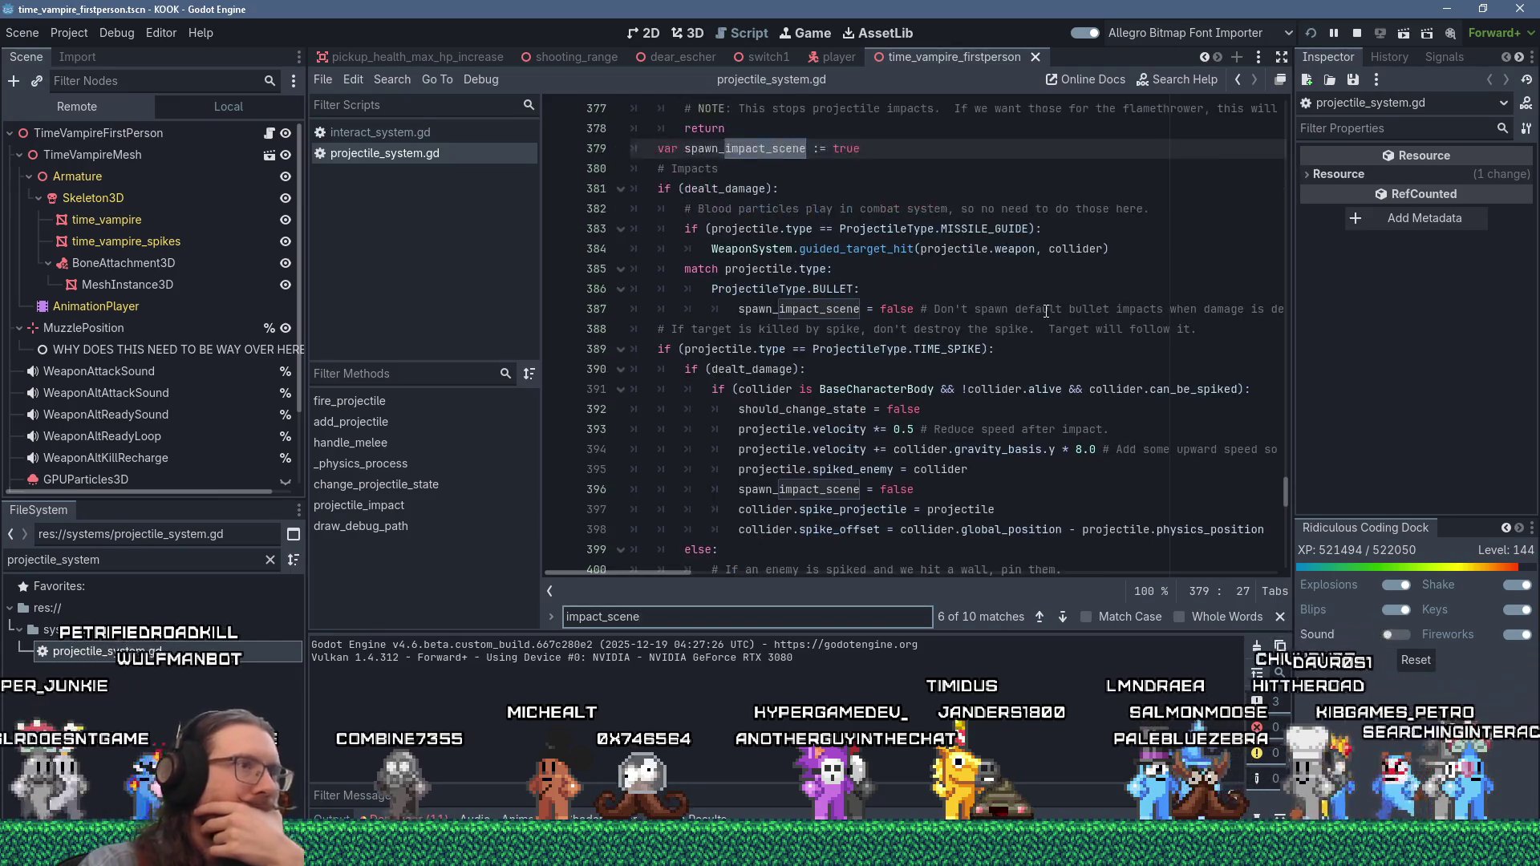
pyautogui.scroll(2, 1031, 333)
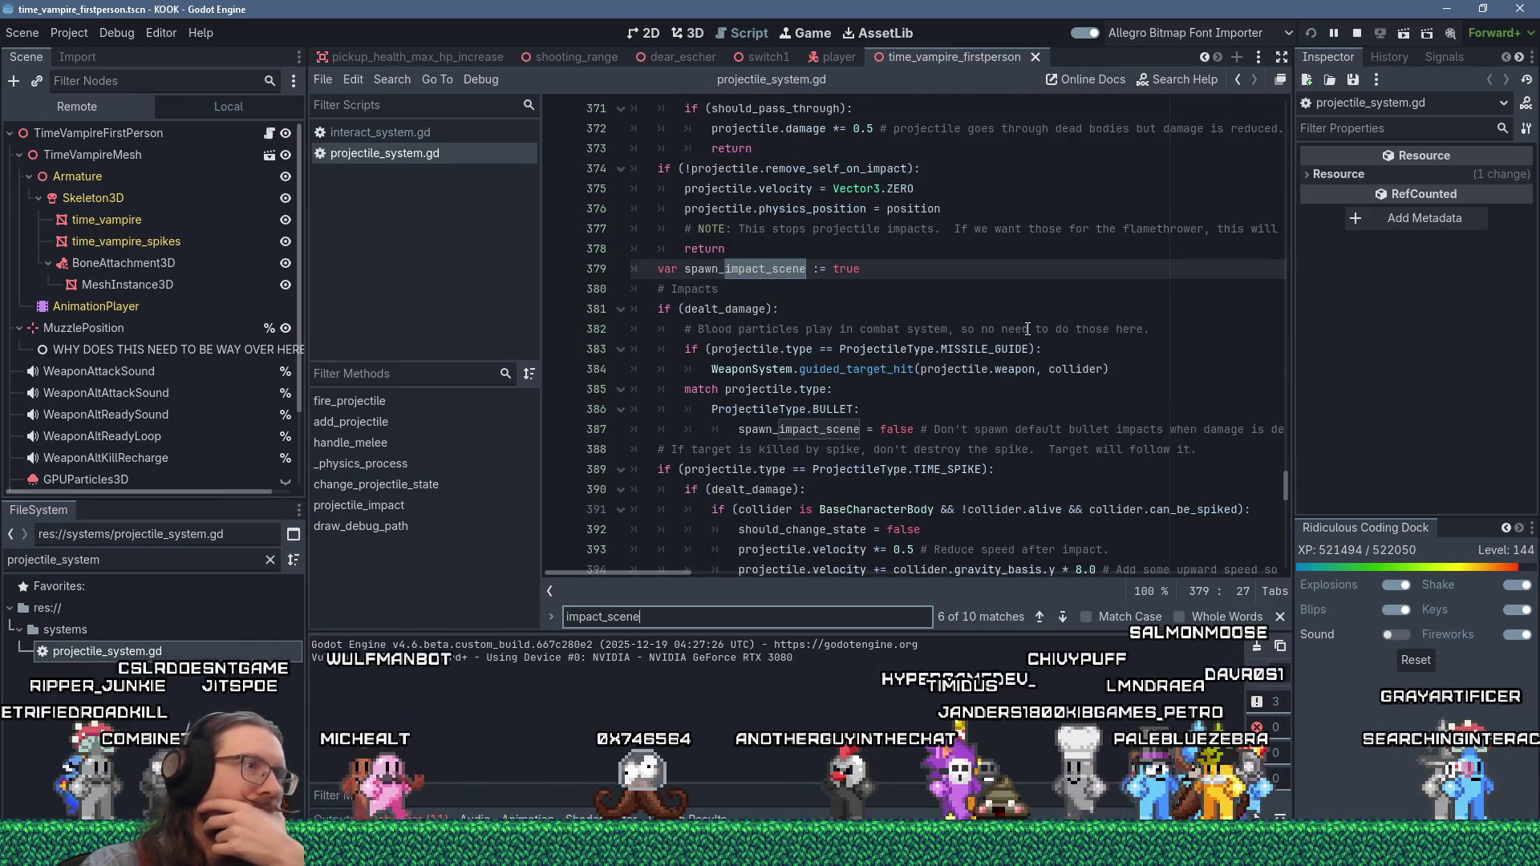
pyautogui.scroll(2, 1028, 329)
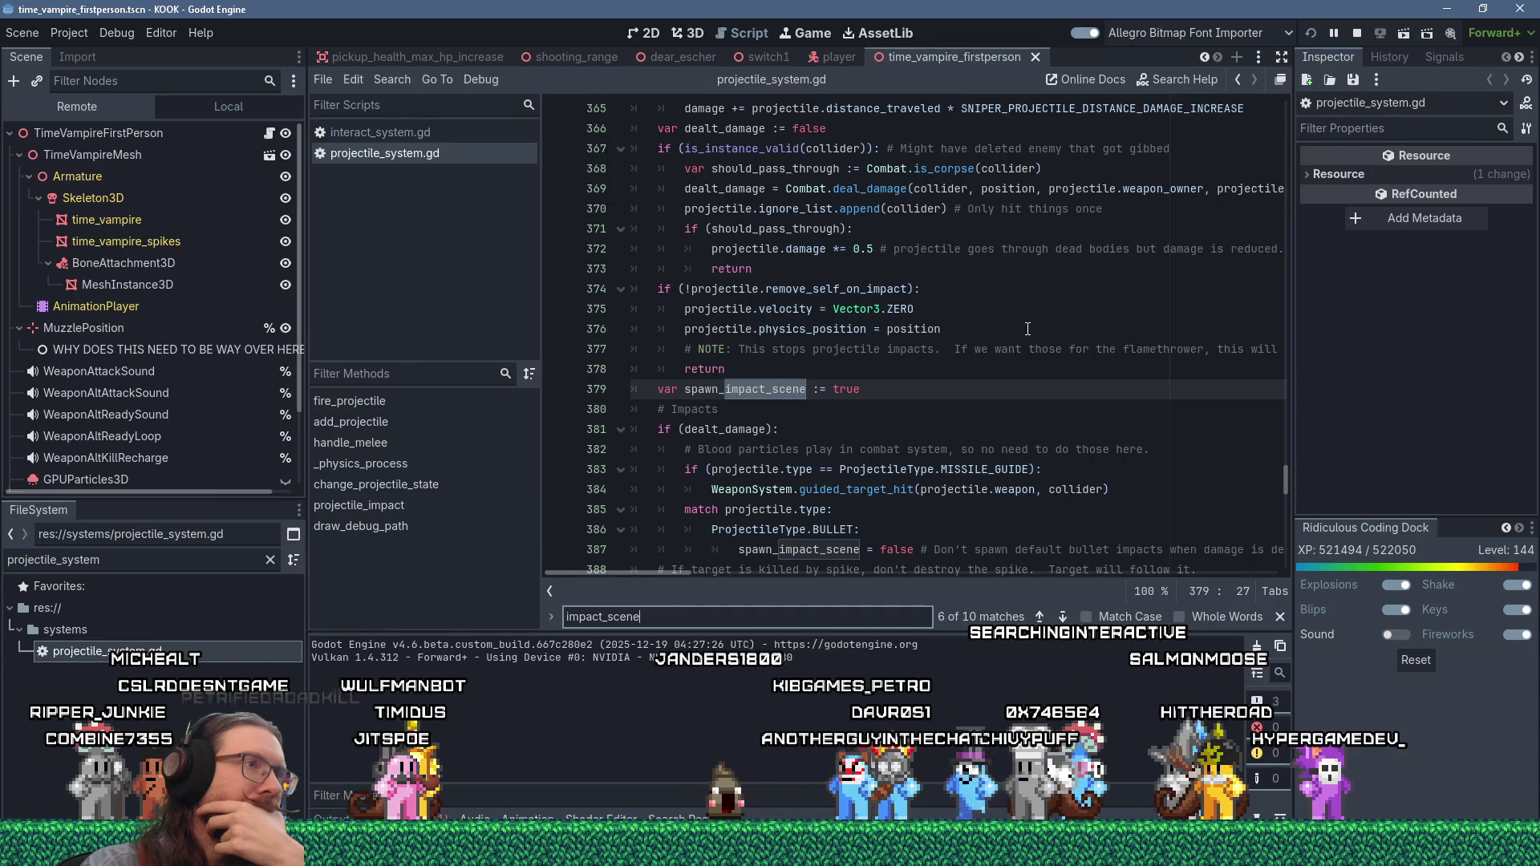
pyautogui.scroll(1, 1027, 329)
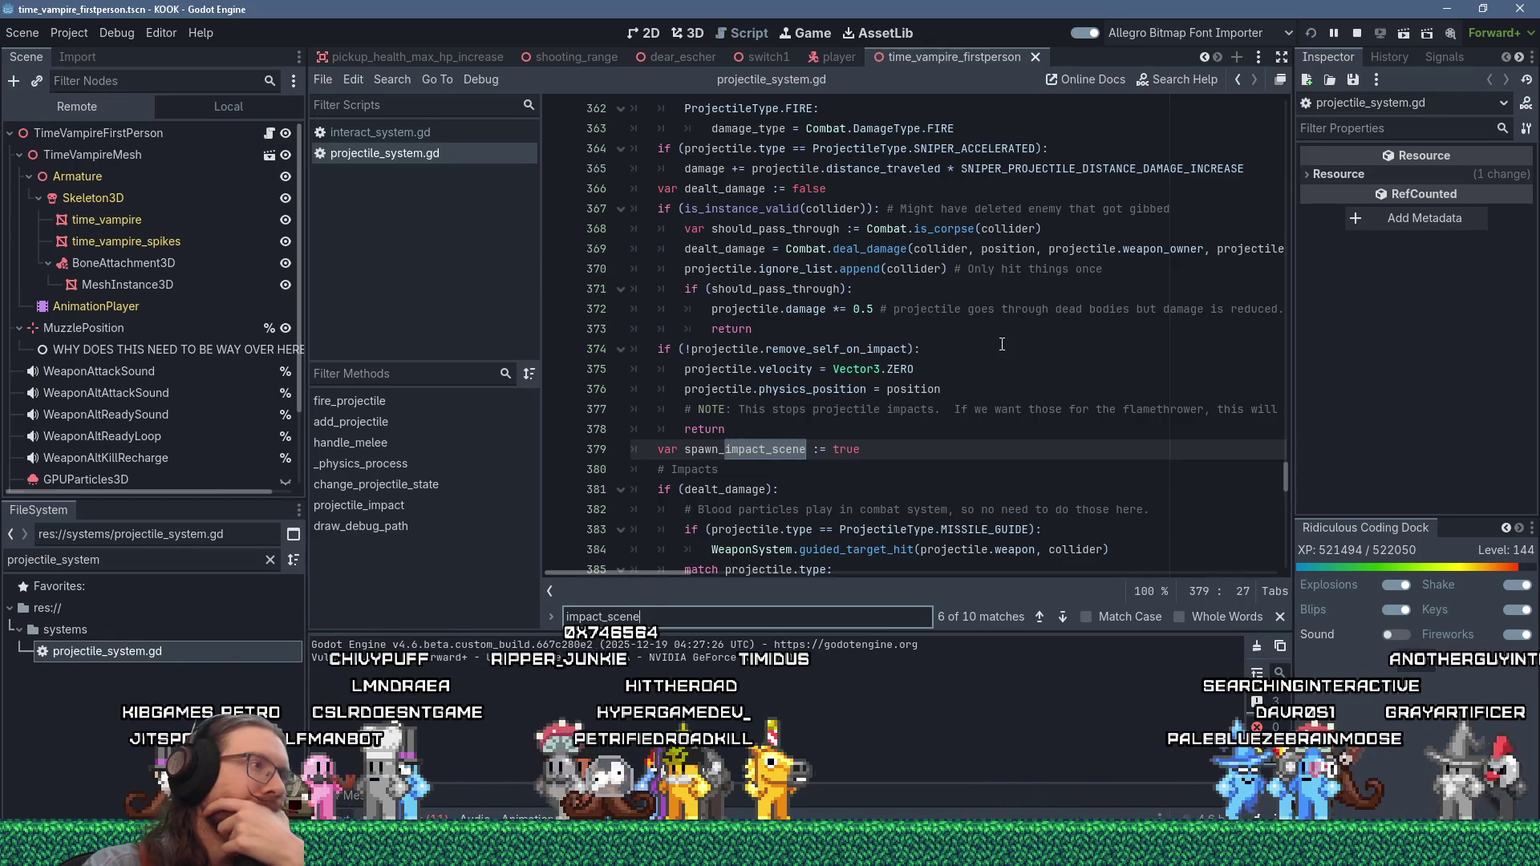
pyautogui.doubleClick(178, 560)
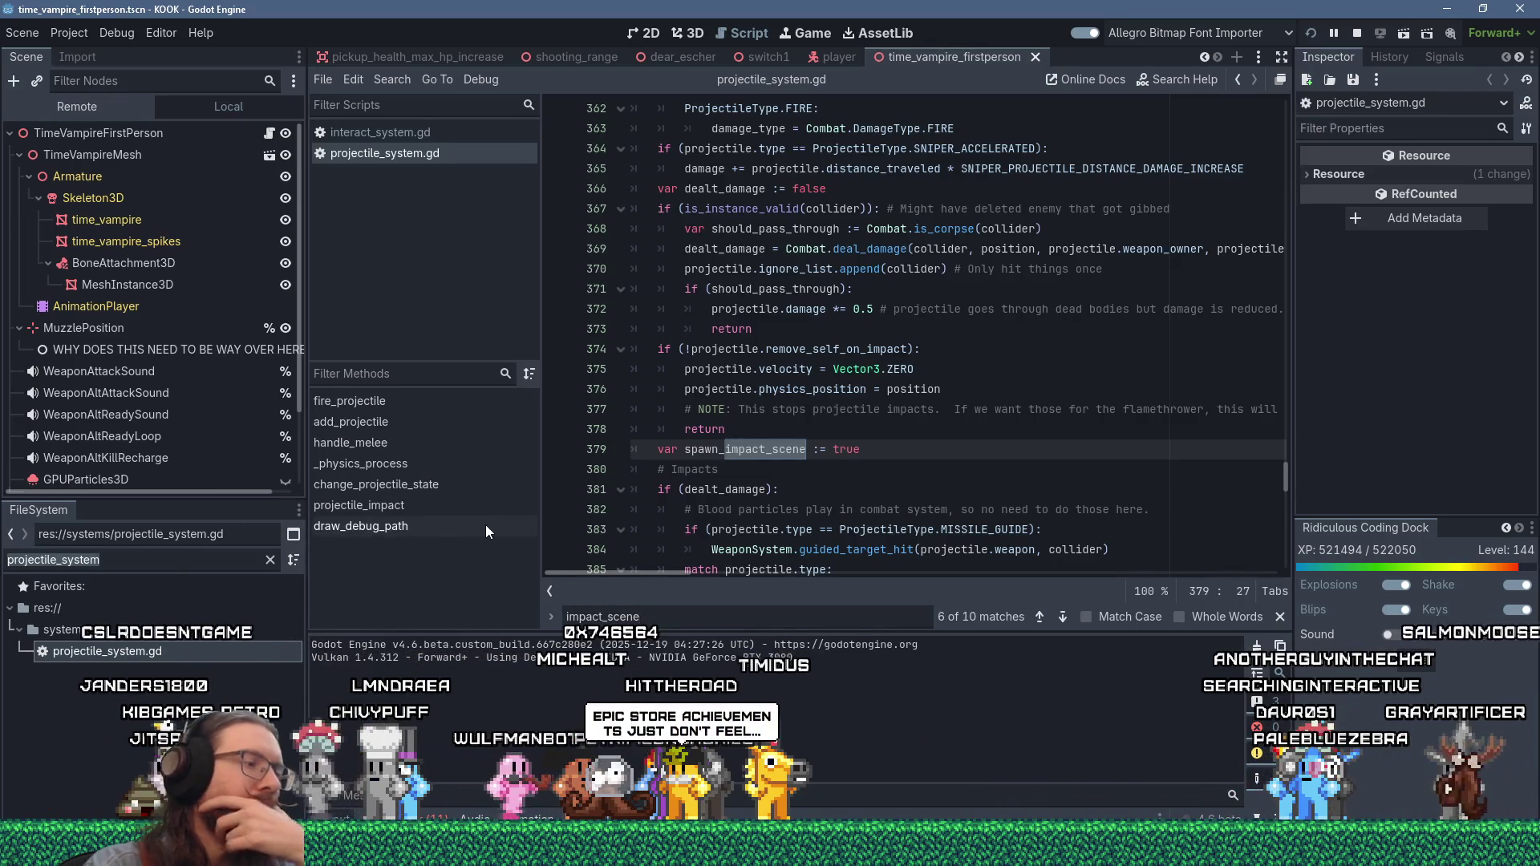
# - Filter for dynamic_syste, open dynamic_system.gd, and find its single rotate_x match
pyautogui.write('dyna')
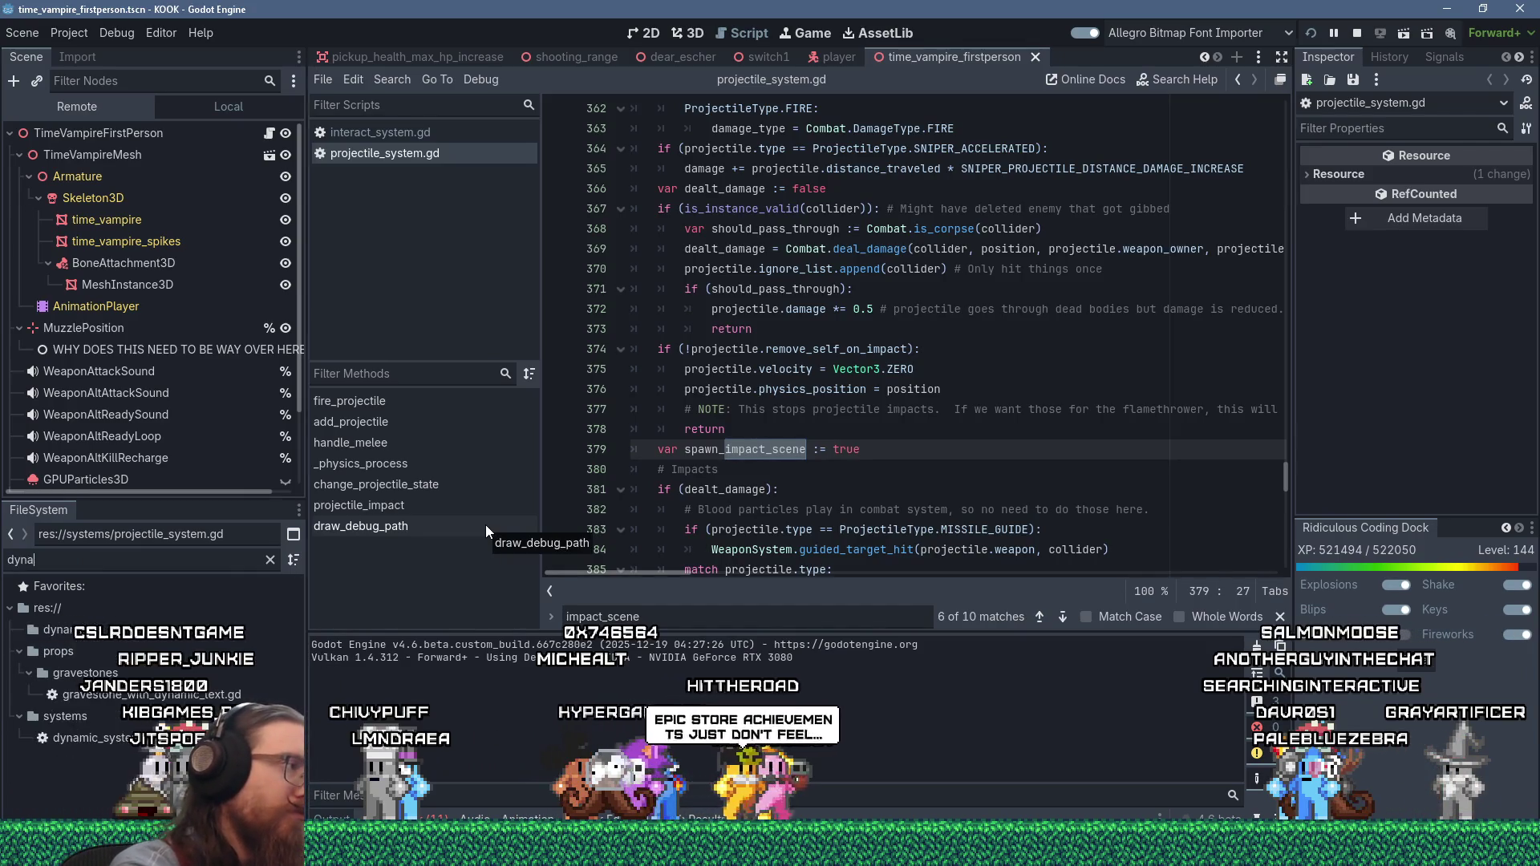
pyautogui.write('mic_syste')
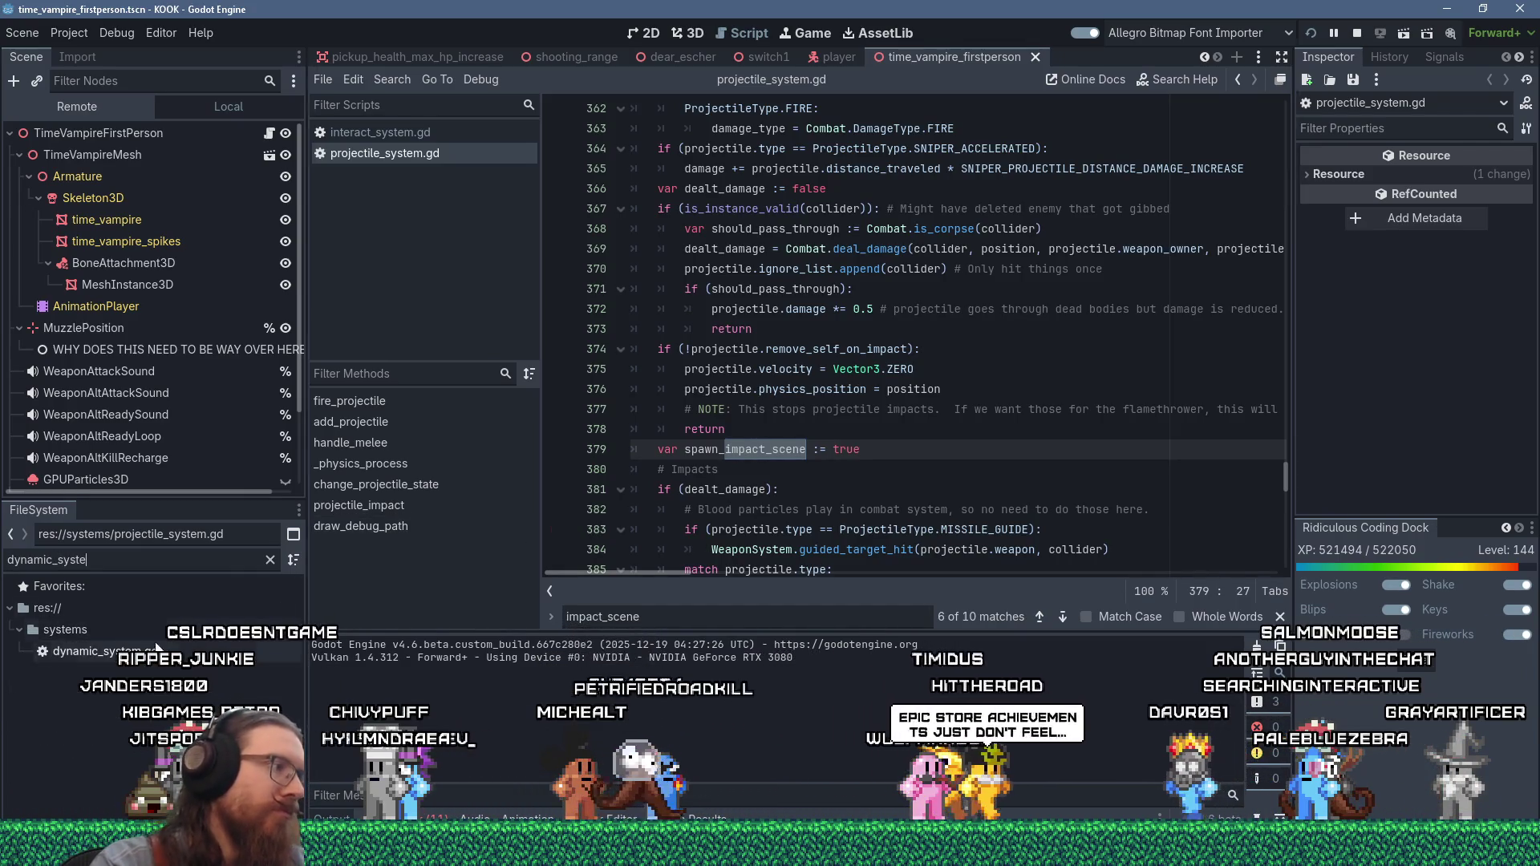
pyautogui.doubleClick(157, 650)
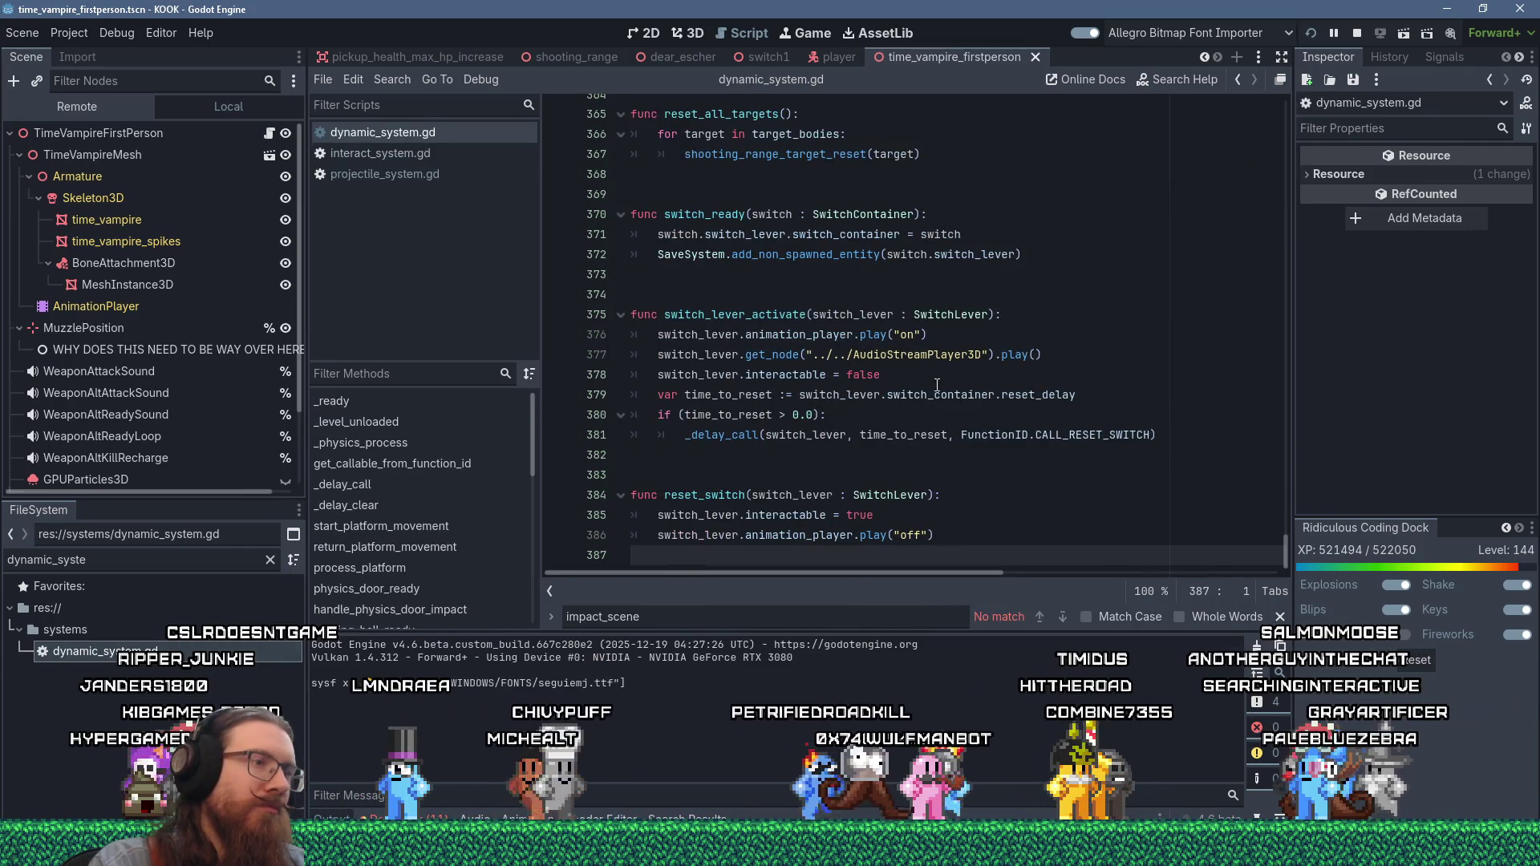
pyautogui.scroll(2, 1105, 416)
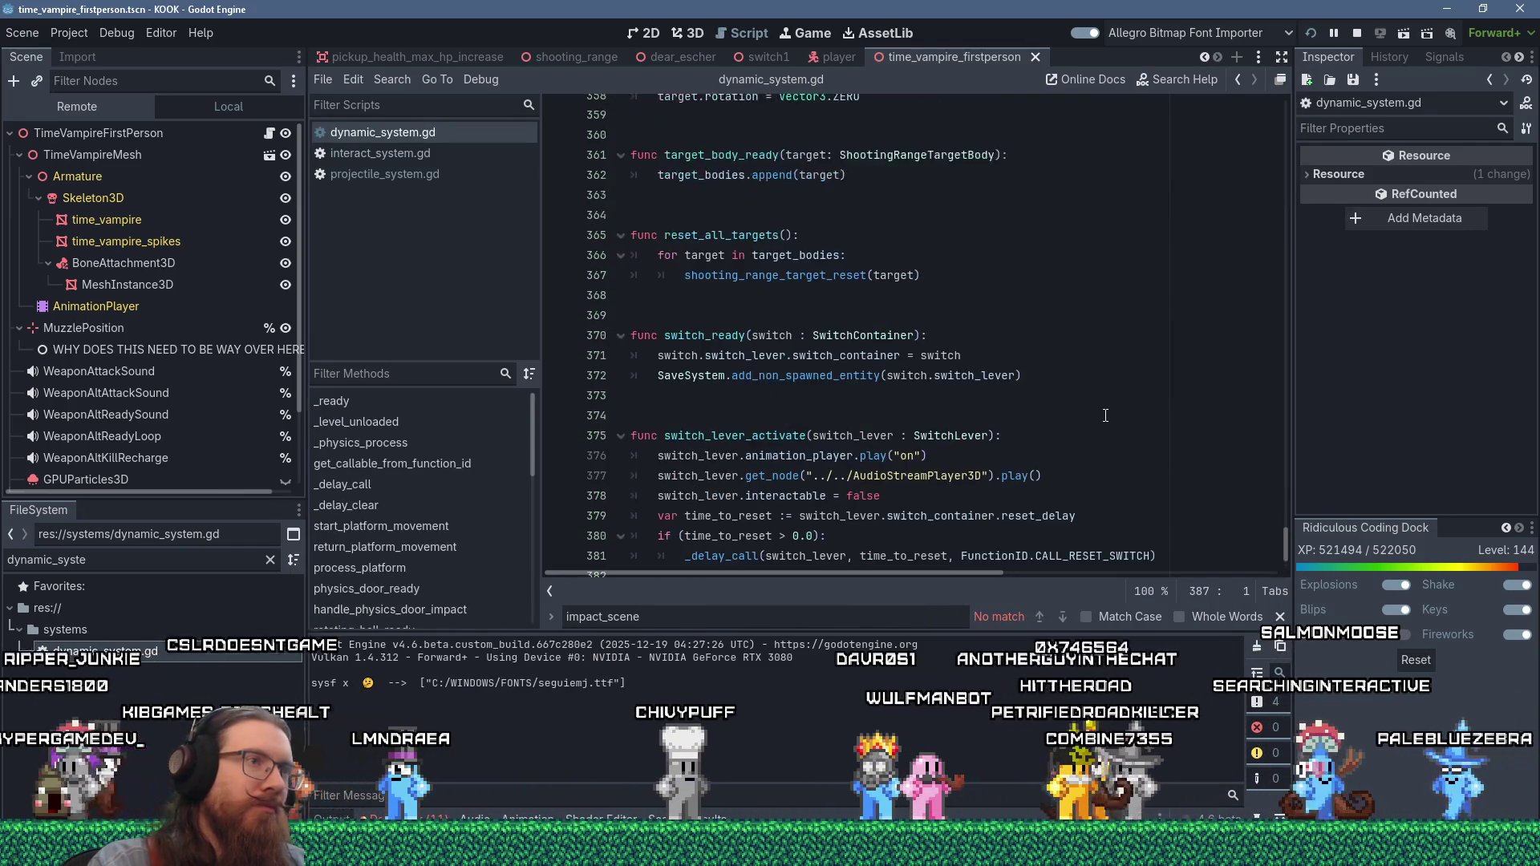
pyautogui.click(1106, 415)
pyautogui.hotkey('ctrl', 'f')
pyautogui.write('r')
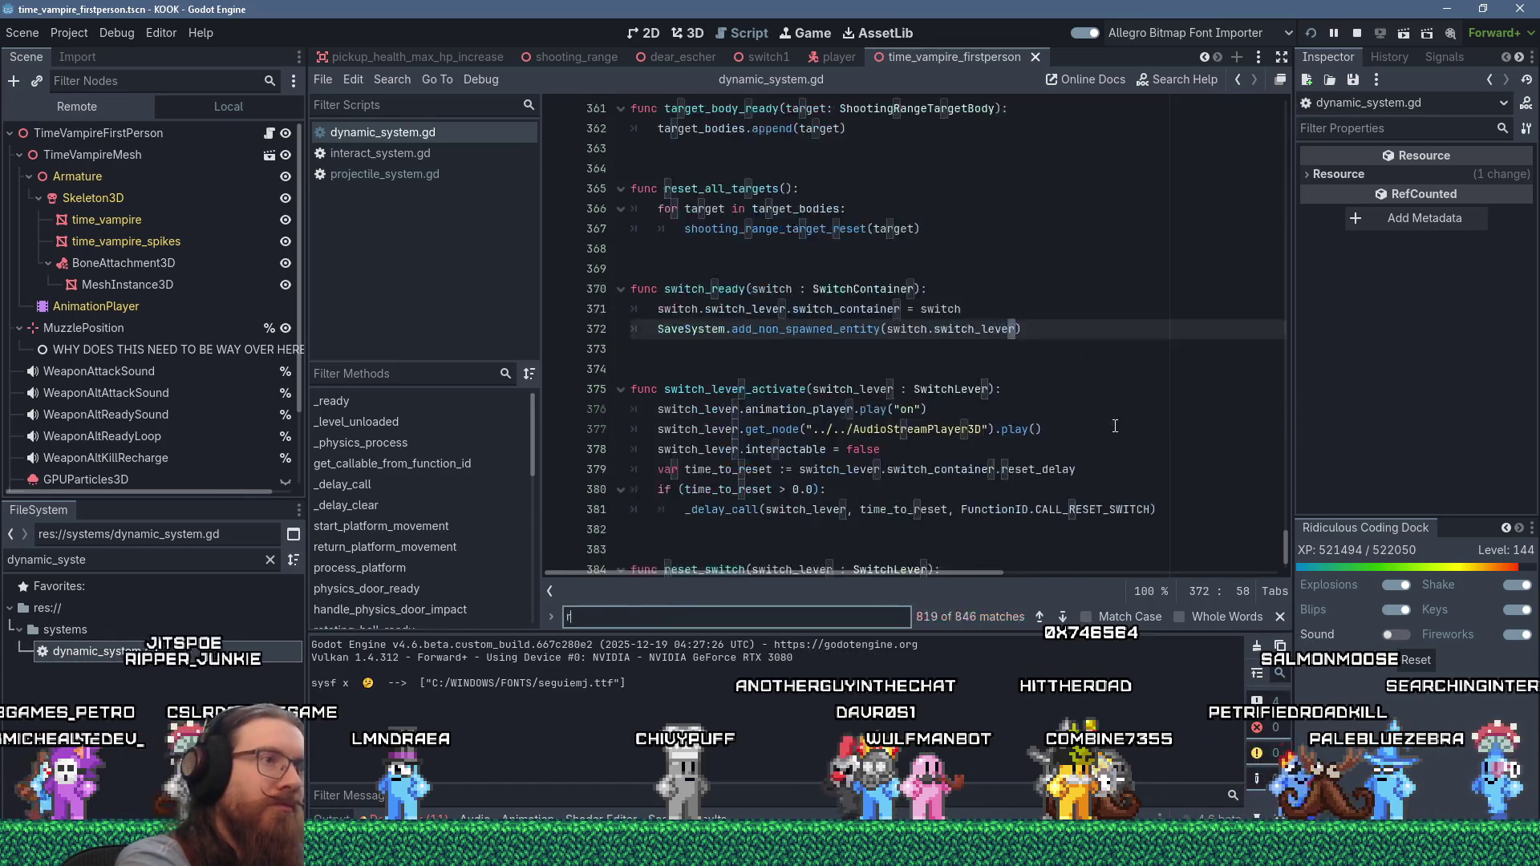
pyautogui.write('ote')
pyautogui.press('BackSpace')
pyautogui.press('BackSpace')
pyautogui.press('BackSpace')
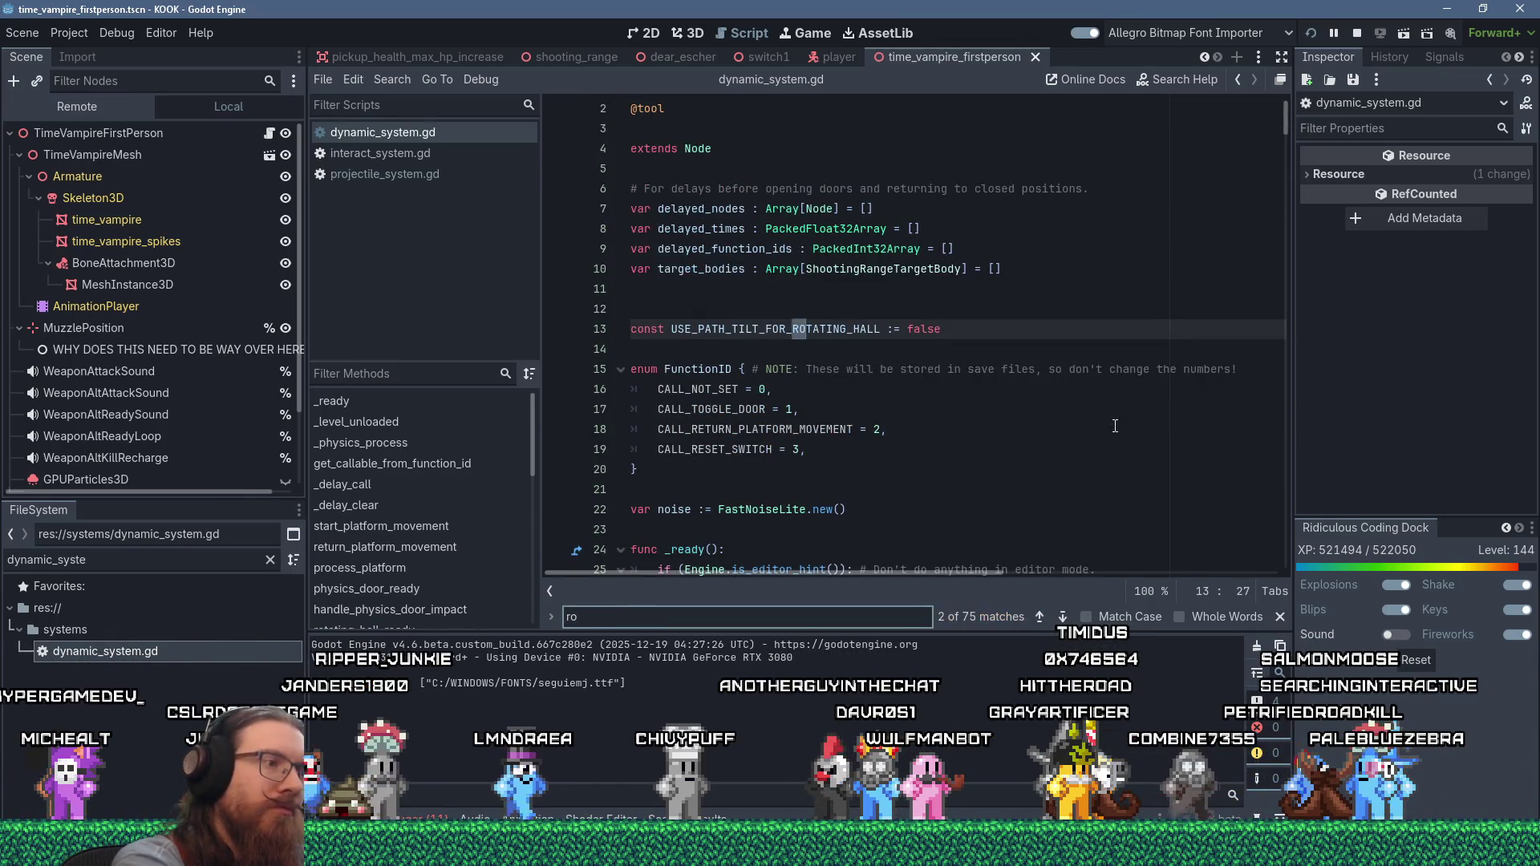
pyautogui.write('tate_x')
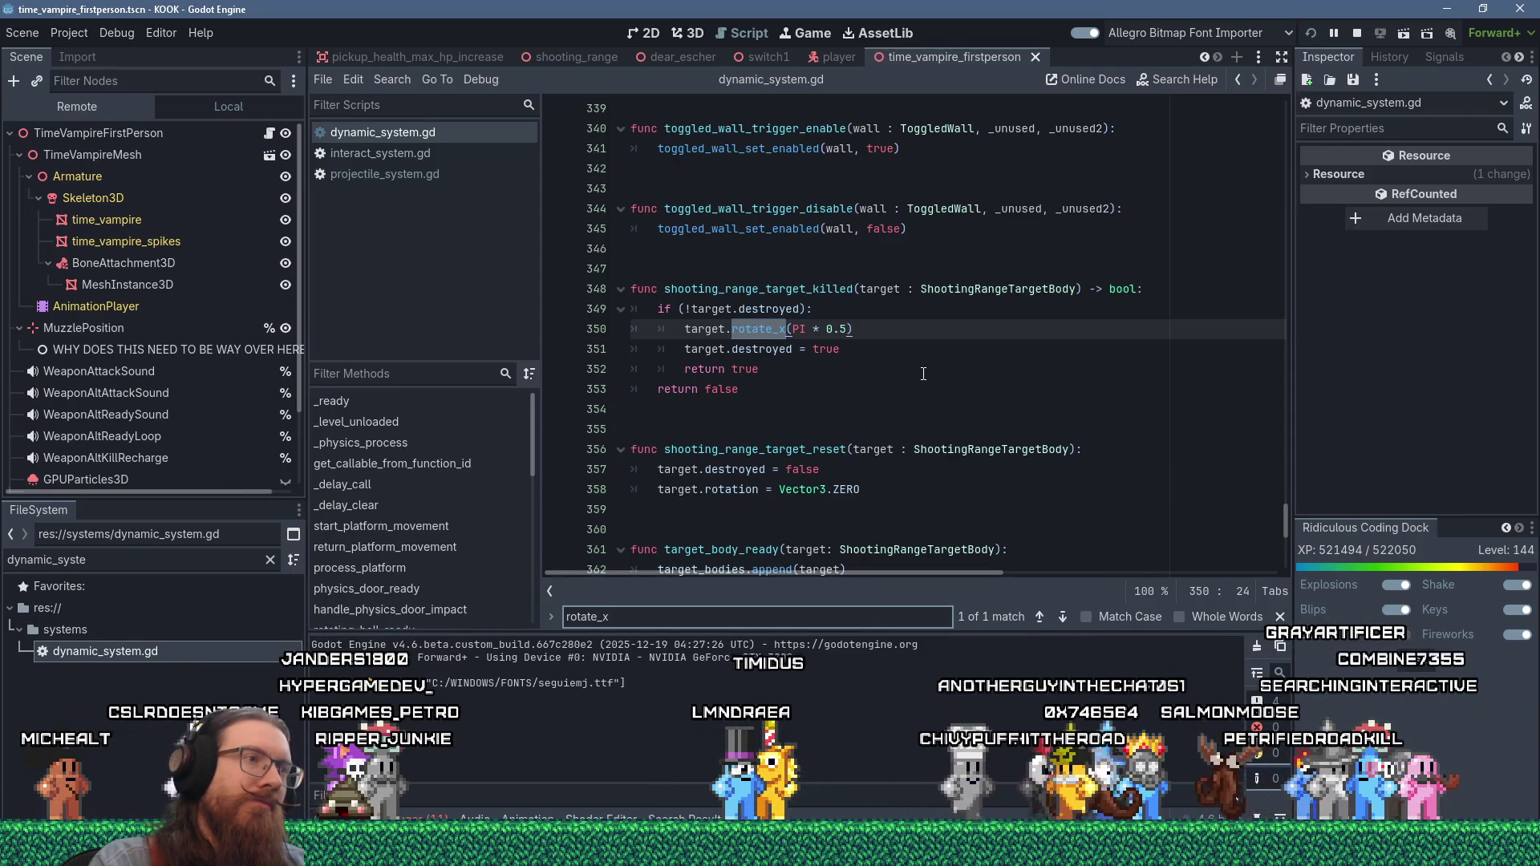
pyautogui.click(853, 311)
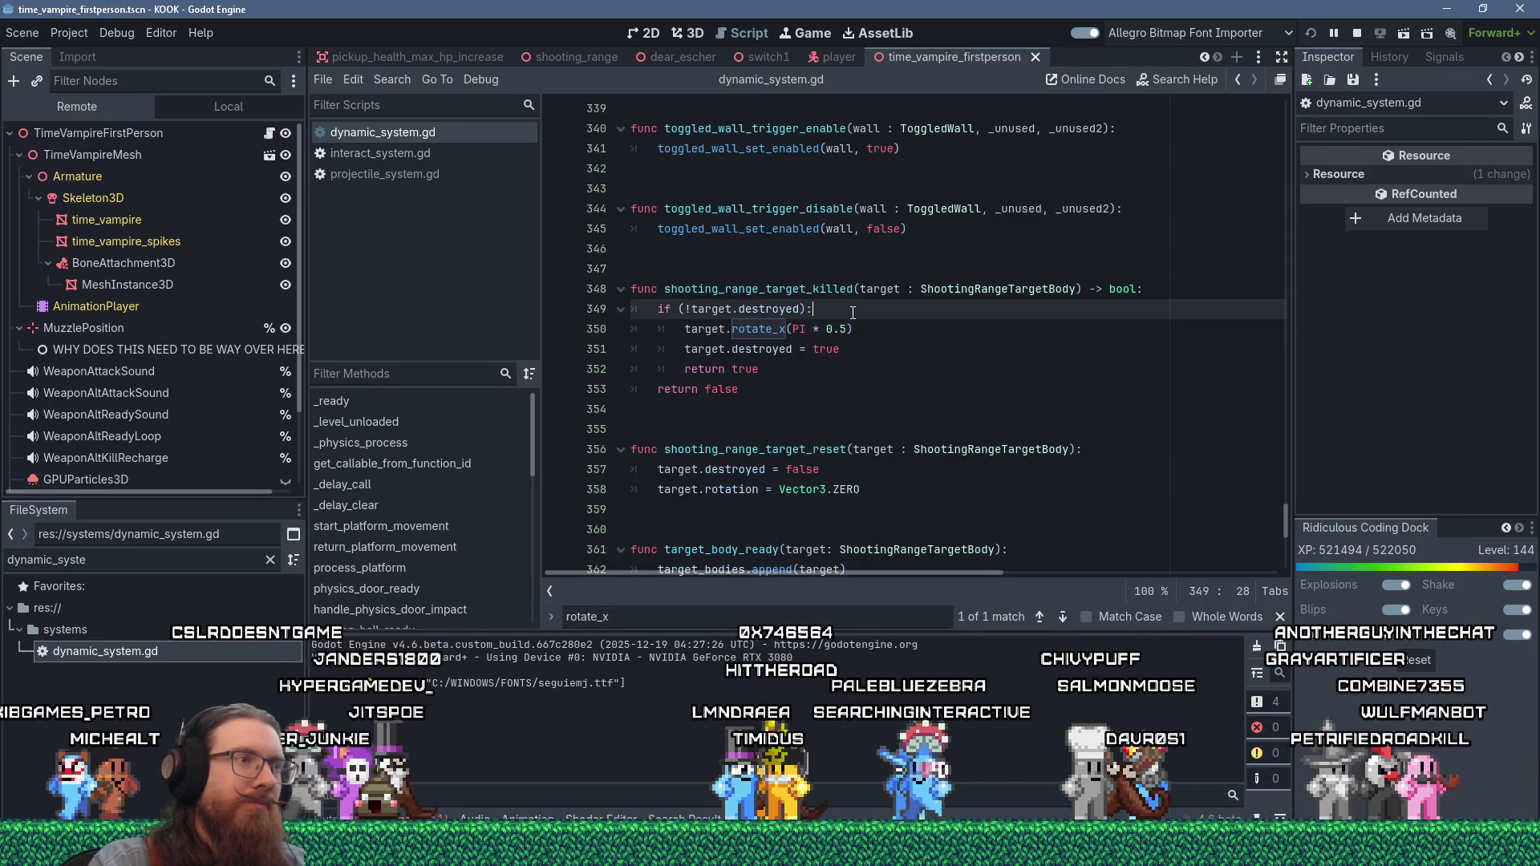
# - Add func rotate_target(target : ShootingRangeTargetBody) above shooting_range_target_killed
pyautogui.click(779, 409)
pyautogui.click(785, 265)
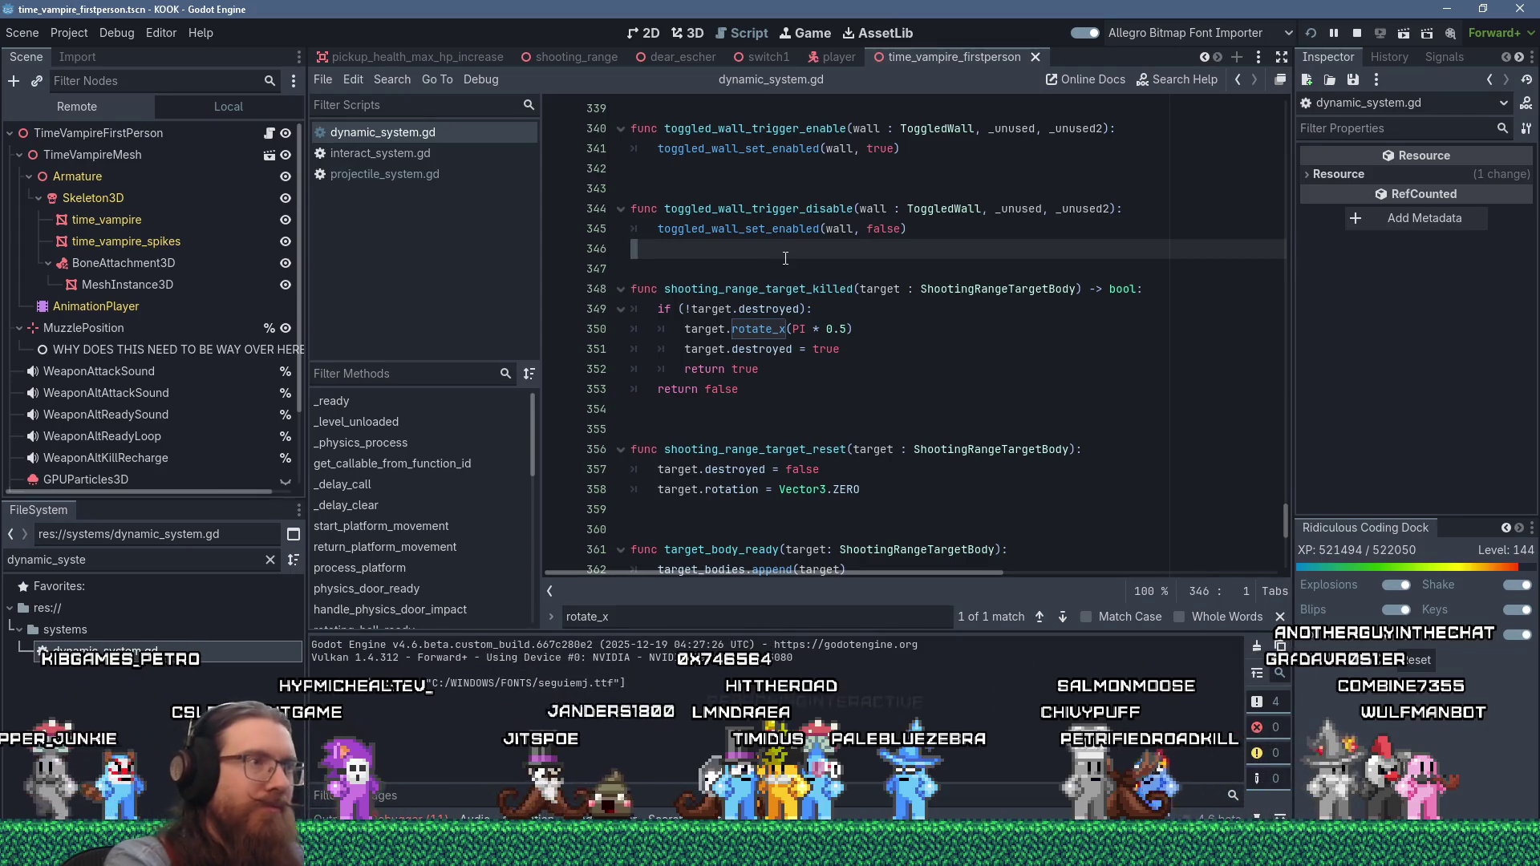
pyautogui.press('Return')
pyautogui.press('Return')
pyautogui.write('func rotat')
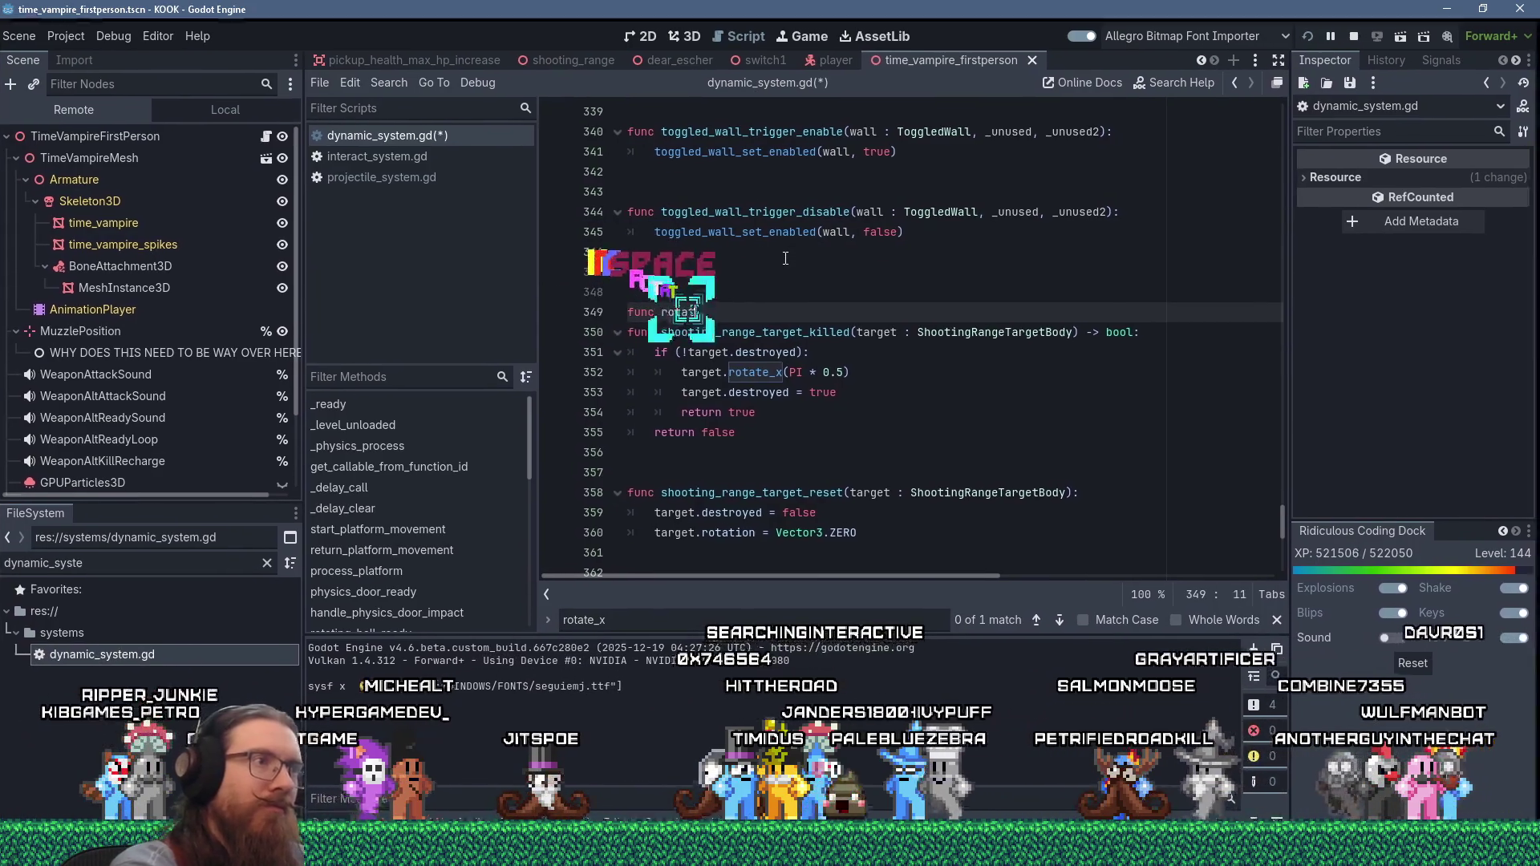
pyautogui.write('e_target(')
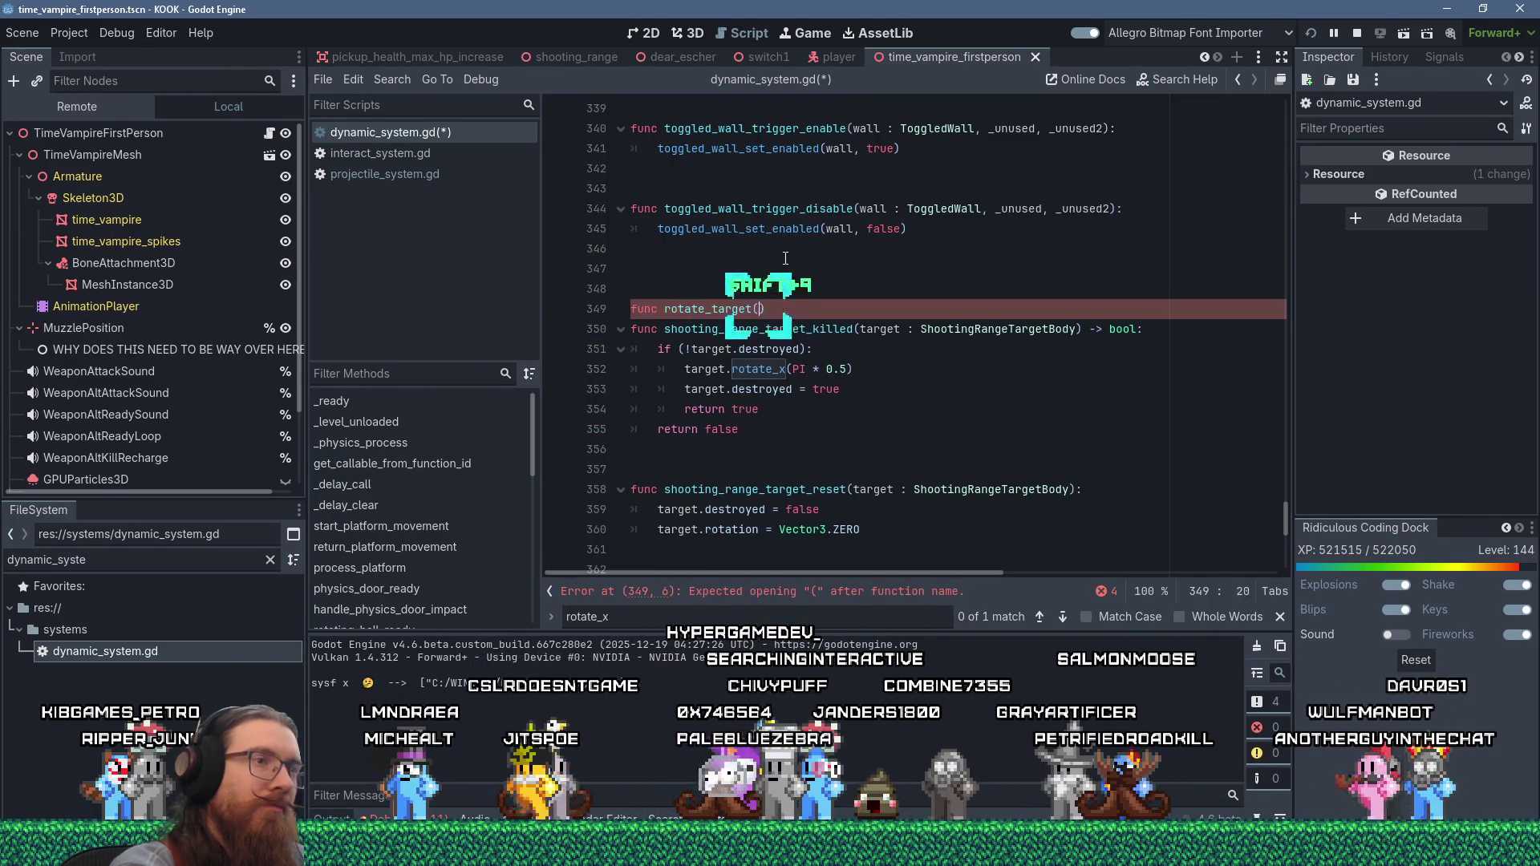
pyautogui.write('target : Shooting')
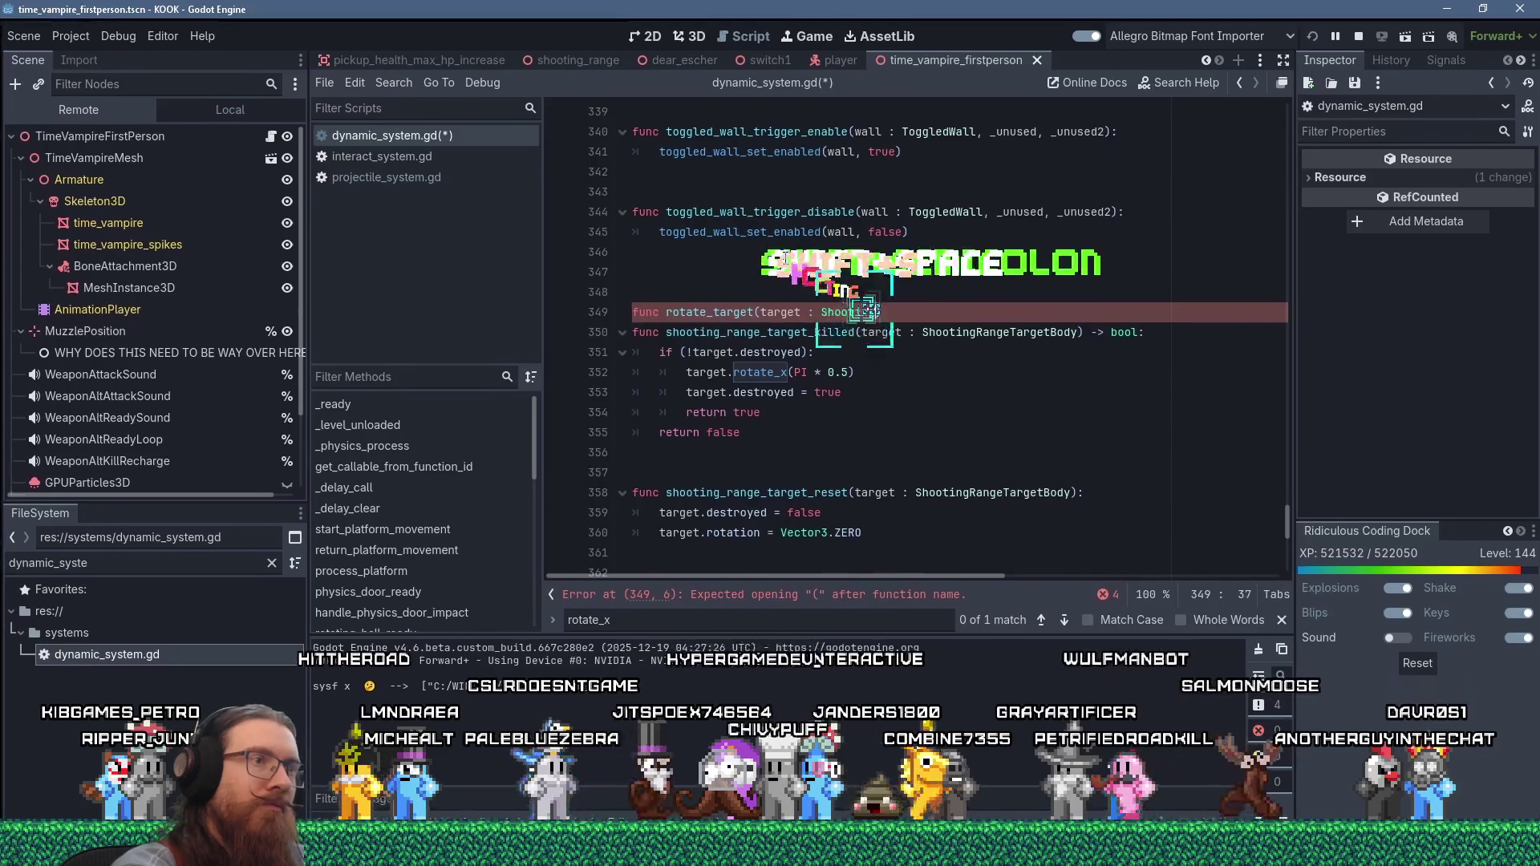
pyautogui.write('RangeTargetBo')
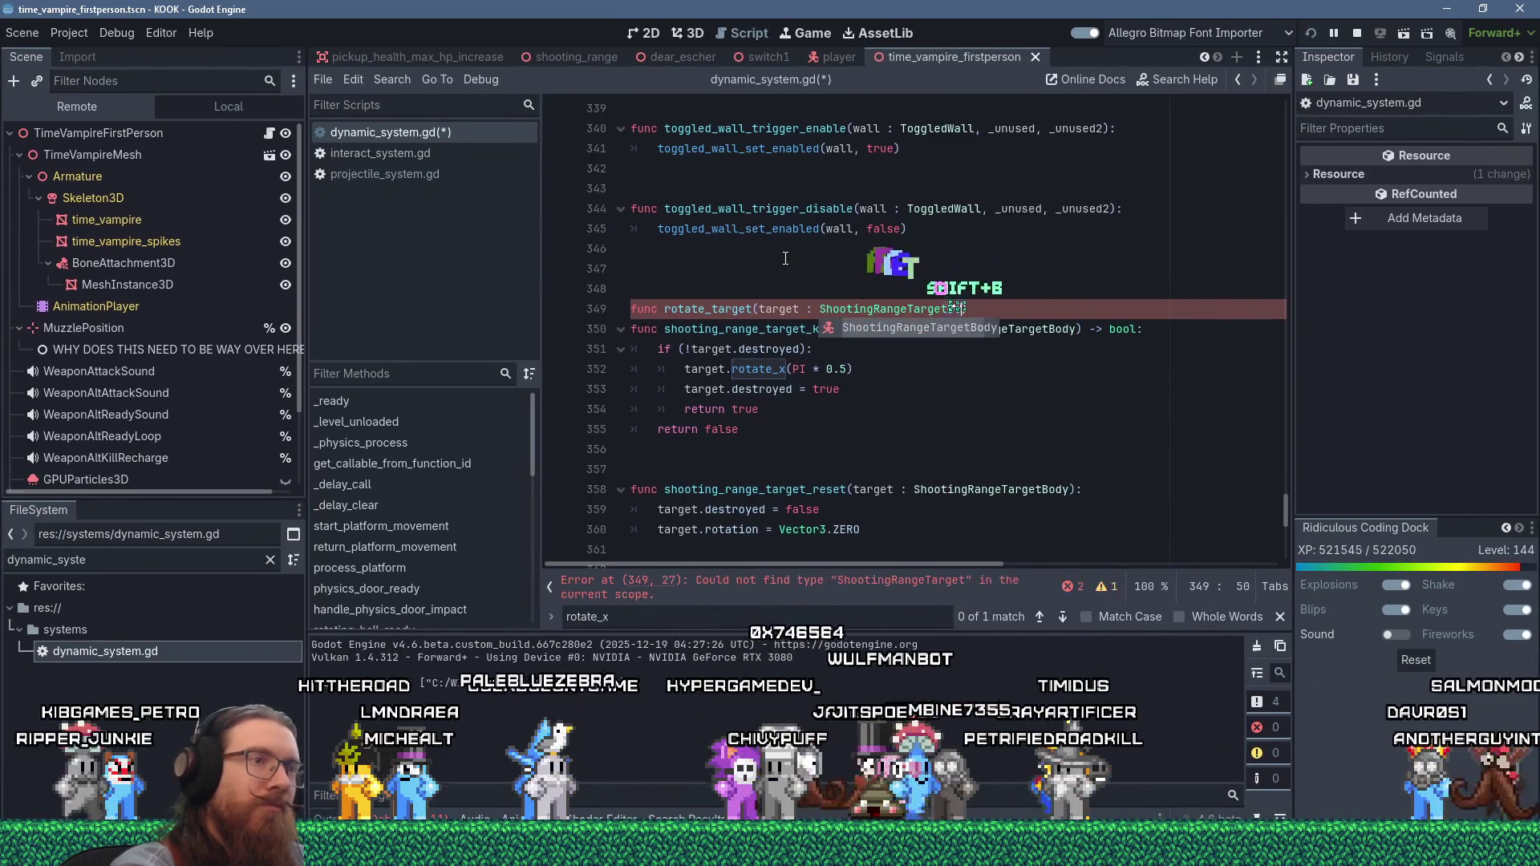
pyautogui.write('dy):')
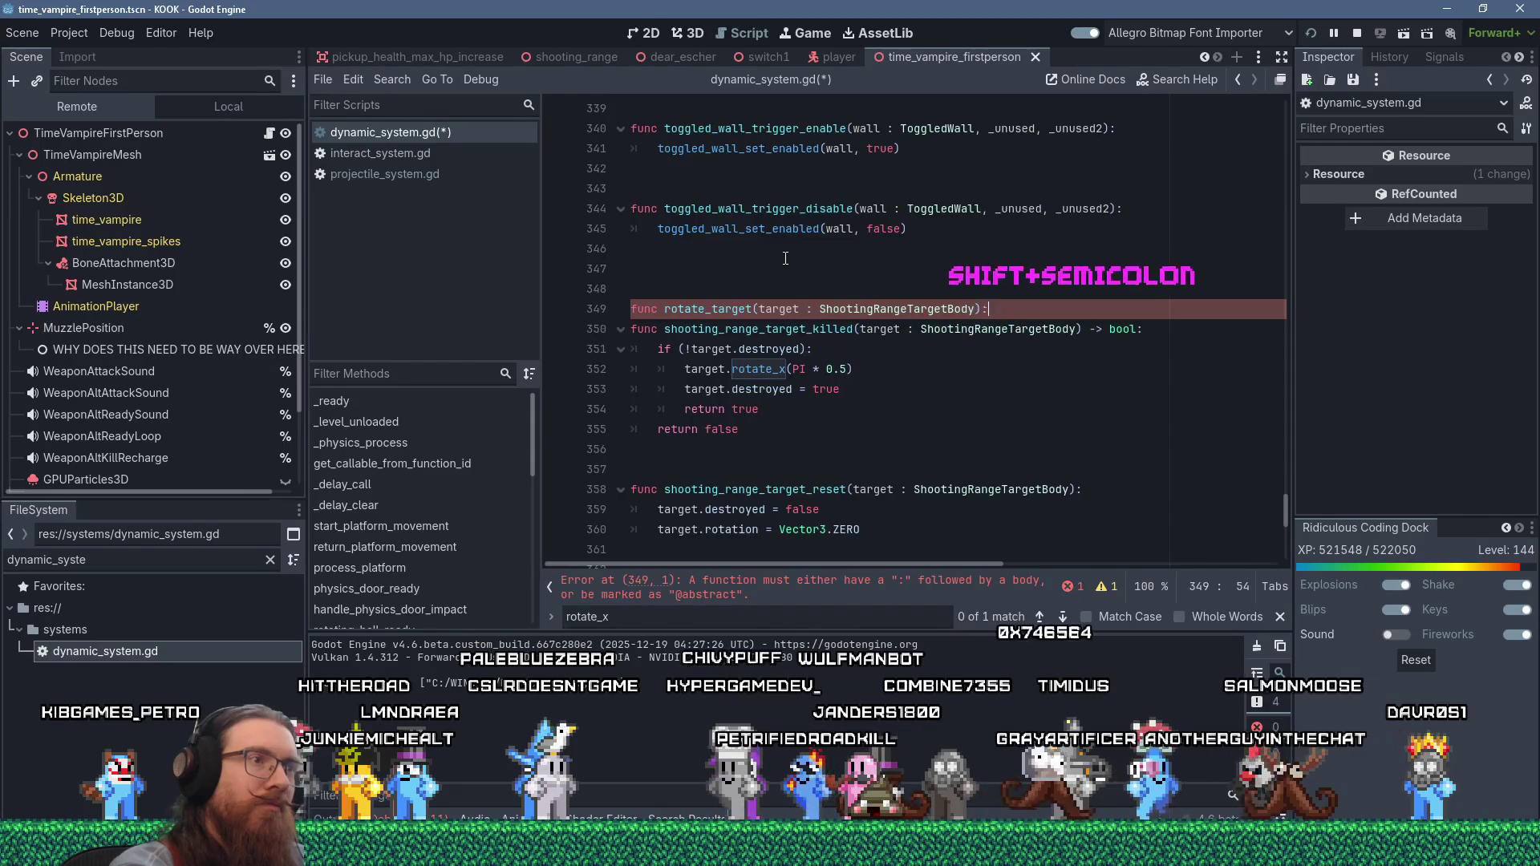
pyautogui.press('Return')
# - Move the target.rotate_x(PI * 0.5) line into the body of rotate_target
pyautogui.press('Down')
pyautogui.press('Down')
pyautogui.press('Down')
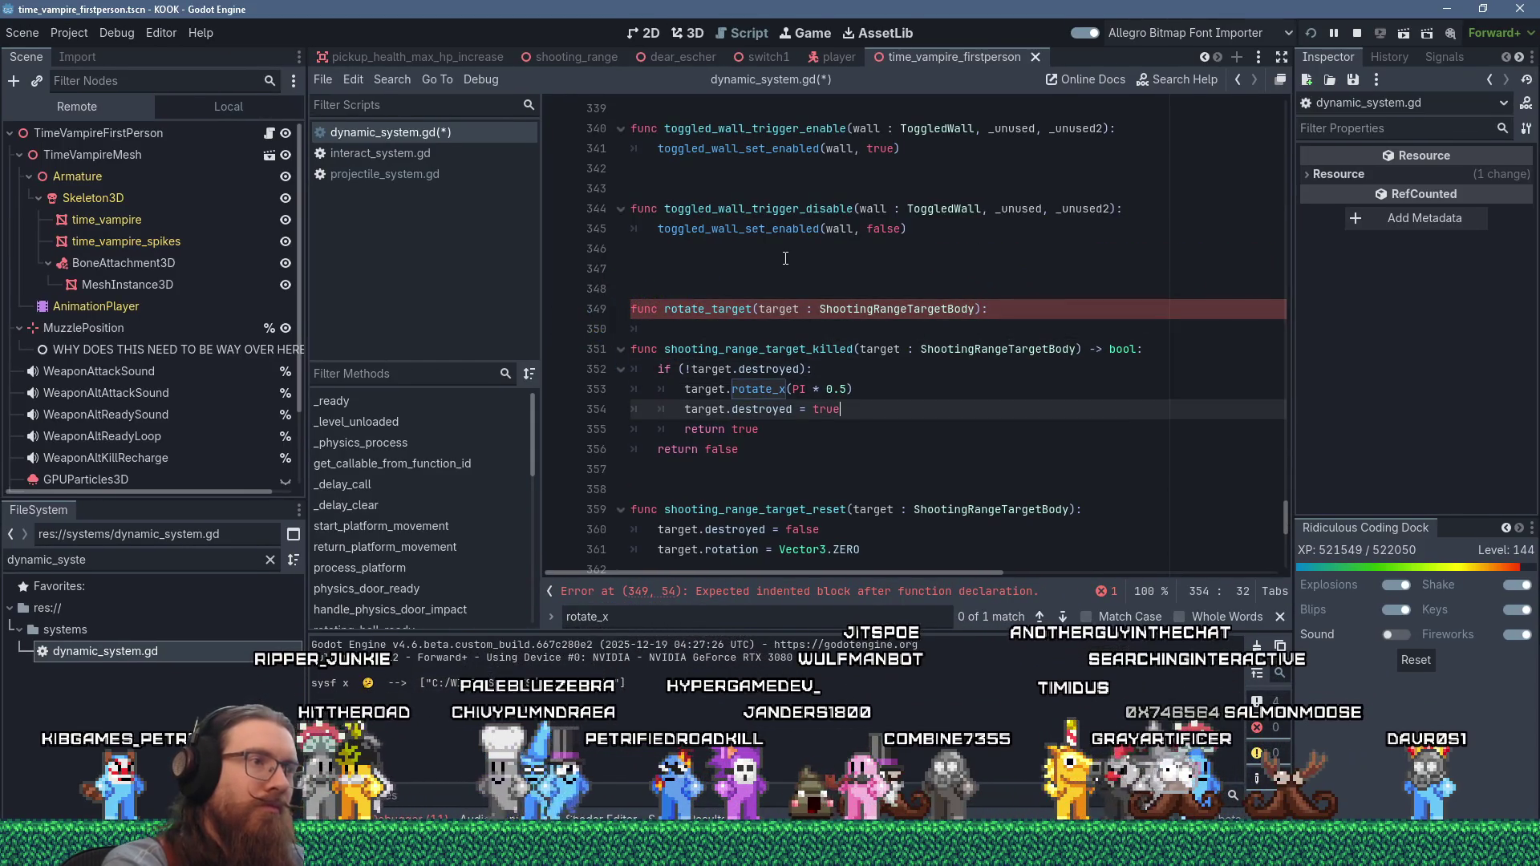
pyautogui.press('Up')
pyautogui.hotkey('shift', 'Delete')
pyautogui.press('Up')
pyautogui.press('Up')
pyautogui.press('Up')
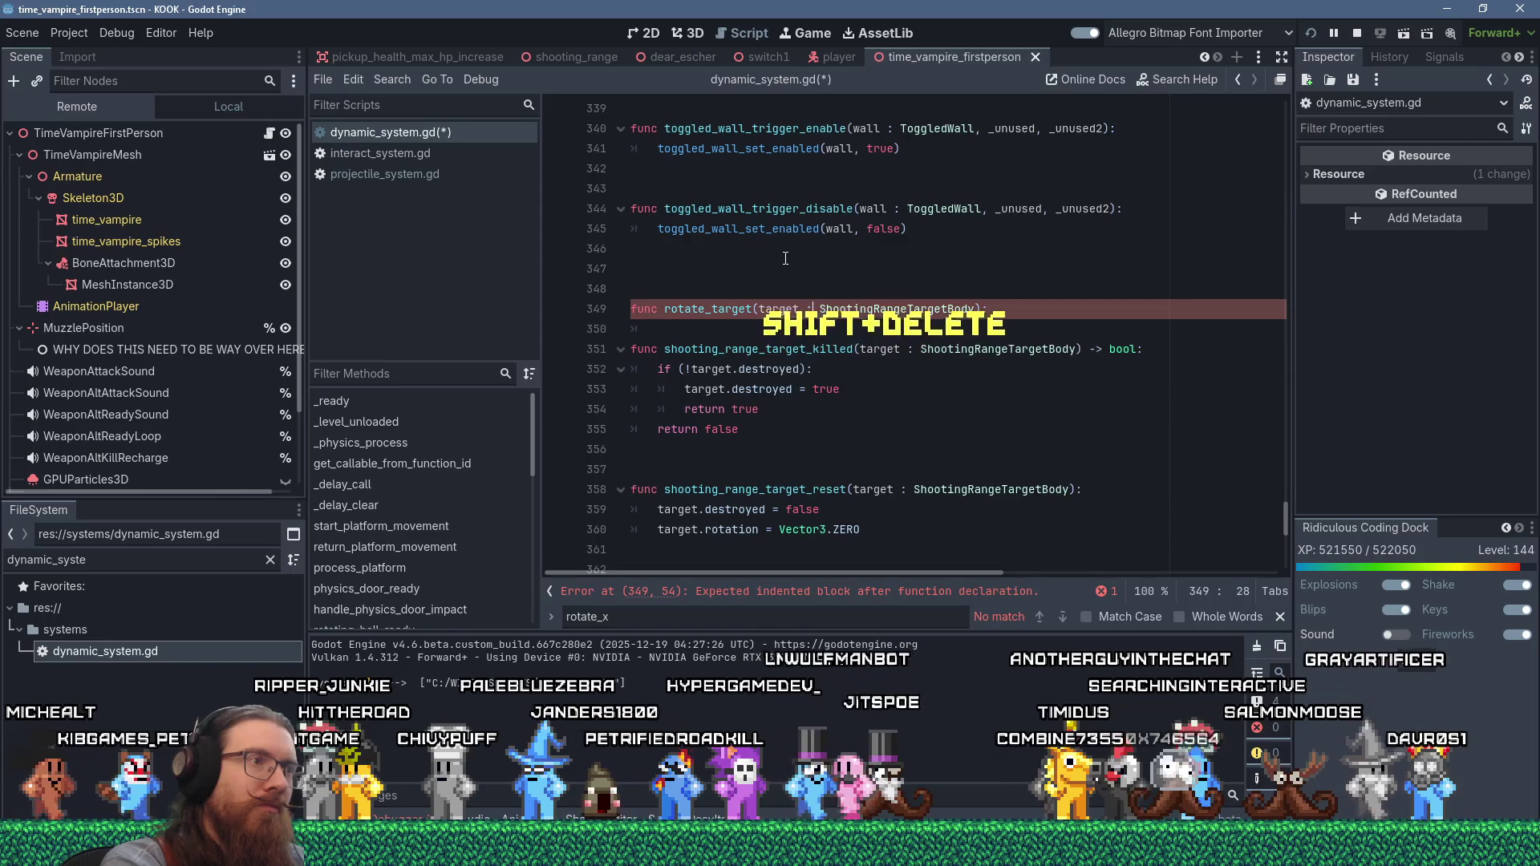
pyautogui.press('Down')
pyautogui.write('target.rotate_x(PI * 0.5)')
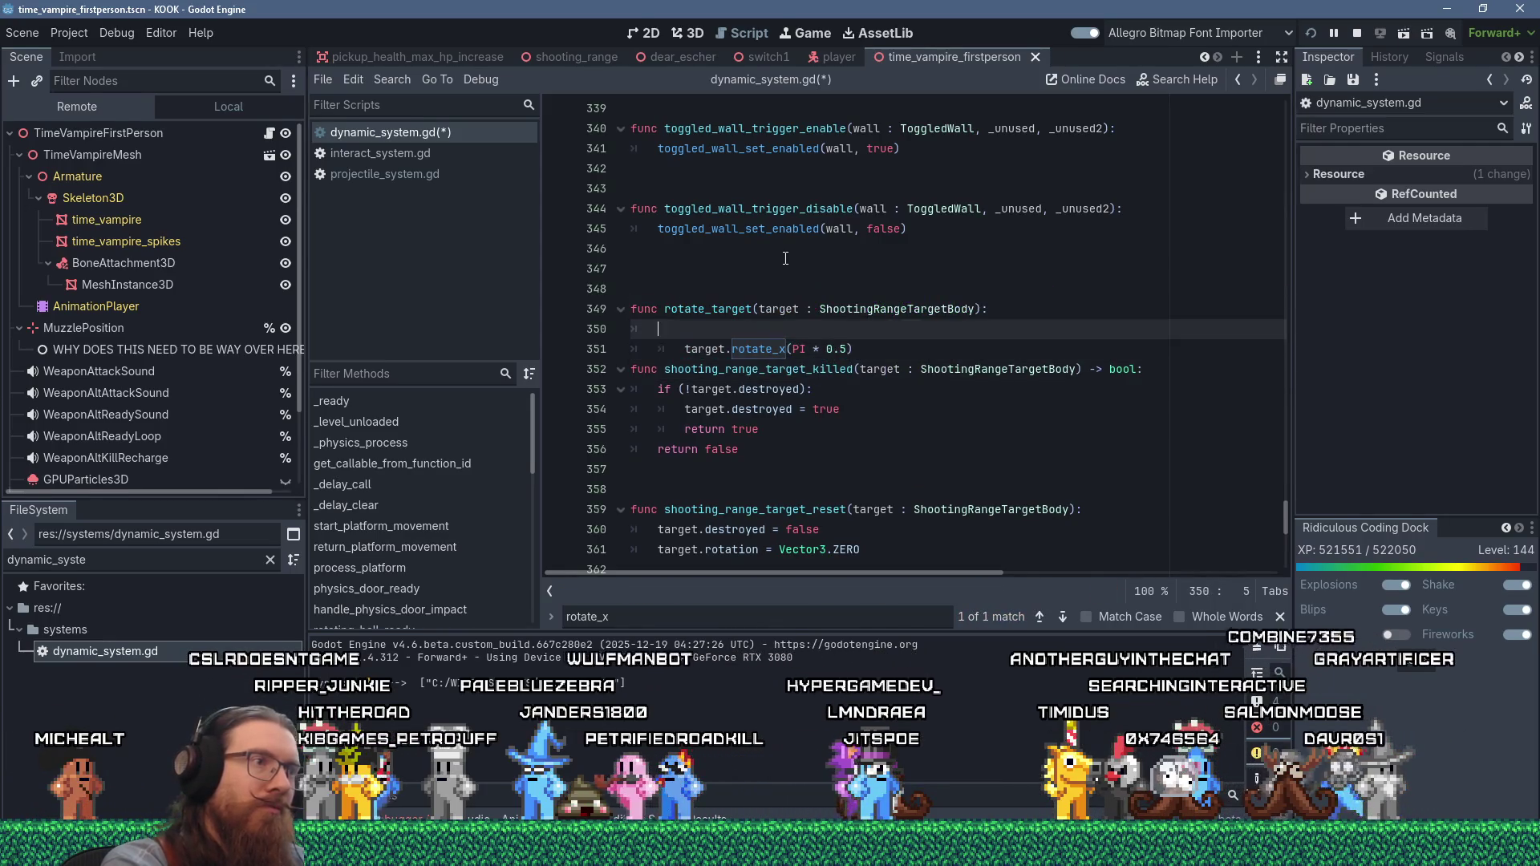
pyautogui.press('Delete')
pyautogui.press('Return')
pyautogui.press('Return')
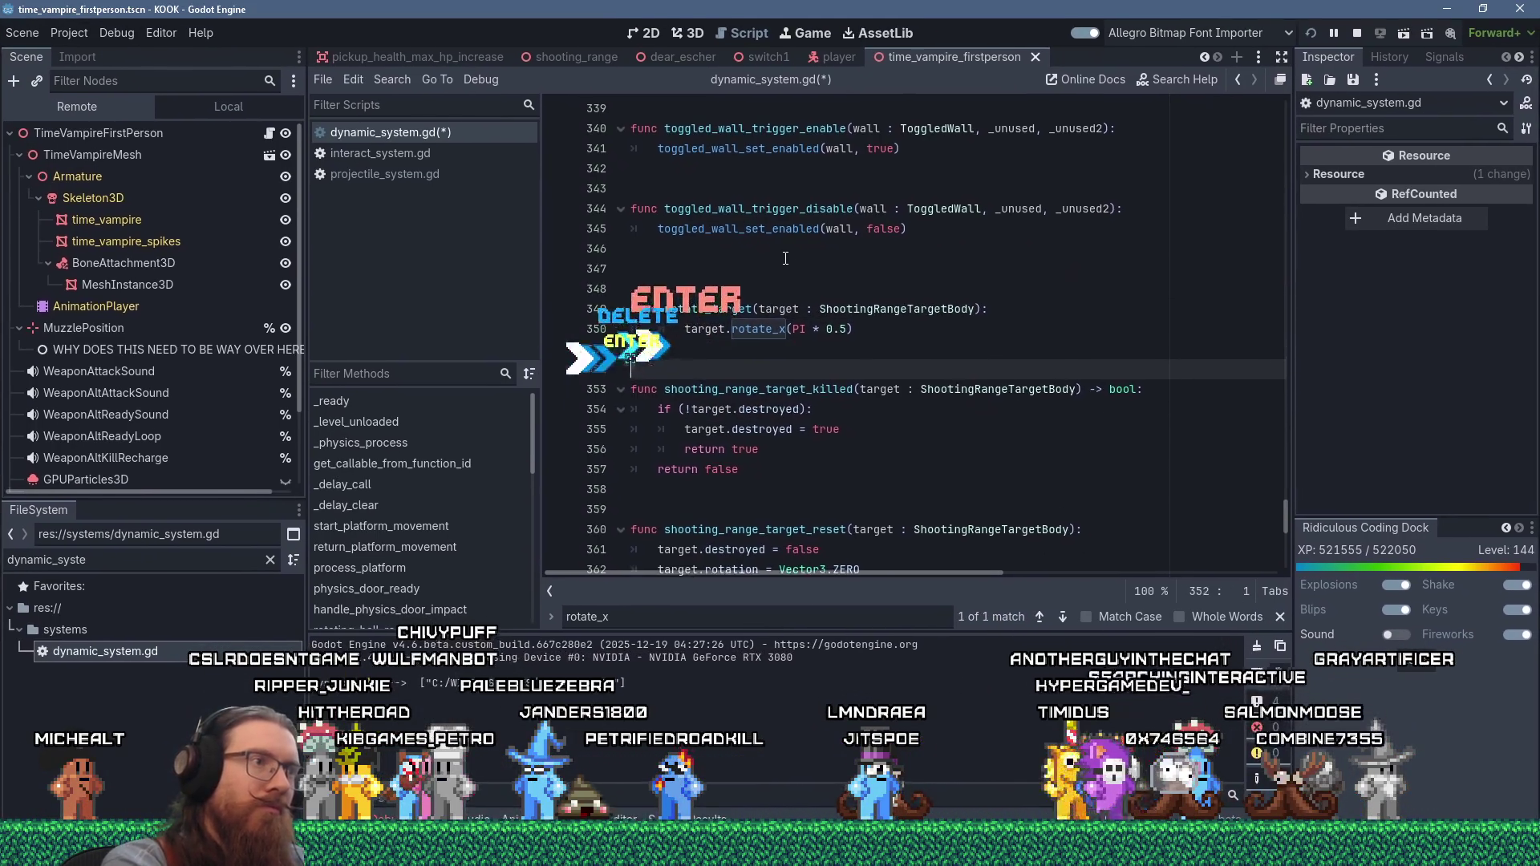
# - Add a call_deferred line for rotate_target after target.destroyed = true
pyautogui.press('Down')
pyautogui.press('Down')
pyautogui.press('Down')
pyautogui.press('Return')
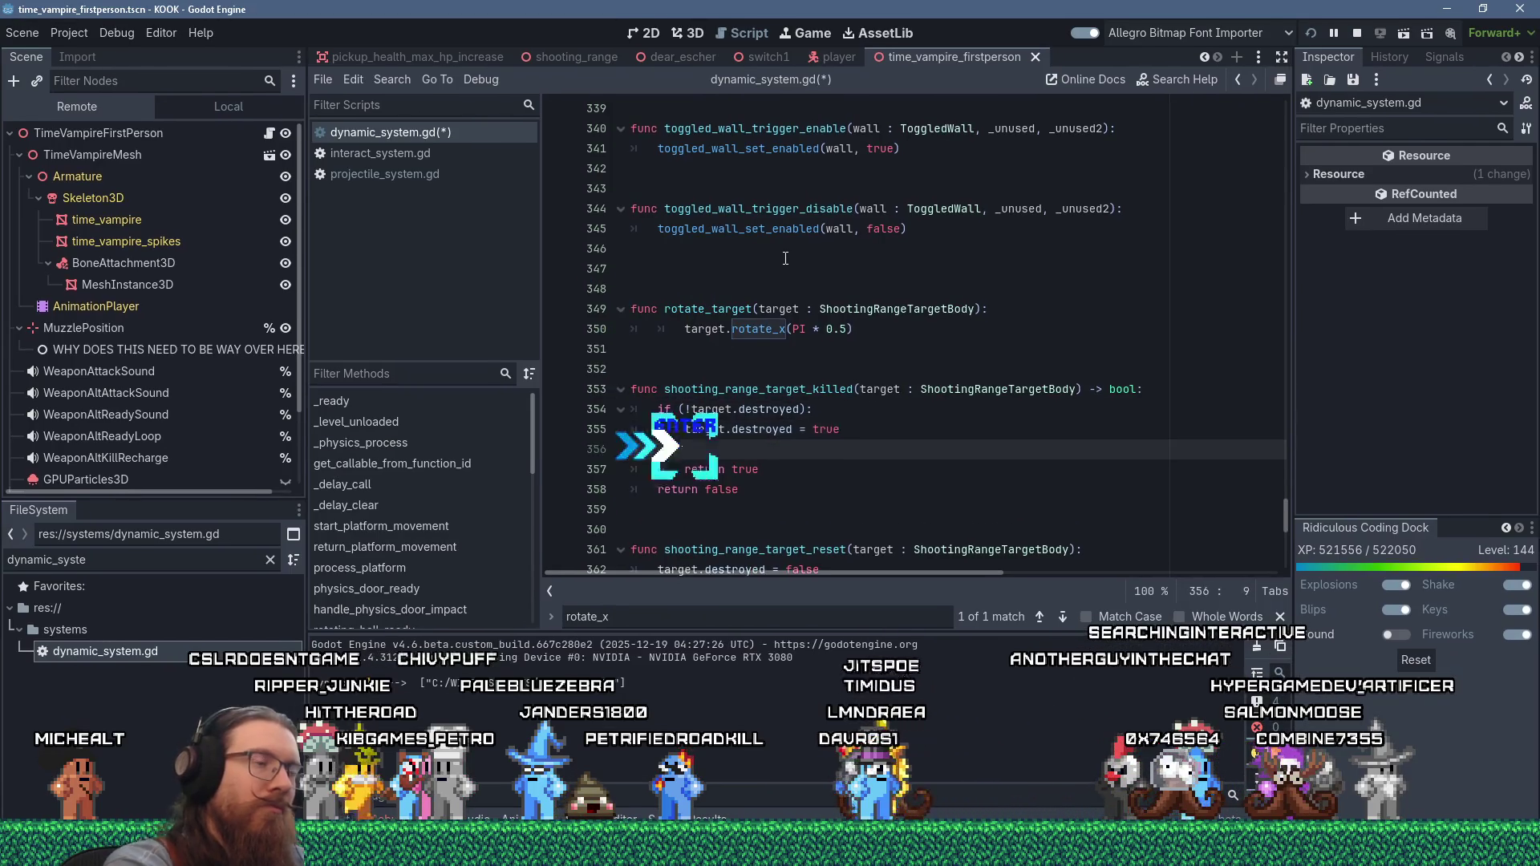
pyautogui.write('call_deferre')
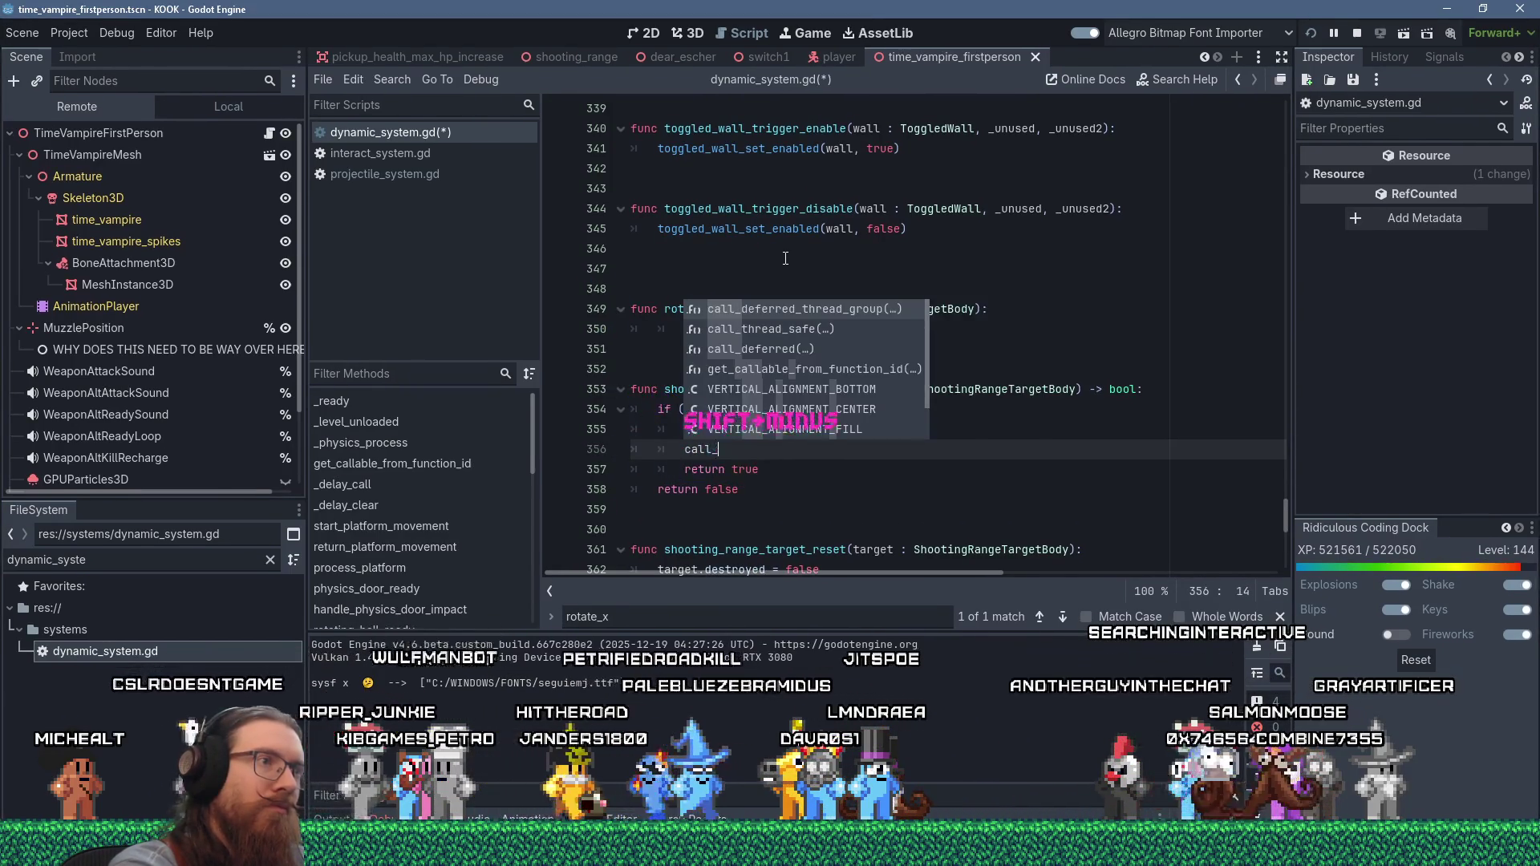
pyautogui.write('d')
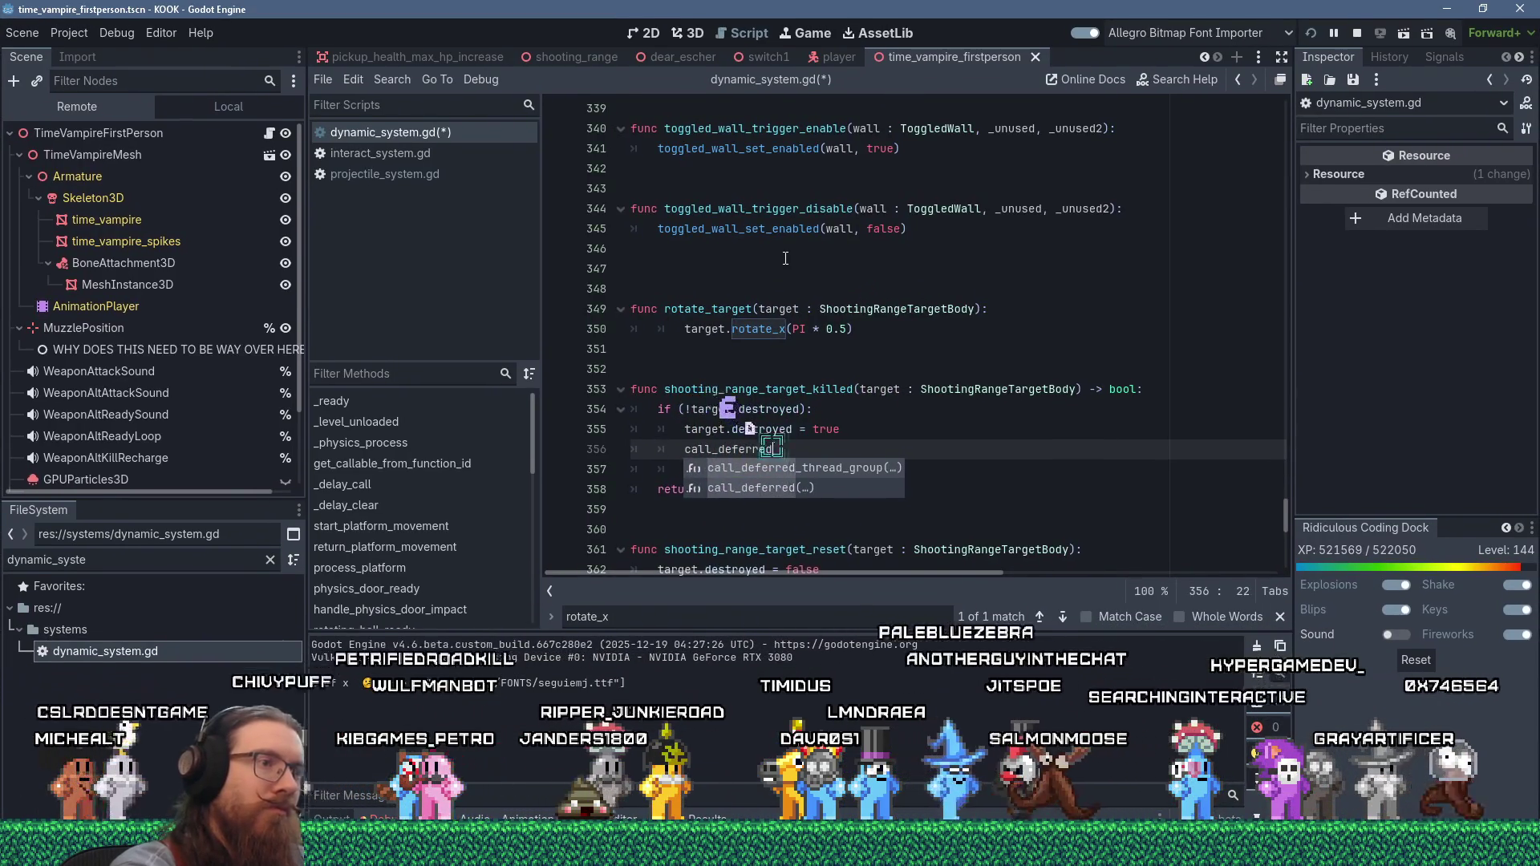
pyautogui.write('(')
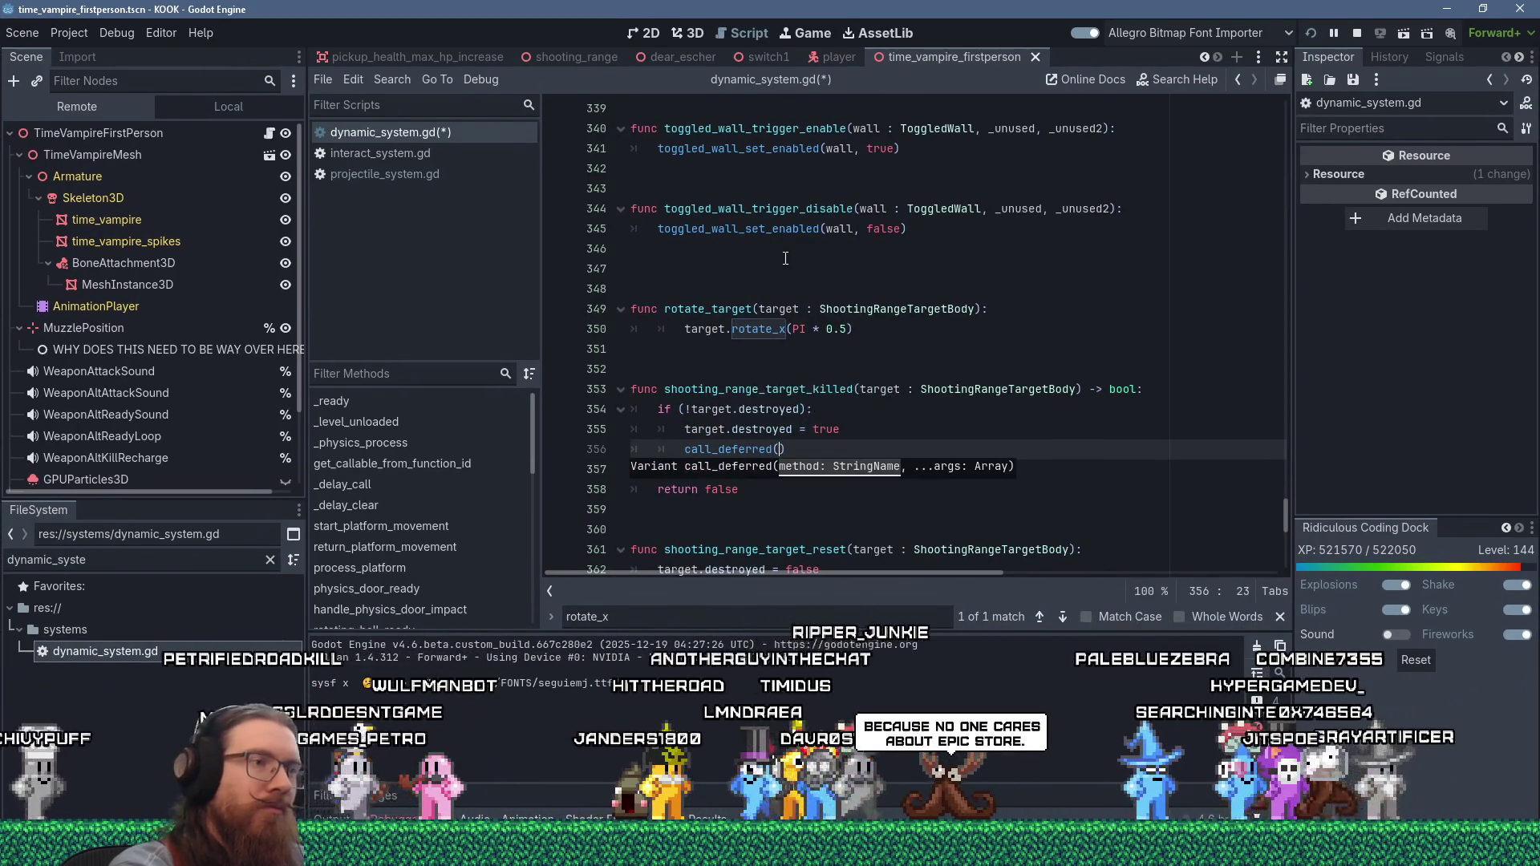
pyautogui.write('rotate_target')
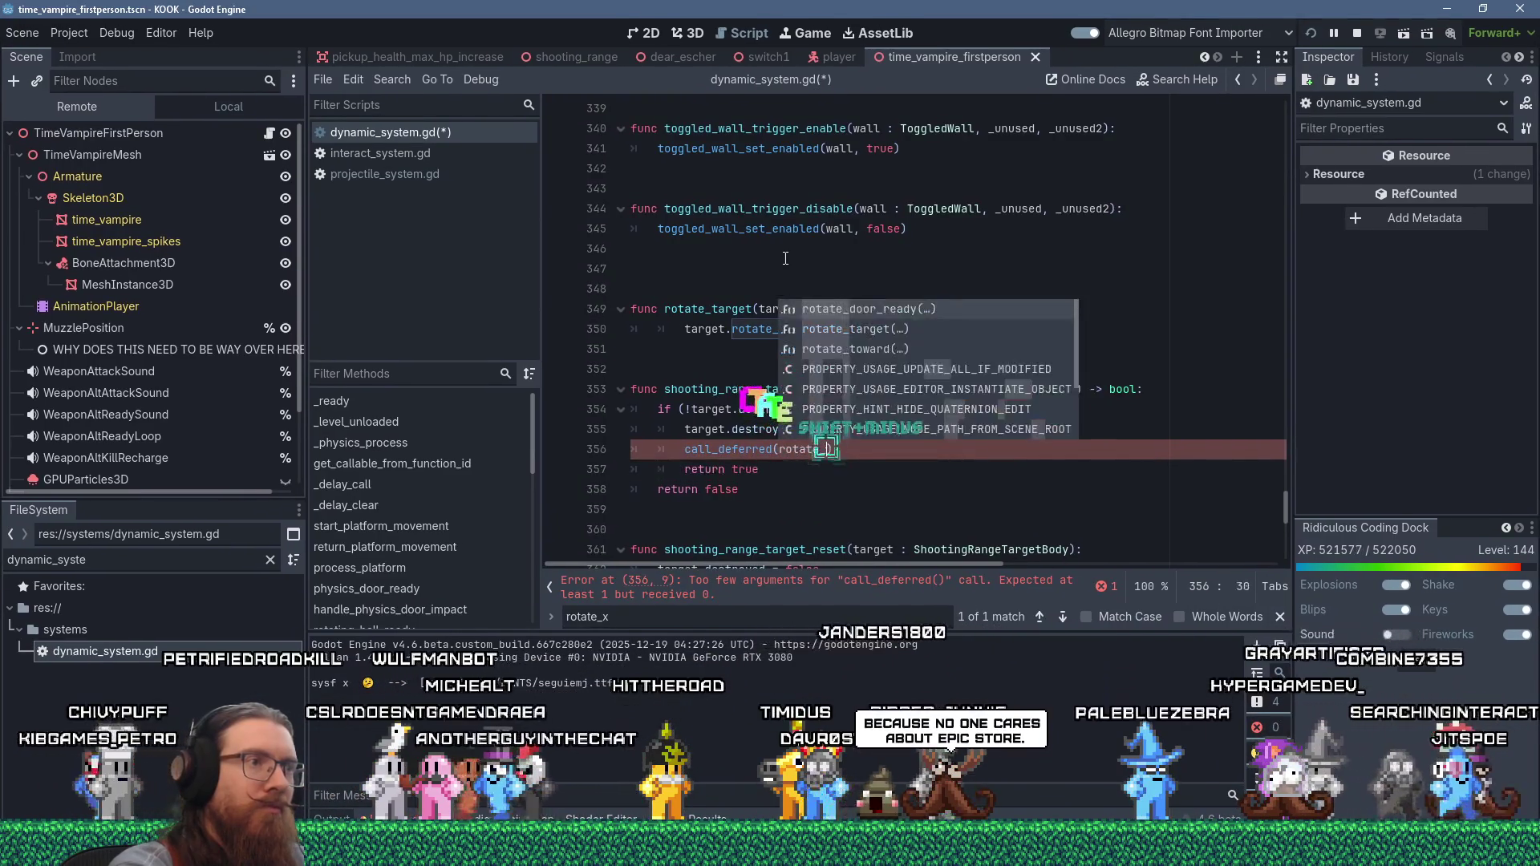
pyautogui.write(', ta')
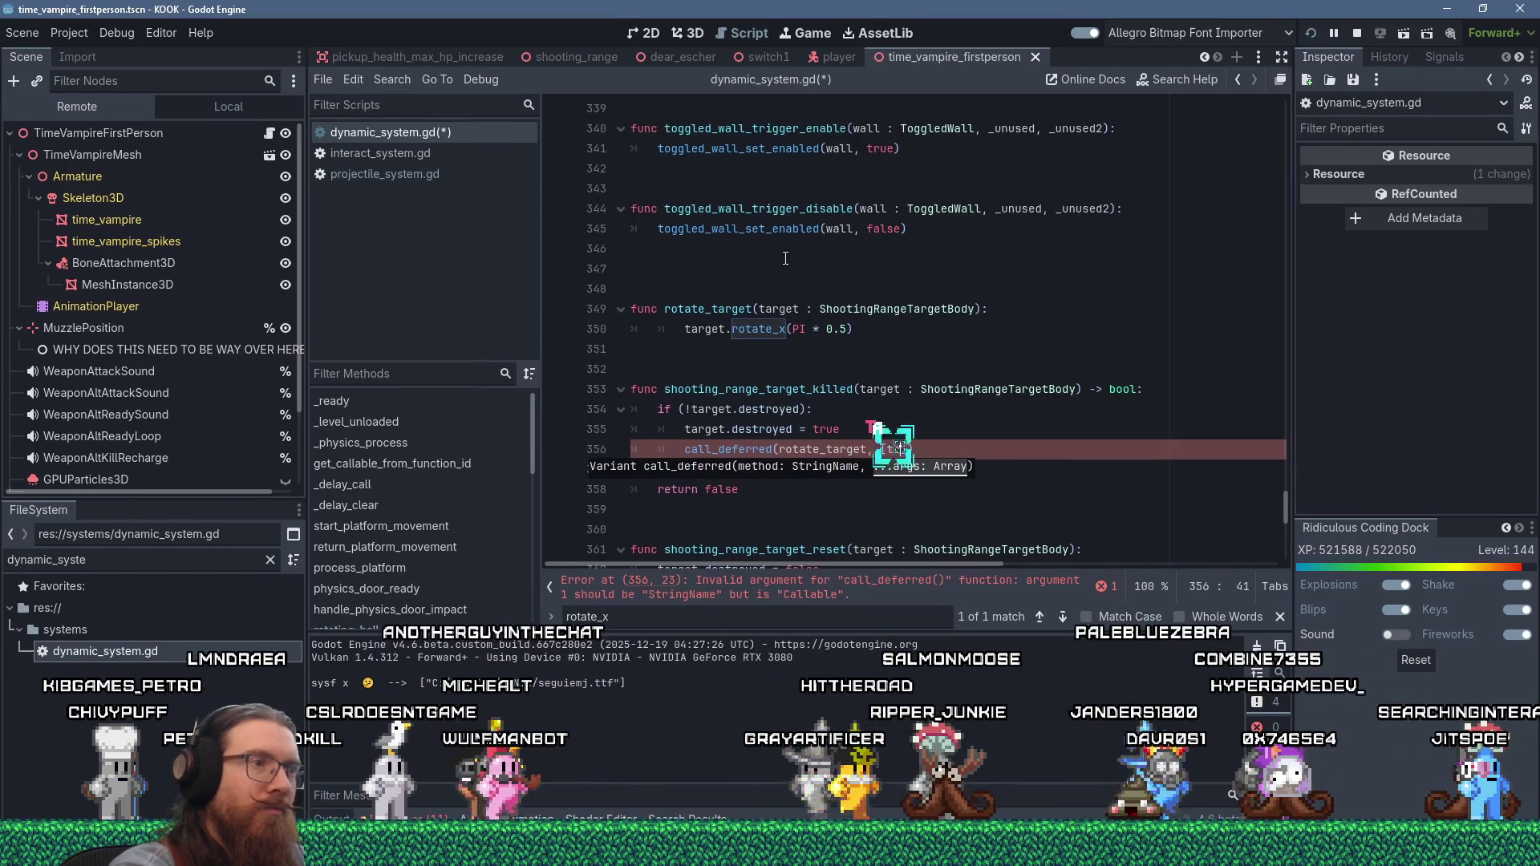
pyautogui.write('rget])')
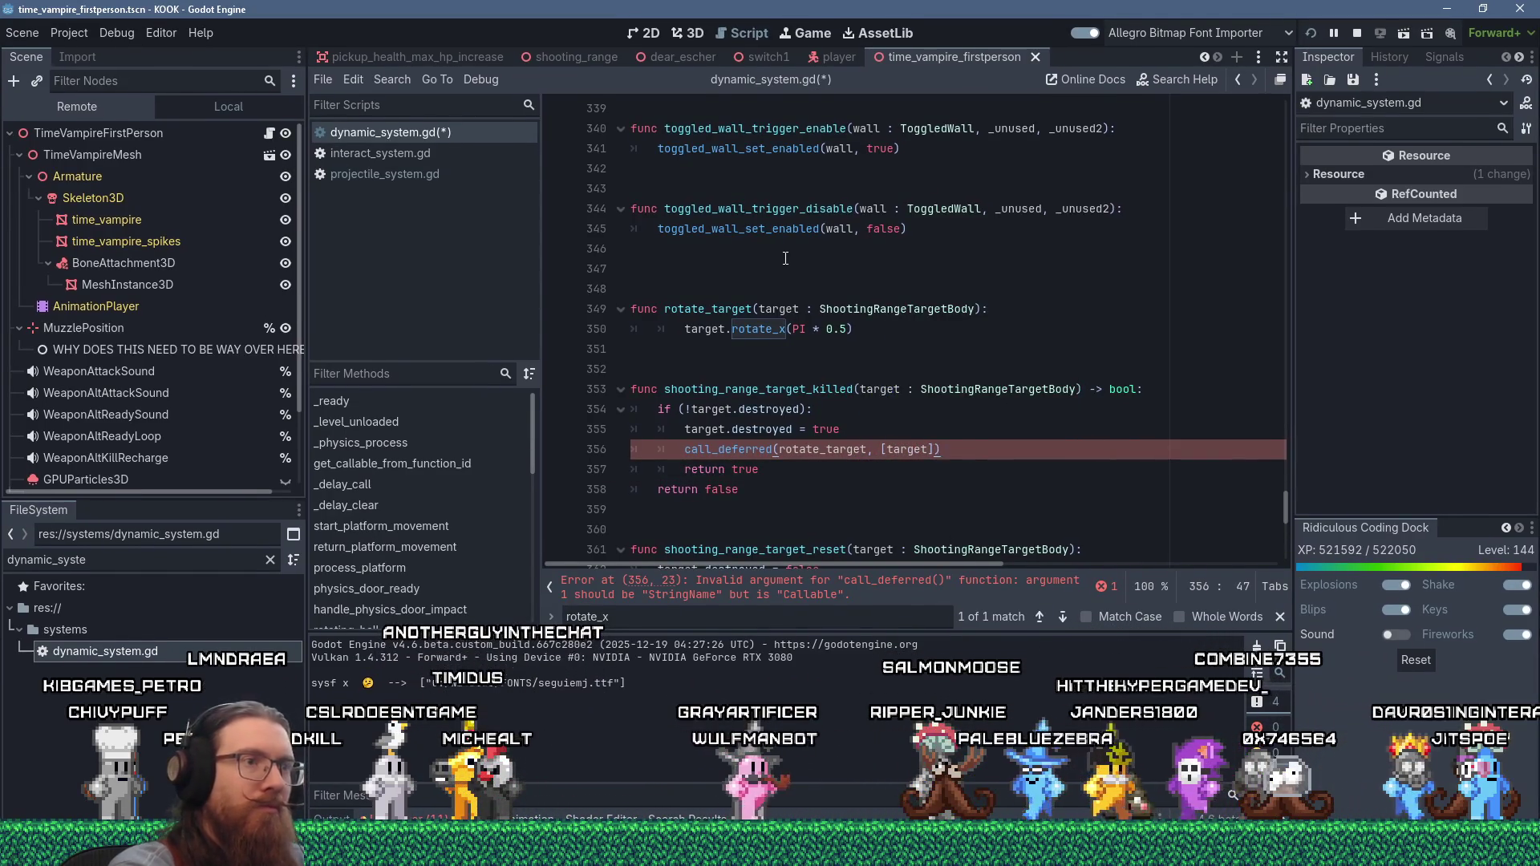
pyautogui.write(' //')
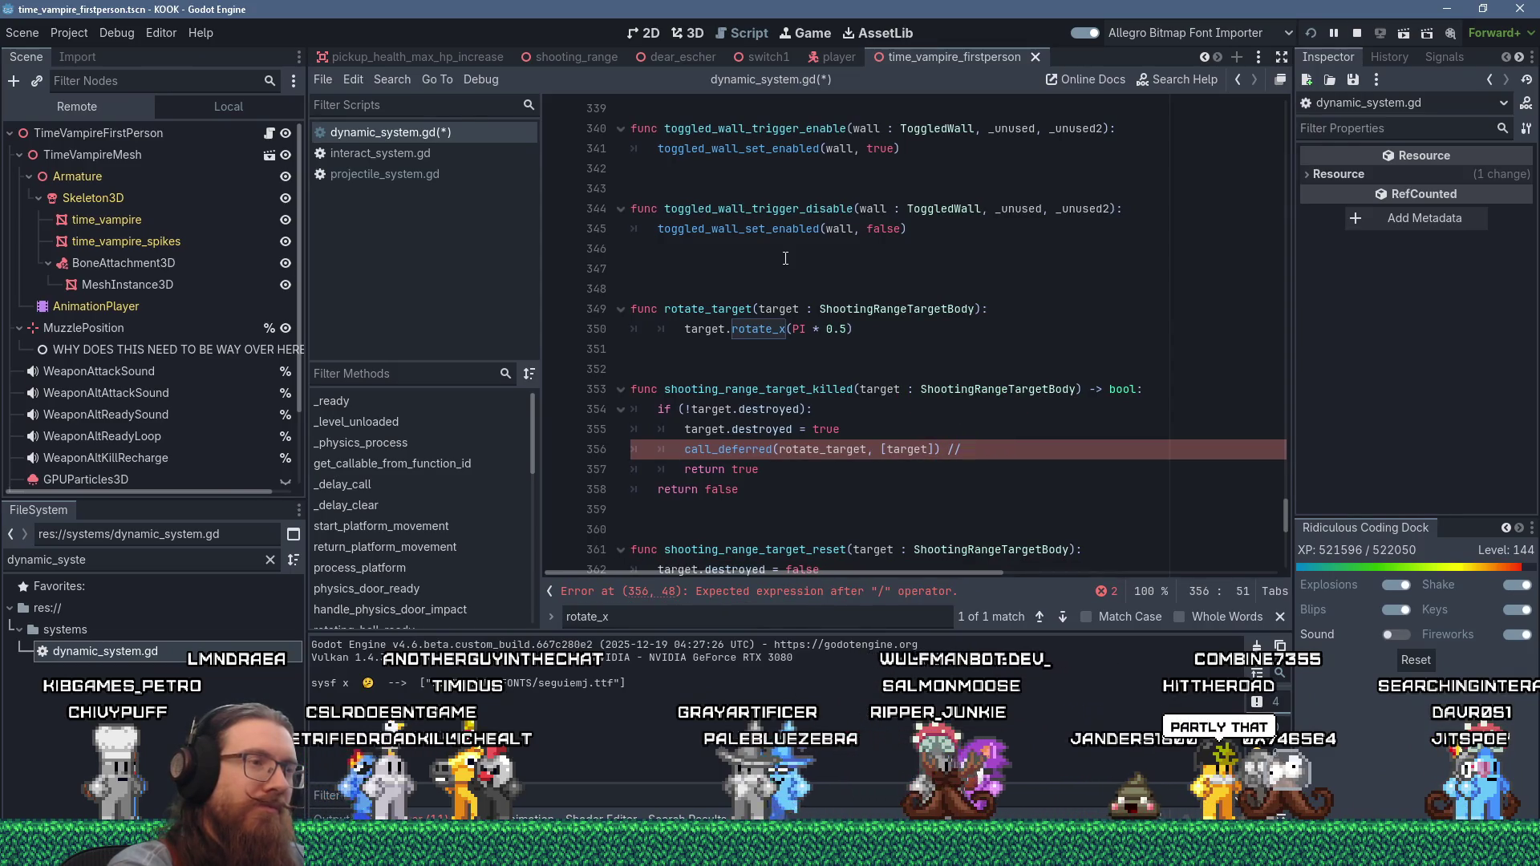
# - Quote rotate_target in the call_deferred line and add a comment about waiting for projectiles
pyautogui.press('BackSpace')
pyautogui.press('BackSpace')
pyautogui.press('BackSpace')
pyautogui.write('#')
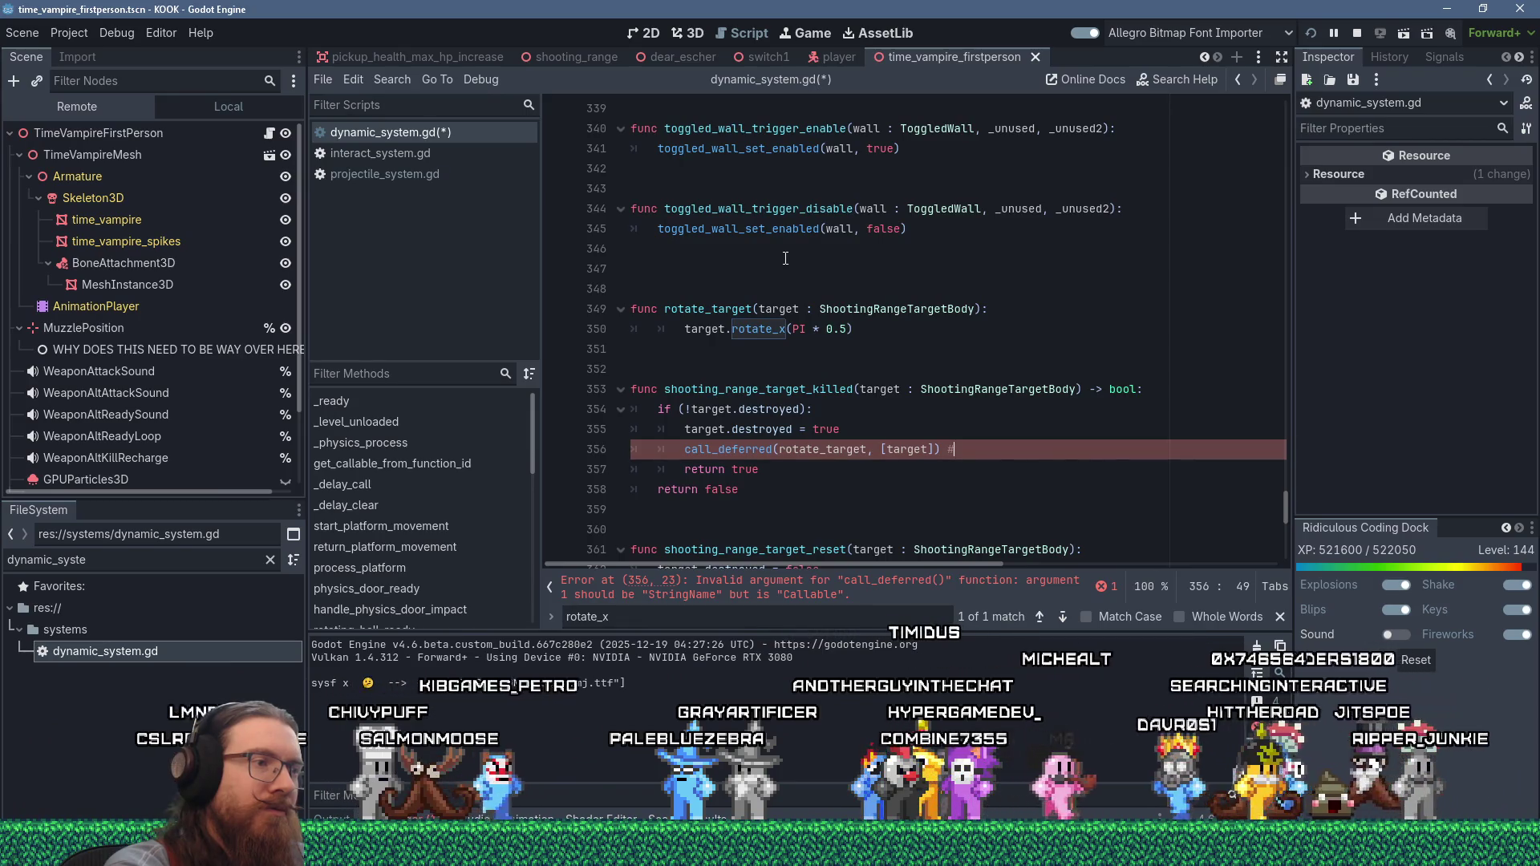
pyautogui.press('Left')
pyautogui.press('Left')
pyautogui.press('Left')
pyautogui.write('"')
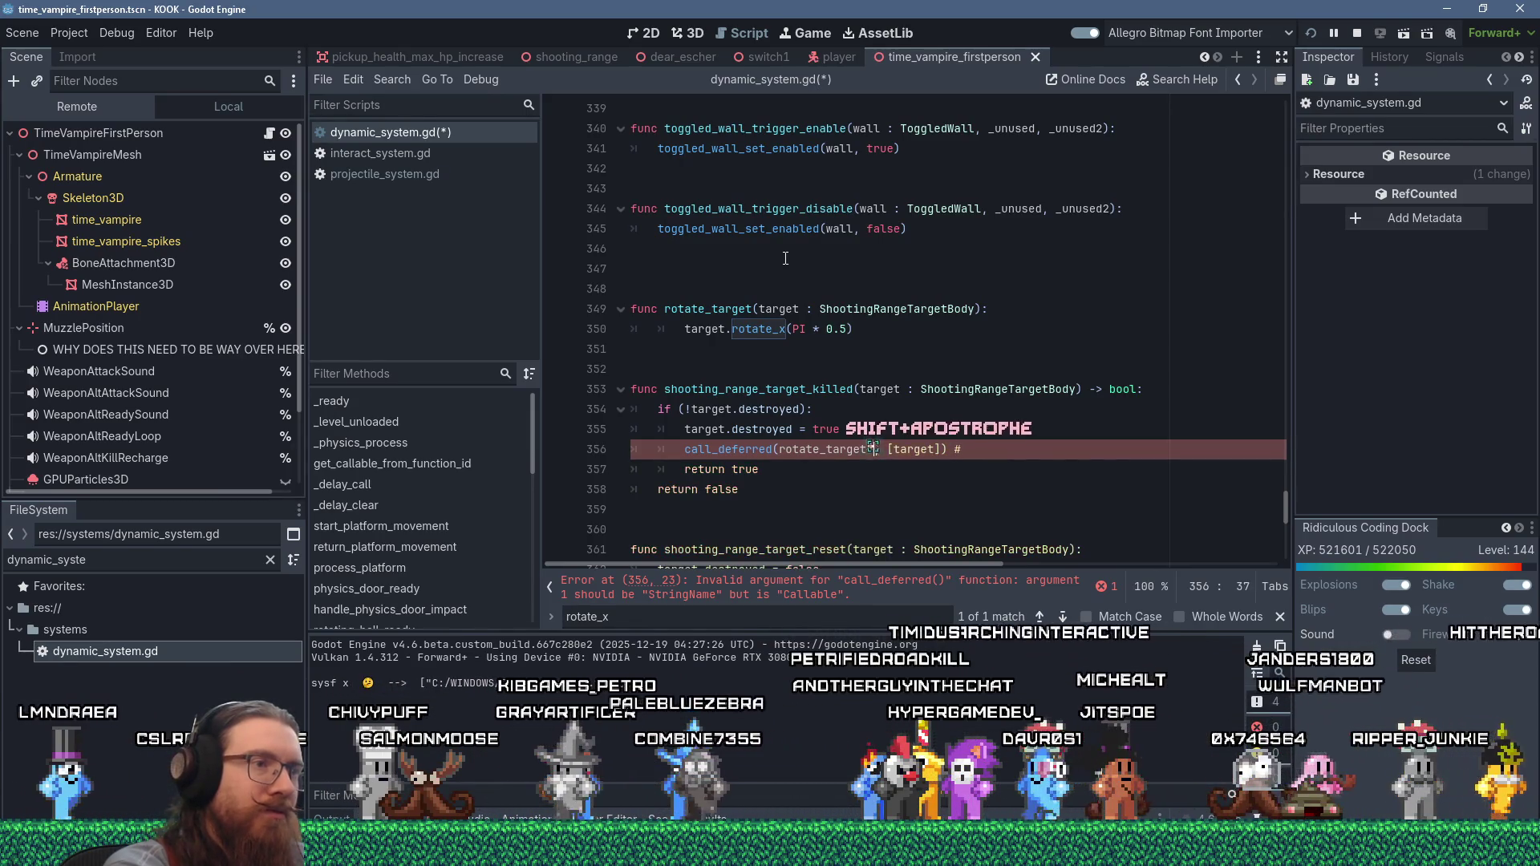
pyautogui.hotkey('ctrl', 'Left')
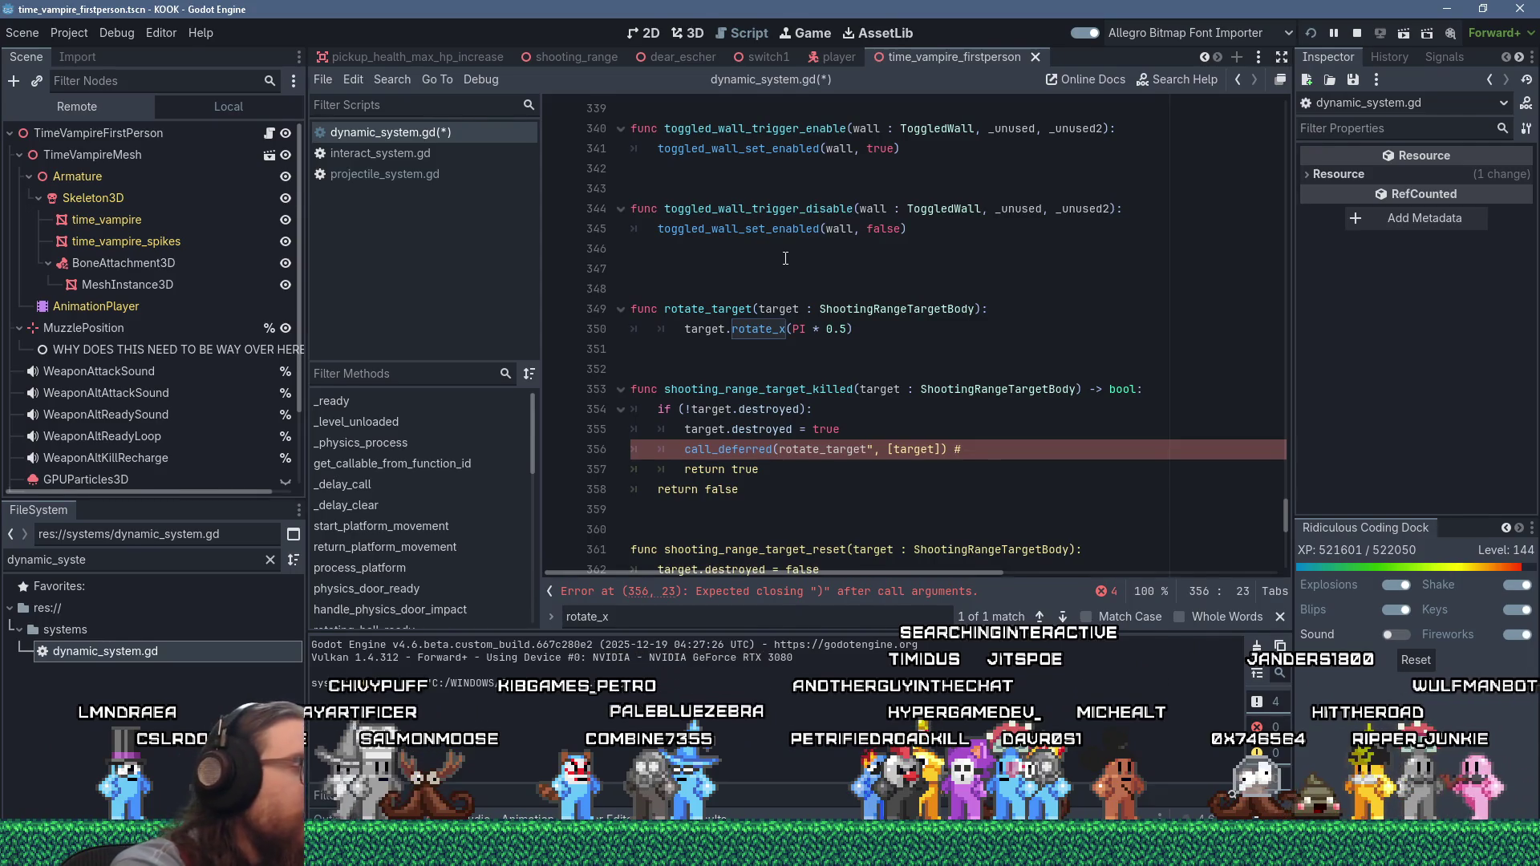
pyautogui.press('End')
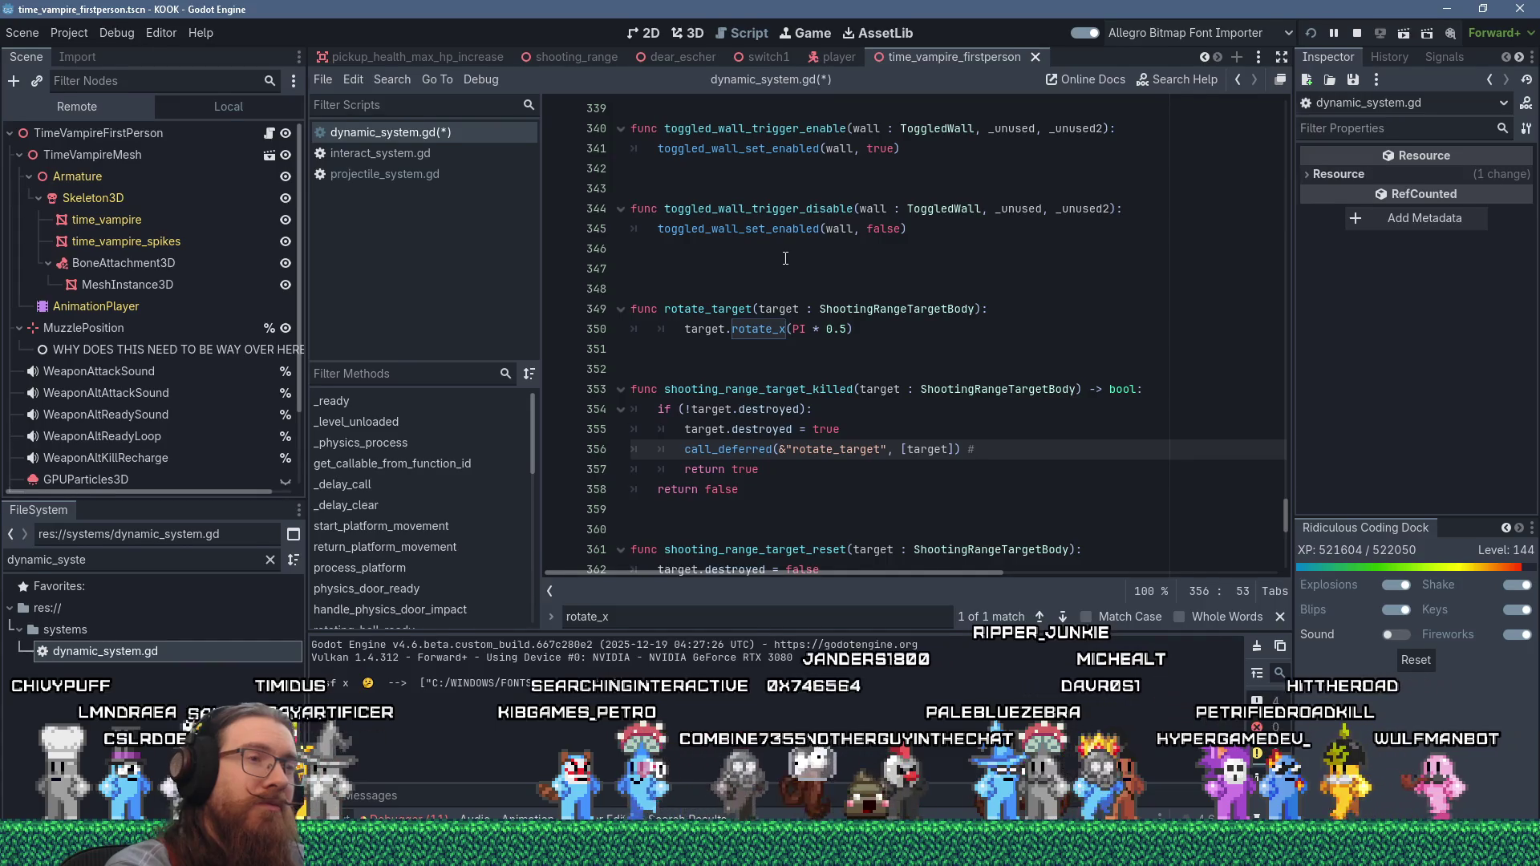
pyautogui.write('Need to wait until after ')
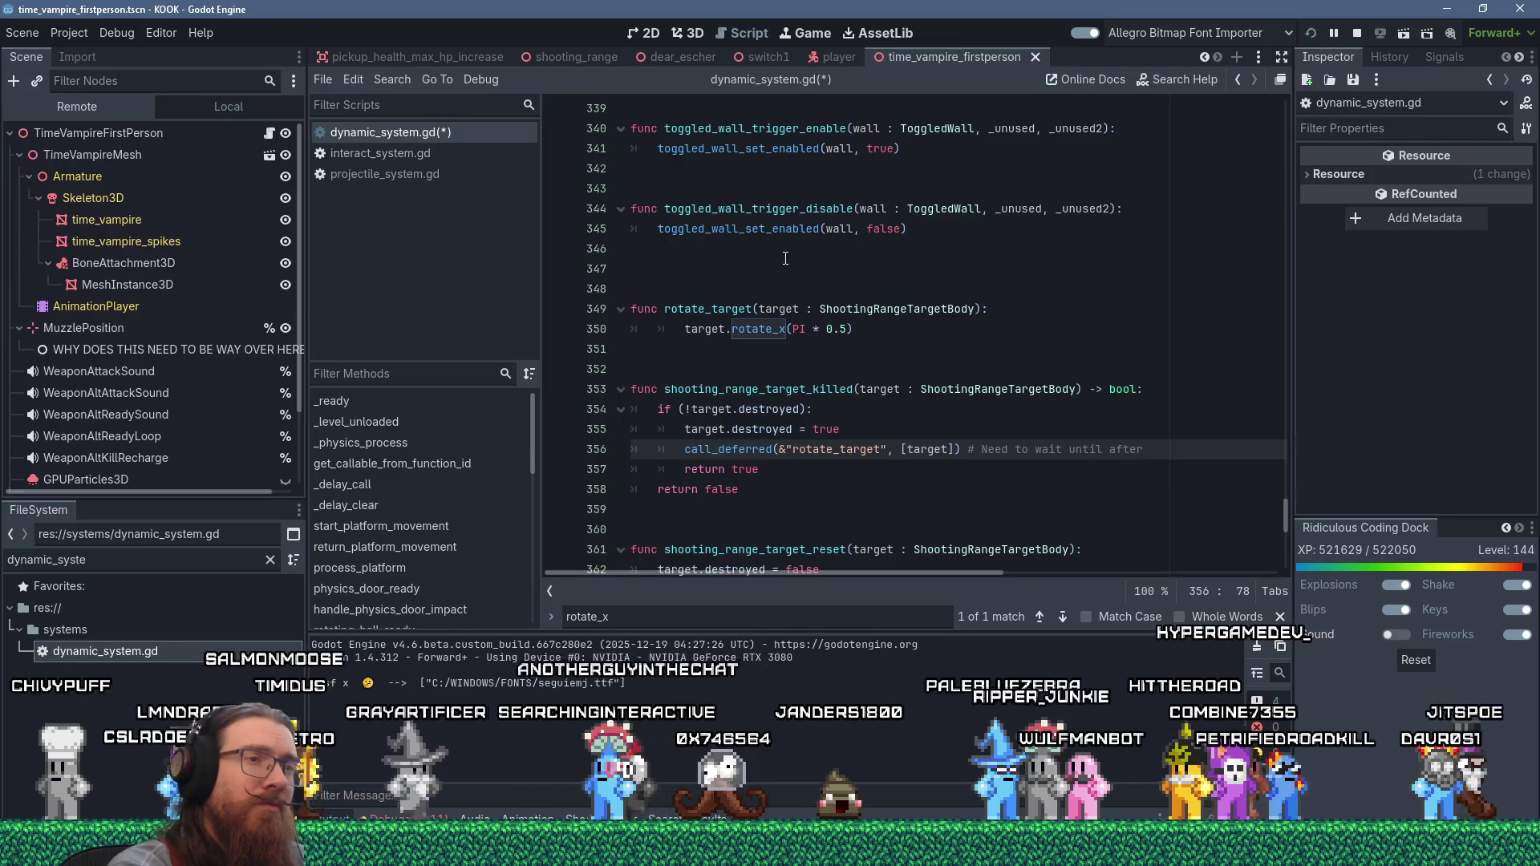
pyautogui.write('projec')
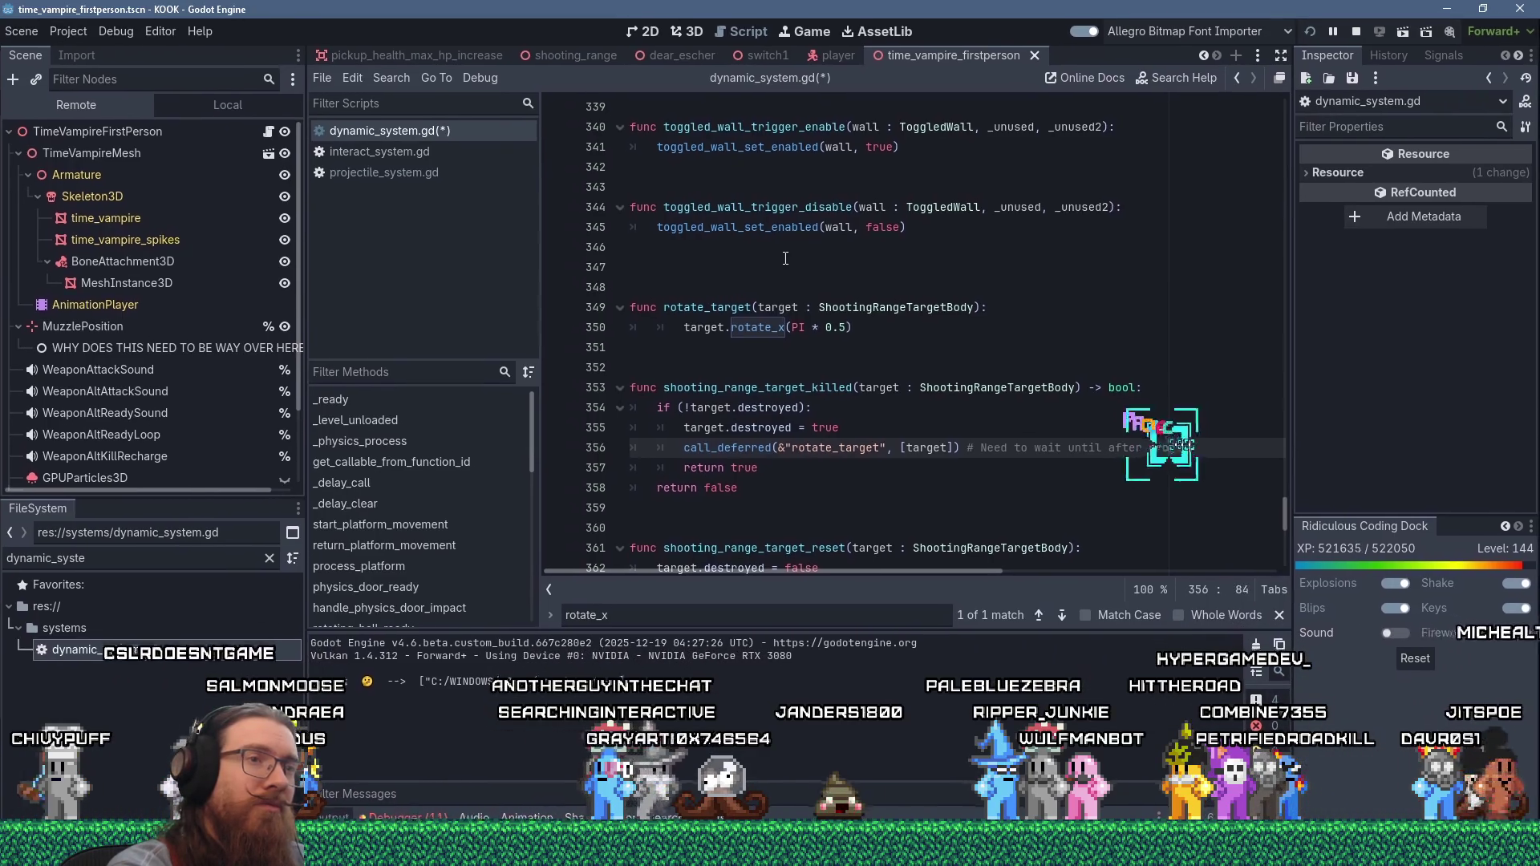
pyautogui.write('tilech')
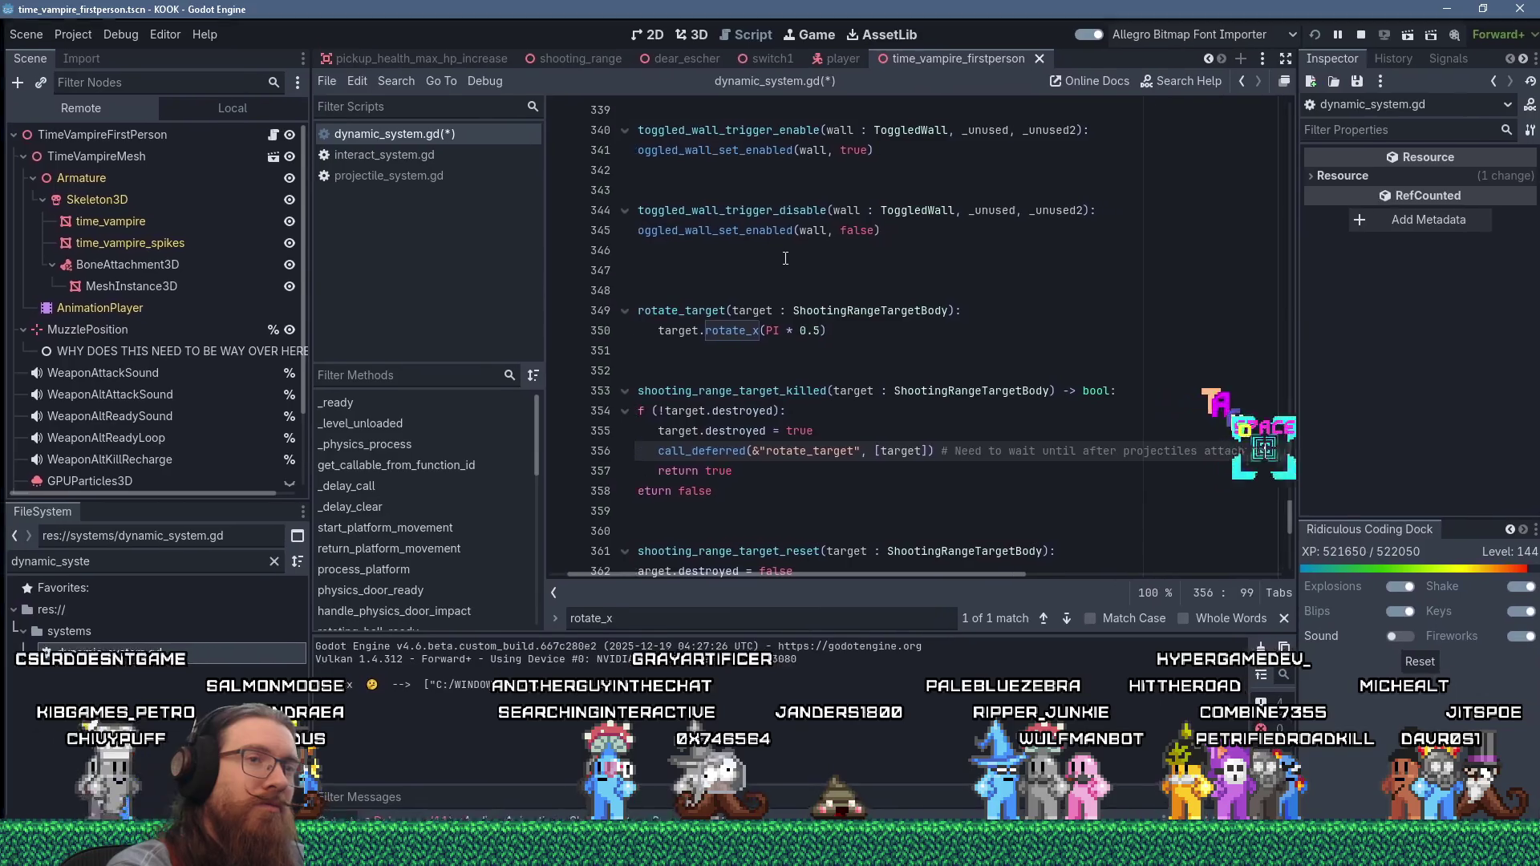
pyautogui.write(' to move this otherswise')
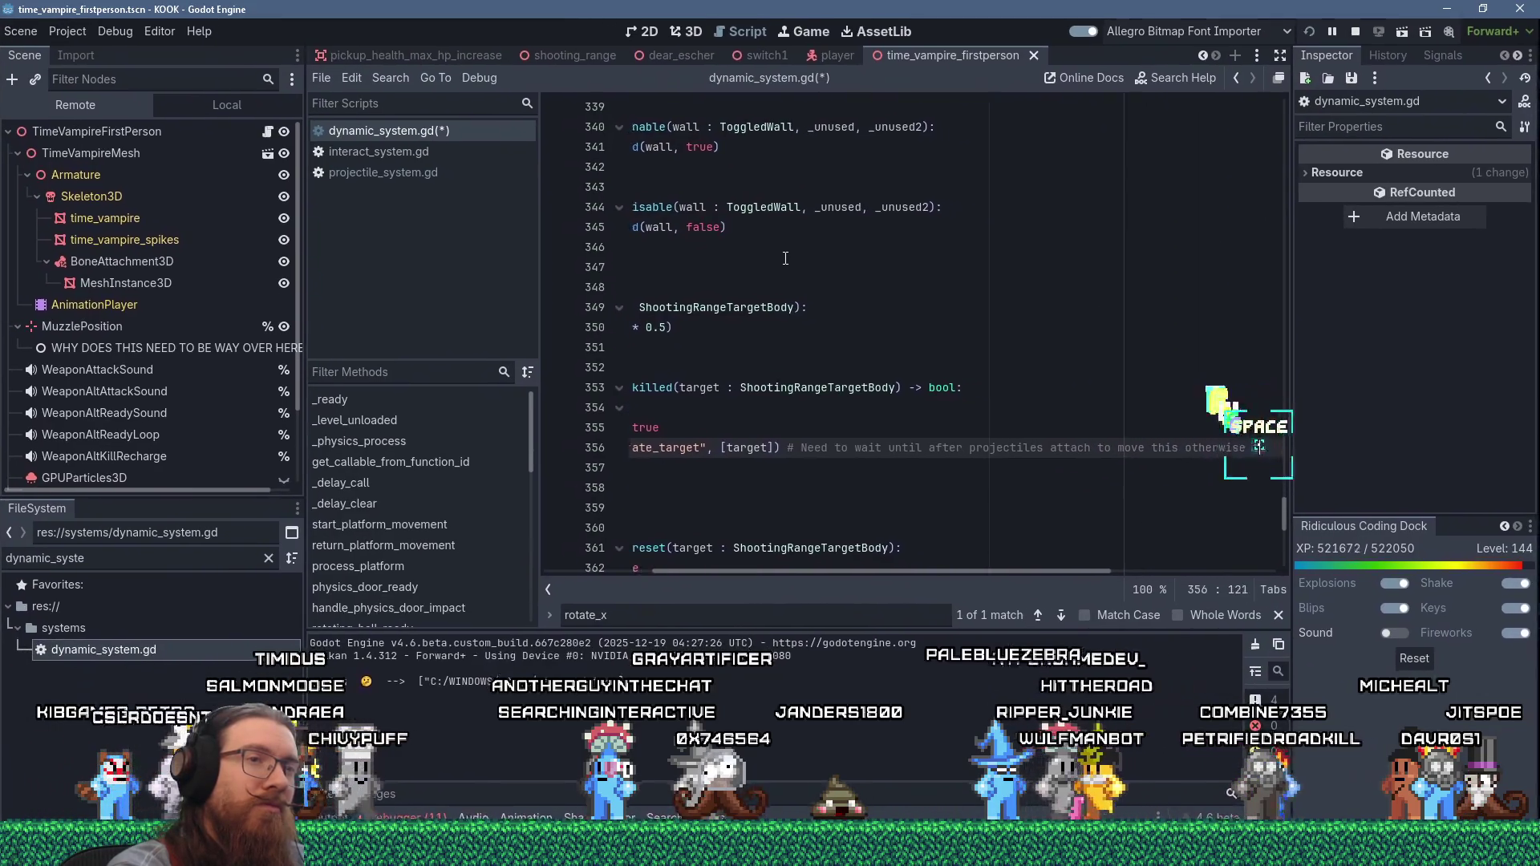
pyautogui.write(" they'll be floating in the ai")
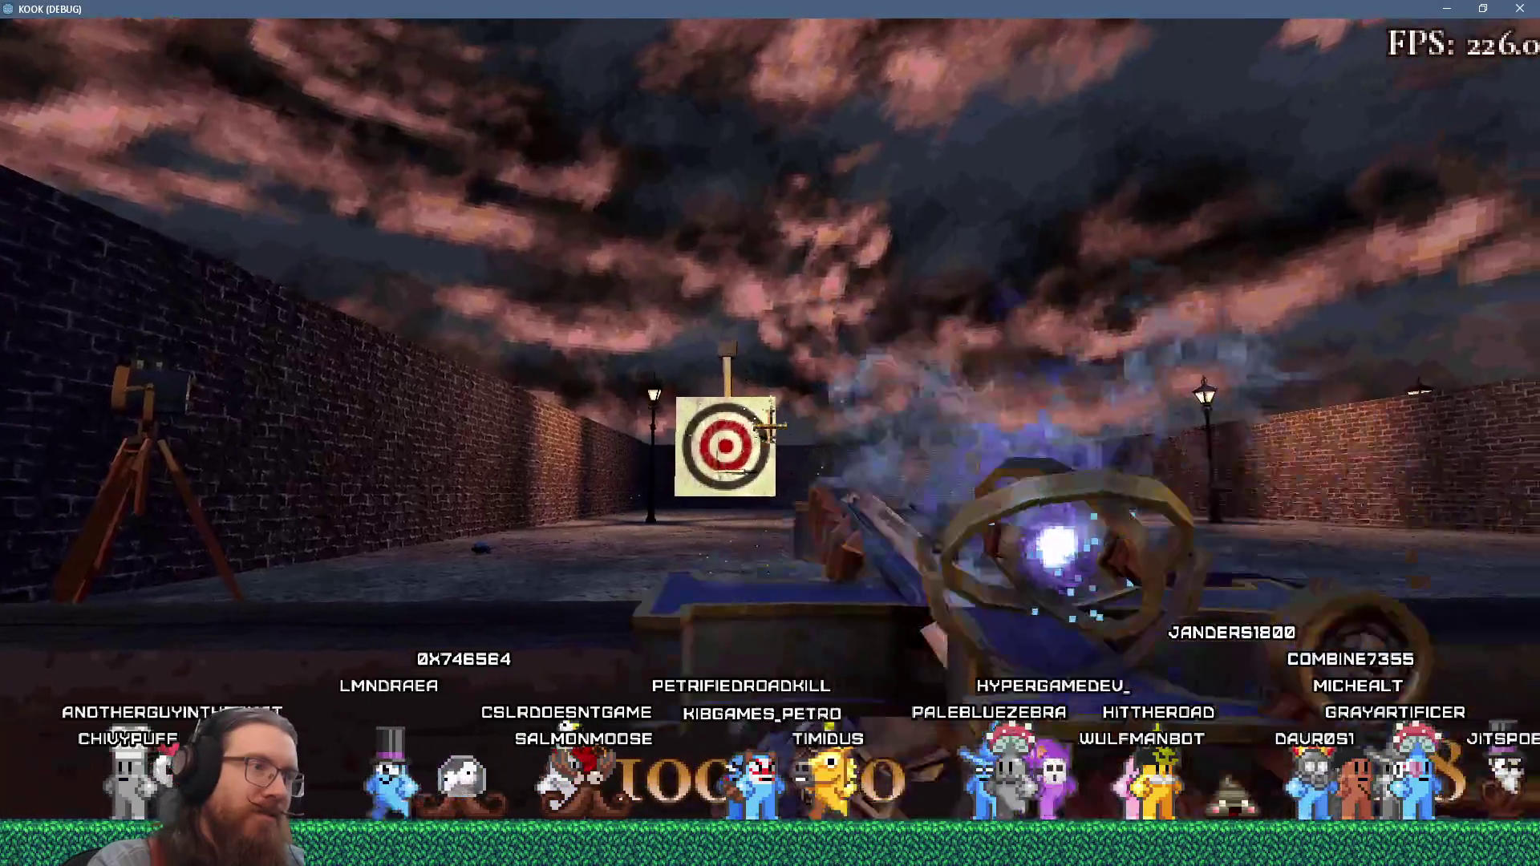
# - Close the running game and remove one indent from the rotate_x call on line 350
pyautogui.press('`')
pyautogui.hotkey('alt', 'F4')
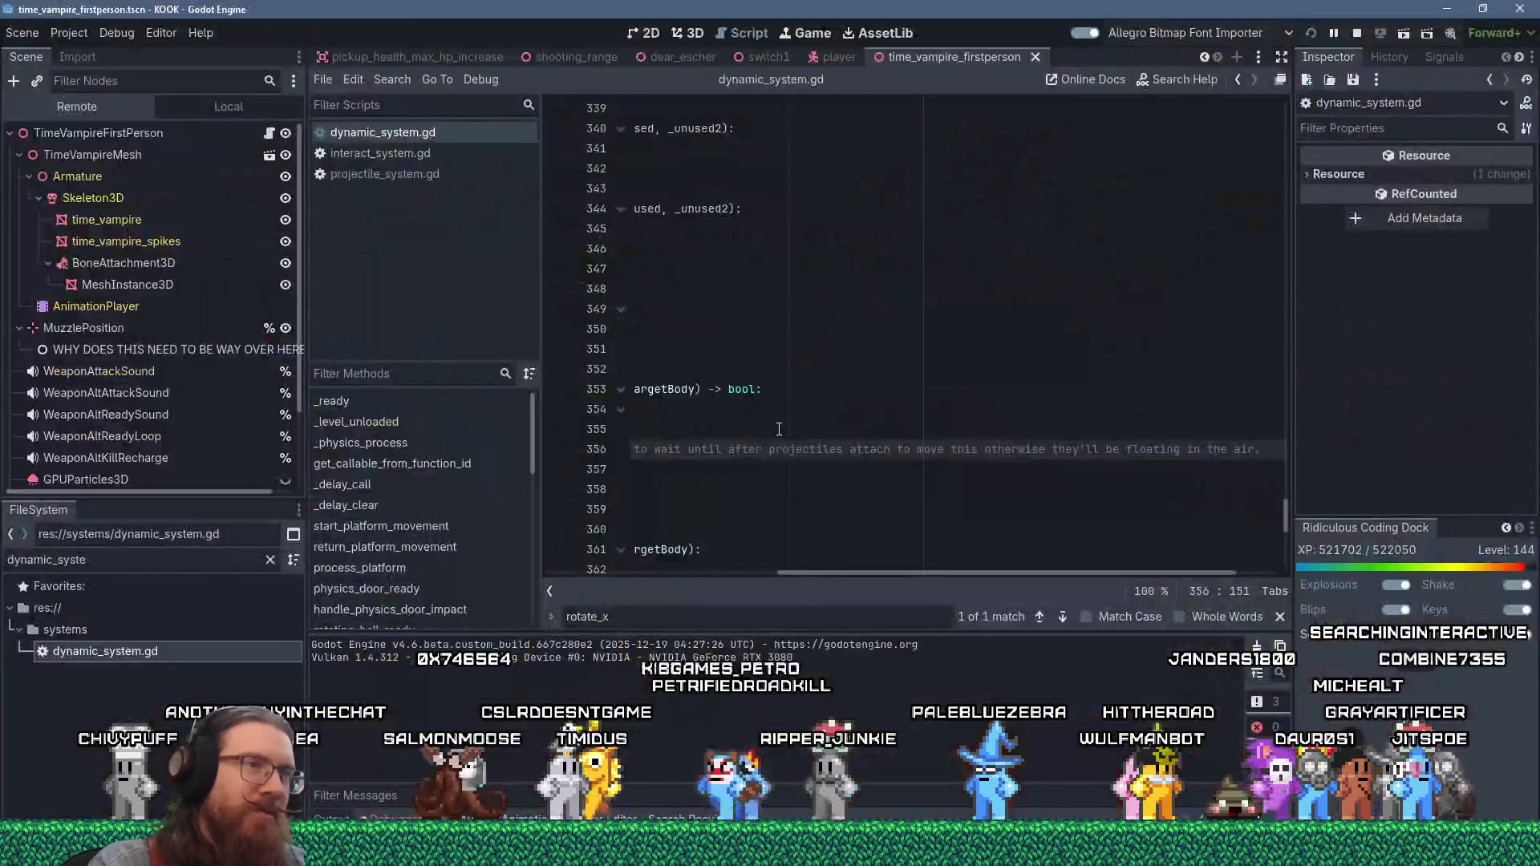
pyautogui.moveTo(816, 574); pyautogui.dragTo(522, 568)
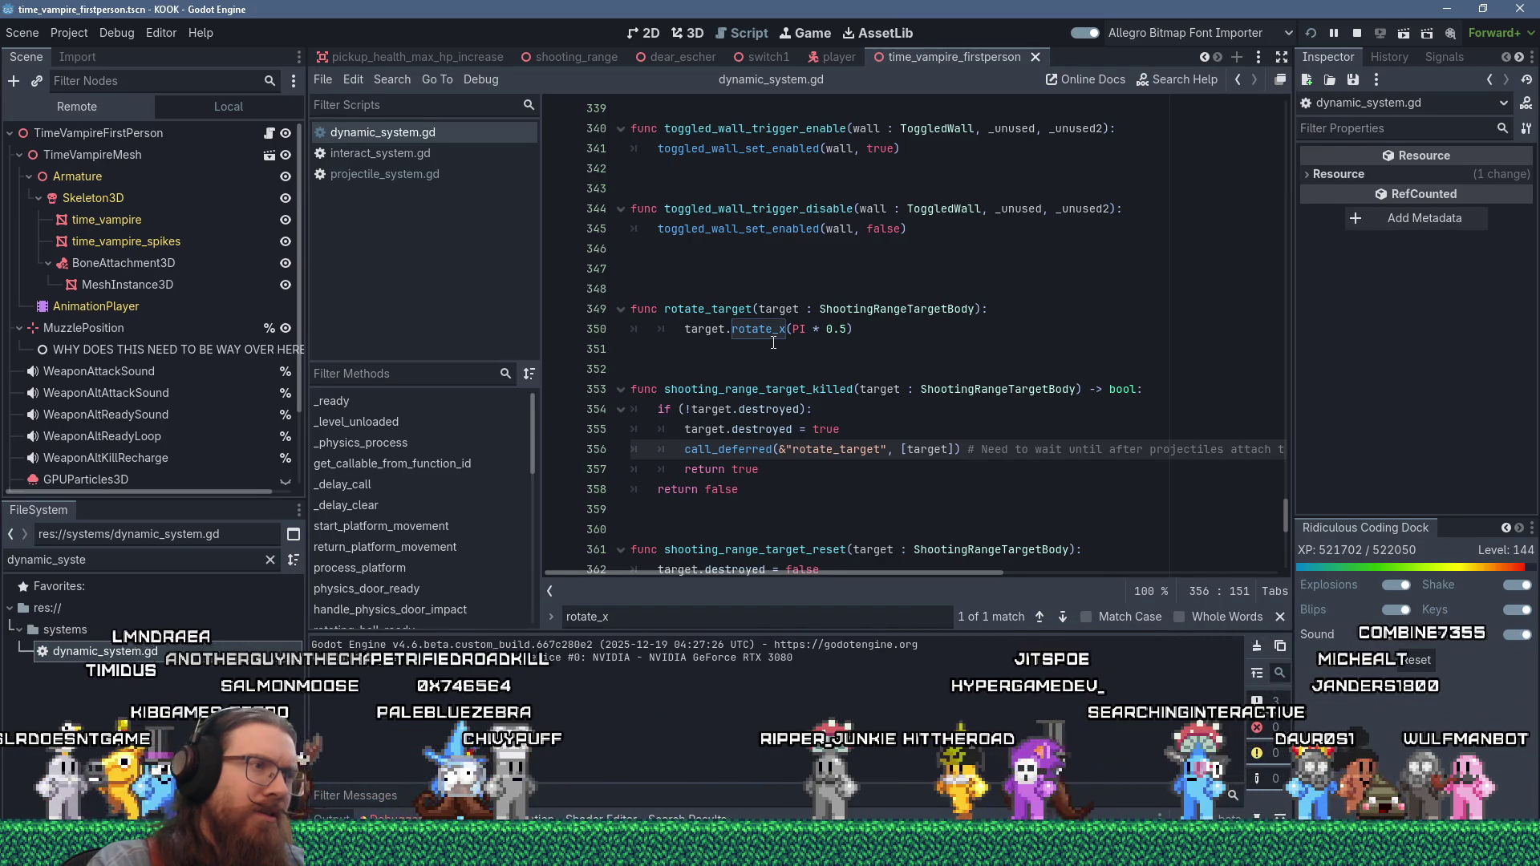
pyautogui.click(681, 329)
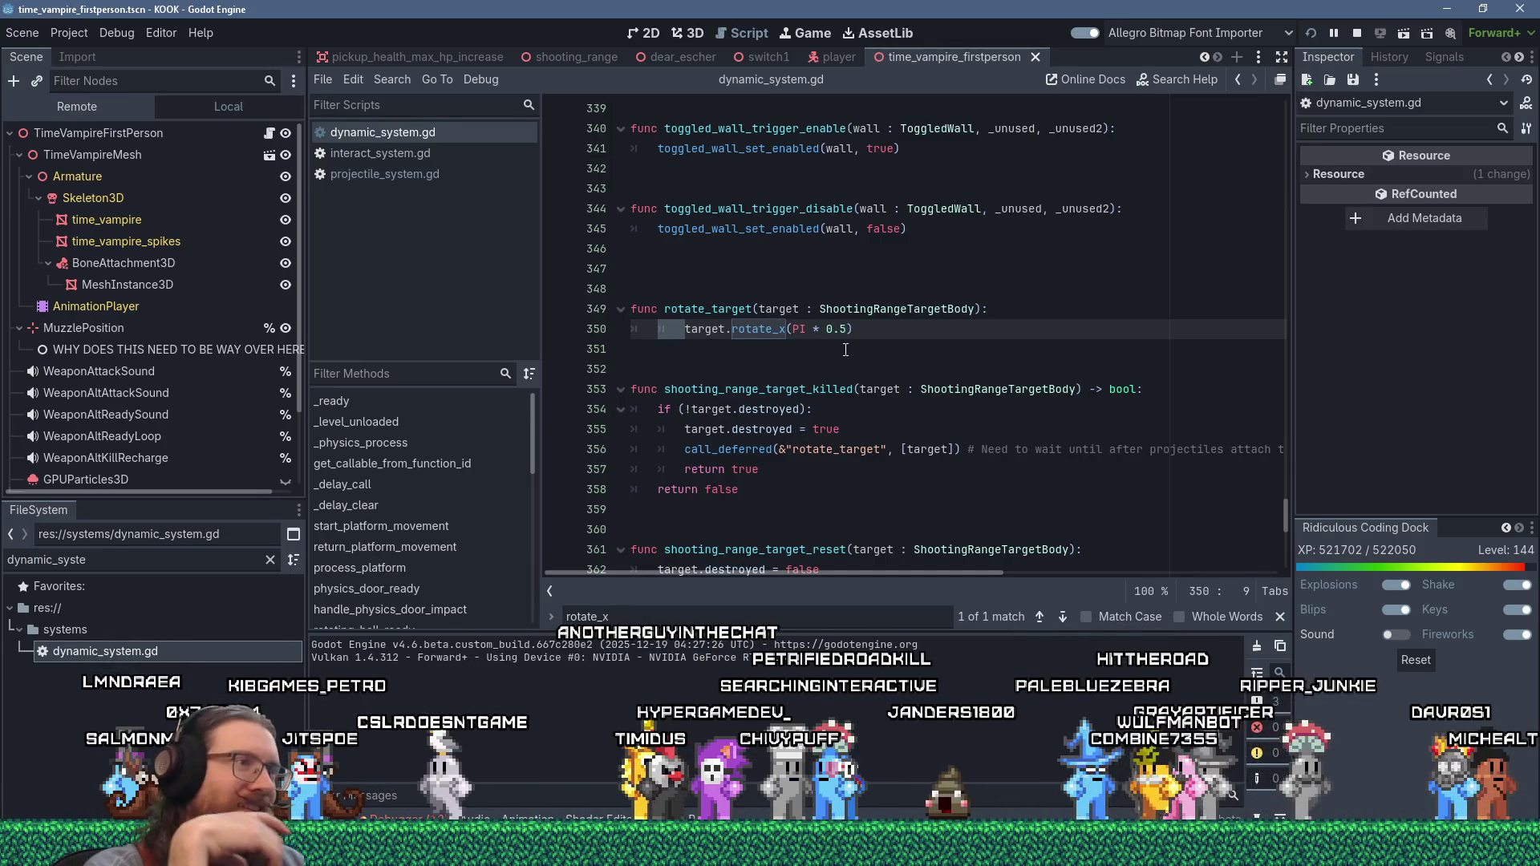
pyautogui.press('BackSpace')
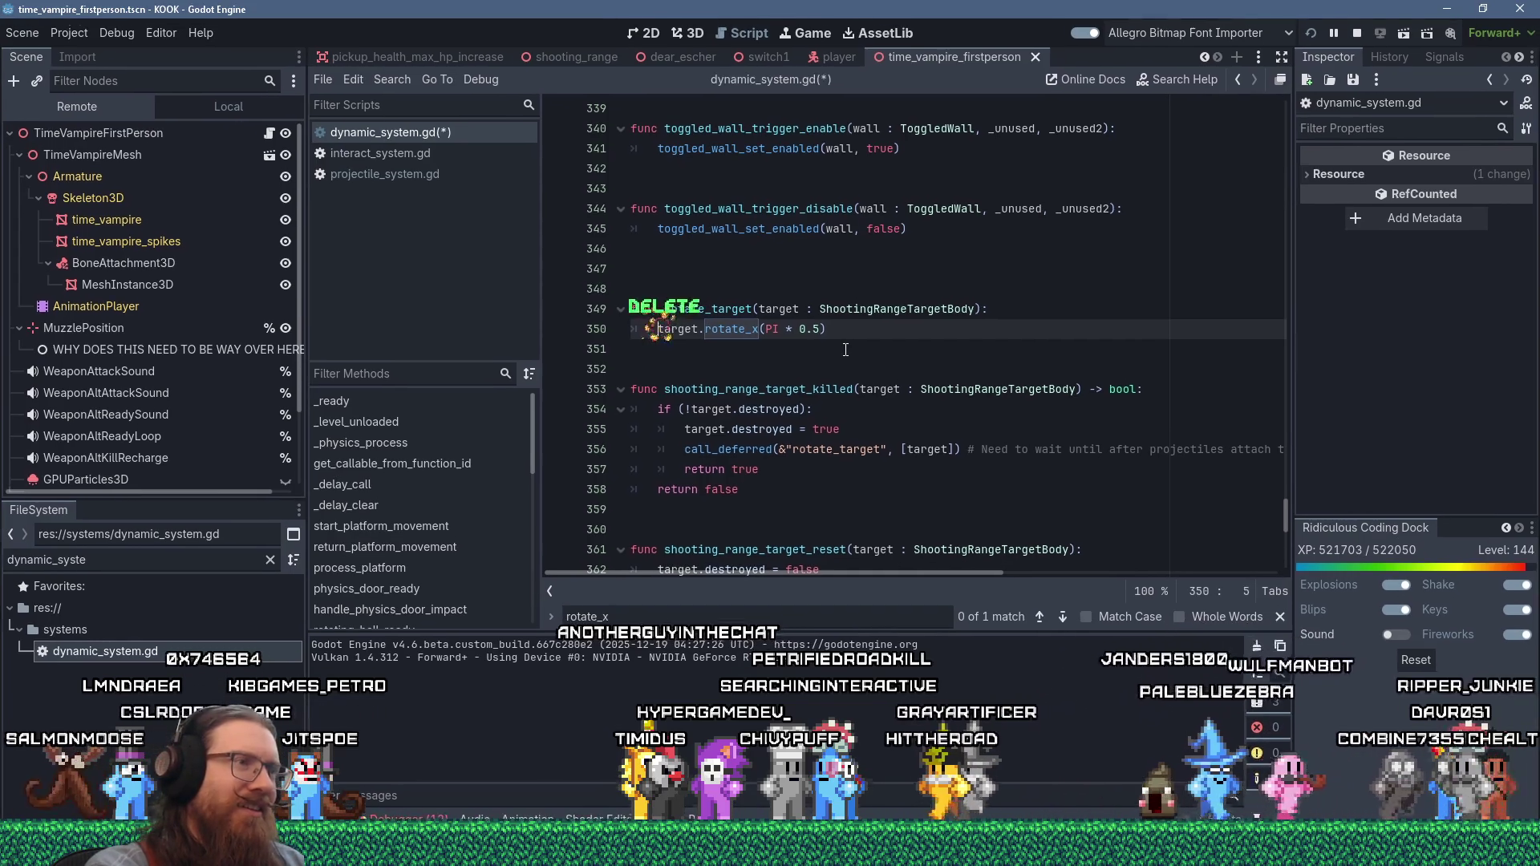
# - Save the script, set a breakpoint on line 350, and start a debug run
pyautogui.hotkey('ctrl', 's')
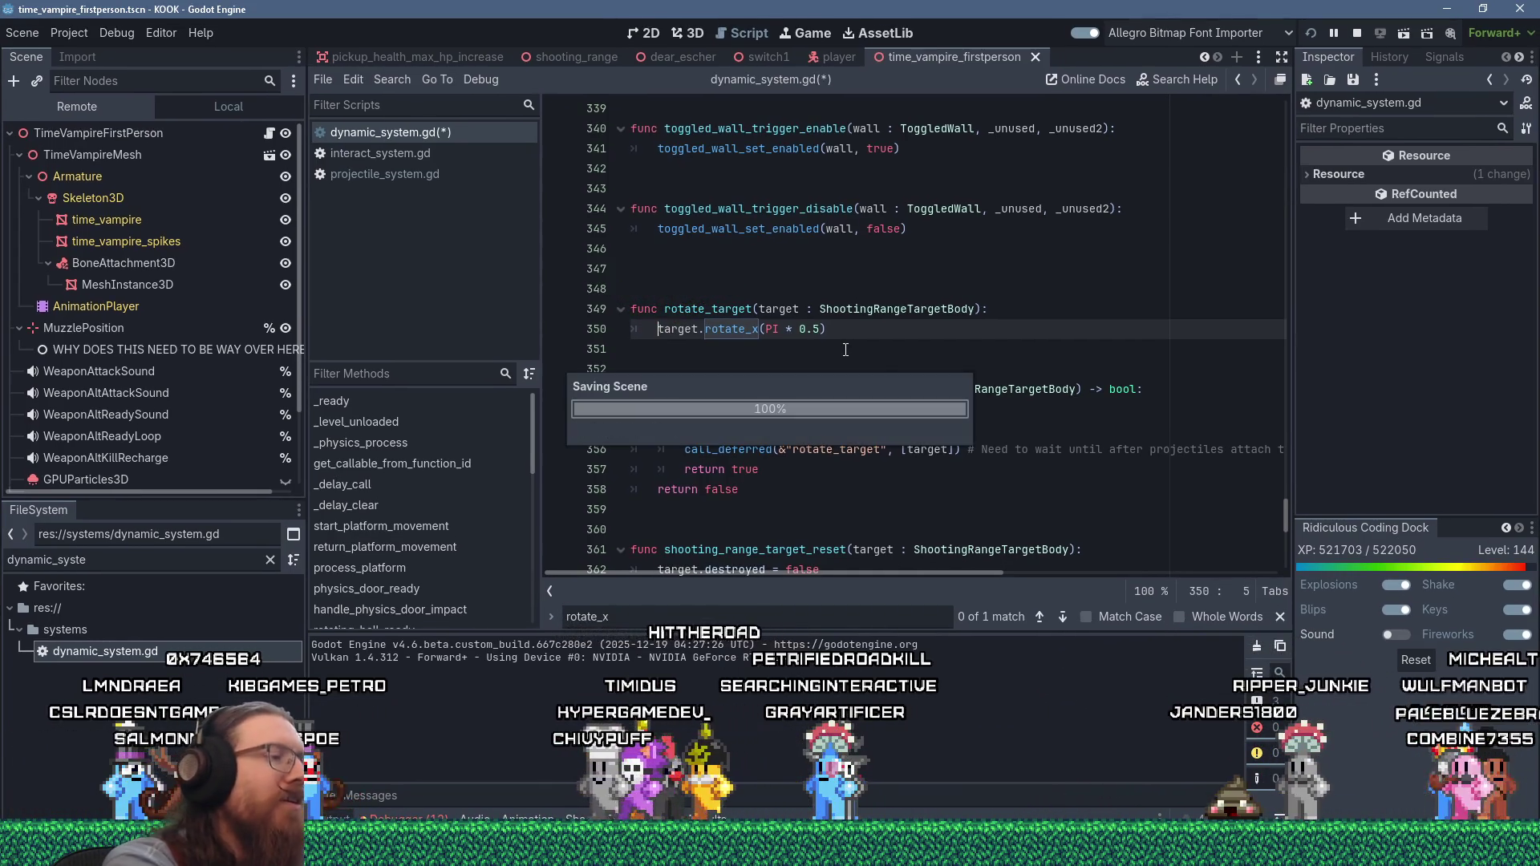
pyautogui.press('F5')
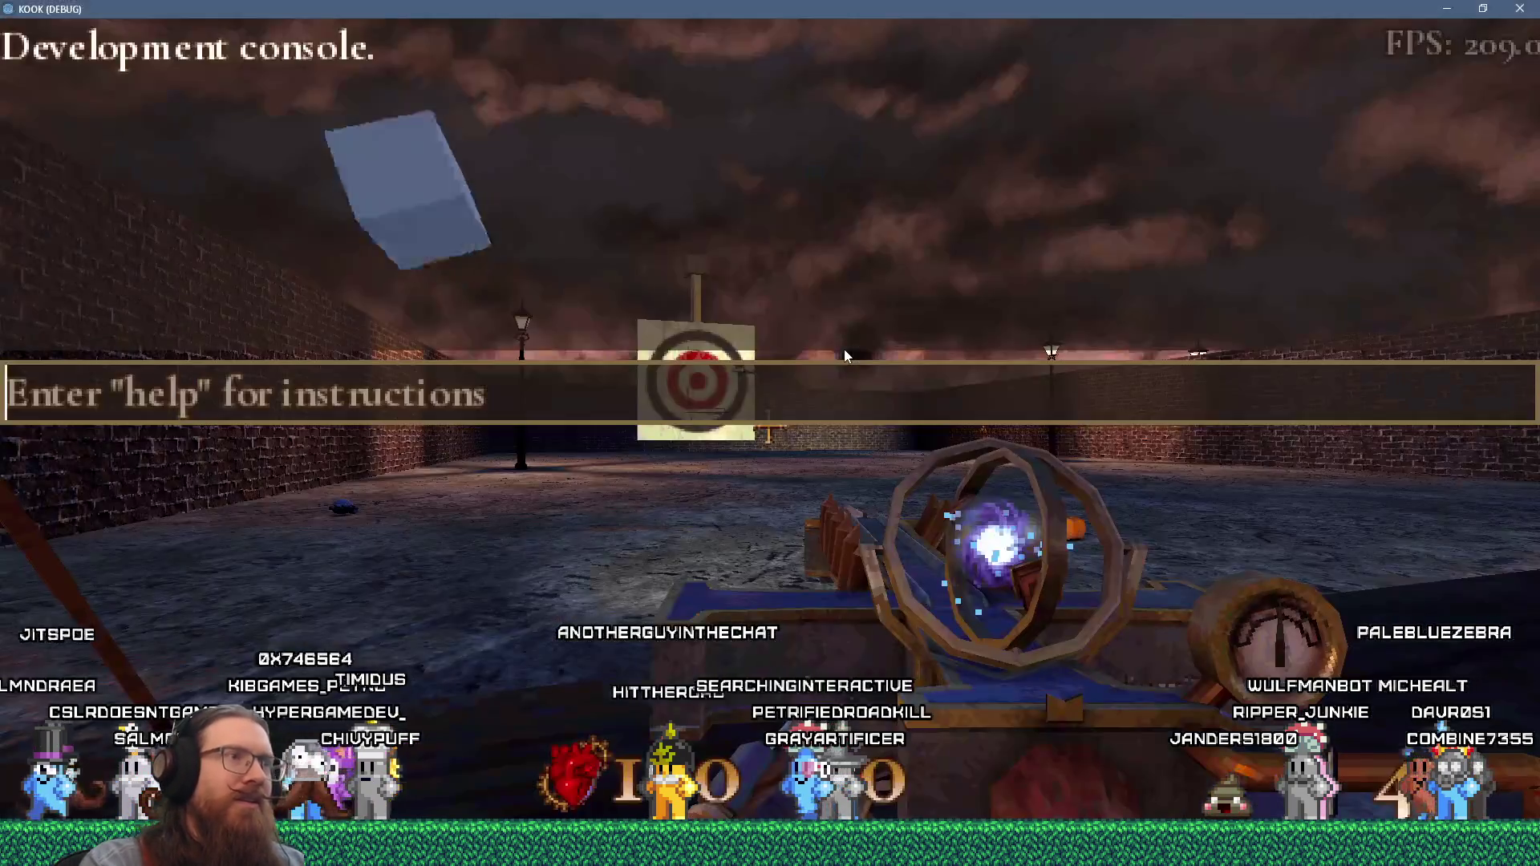
pyautogui.press('Escape')
pyautogui.click(769, 427)
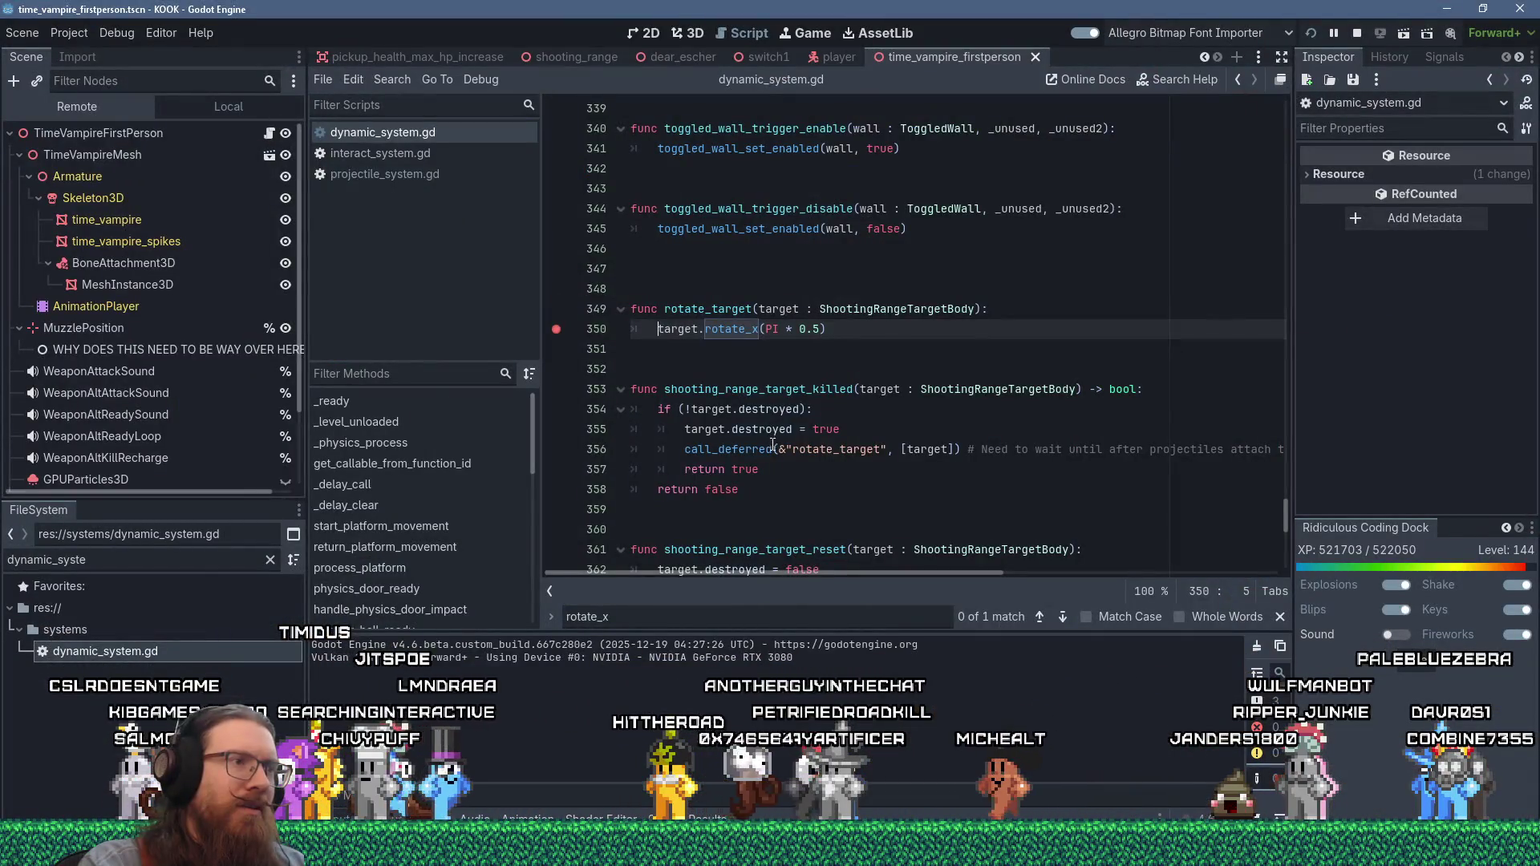
# - Open the Debugger's Errors list to review the 12 reported errors
pyautogui.moveTo(741, 450)
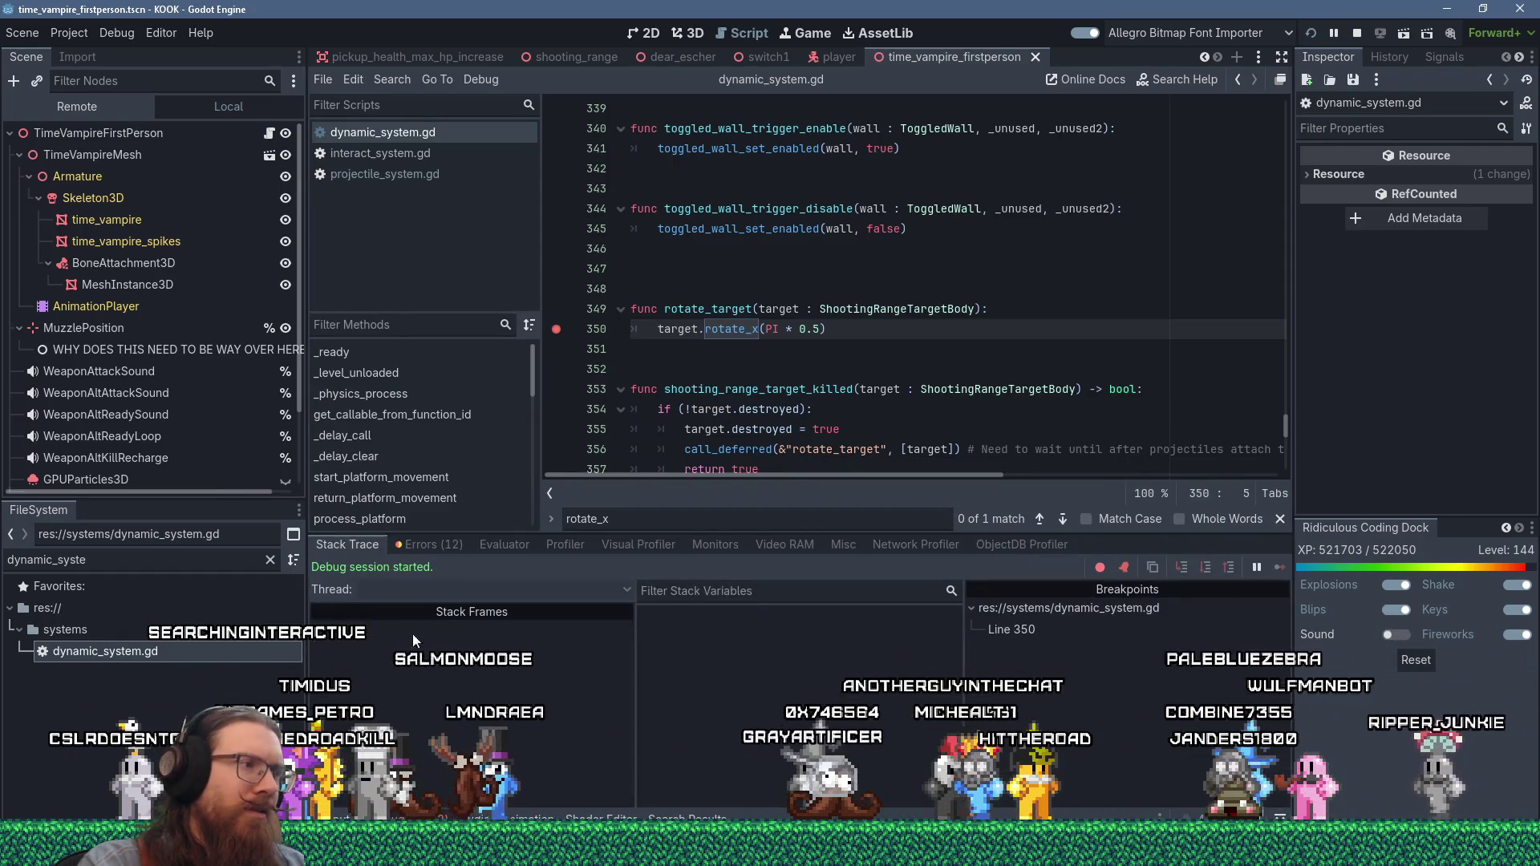
pyautogui.click(426, 545)
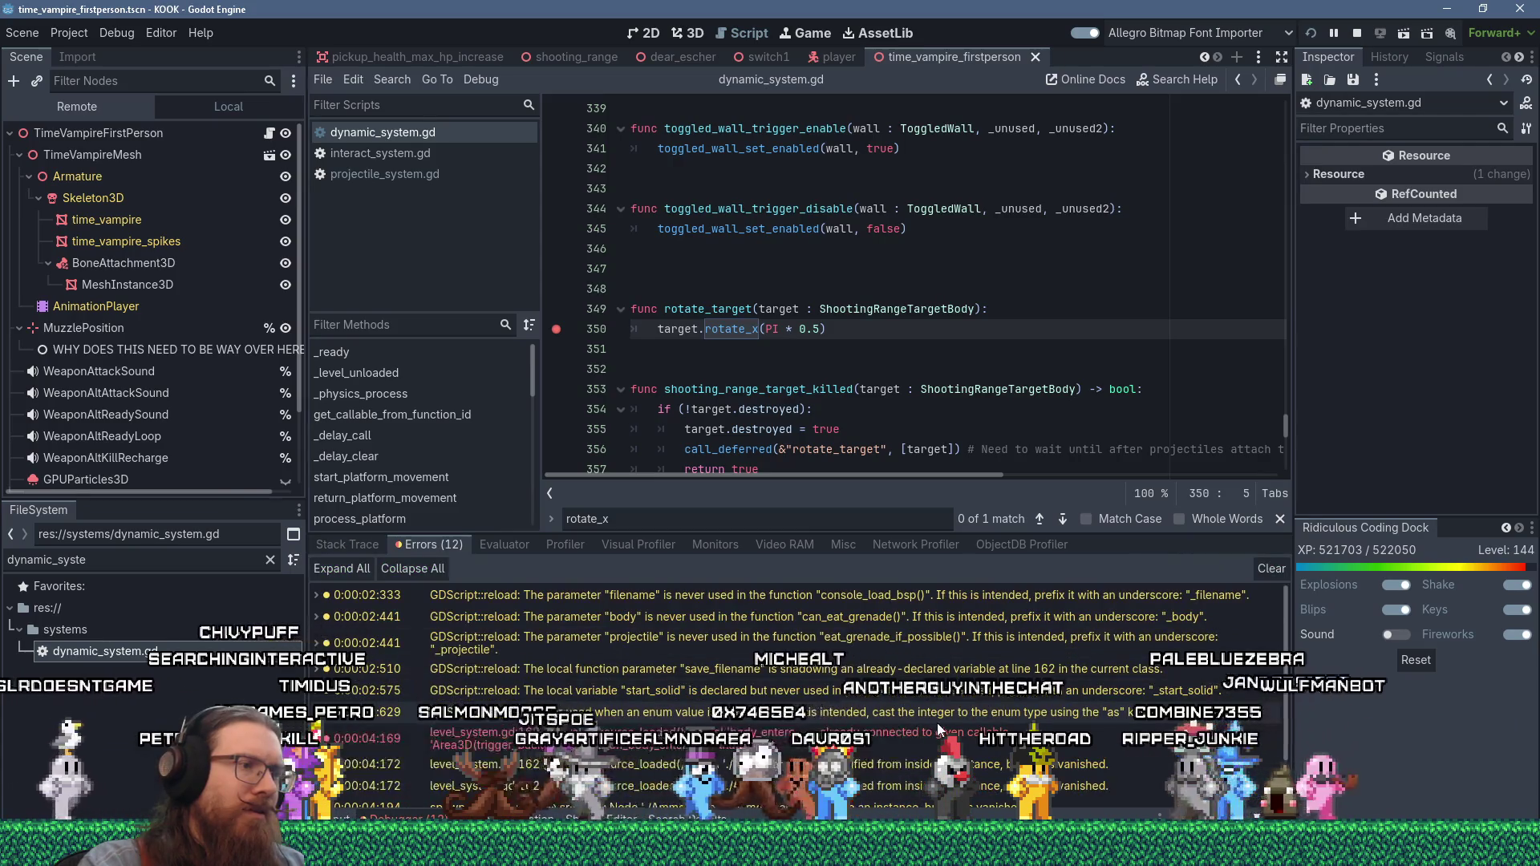
pyautogui.scroll(-2, 937, 725)
pyautogui.moveTo(938, 728)
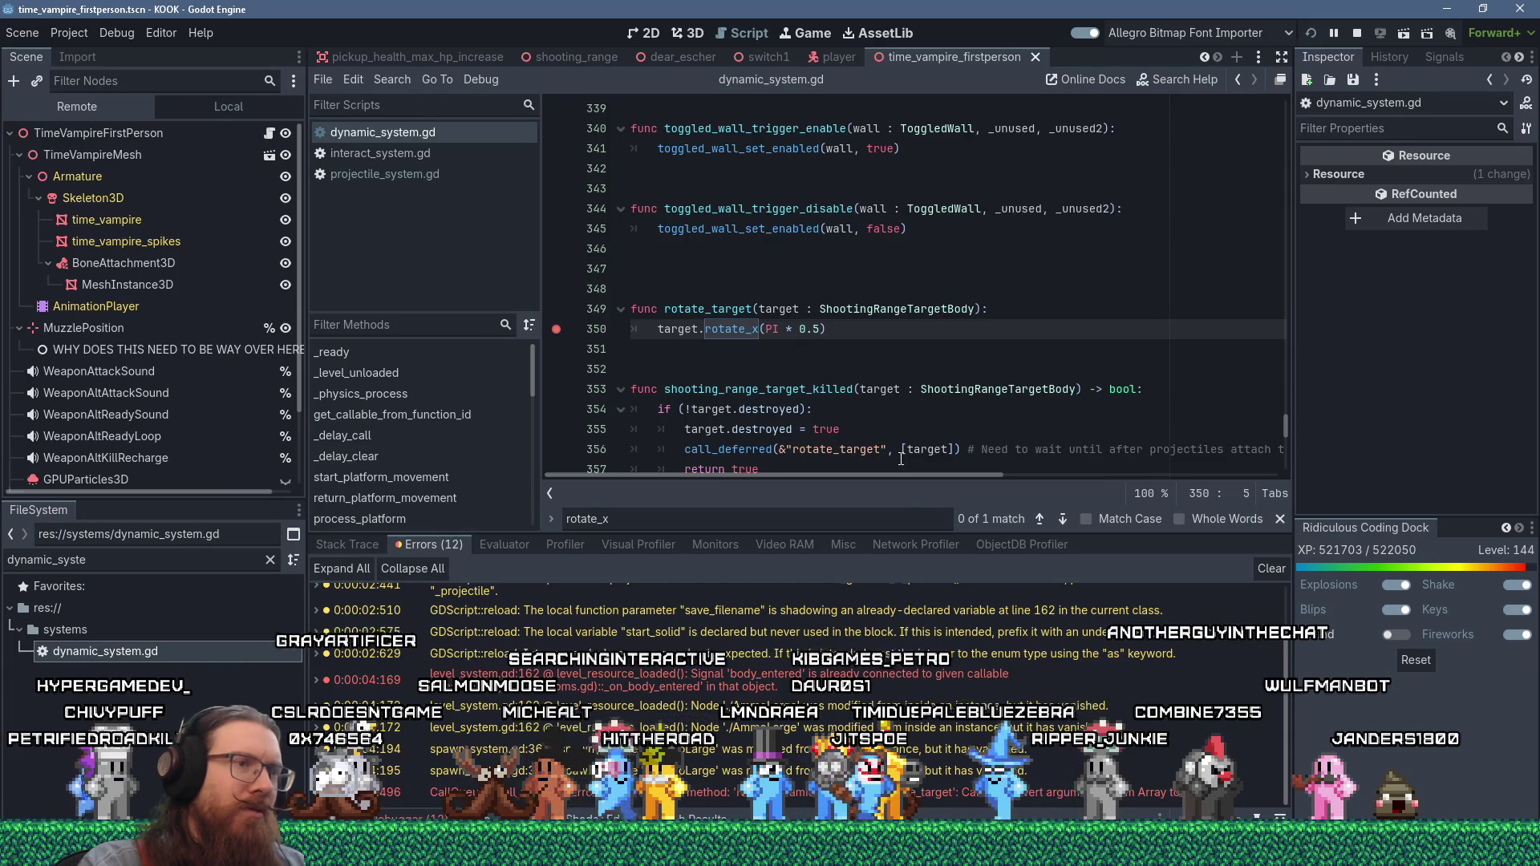
pyautogui.scroll(-1, 901, 459)
# - Remove the brackets around target on line 356 so call_deferred receives target directly, and save
pyautogui.click(902, 389)
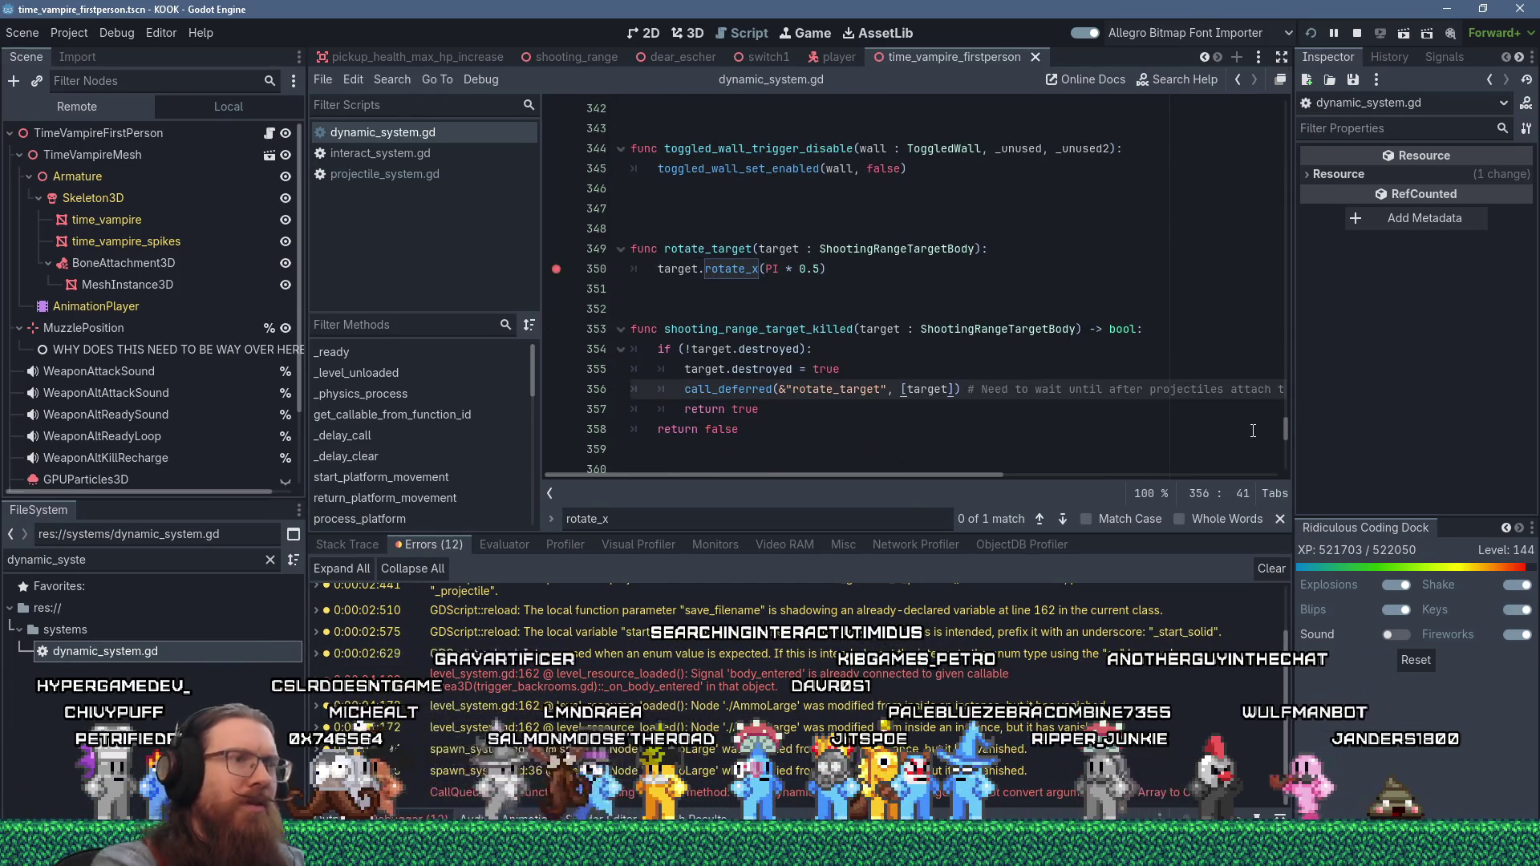
pyautogui.press('Delete')
pyautogui.press('Right')
pyautogui.press('Right')
pyautogui.press('Right')
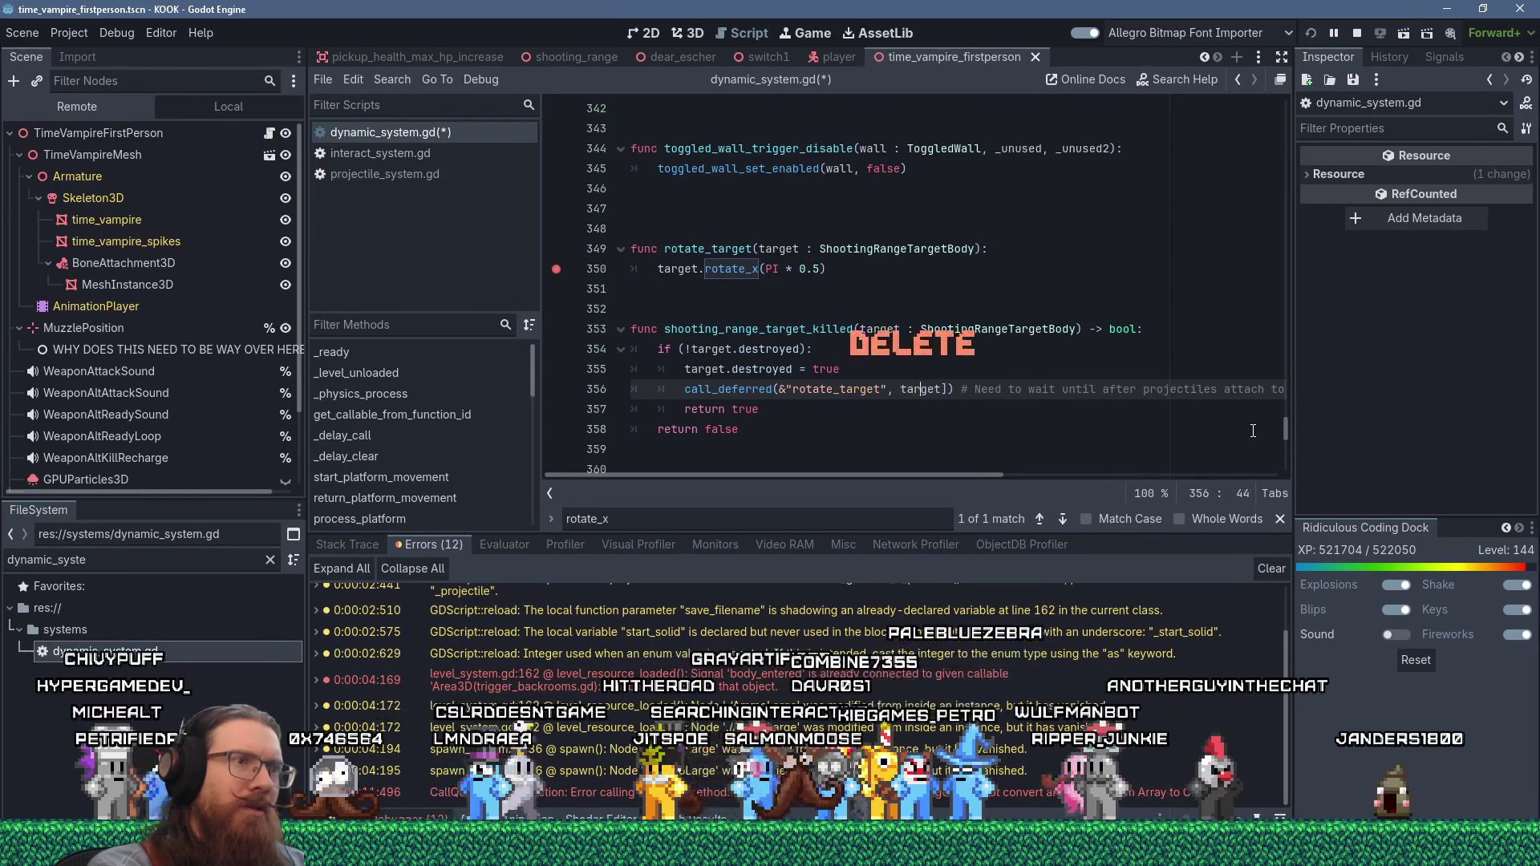
pyautogui.press('Delete')
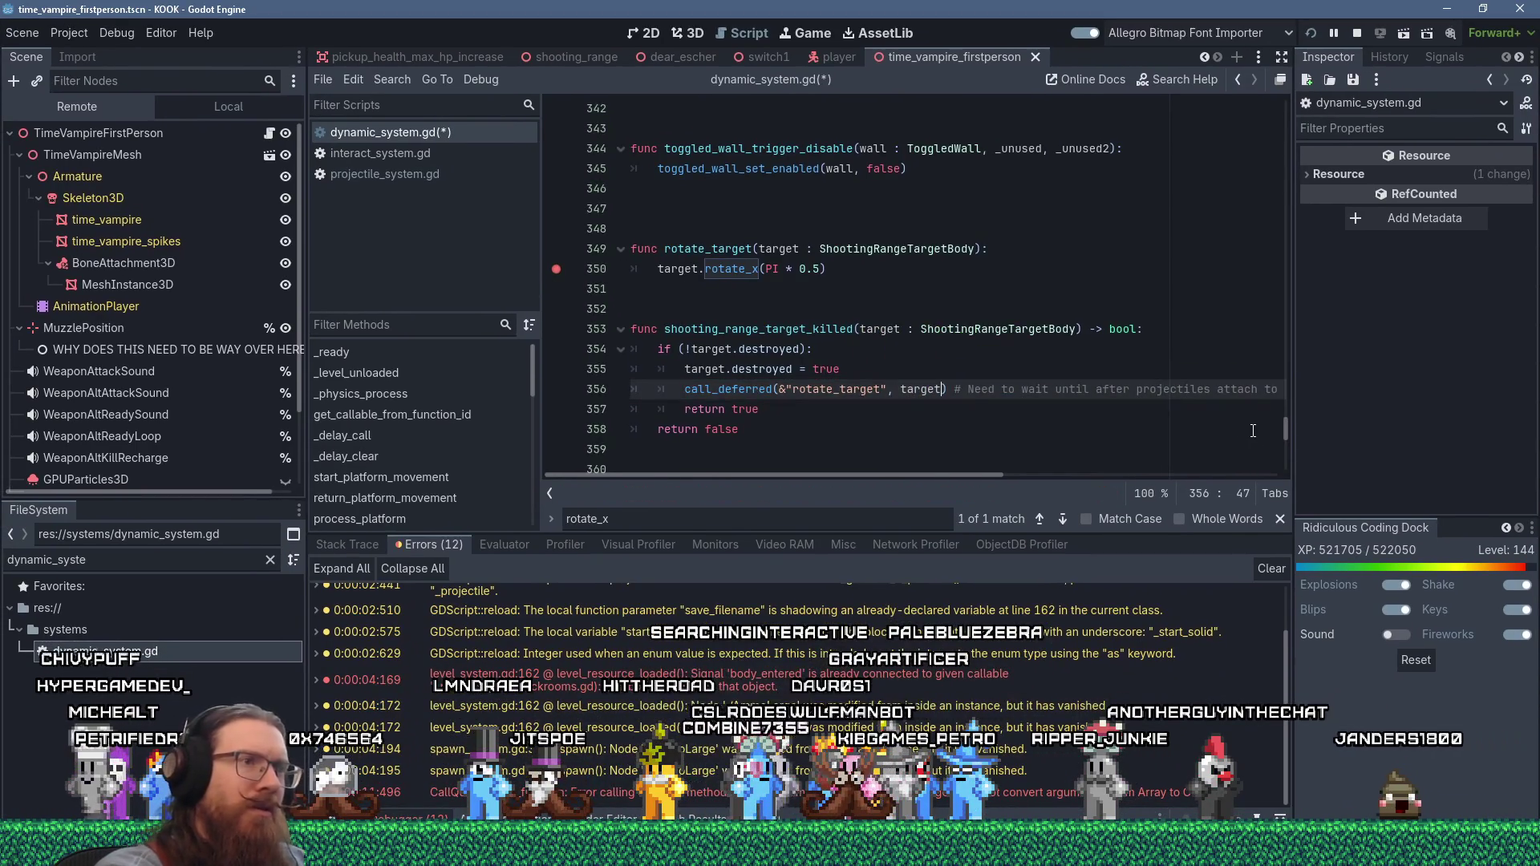
pyautogui.hotkey('ctrl', 's')
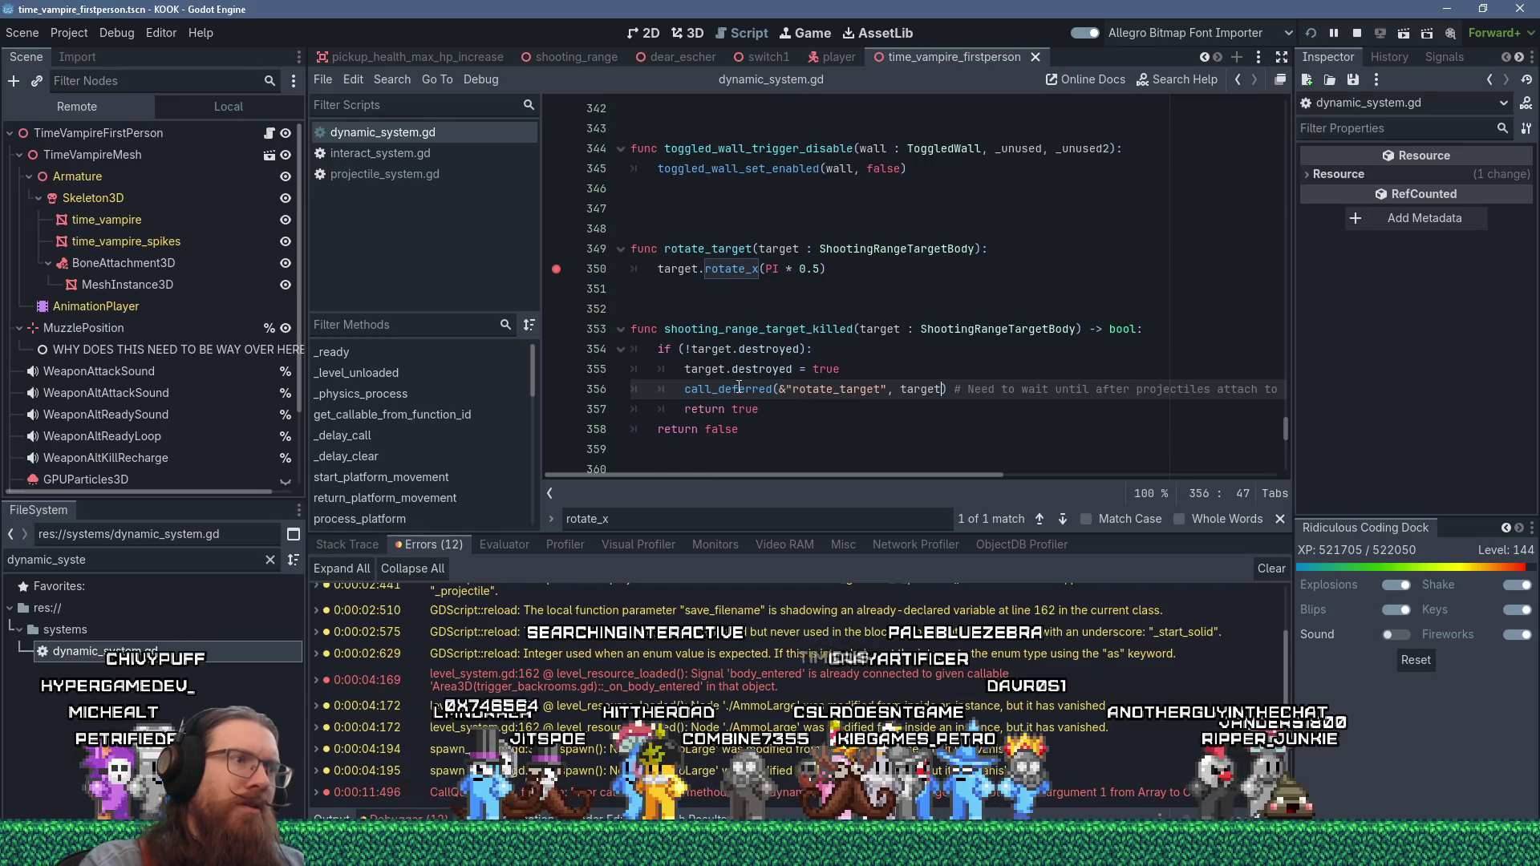
# - Run the KOOK debug build with F5 and restart it with the latest code
pyautogui.moveTo(739, 387)
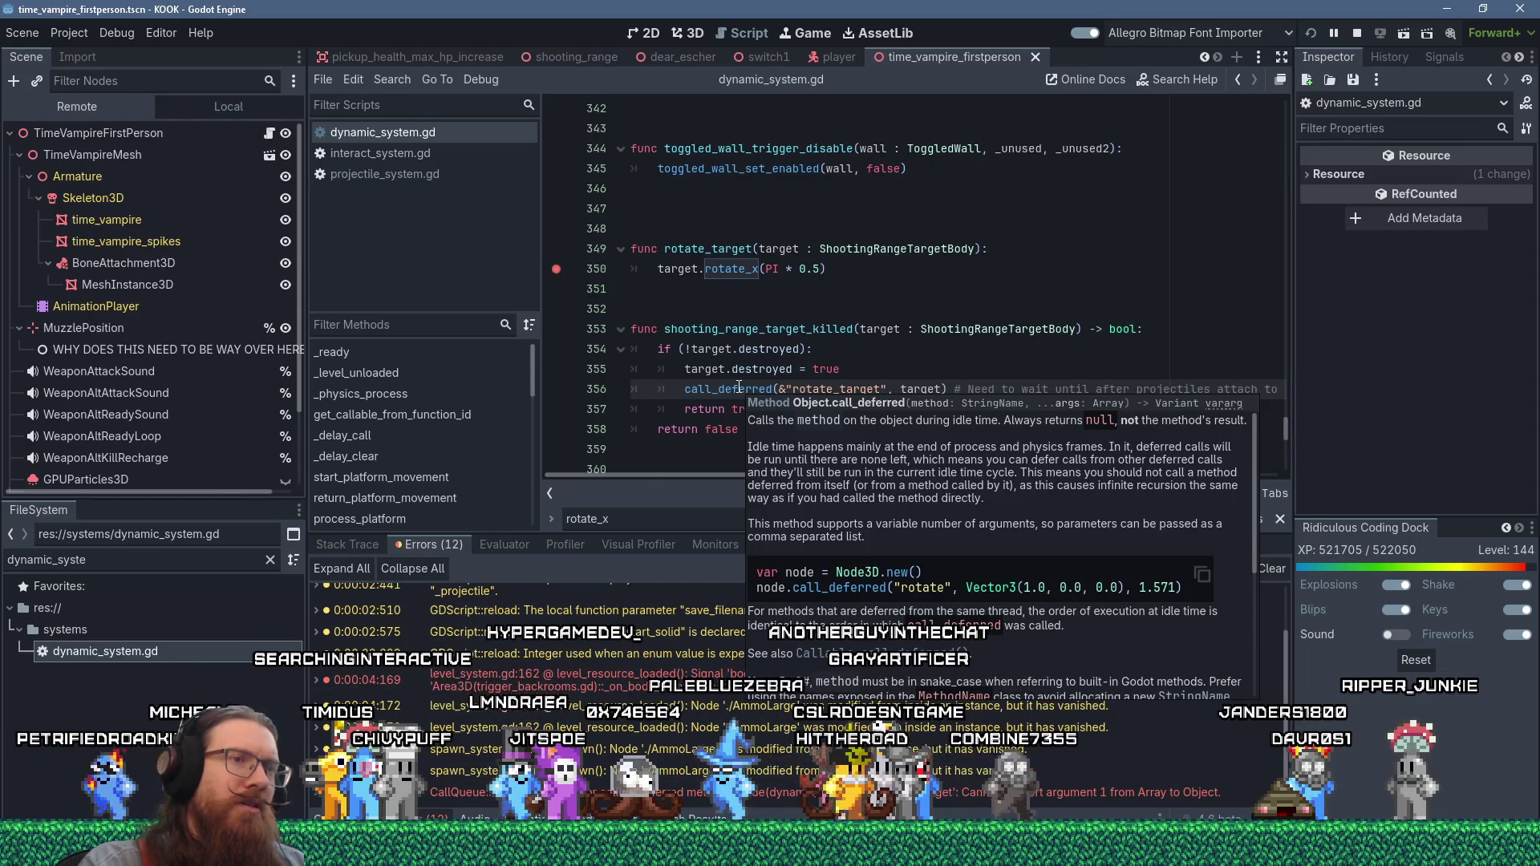
pyautogui.press('F5')
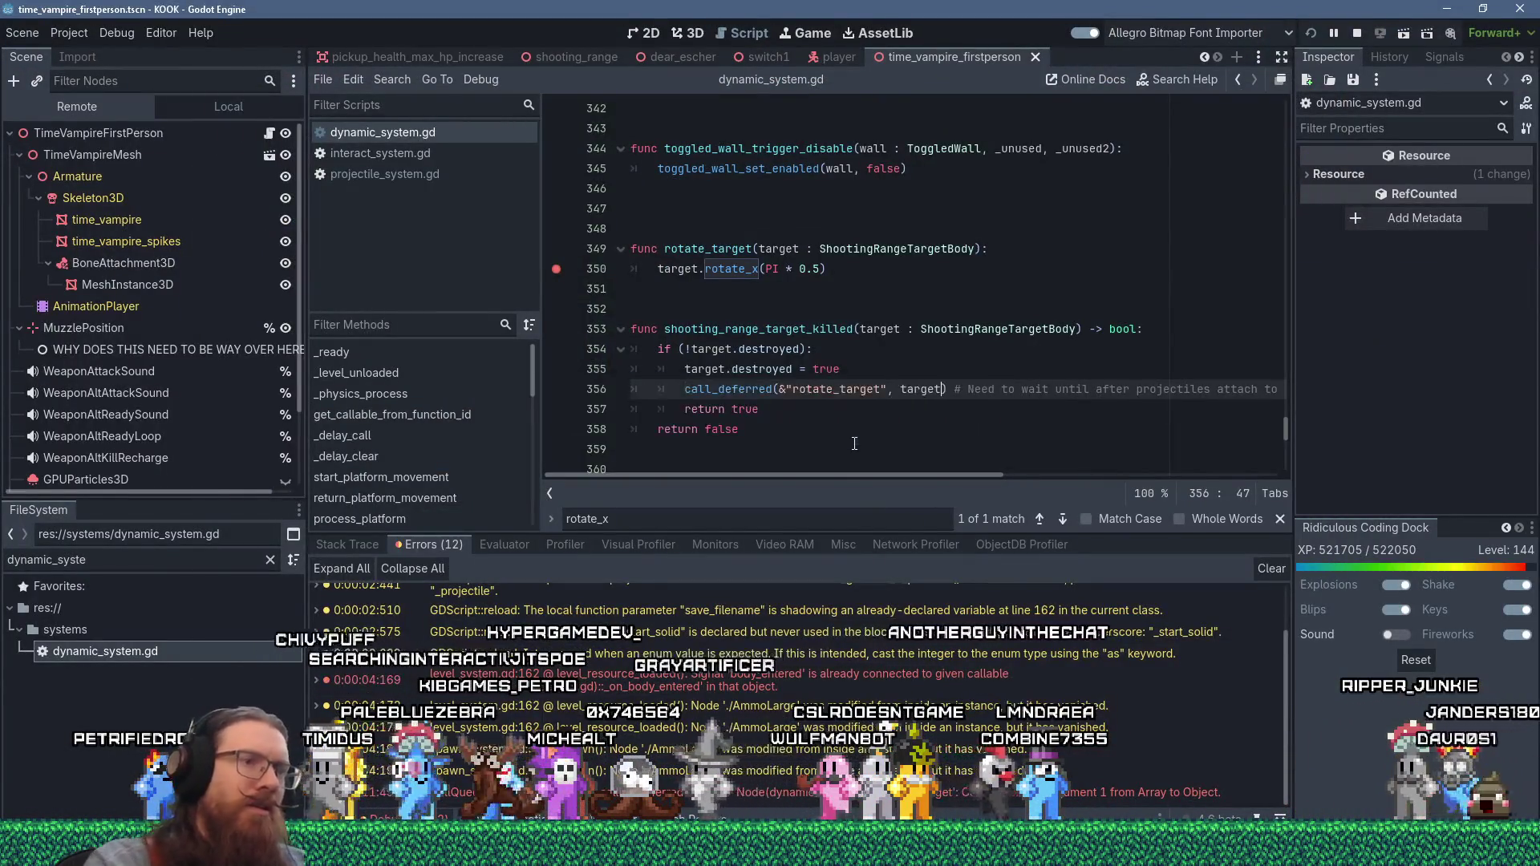
pyautogui.hotkey('alt', 'Tab')
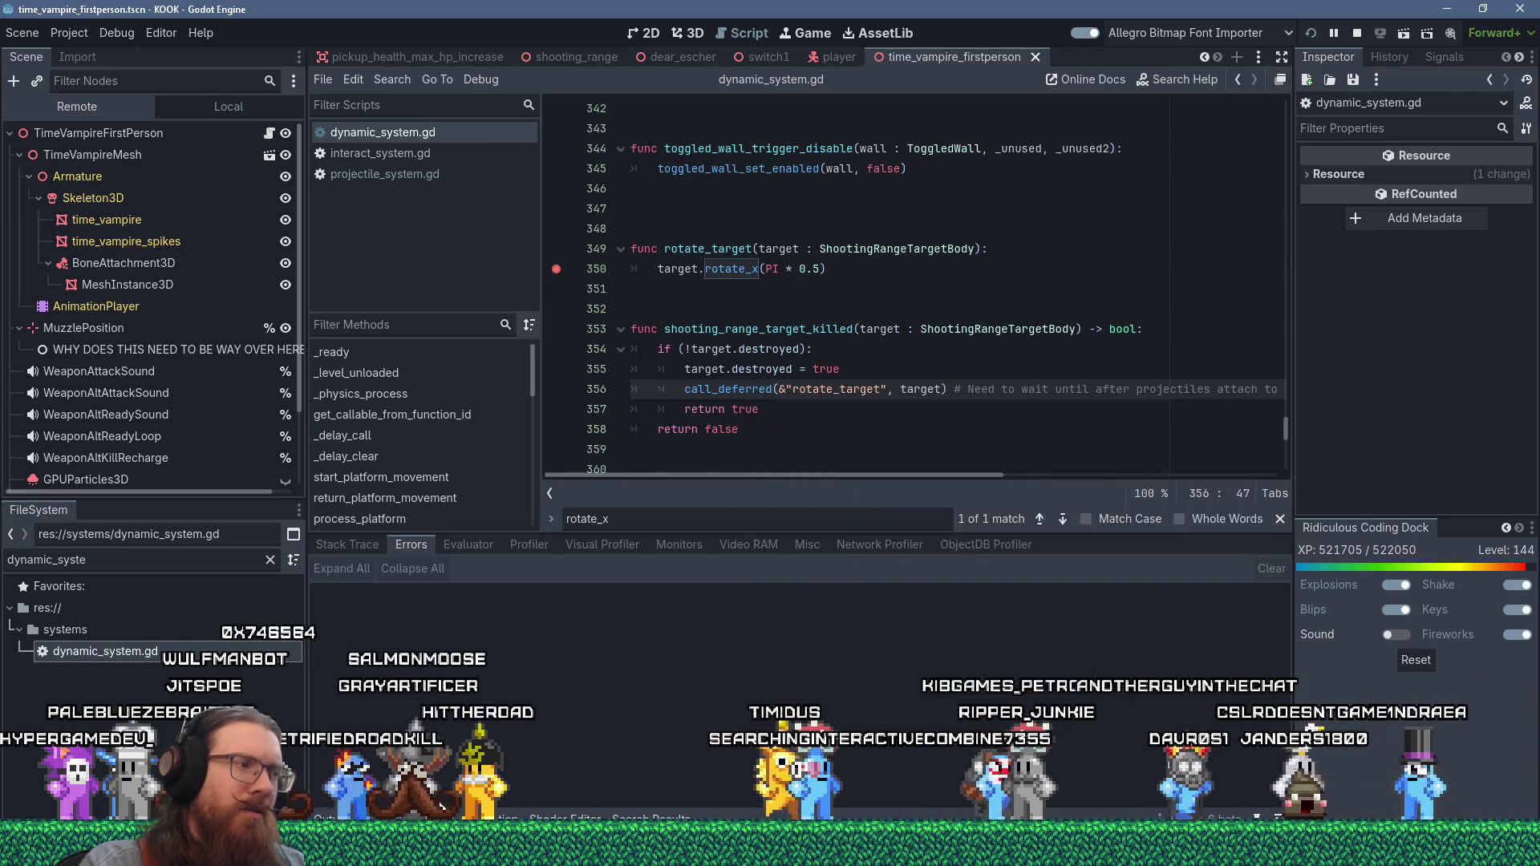
pyautogui.click(1312, 34)
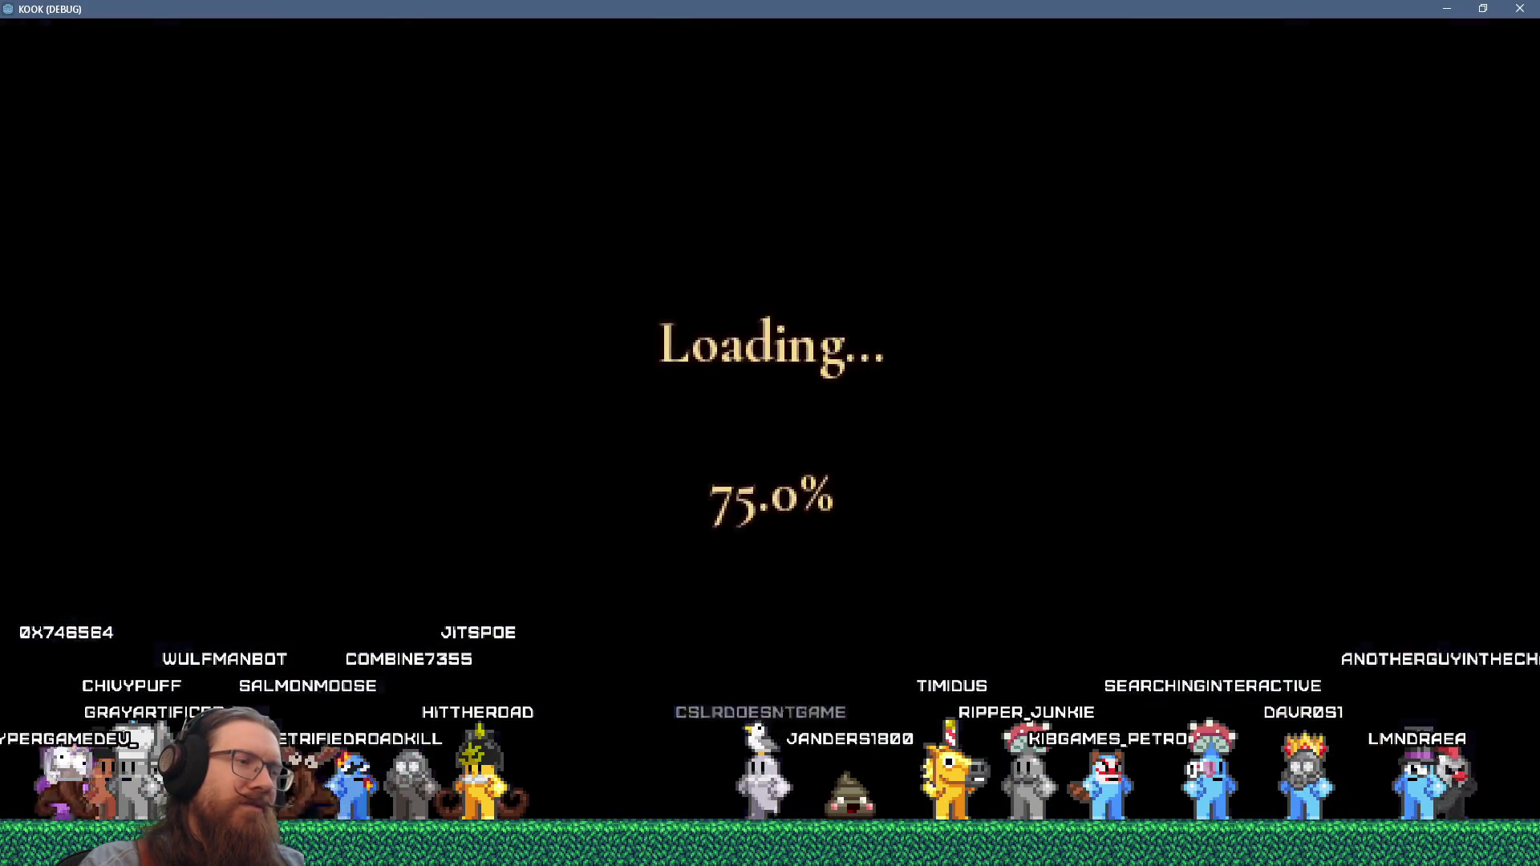
# - Walk through the doorway and corridor to the courtyard and shoot the range target
pyautogui.press('w')
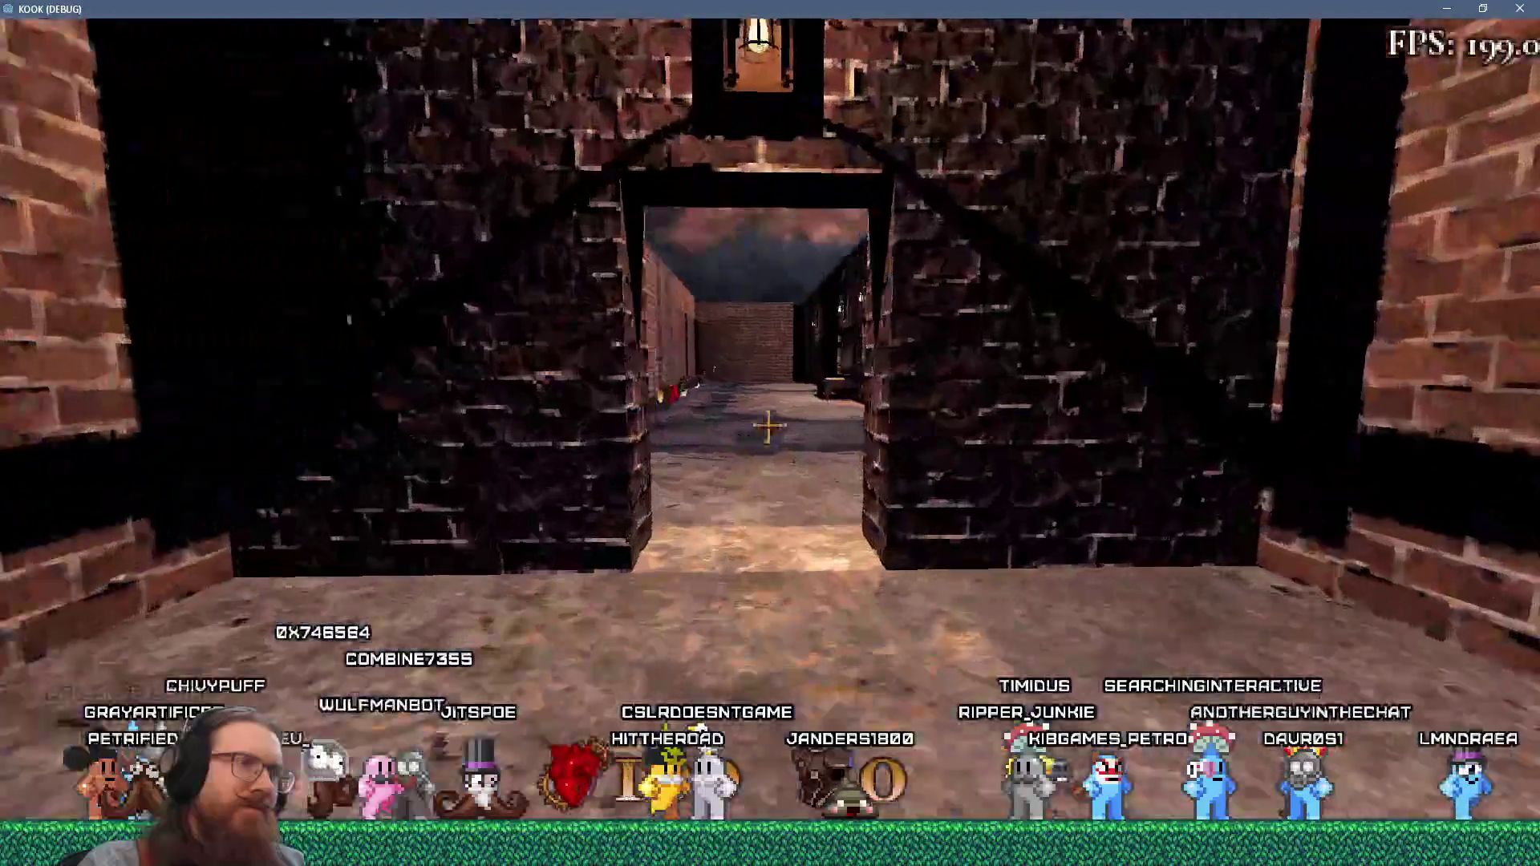
pyautogui.press('w')
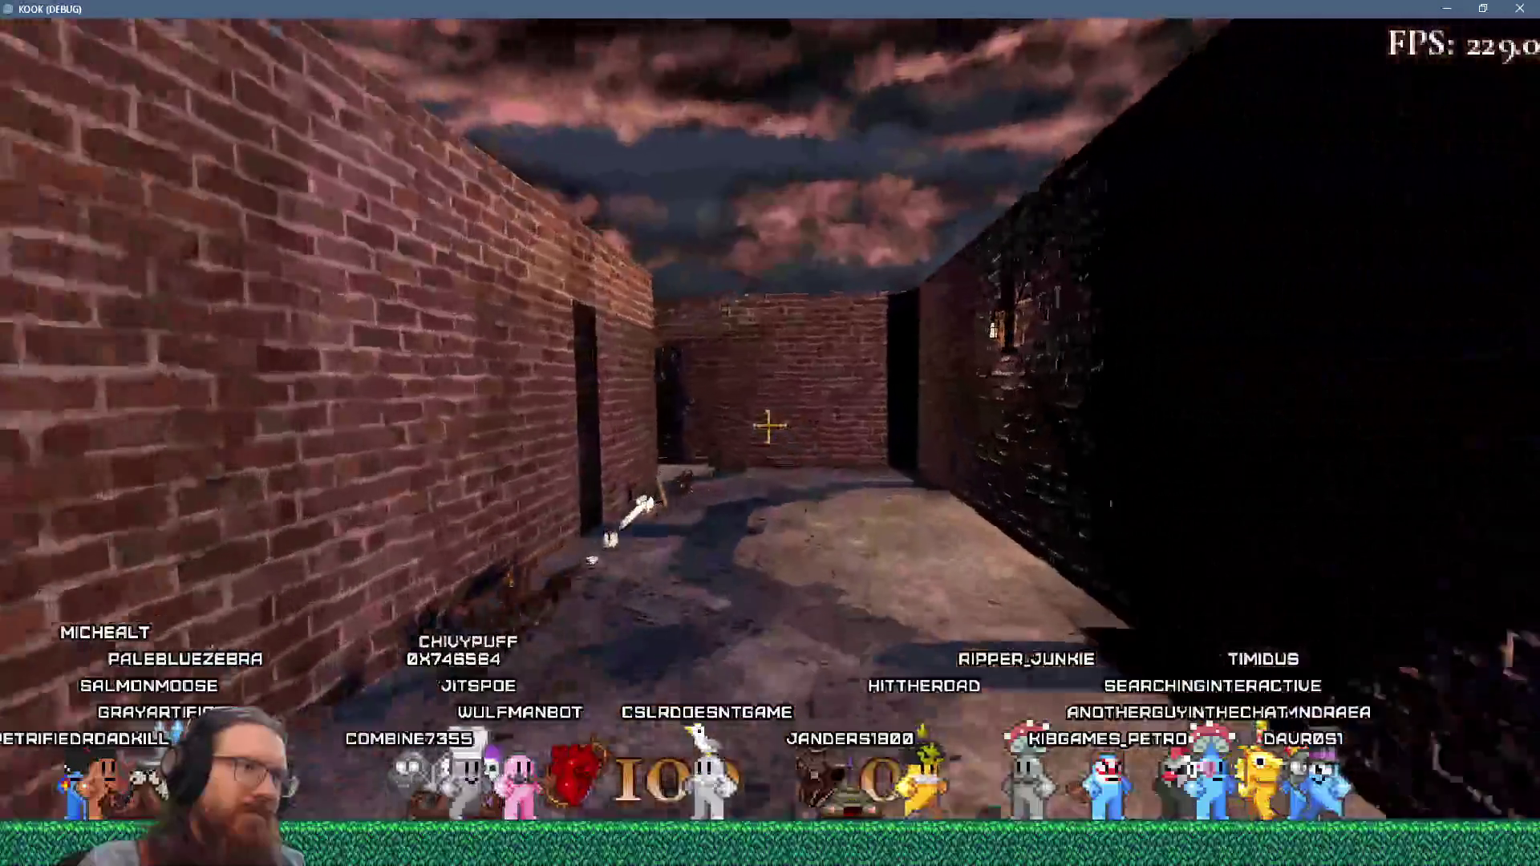
pyautogui.press('w')
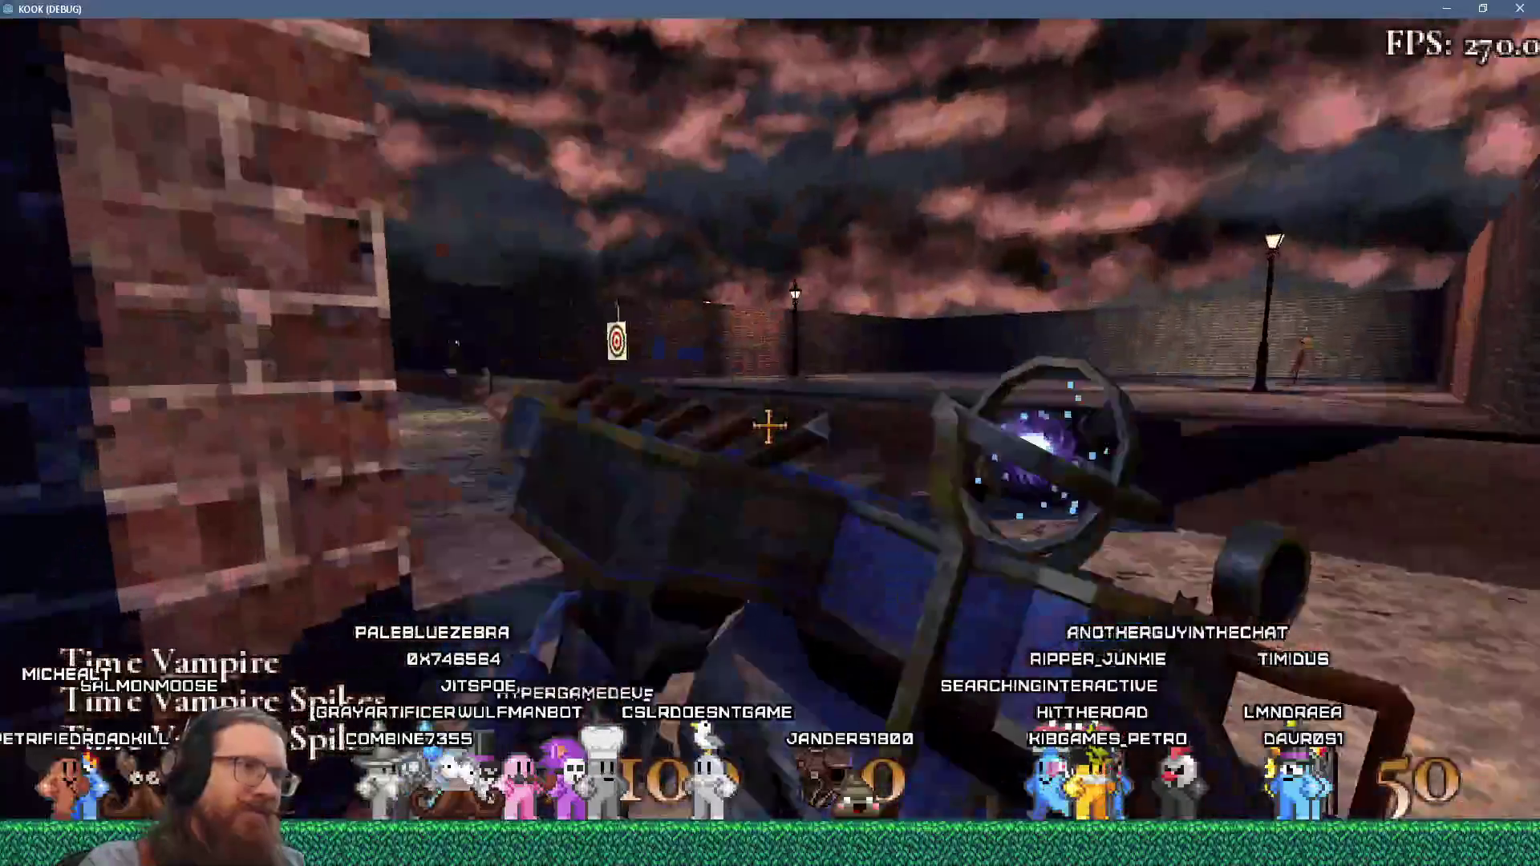
pyautogui.click(768, 427)
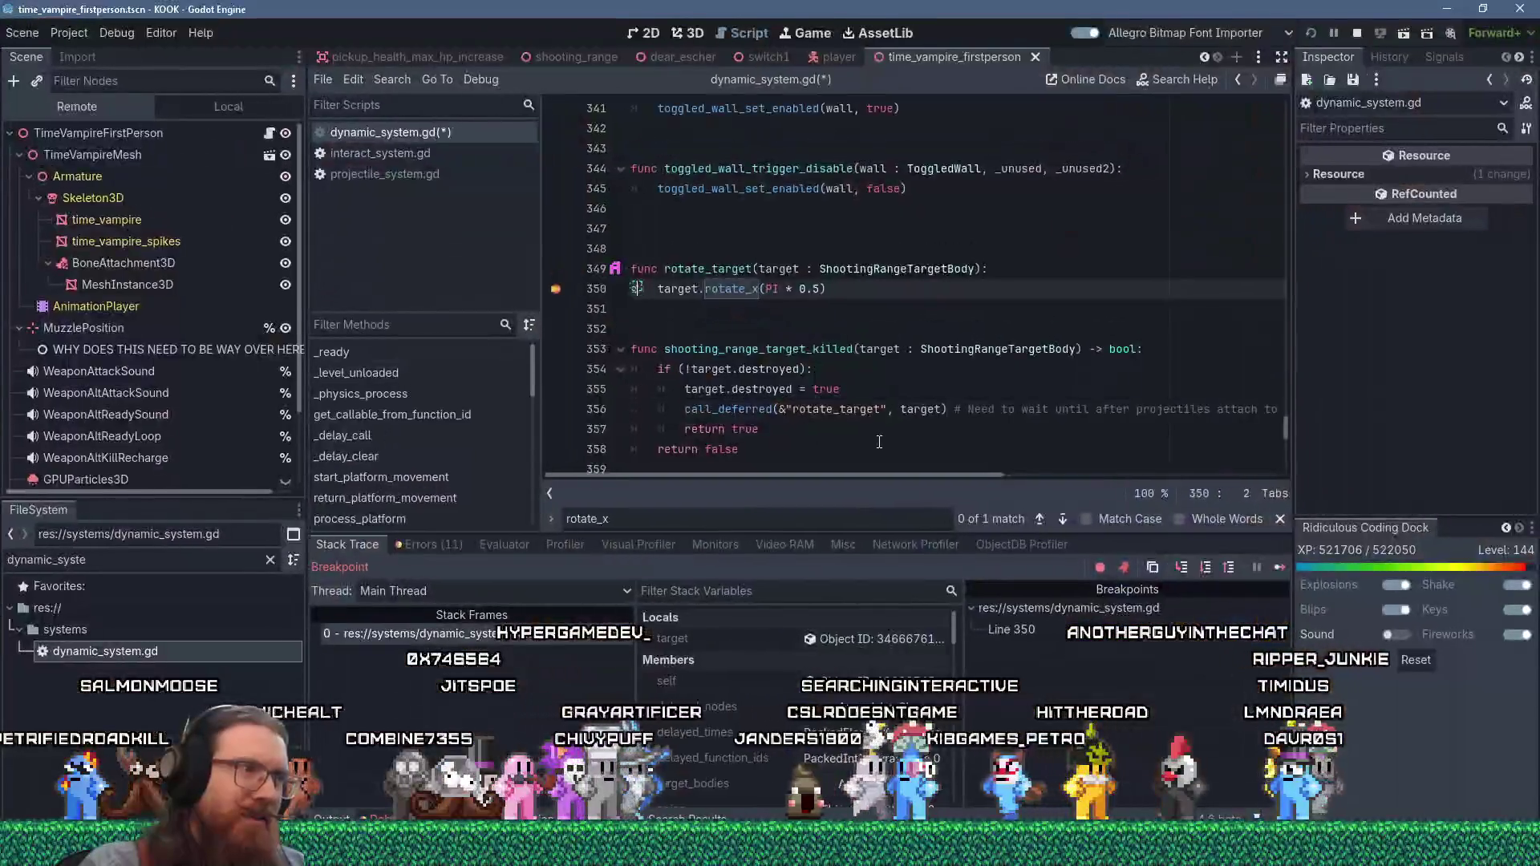
# - Undo the stray 'a', remove the line 350 breakpoint, and resume the game
pyautogui.write('a')
pyautogui.hotkey('ctrl', 'z')
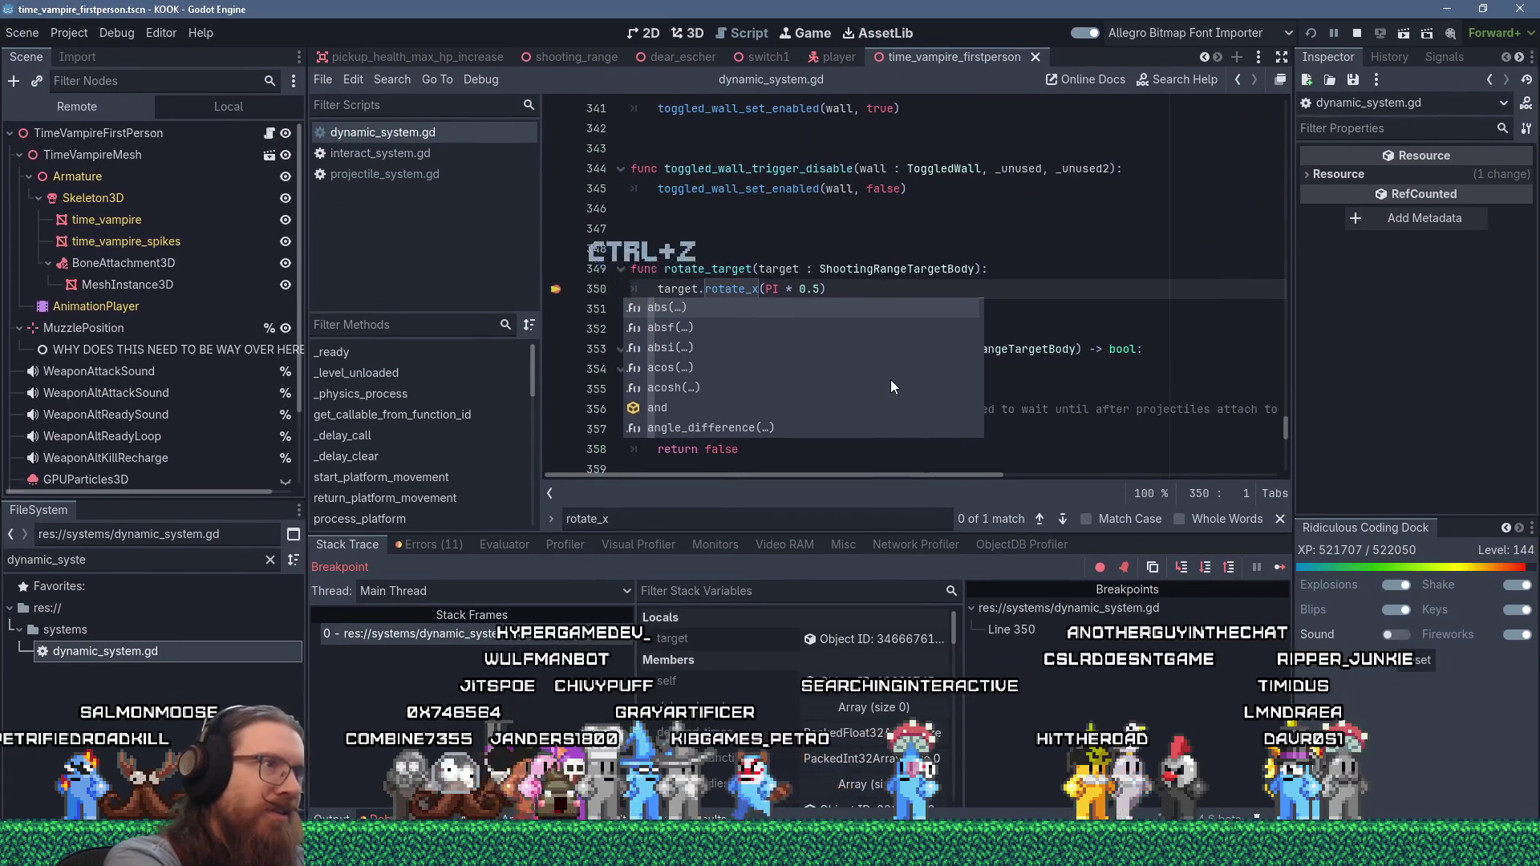
pyautogui.click(556, 289)
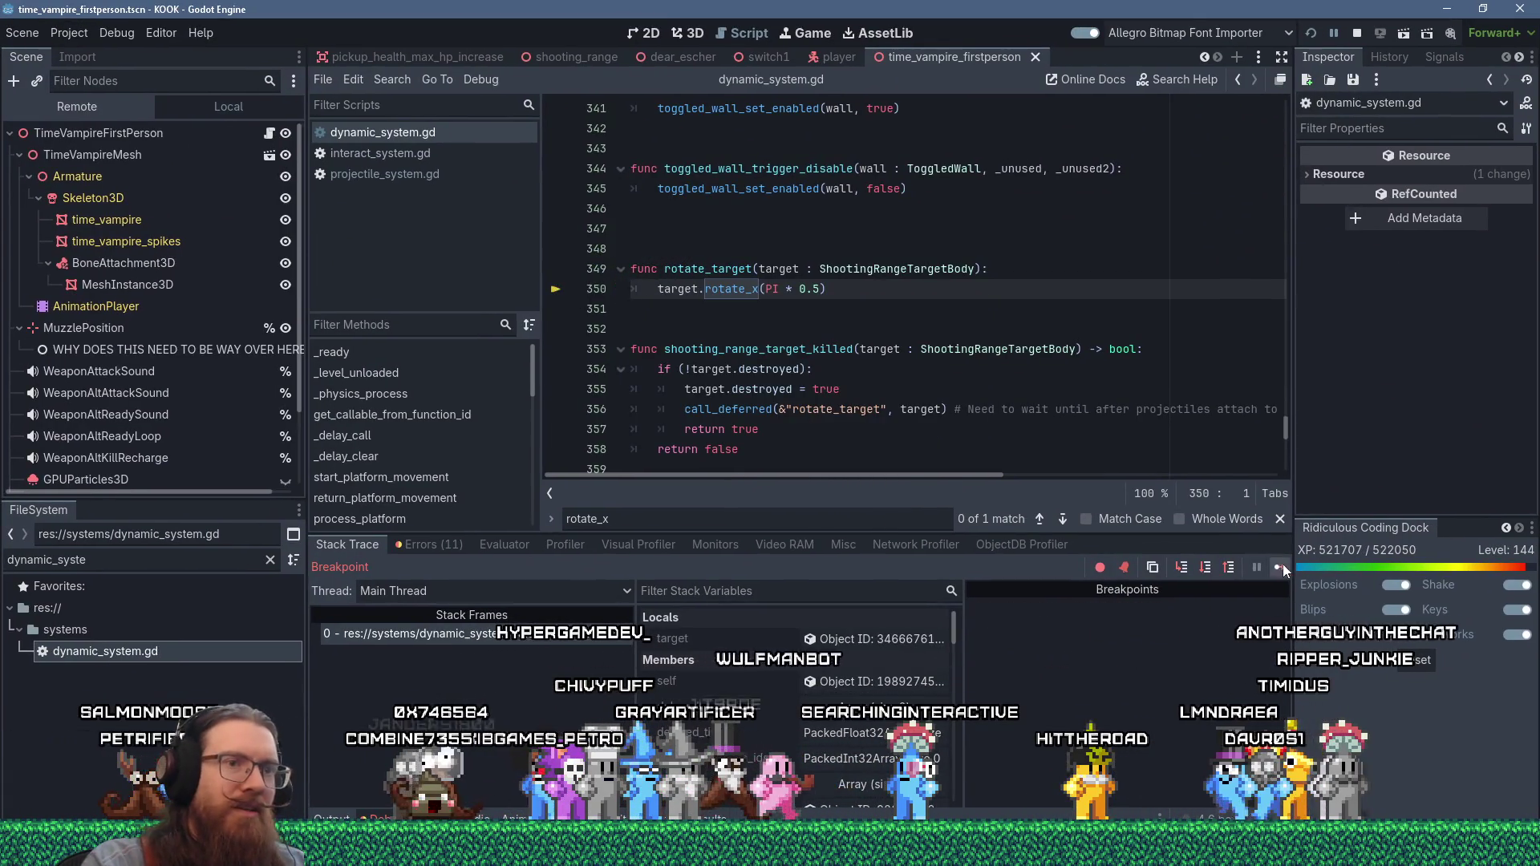
pyautogui.click(1279, 567)
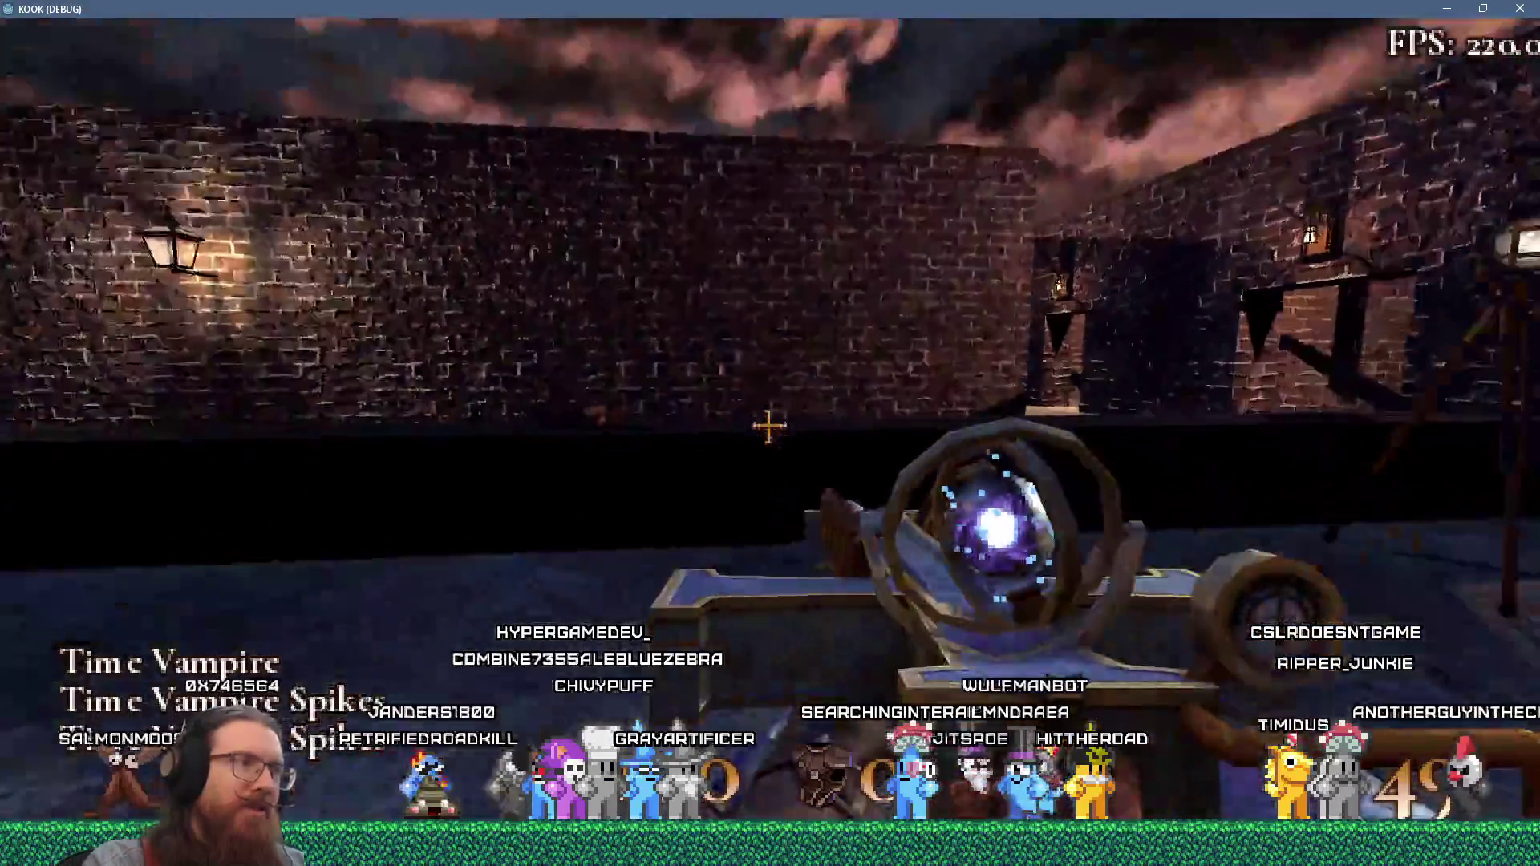
# - Switch between the card item and orb weapon, then fire at the range target
pyautogui.press('1')
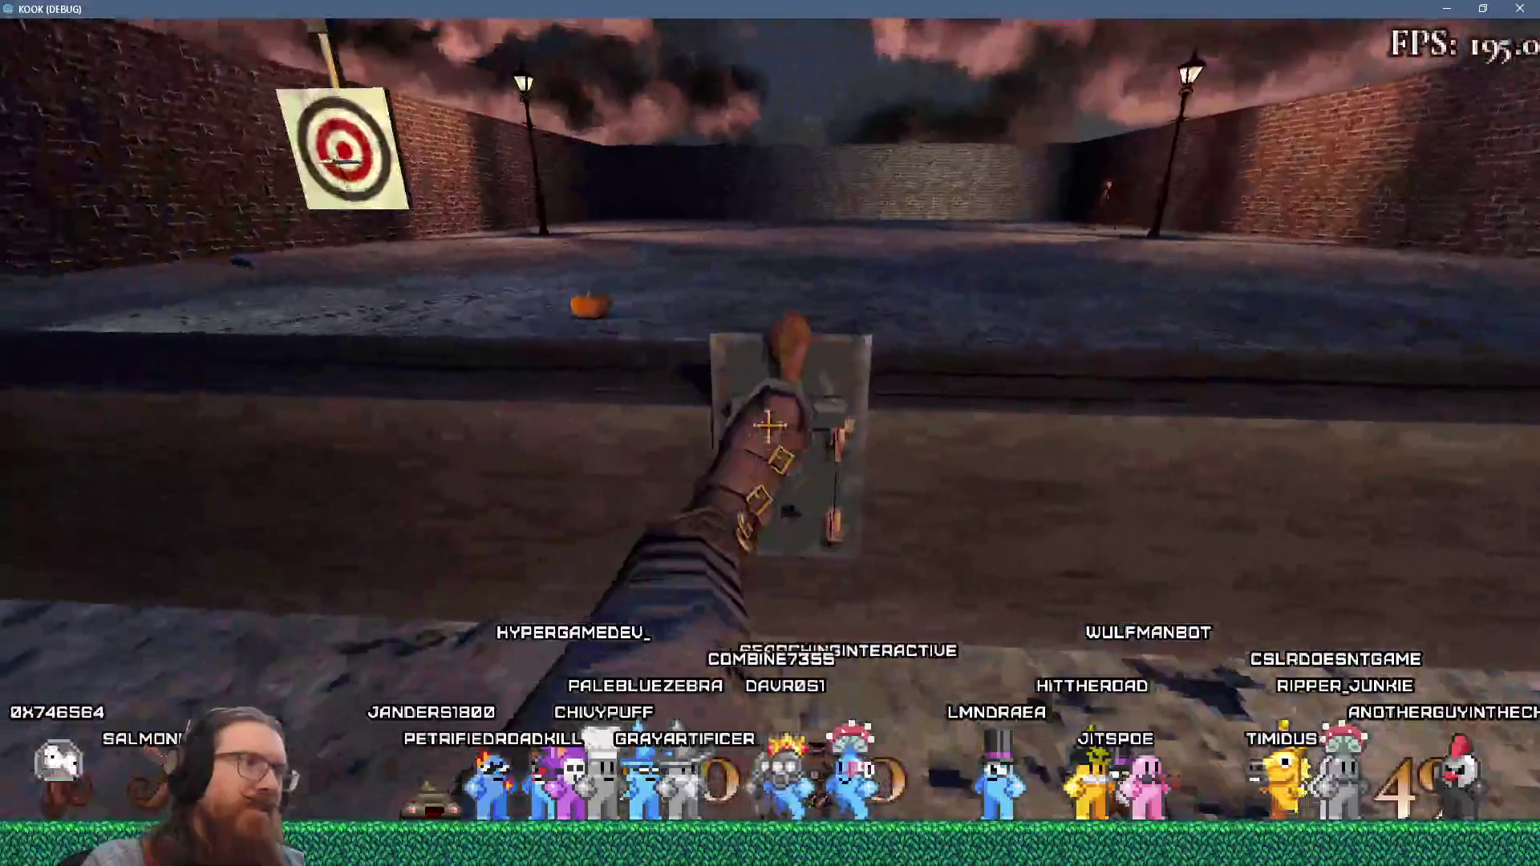
pyautogui.press('2')
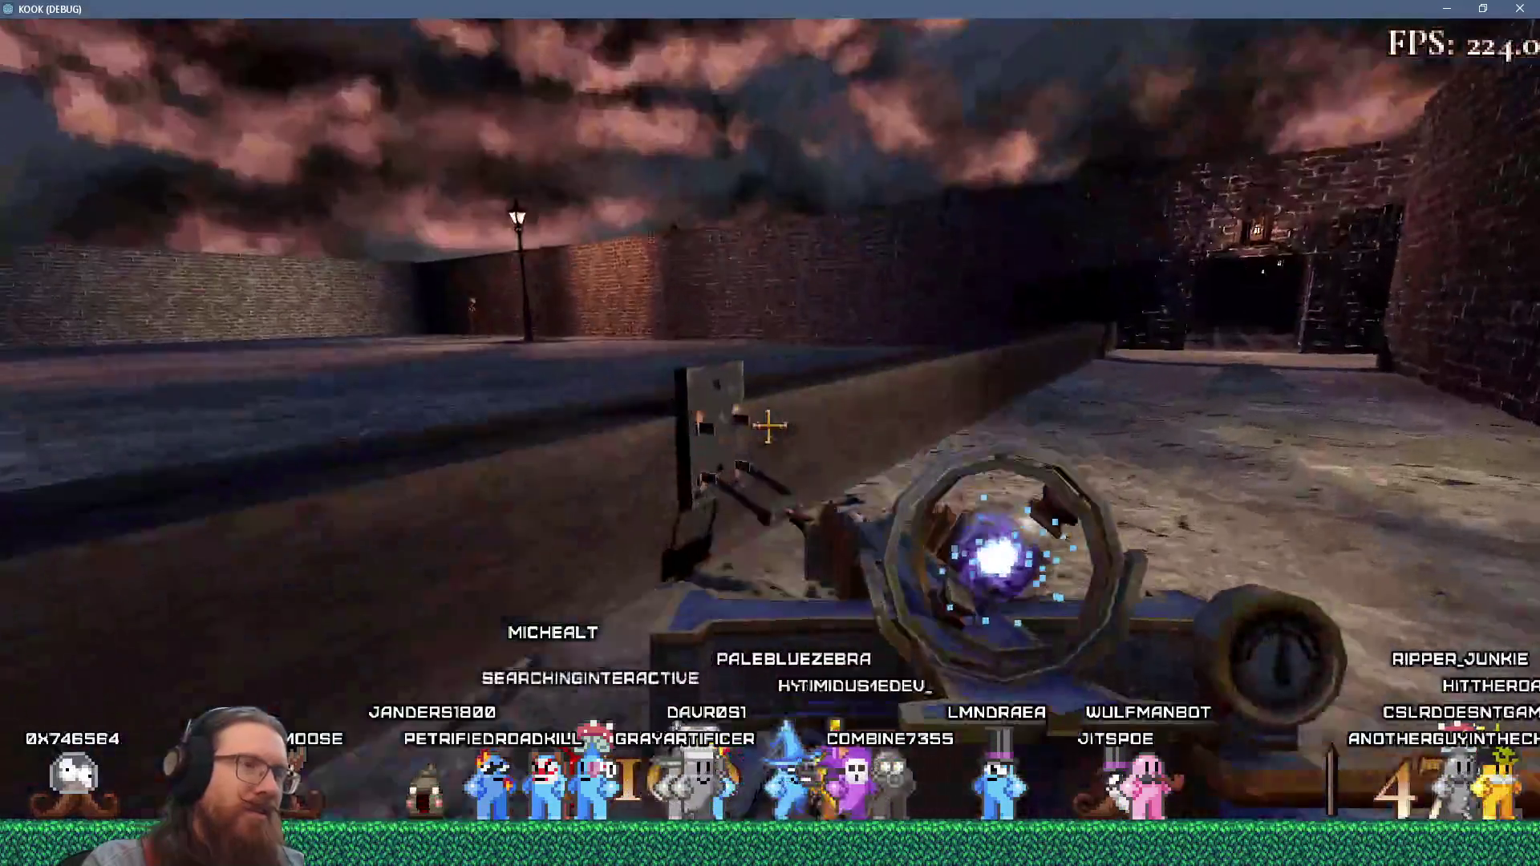
pyautogui.press('1')
pyautogui.press('2')
pyautogui.click(768, 427)
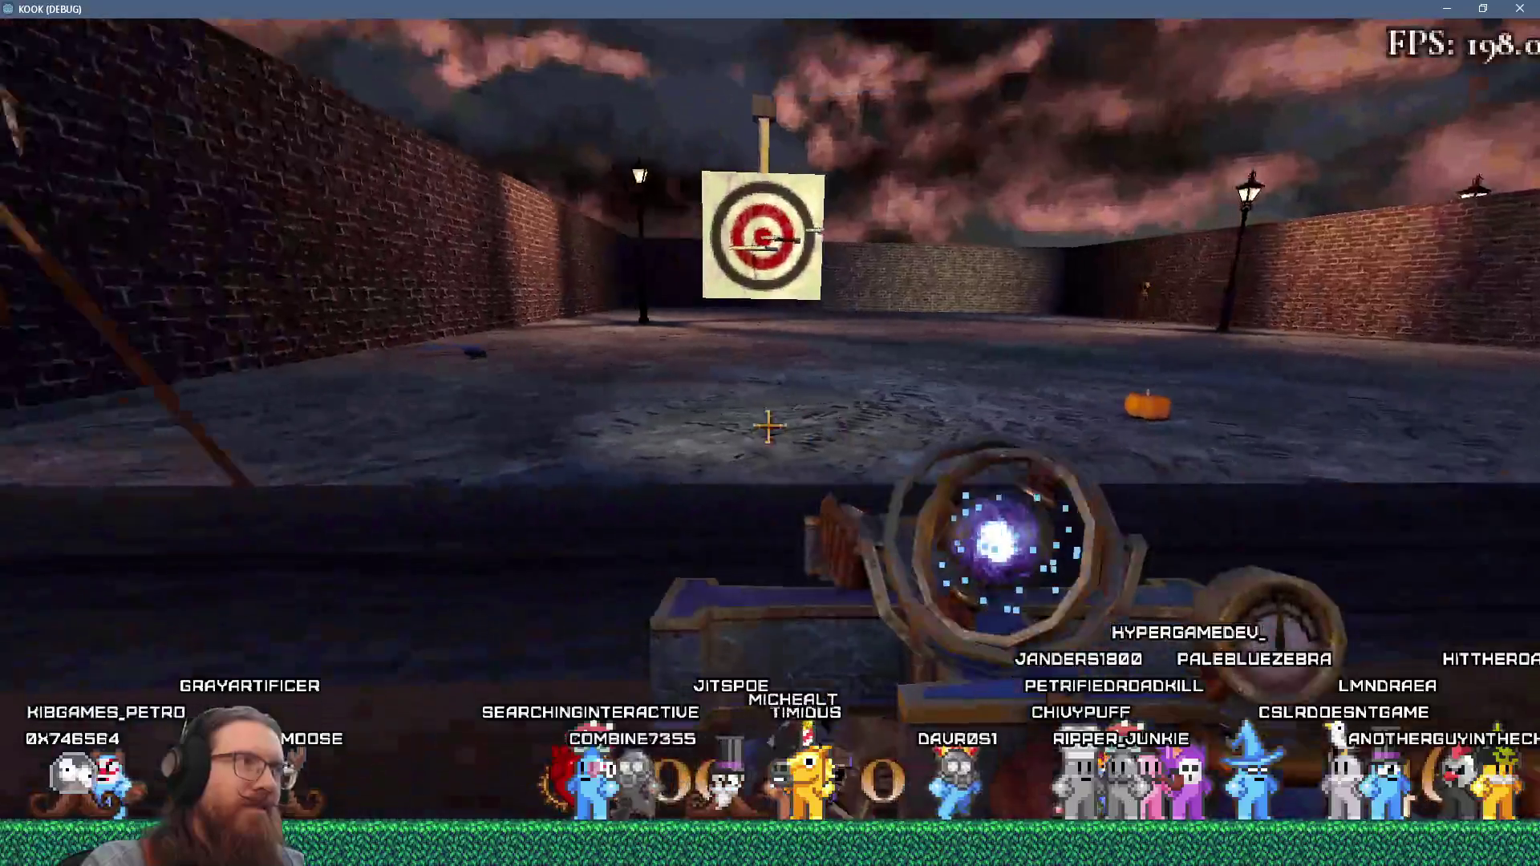
# - Carry the blue object across the courtyard, drop it, and fire at the target board
pyautogui.press('w')
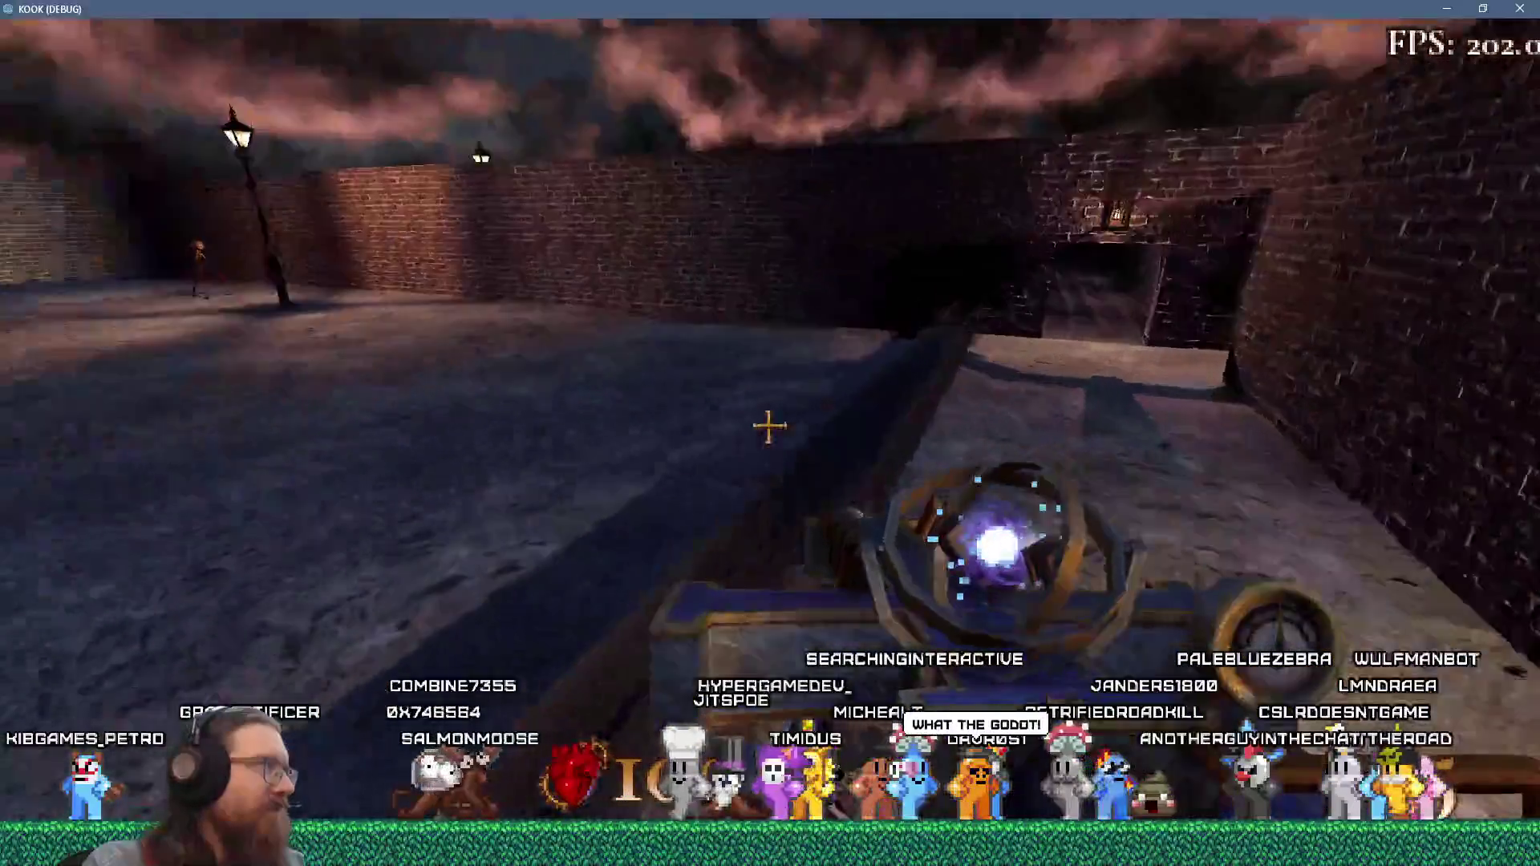
pyautogui.press('w')
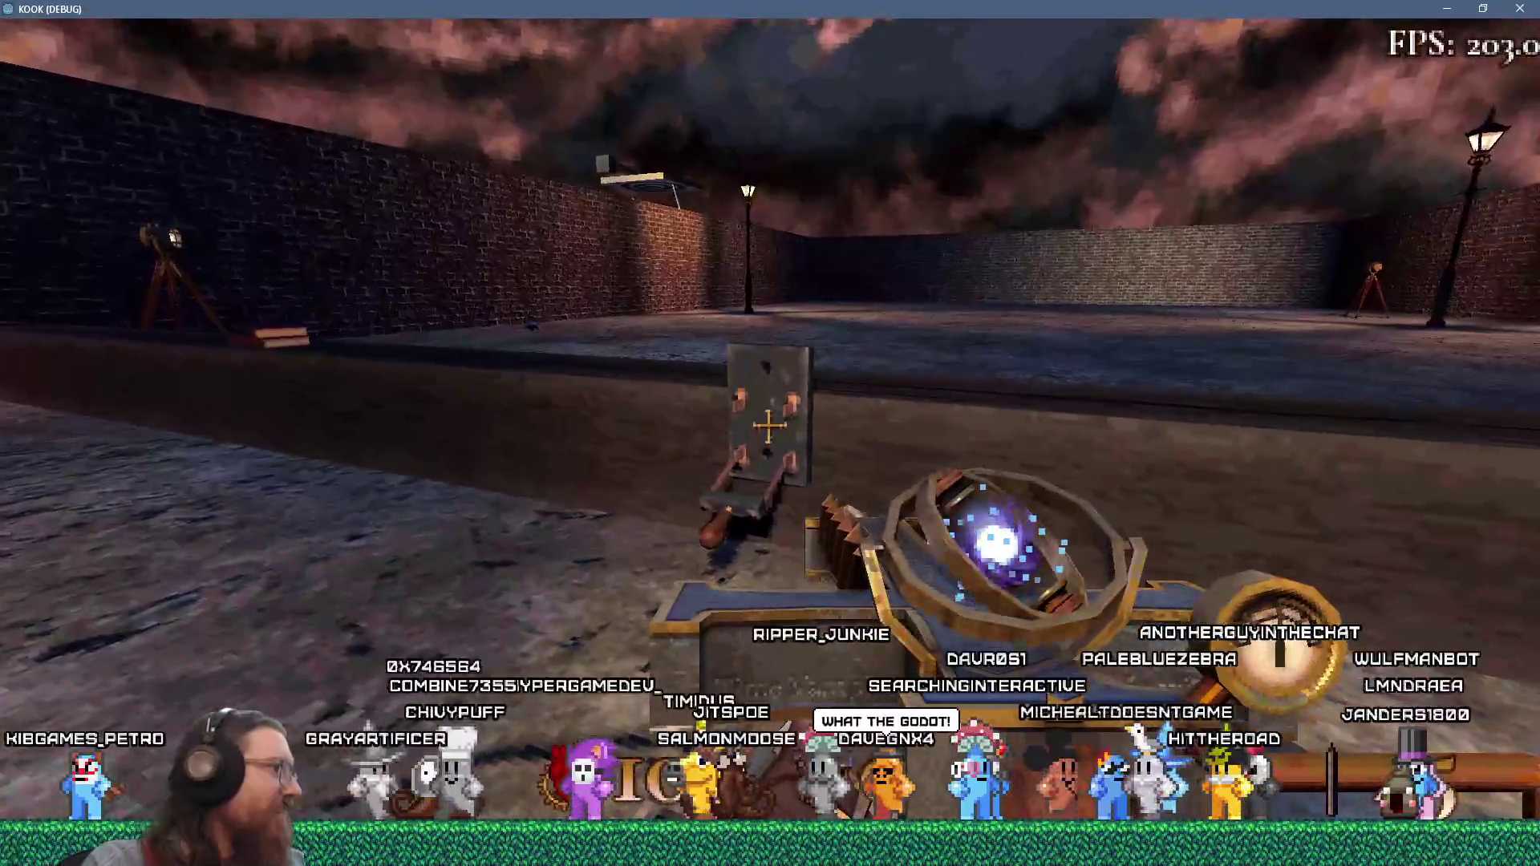
pyautogui.press('w')
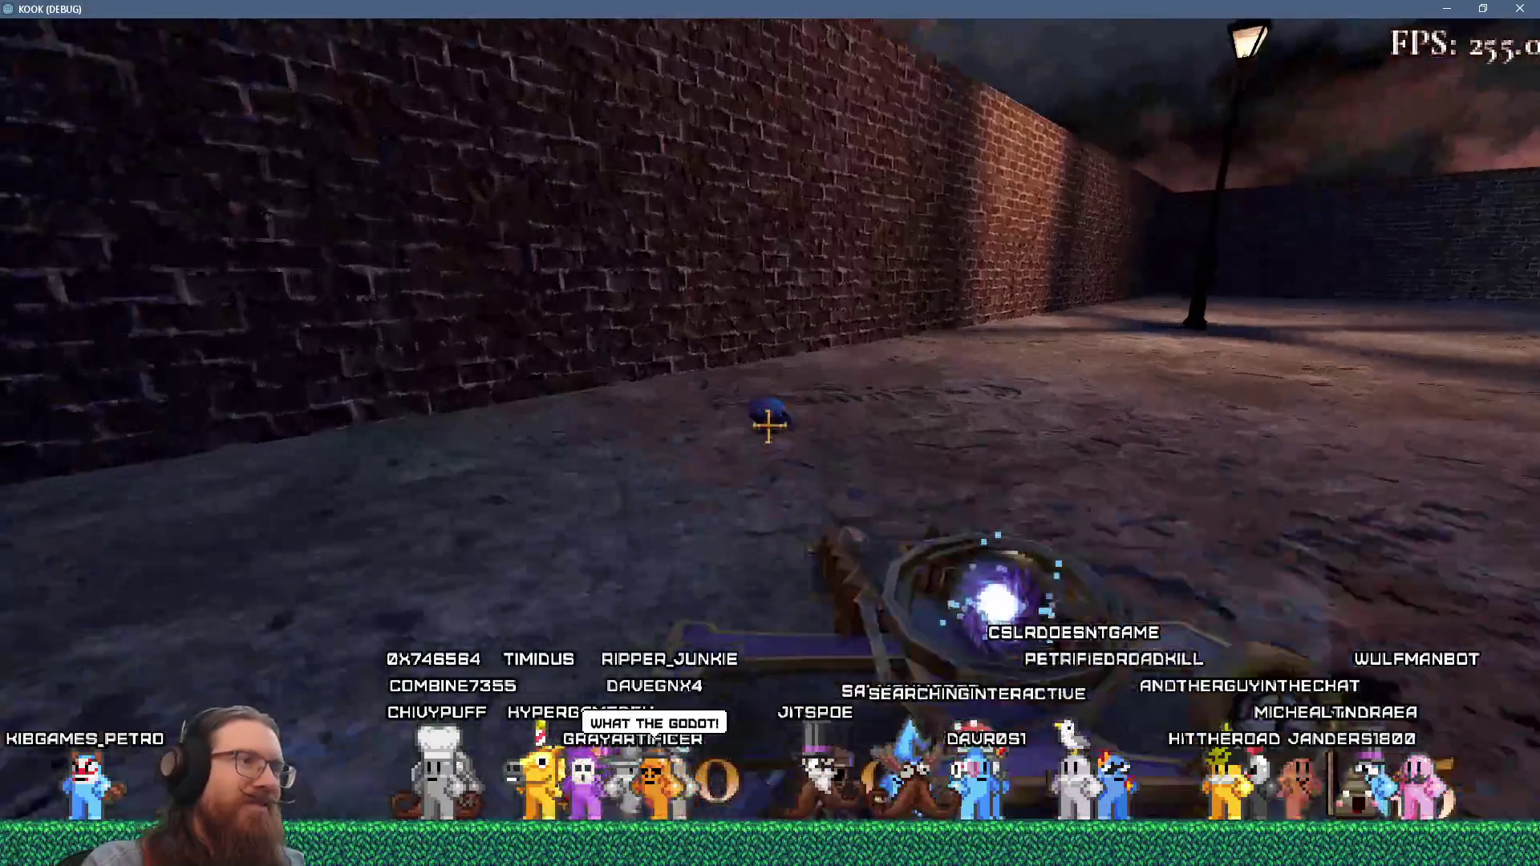
pyautogui.press('w')
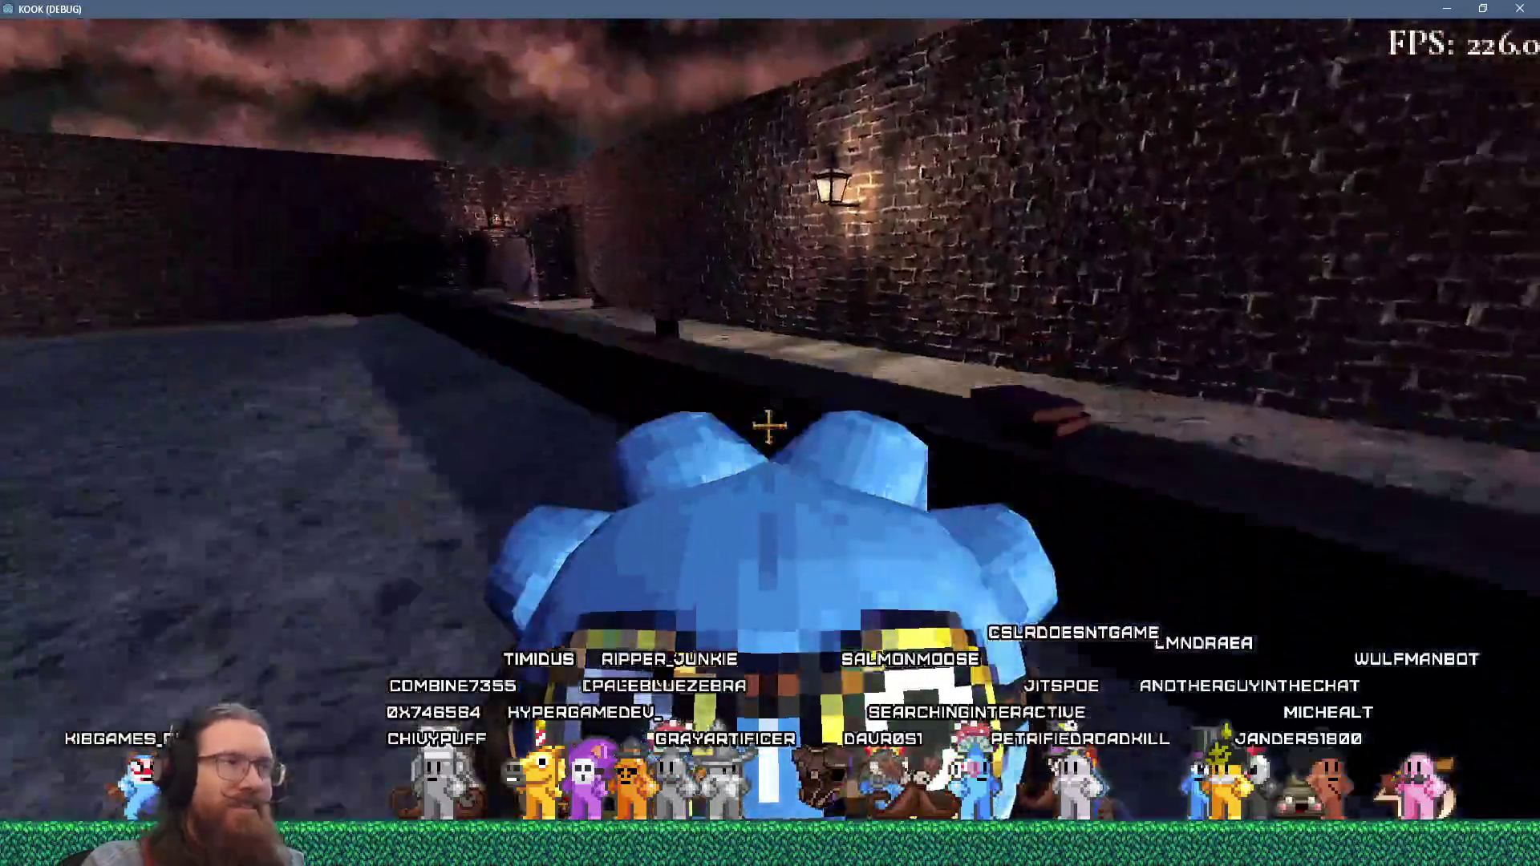
pyautogui.press('w')
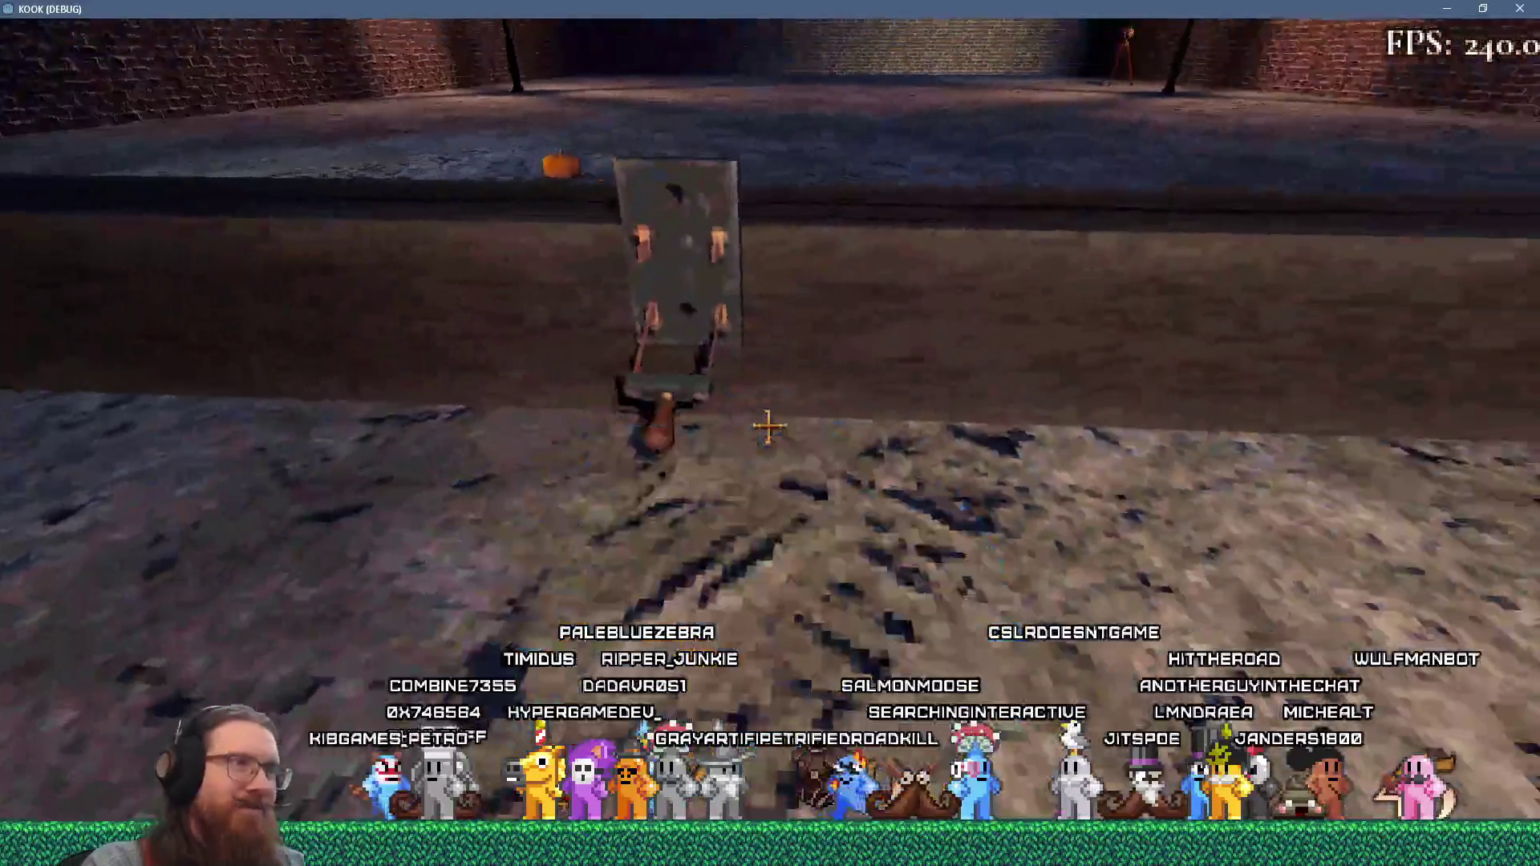
pyautogui.press('1')
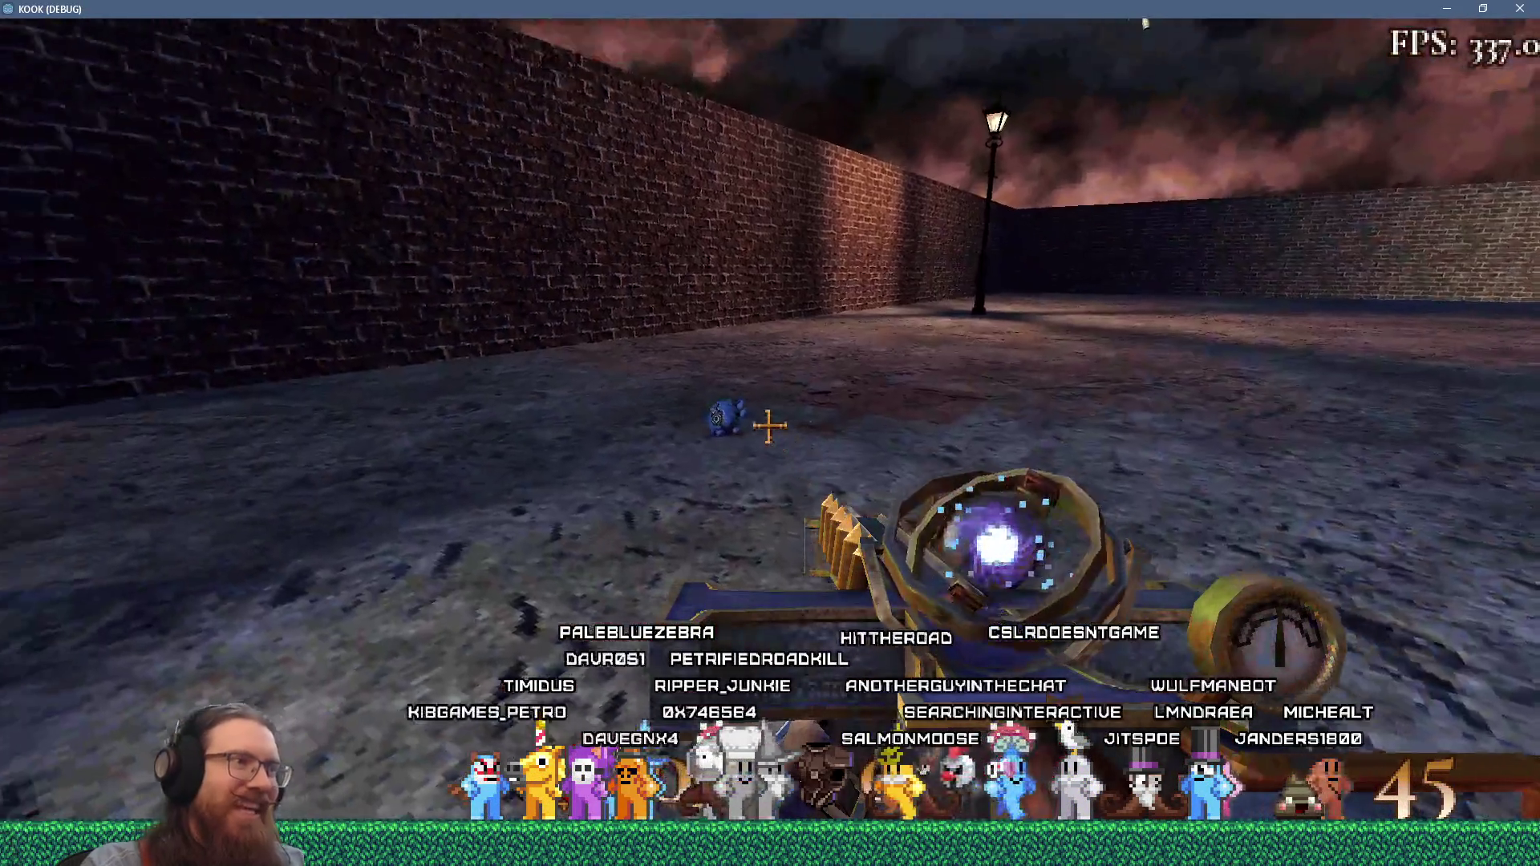
pyautogui.click(769, 426)
# - Quit the game with the 'quit' developer console command and switch to Sourcetree
pyautogui.press('w')
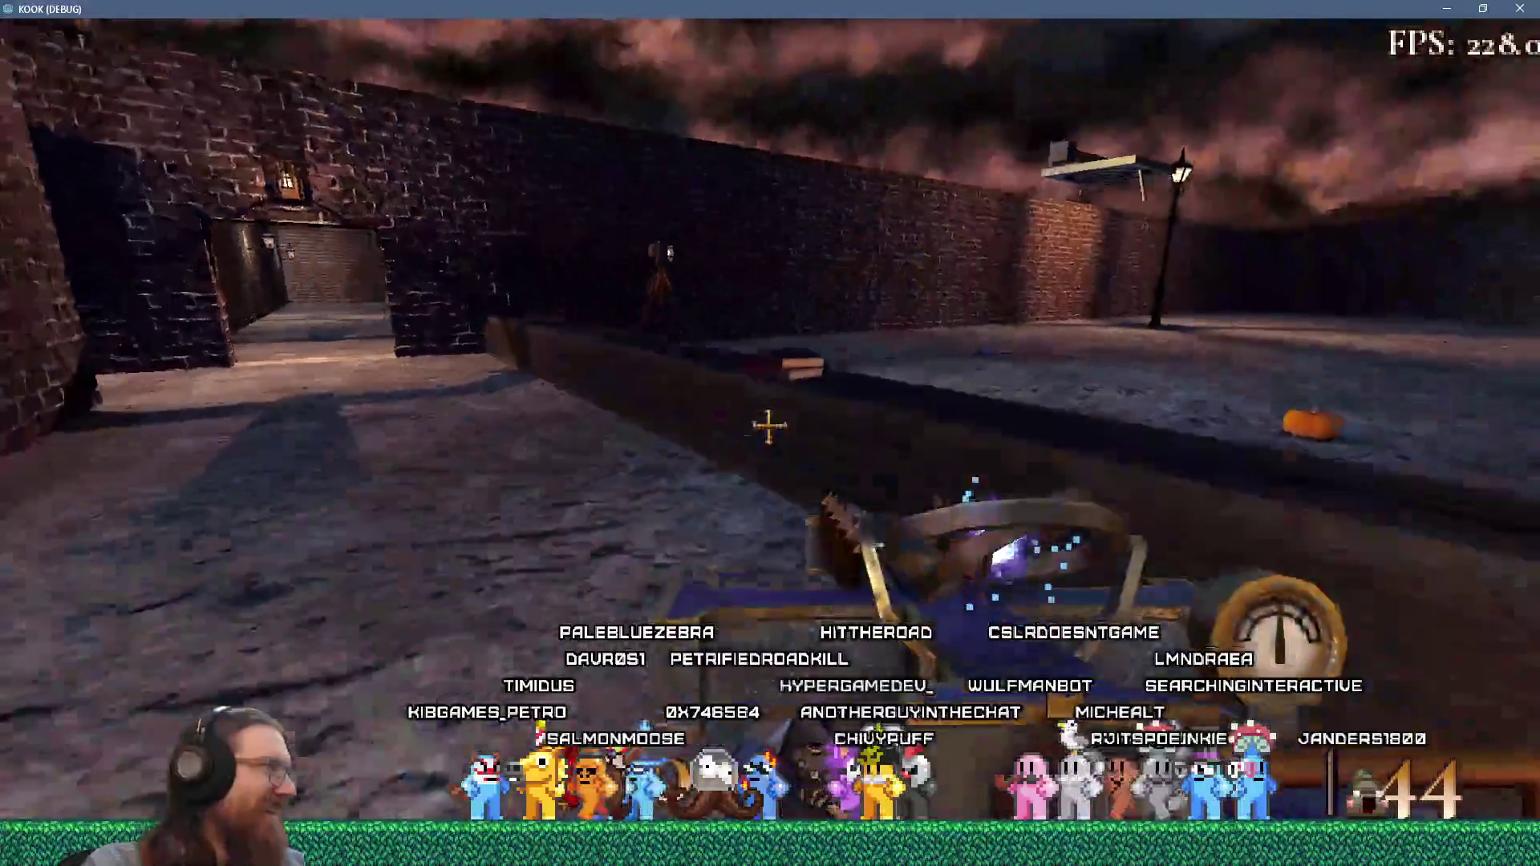
pyautogui.press('`')
pyautogui.write('quit')
pyautogui.press('Return')
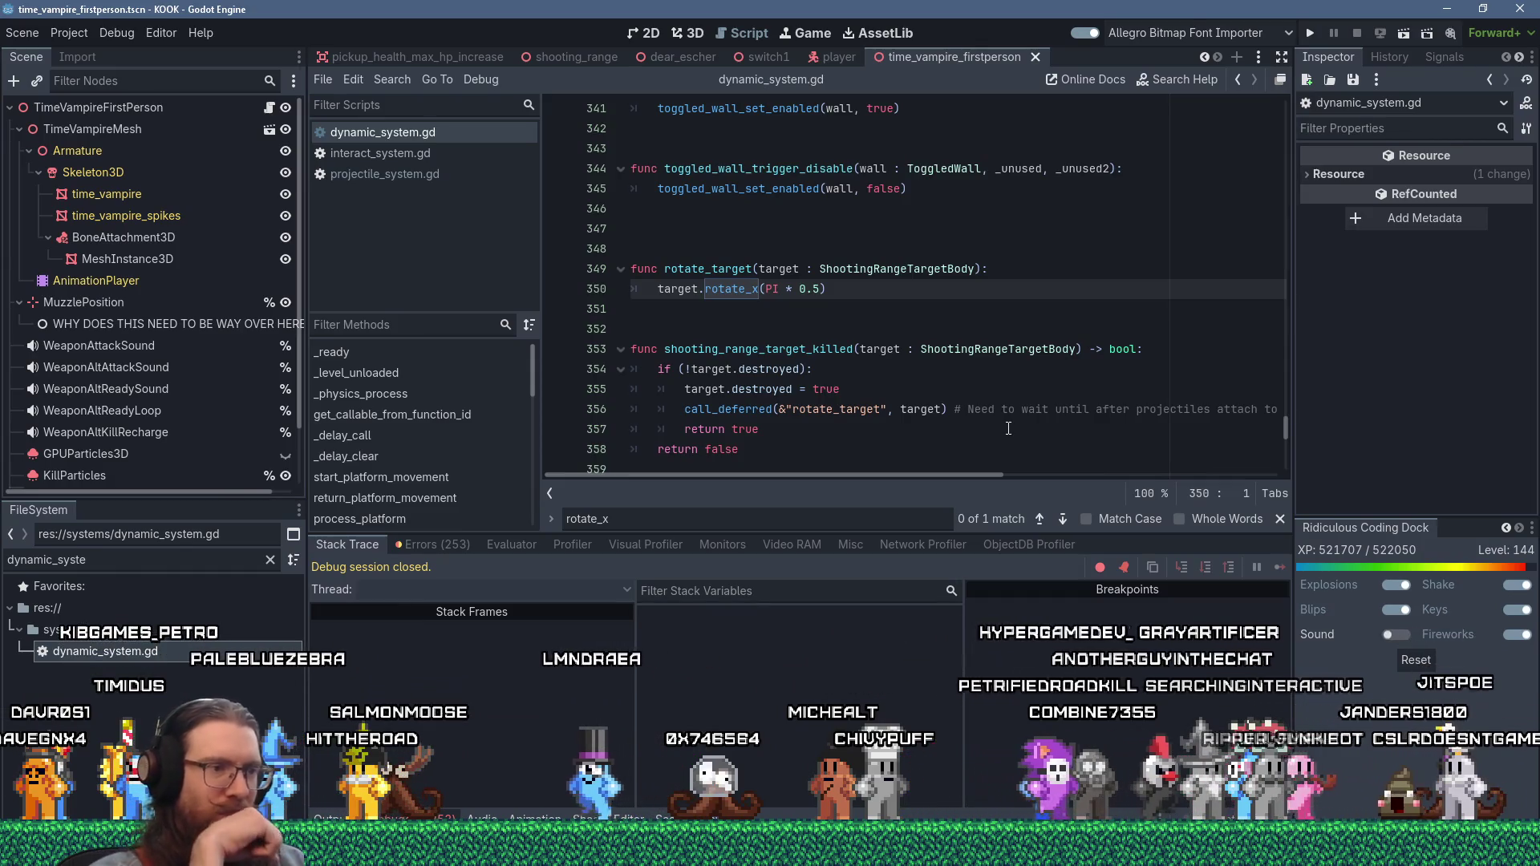
pyautogui.hotkey('alt', 'Tab')
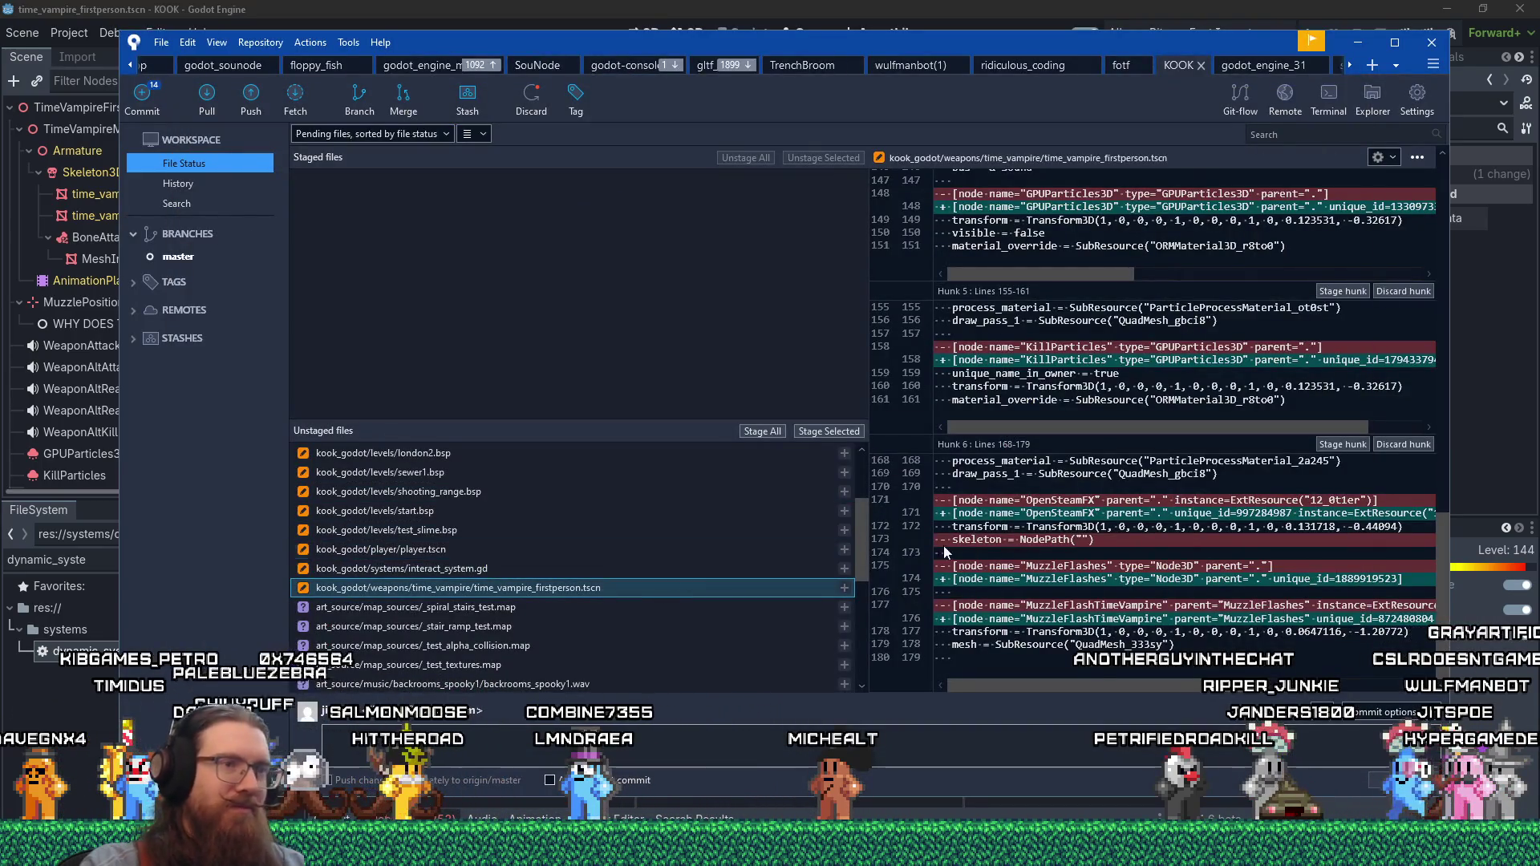
# - Scroll the time_vampire_firstperson.tscn diff, then bring kook_todo.txt forward from the Notepad thumbnails
pyautogui.scroll(15, 1380, 504)
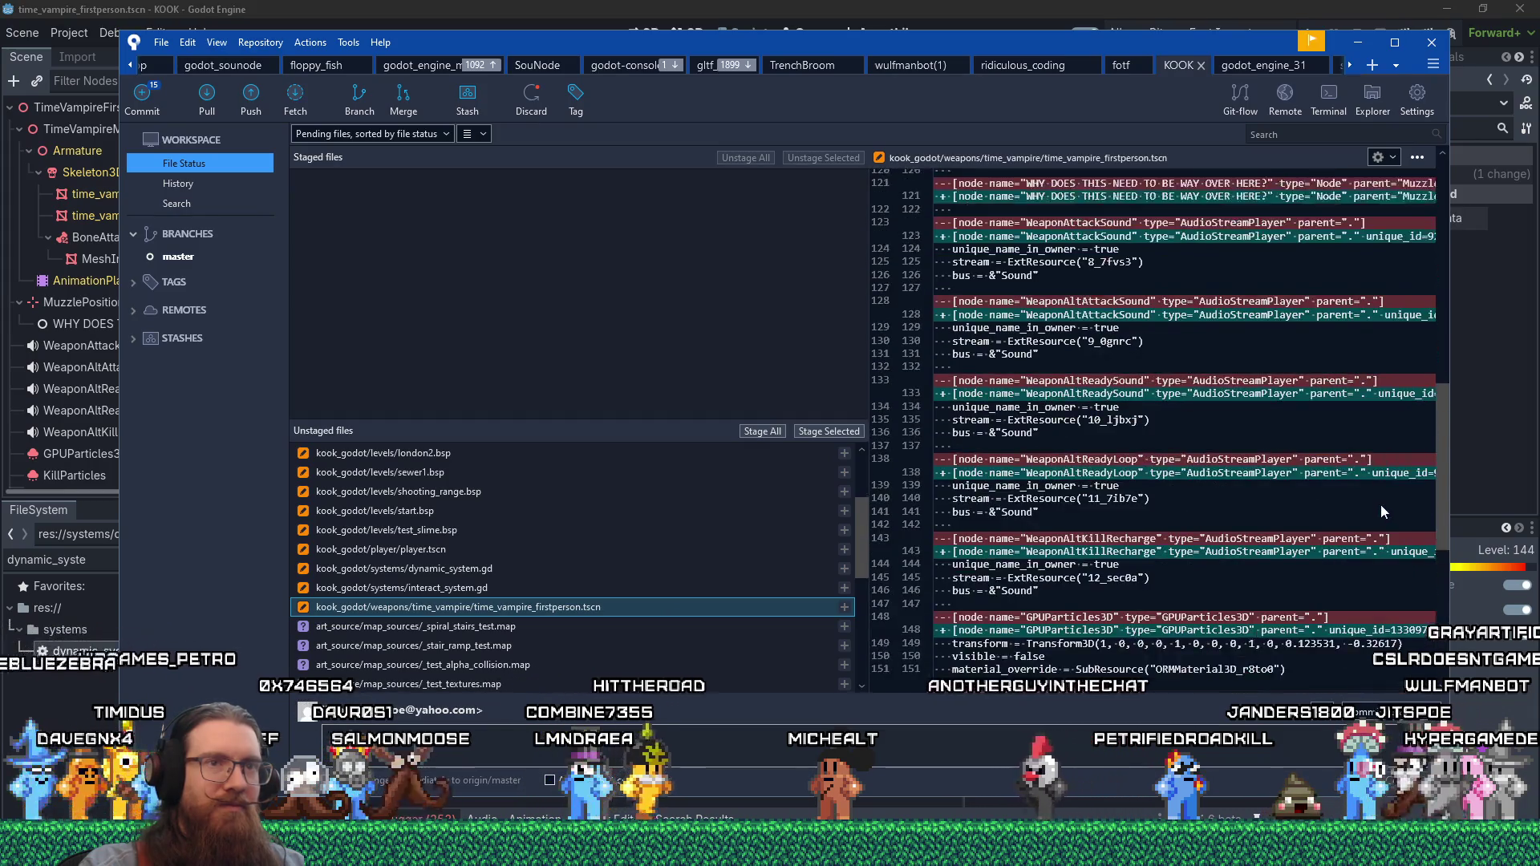
pyautogui.scroll(-5, 1380, 504)
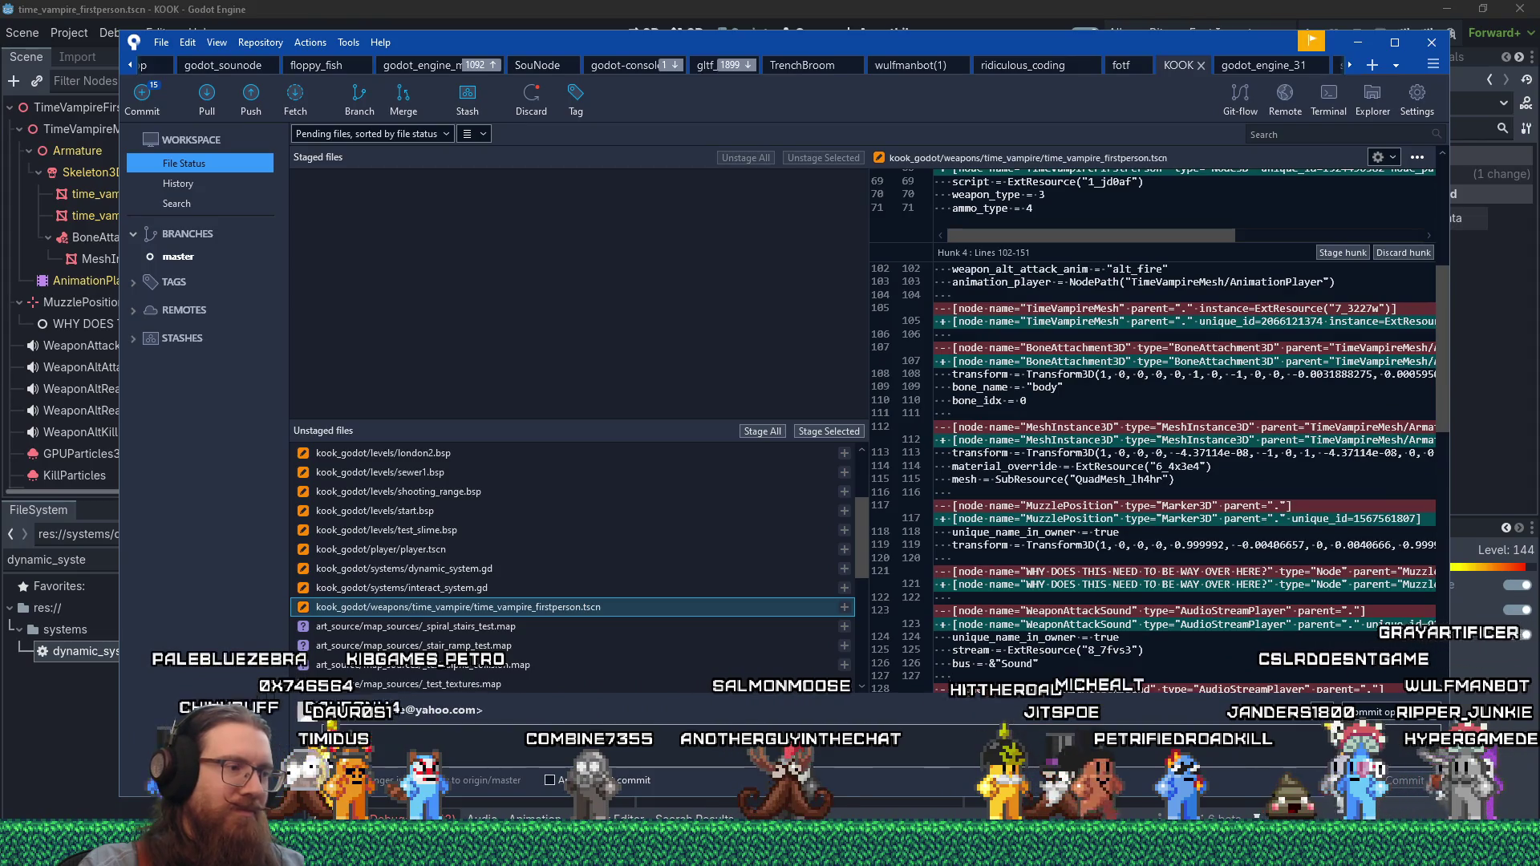
pyautogui.click(770, 851)
pyautogui.click(766, 774)
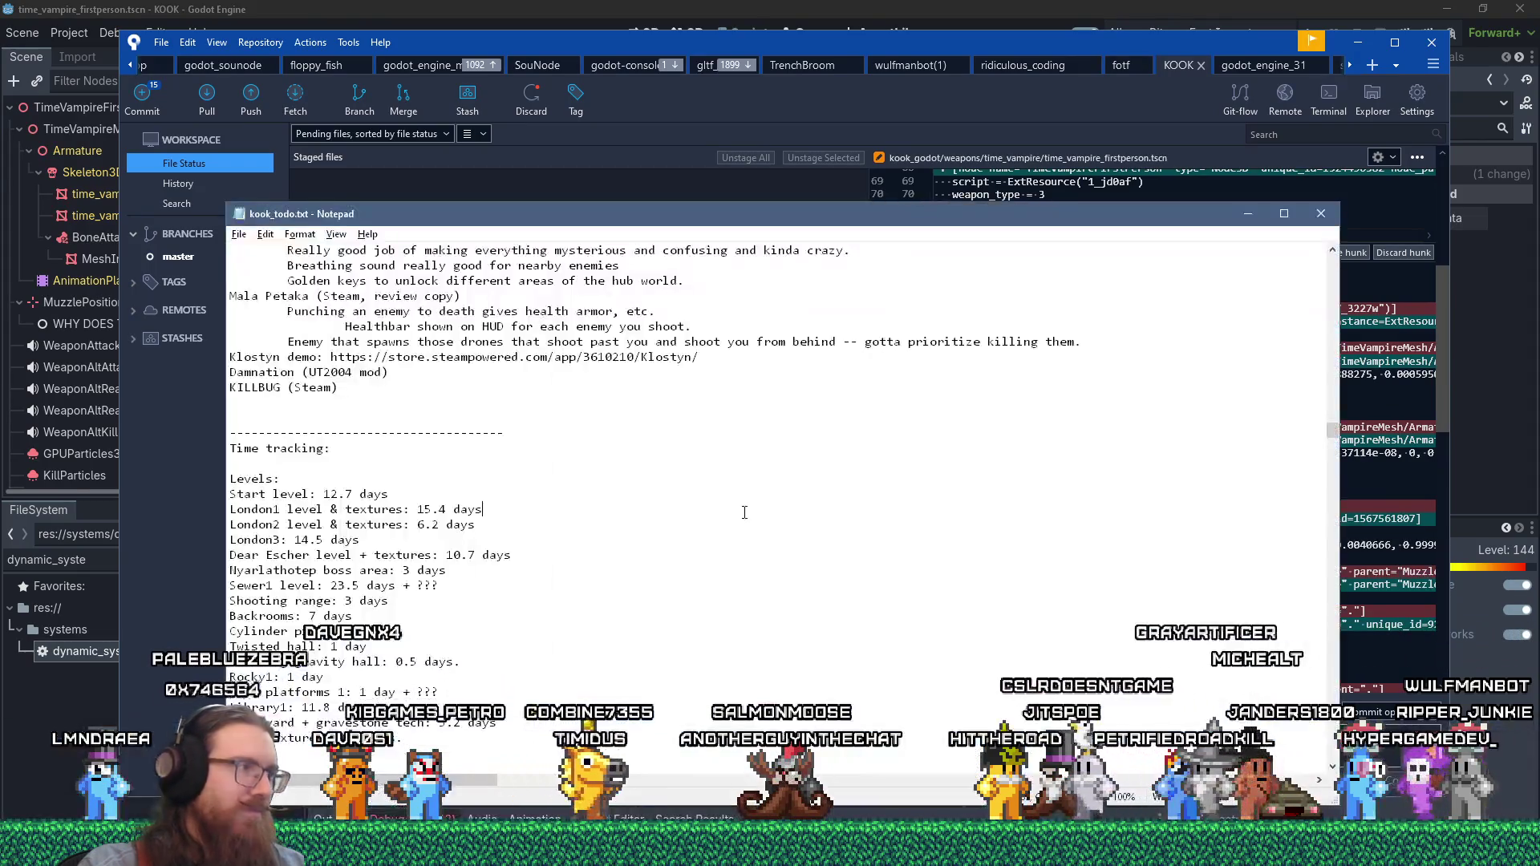
# - Find 'weapon' in kook_todo.txt, edit a Weapons time entry, and return to Sourcetree
pyautogui.hotkey('ctrl', 'f')
pyautogui.write('weapon')
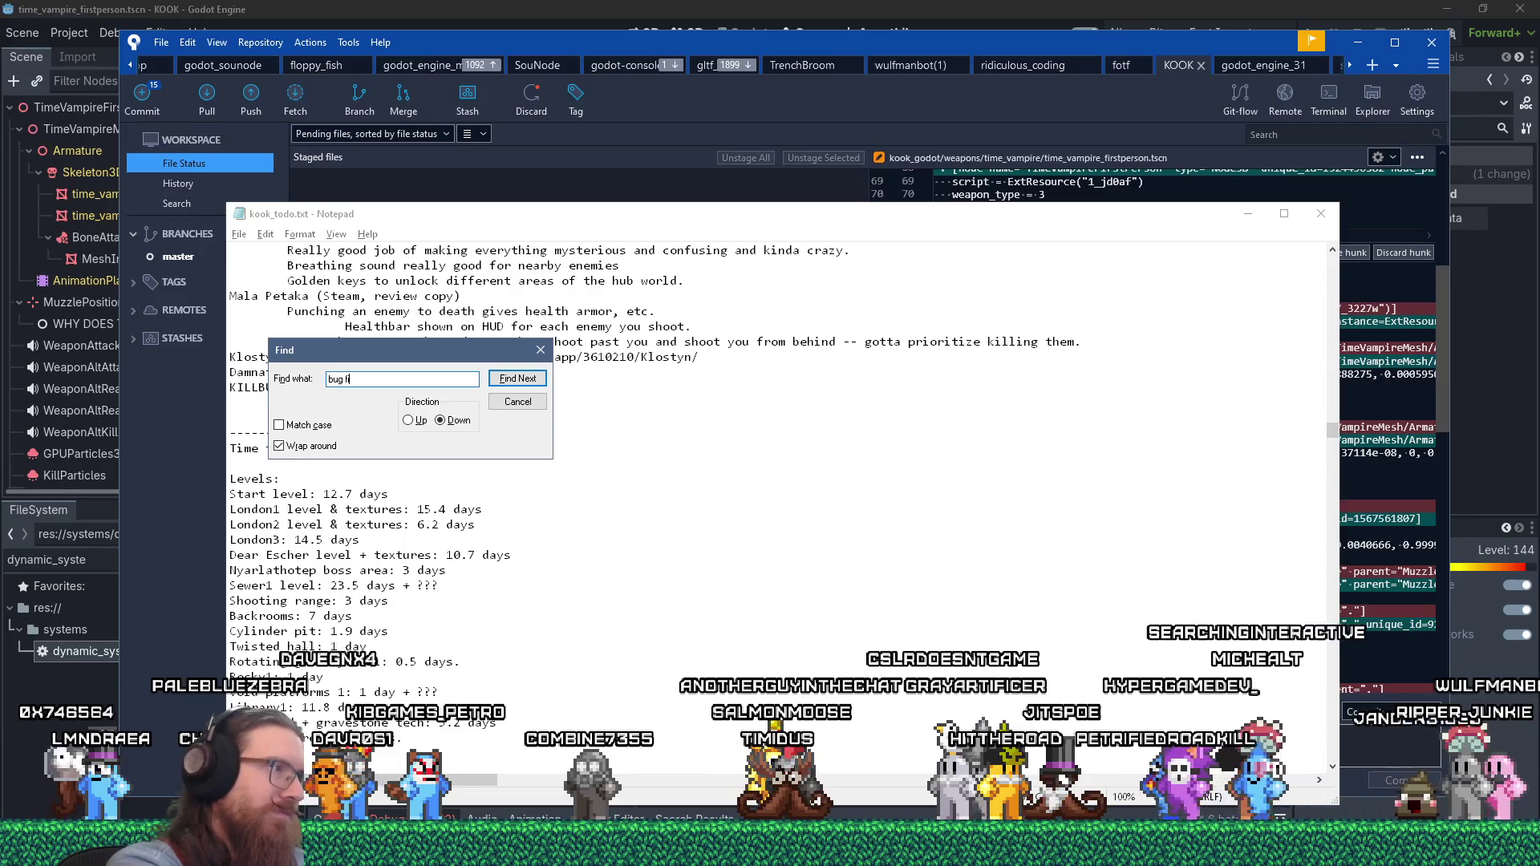
pyautogui.press('Return')
pyautogui.press('Escape')
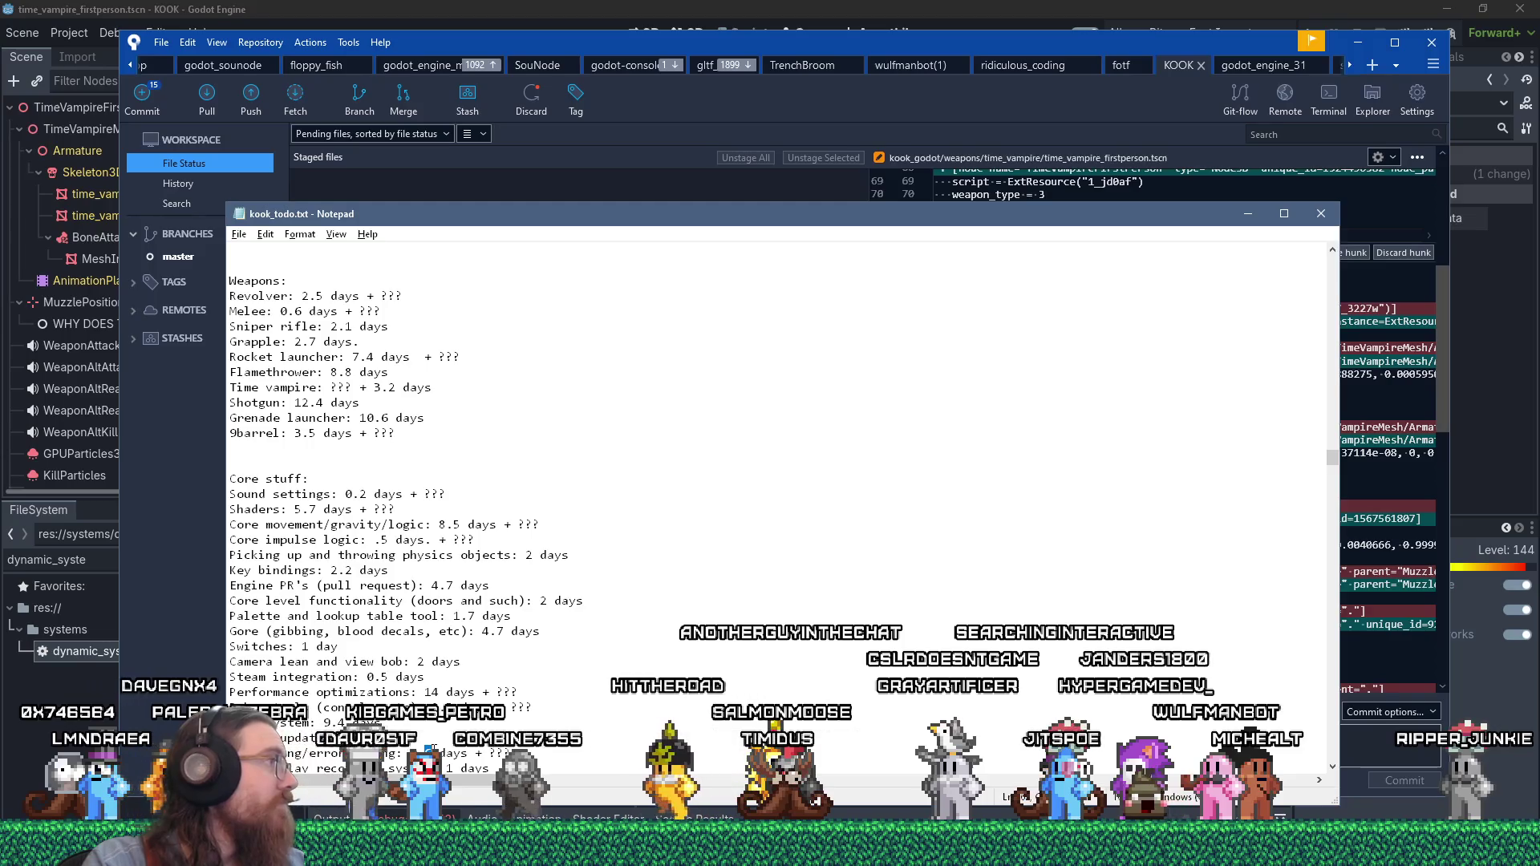
pyautogui.press('BackSpace')
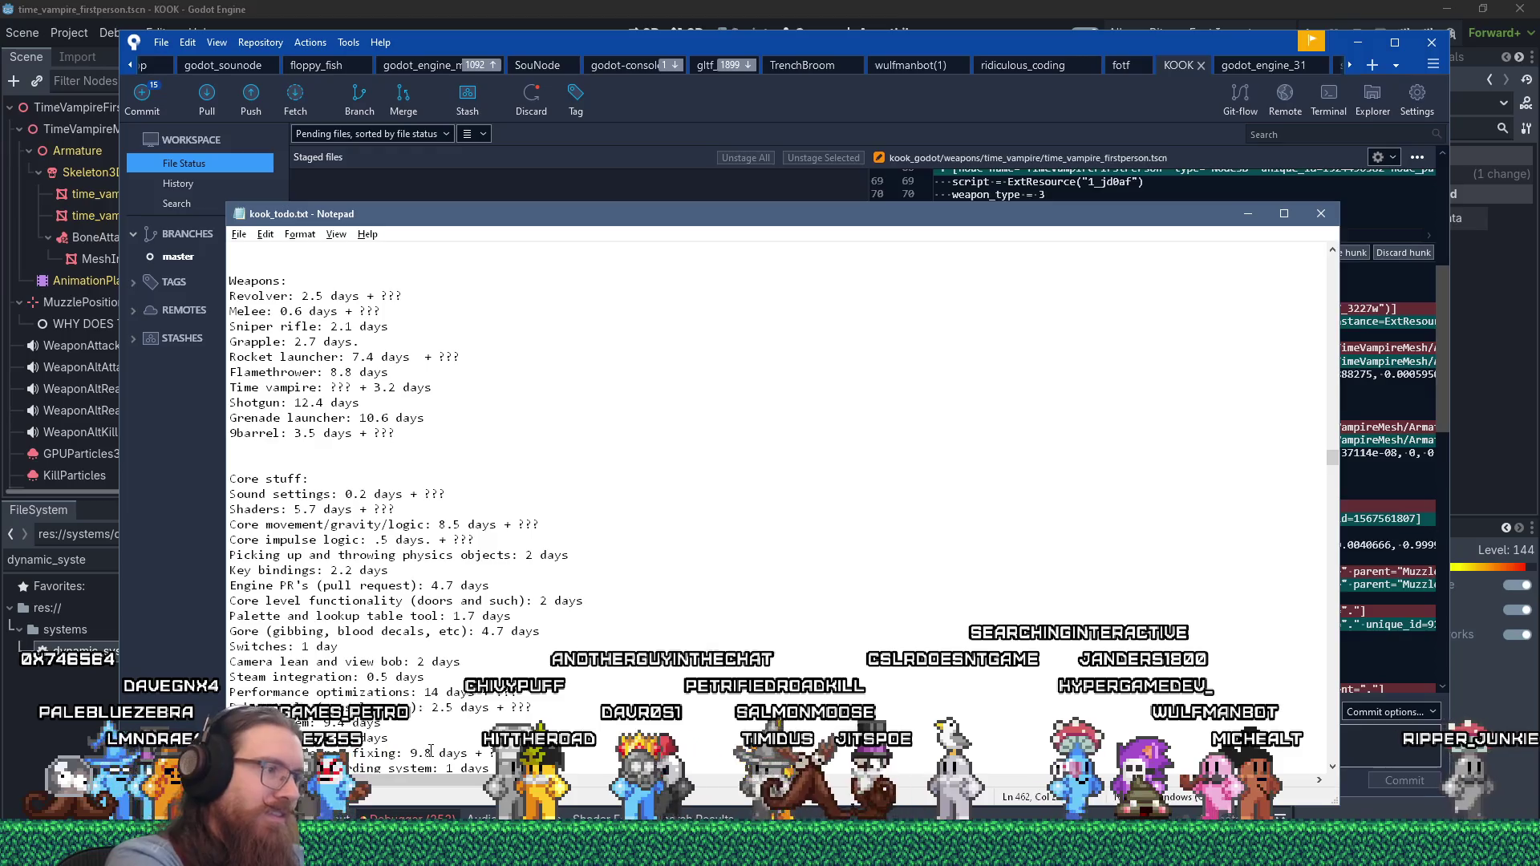
pyautogui.hotkey('alt', 'Tab')
pyautogui.scroll(-5, 1131, 615)
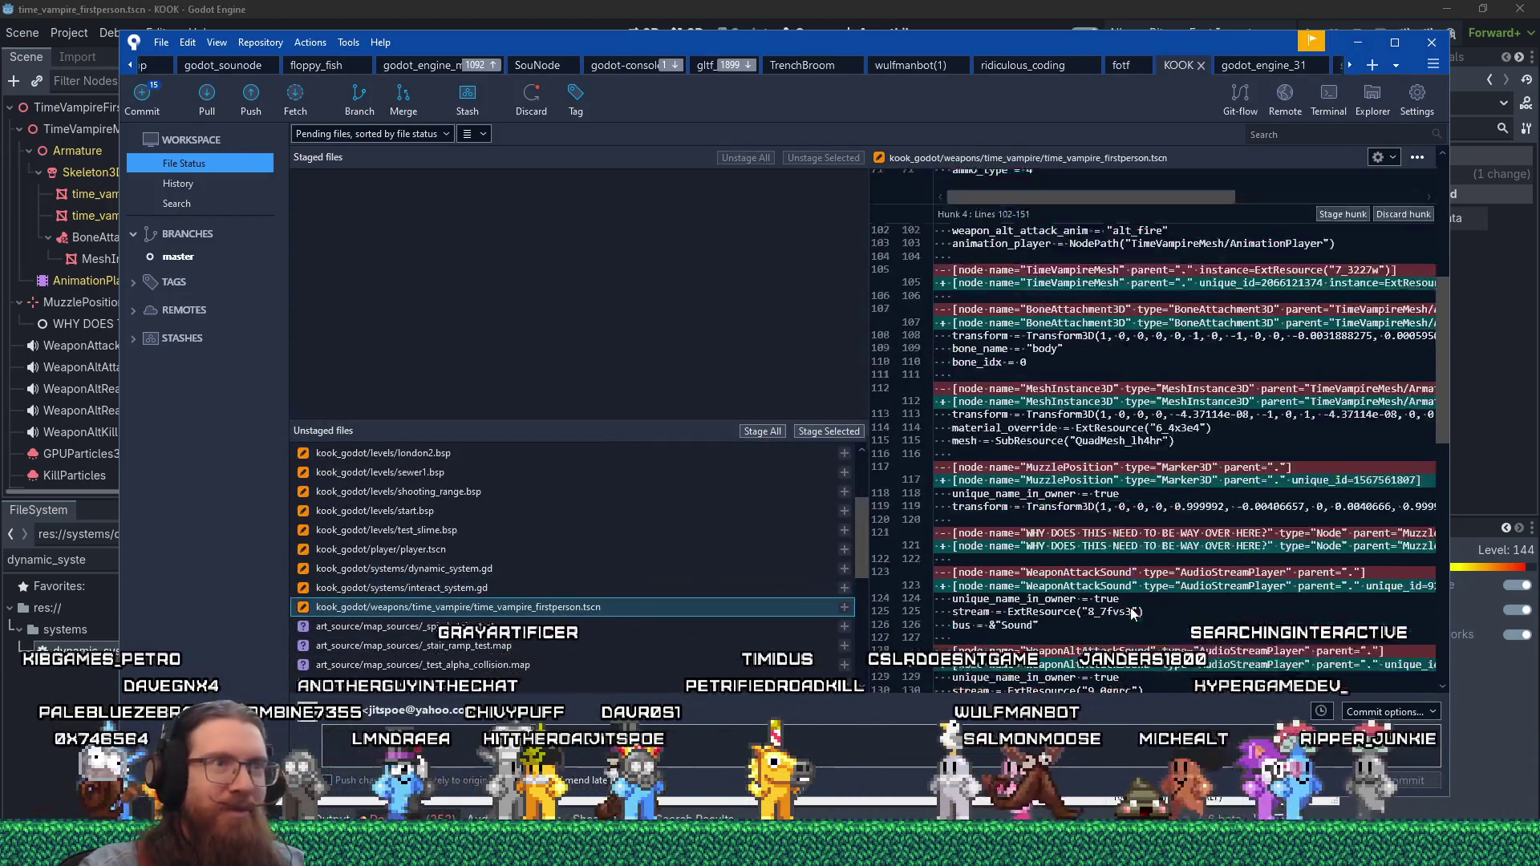
# - Start the commit message with 'U' and stage time_vampire_firstperson.tscn
pyautogui.scroll(-15, 1131, 614)
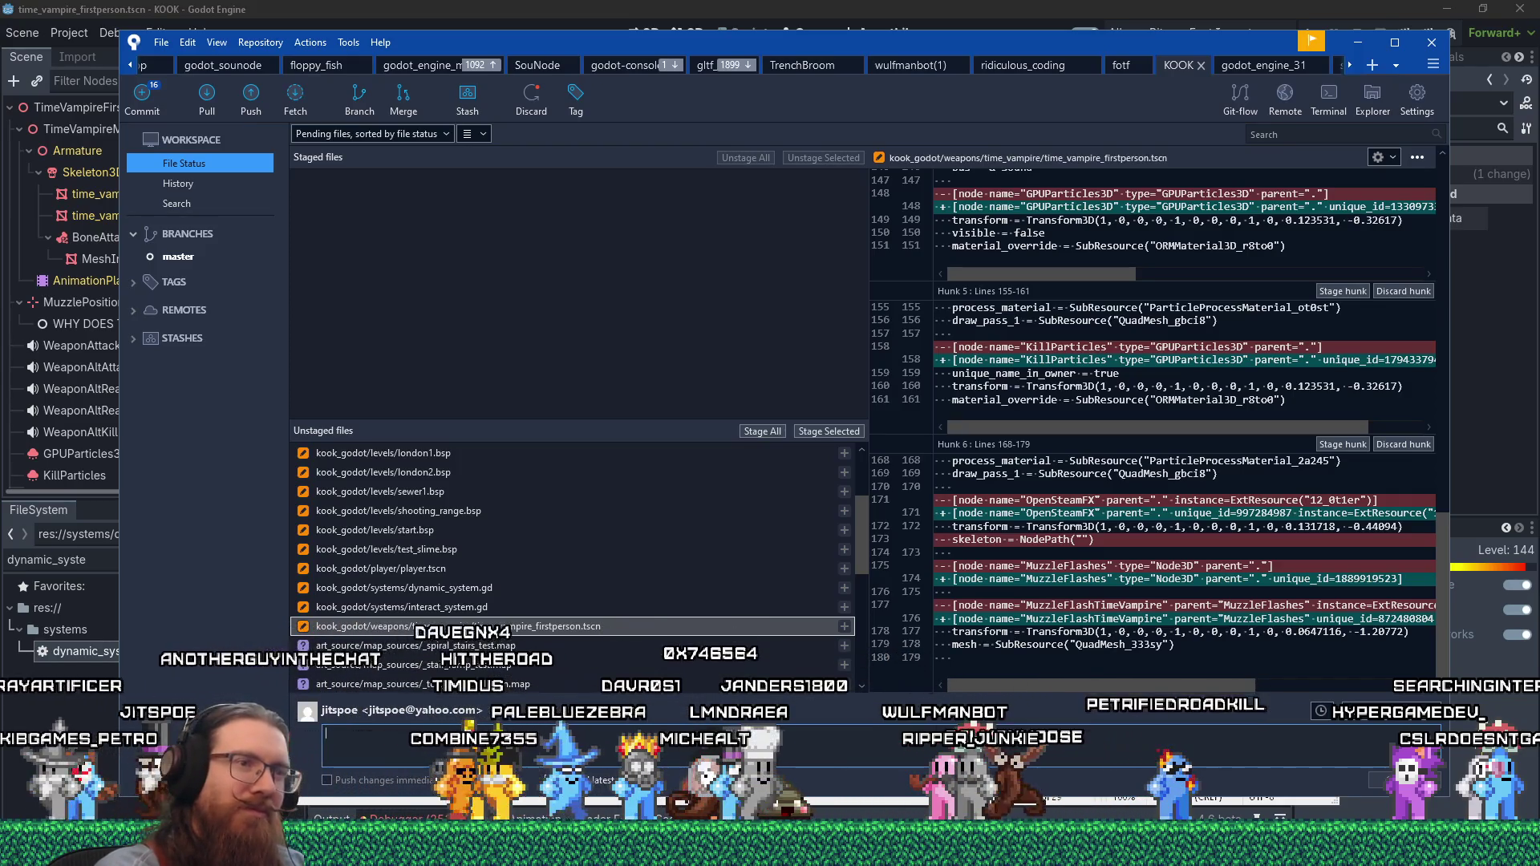
pyautogui.write('Updat')
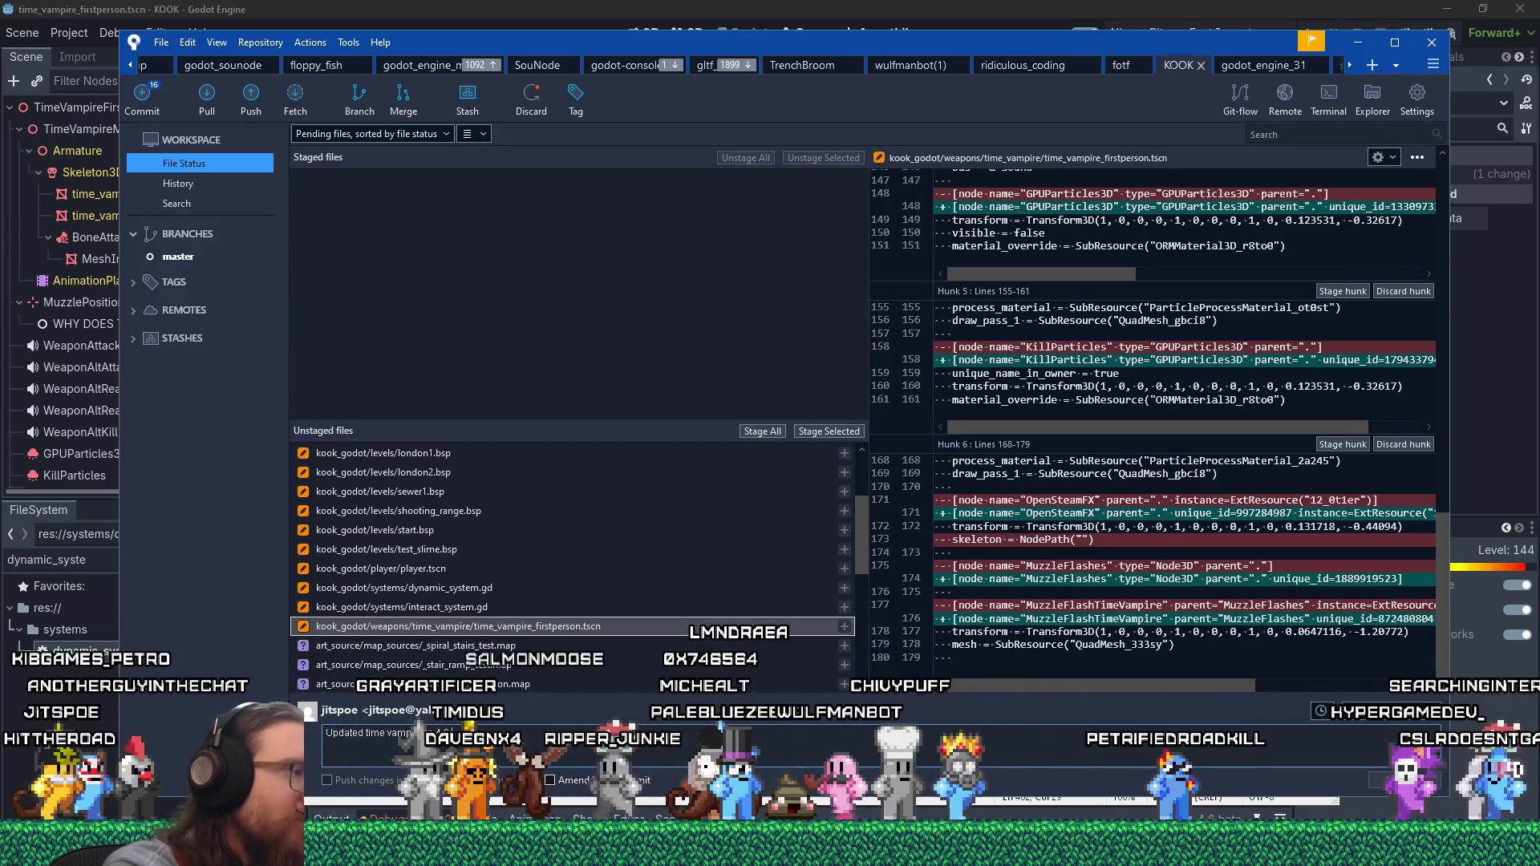
pyautogui.click(829, 431)
pyautogui.scroll(2, 650, 616)
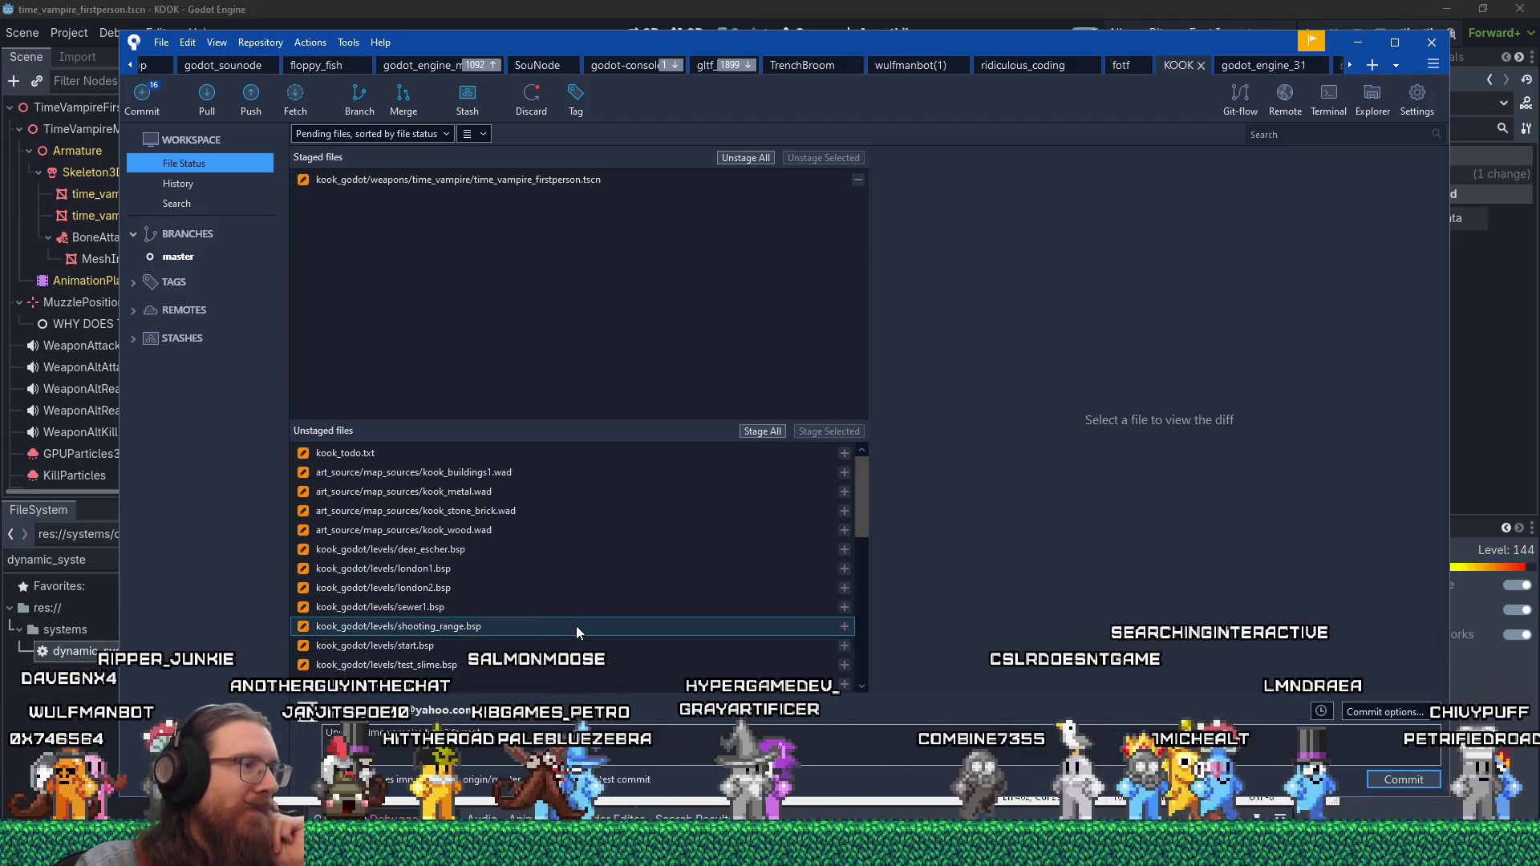
# - Review dynamic_system.gd's diff, finish the message, stage it with the scene, and commit
pyautogui.scroll(-1, 576, 626)
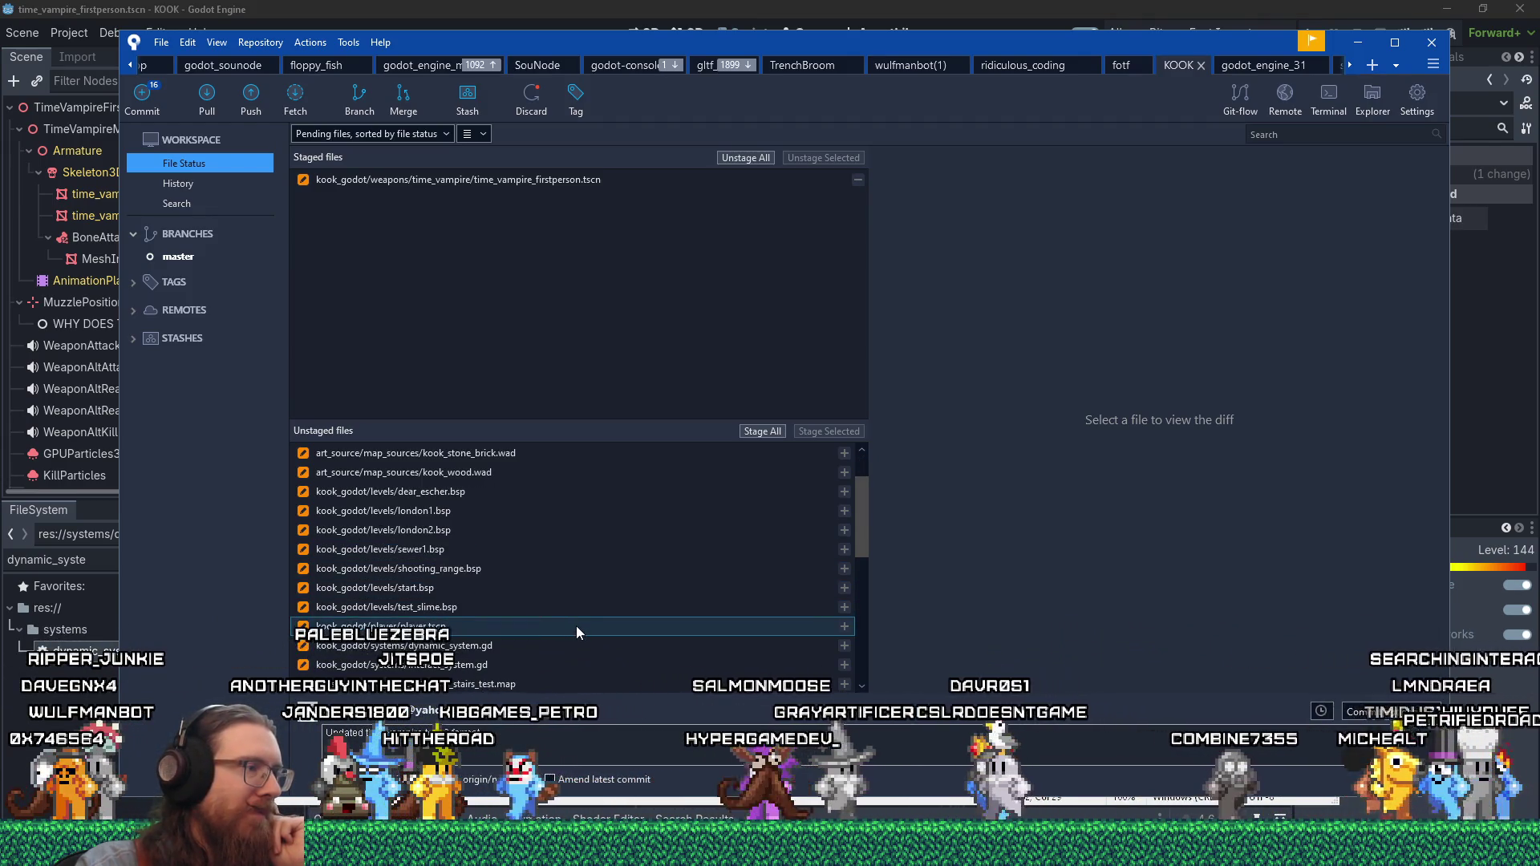
pyautogui.click(575, 644)
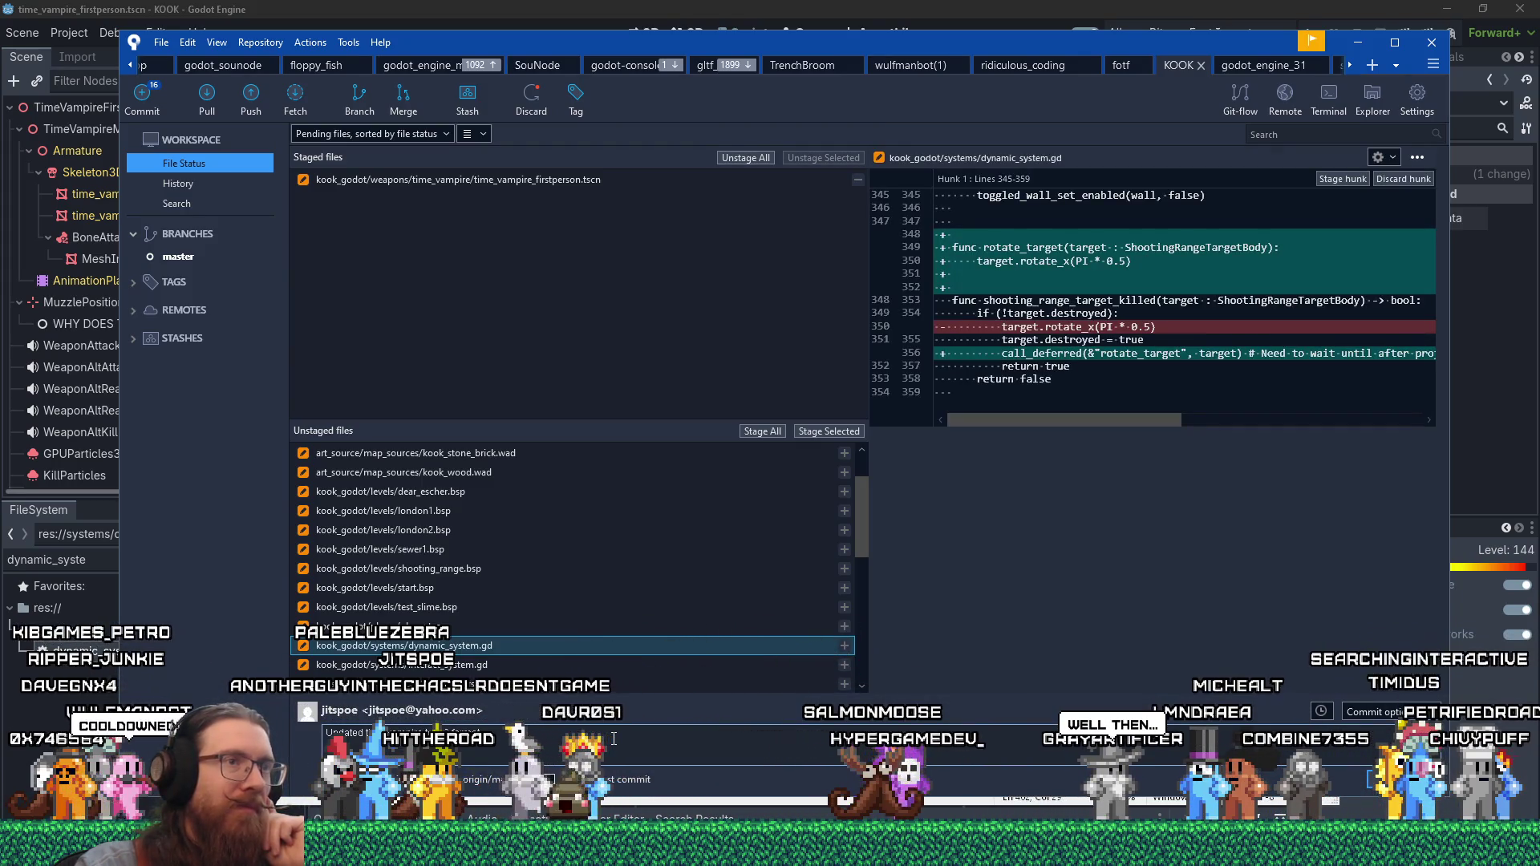
pyautogui.click(615, 750)
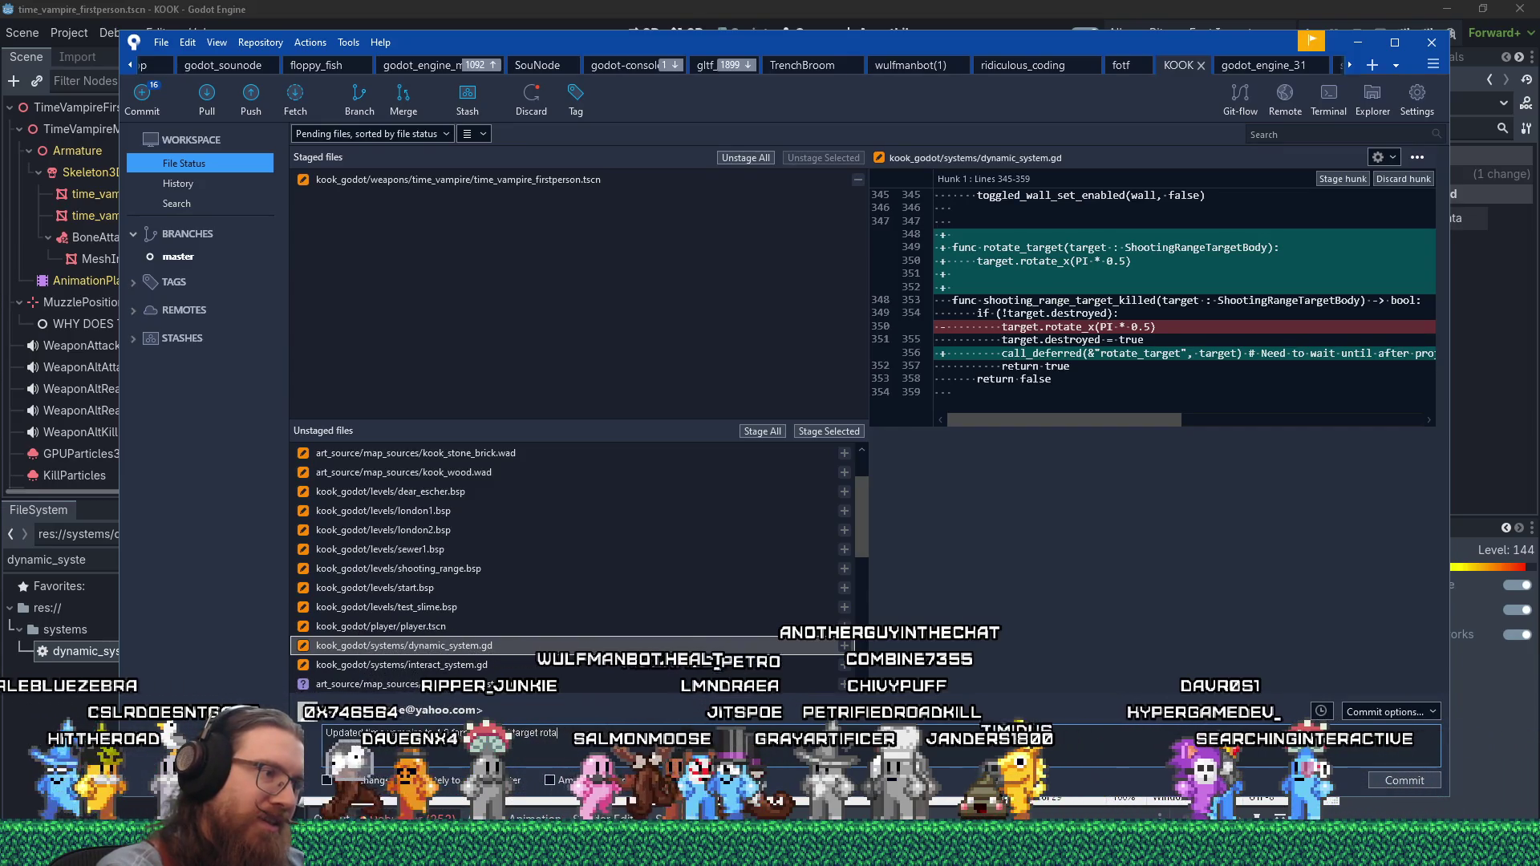
pyautogui.write('ting before time')
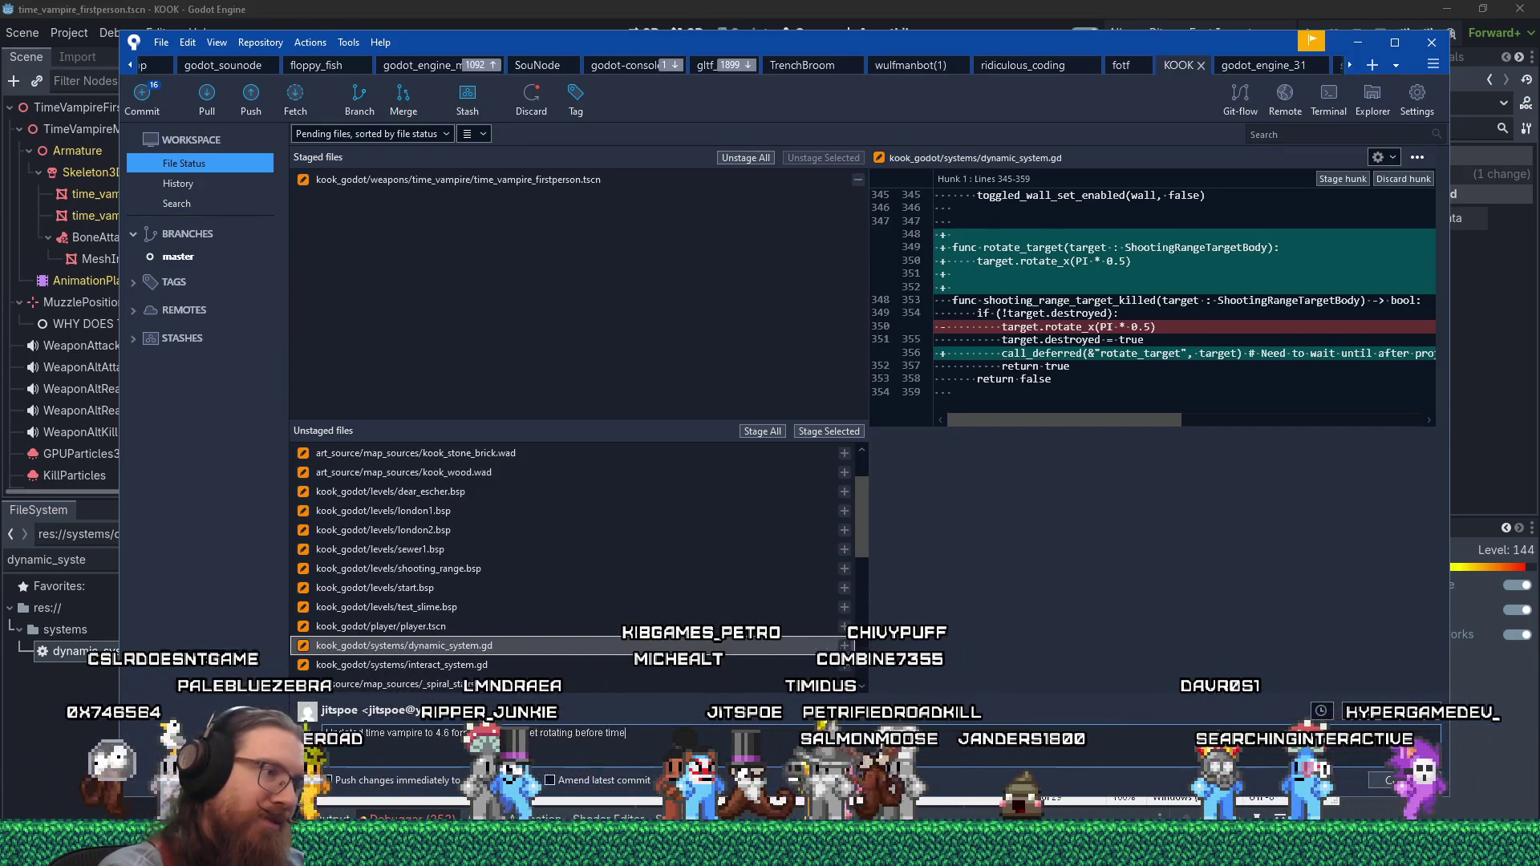
pyautogui.write(' vampire spike attached to it')
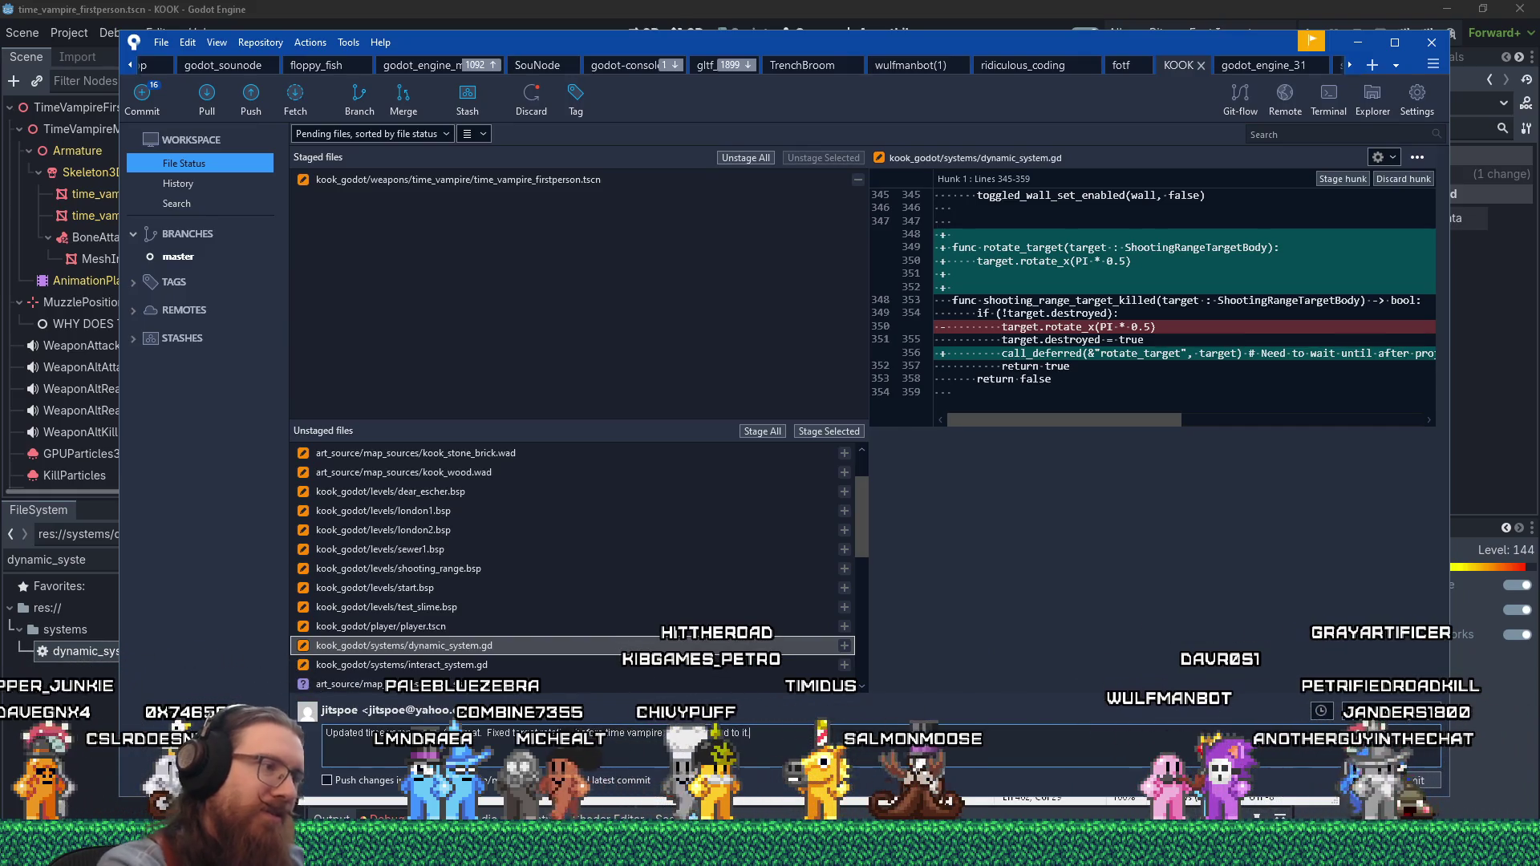
pyautogui.click(840, 434)
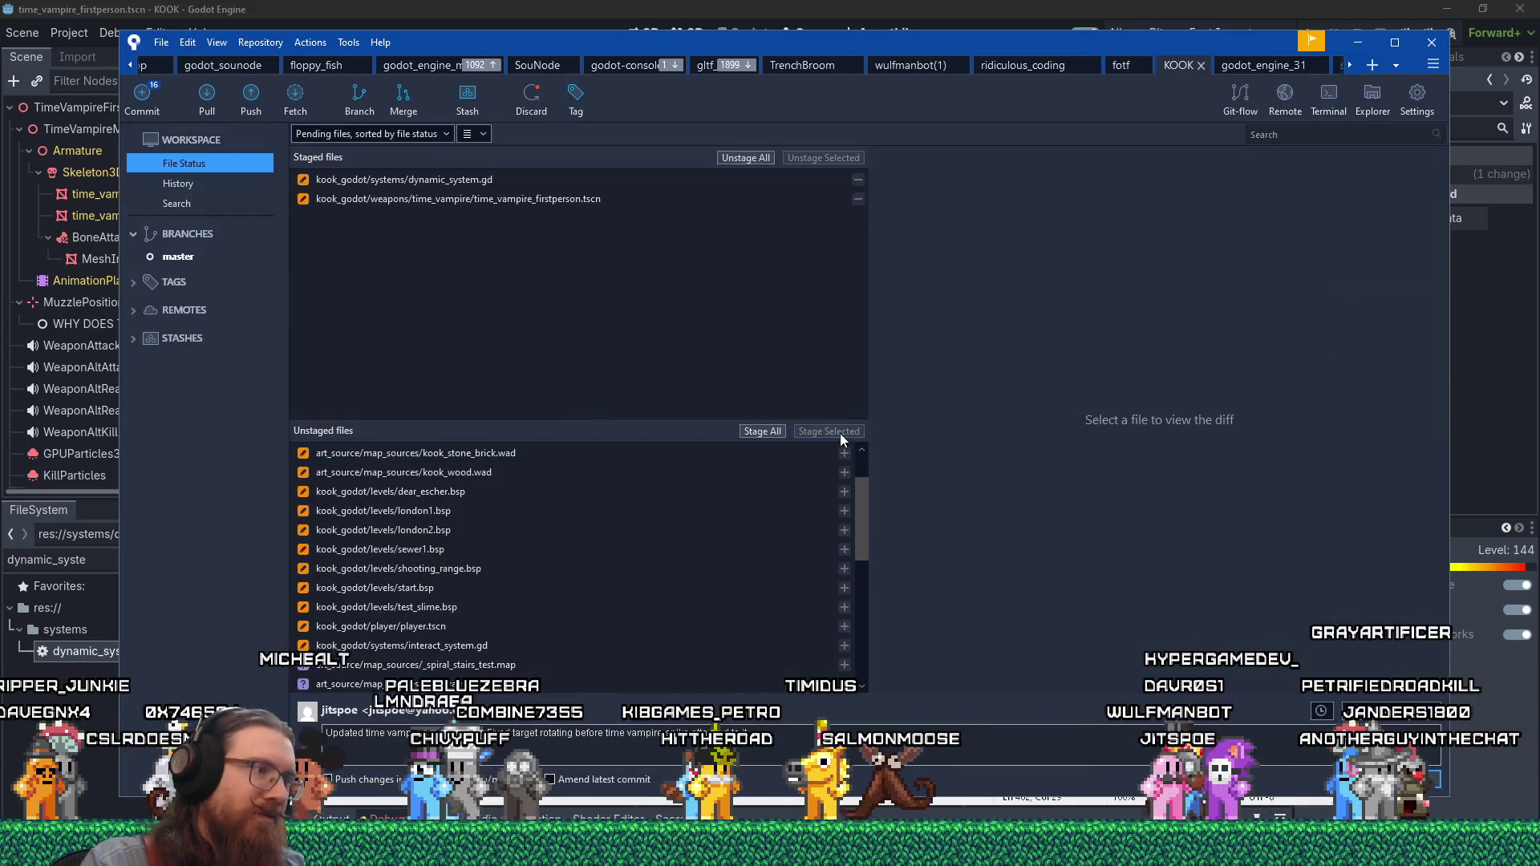
pyautogui.click(603, 624)
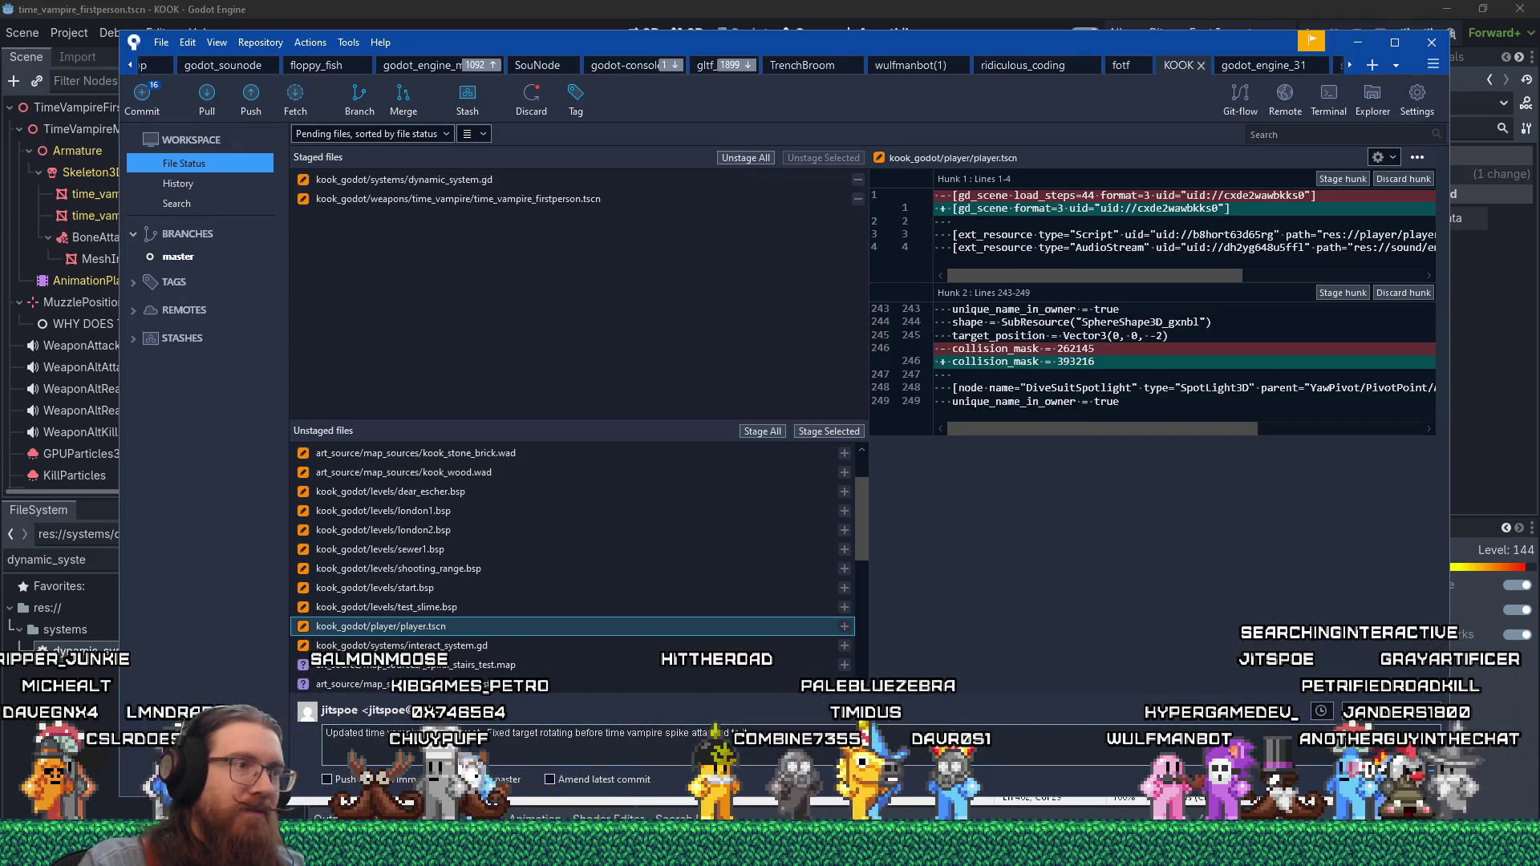
pyautogui.hotkey('ctrl', 'Return')
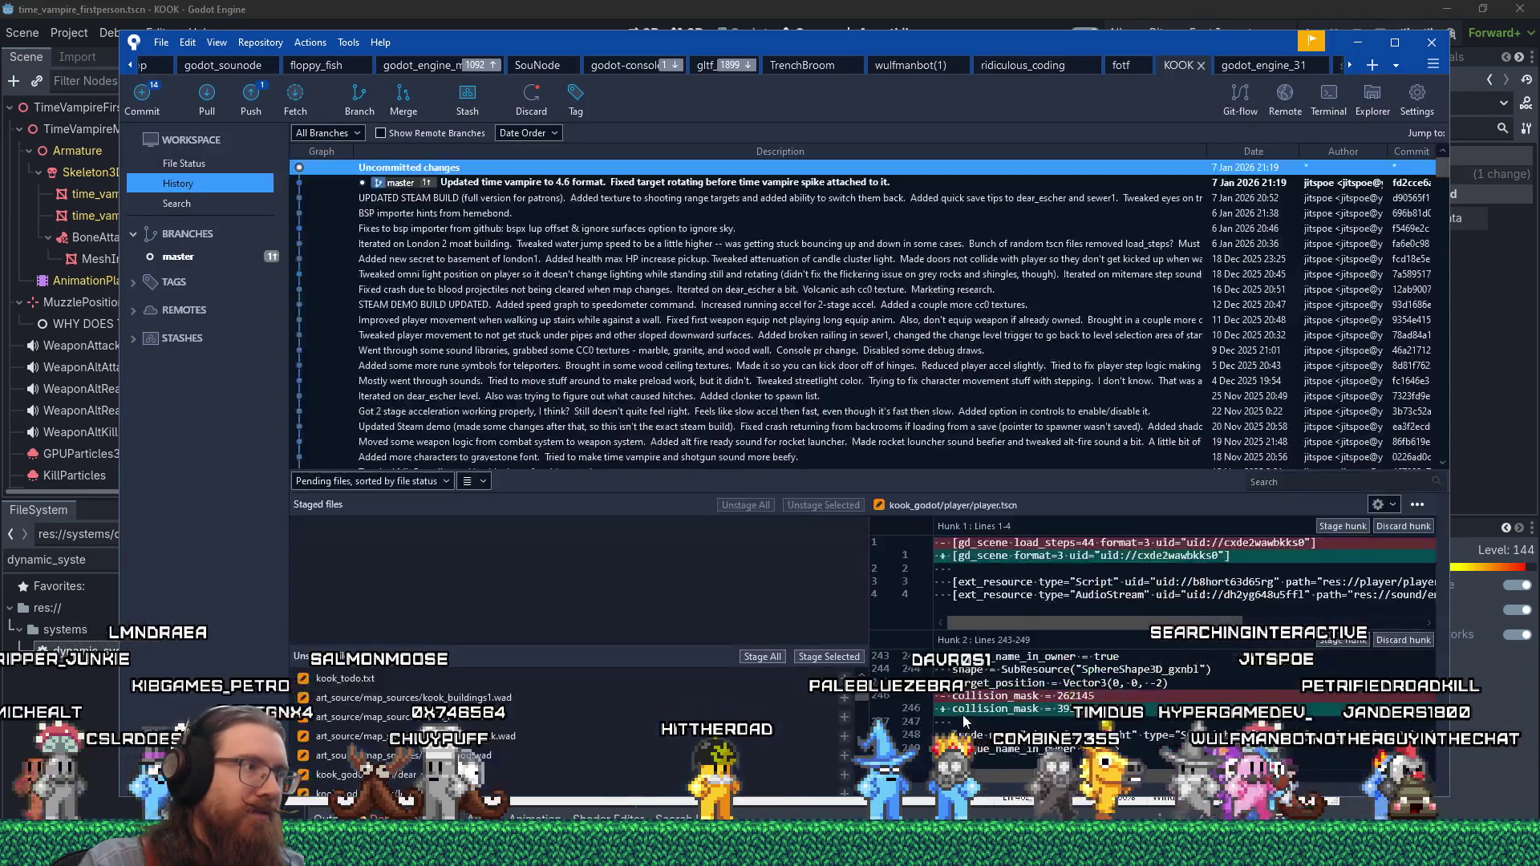
# - Select player.tscn and interact_system.gd, leaving out test_slime.bsp, and stage them
pyautogui.click(200, 165)
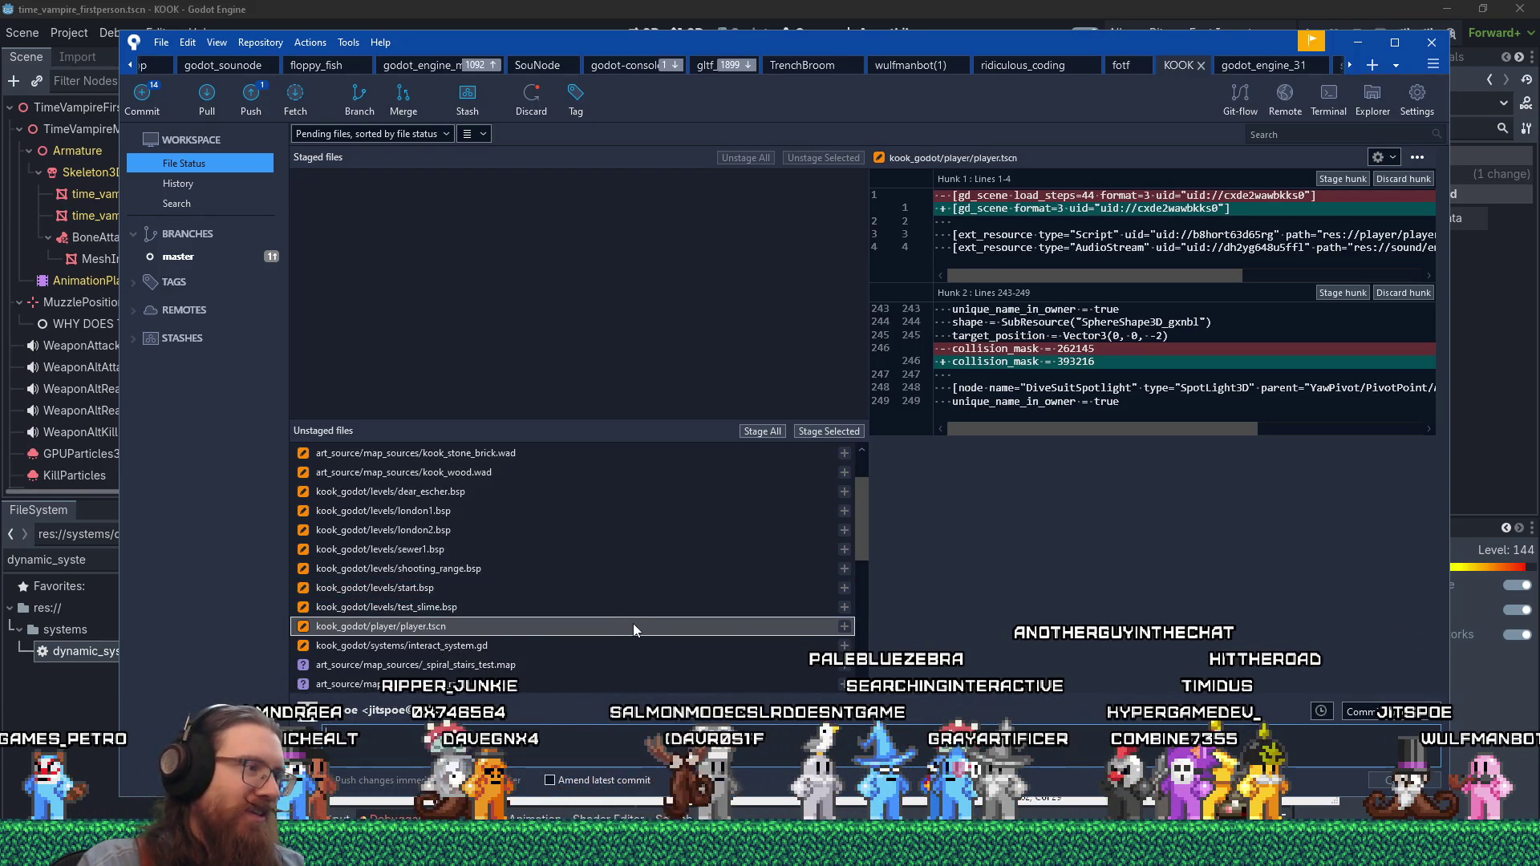
pyautogui.click(592, 643)
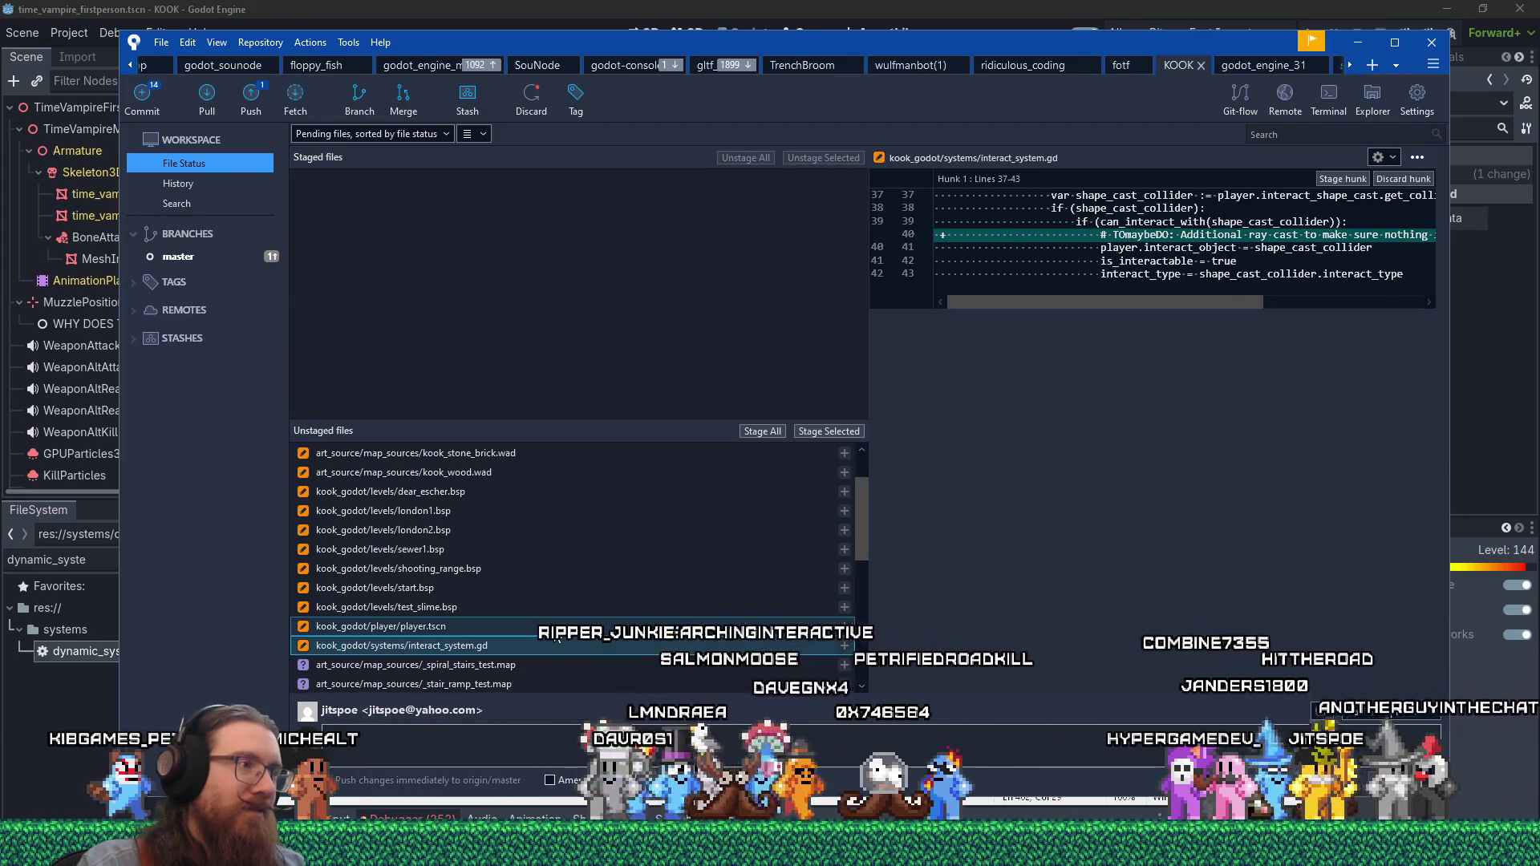
pyautogui.keyDown('ctrl'); pyautogui.click(554, 629); pyautogui.keyUp('ctrl')
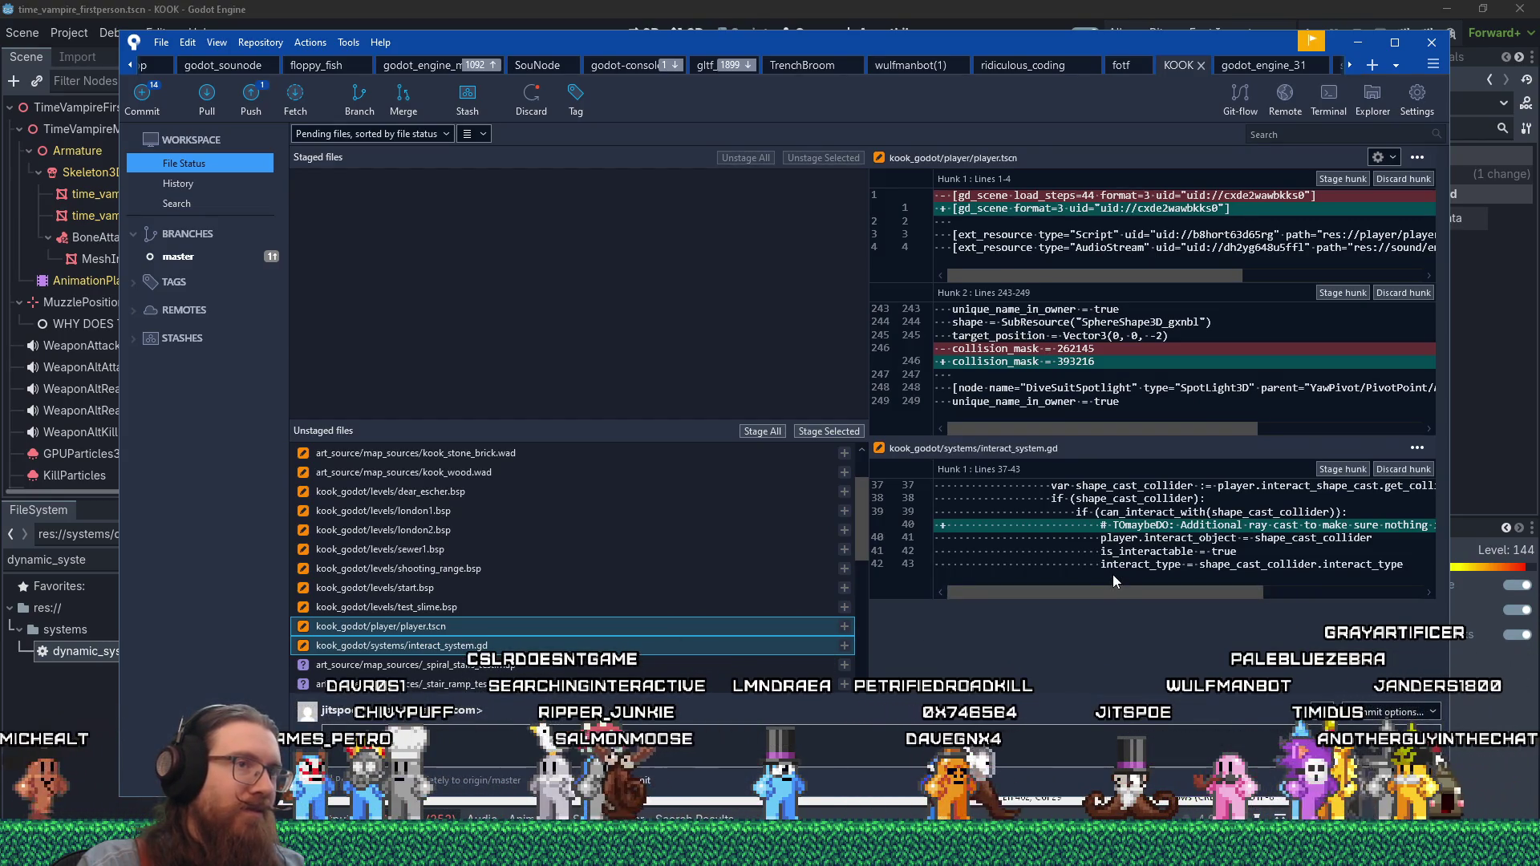
pyautogui.scroll(3, 622, 618)
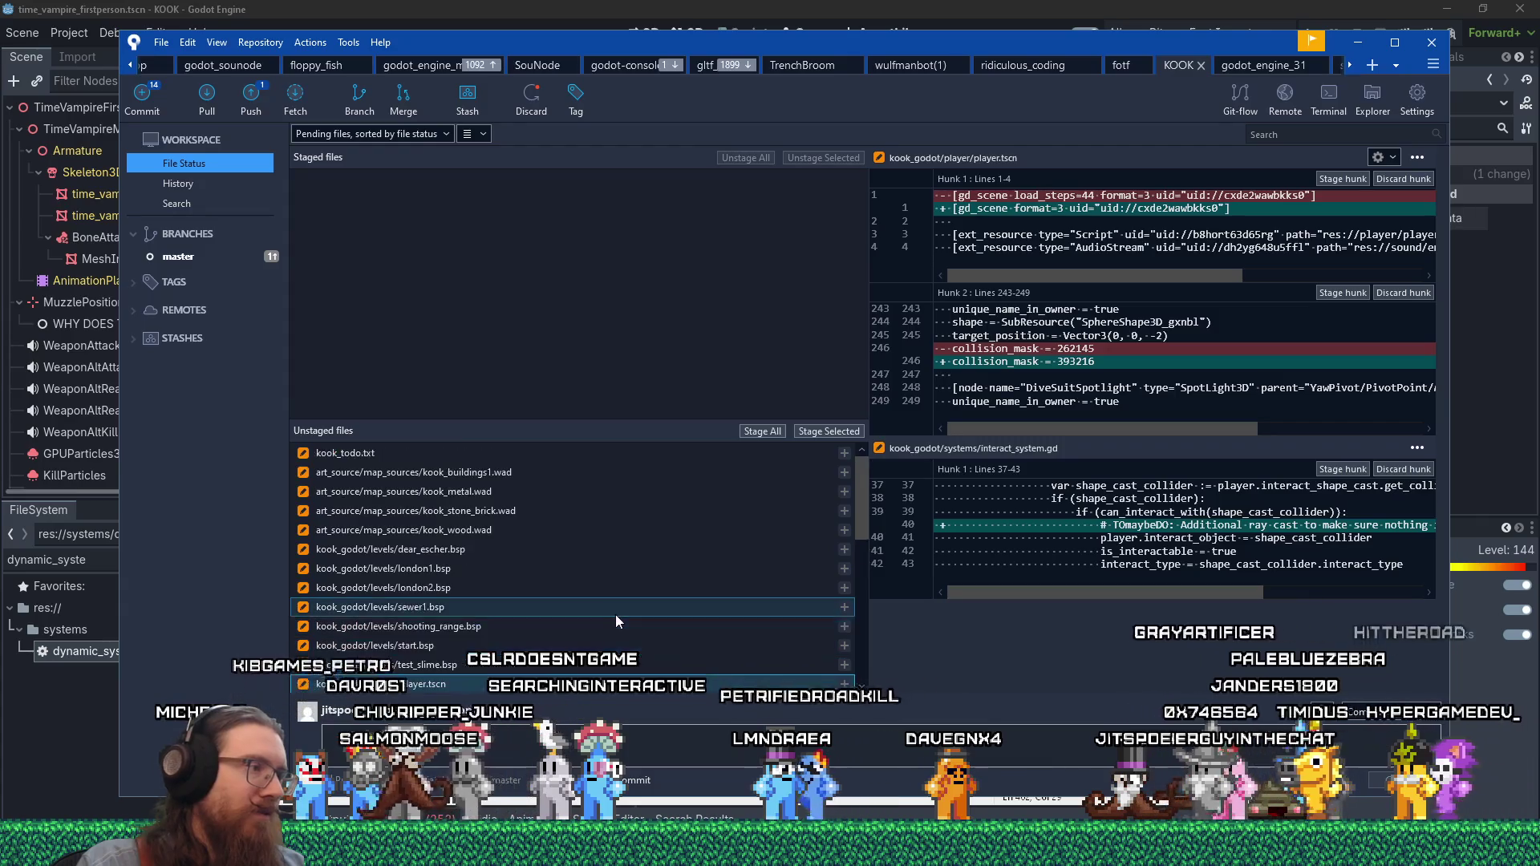
pyautogui.scroll(-5, 618, 609)
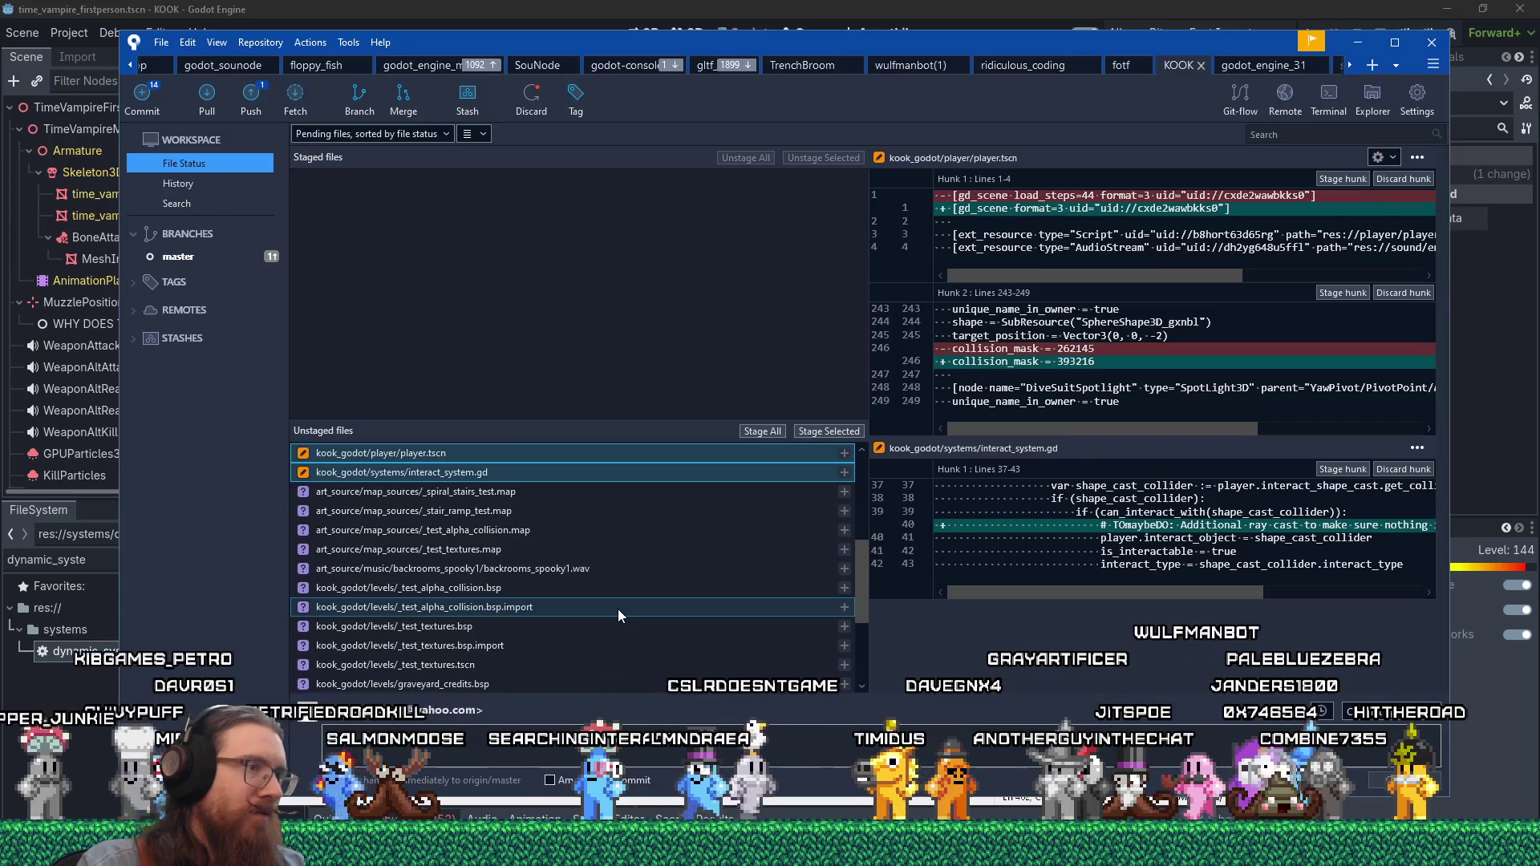
pyautogui.scroll(3, 618, 609)
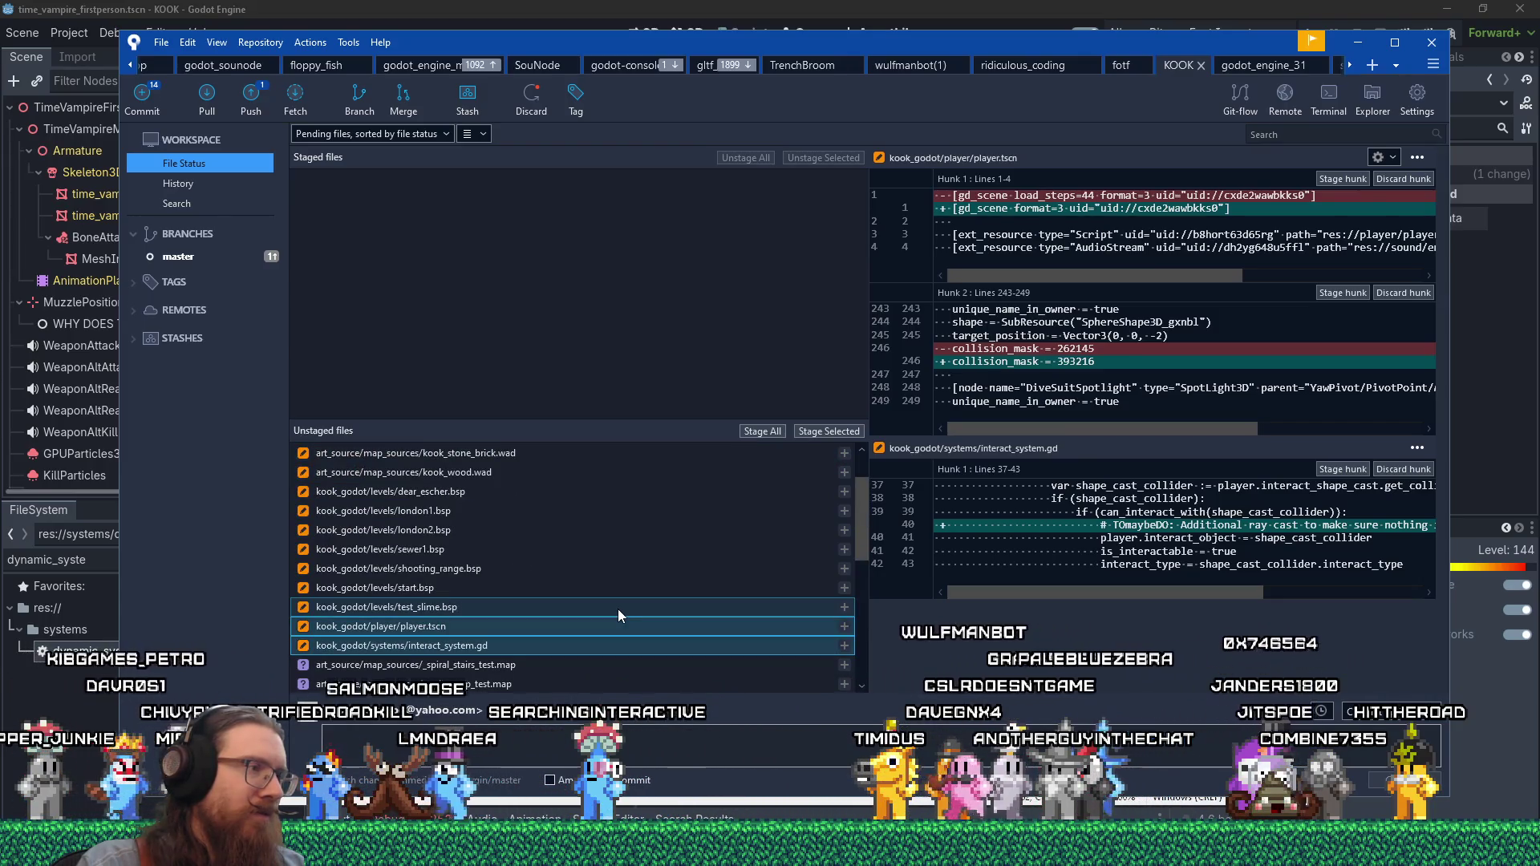
pyautogui.keyDown('ctrl'); pyautogui.click(618, 609); pyautogui.keyUp('ctrl')
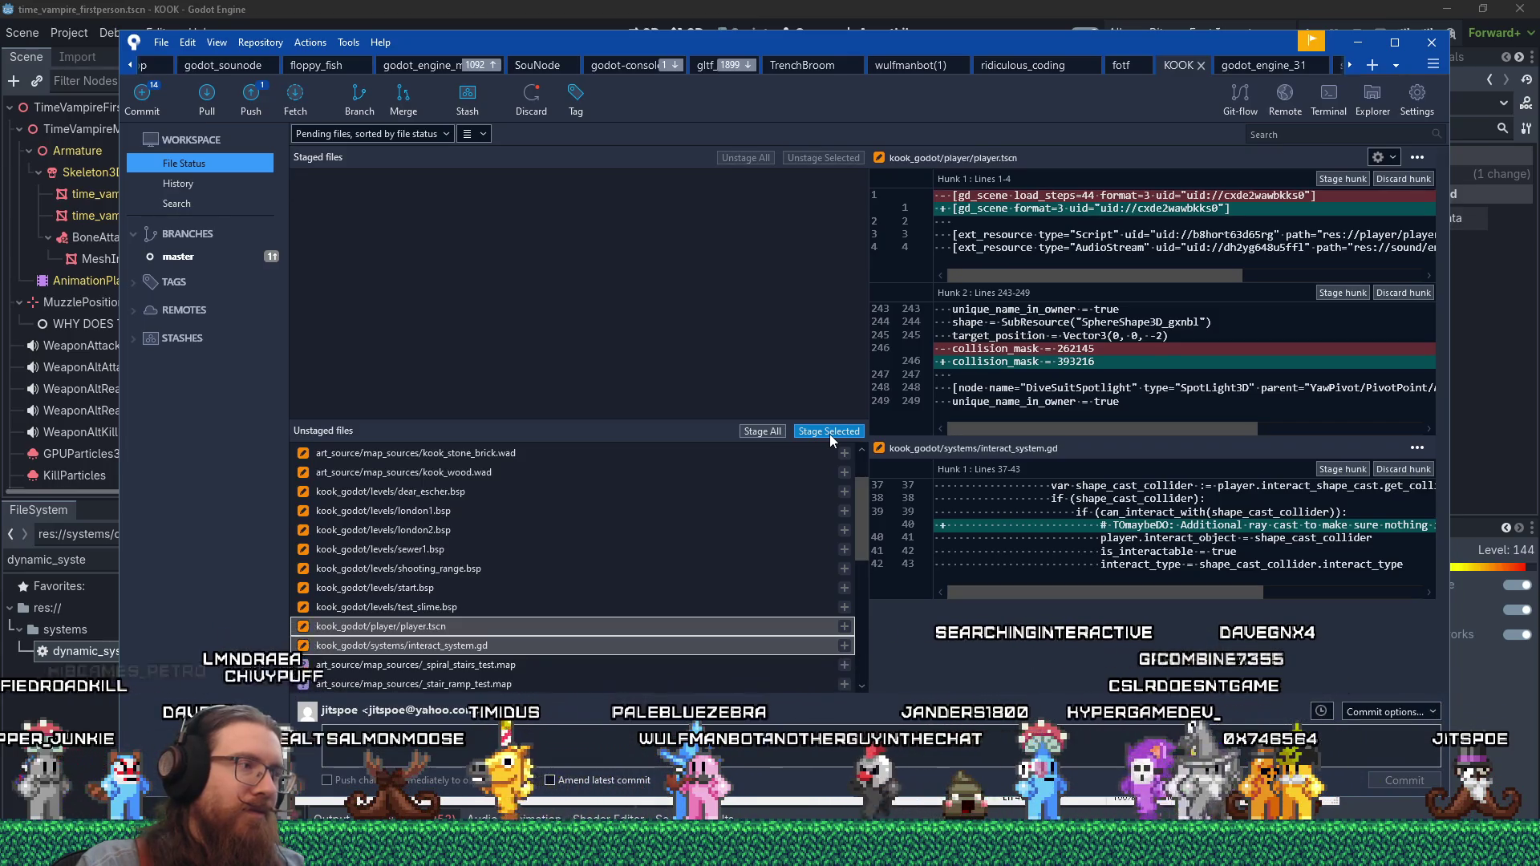
pyautogui.click(829, 433)
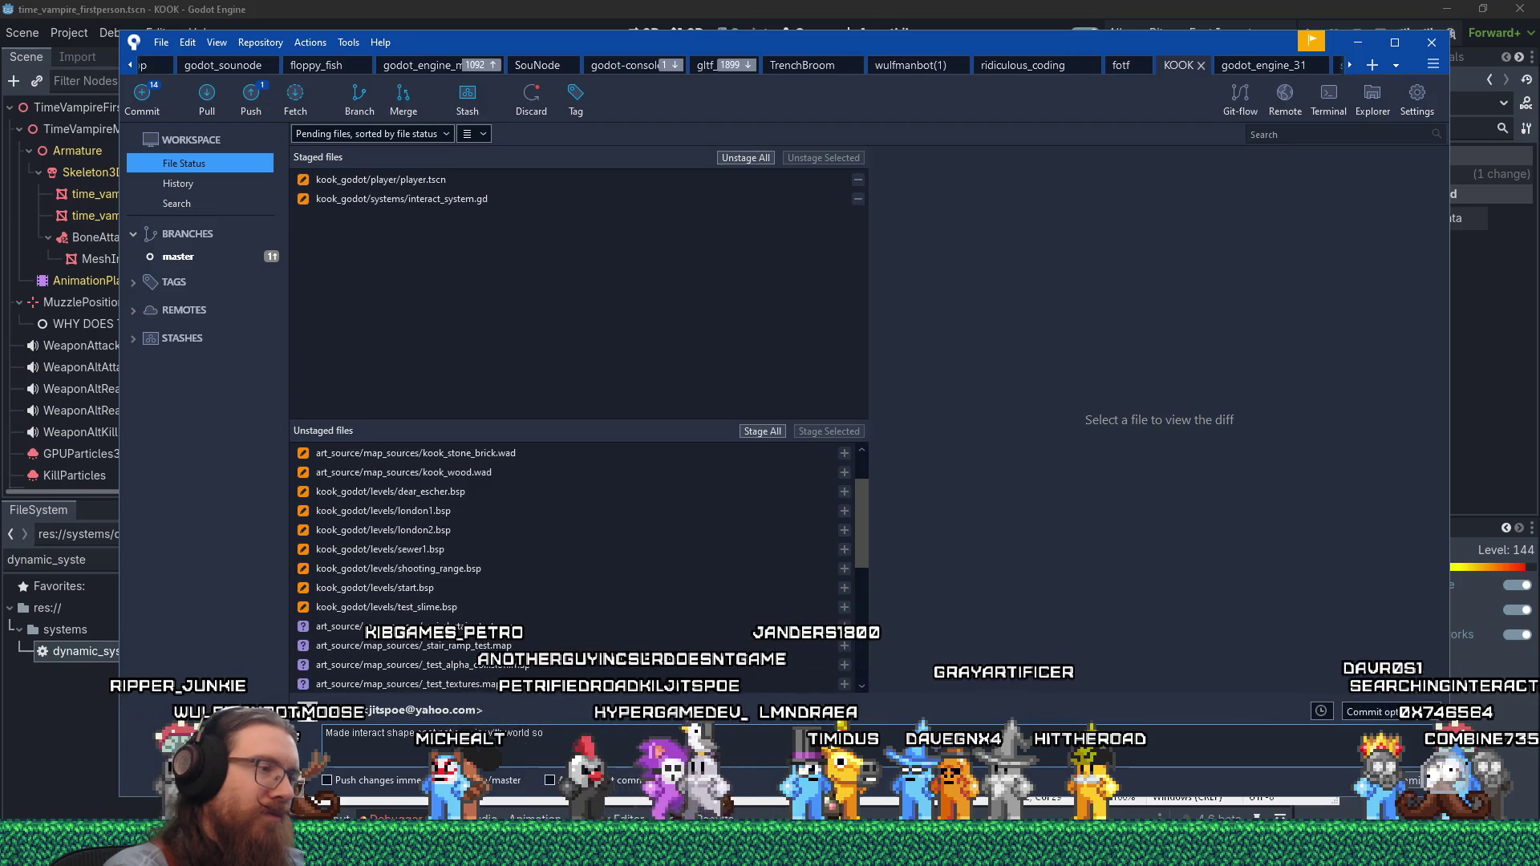
# - Commit with 'Made interact shape cast not collide with world so it's more generous.' and return to Godot
pyautogui.write('erous')
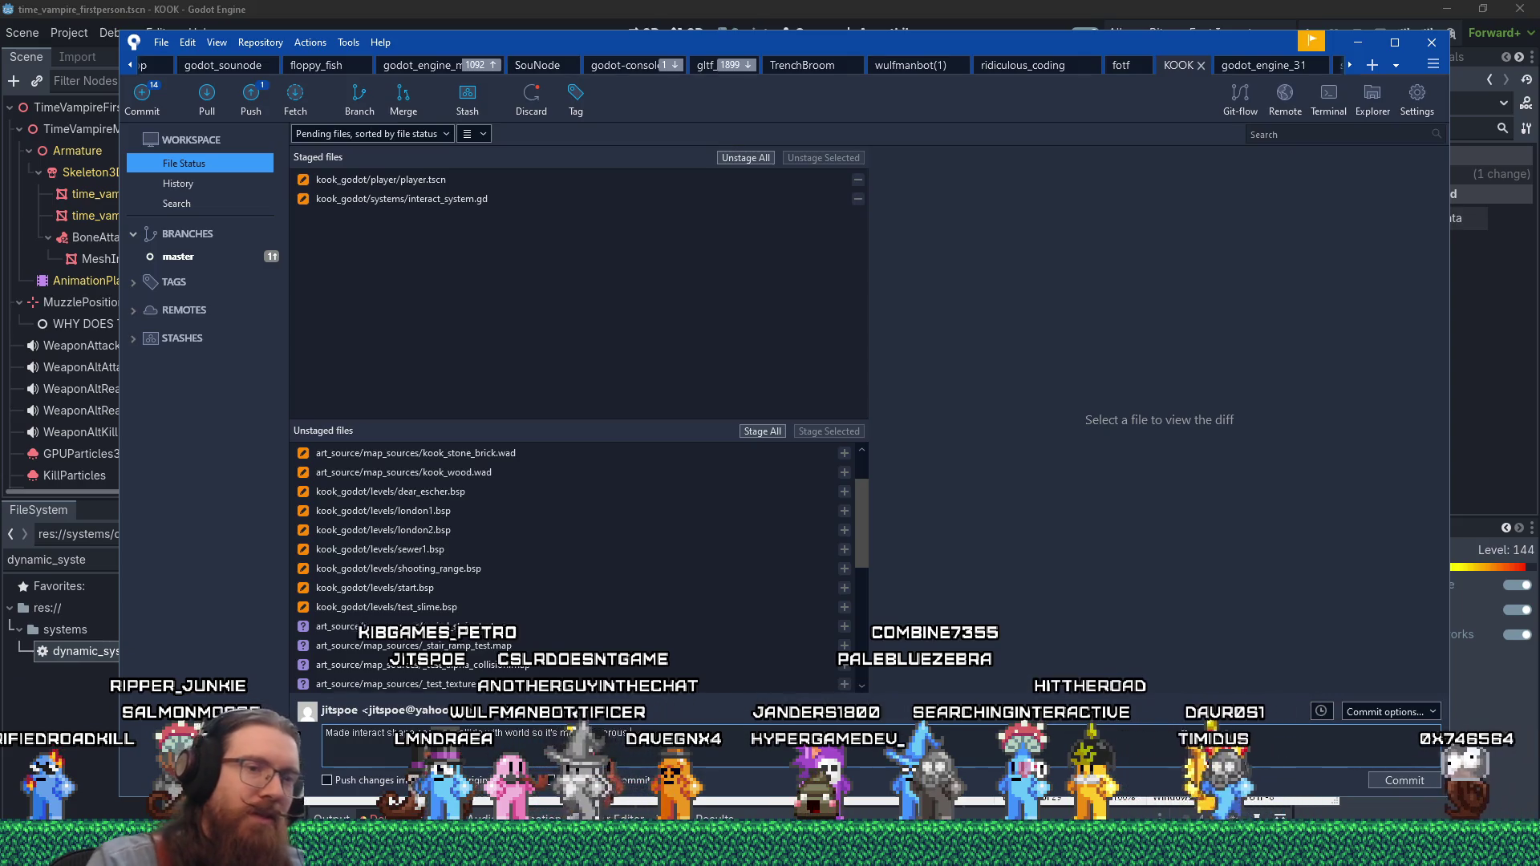
pyautogui.hotkey('ctrl', 'Return')
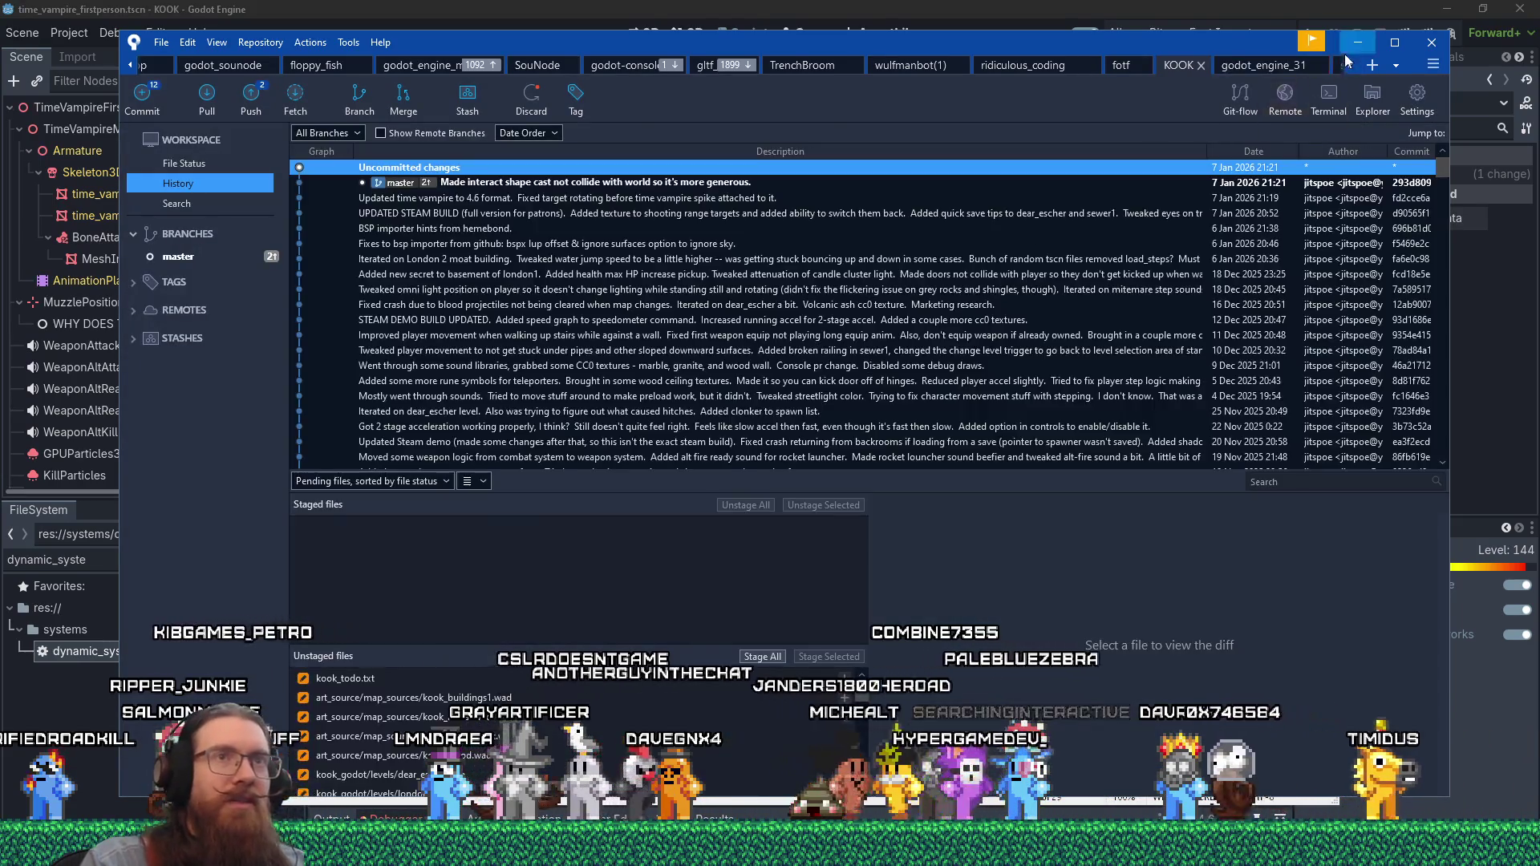
pyautogui.click(1158, 16)
pyautogui.click(1035, 309)
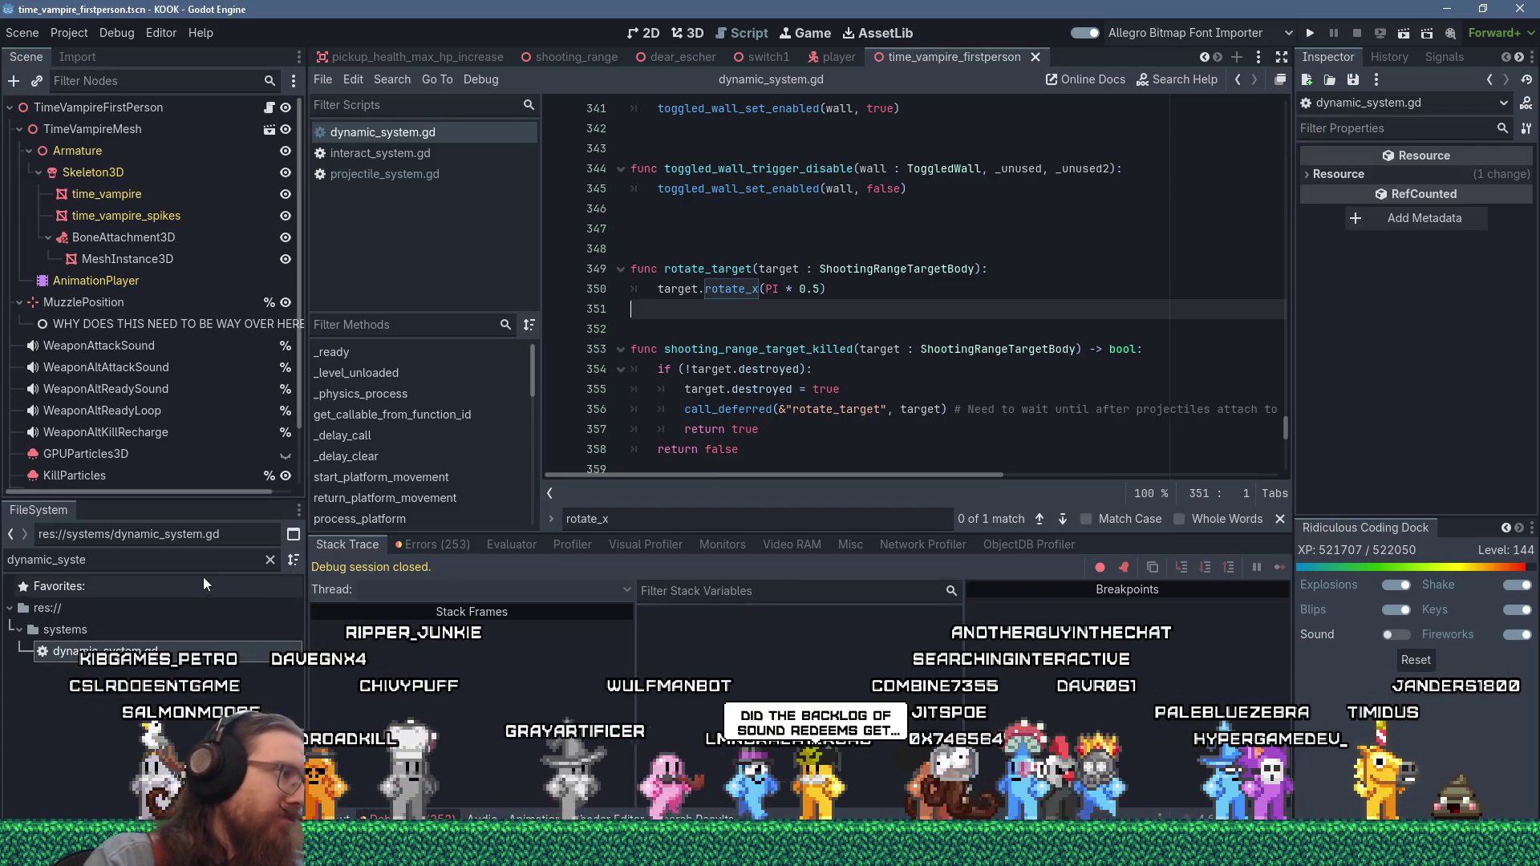
# - Create res://systems/achievement_system.gd inheriting Node via the script editor's New Script dialog
pyautogui.write('achi')
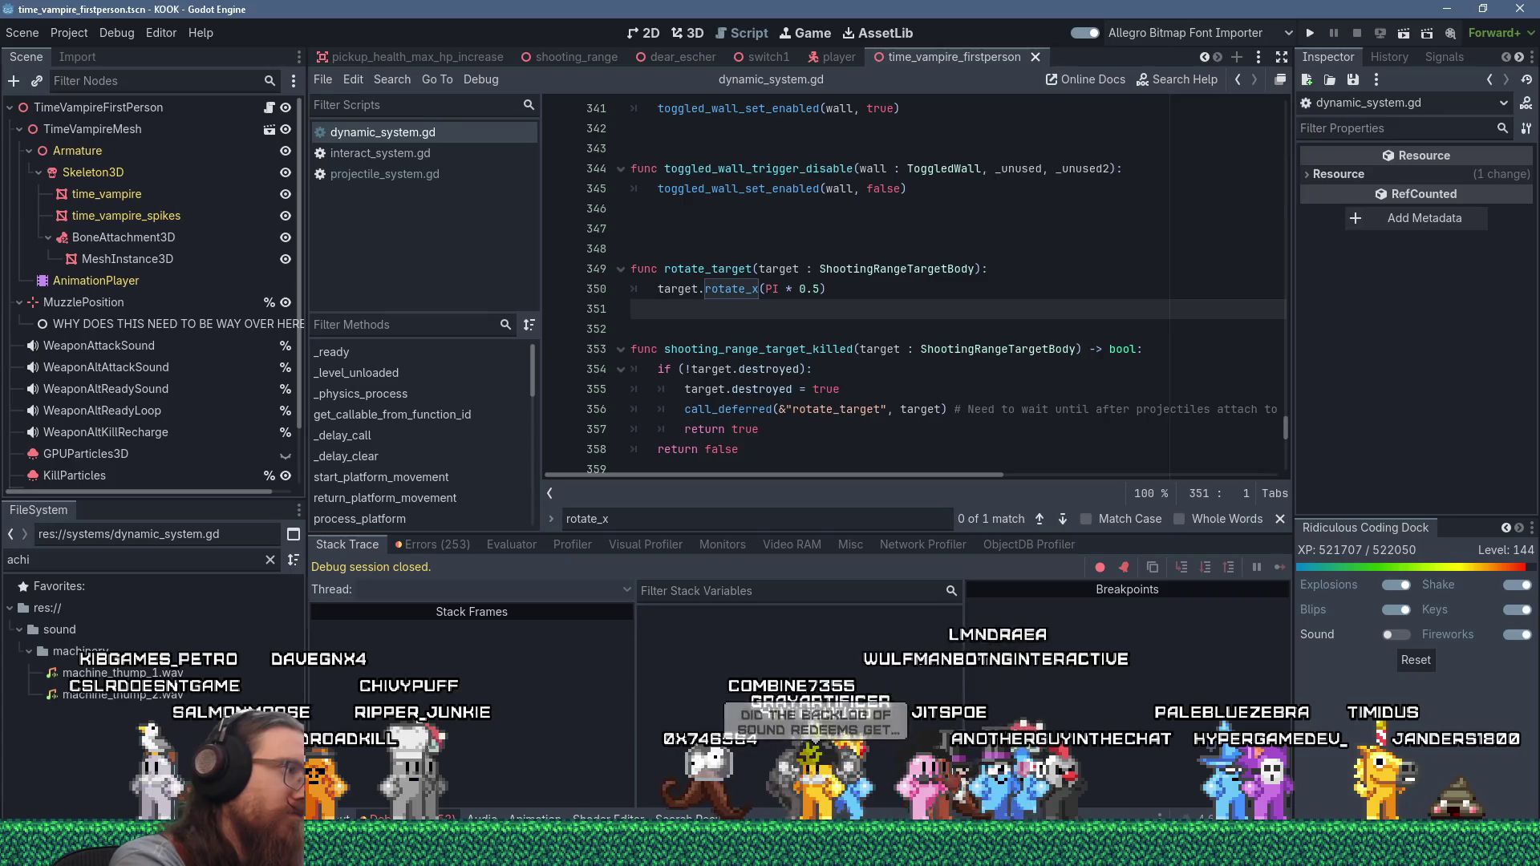
pyautogui.press('BackSpace')
pyautogui.press('BackSpace')
pyautogui.press('BackSpace')
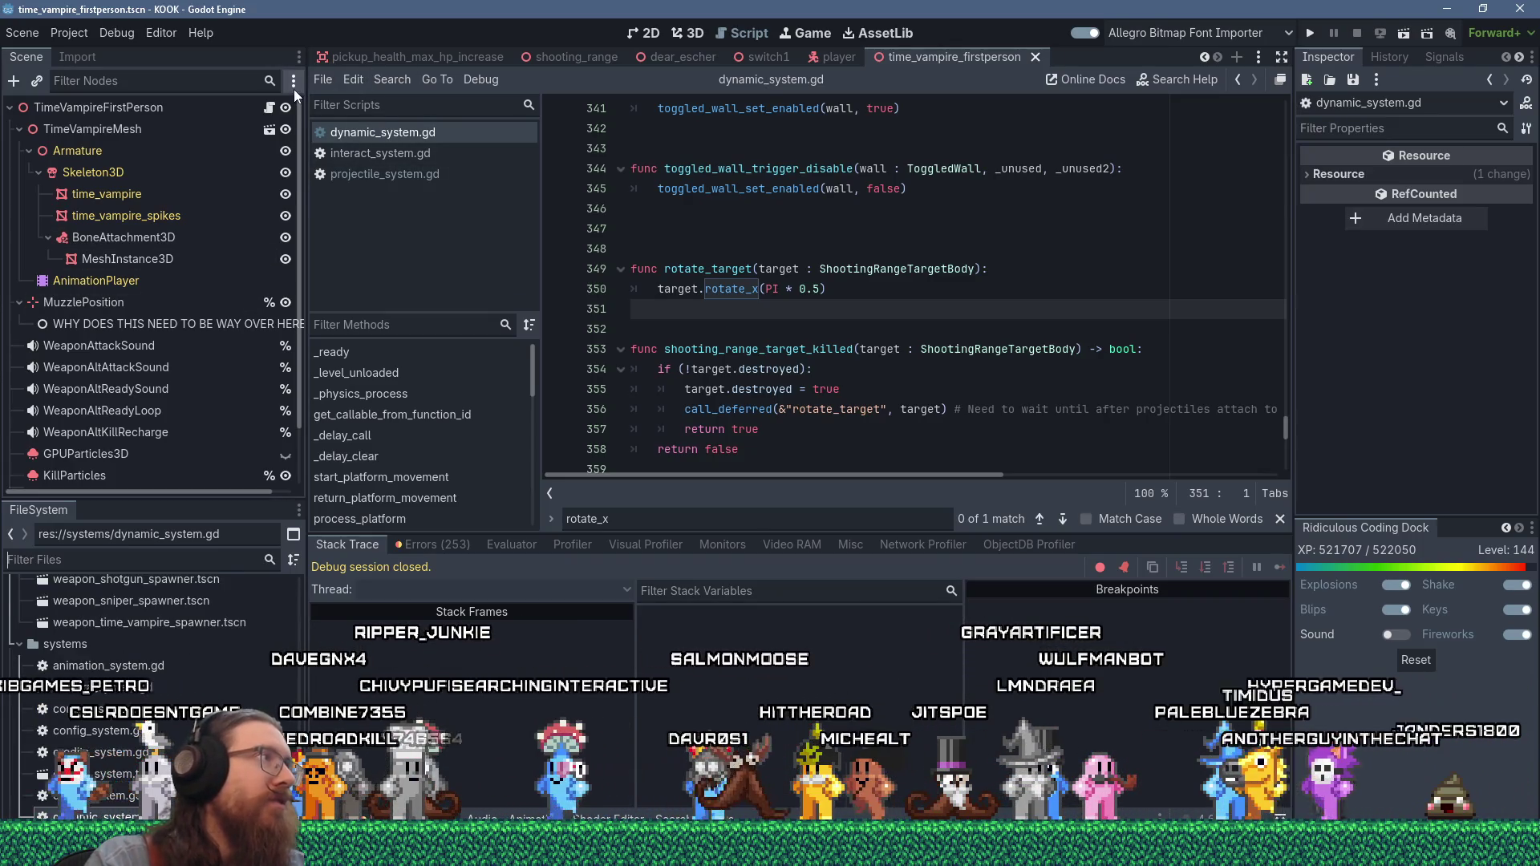
pyautogui.click(329, 80)
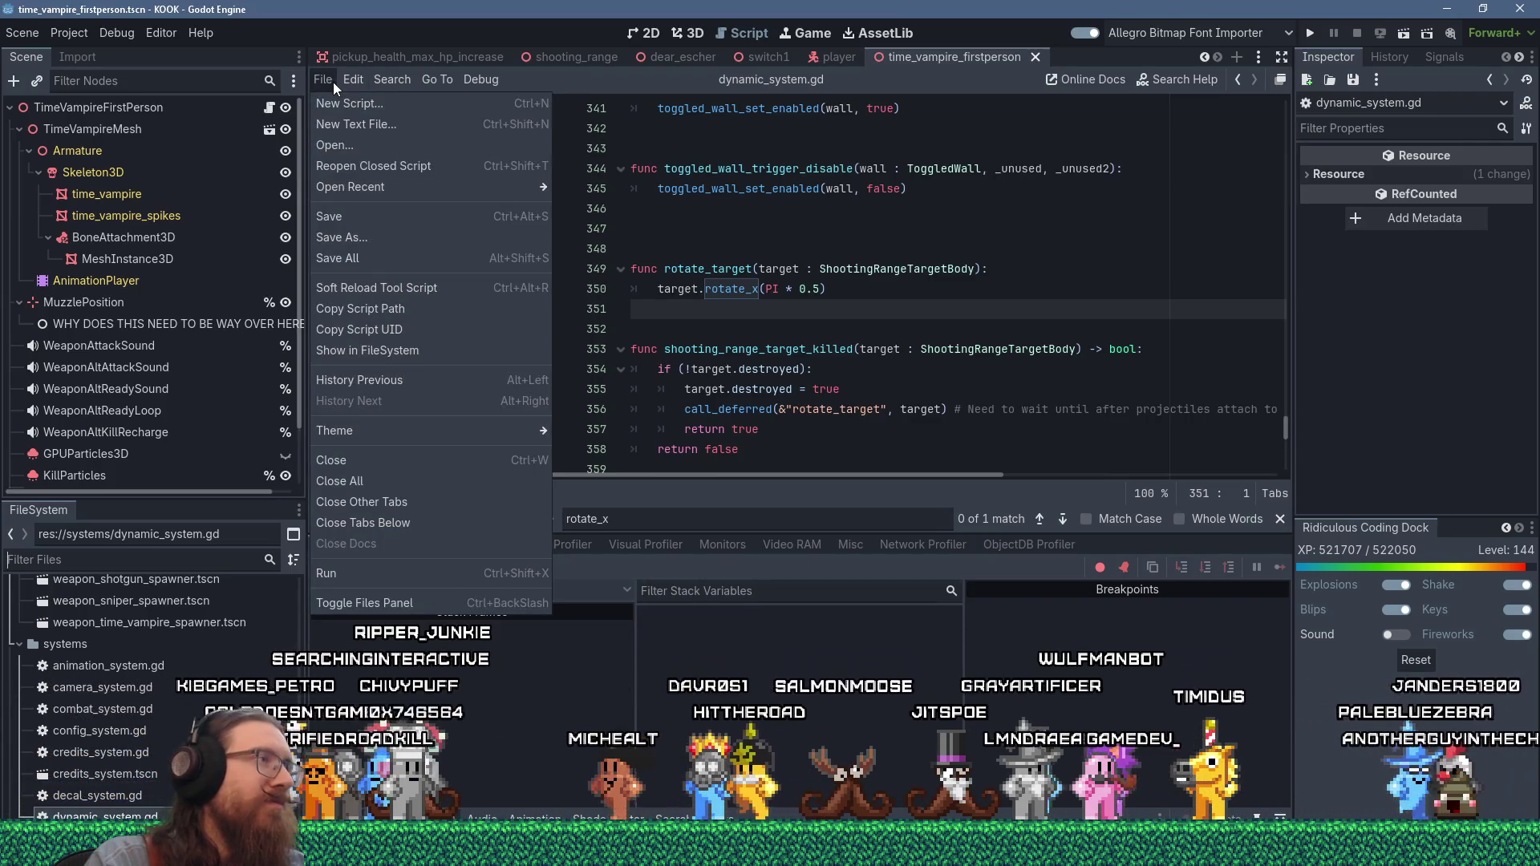
pyautogui.click(335, 103)
pyautogui.click(933, 415)
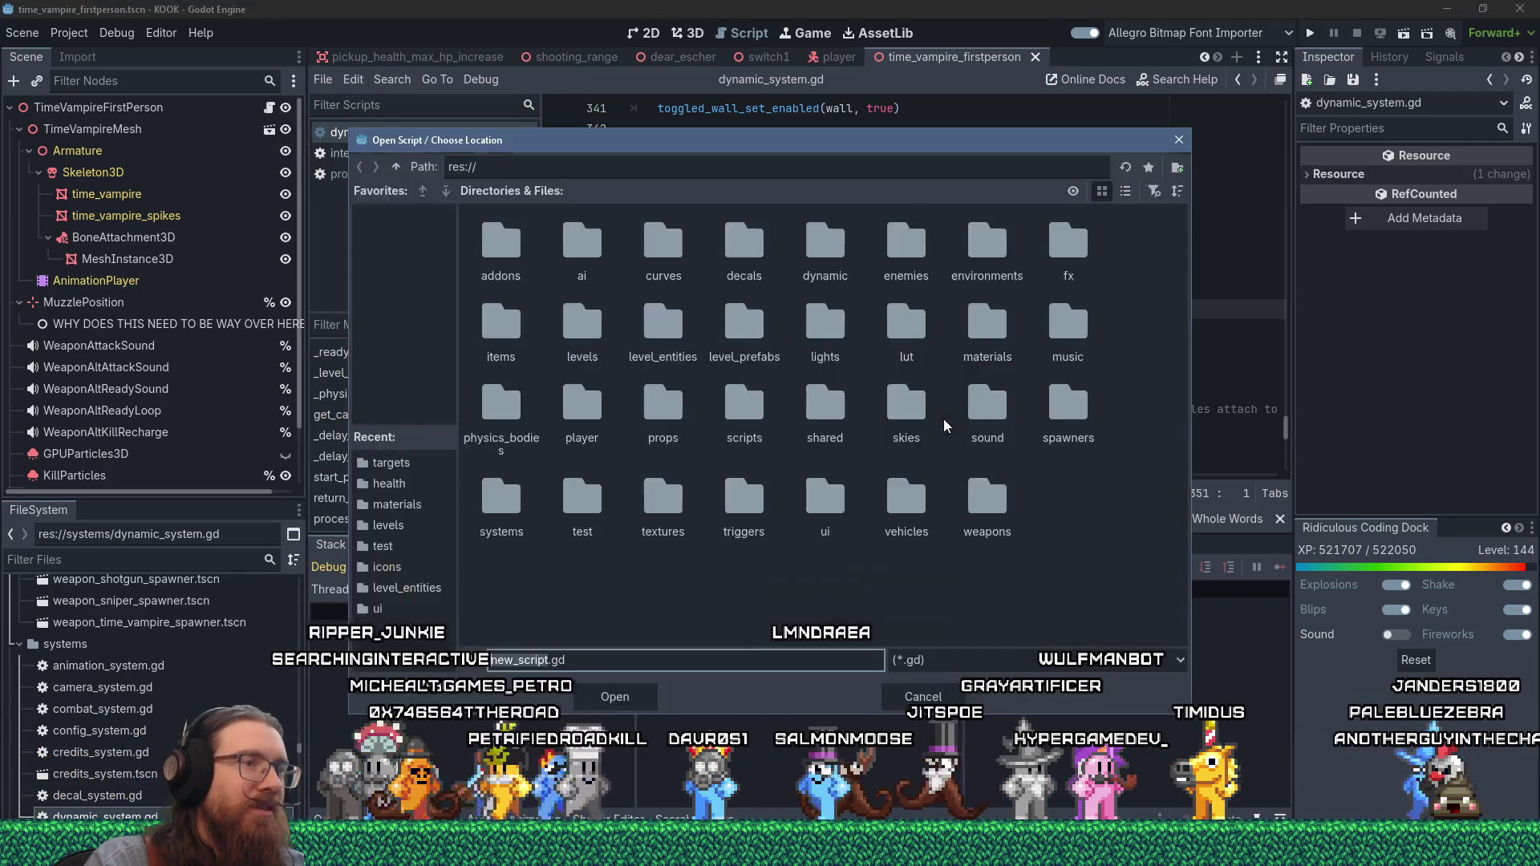
pyautogui.click(1126, 191)
pyautogui.scroll(-5, 690, 393)
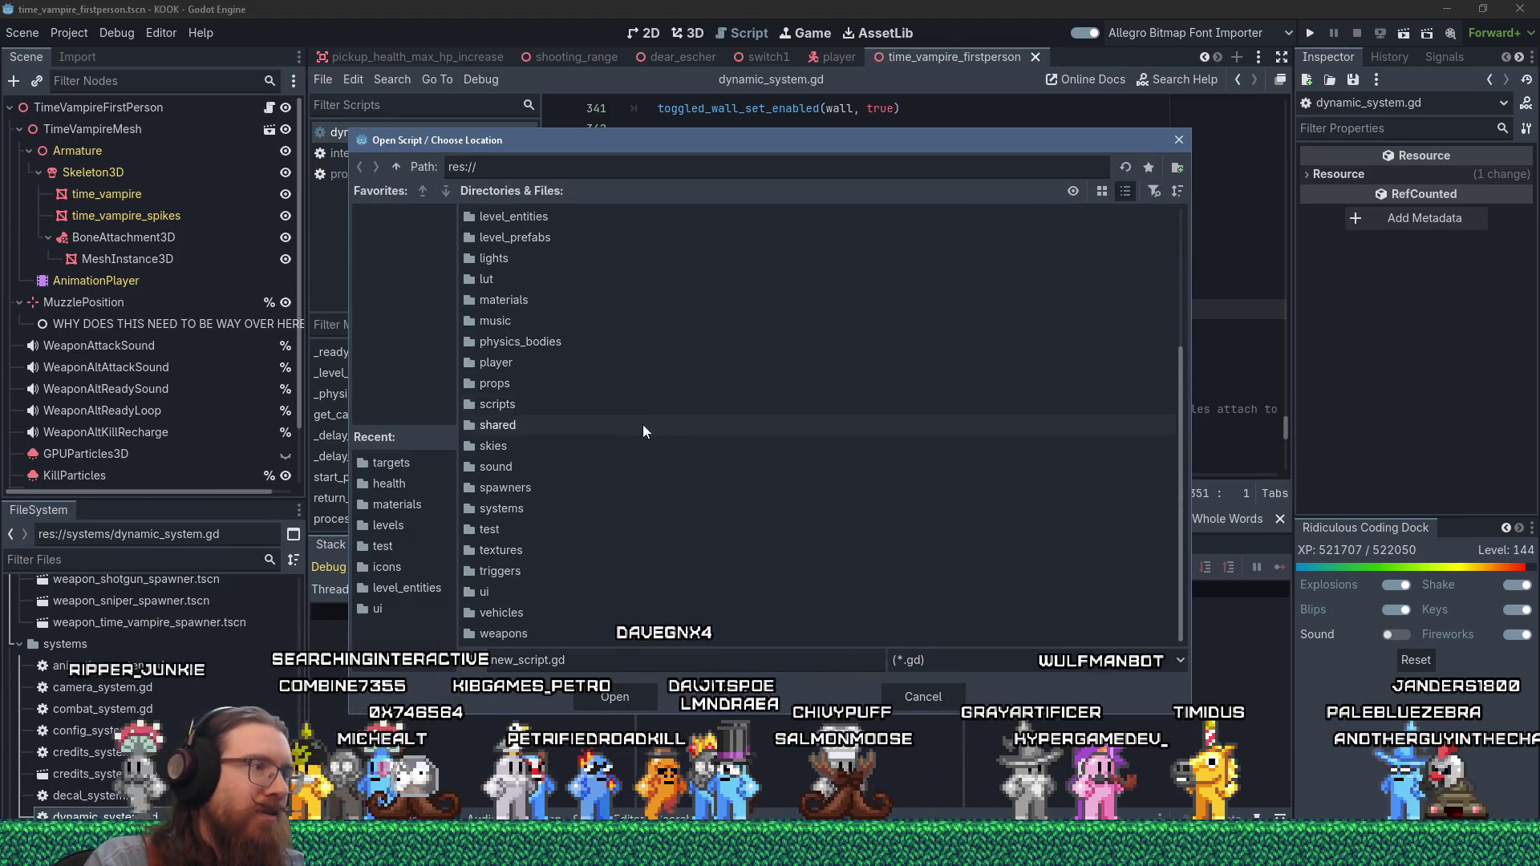
pyautogui.doubleClick(527, 508)
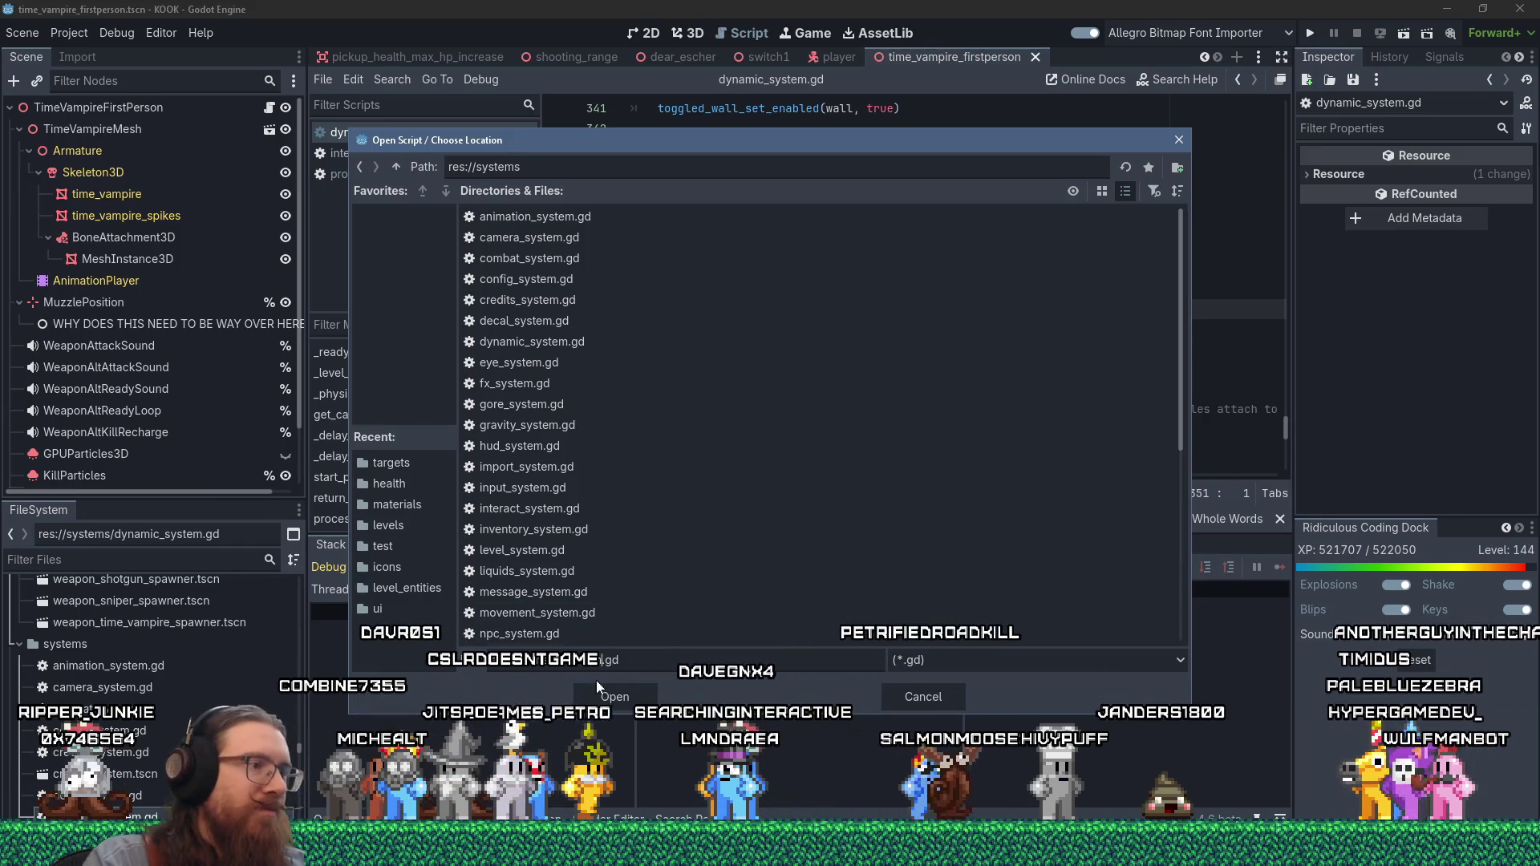
pyautogui.click(613, 694)
pyautogui.click(692, 543)
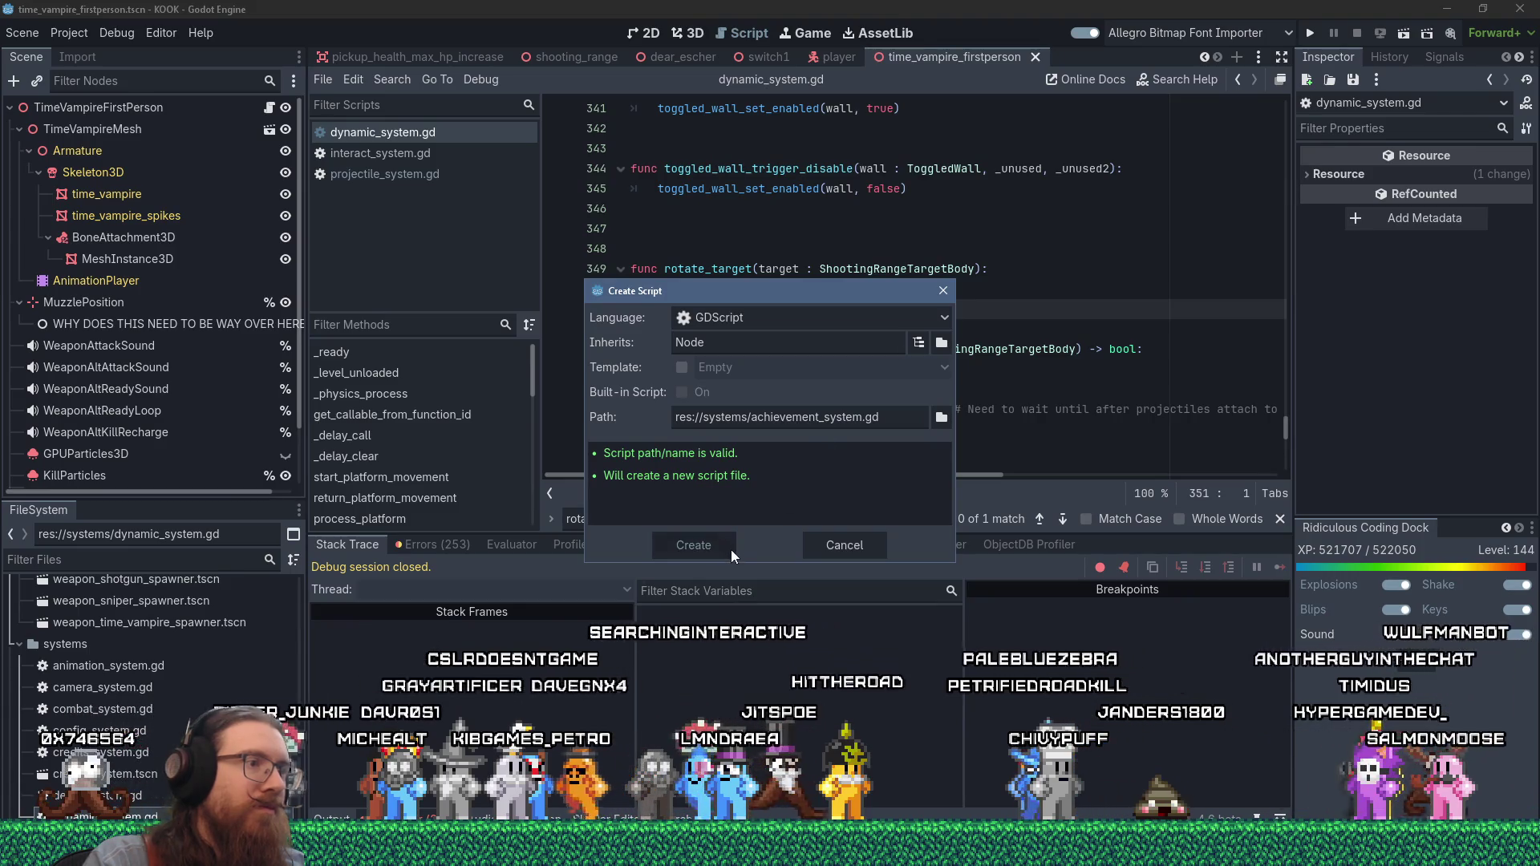
pyautogui.click(729, 552)
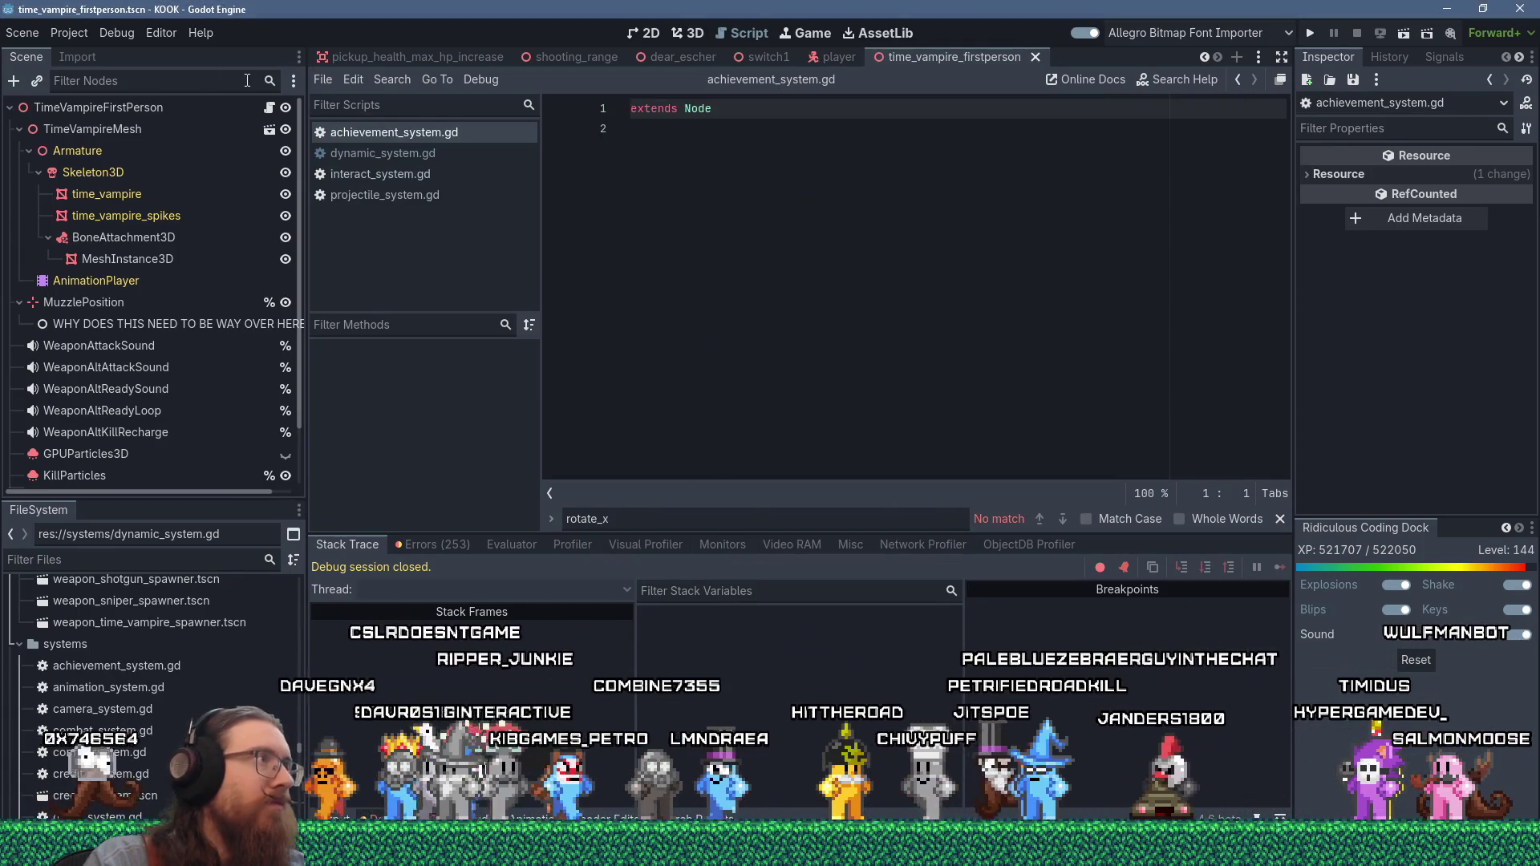
# - In Project Settings' Autoload list, select res://systems/achievement_system.gd as the script path
pyautogui.click(74, 34)
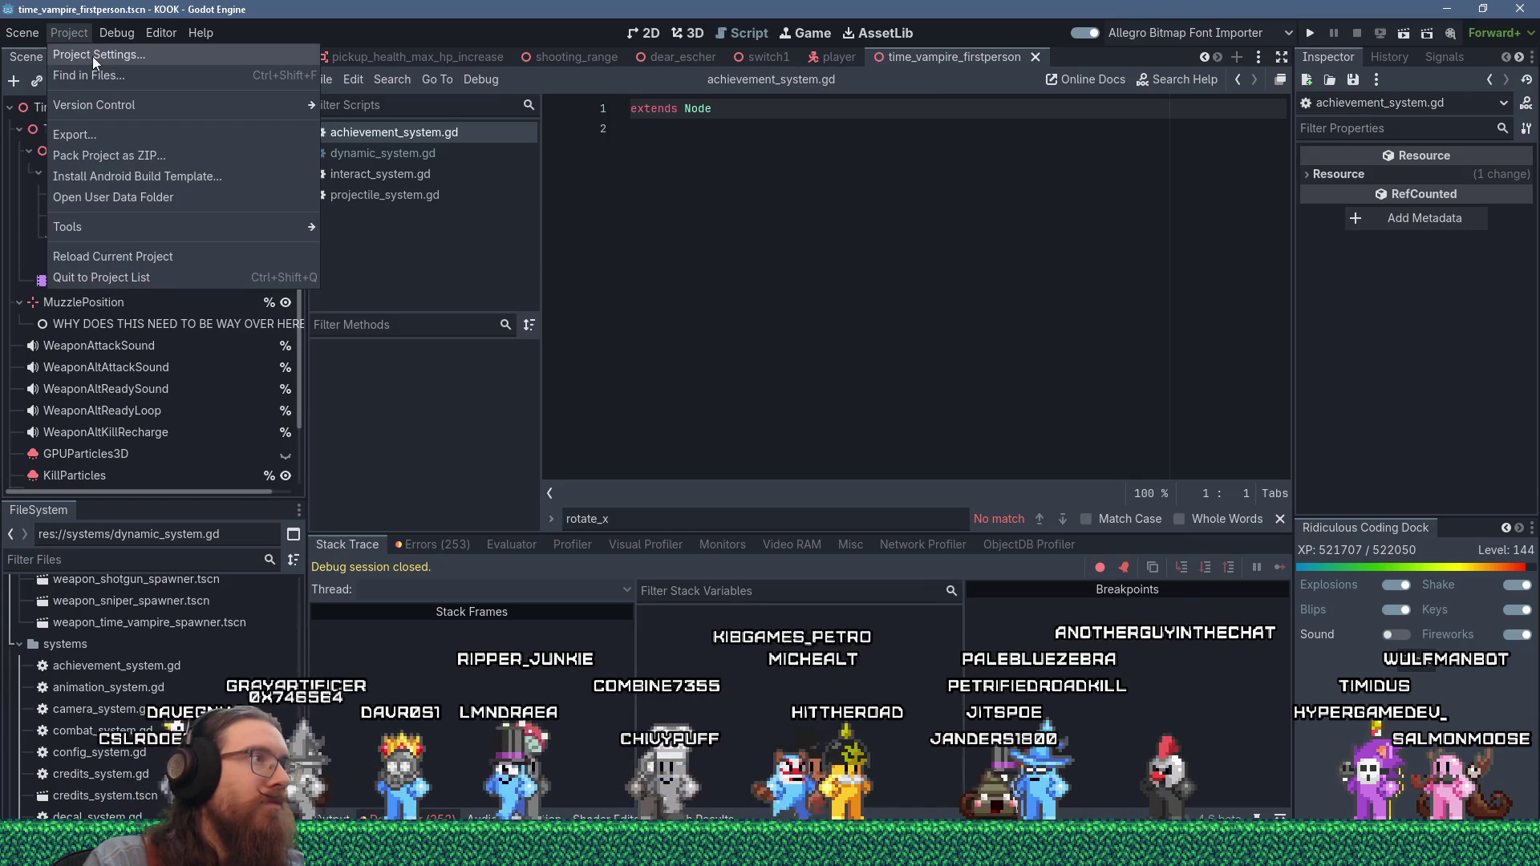
pyautogui.click(93, 56)
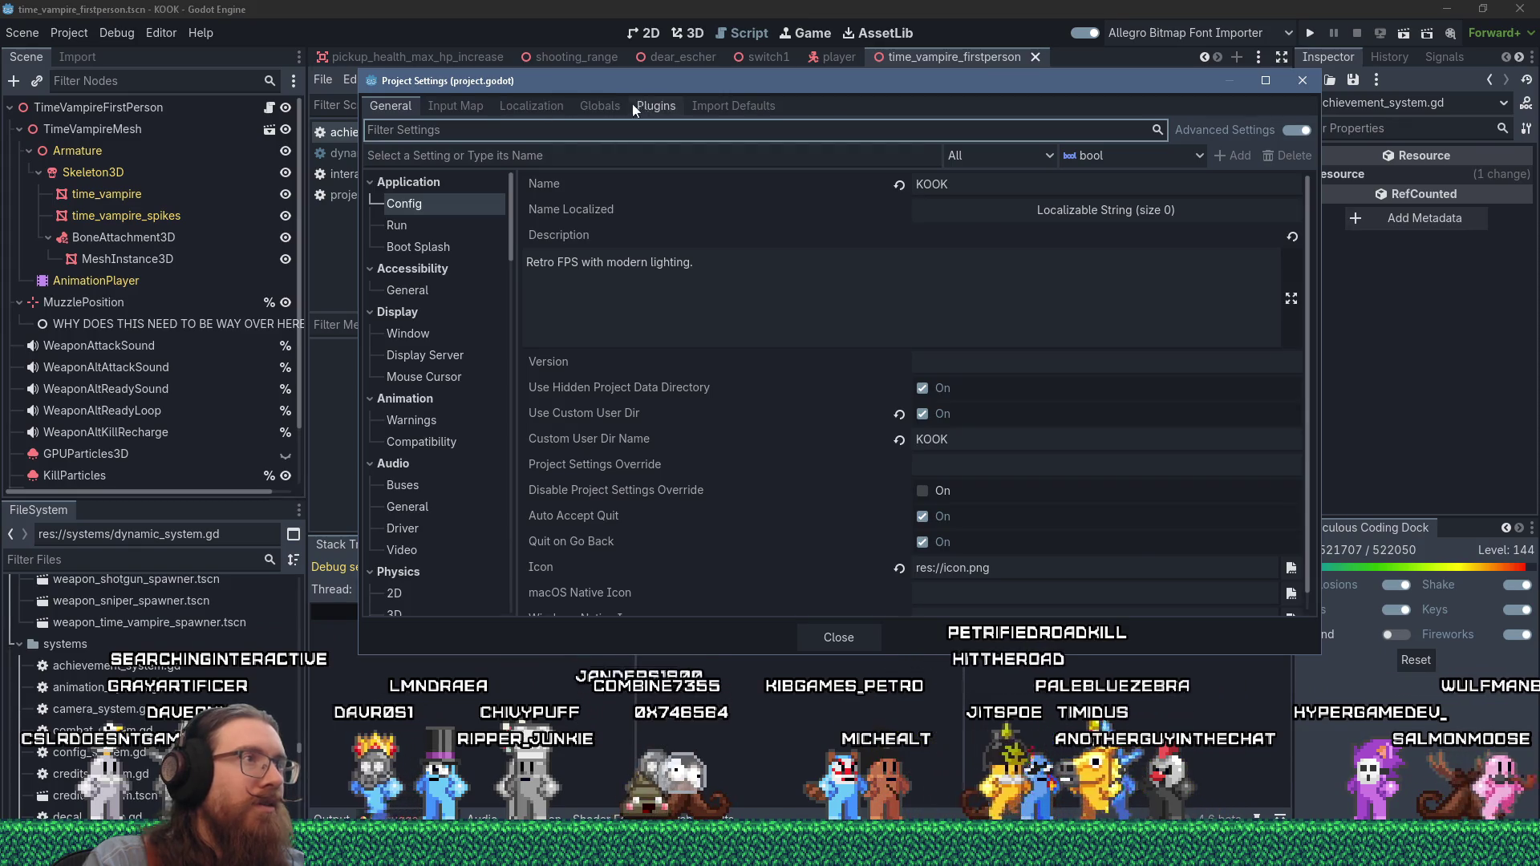
pyautogui.click(600, 106)
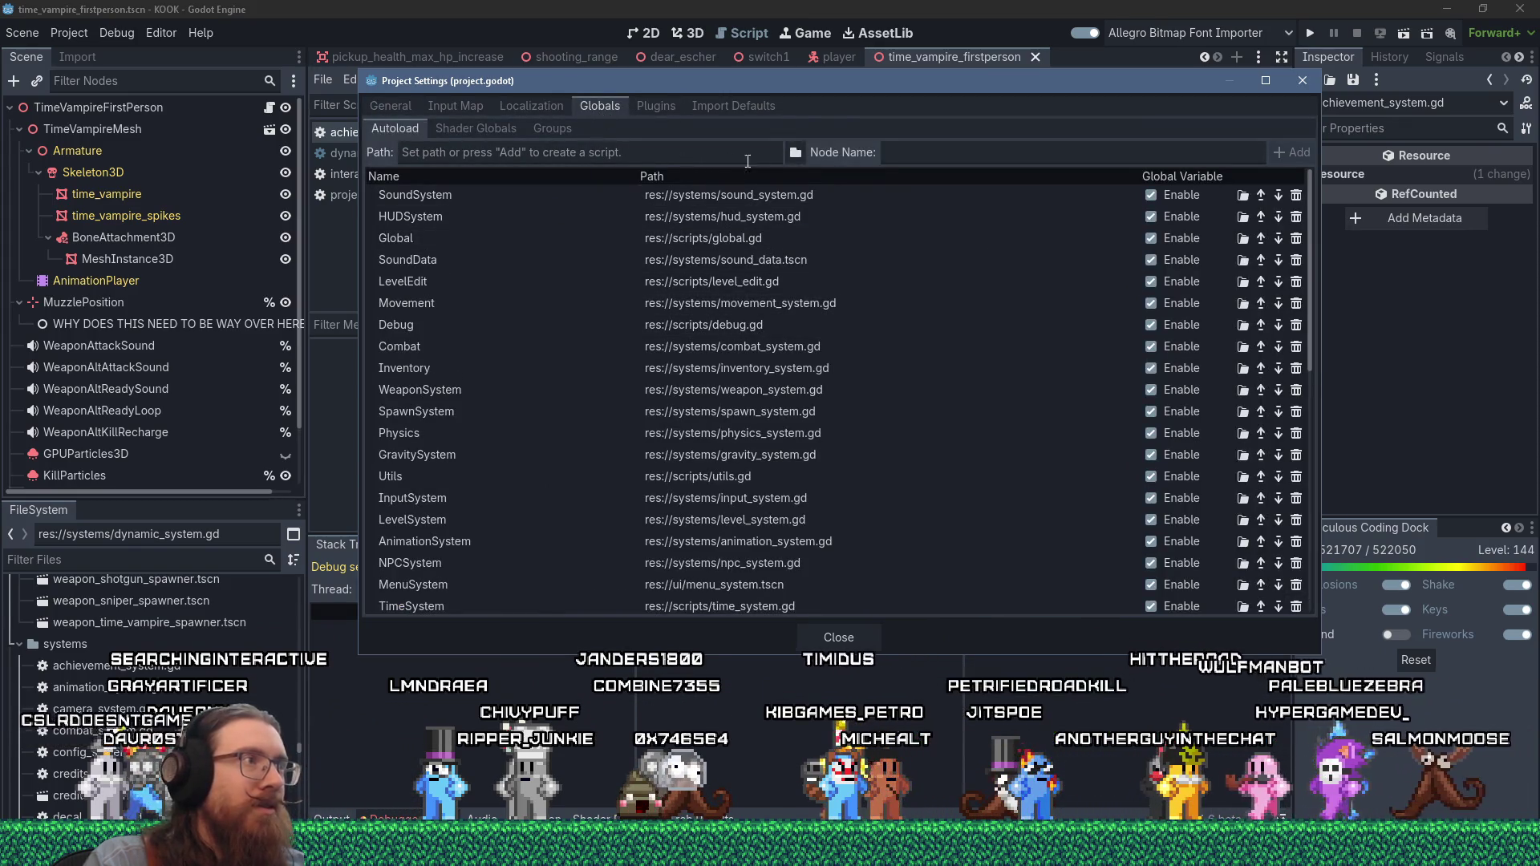
pyautogui.click(797, 155)
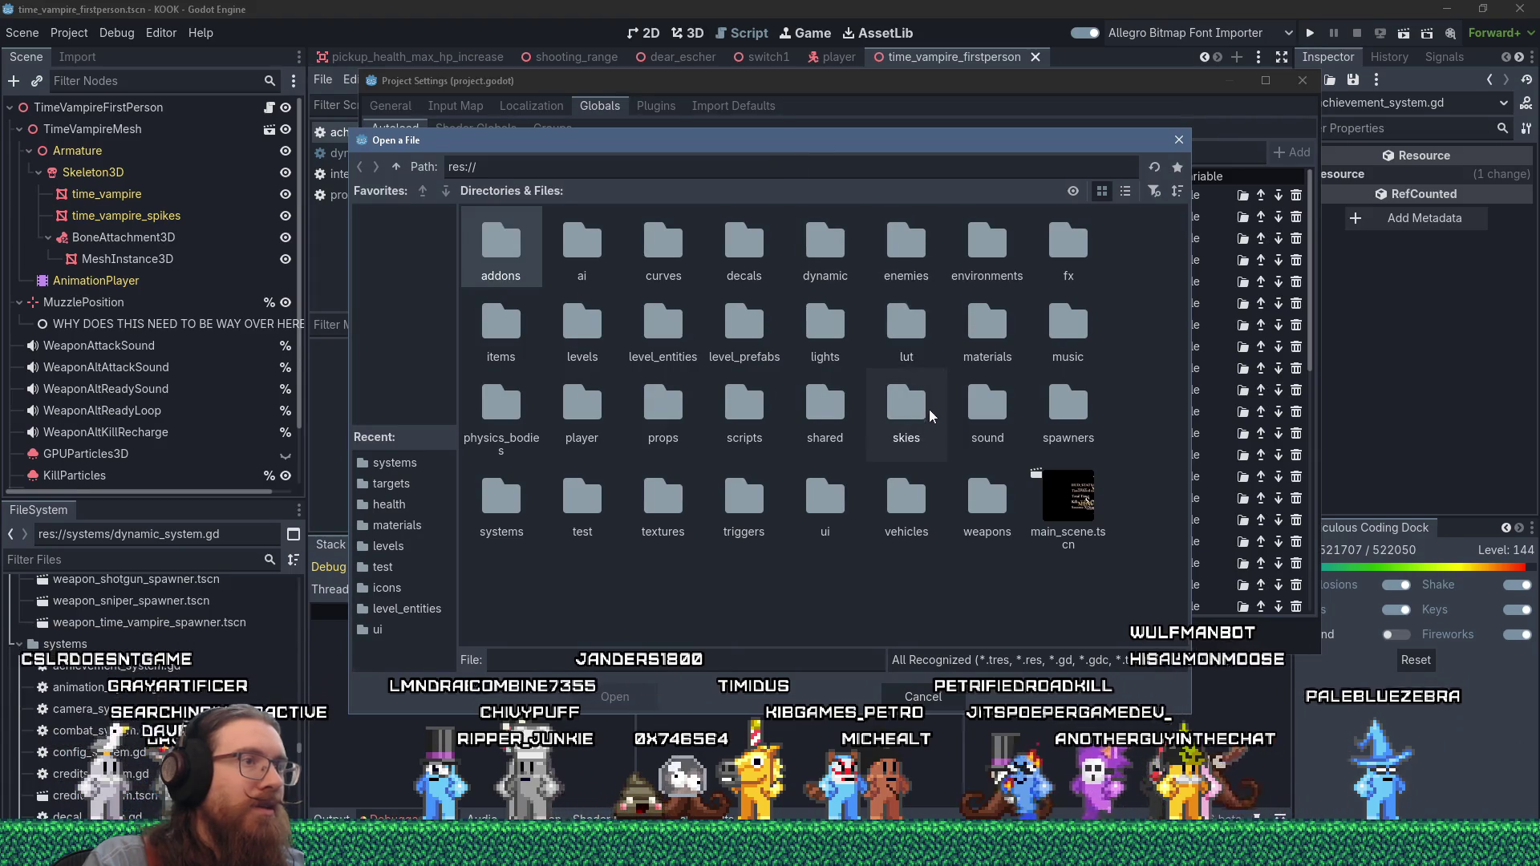
pyautogui.click(1125, 191)
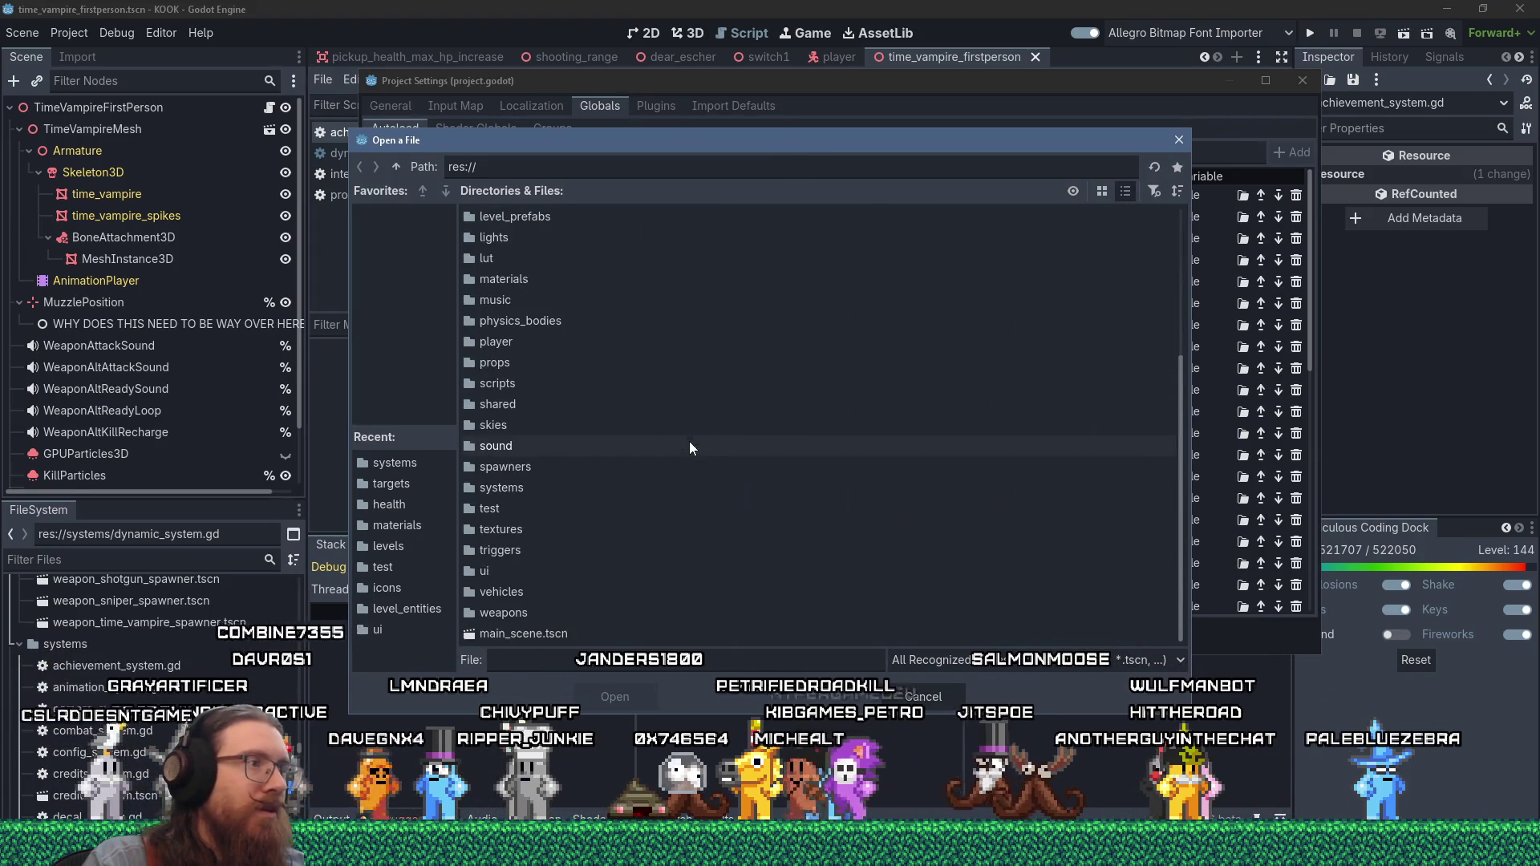
pyautogui.doubleClick(502, 487)
pyautogui.click(650, 686)
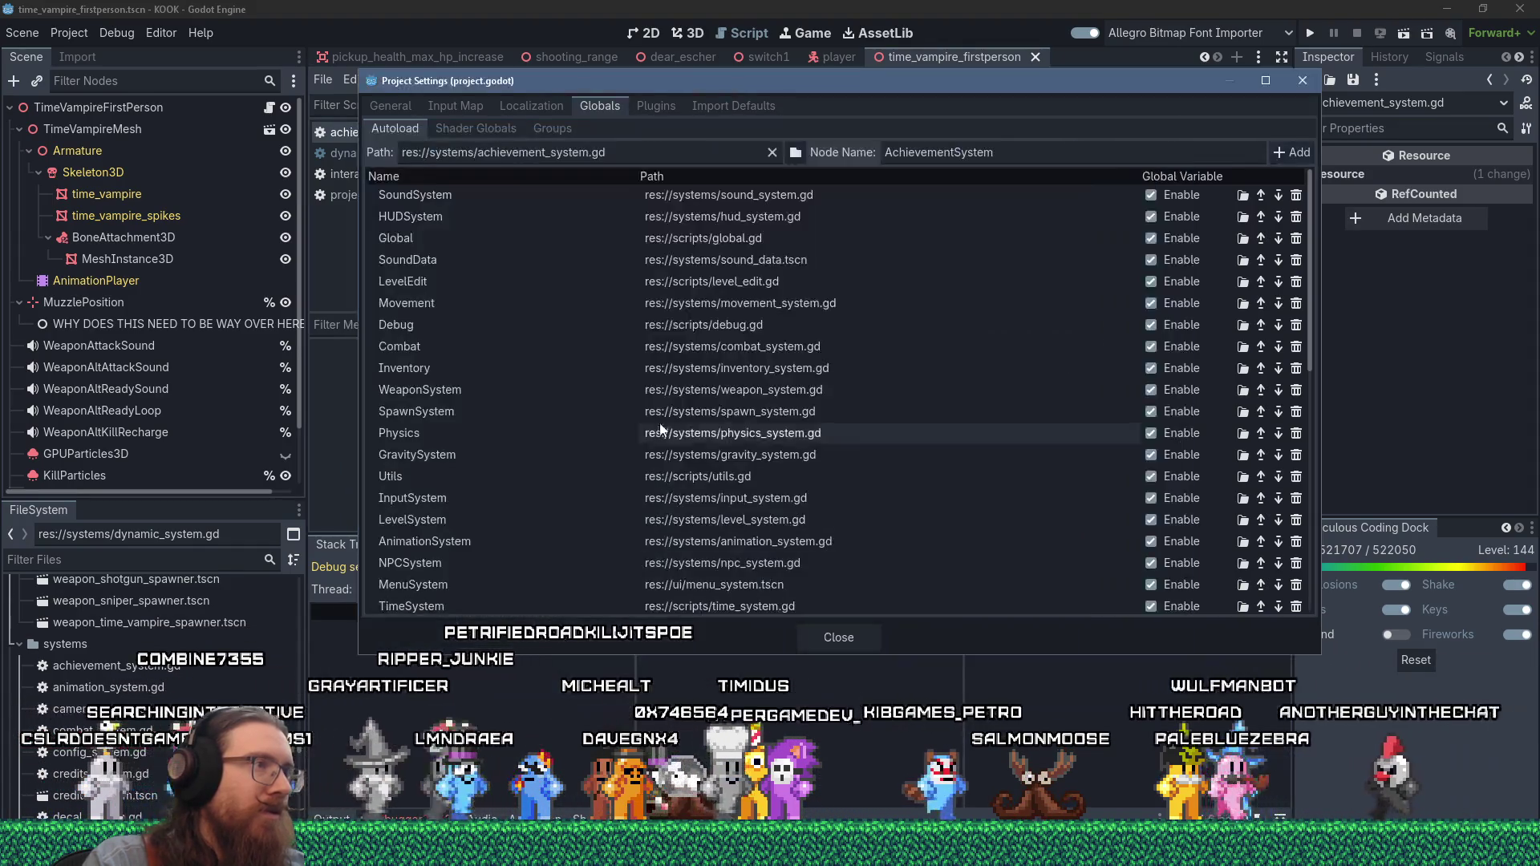
pyautogui.scroll(-5, 1053, 514)
pyautogui.scroll(5, 1059, 515)
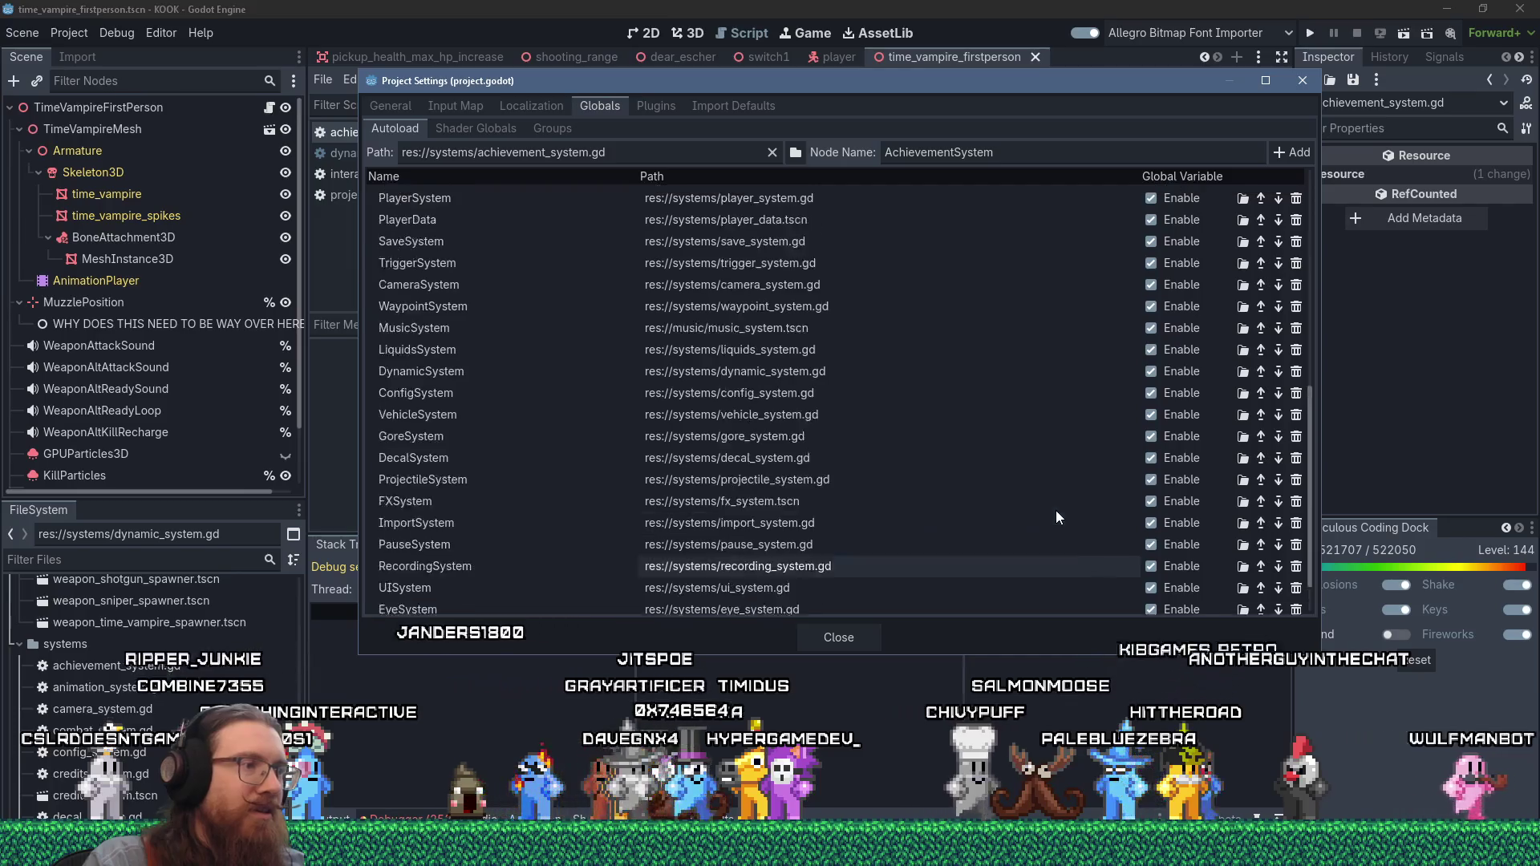
pyautogui.scroll(-5, 1057, 527)
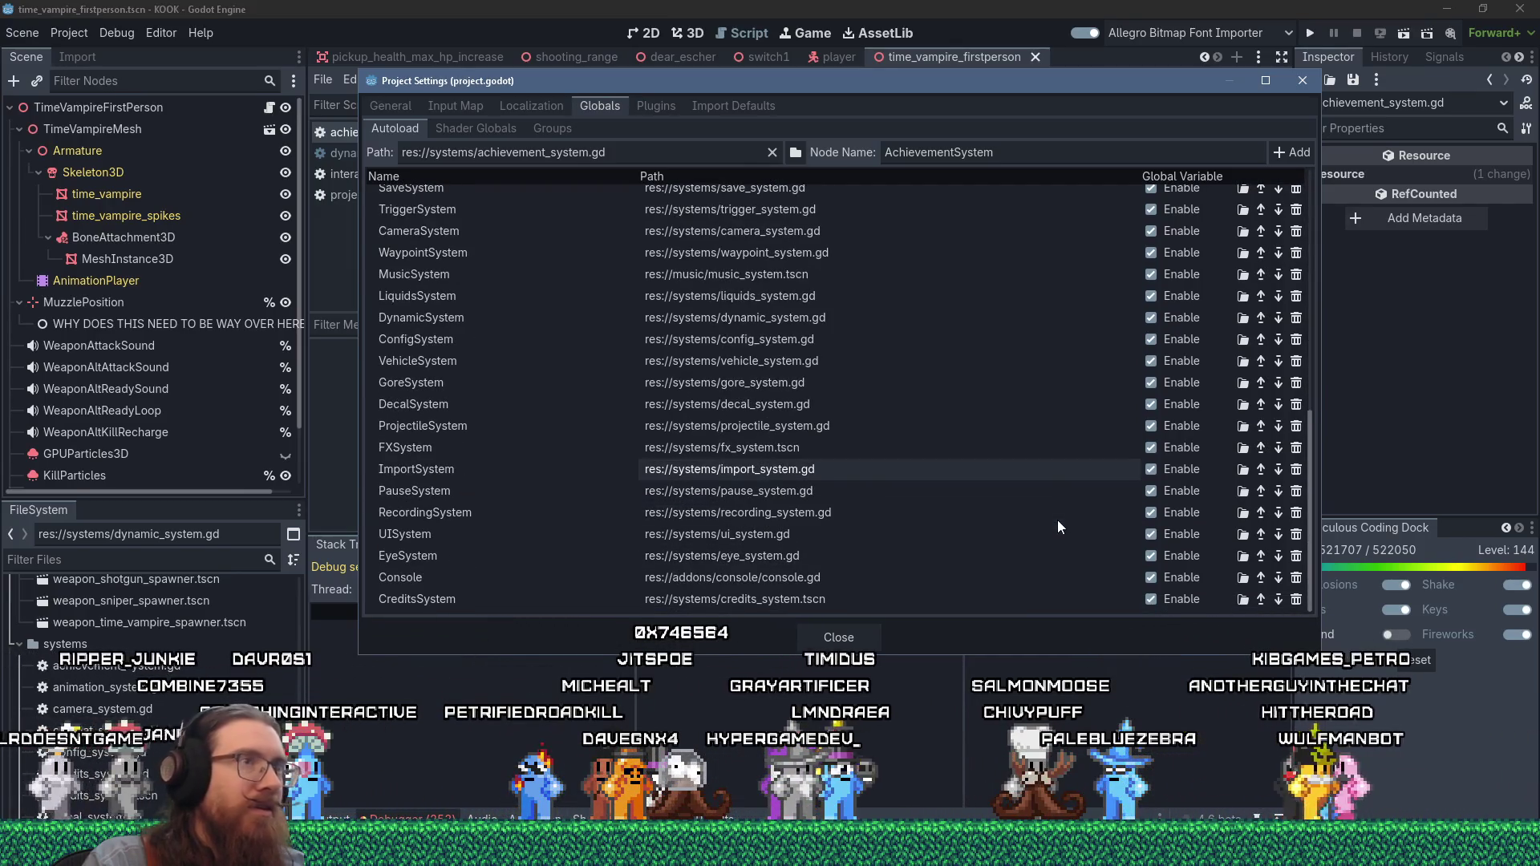
# - Add the script as the AchievementSystem autoload and close Project Settings
pyautogui.click(1291, 152)
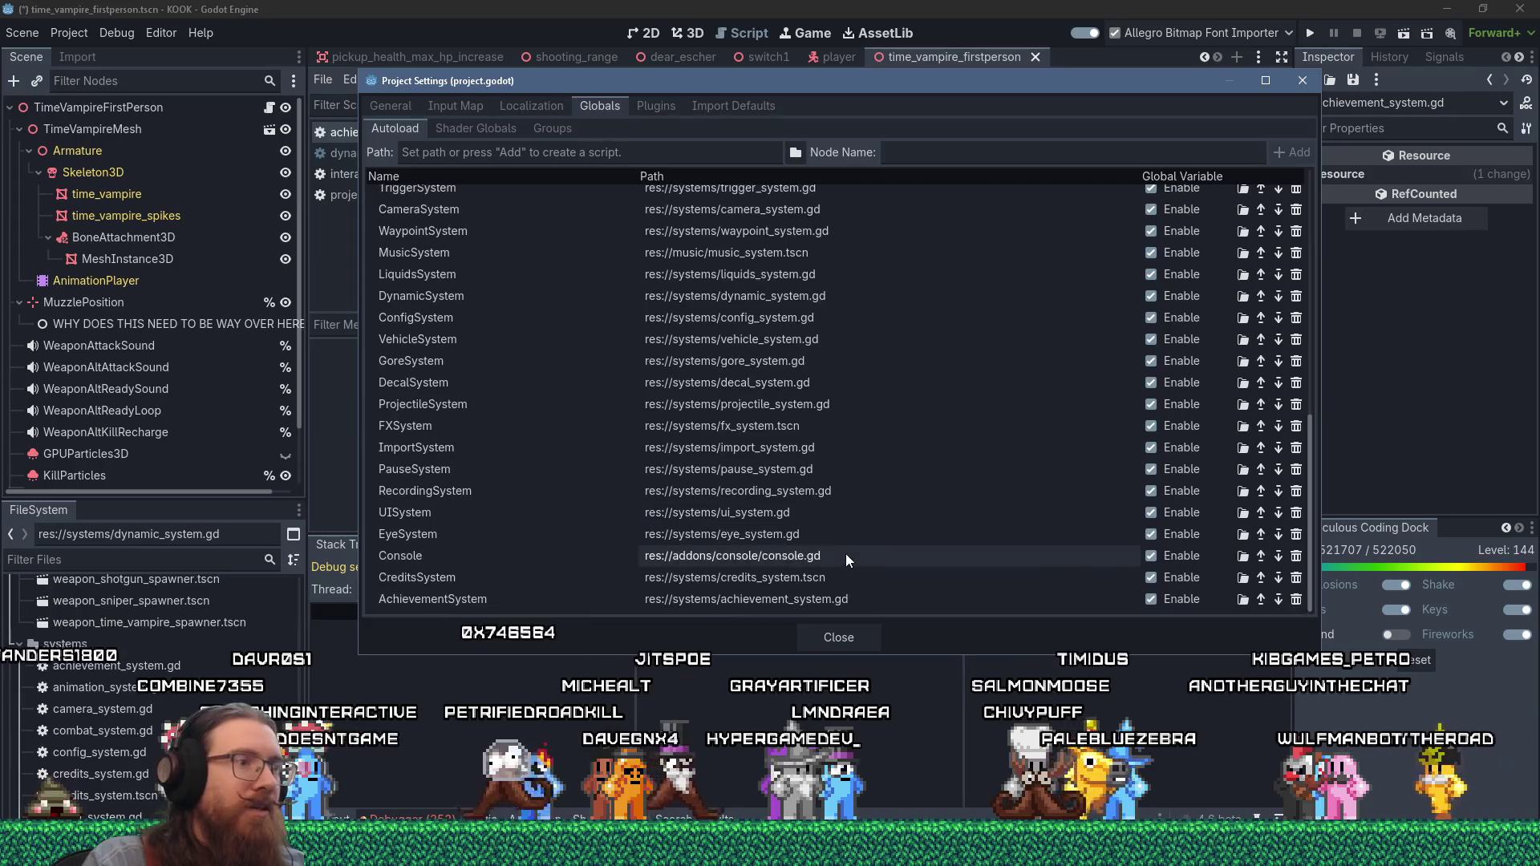
pyautogui.scroll(-1, 845, 556)
pyautogui.click(839, 638)
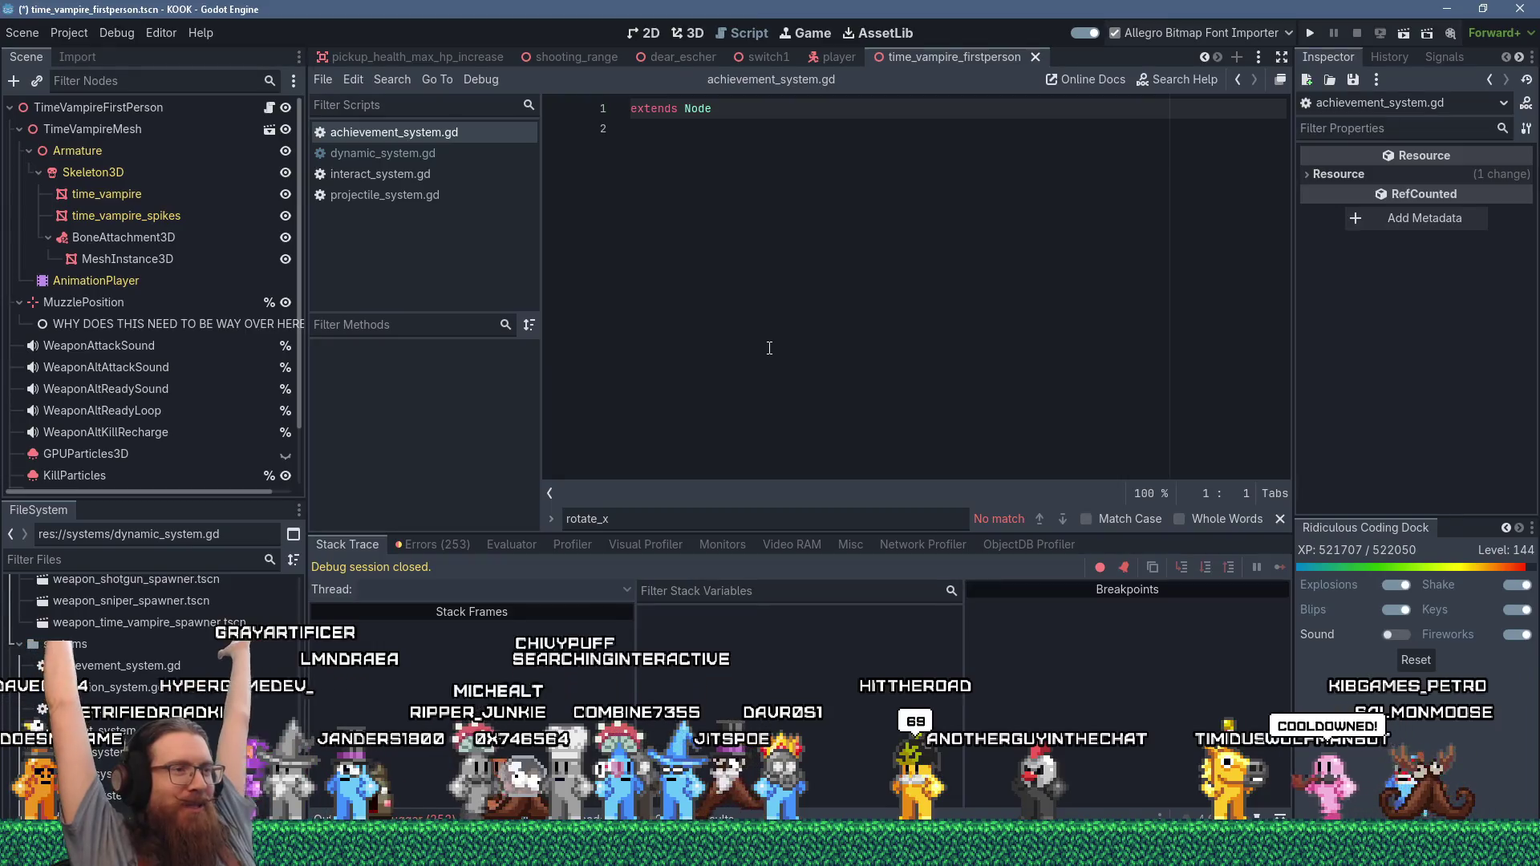
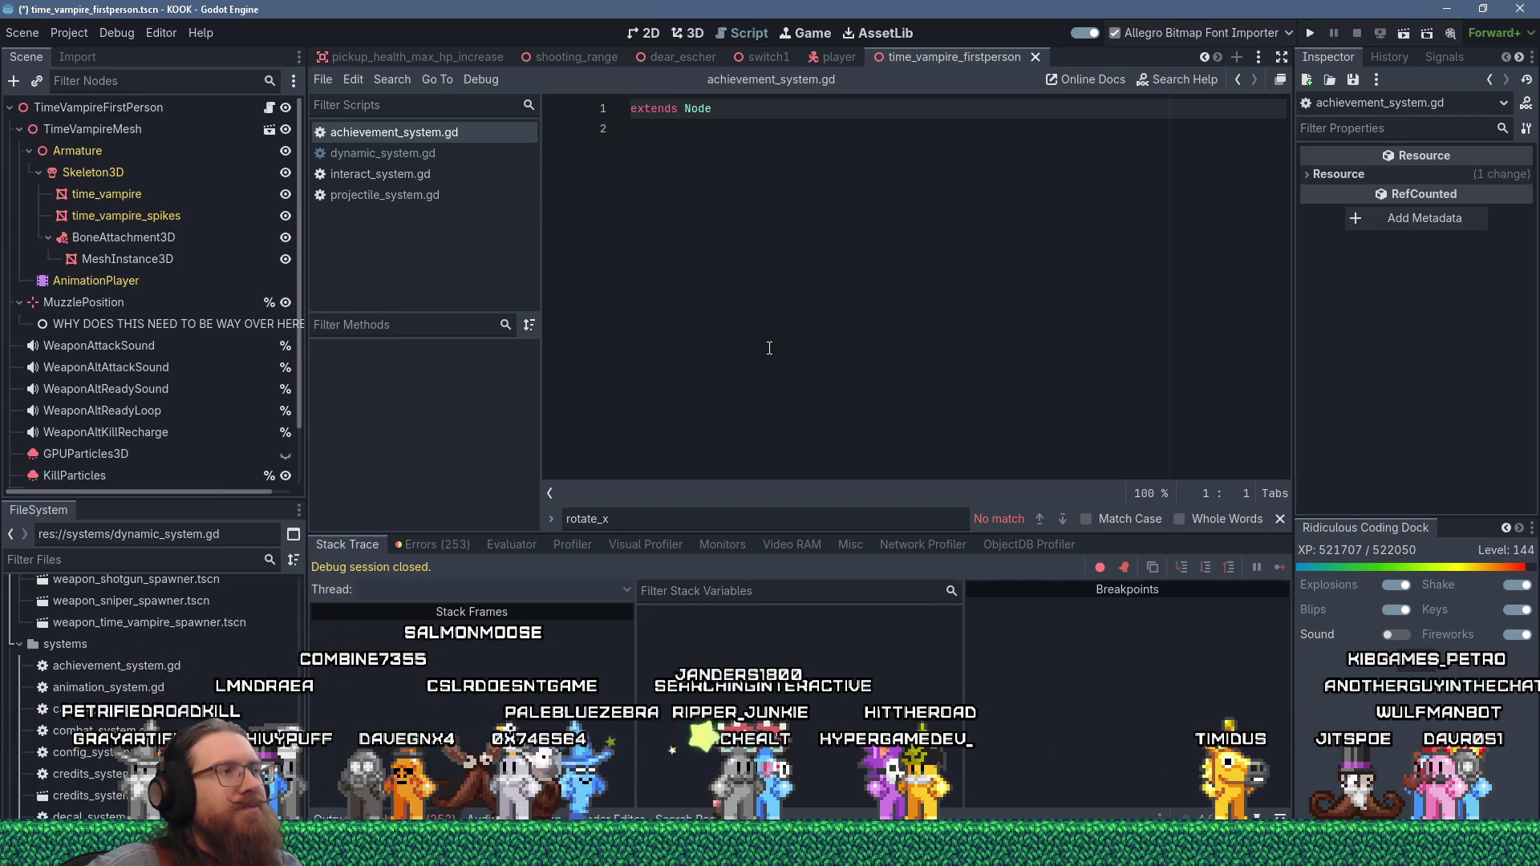
# - Check the open windows, then return to line 2 of the script in the Godot editor
pyautogui.hotkey('alt', 'Tab')
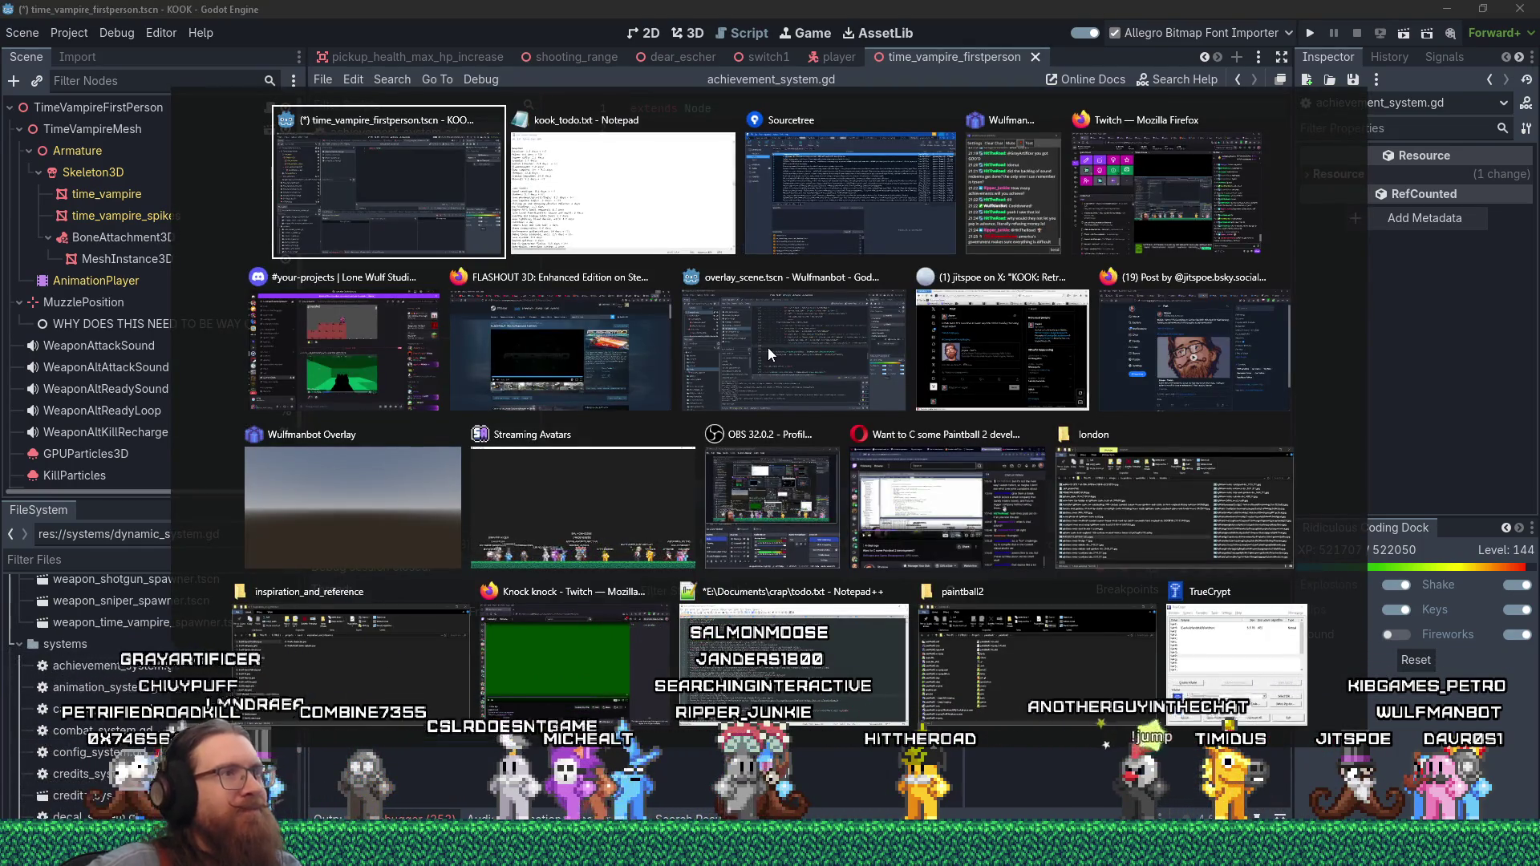
pyautogui.press('Escape')
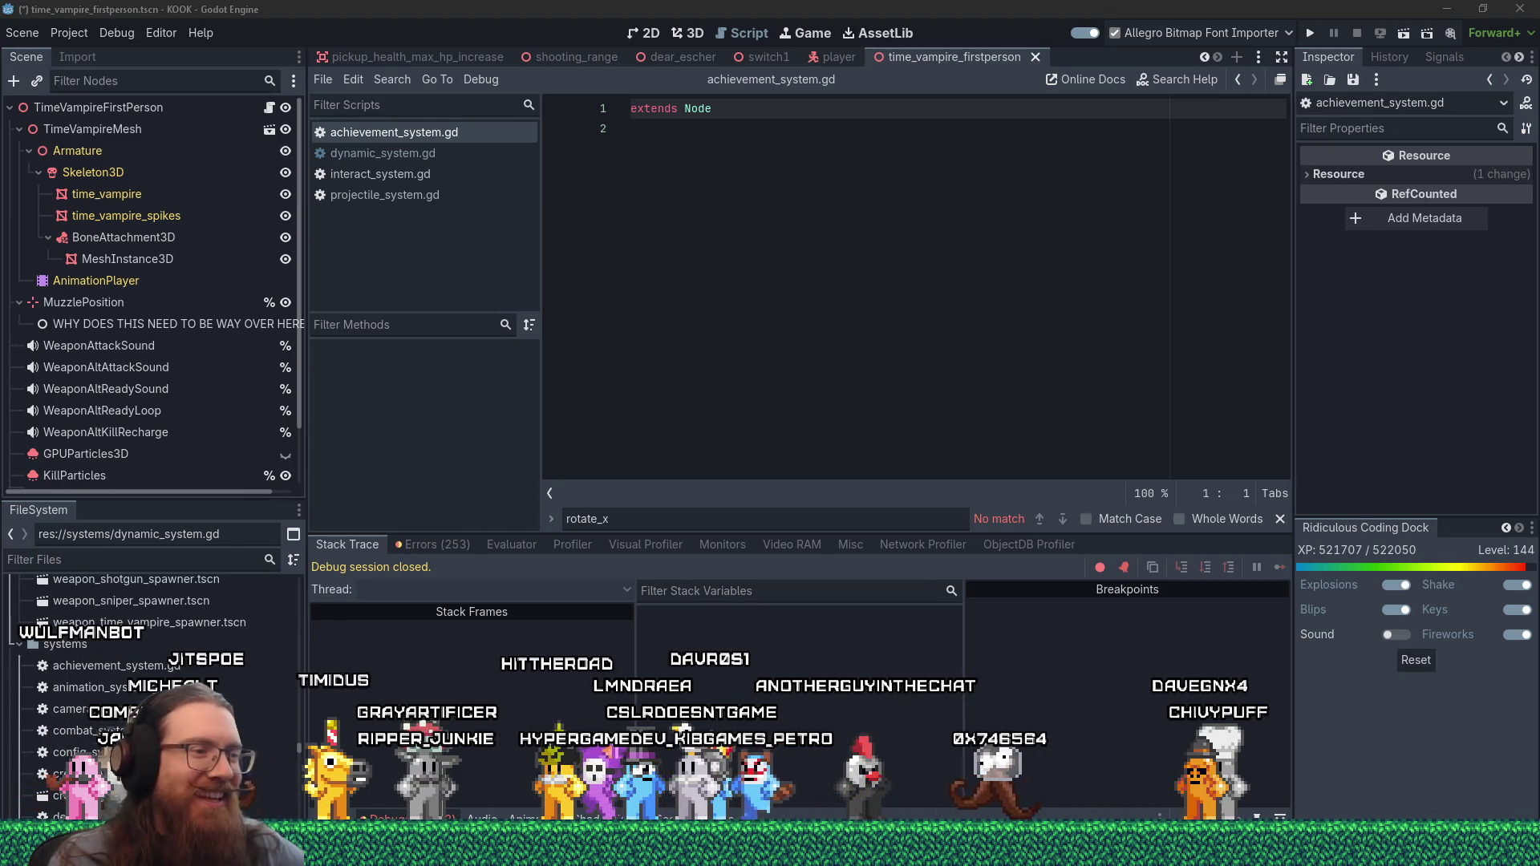
pyautogui.click(499, 245)
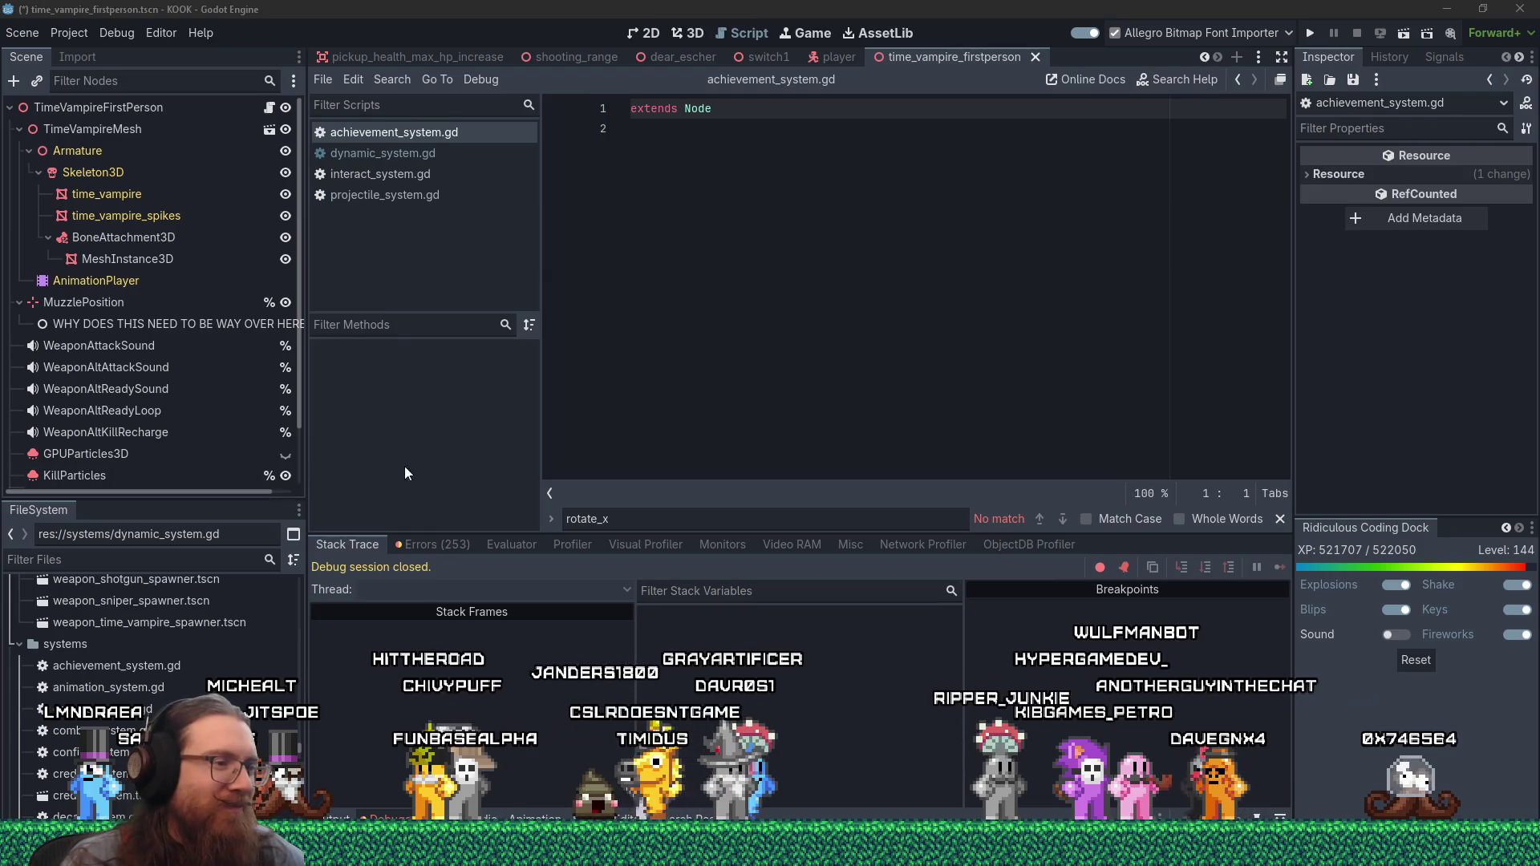
pyautogui.click(797, 326)
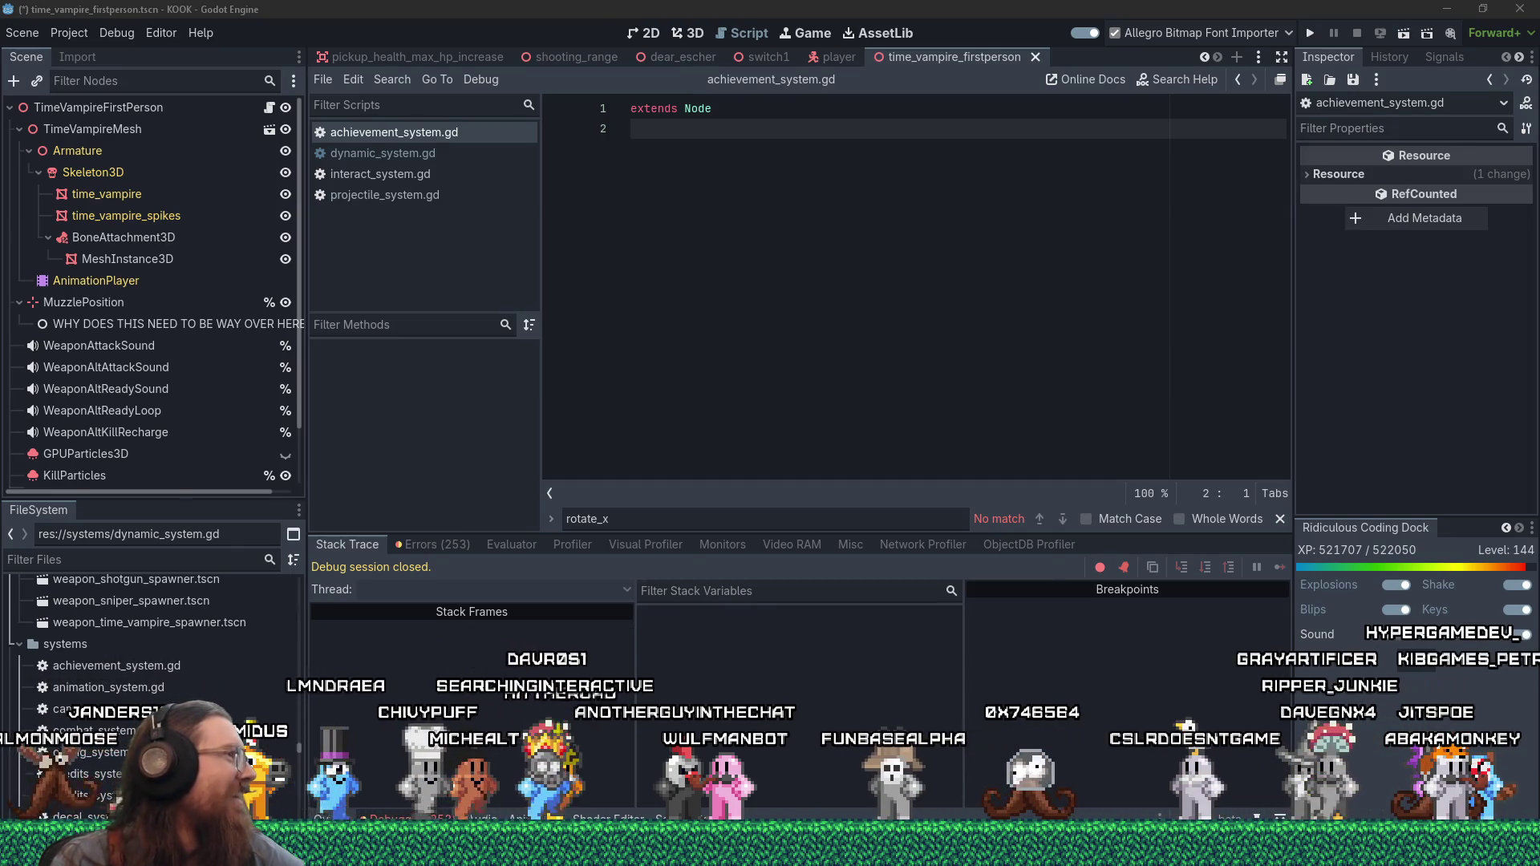
# - Restore the Galaxy Walker browser window, allow unpkg.com scripts in uMatrix and reload the demo
pyautogui.hotkey('alt', 'Tab')
pyautogui.moveTo(854, 8); pyautogui.dragTo(894, 34)
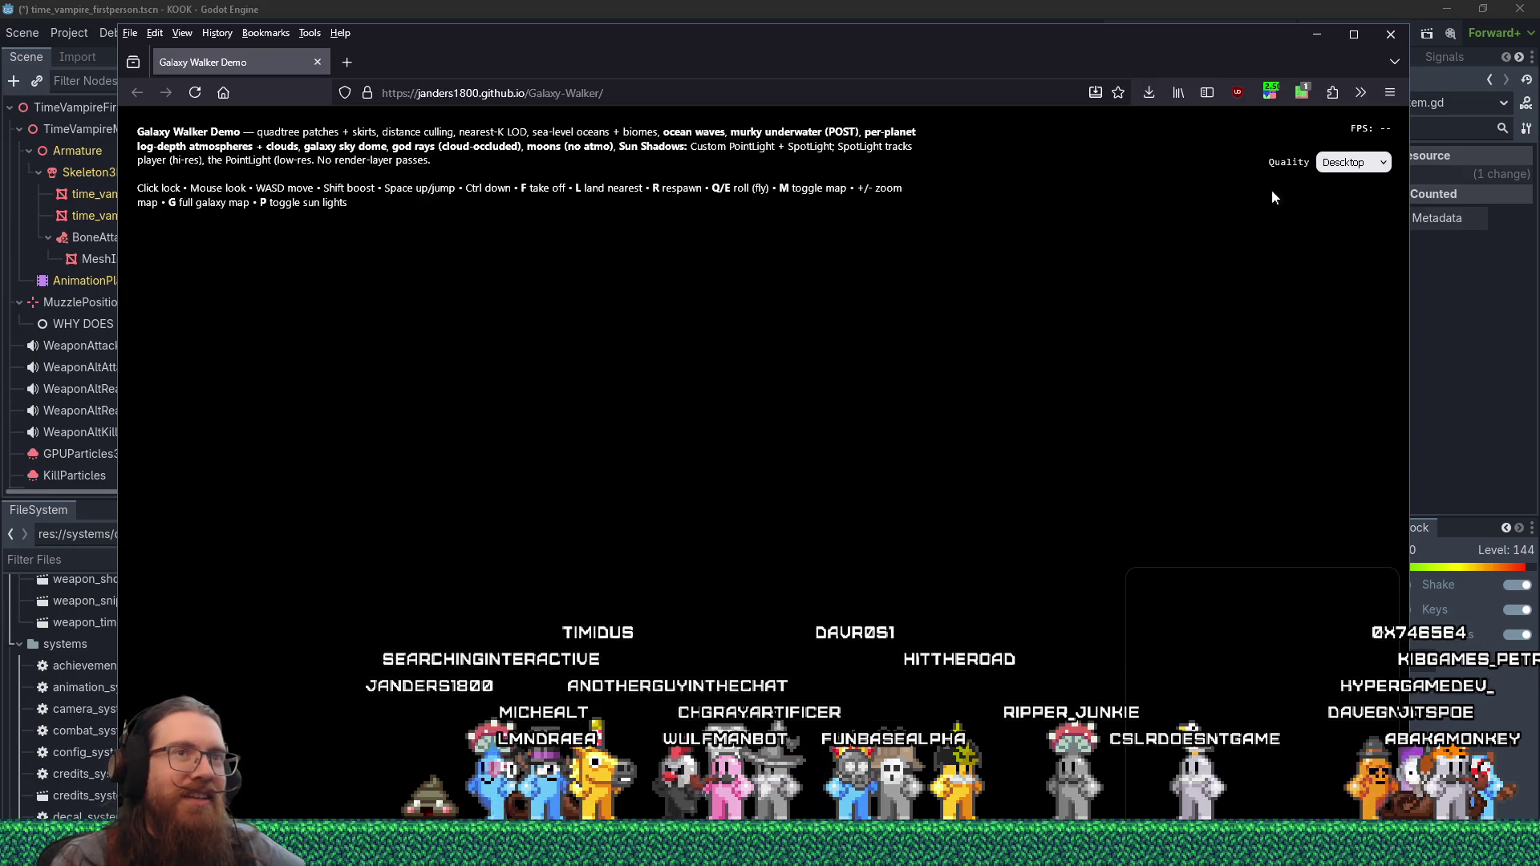
pyautogui.click(1303, 93)
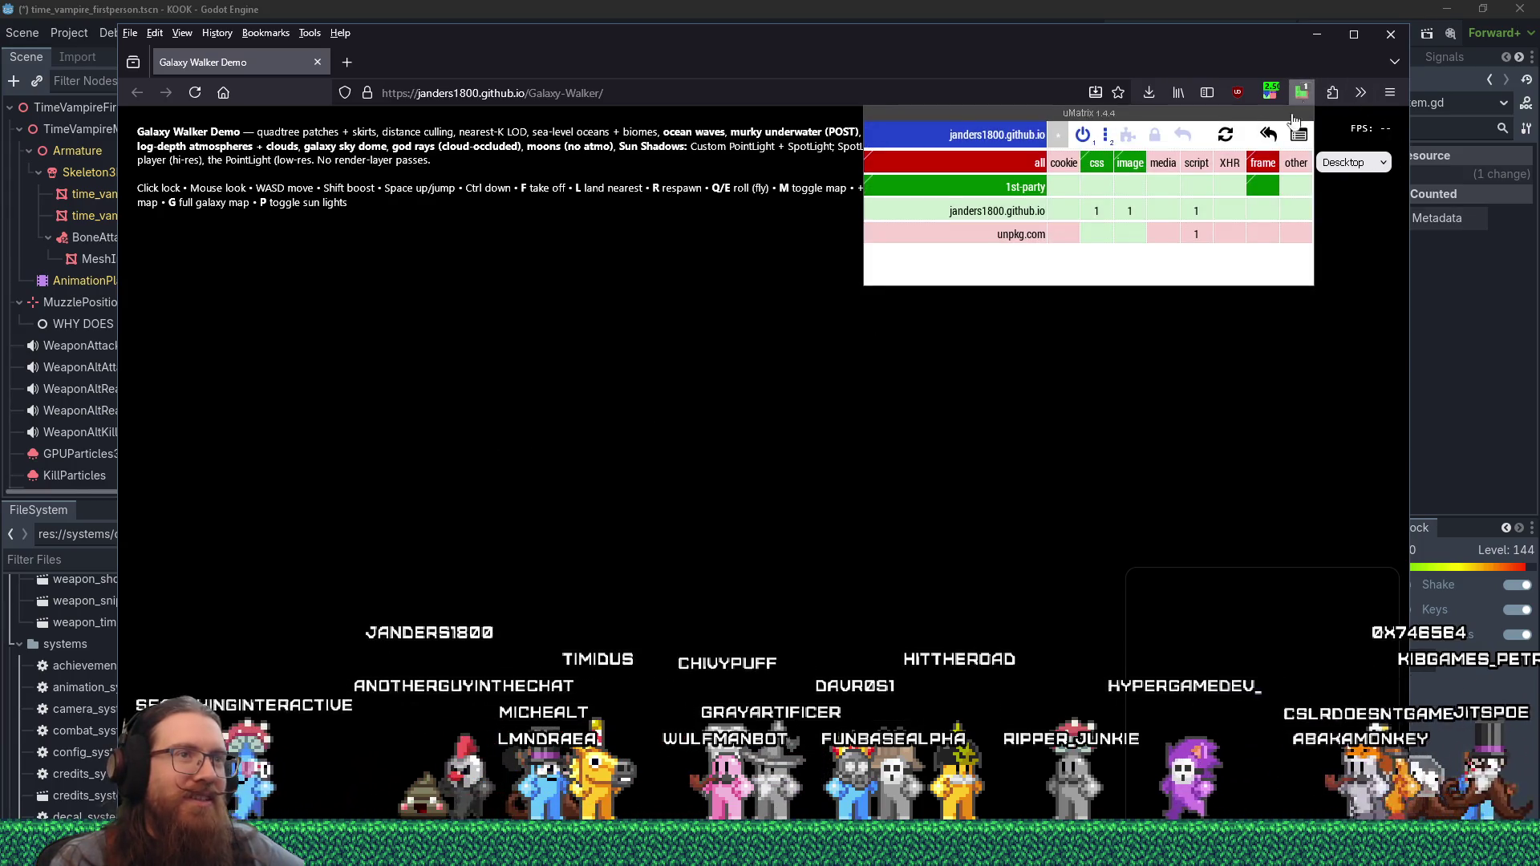
pyautogui.click(1027, 233)
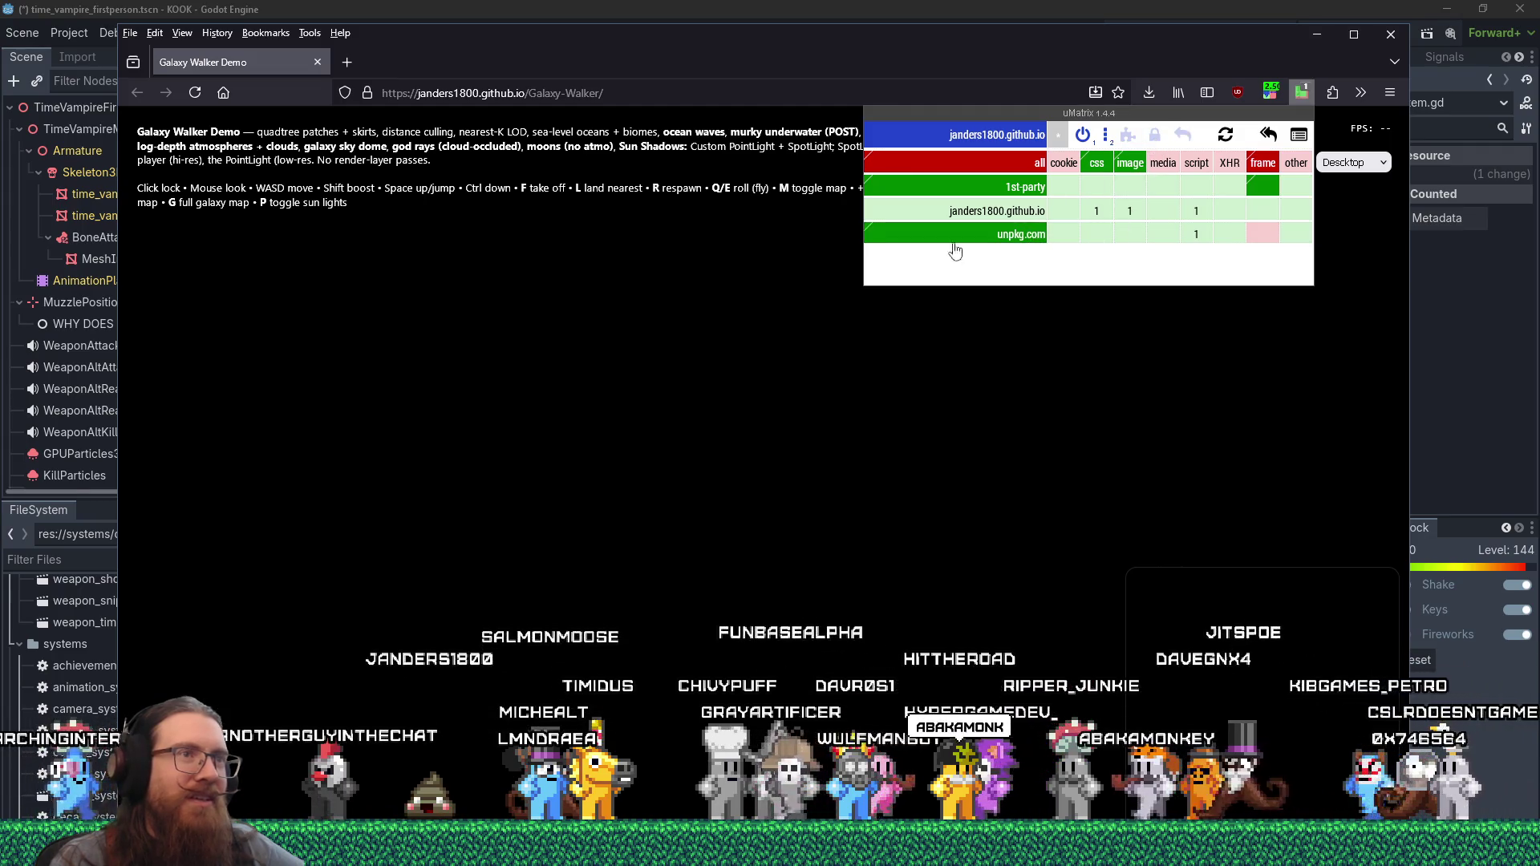
pyautogui.click(194, 93)
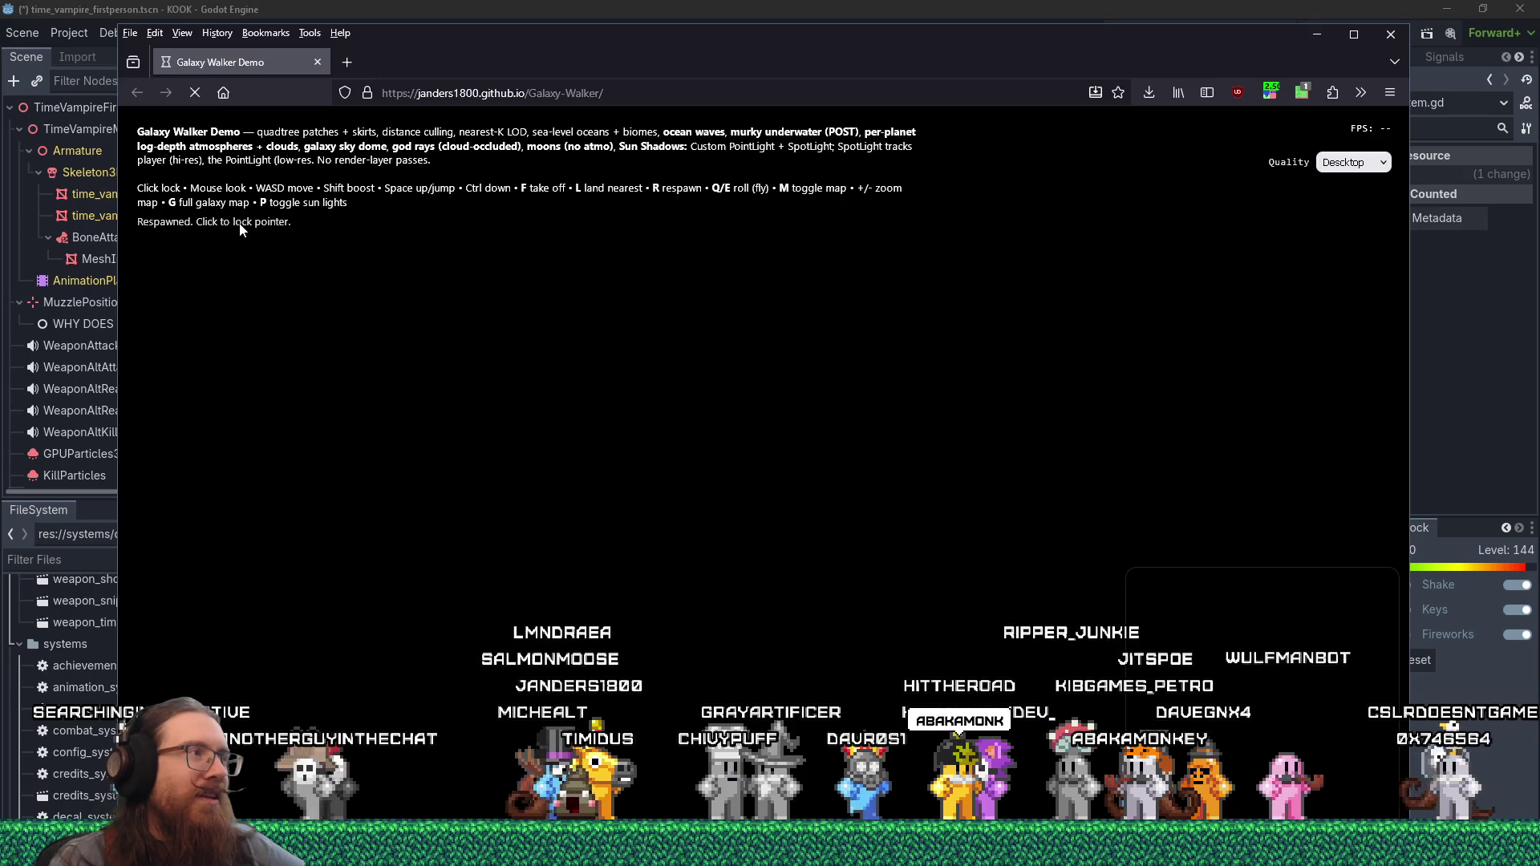
pyautogui.click(1301, 93)
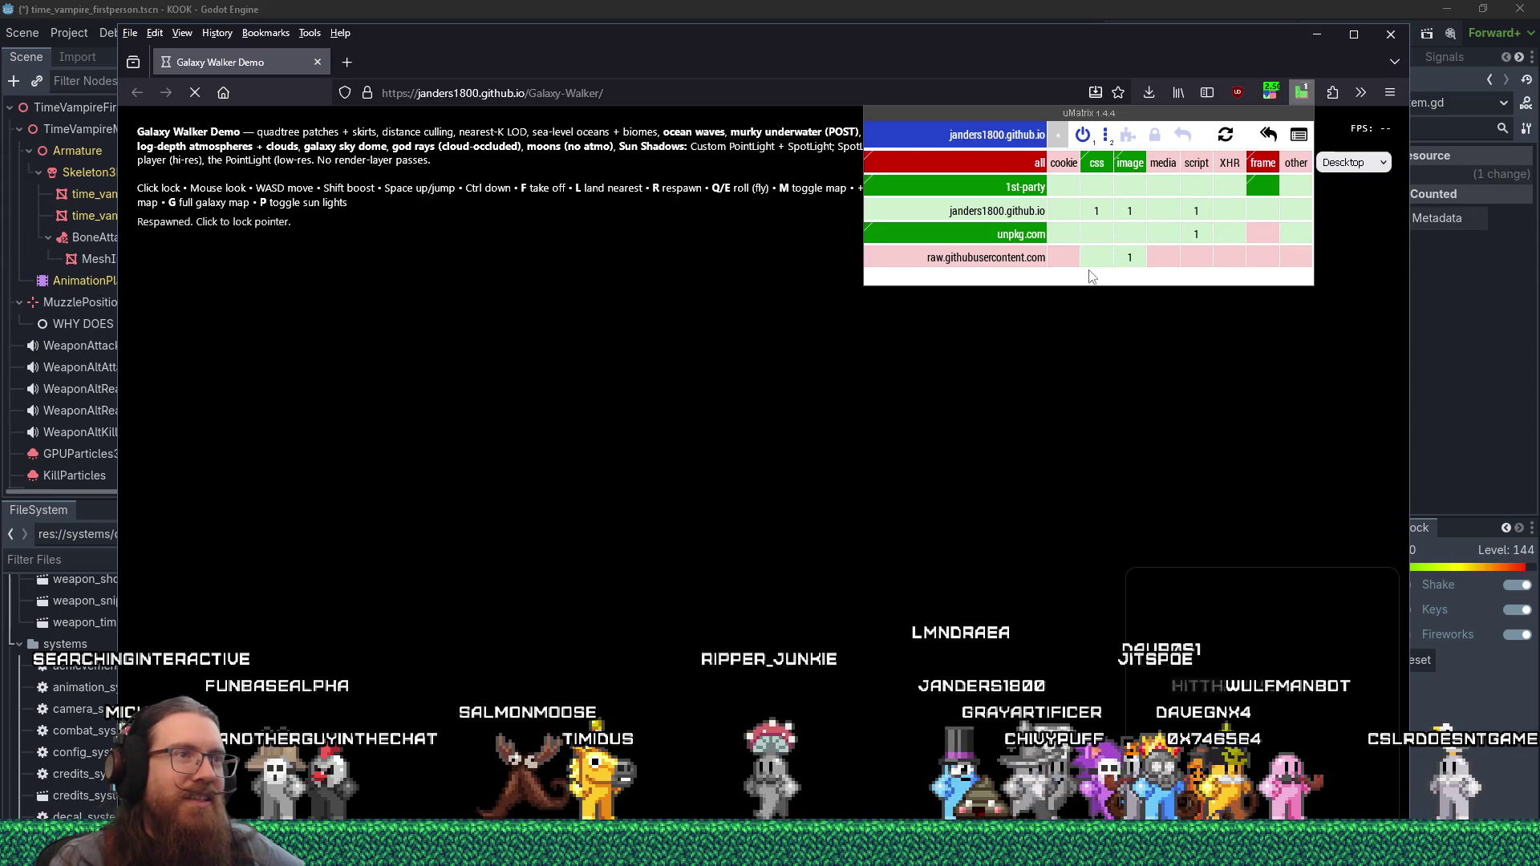
pyautogui.click(1152, 372)
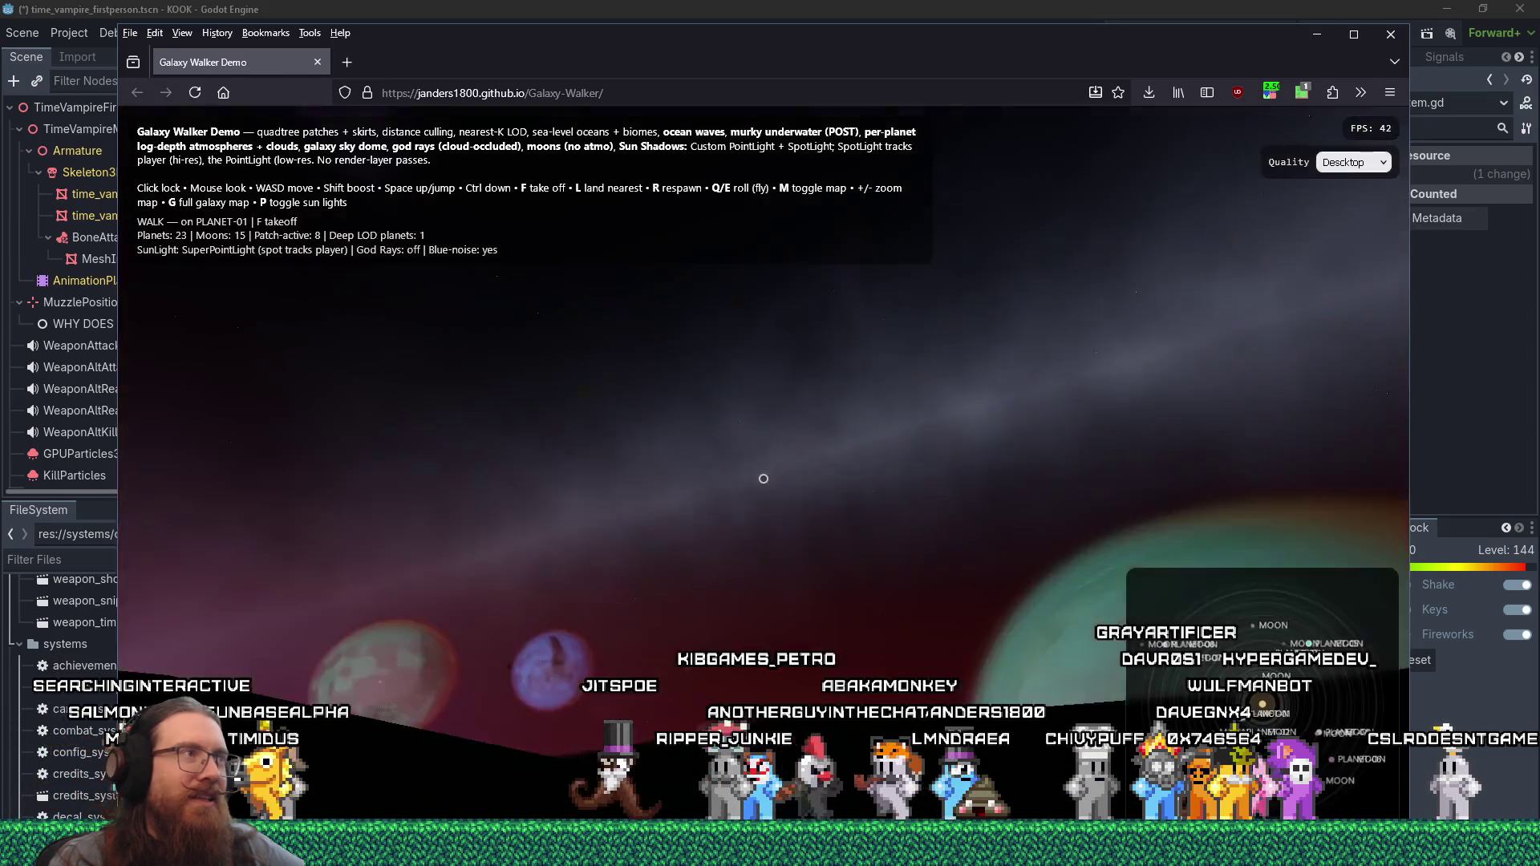
# - Lock the pointer in the game and toggle God Rays with O five times, ending with them off
pyautogui.click(1179, 396)
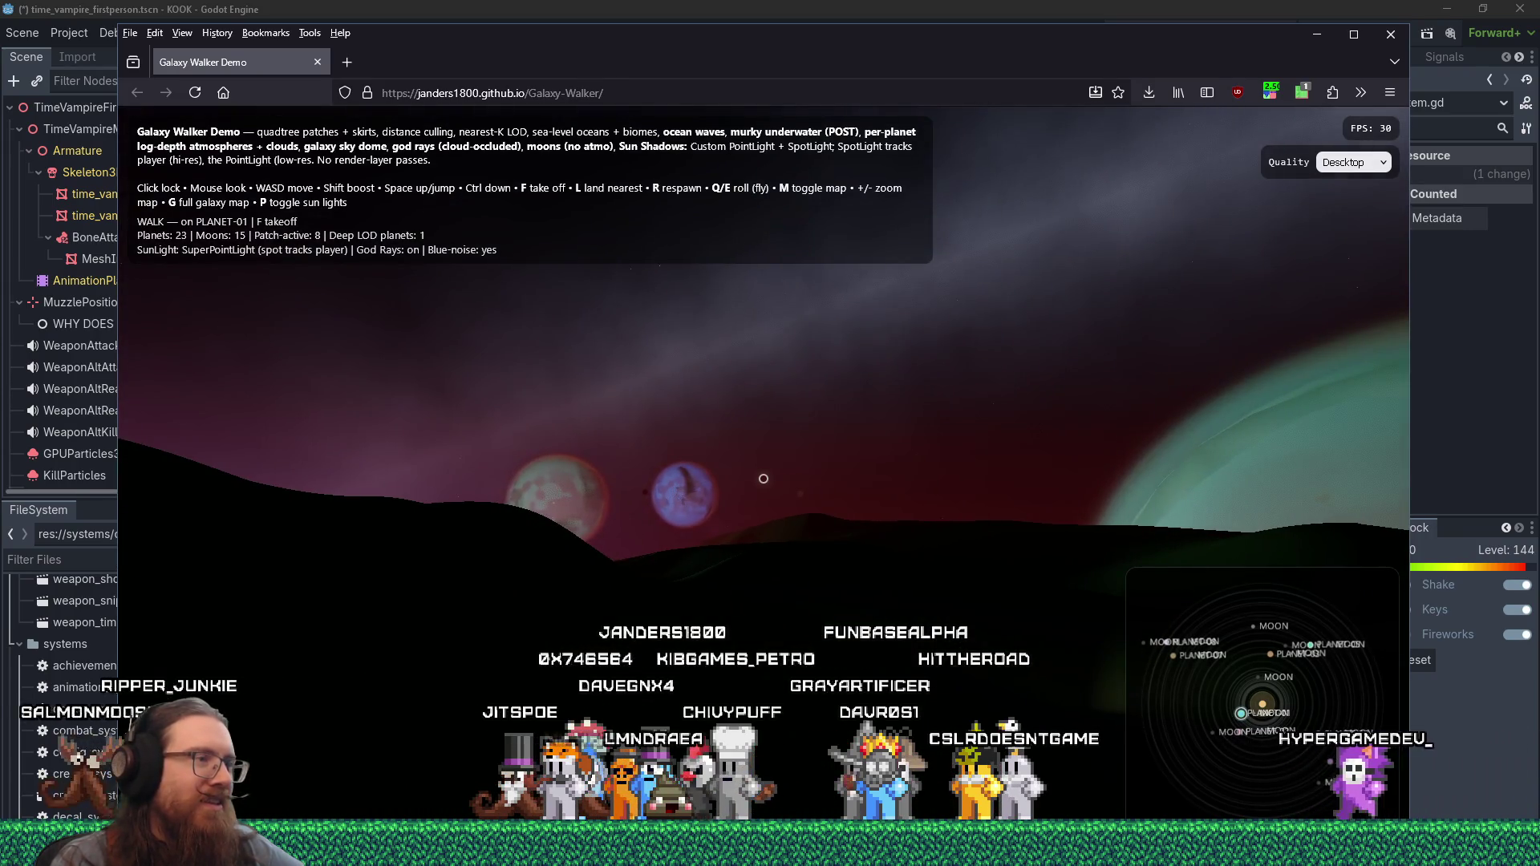
pyautogui.press('o')
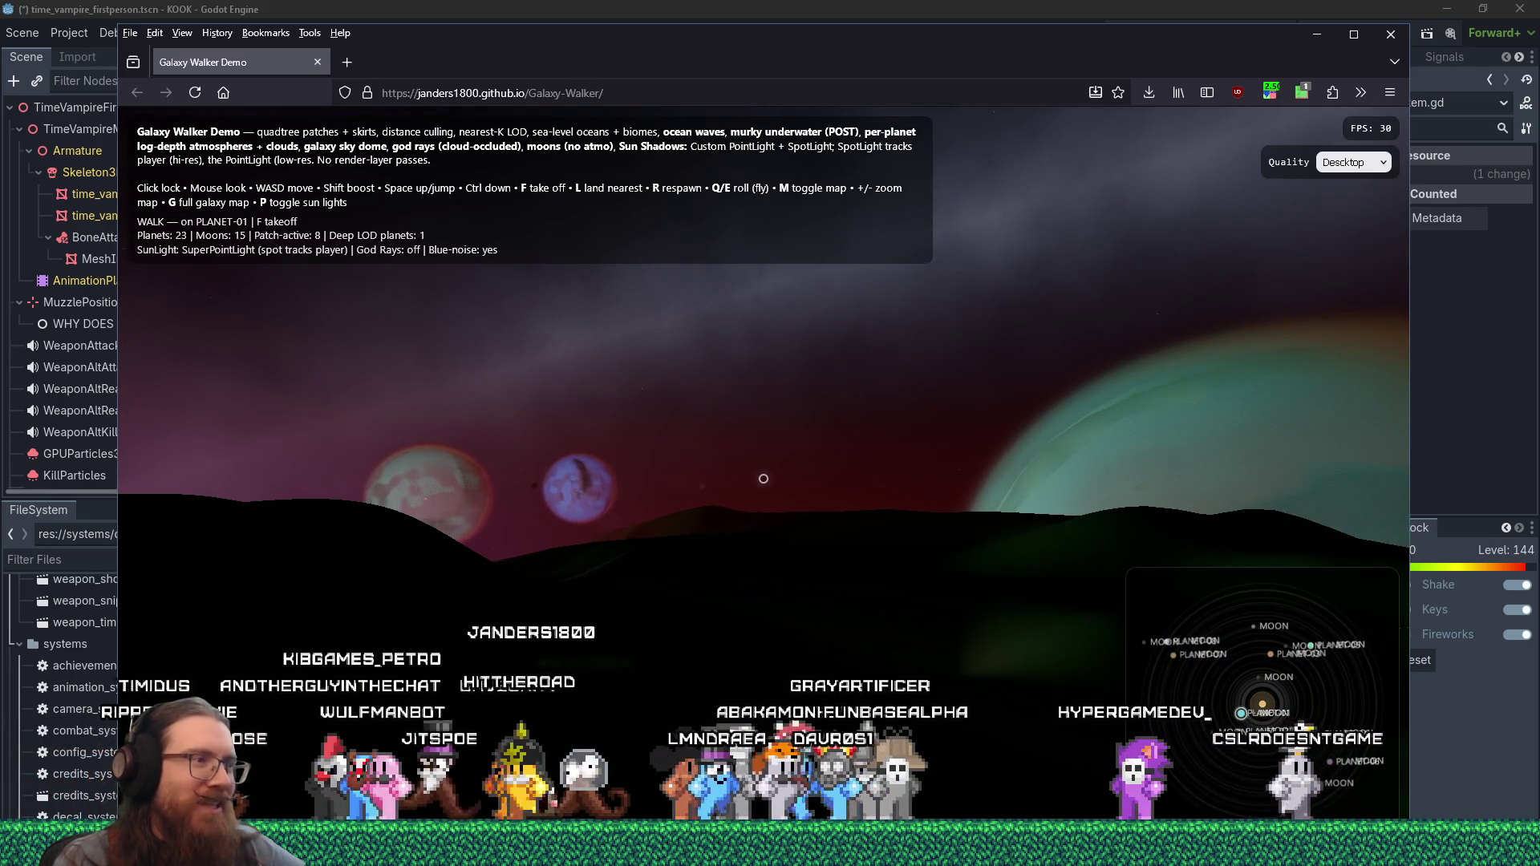
pyautogui.press('o')
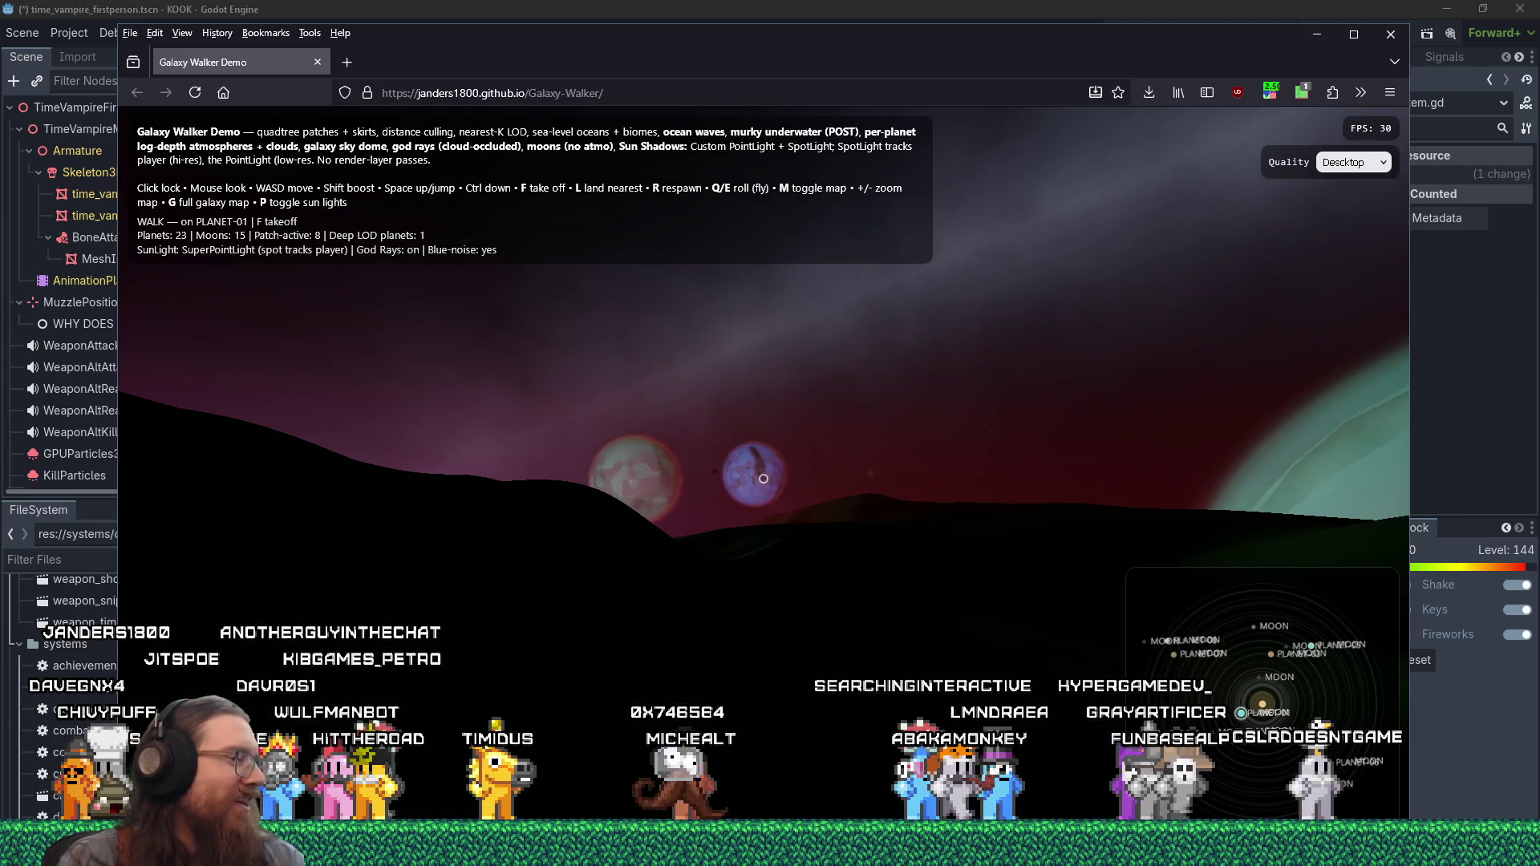
pyautogui.press('o')
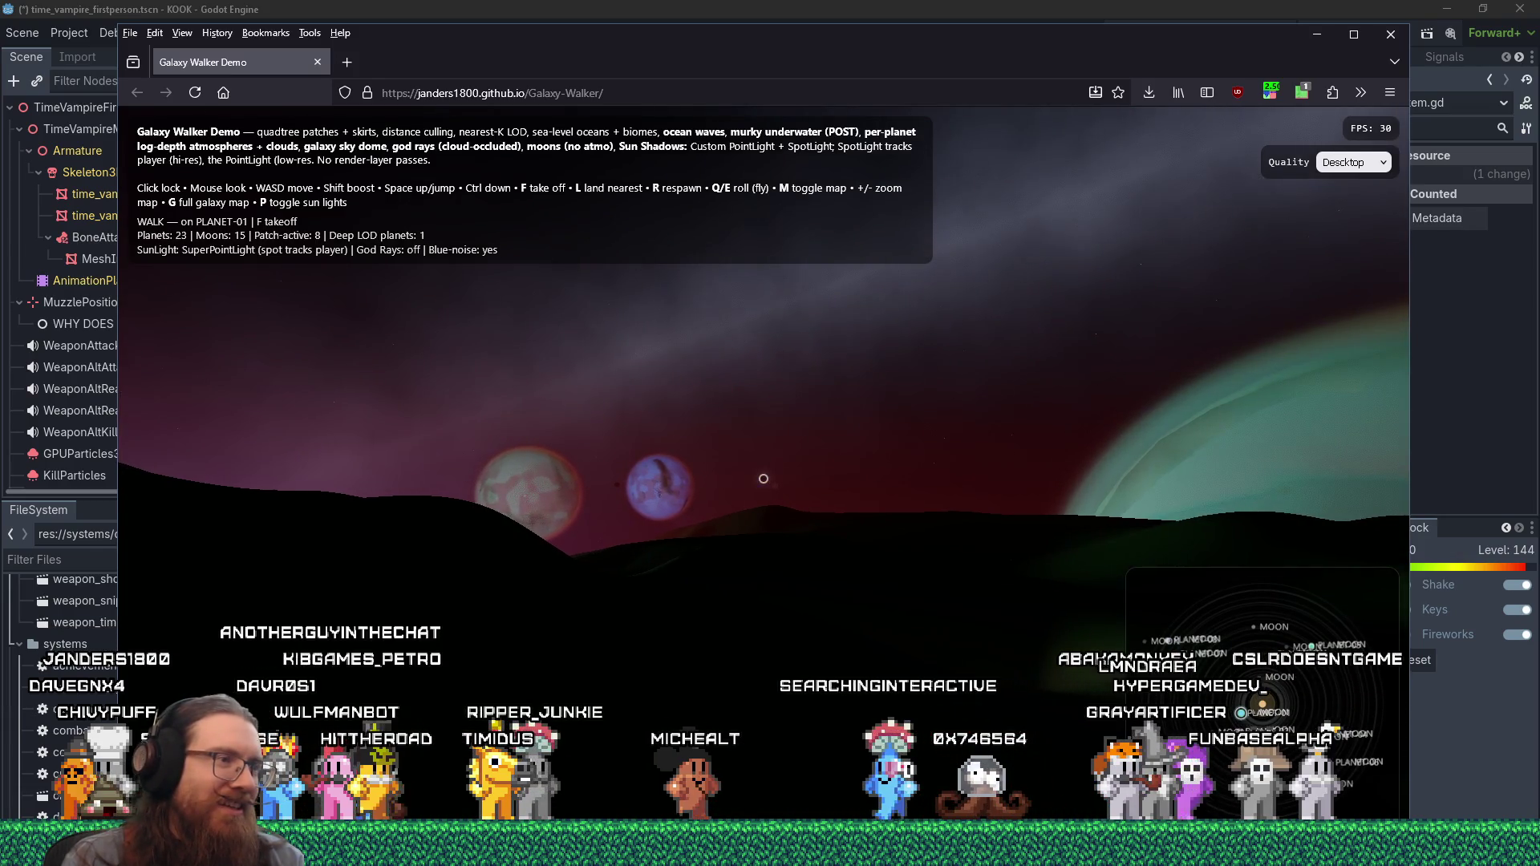
pyautogui.press('o')
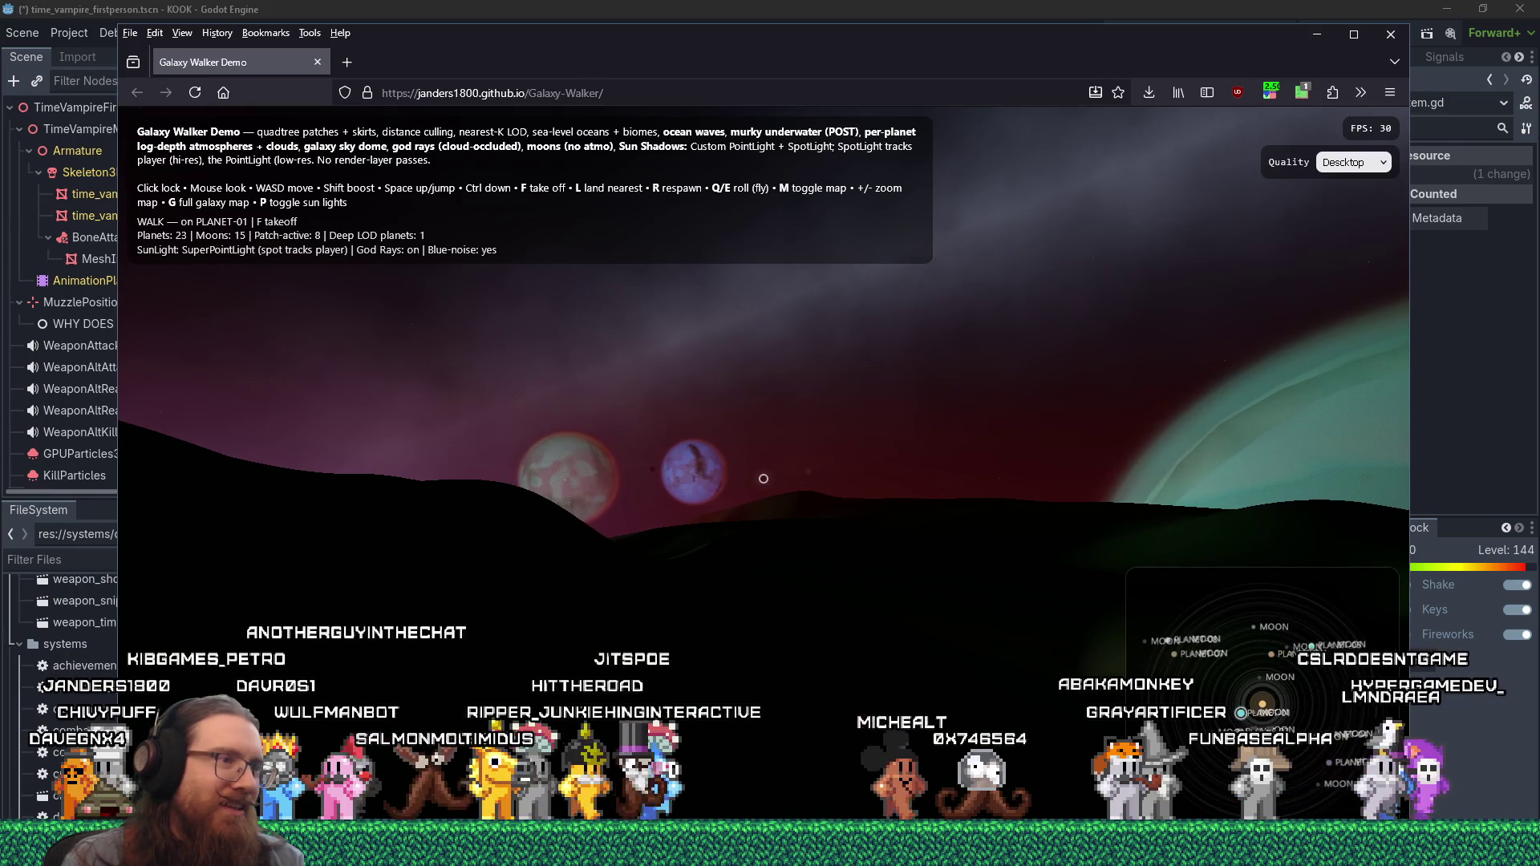
pyautogui.press('o')
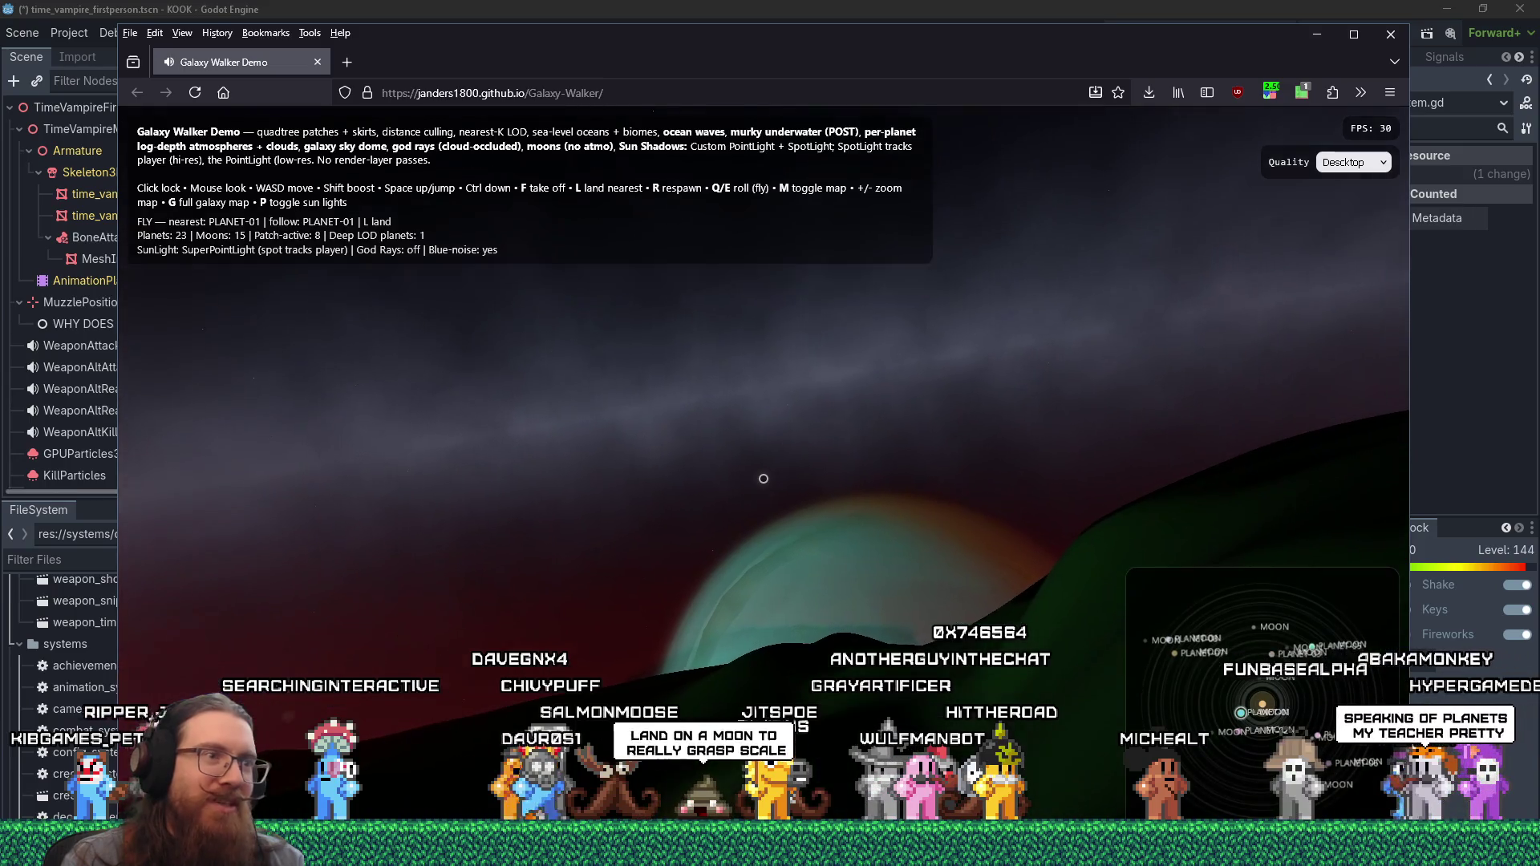
# - Turn God Rays back on, then off again, while flying toward PLANET-01
pyautogui.press('o')
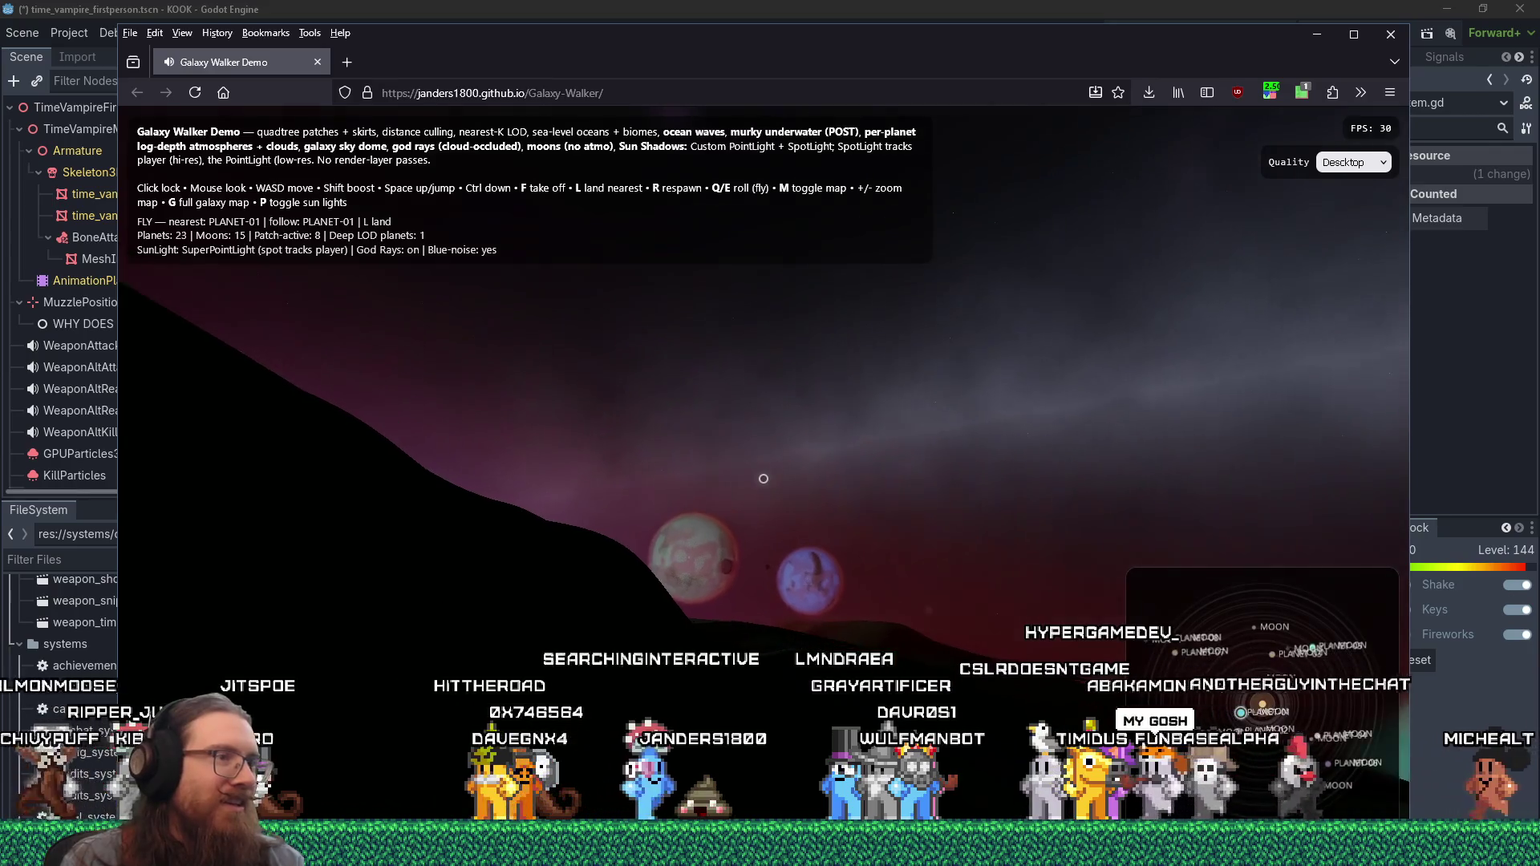
pyautogui.press('o')
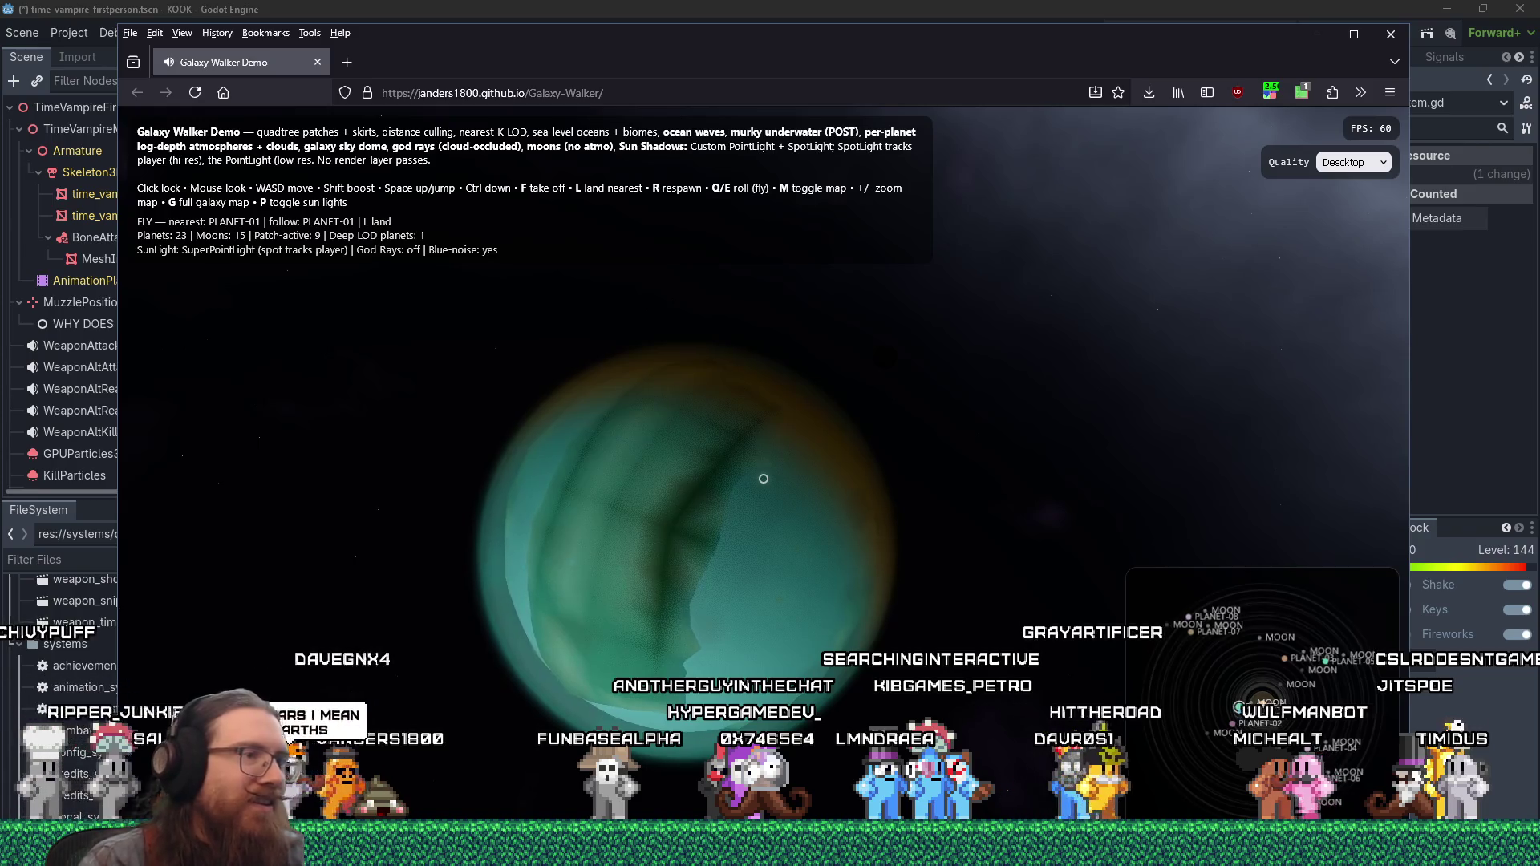
# - Open the galaxy map with G, zoom in, and warp to a distant star
pyautogui.press('g')
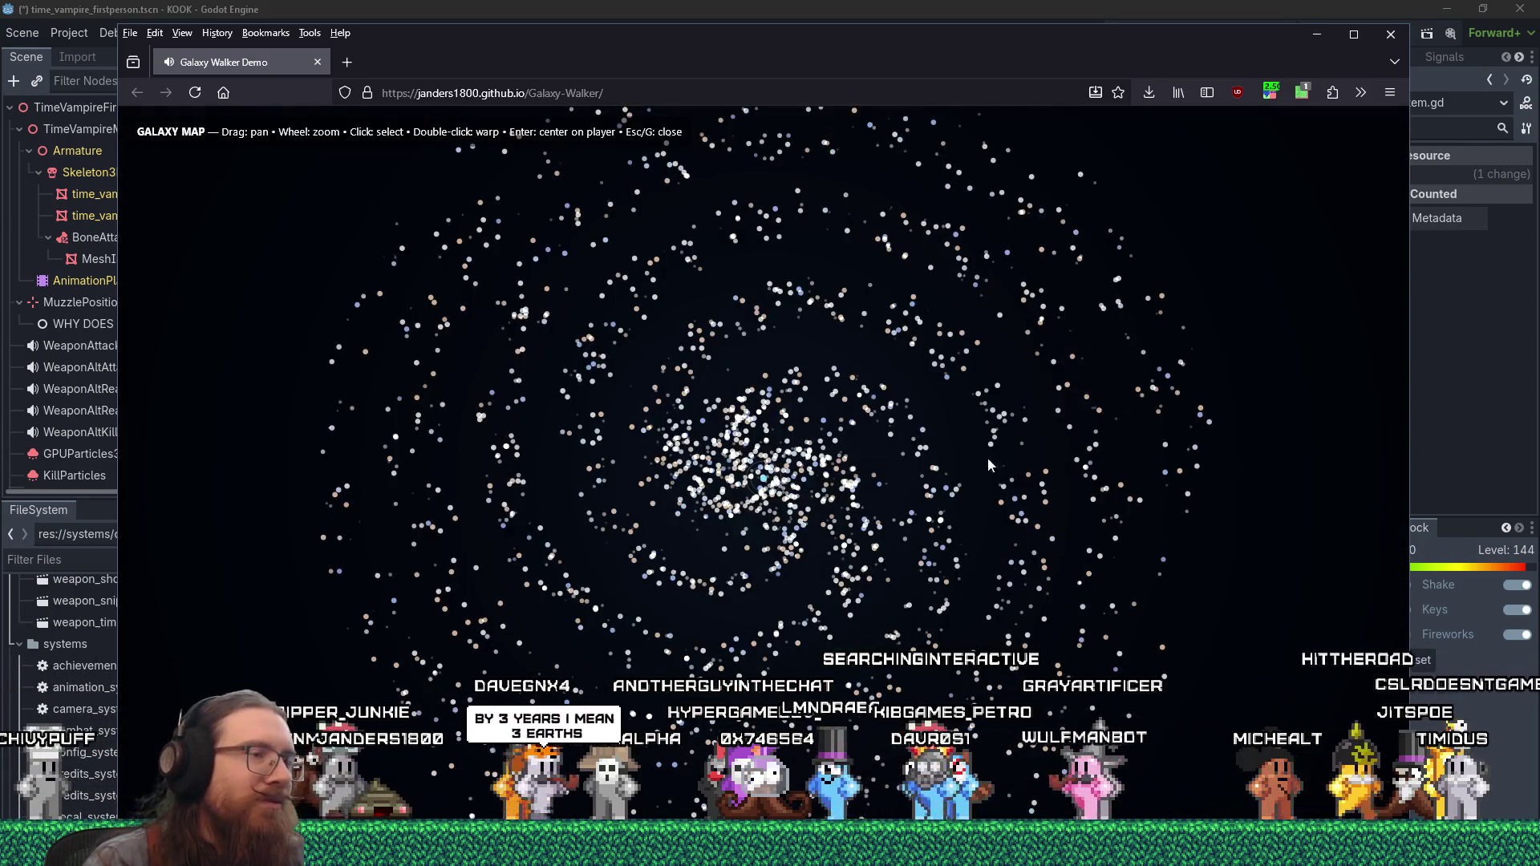
pyautogui.press('g')
pyautogui.press('g')
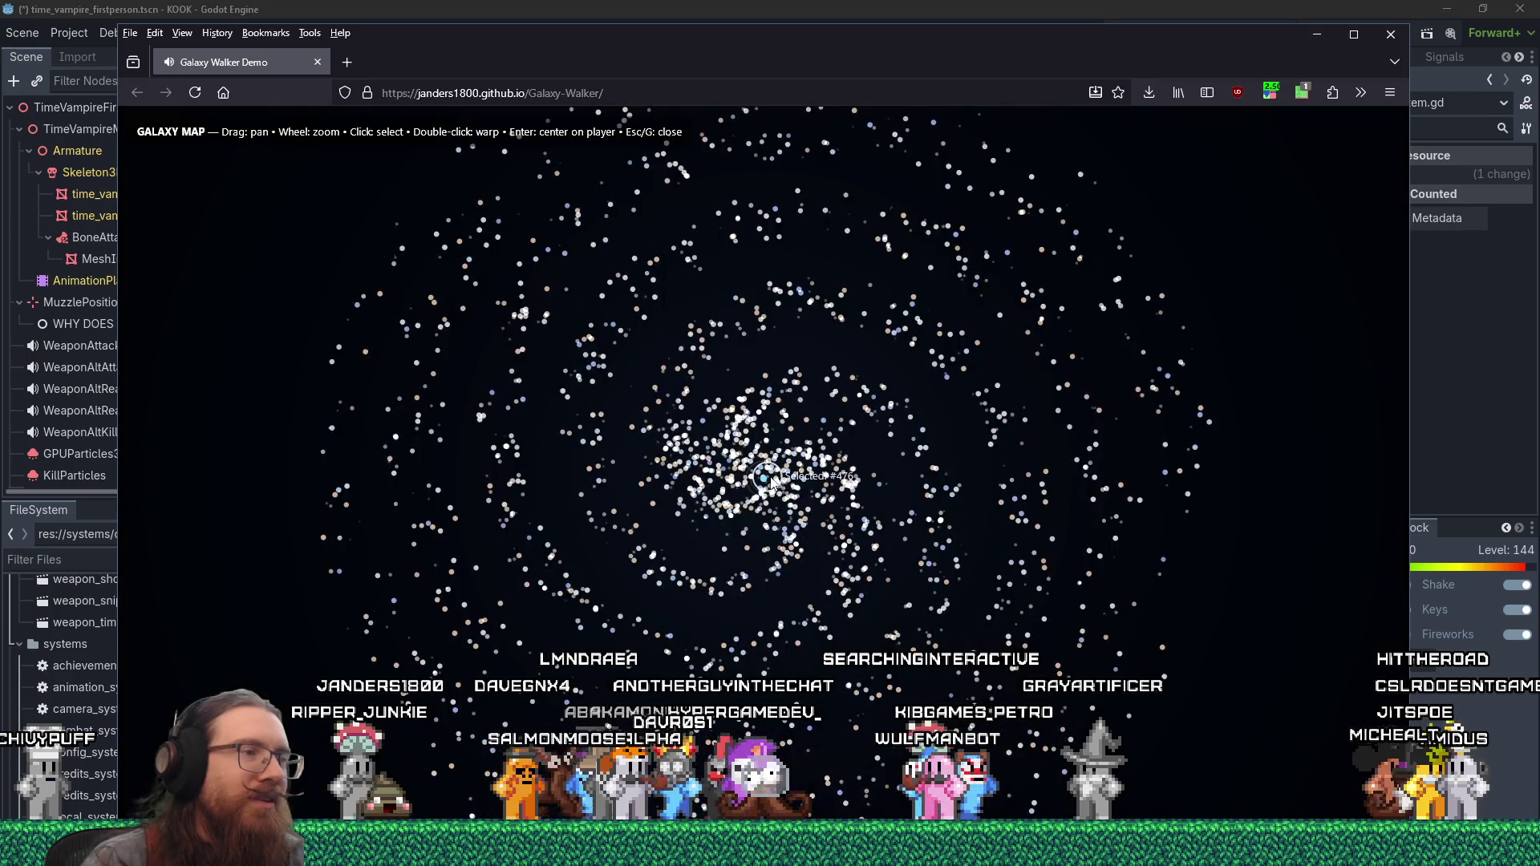
pyautogui.scroll(5, 775, 480)
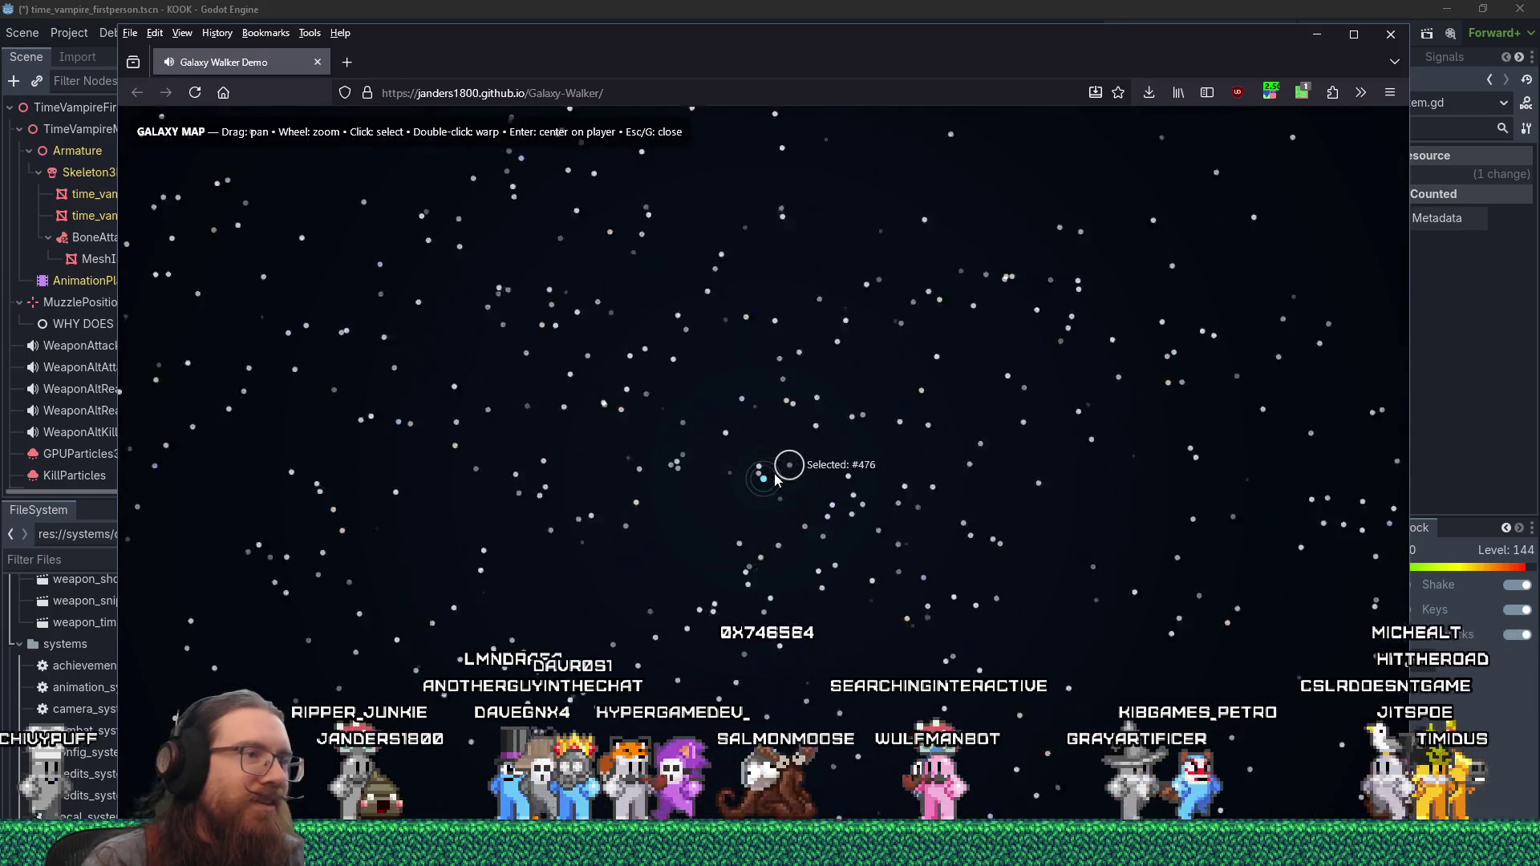
pyautogui.scroll(3, 775, 480)
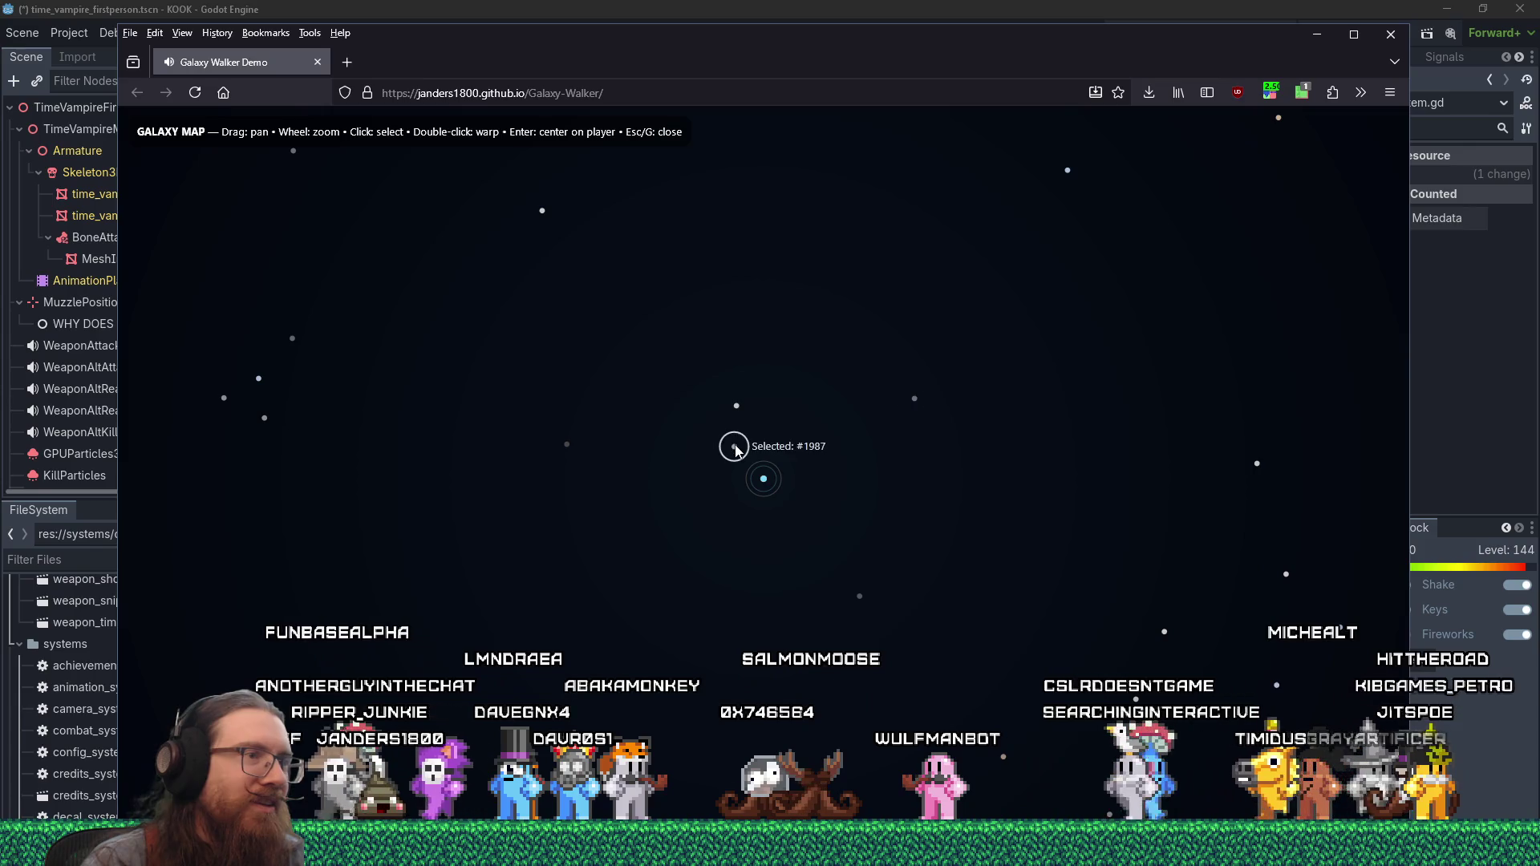
pyautogui.doubleClick(739, 408)
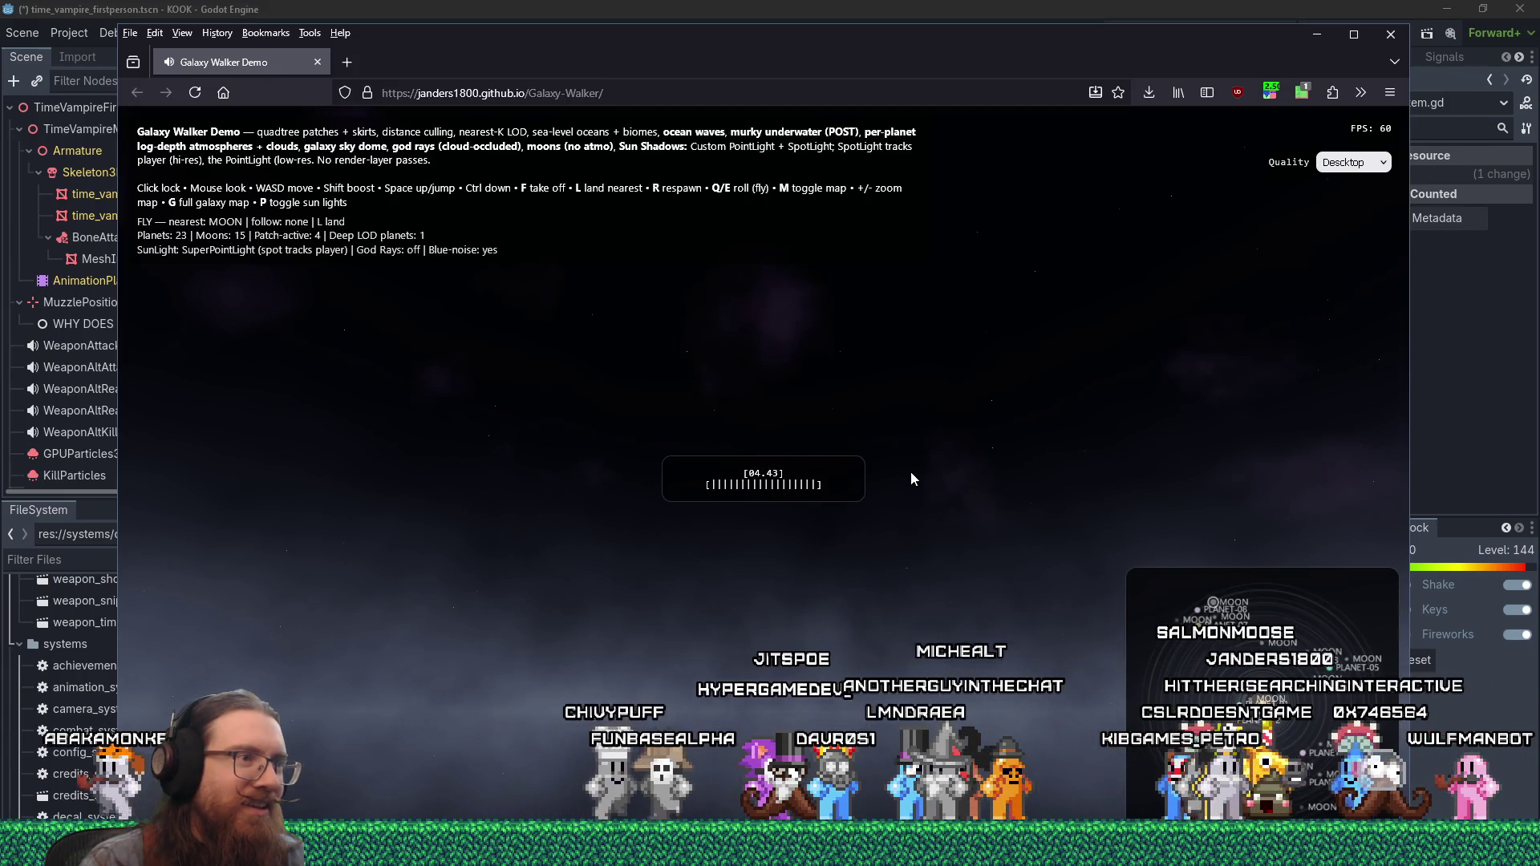
# - Drop out of warp beside the moon and turn on the nearby-bodies minimap
pyautogui.click(913, 473)
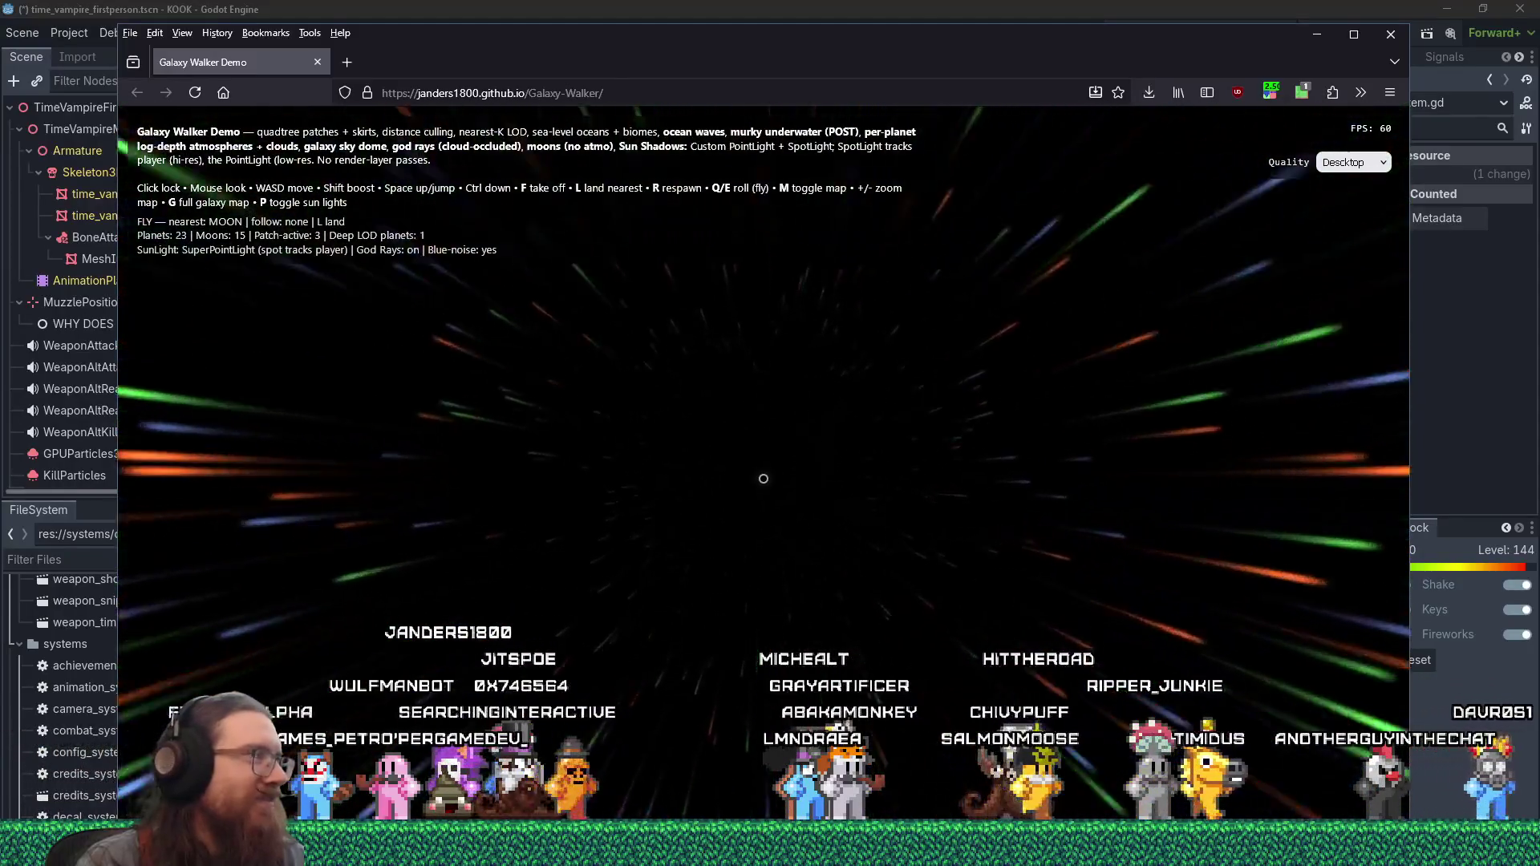
pyautogui.press('Escape')
pyautogui.press('m')
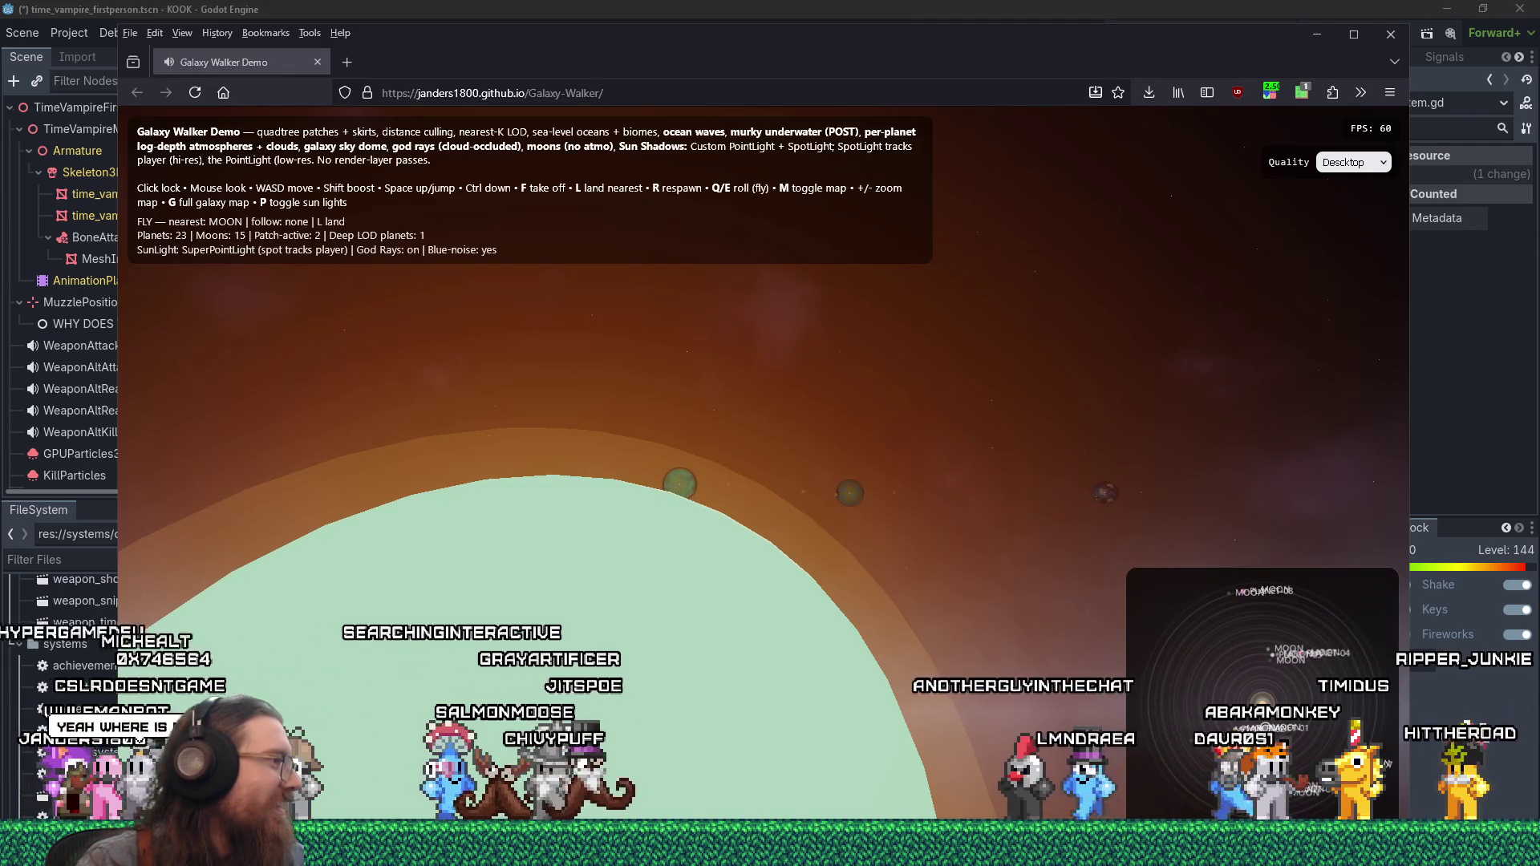
# - Take camera control, fly to PLANET-01 and land on it with L
pyautogui.click(938, 550)
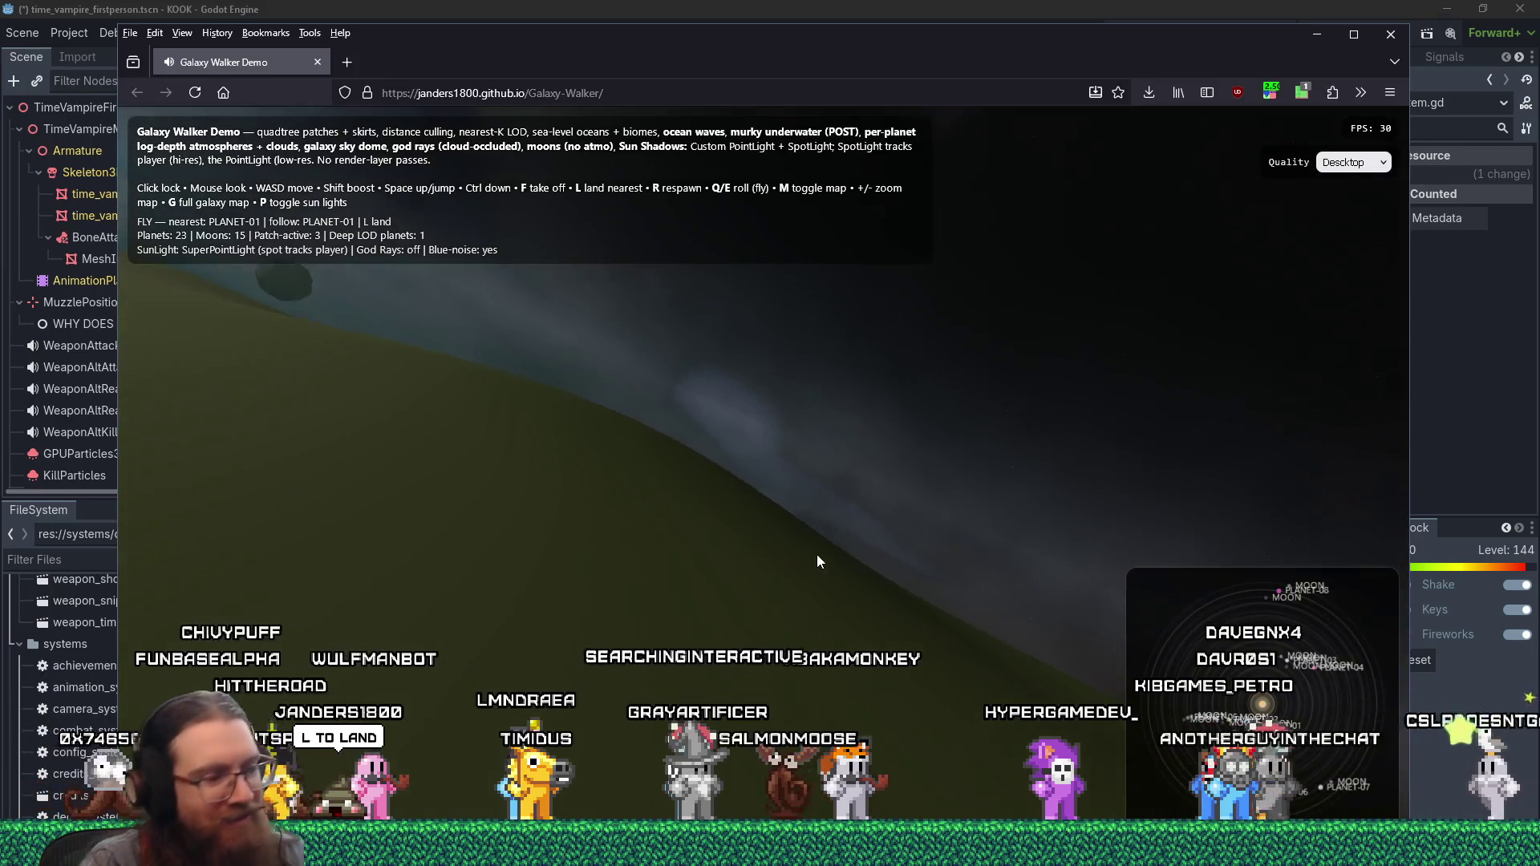
pyautogui.press('l')
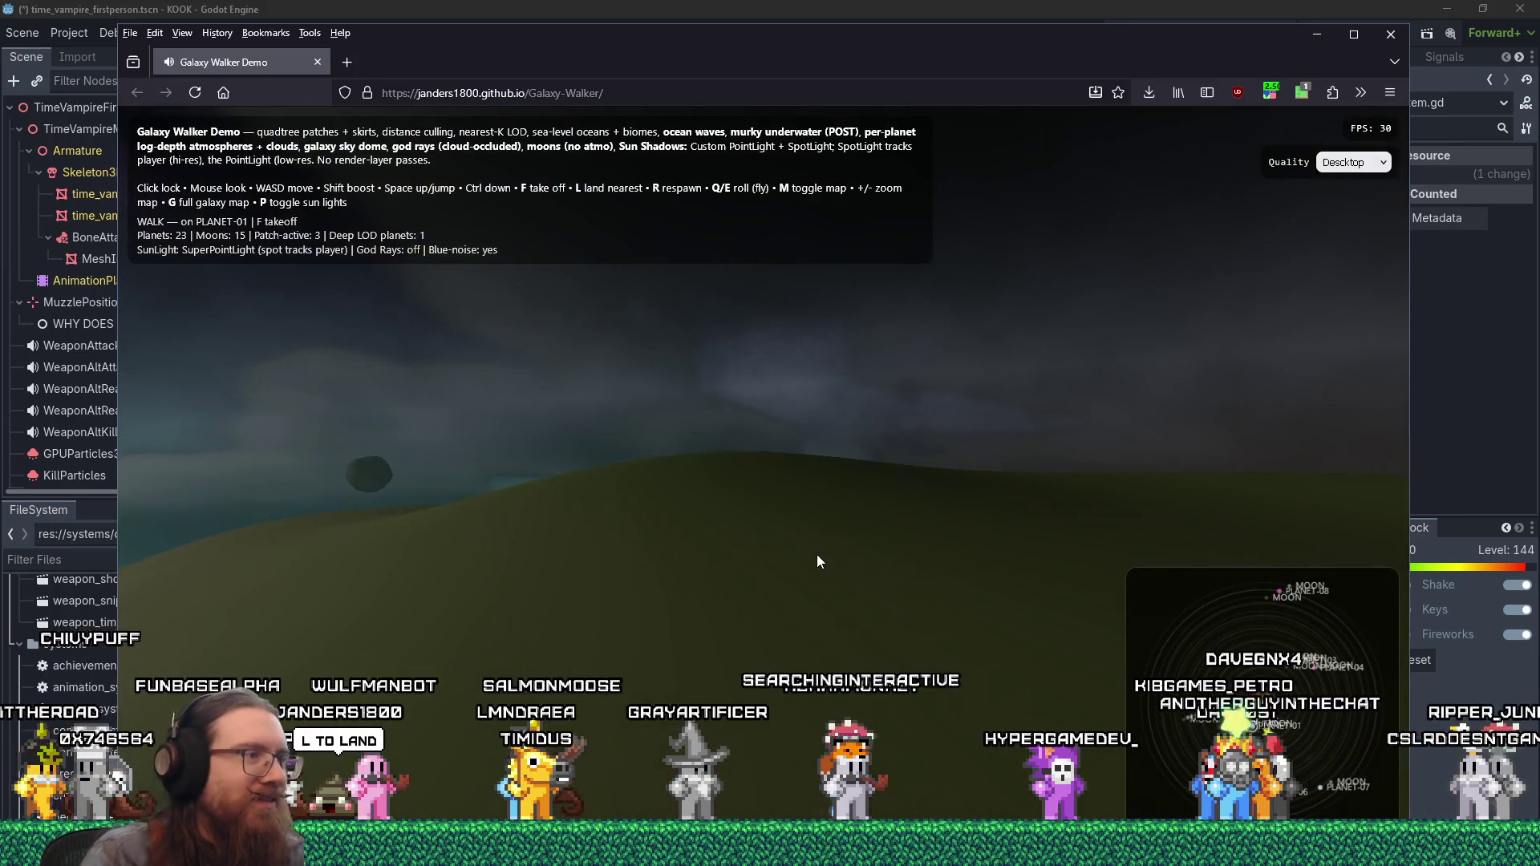
# - Regain camera control on PLANET-01's surface and switch God Rays off
pyautogui.click(650, 522)
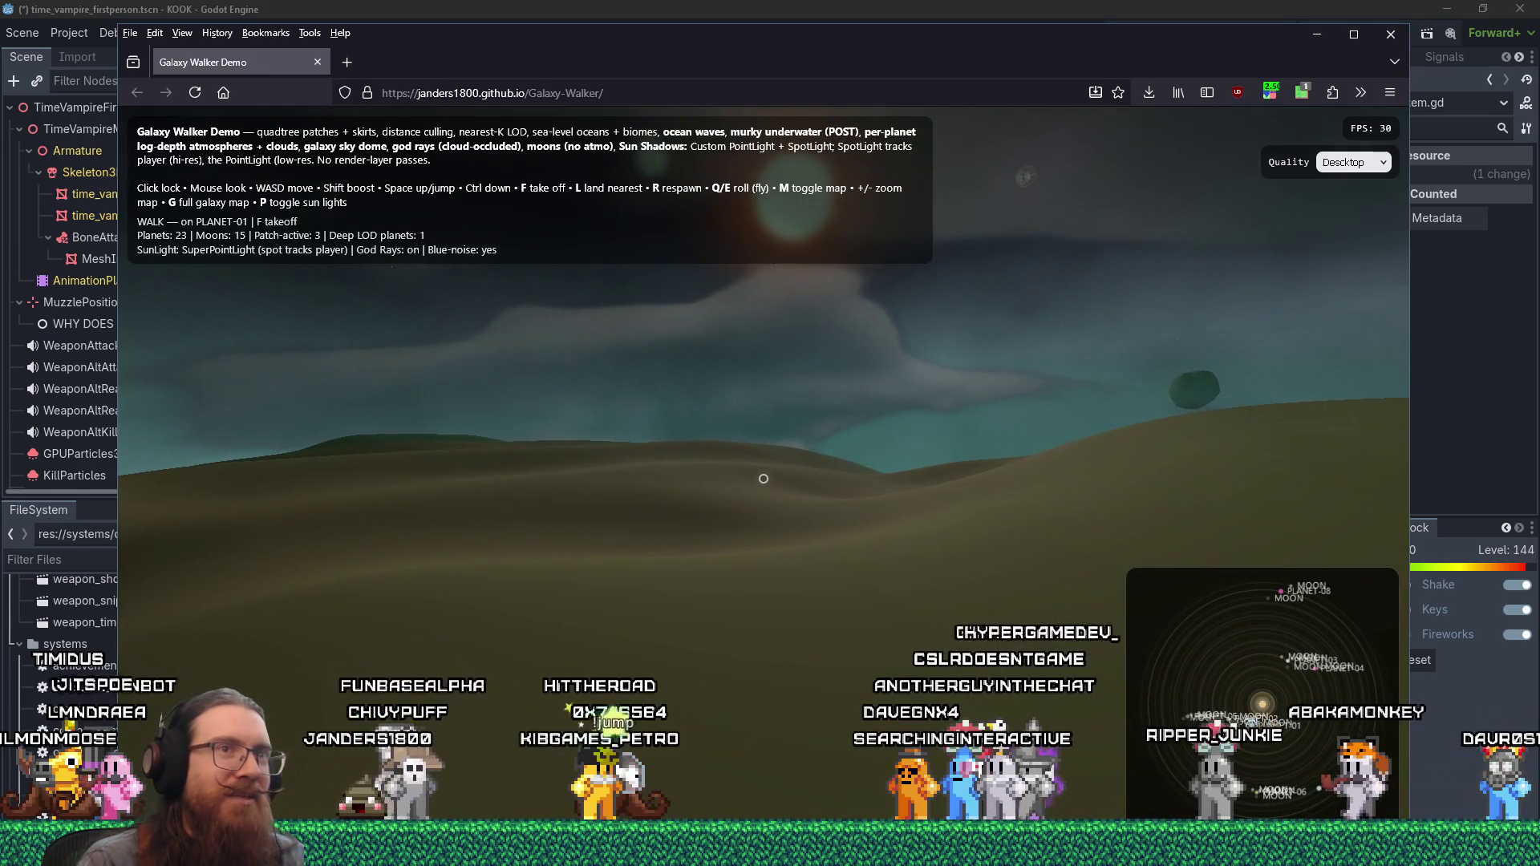
pyautogui.press('o')
pyautogui.press('o')
pyautogui.press('o')
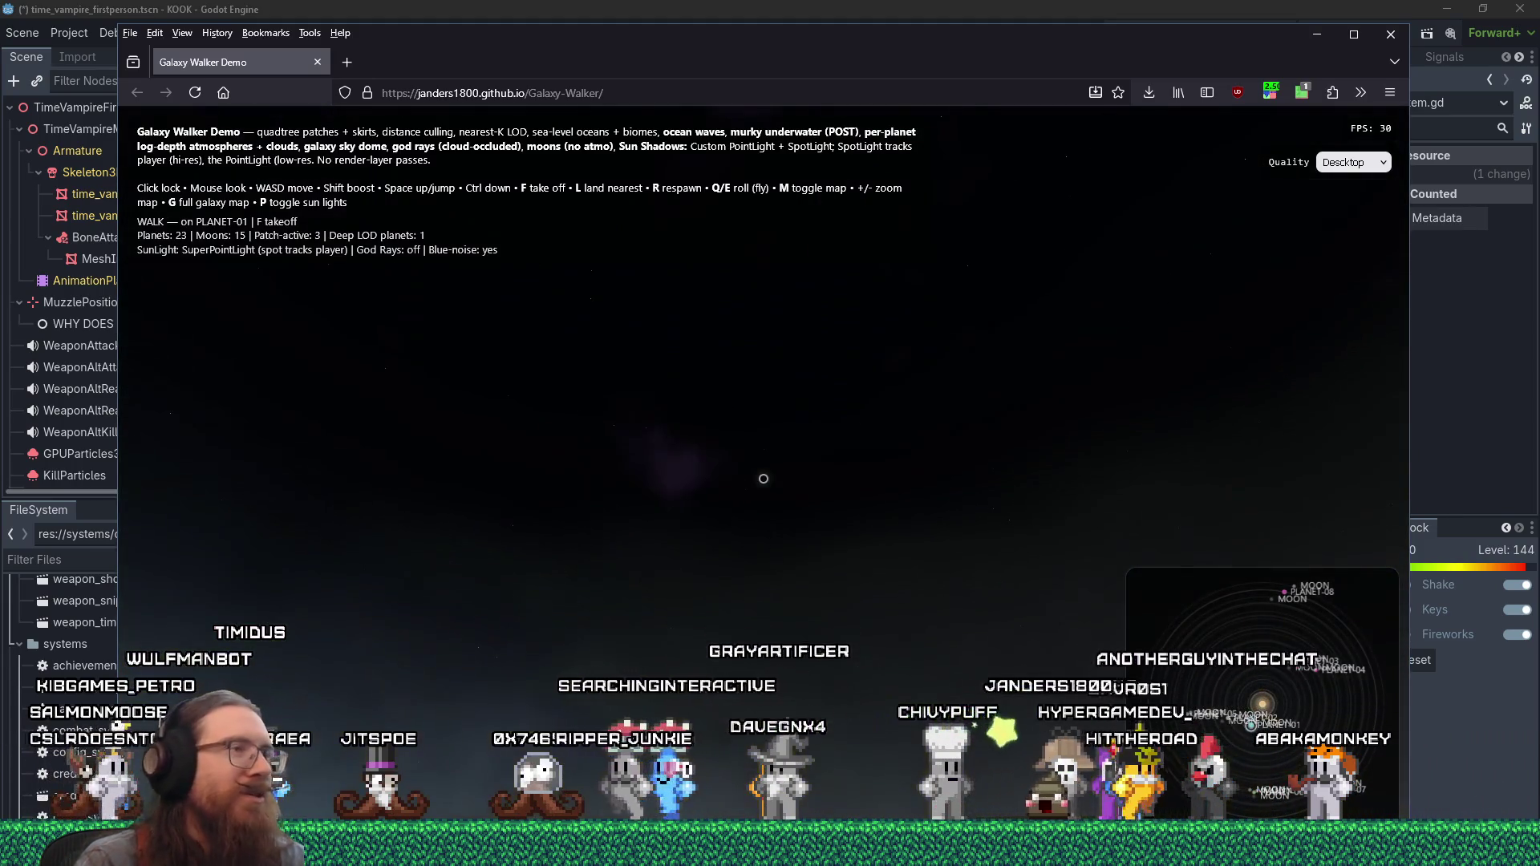
pyautogui.hotkey('alt', 'Tab')
pyautogui.press('Escape')
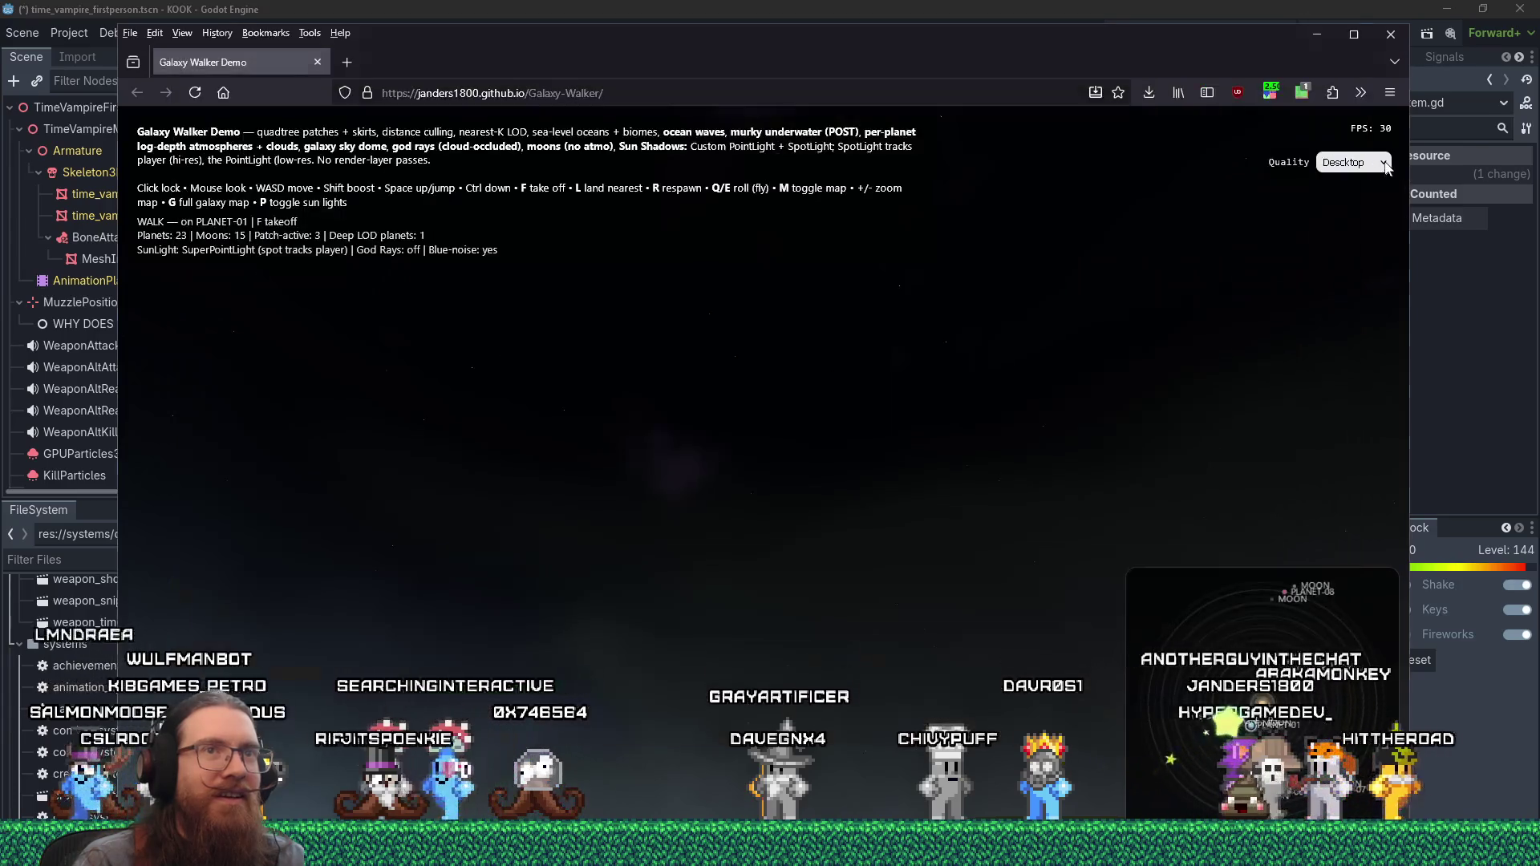
# - Set graphics quality to Potato and walk around the planet
pyautogui.click(1380, 164)
pyautogui.click(1372, 189)
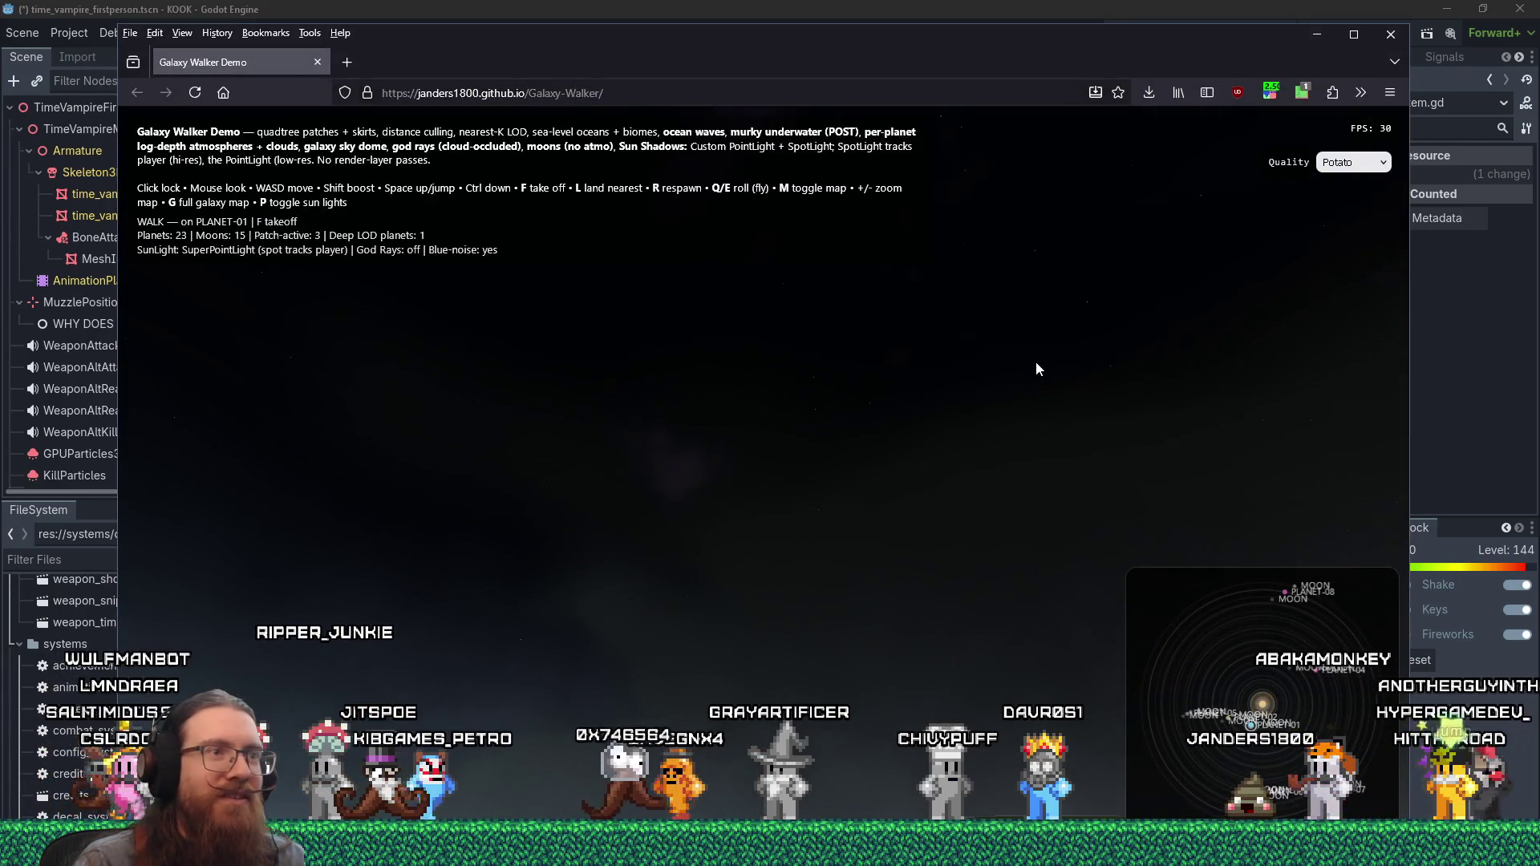
pyautogui.click(1014, 399)
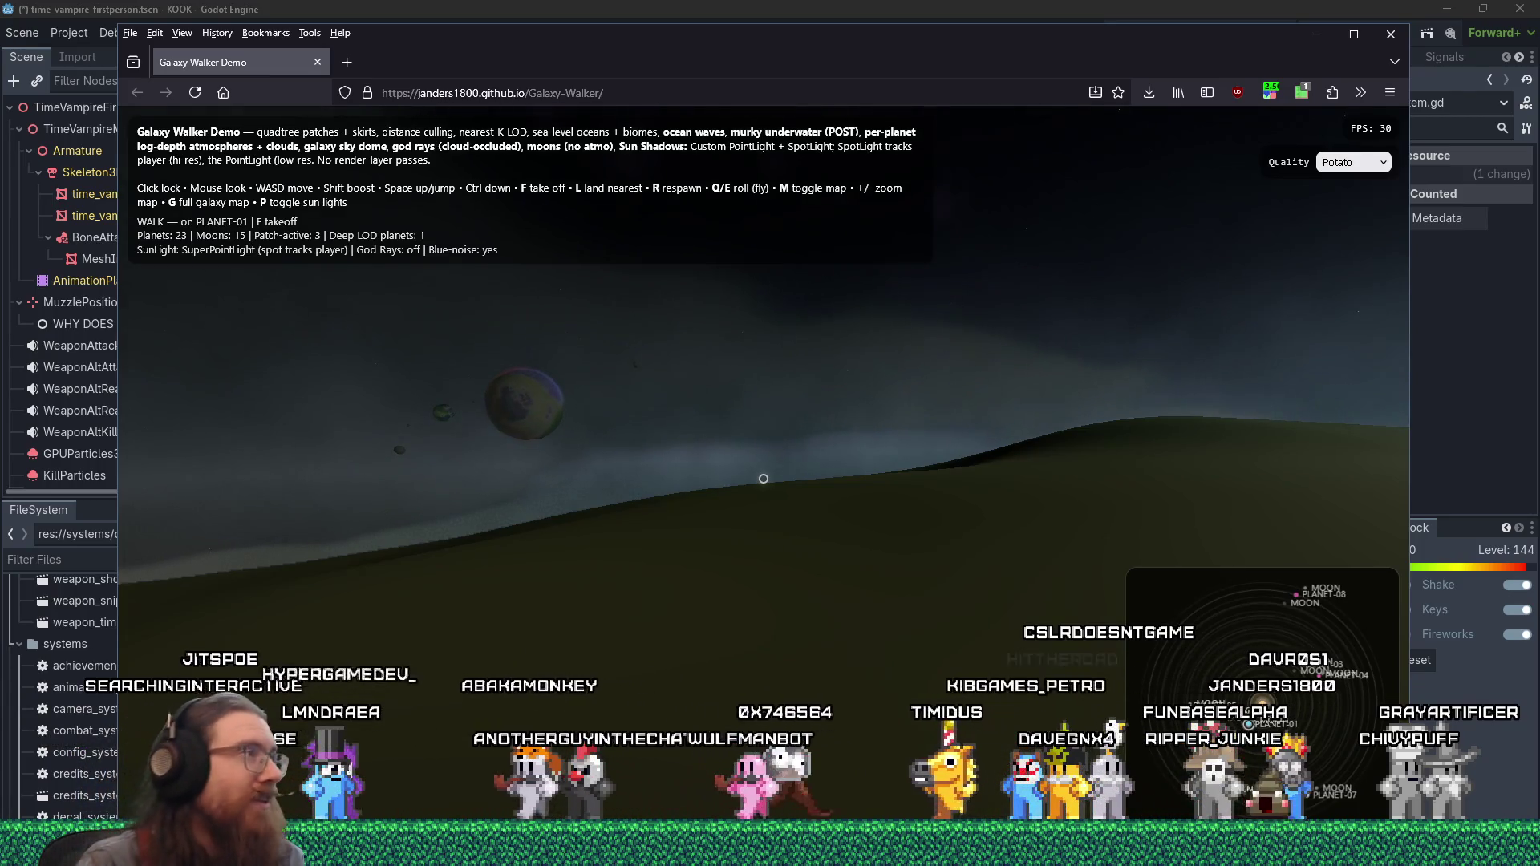
# - Search the web for '3d html' in a new browser tab
pyautogui.click(346, 62)
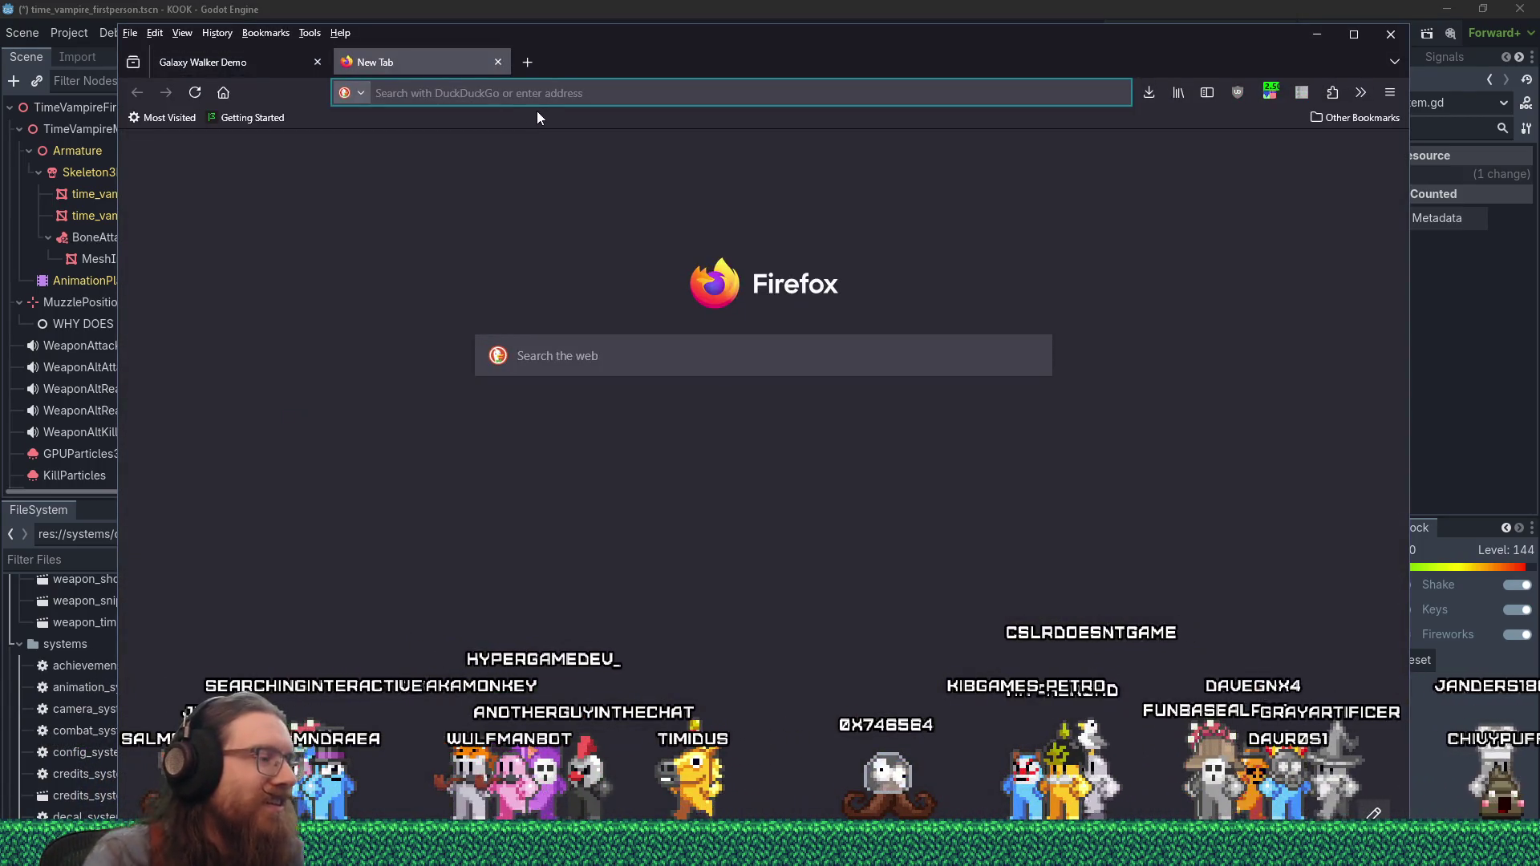
pyautogui.write('3d html')
pyautogui.press('Return')
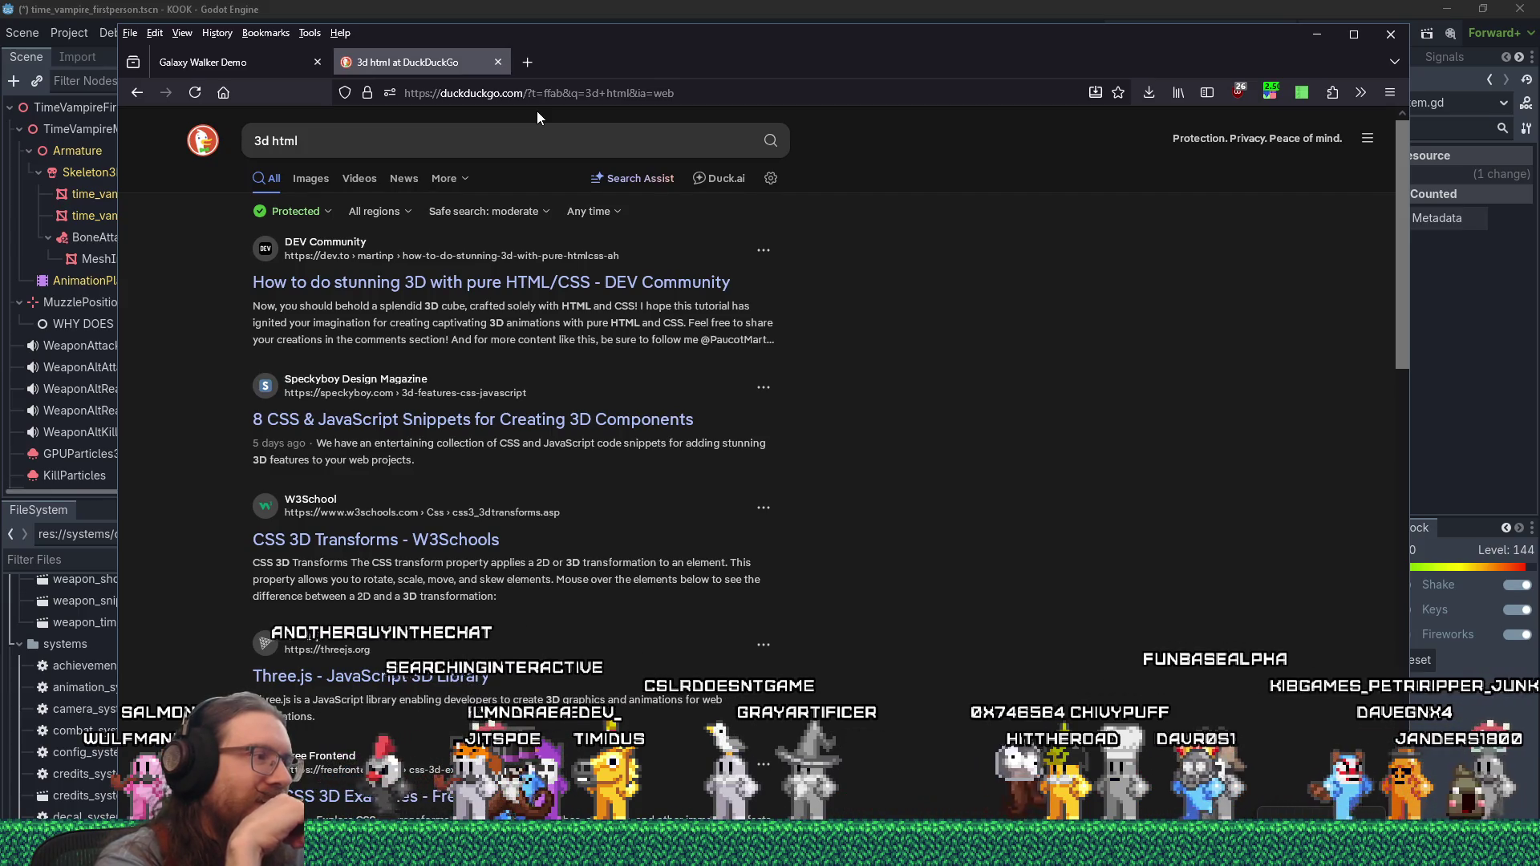
pyautogui.scroll(-5, 939, 499)
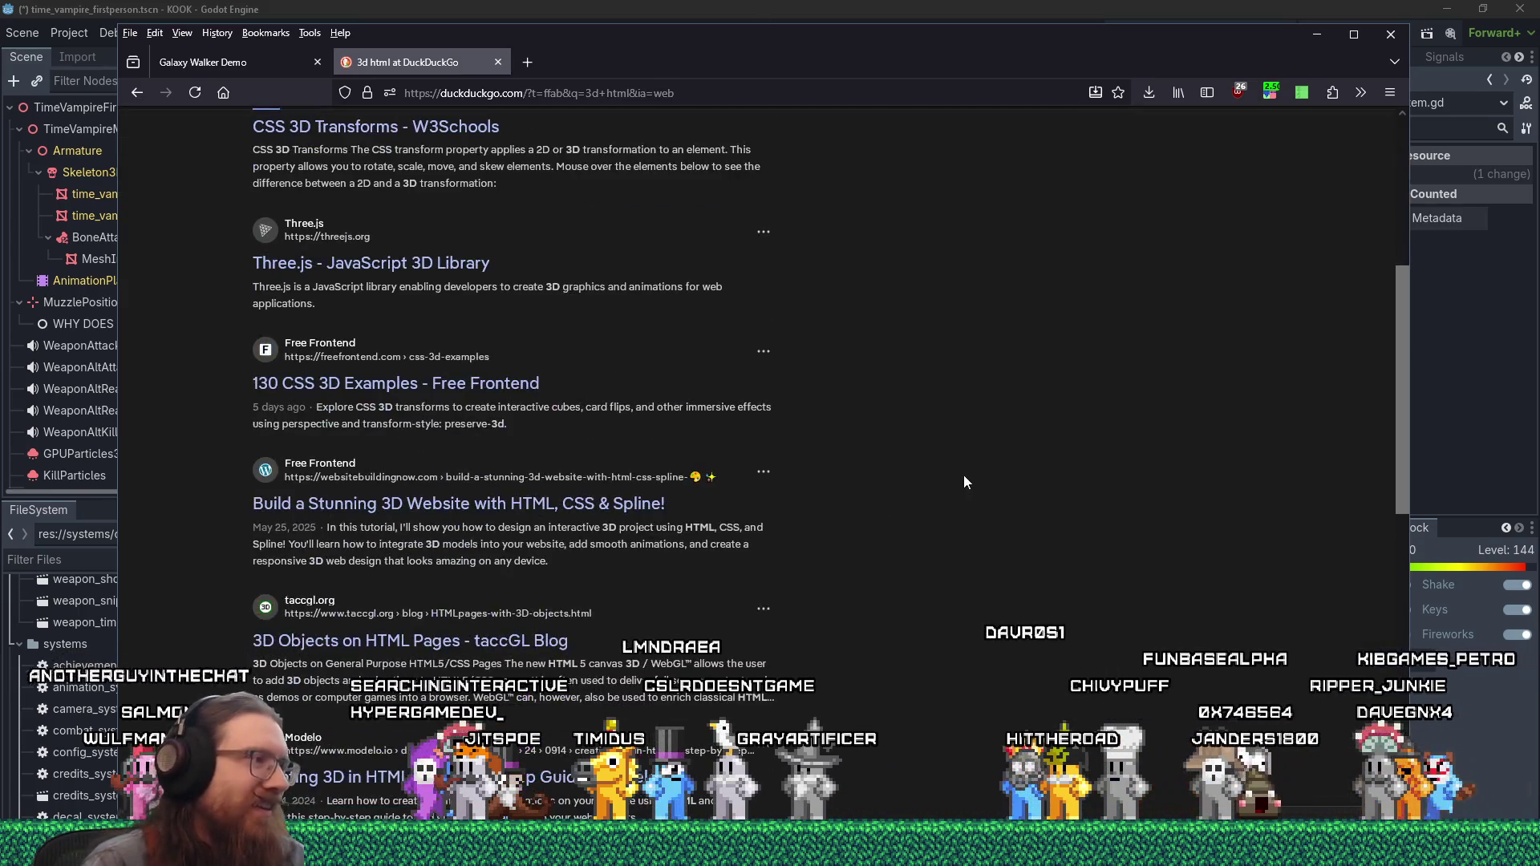
pyautogui.scroll(-3, 965, 450)
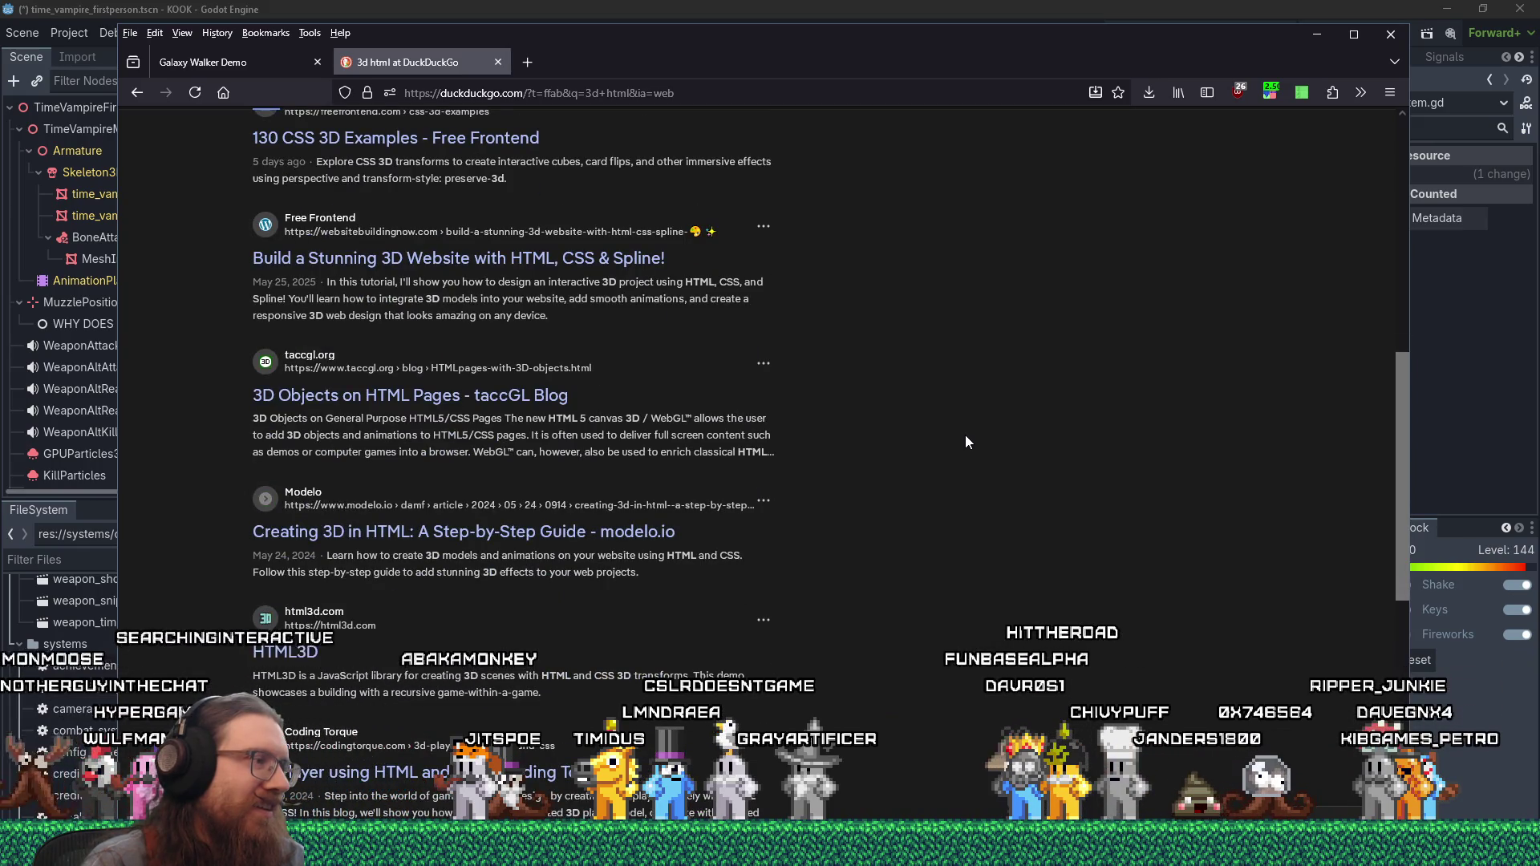
pyautogui.scroll(-5, 965, 443)
pyautogui.scroll(13, 966, 437)
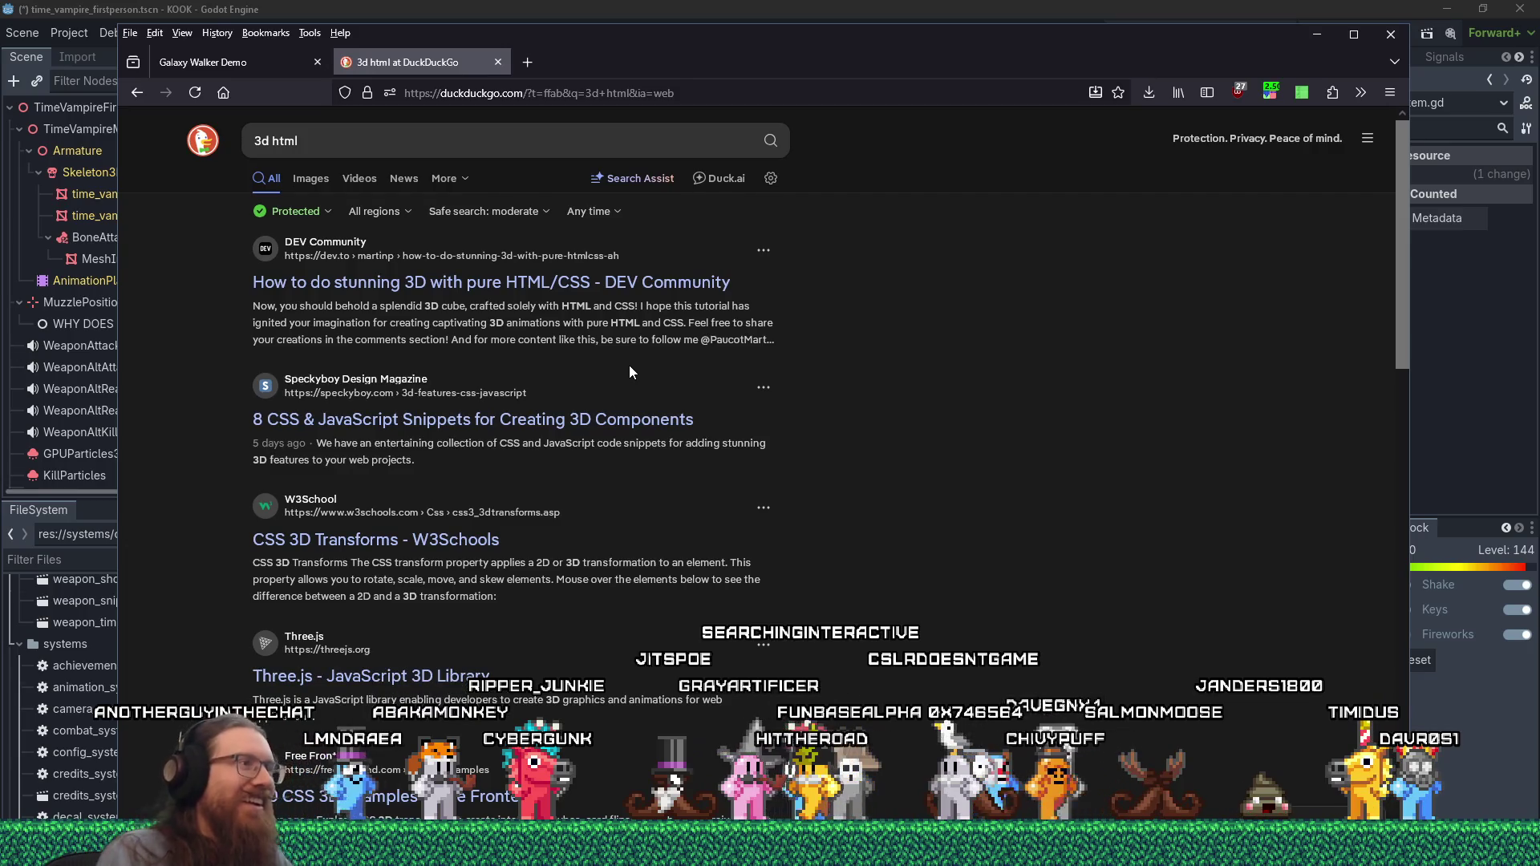
pyautogui.press('/')
pyautogui.write('v')
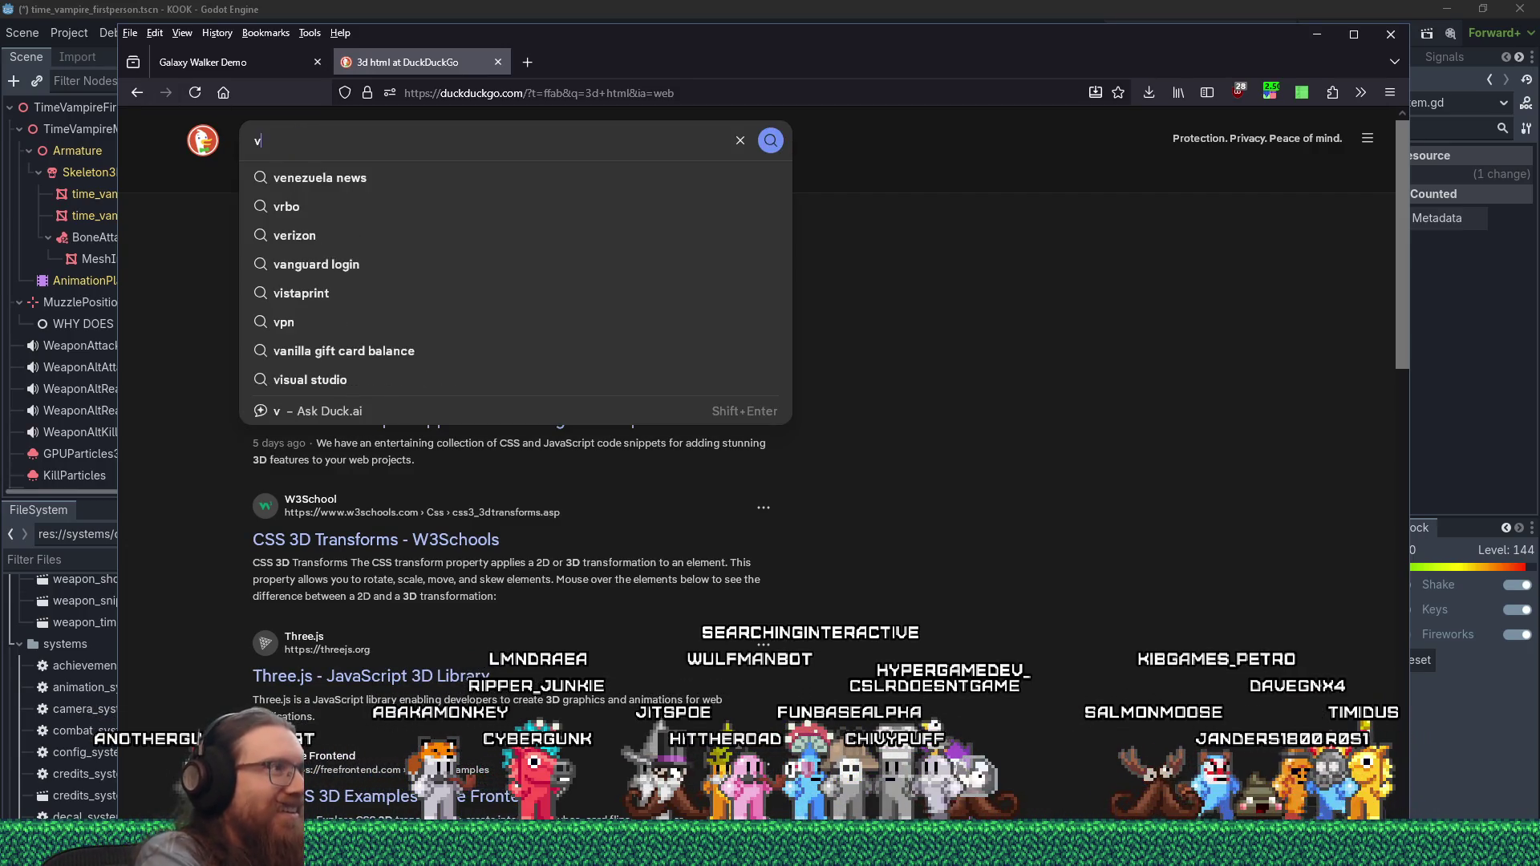
# - Change the search to 'vrml' and scroll through the results
pyautogui.write('rml')
pyautogui.press('Return')
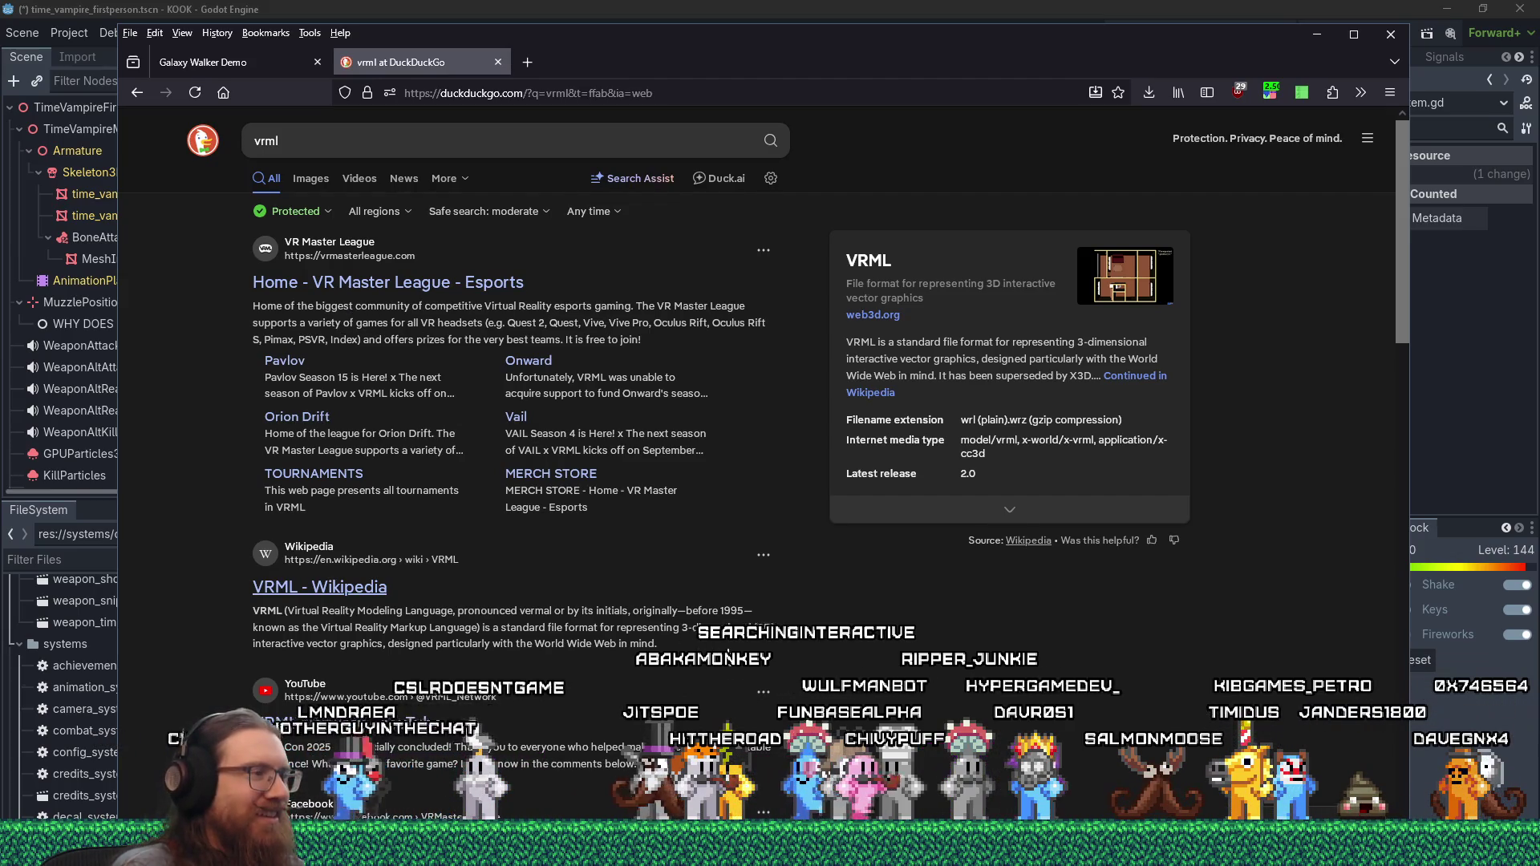
pyautogui.scroll(-1, 730, 657)
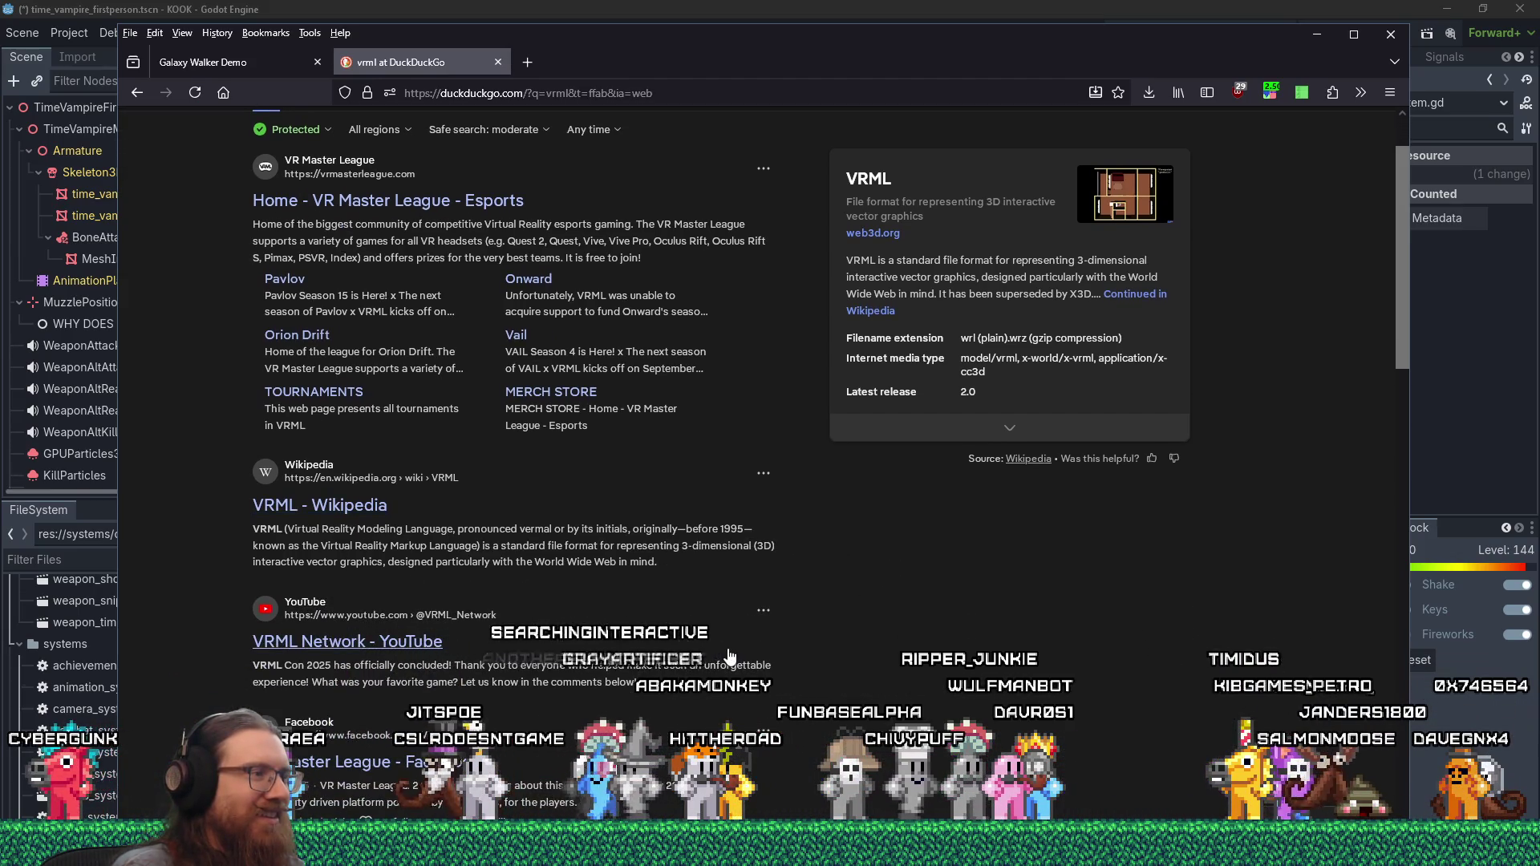
pyautogui.scroll(-1, 730, 657)
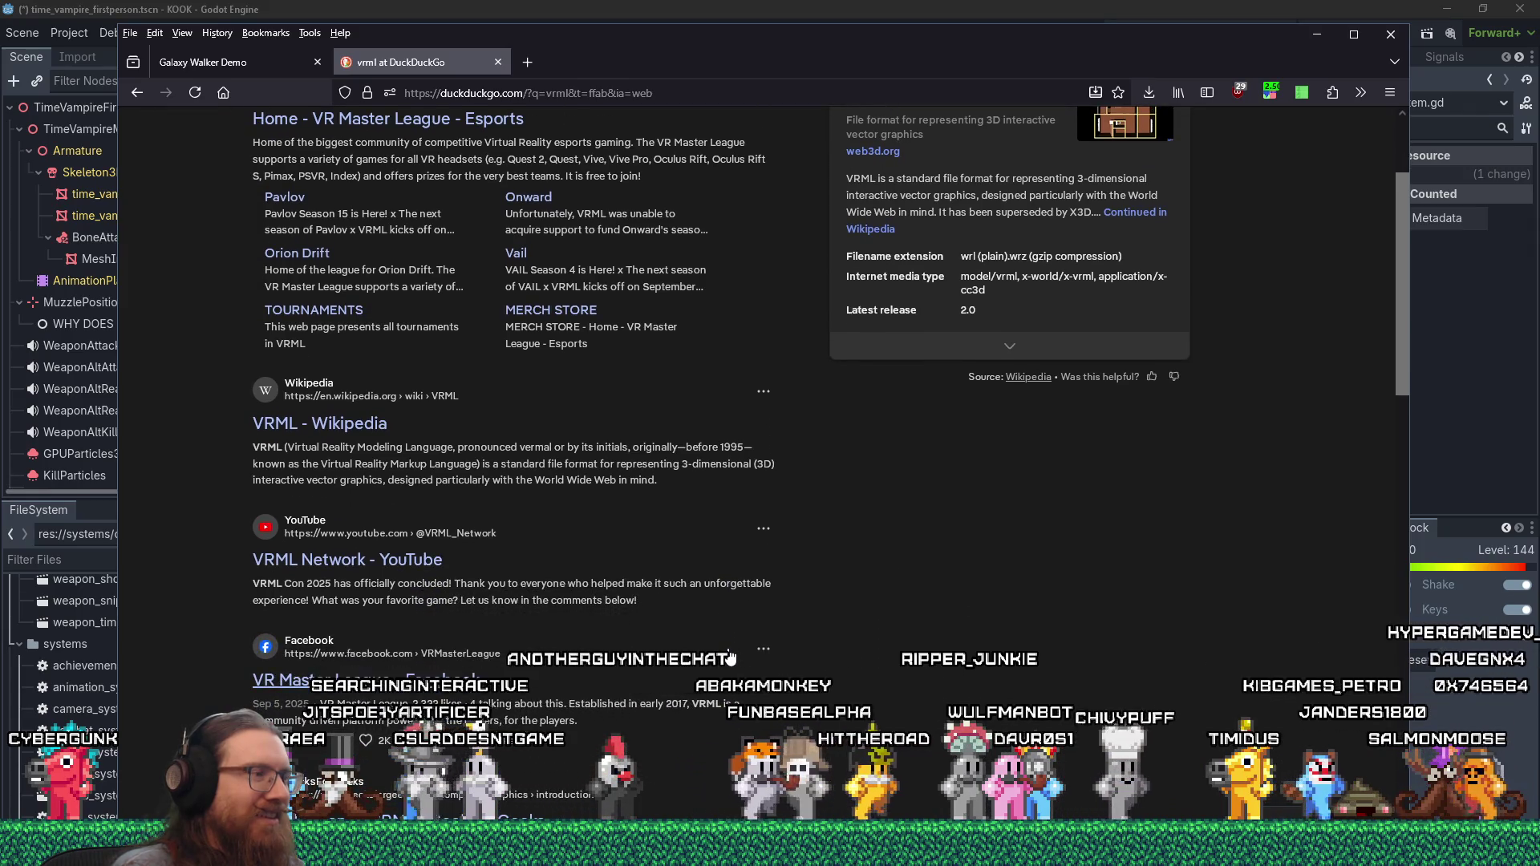
pyautogui.scroll(-2, 730, 656)
pyautogui.scroll(-3, 730, 656)
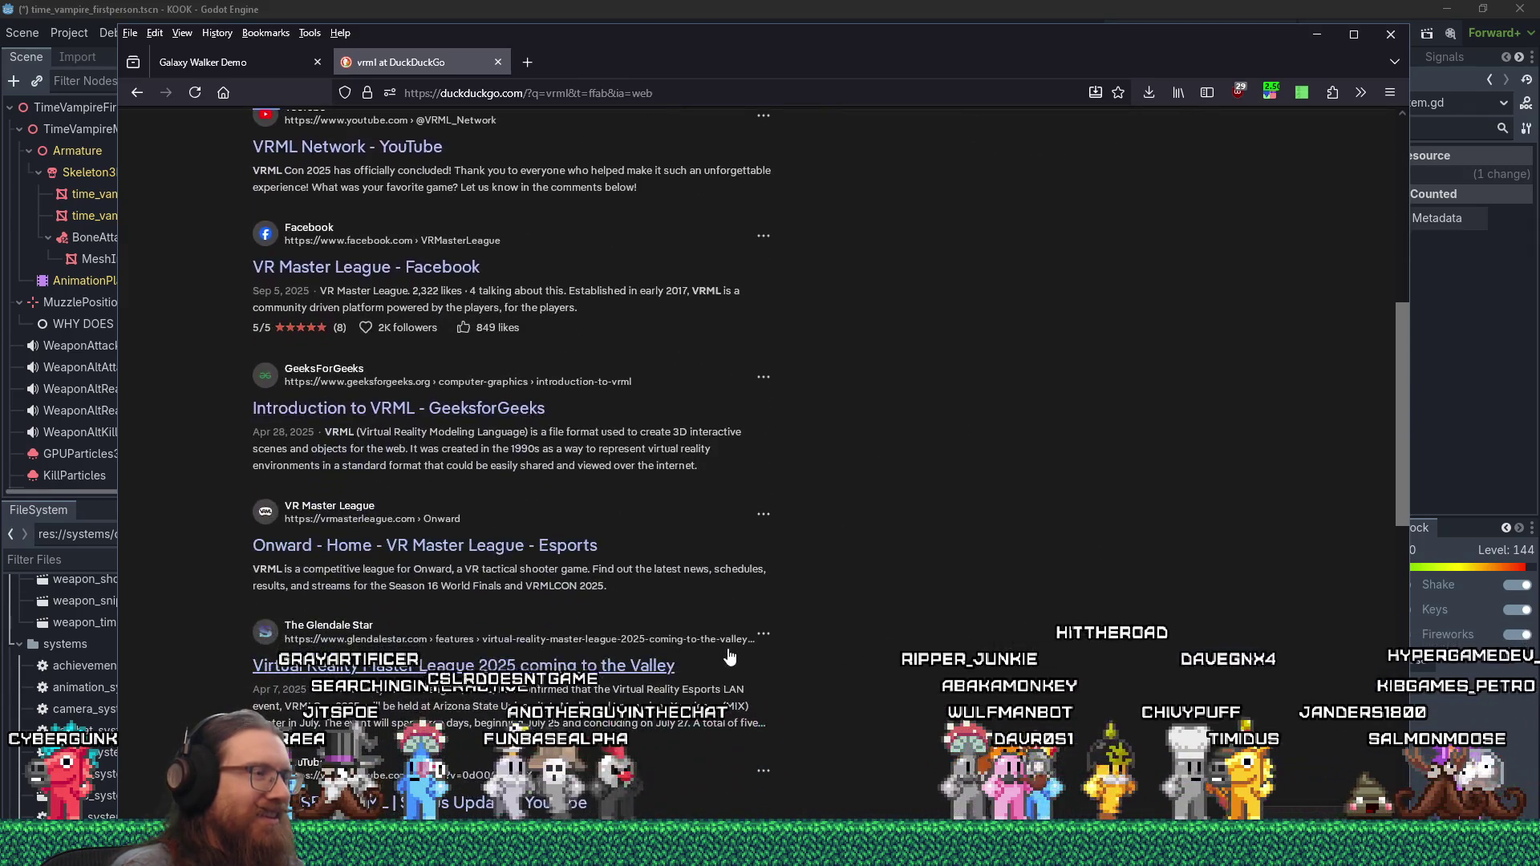
pyautogui.scroll(-1, 730, 656)
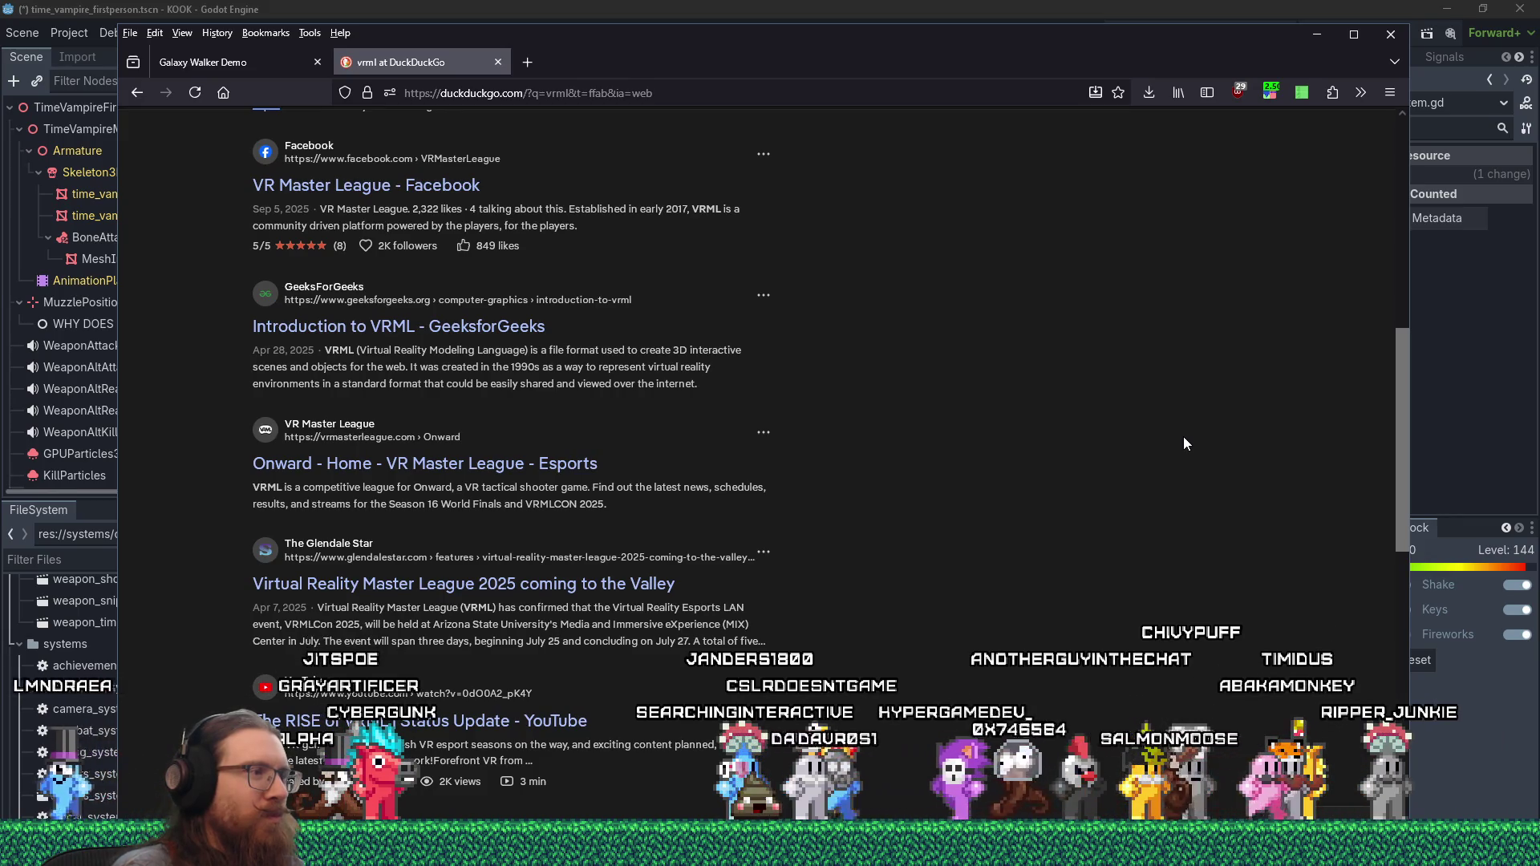
pyautogui.scroll(-4, 1184, 438)
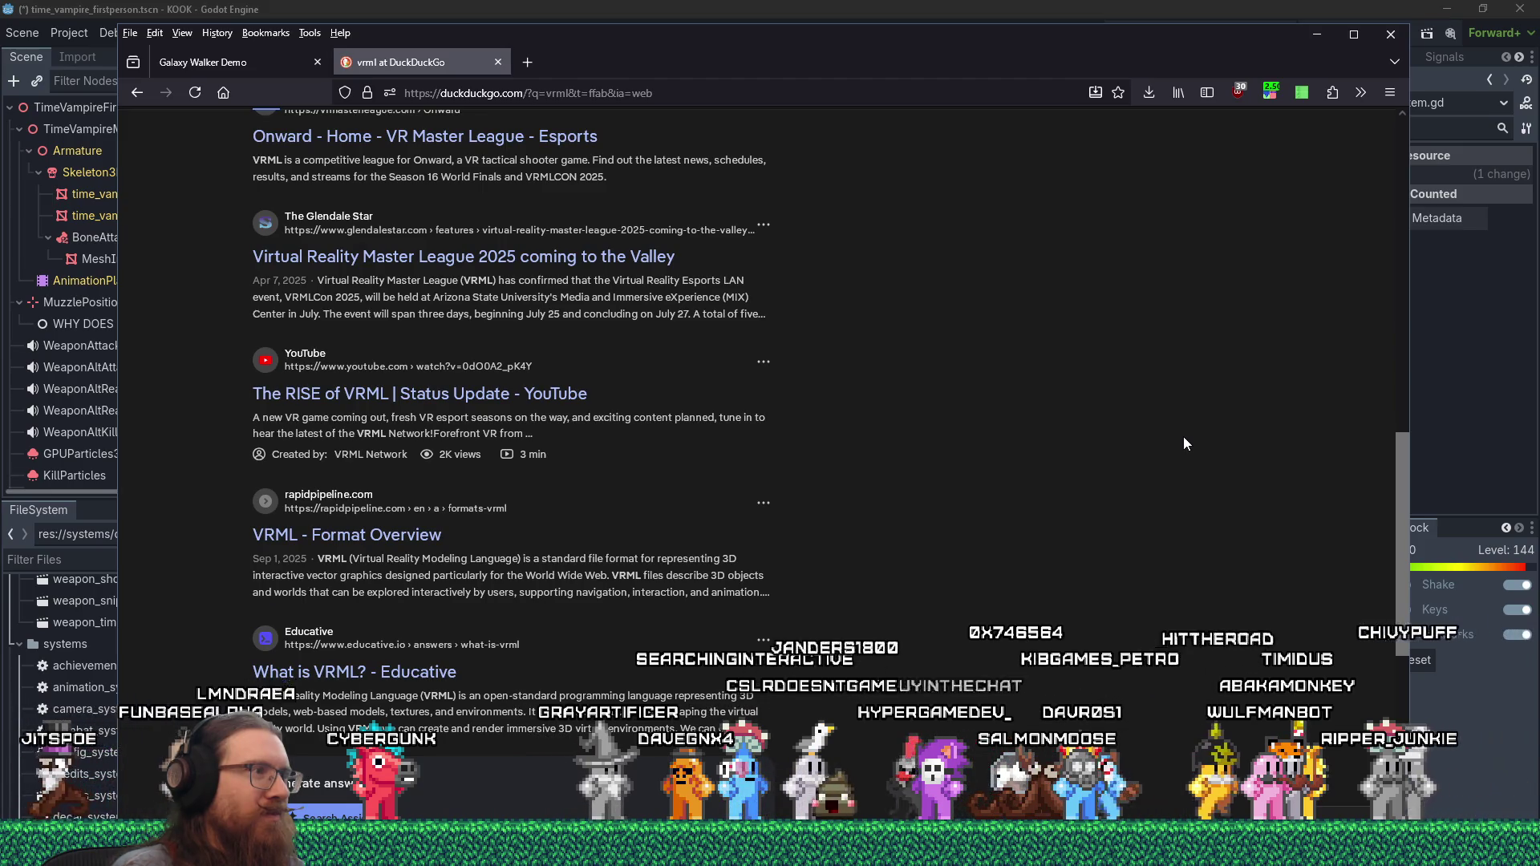
pyautogui.scroll(-3, 1174, 452)
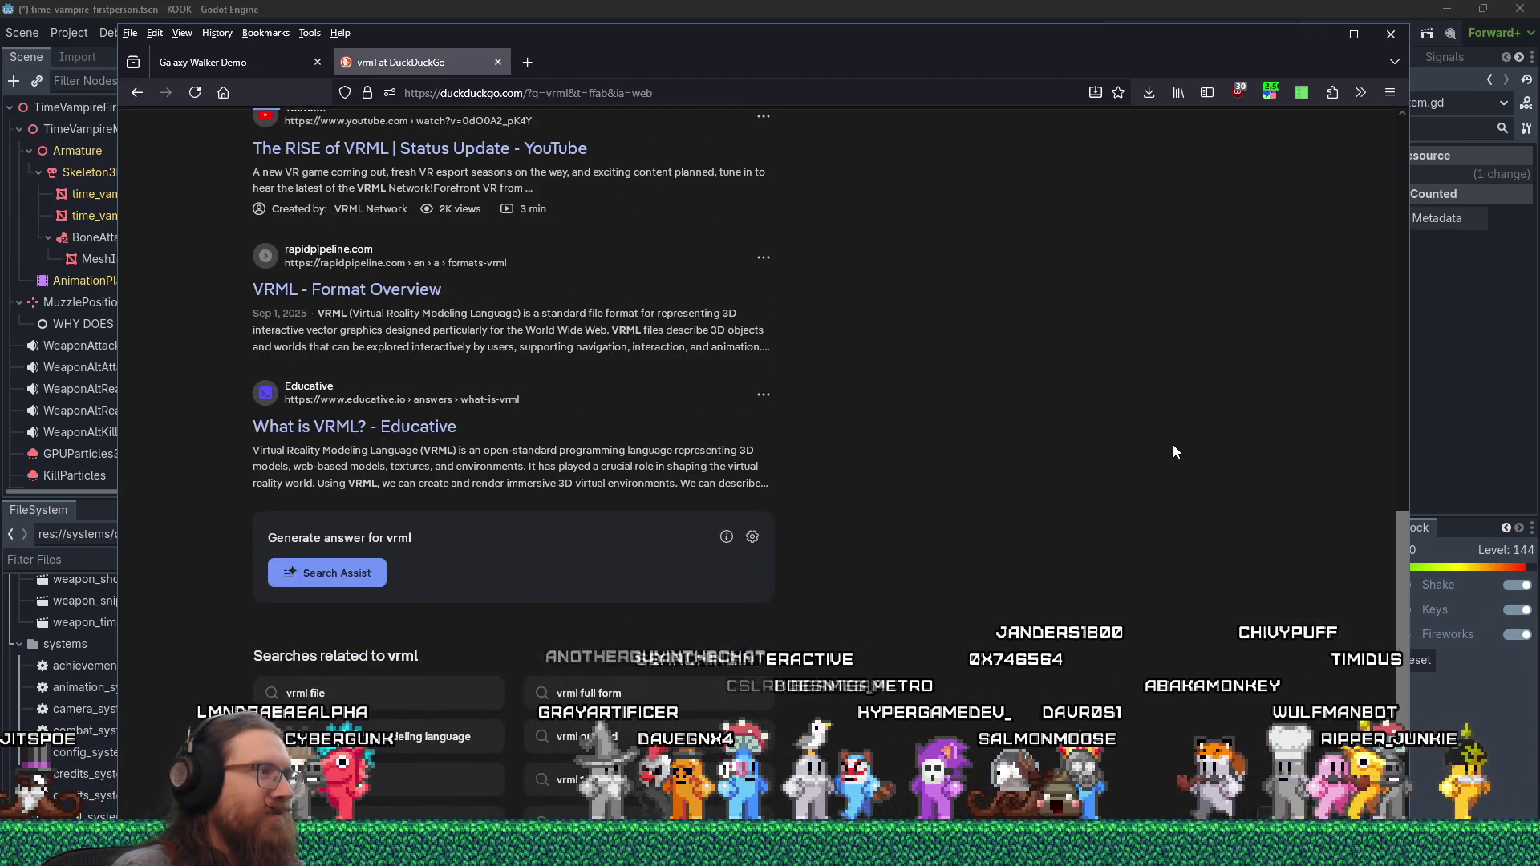
pyautogui.scroll(4, 1174, 451)
pyautogui.scroll(5, 1174, 452)
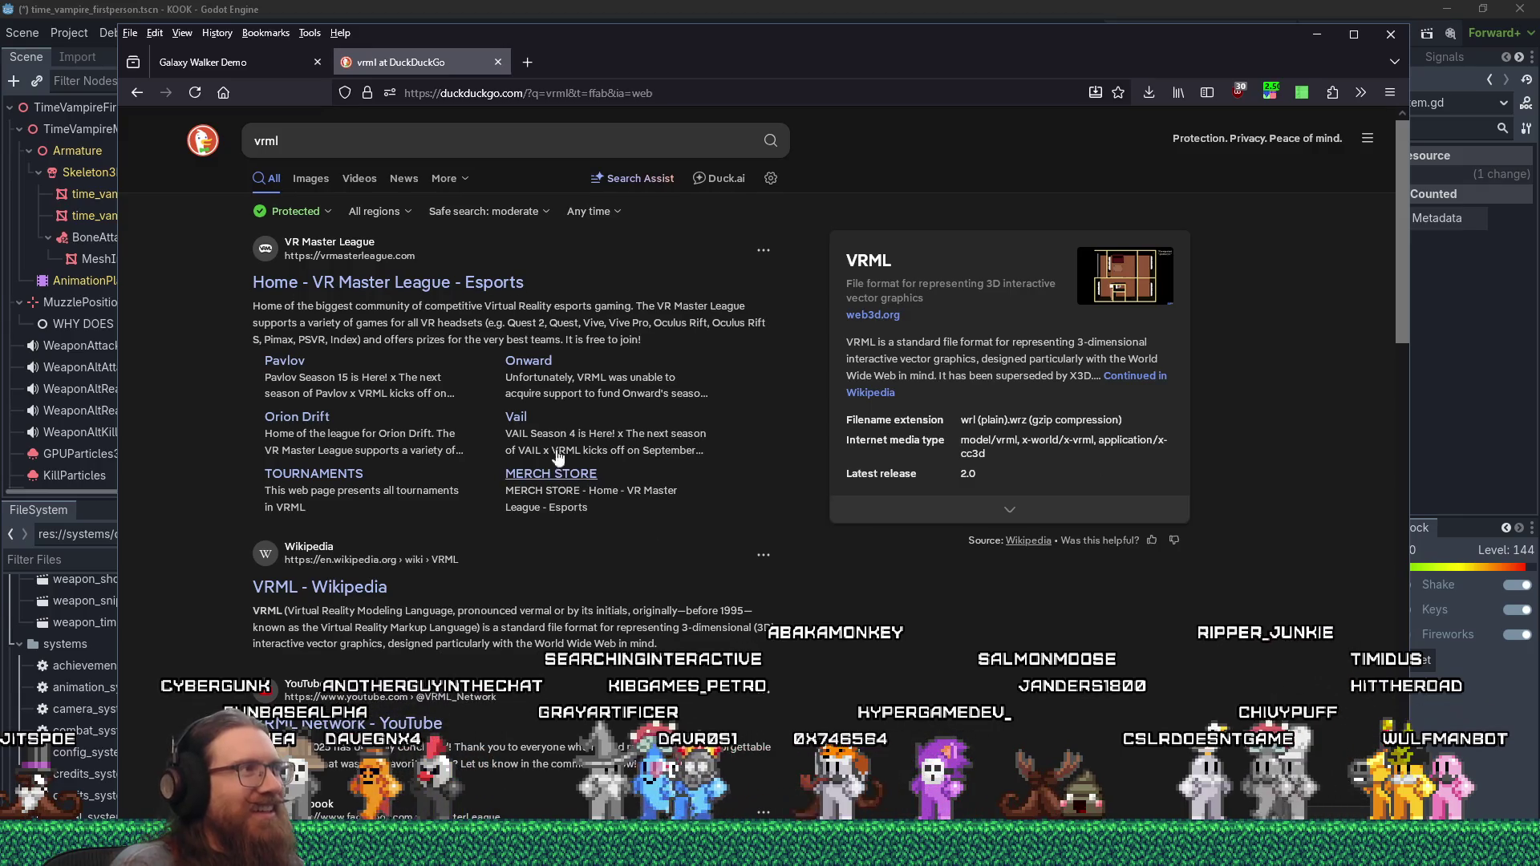
# - Dismiss the search suggestions and close the vrml results tab
pyautogui.click(317, 142)
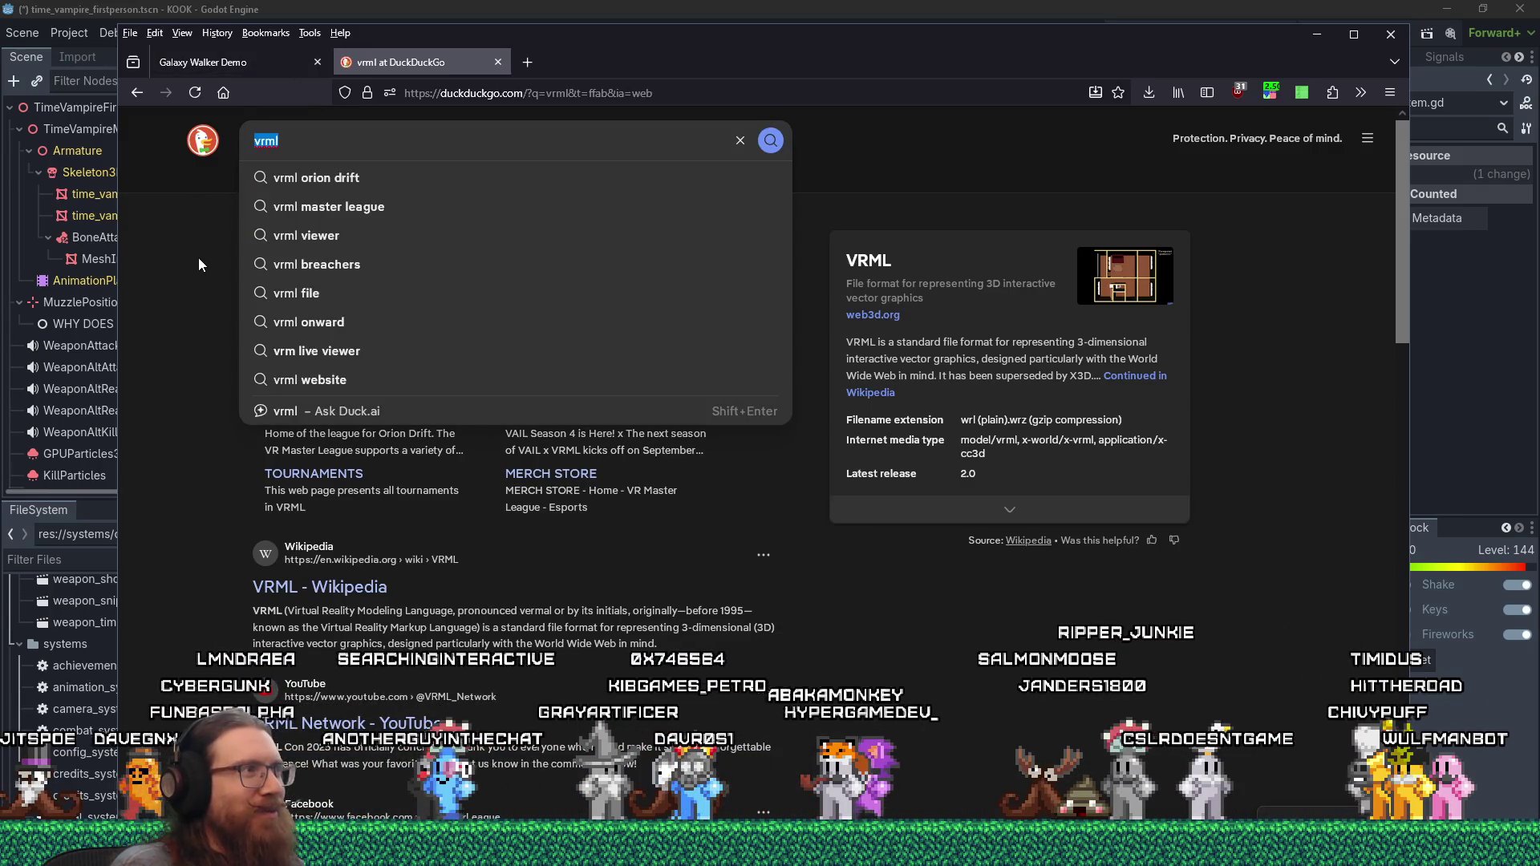
pyautogui.click(197, 267)
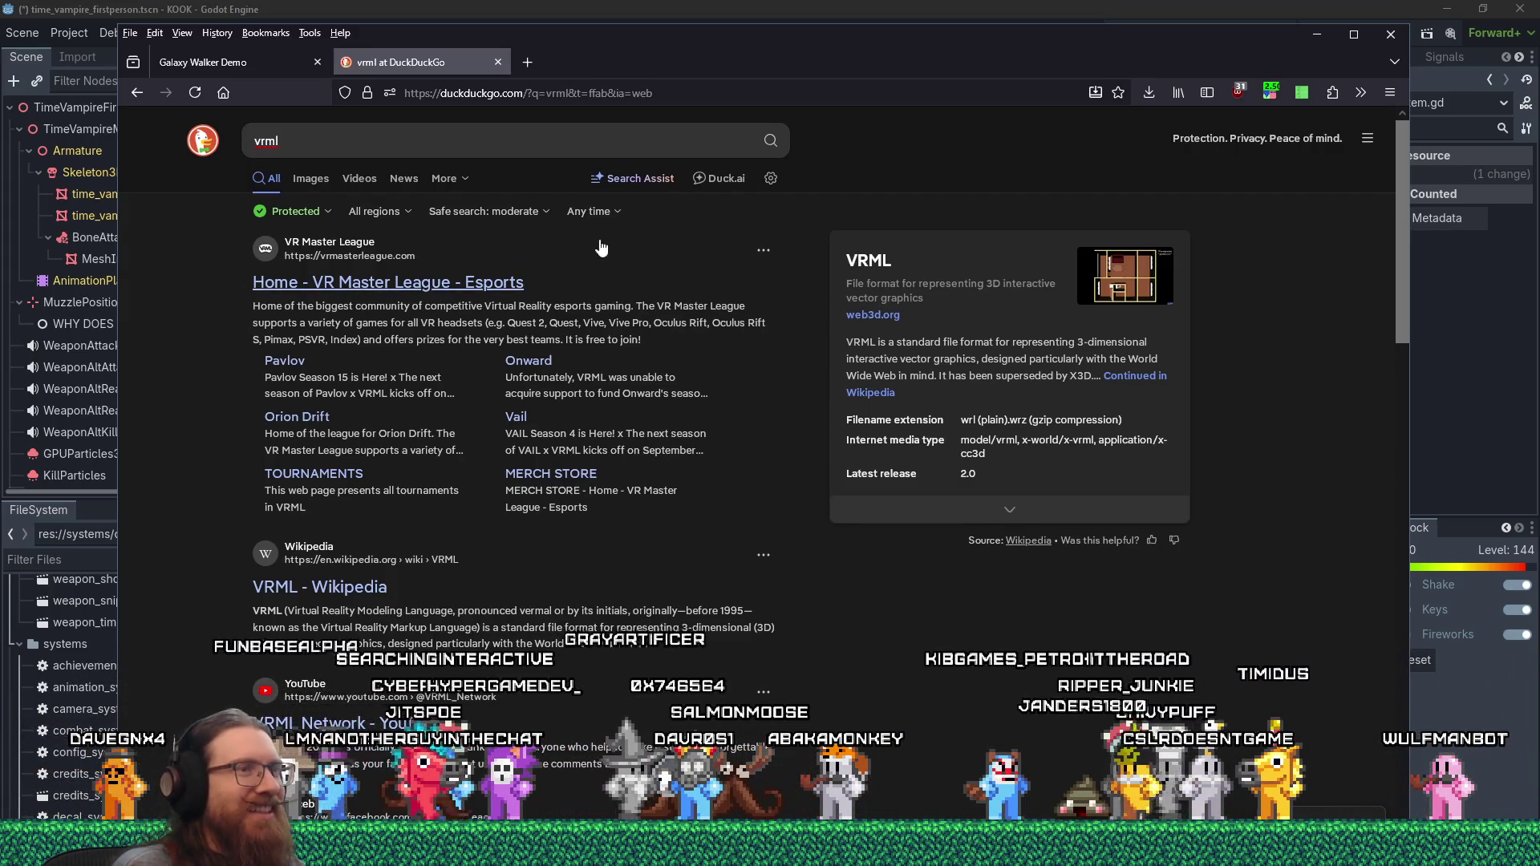
pyautogui.click(498, 62)
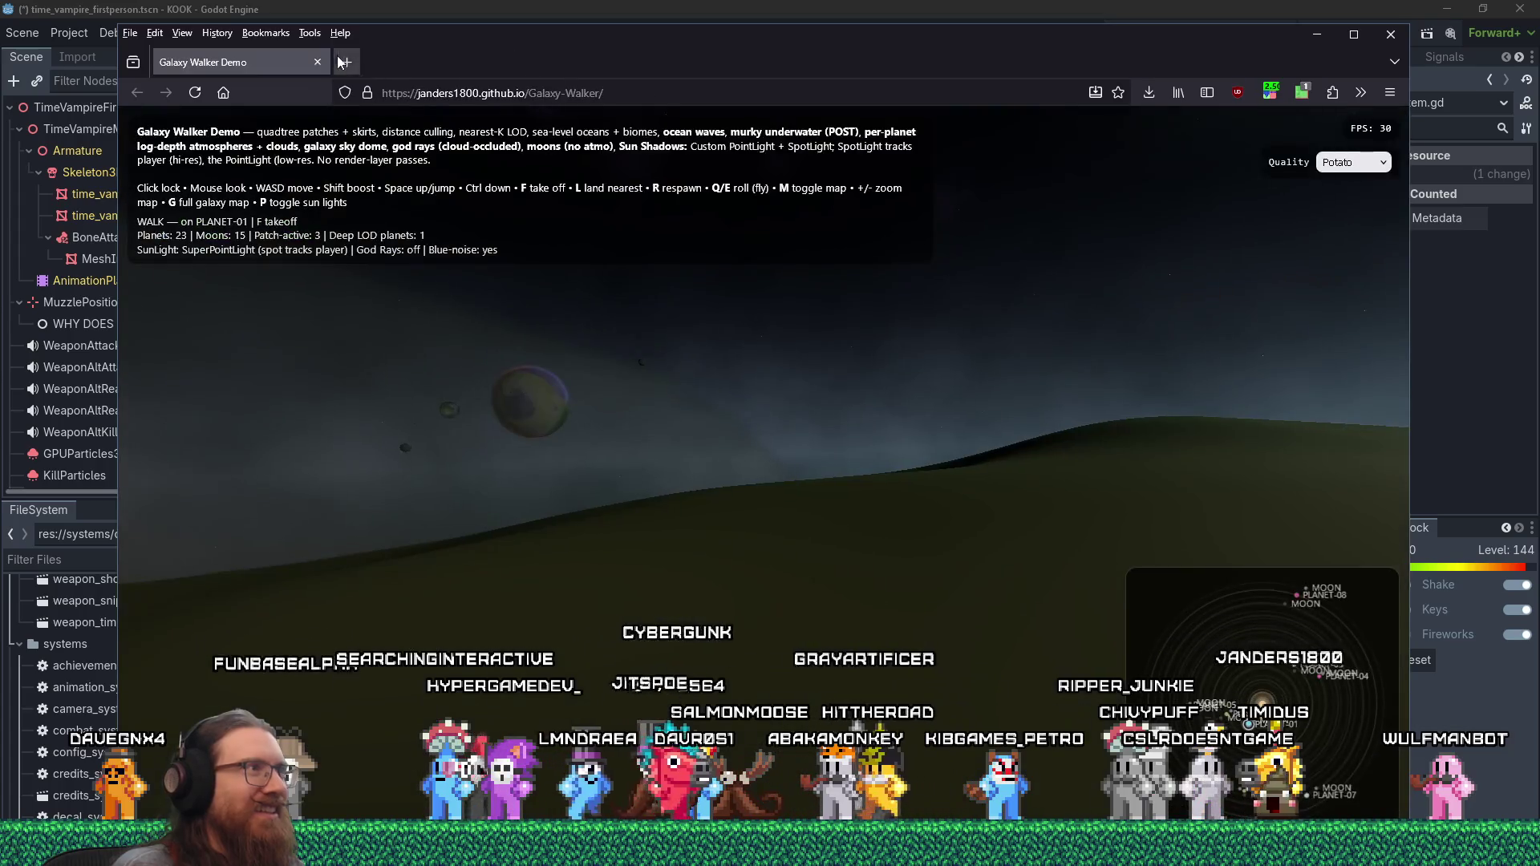
# - Close the Galaxy Walker tab, add a blank line under 'extends Node', and bring up Windows Run
pyautogui.click(318, 62)
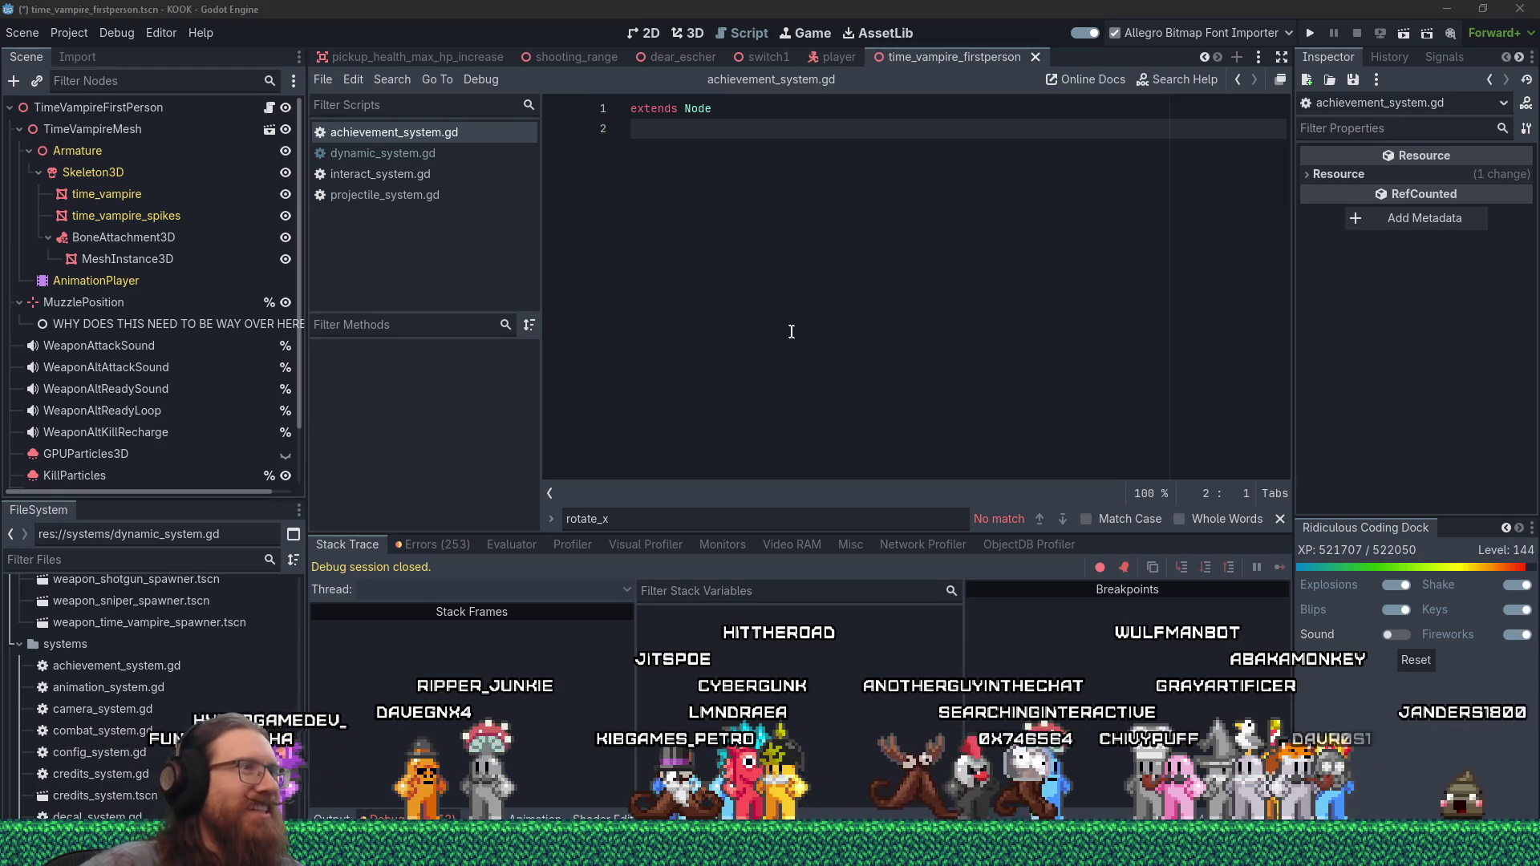
pyautogui.click(1154, 228)
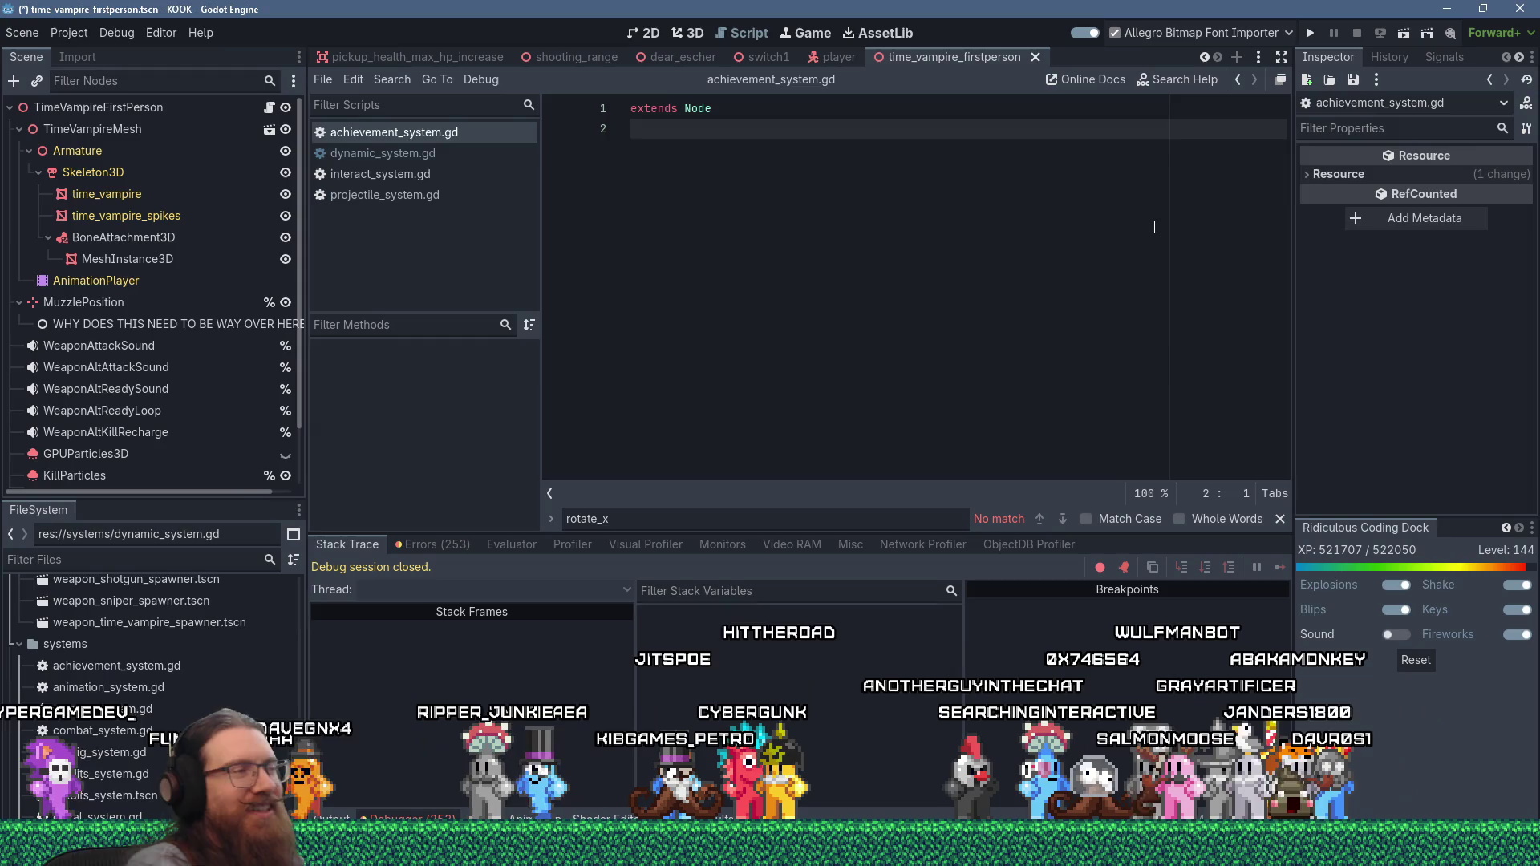
pyautogui.press('Return')
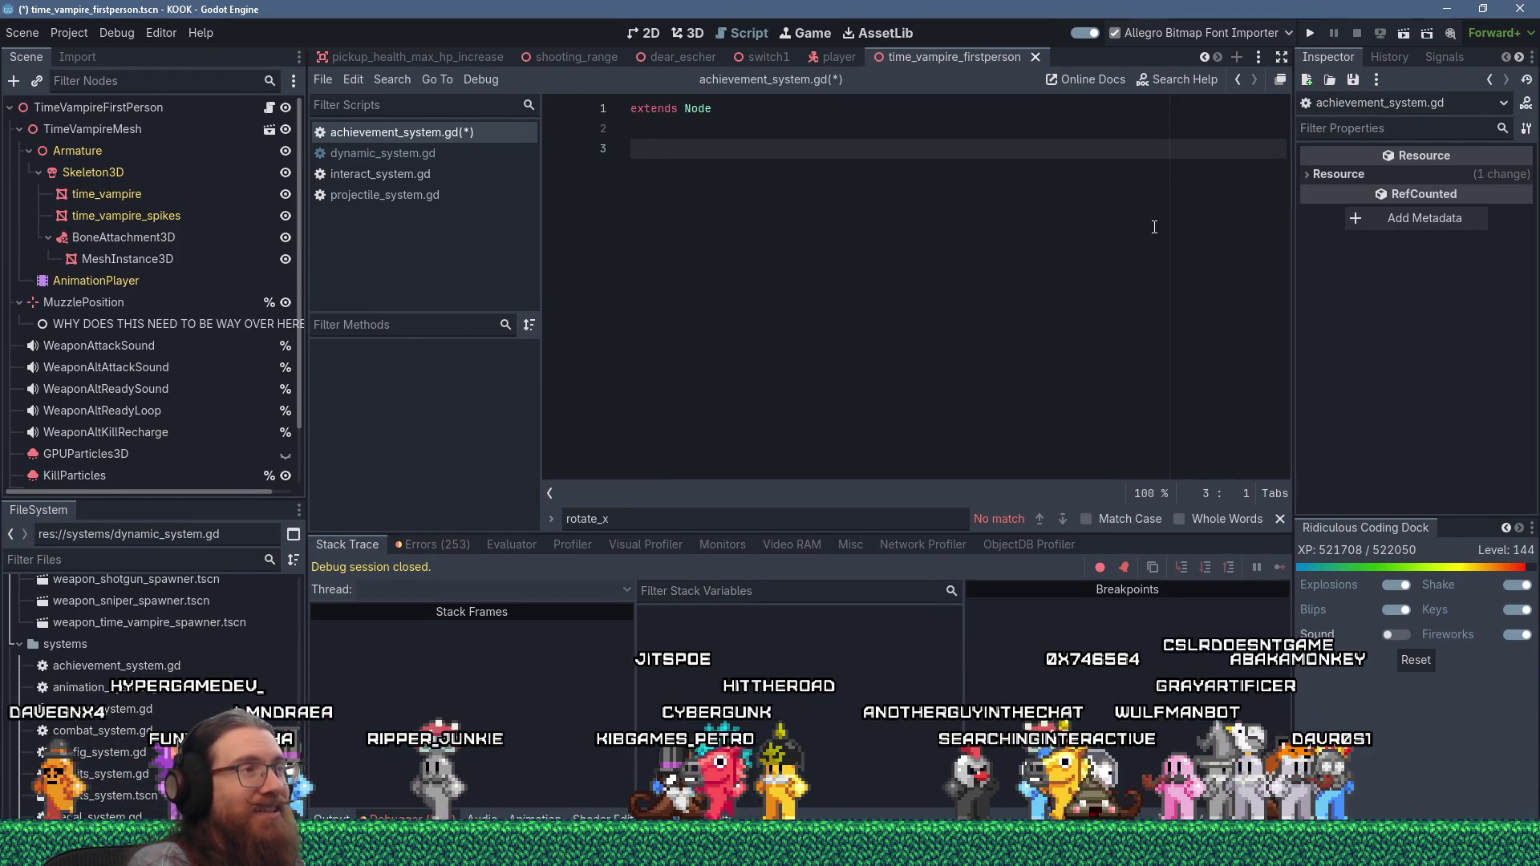
pyautogui.press('super+r')
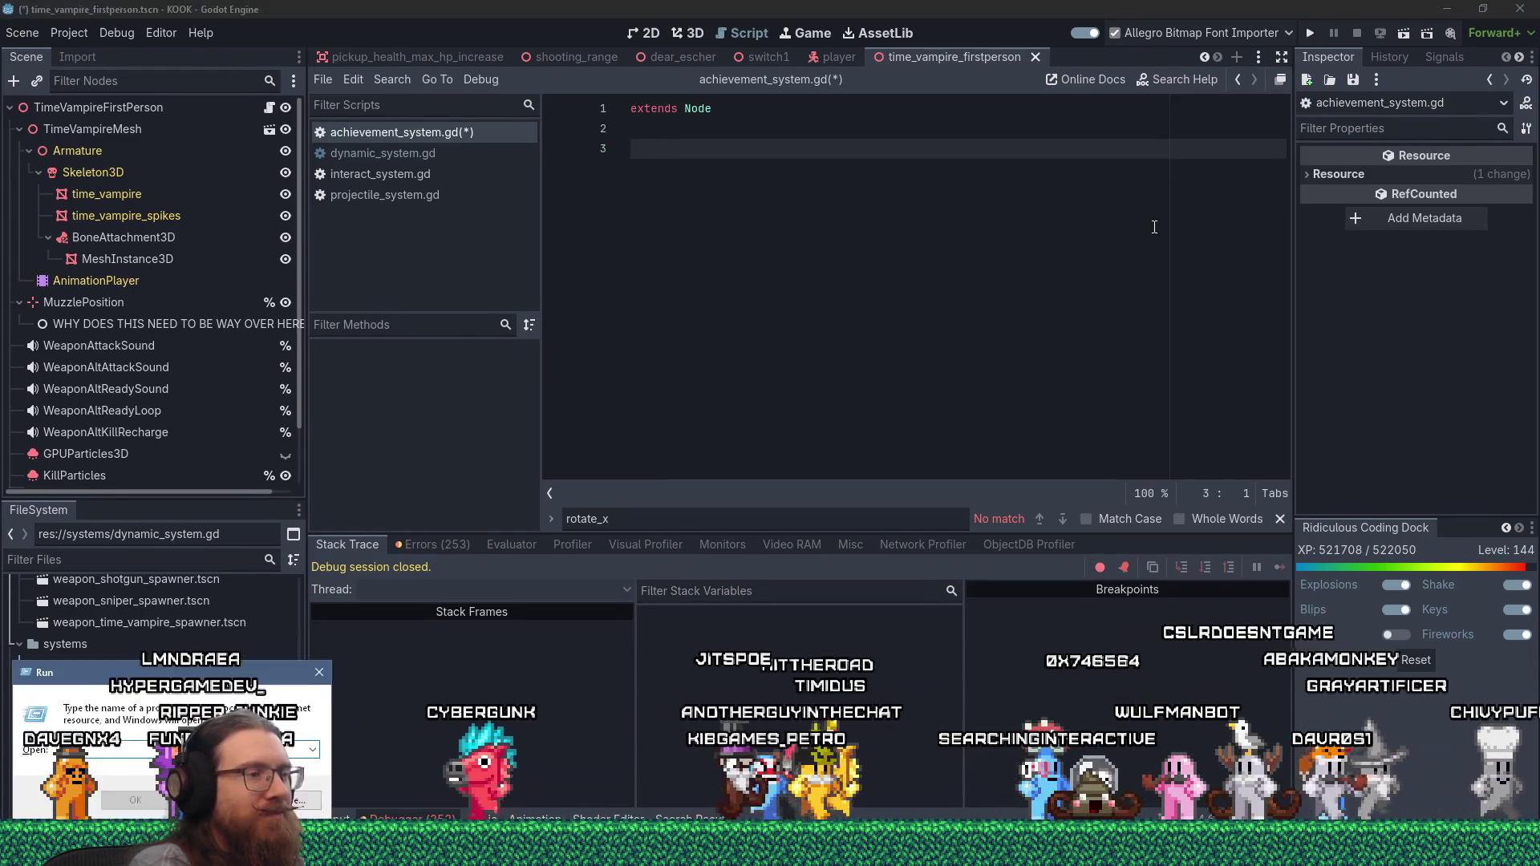
# - Open E:\Projects\fotf from the Run dialog and launch its older Godot build
pyautogui.write('projects')
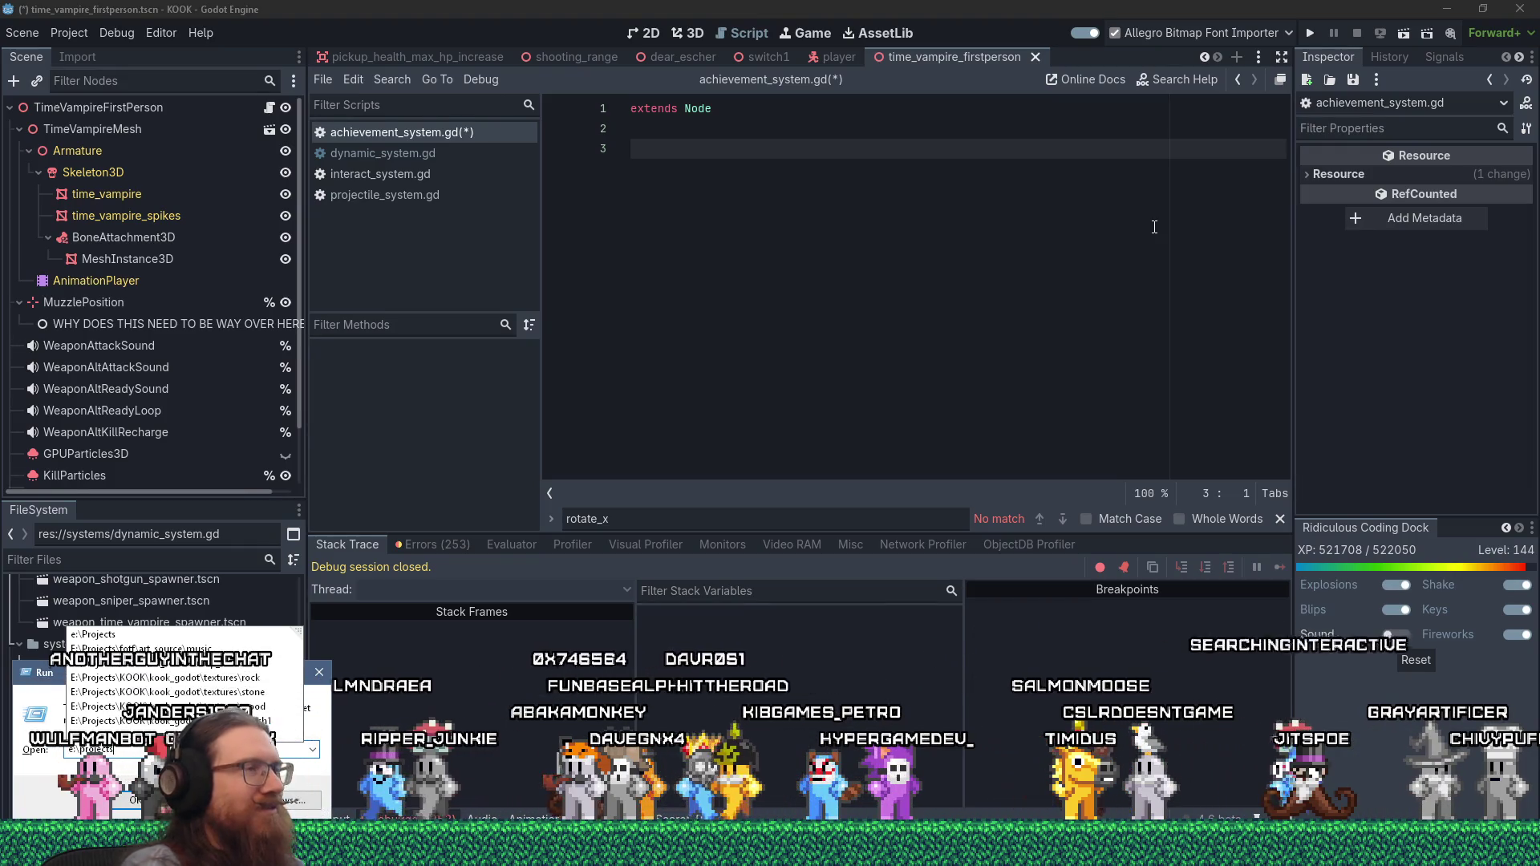
pyautogui.write('\\fotf')
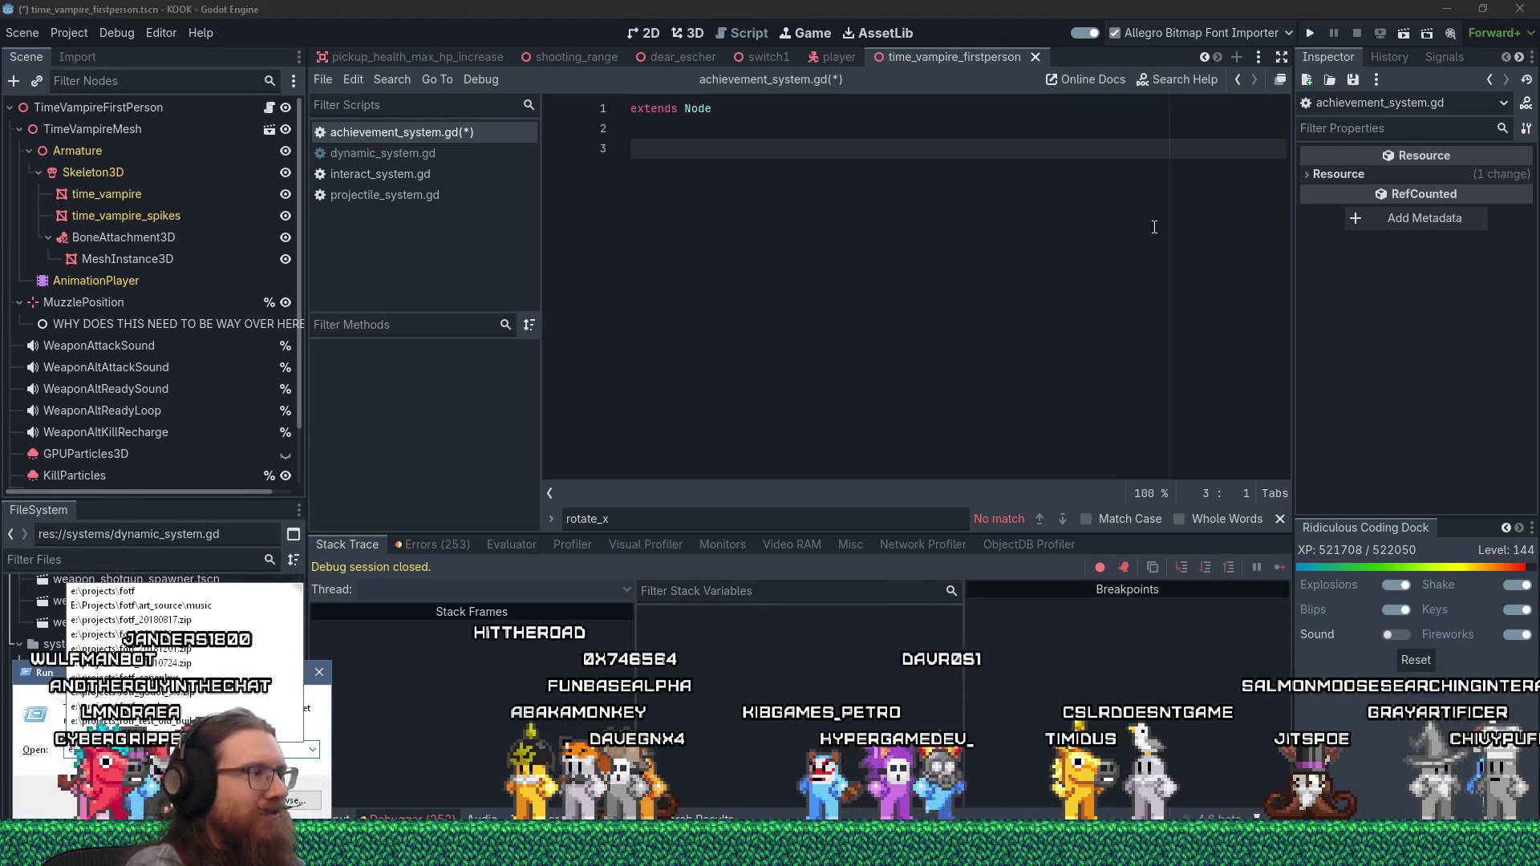
pyautogui.write('\\')
pyautogui.press('Return')
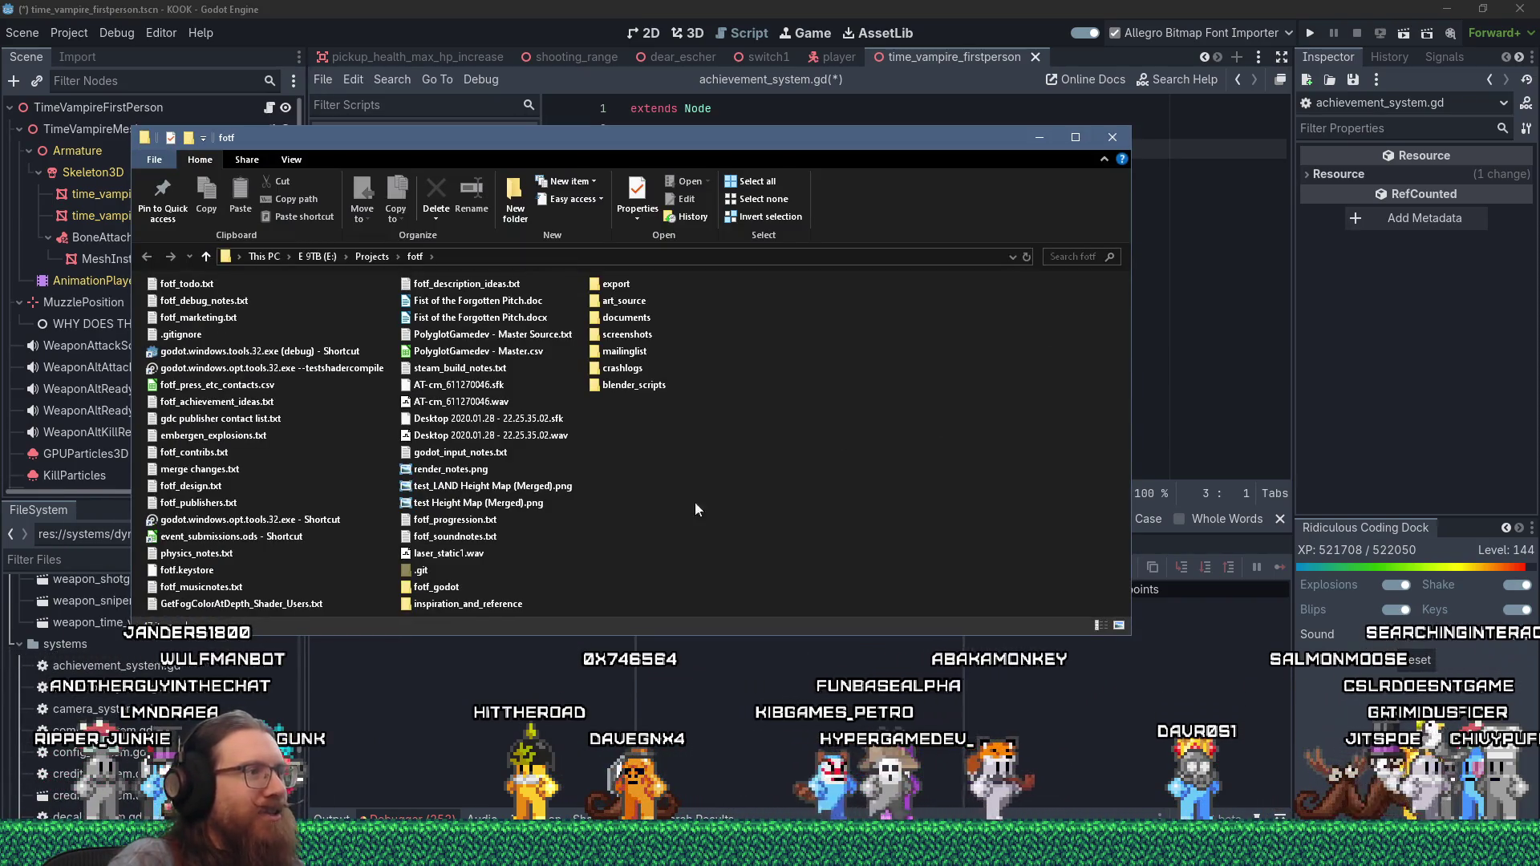
pyautogui.doubleClick(282, 517)
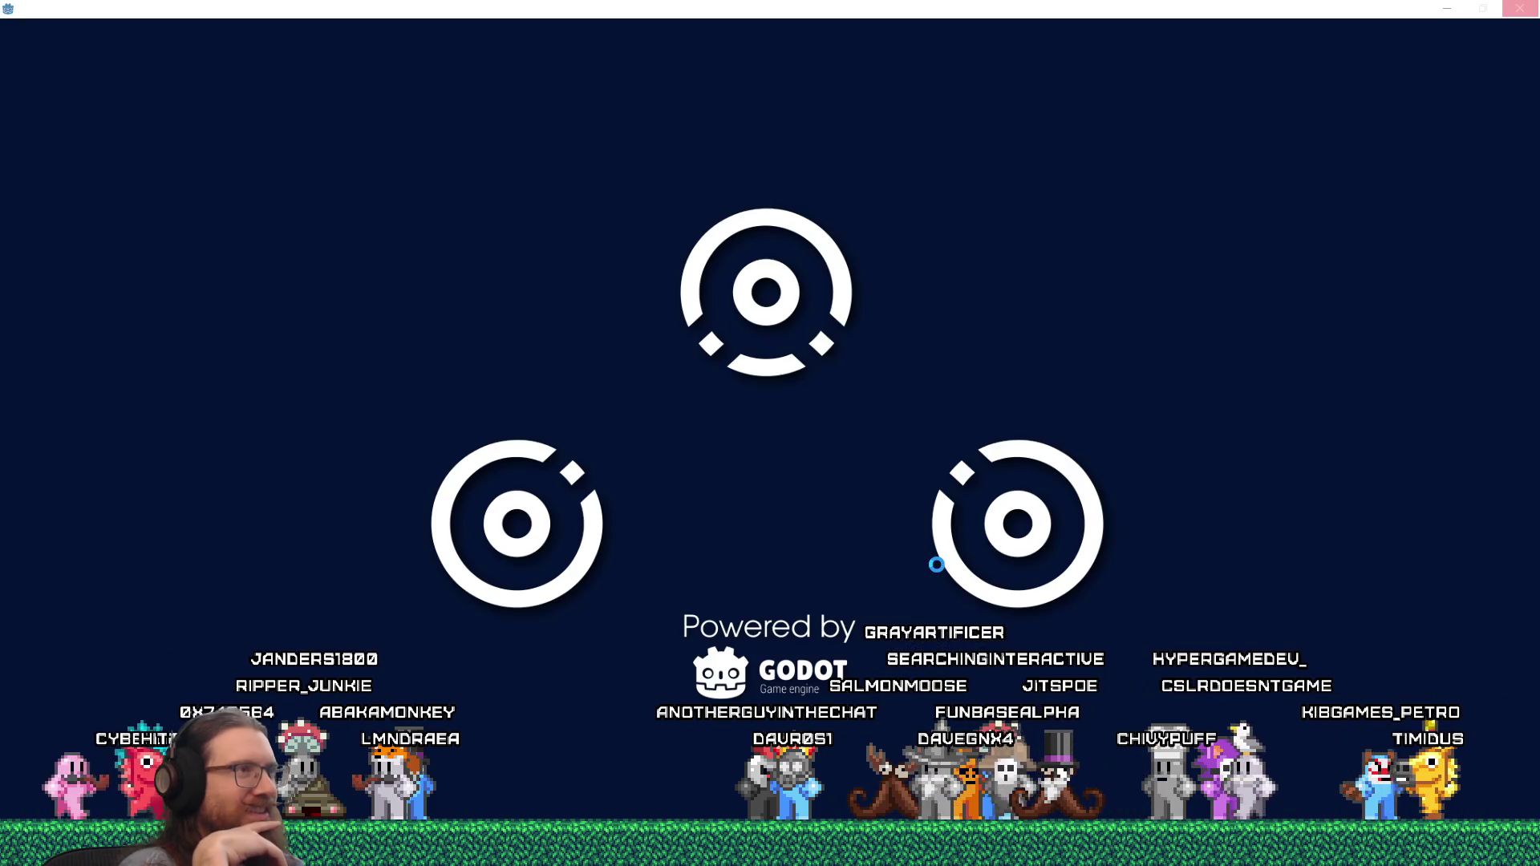
# - Bring the loaded Fist of the Forgotten Godot editor forward once the project finishes loading
pyautogui.hotkey('alt', 'Tab')
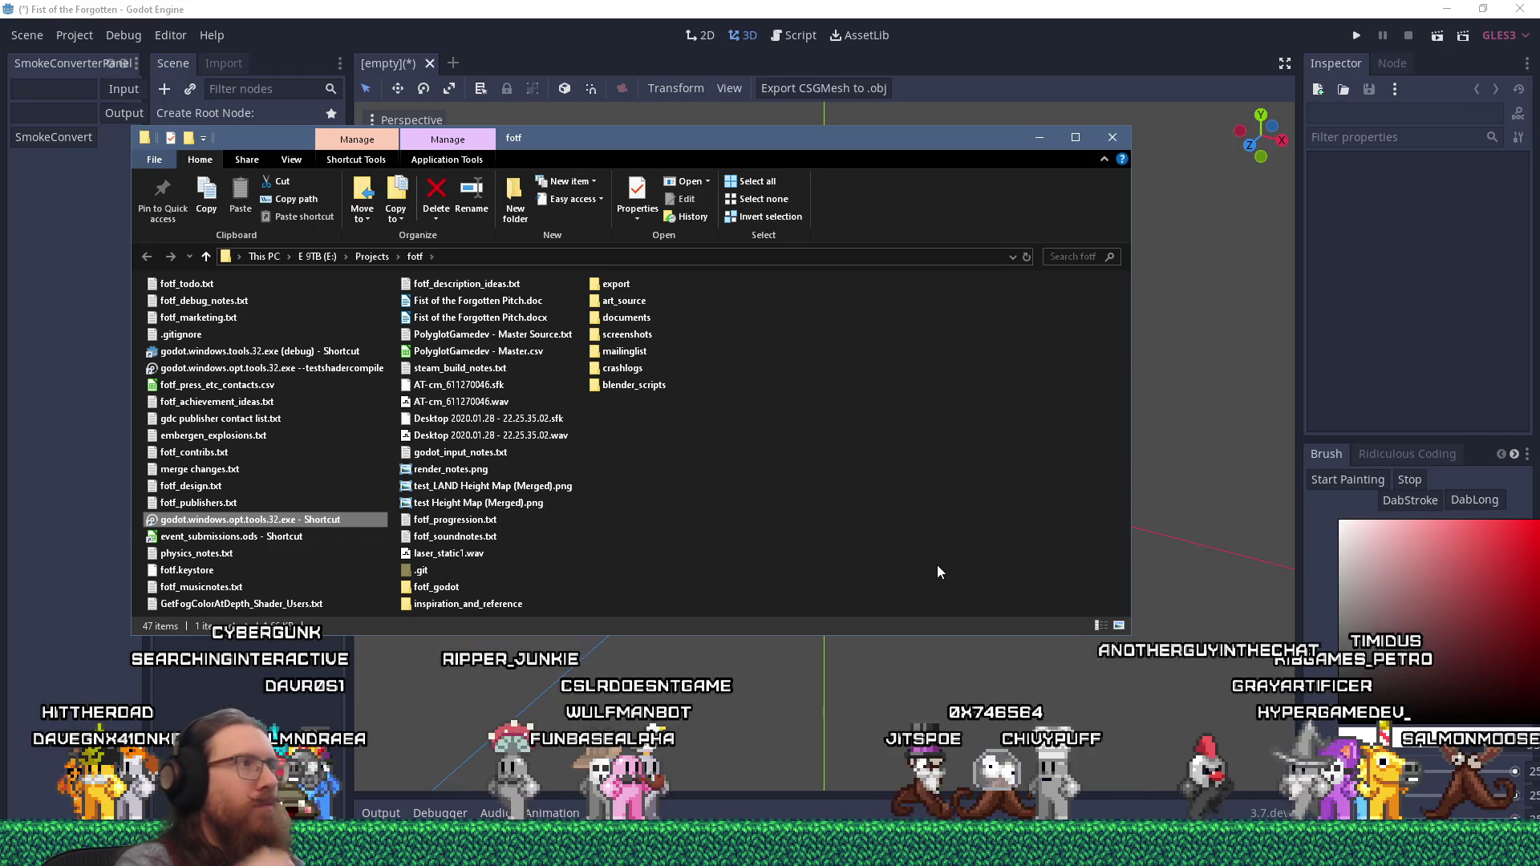
pyautogui.hotkey('alt', 'Tab')
# - Show Godot's Script workspace, then bring Firefox to the front from the taskbar
pyautogui.click(786, 37)
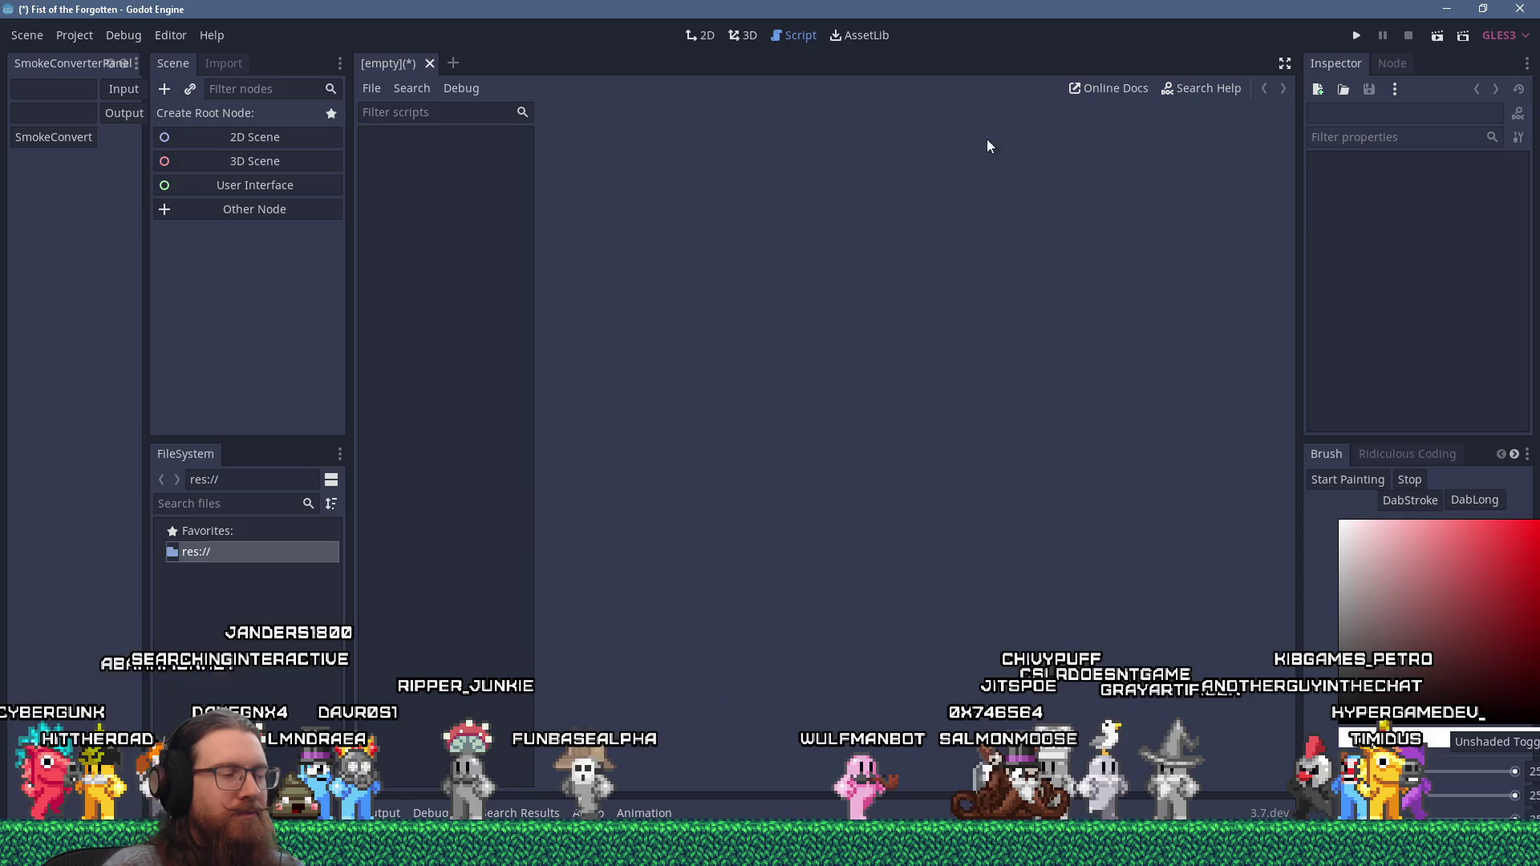
pyautogui.hotkey('alt', 'Tab')
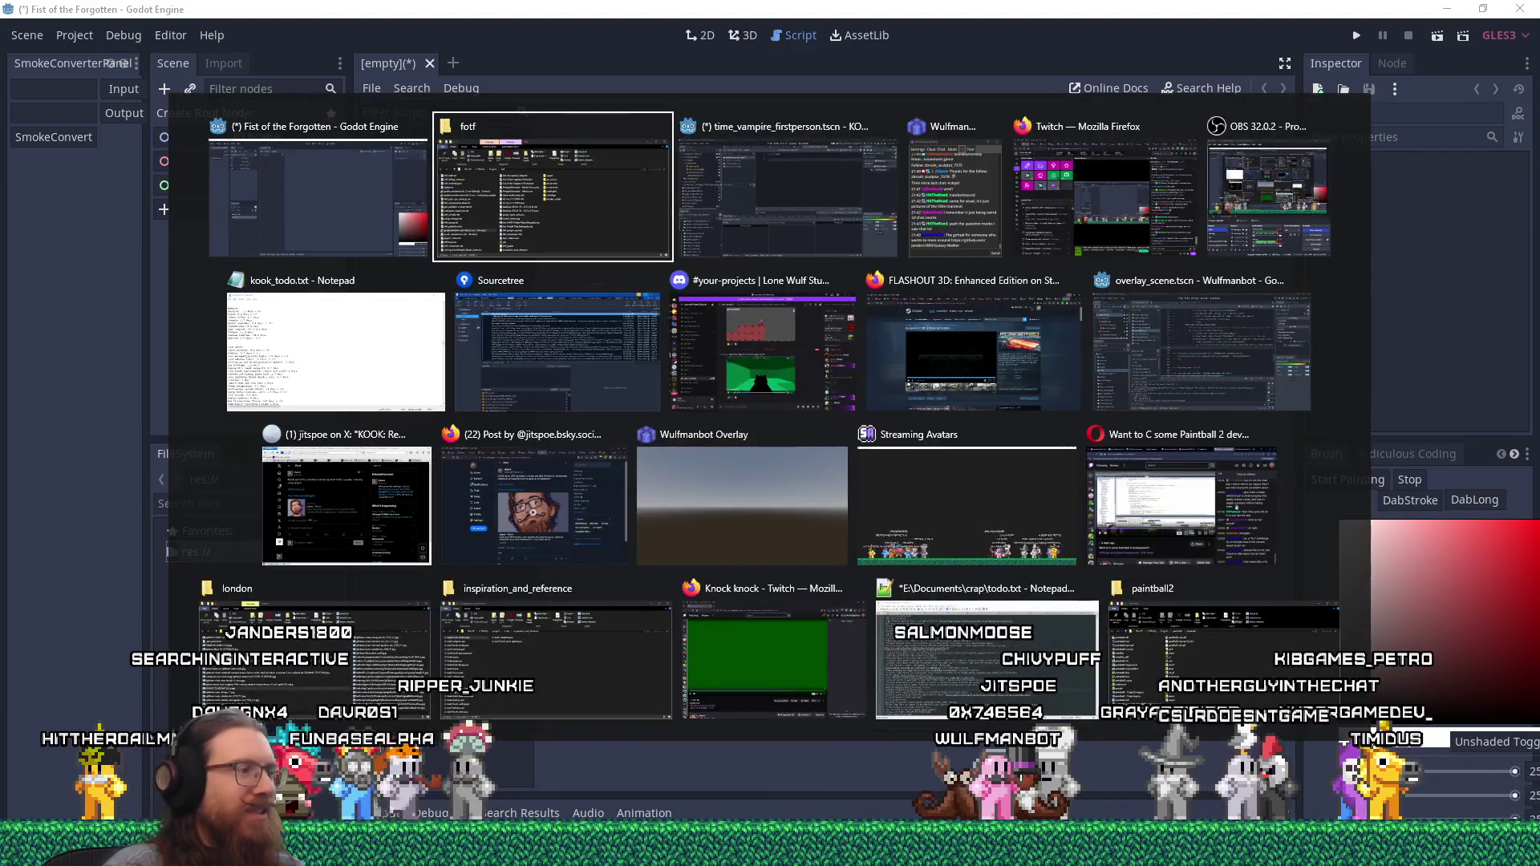
pyautogui.press('Escape')
pyautogui.moveTo(578, 850)
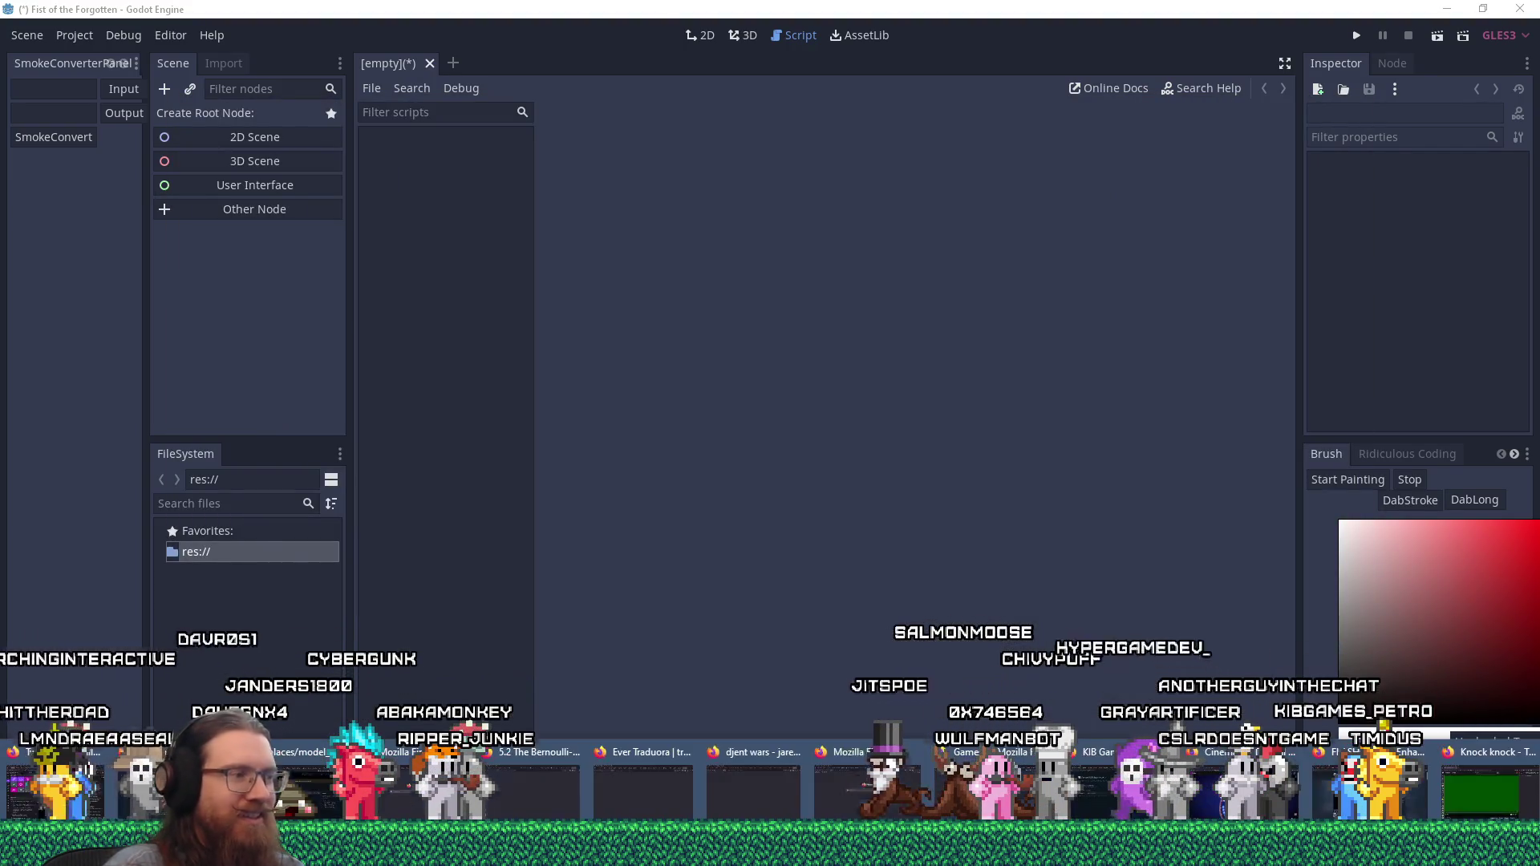
pyautogui.click(1372, 783)
# - Open a new Firefox tab and run a web search for 'vrml dilbert'
pyautogui.click(1494, 40)
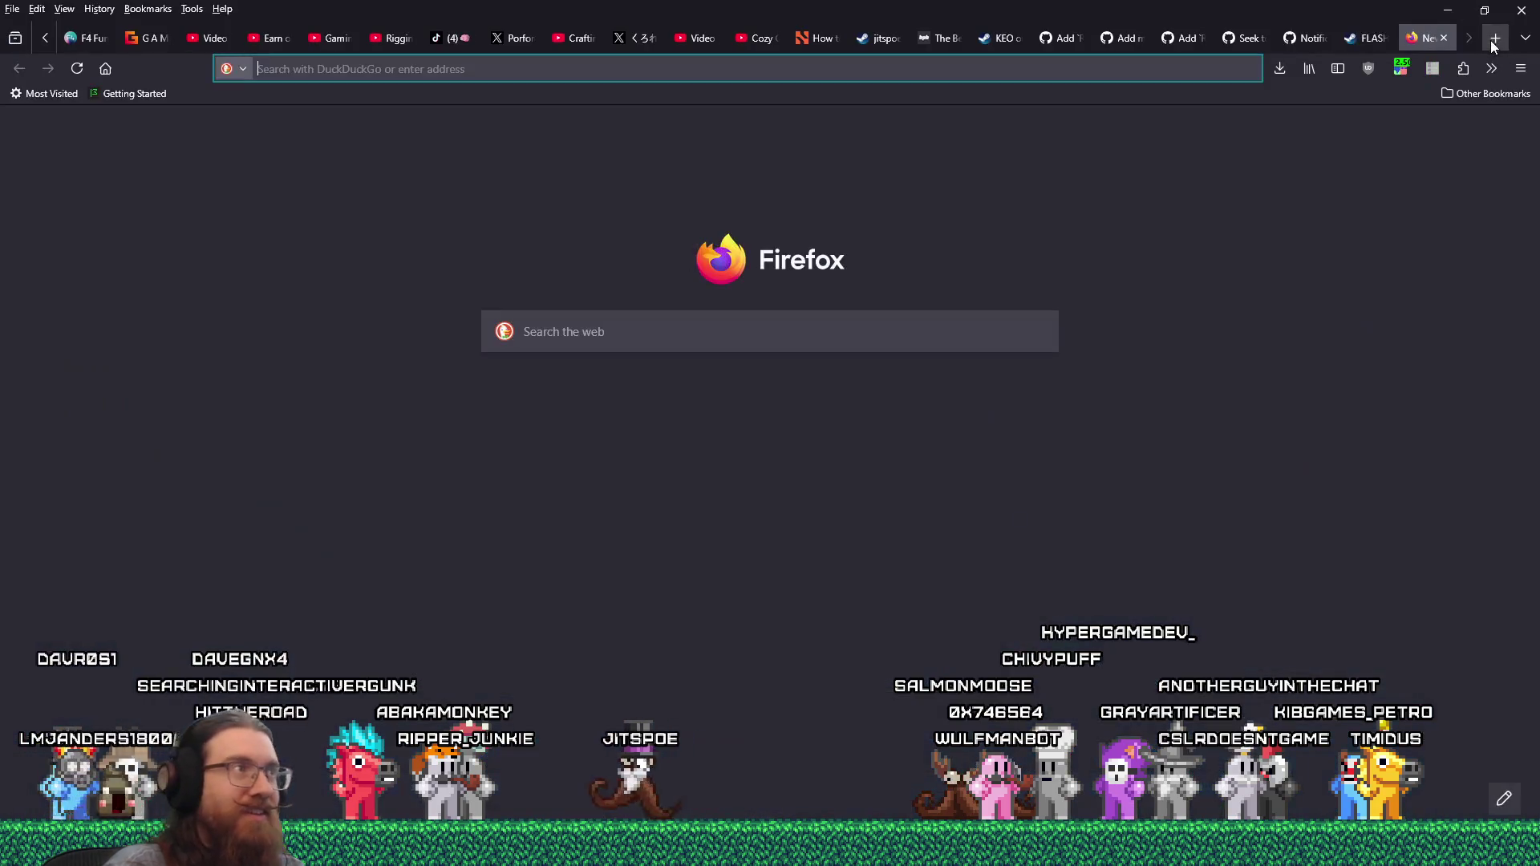
pyautogui.write('vrml dilbe')
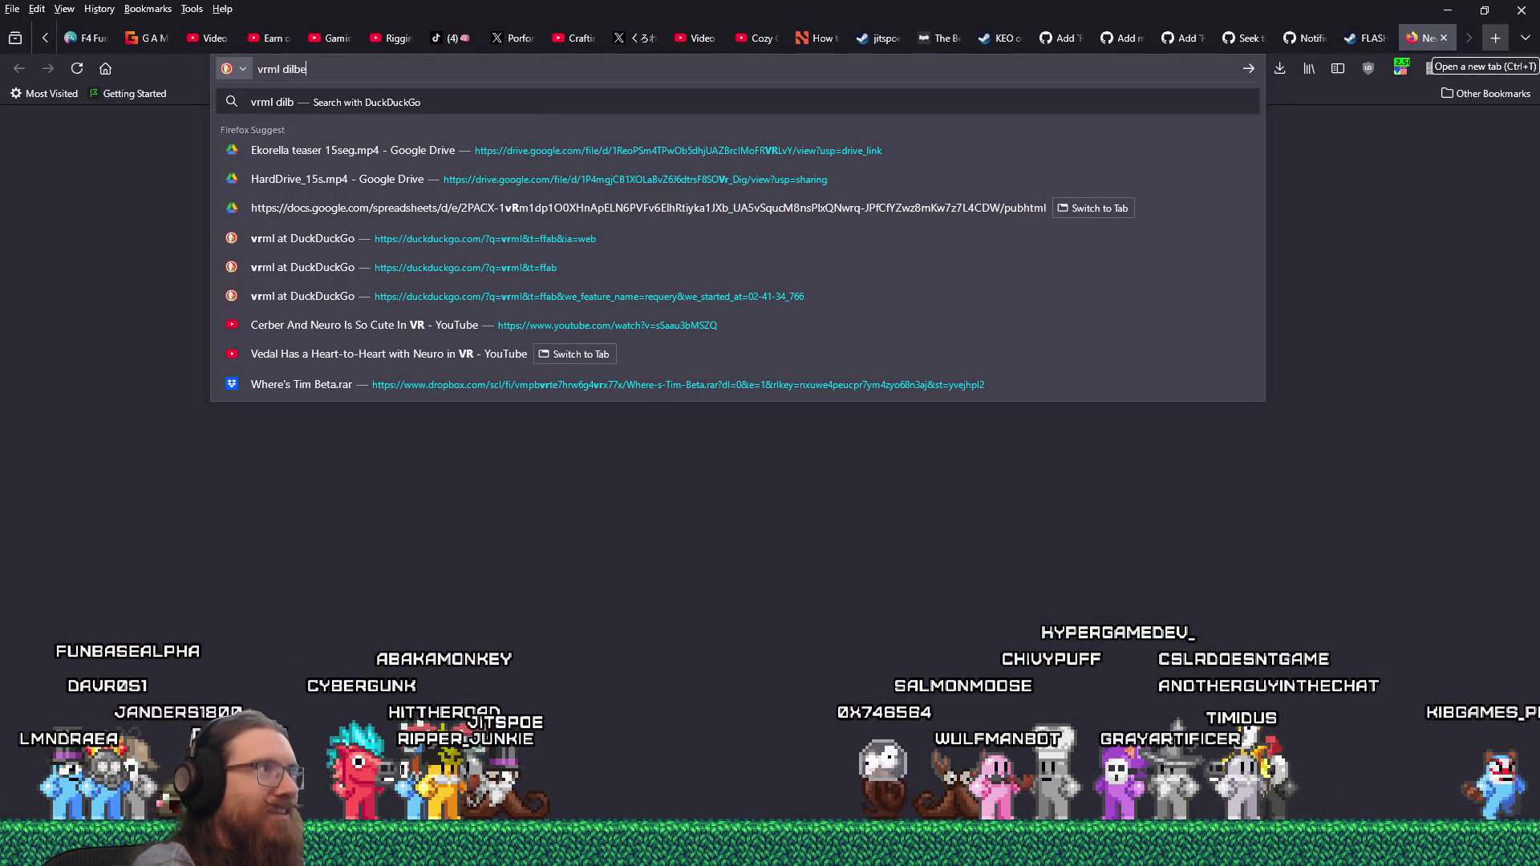
pyautogui.write('rt')
pyautogui.press('Return')
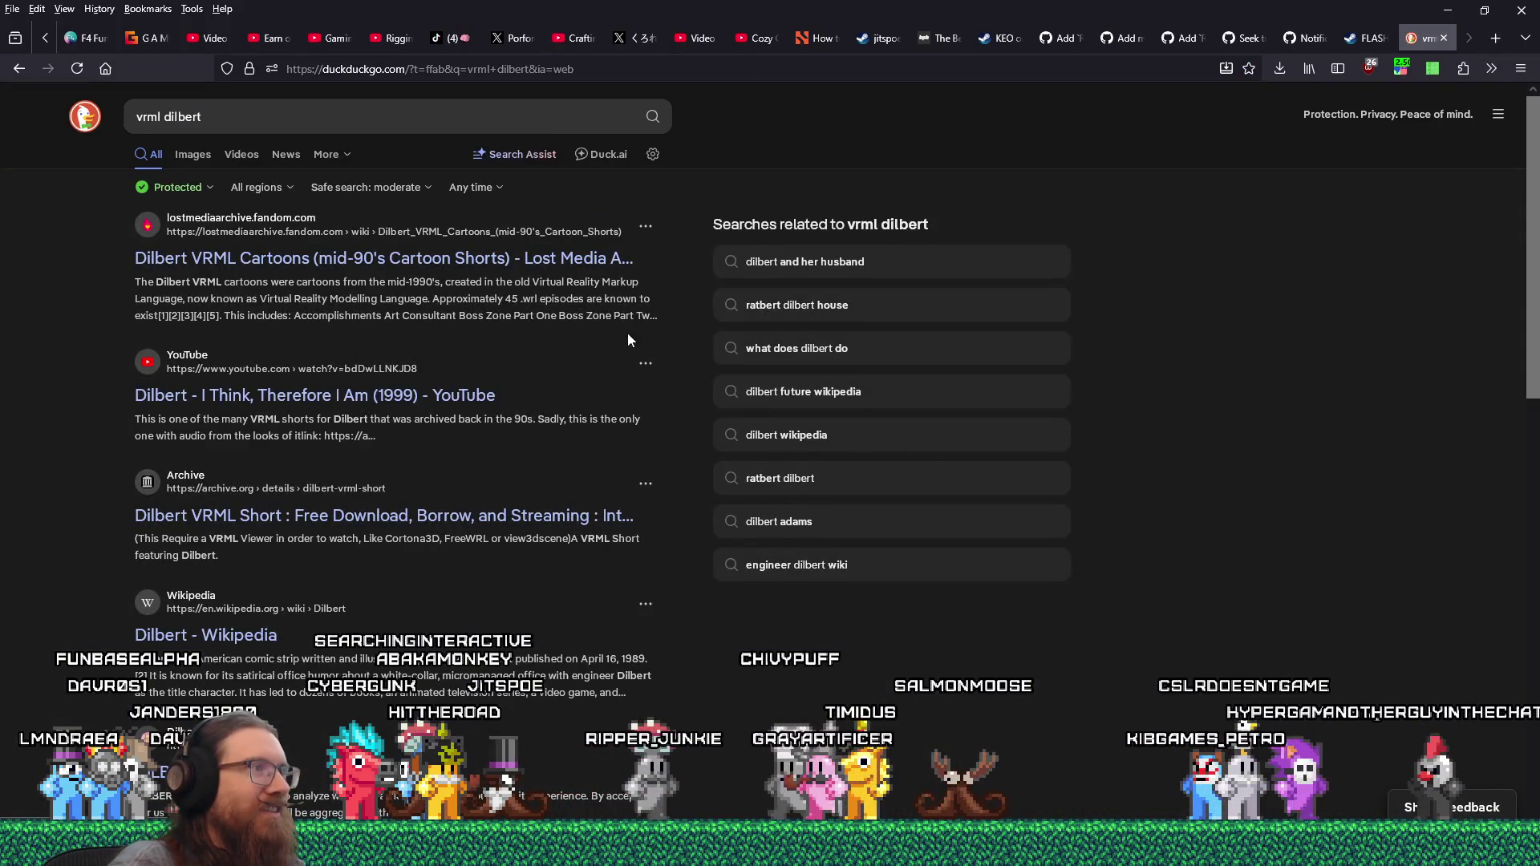
# - Read the Lost Media Archive Dilbert VRML article down to its references and follow the first archived link
pyautogui.click(565, 259)
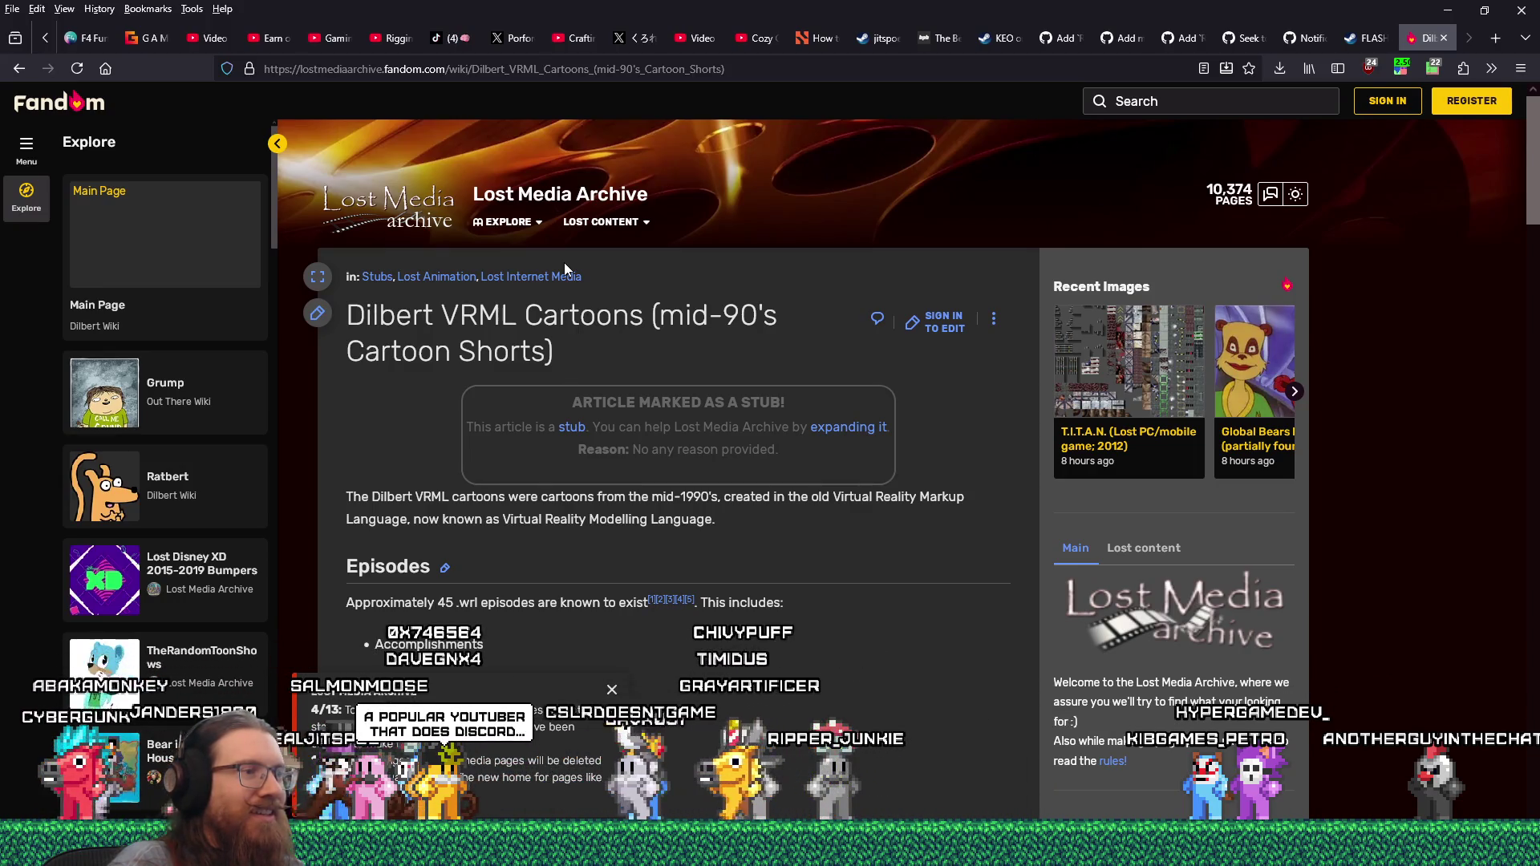
pyautogui.scroll(-2, 704, 585)
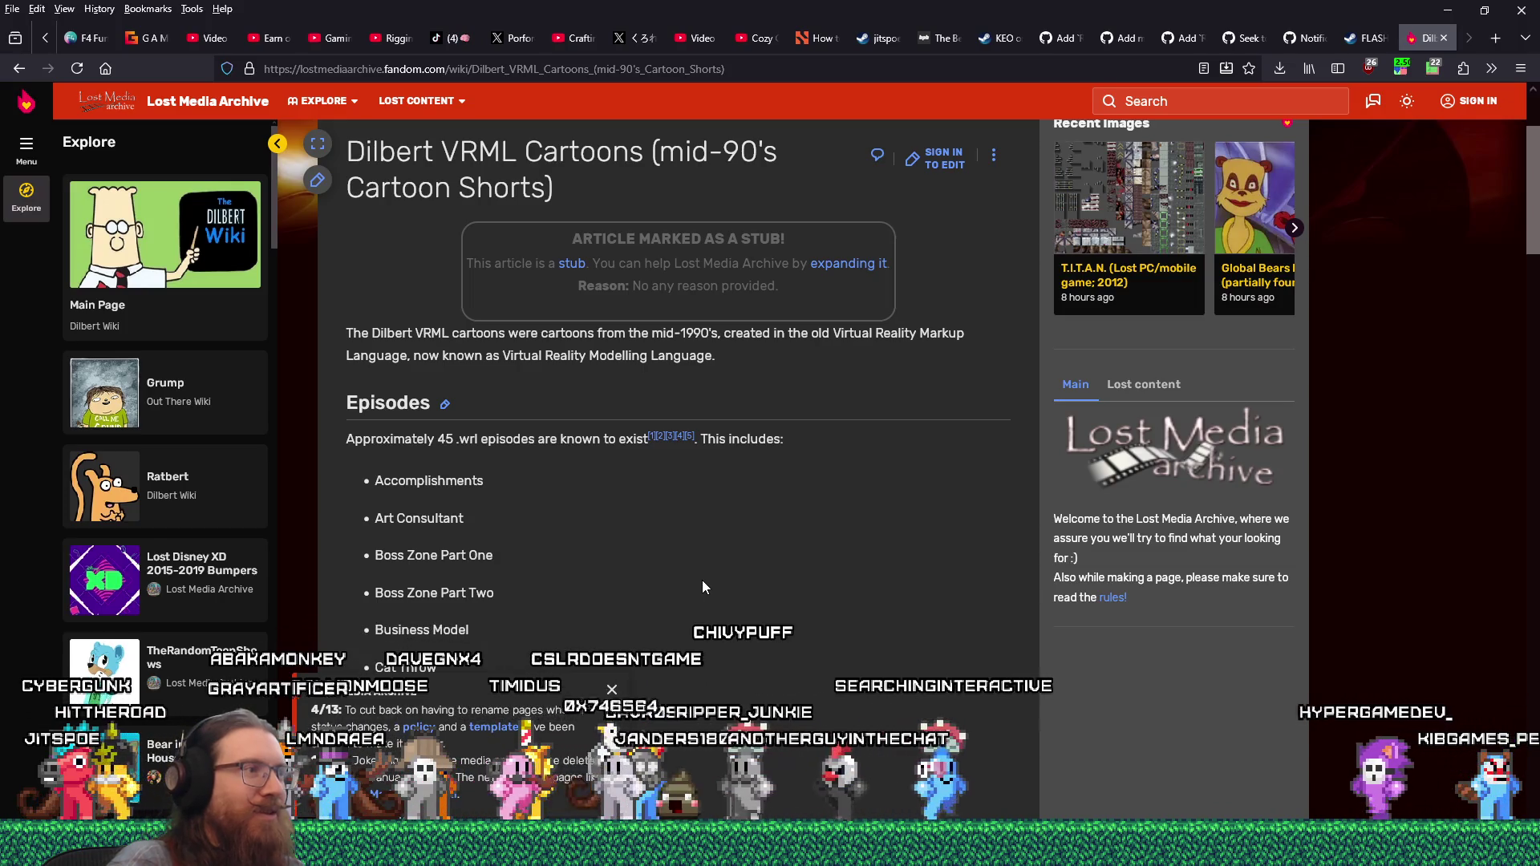
pyautogui.scroll(-5, 701, 578)
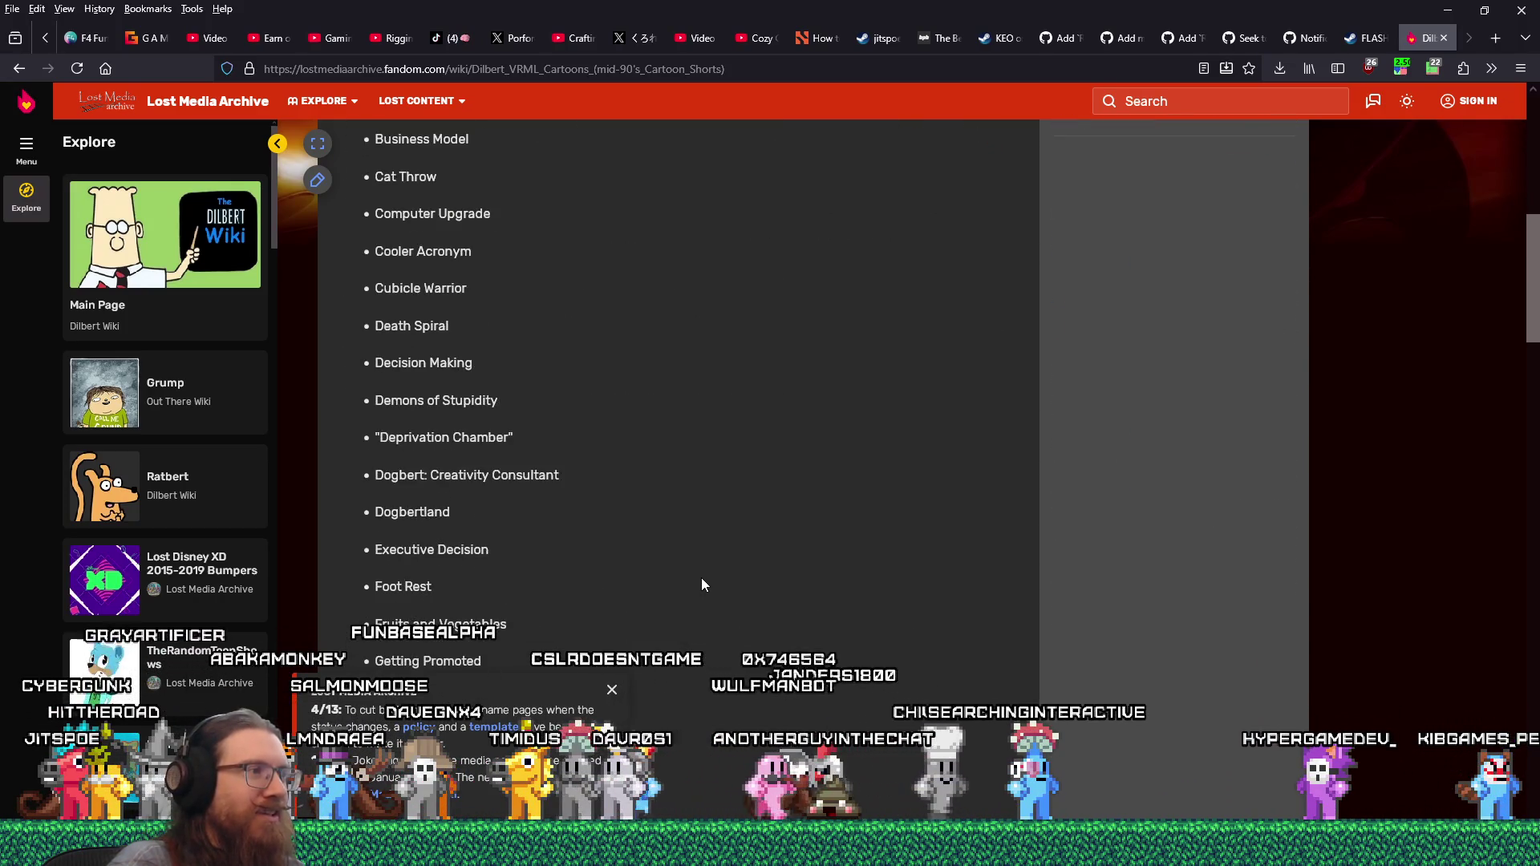
pyautogui.scroll(-3, 701, 578)
pyautogui.scroll(-2, 698, 579)
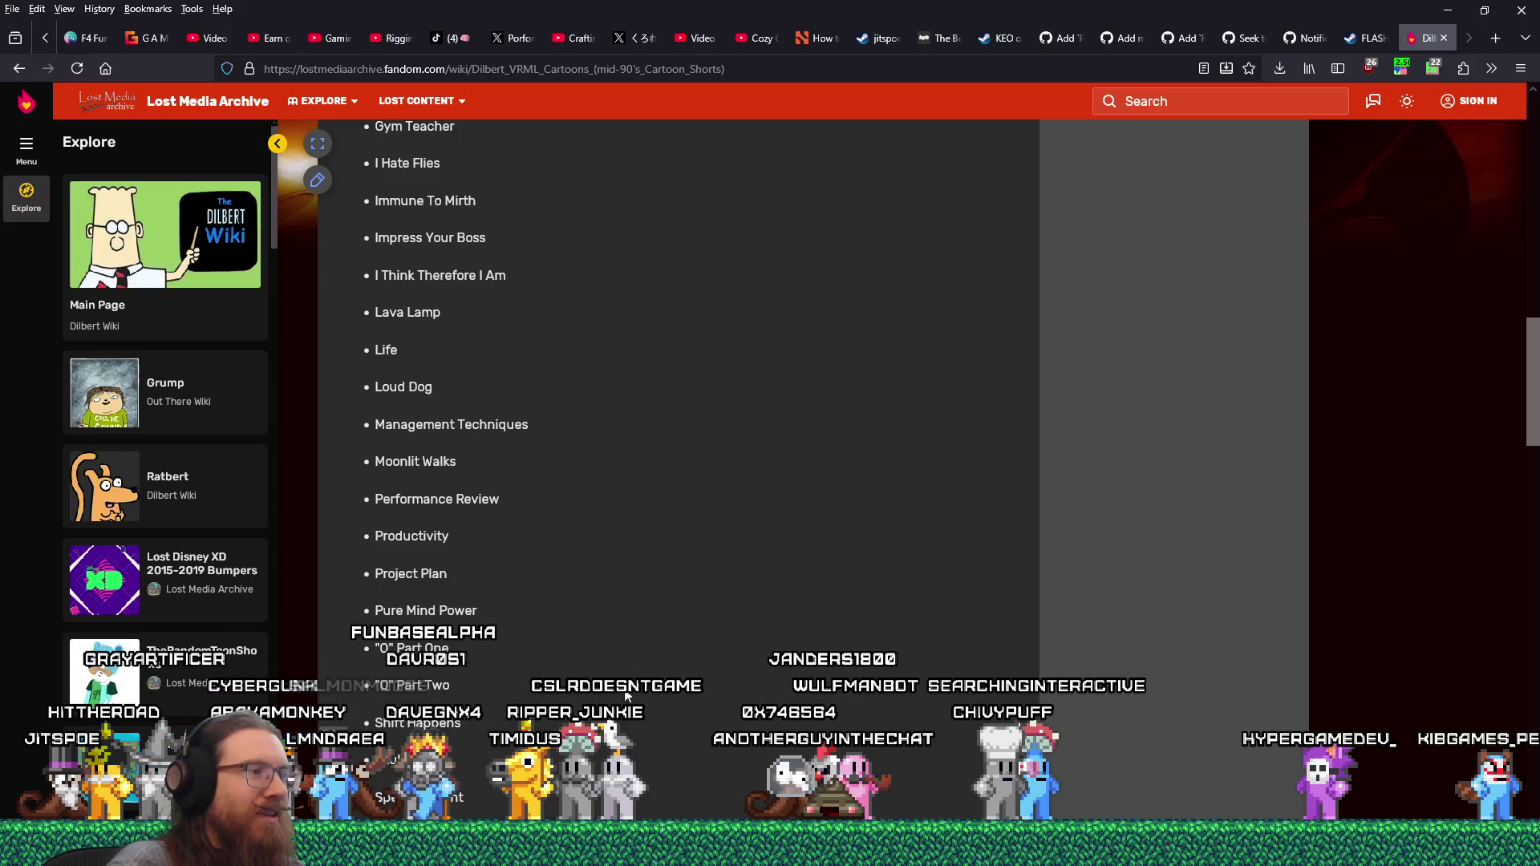
pyautogui.scroll(-5, 628, 697)
pyautogui.scroll(-4, 644, 686)
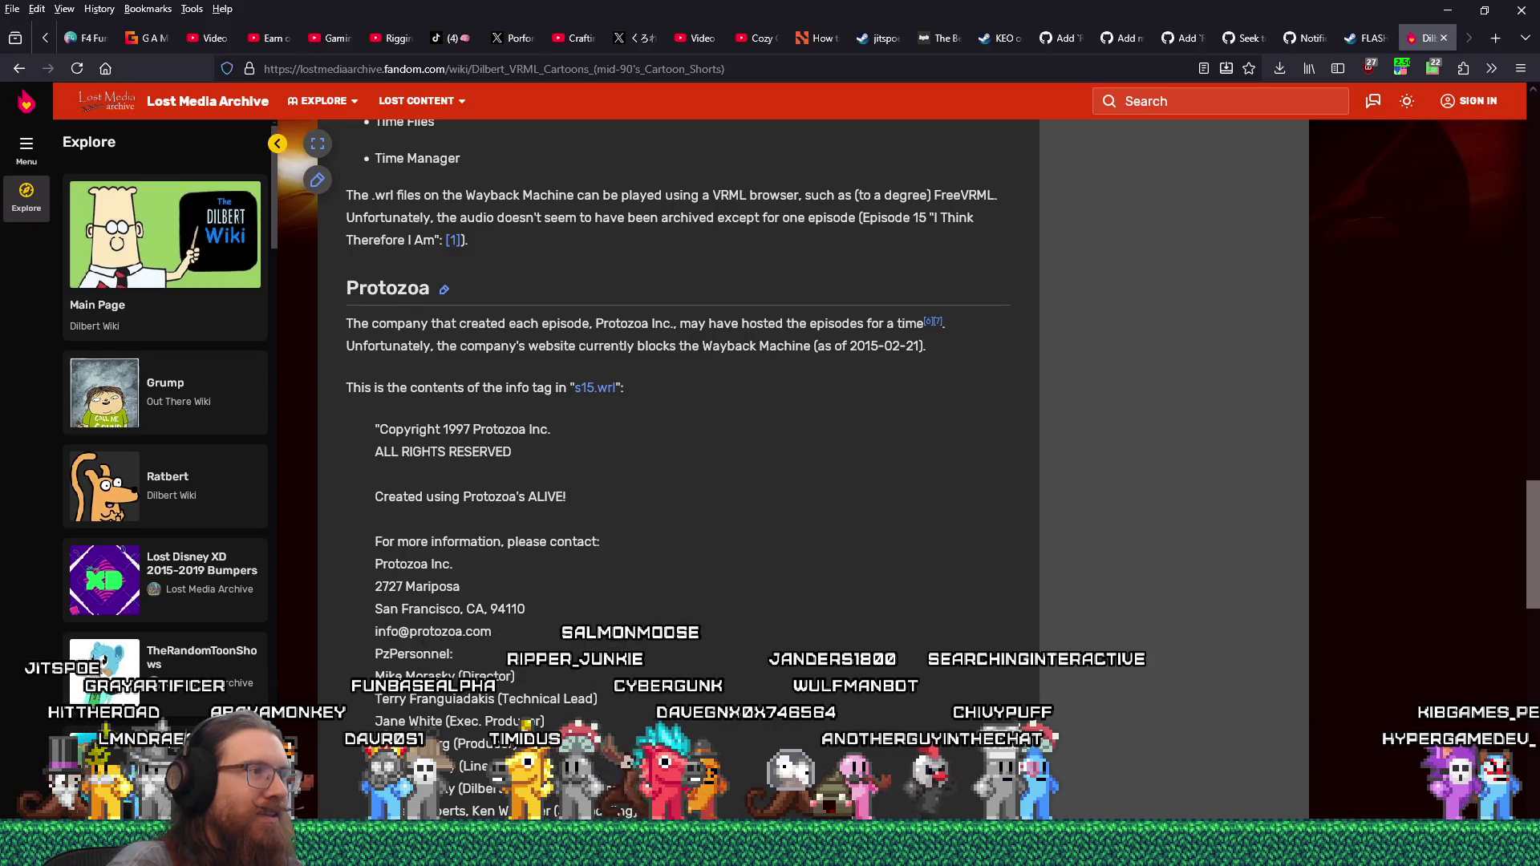
pyautogui.scroll(-5, 643, 686)
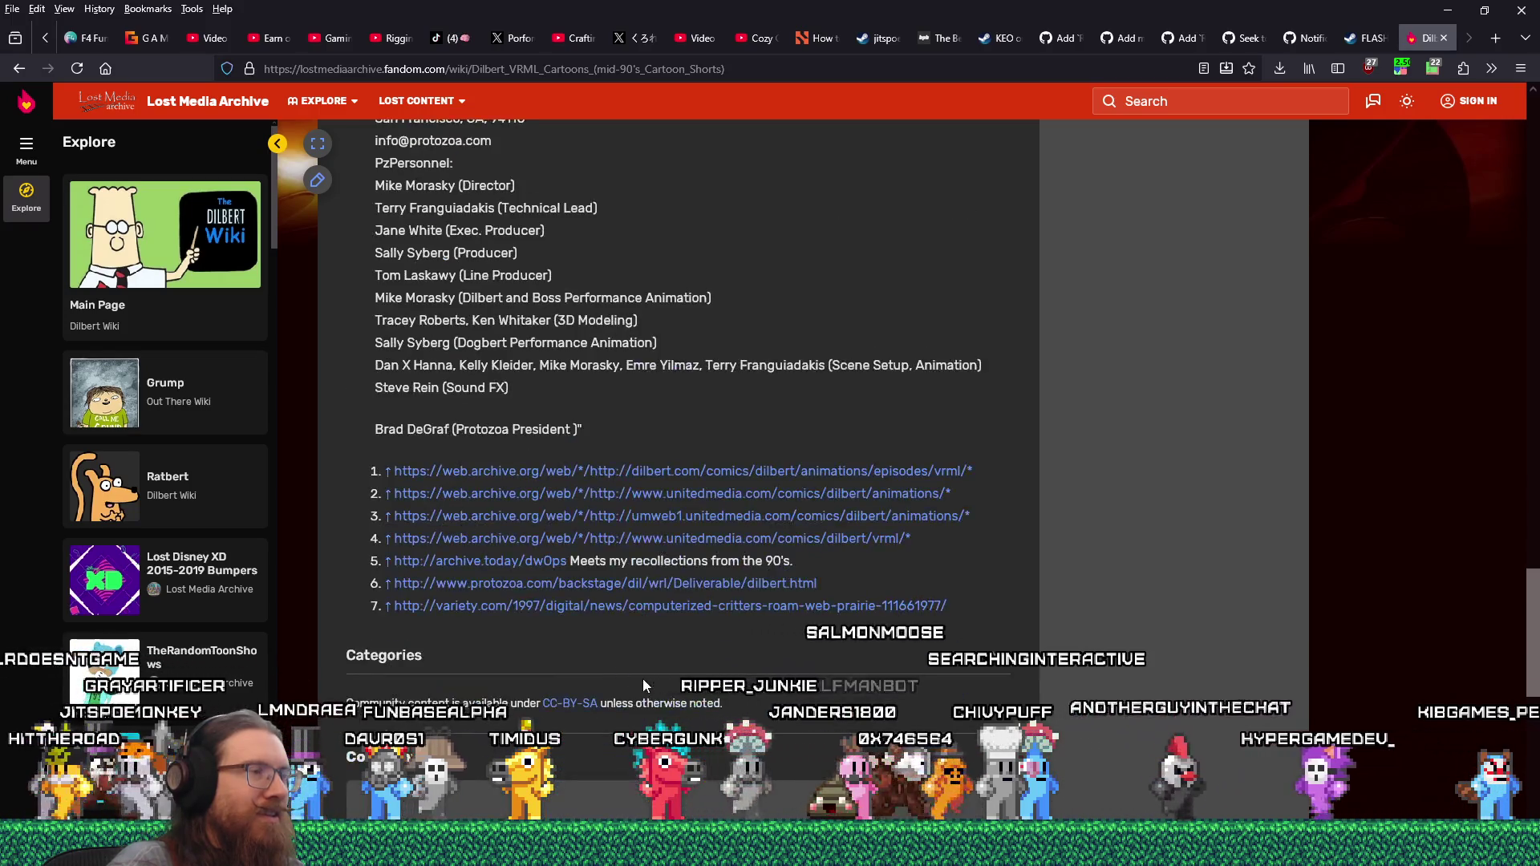
pyautogui.scroll(3, 644, 686)
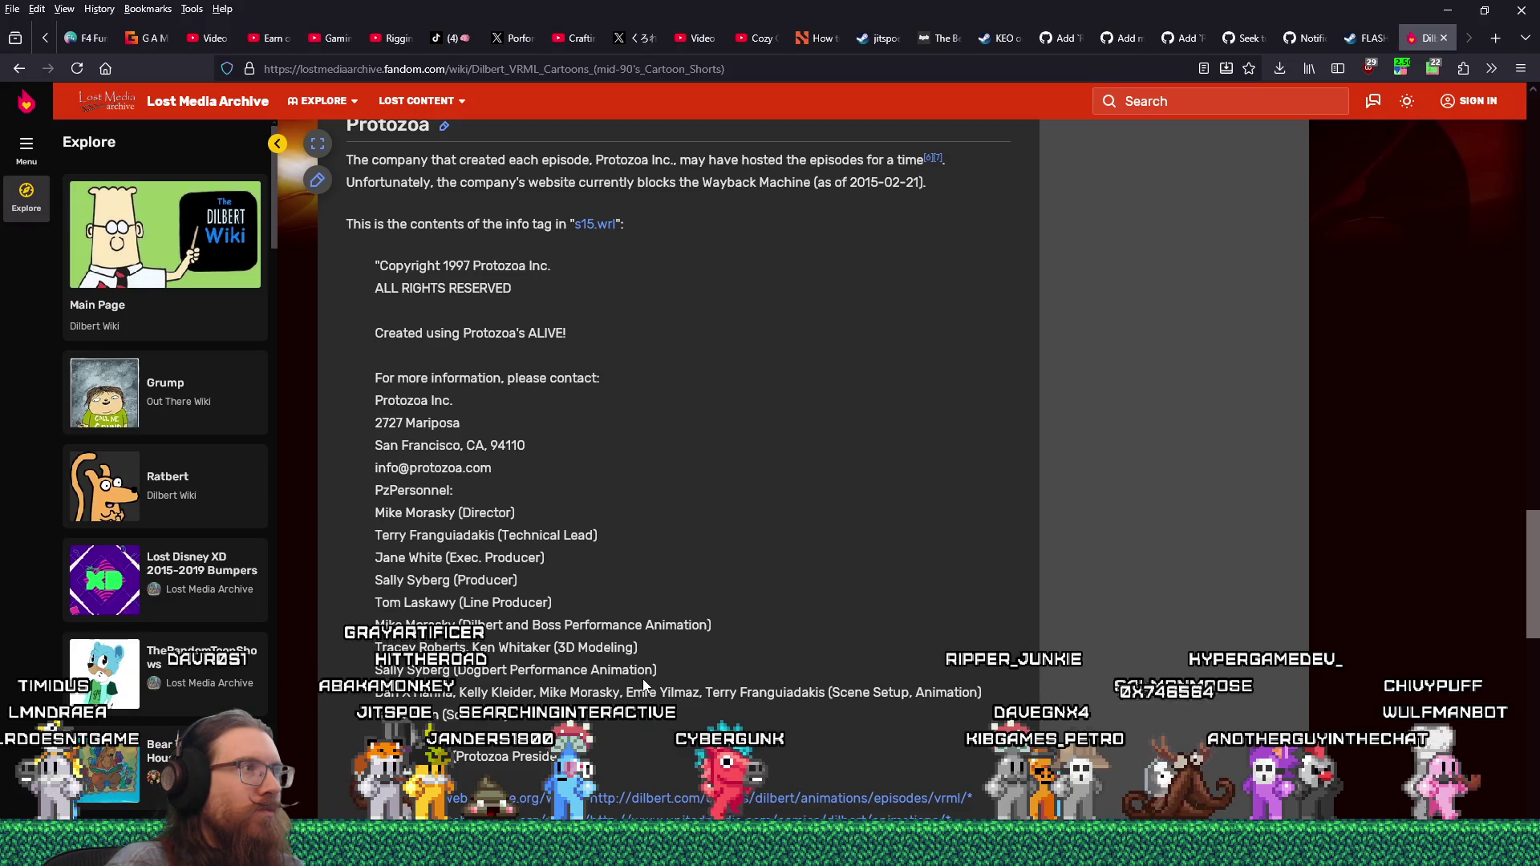
pyautogui.scroll(-2, 643, 682)
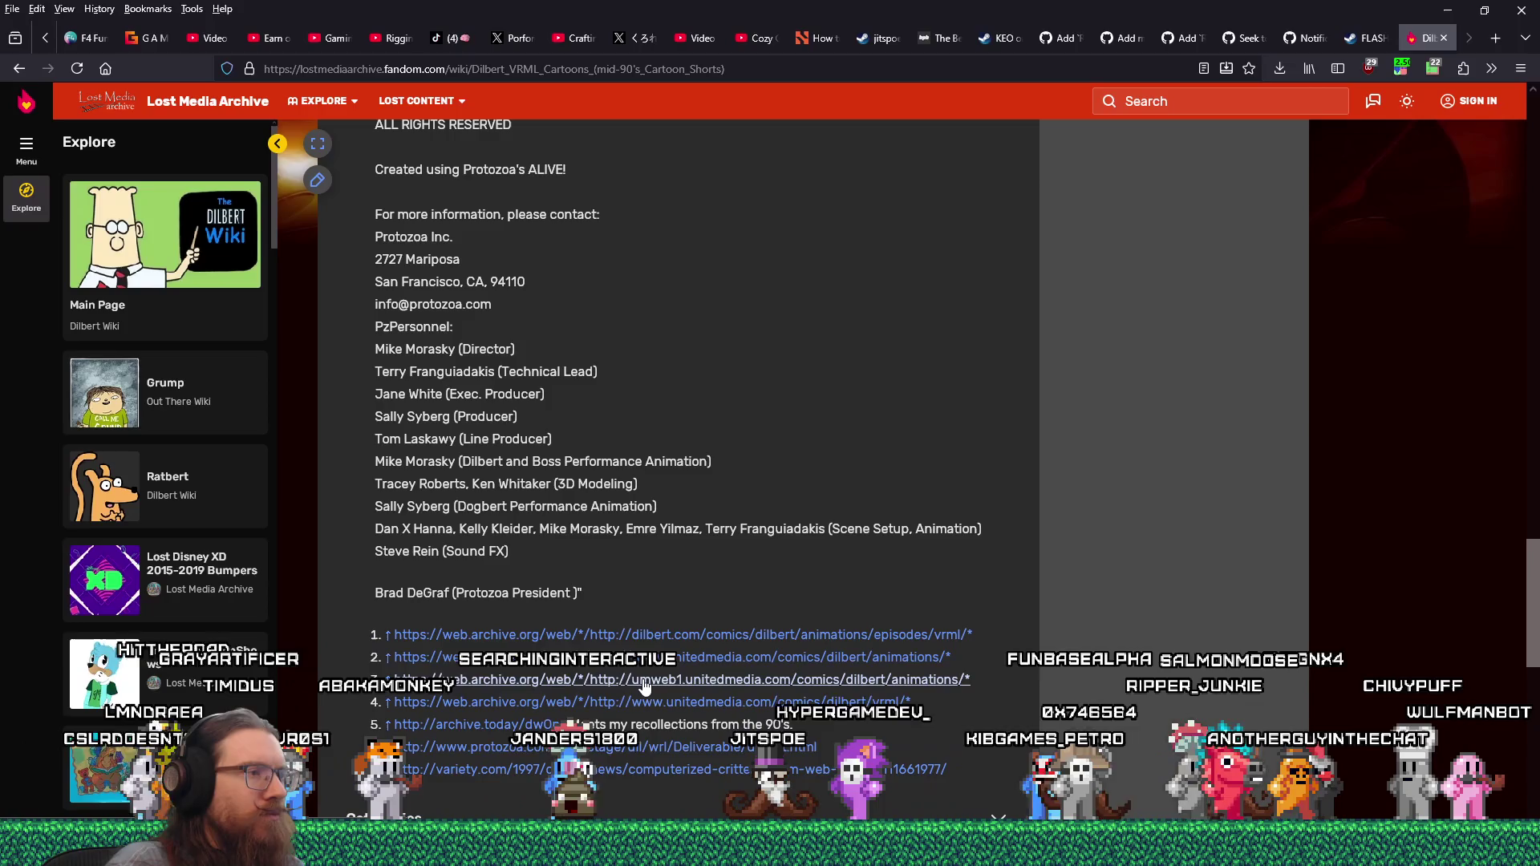
pyautogui.click(724, 636)
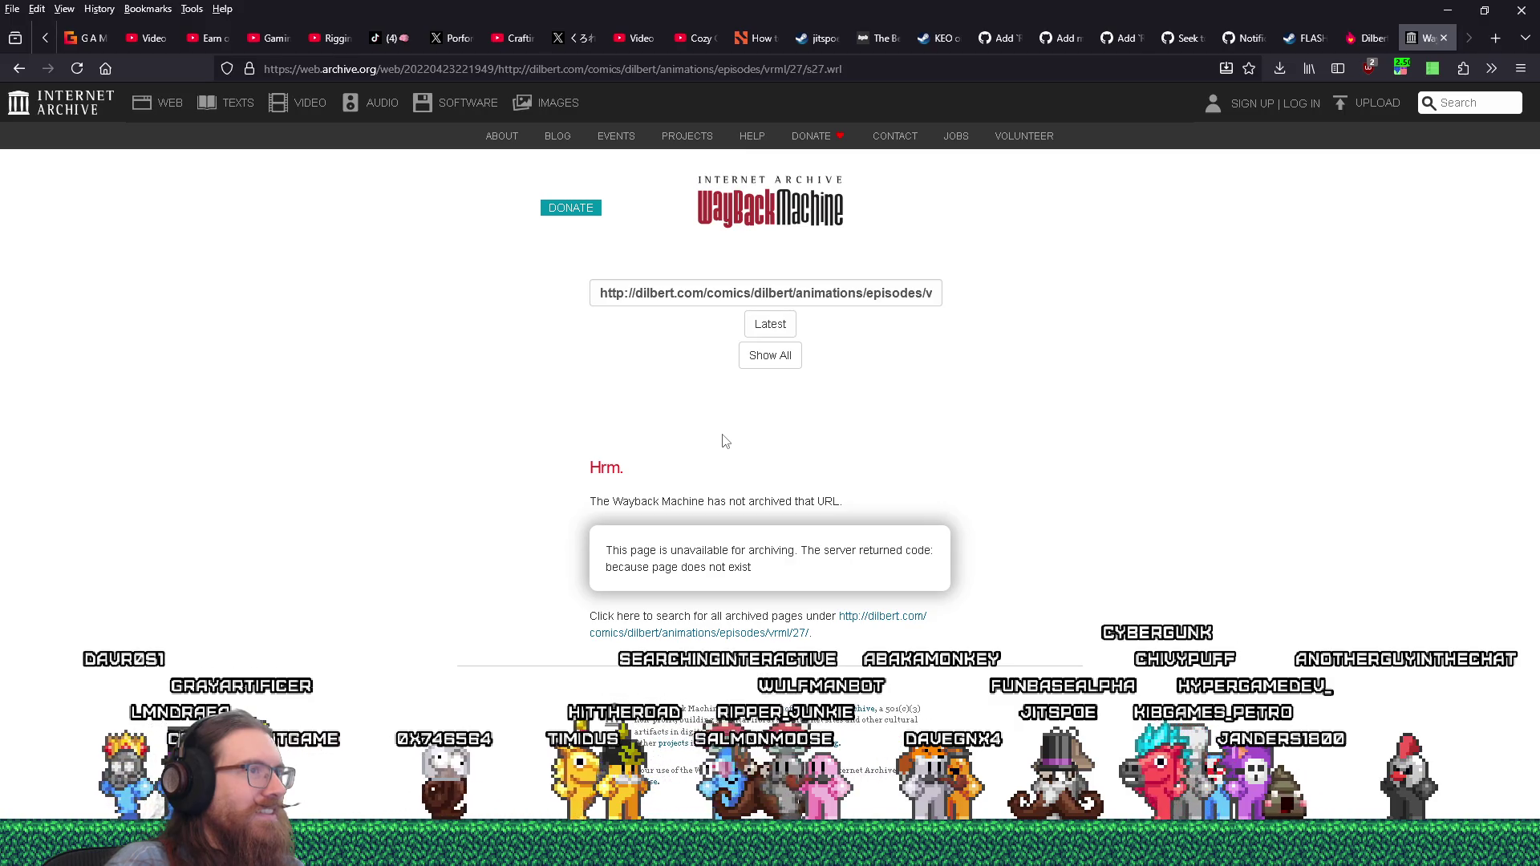
# - Return from the not-archived Wayback page, review the article's credits and references, then minimize Firefox
pyautogui.click(19, 68)
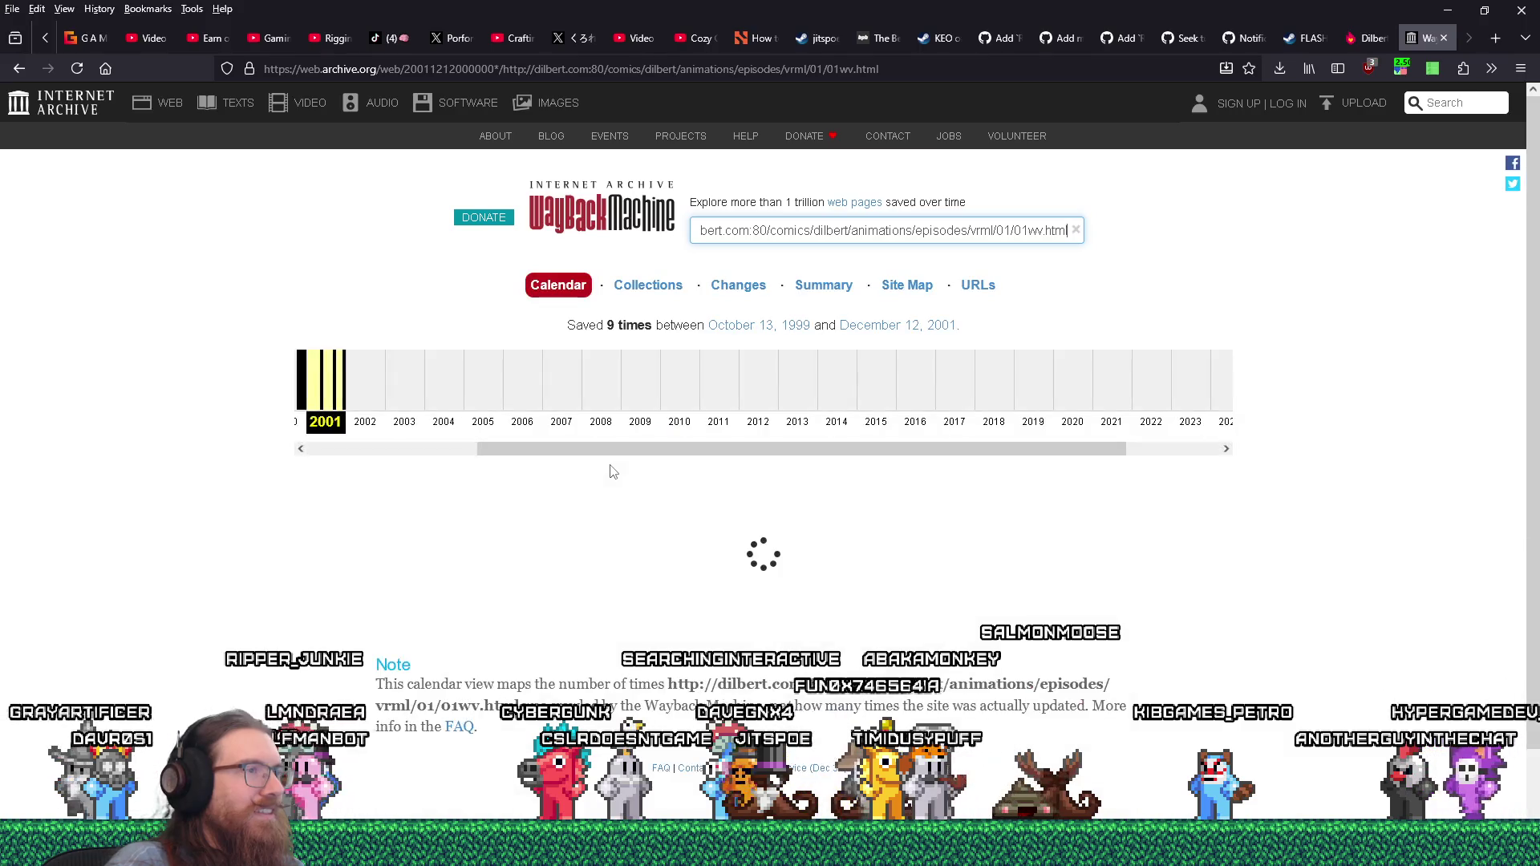
pyautogui.scroll(-5, 641, 482)
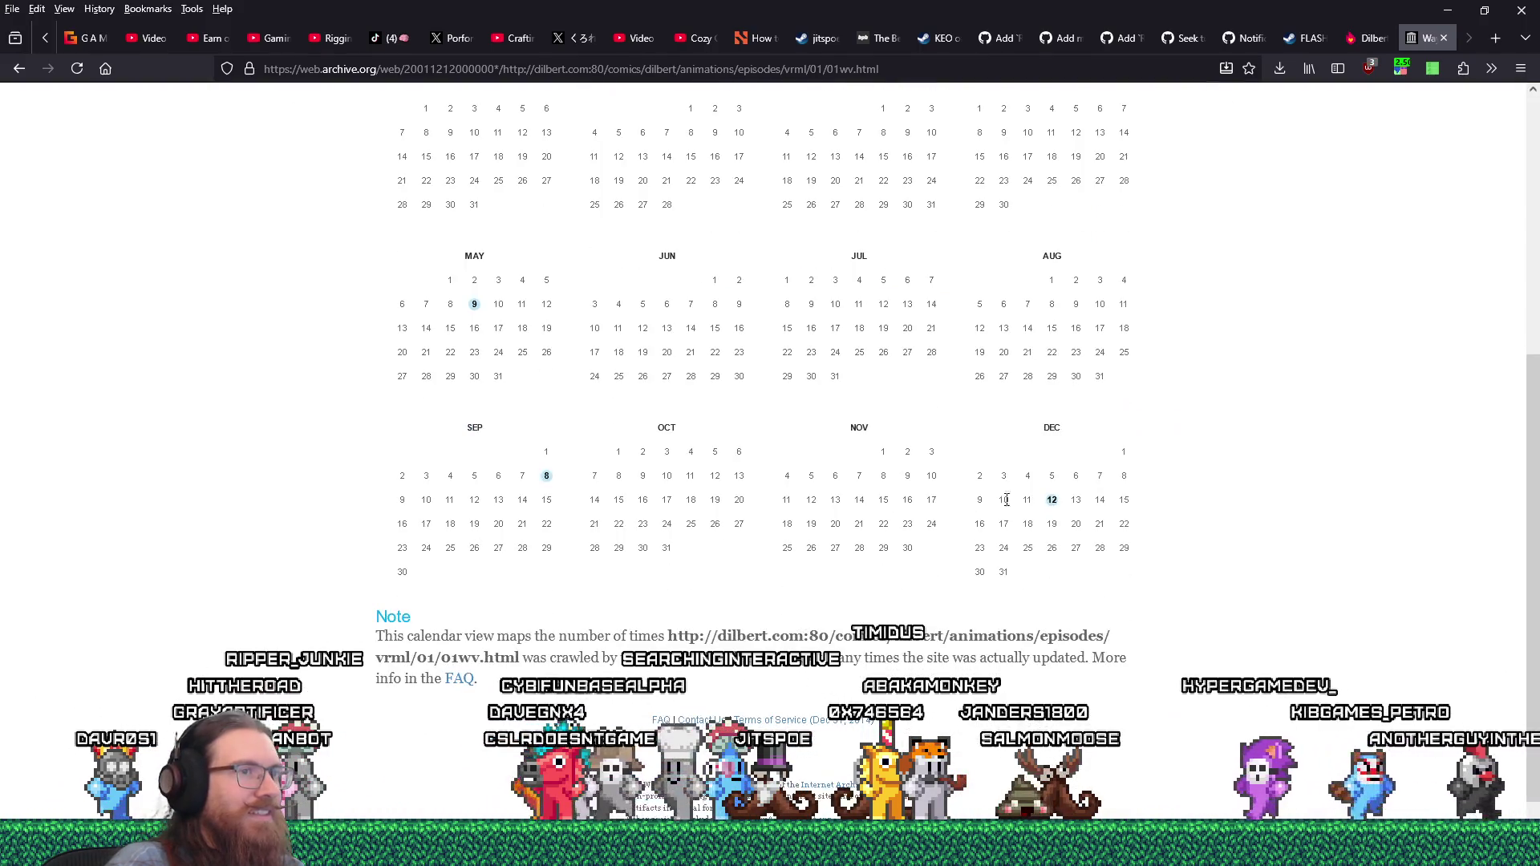
pyautogui.moveTo(1051, 504)
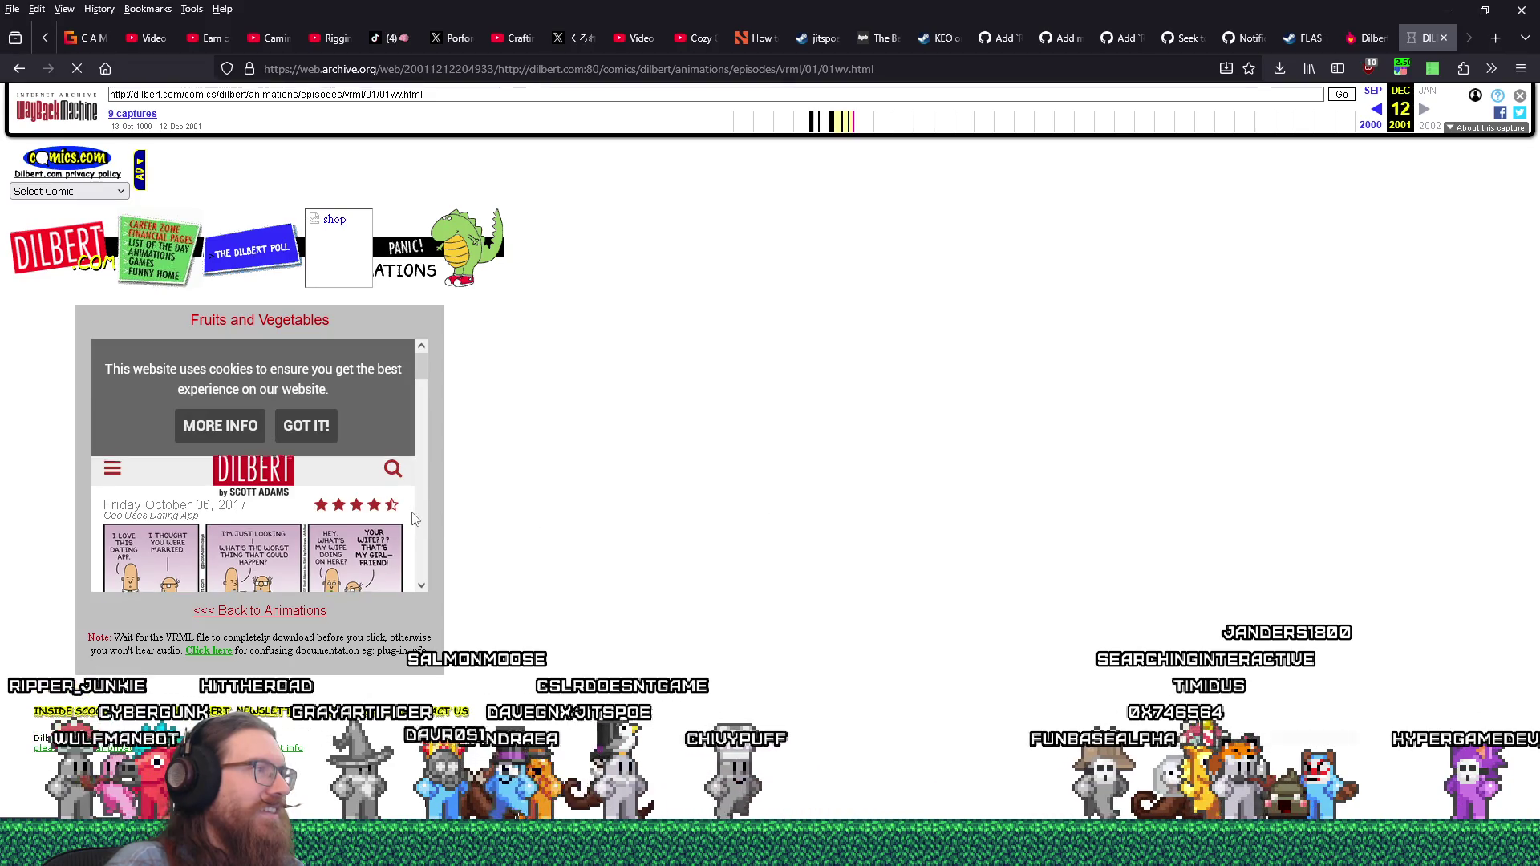
pyautogui.scroll(-2, 415, 520)
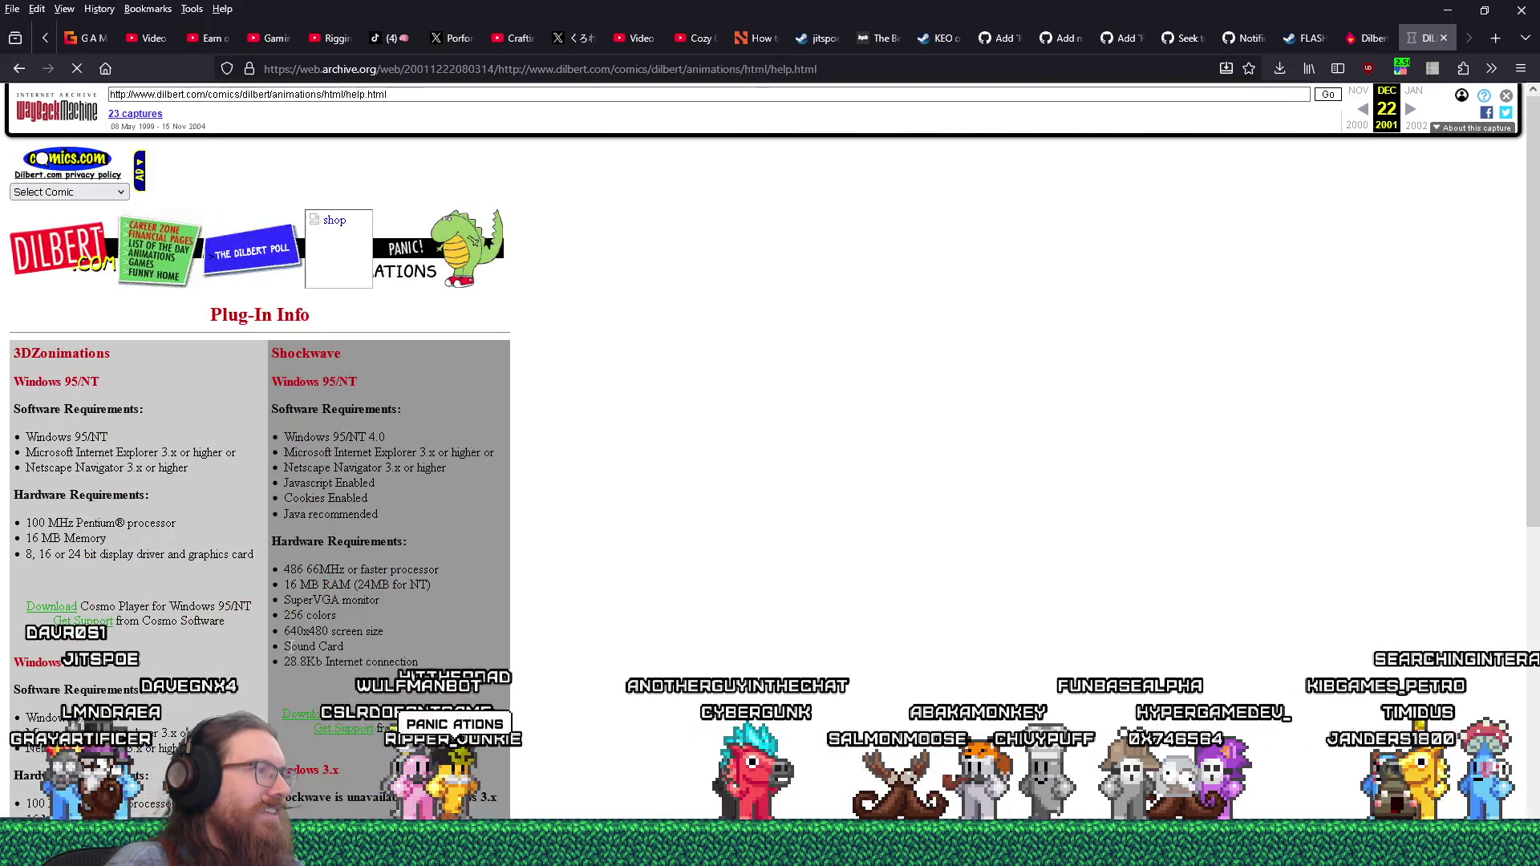
pyautogui.scroll(-5, 1258, 156)
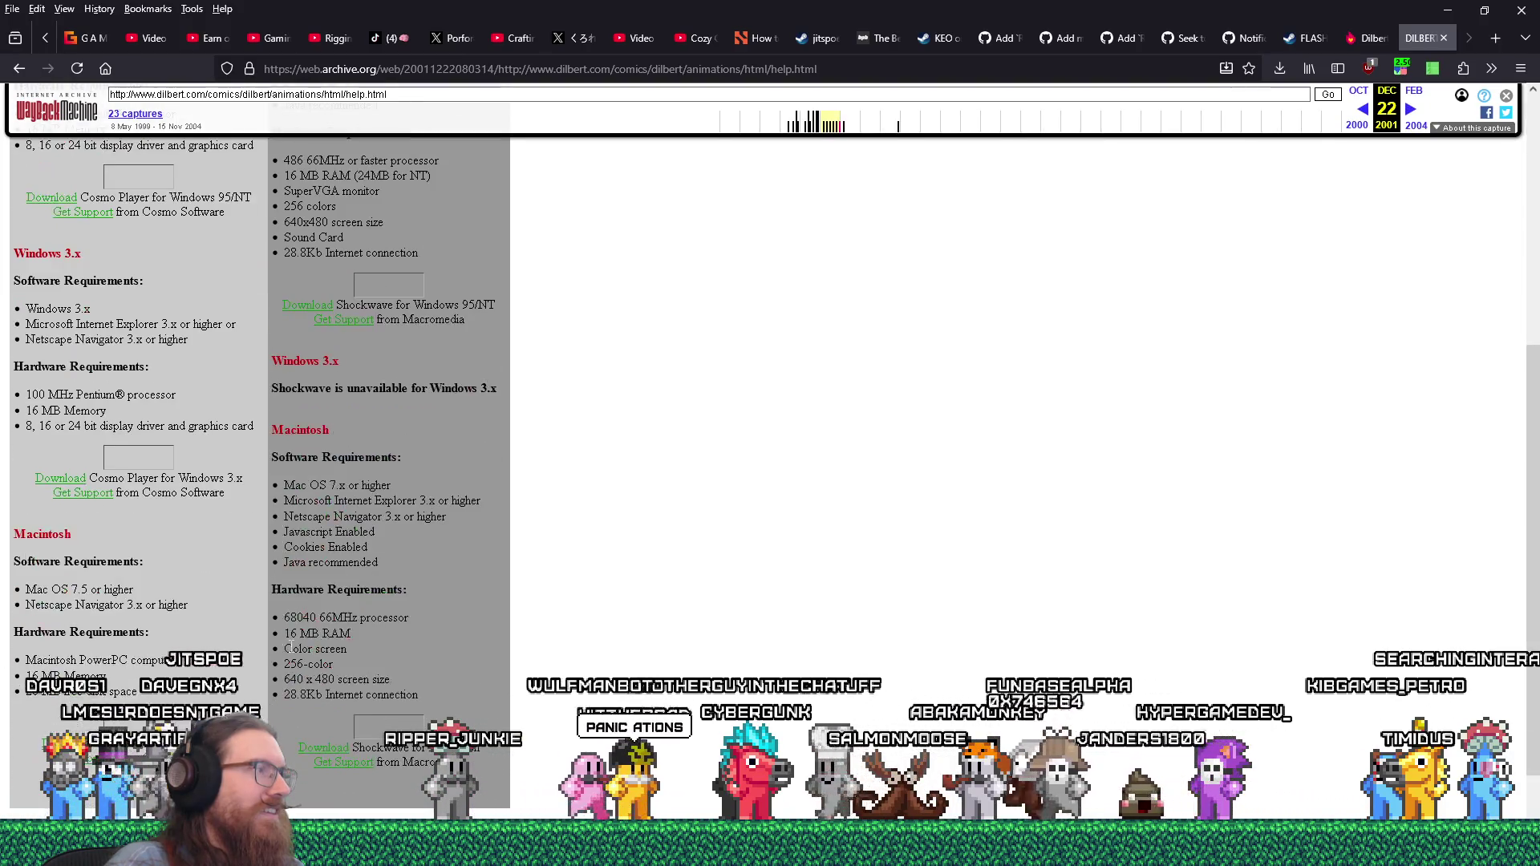
pyautogui.scroll(5, 1258, 156)
pyautogui.click(1448, 9)
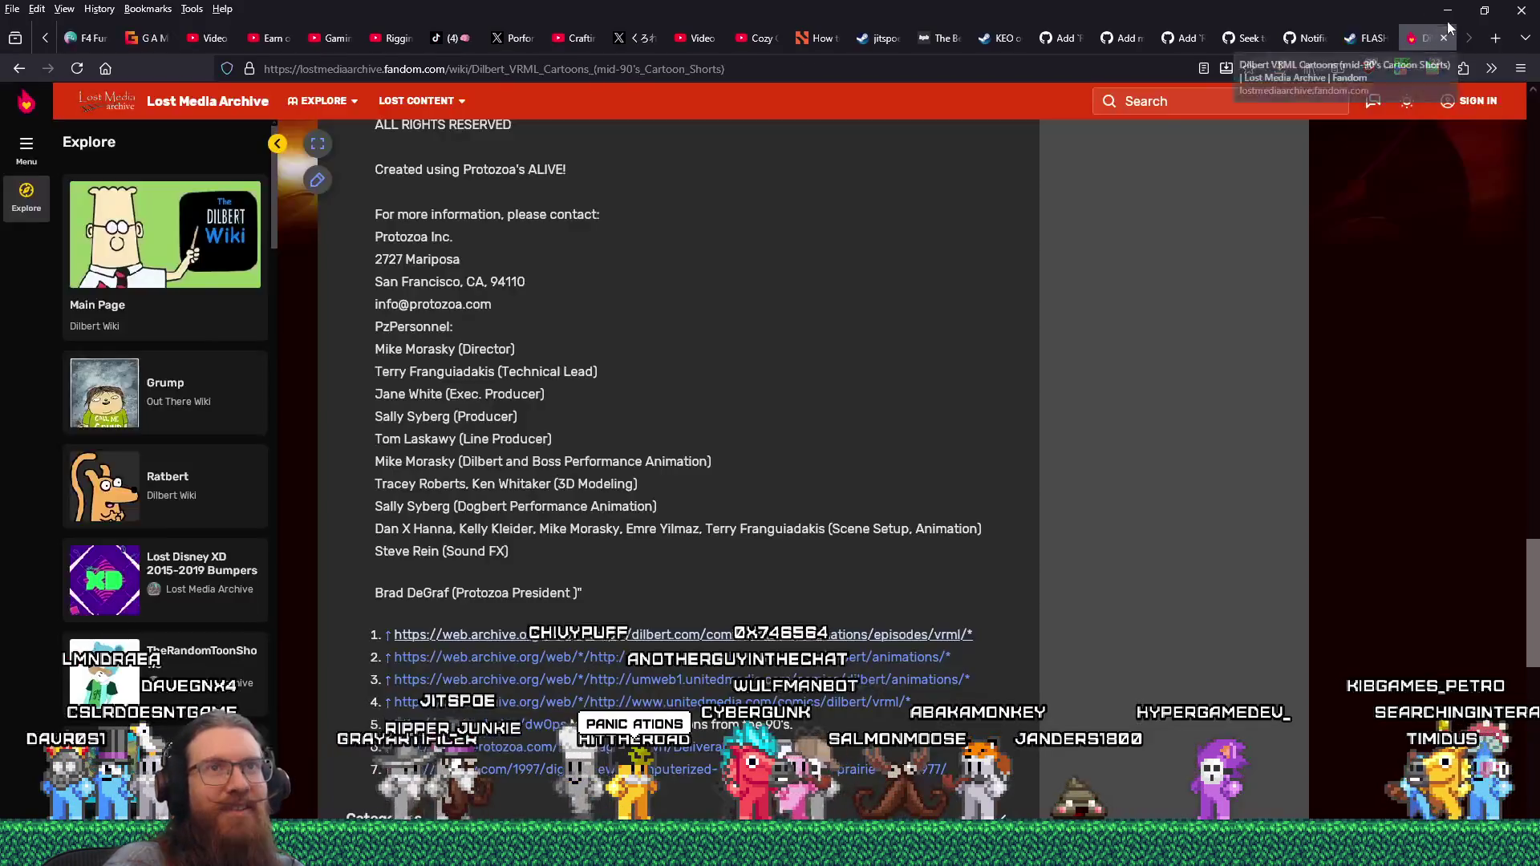
# - Close the Dilbert VRML article and Fandom sign-up tabs, then switch back to Godot
pyautogui.click(1448, 10)
pyautogui.hotkey('alt', 'Tab')
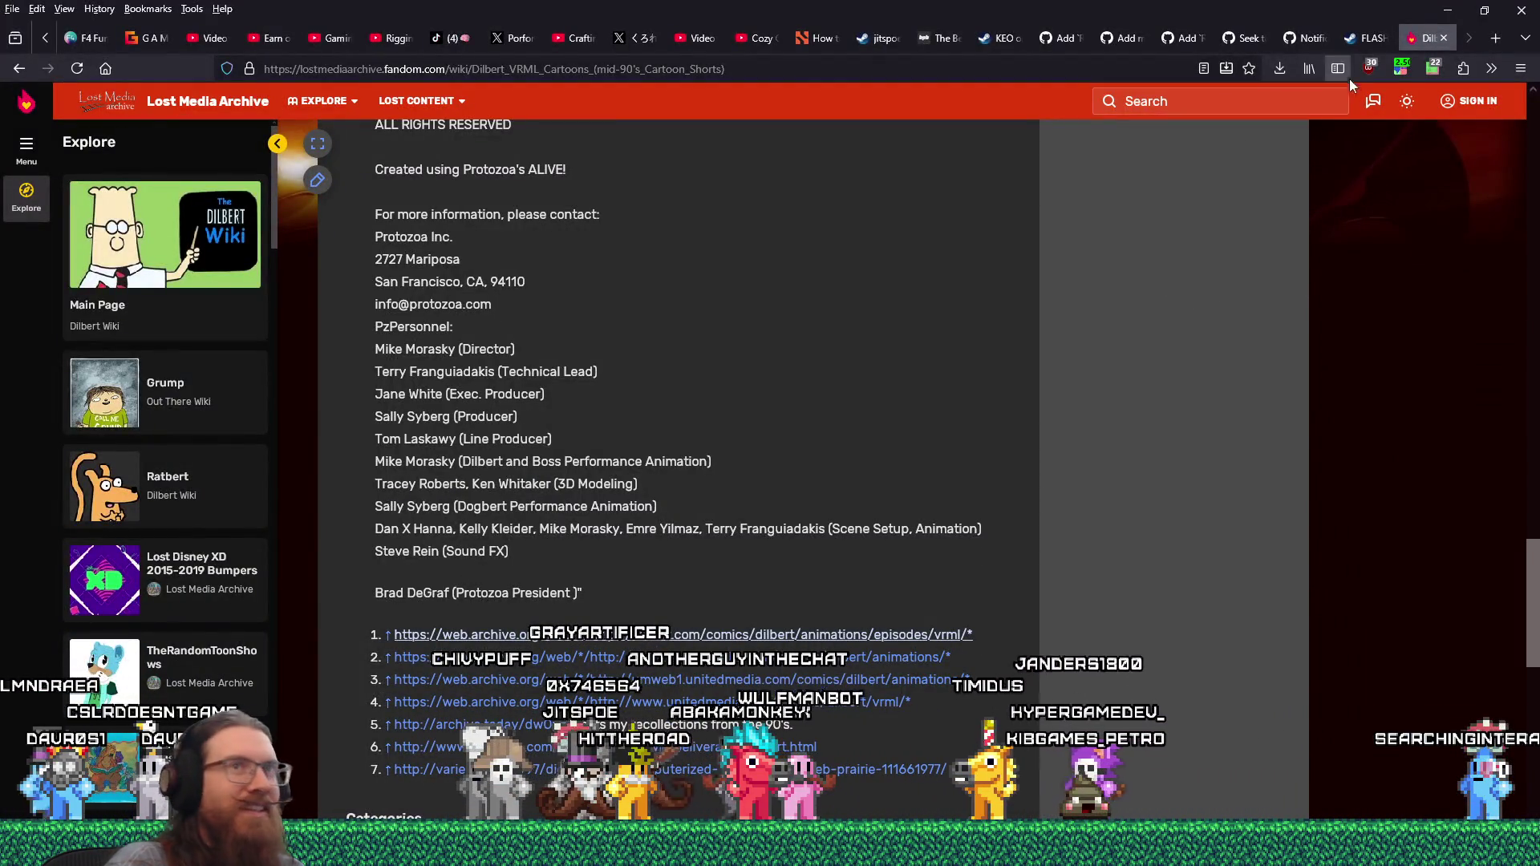
pyautogui.hotkey('alt', 'f')
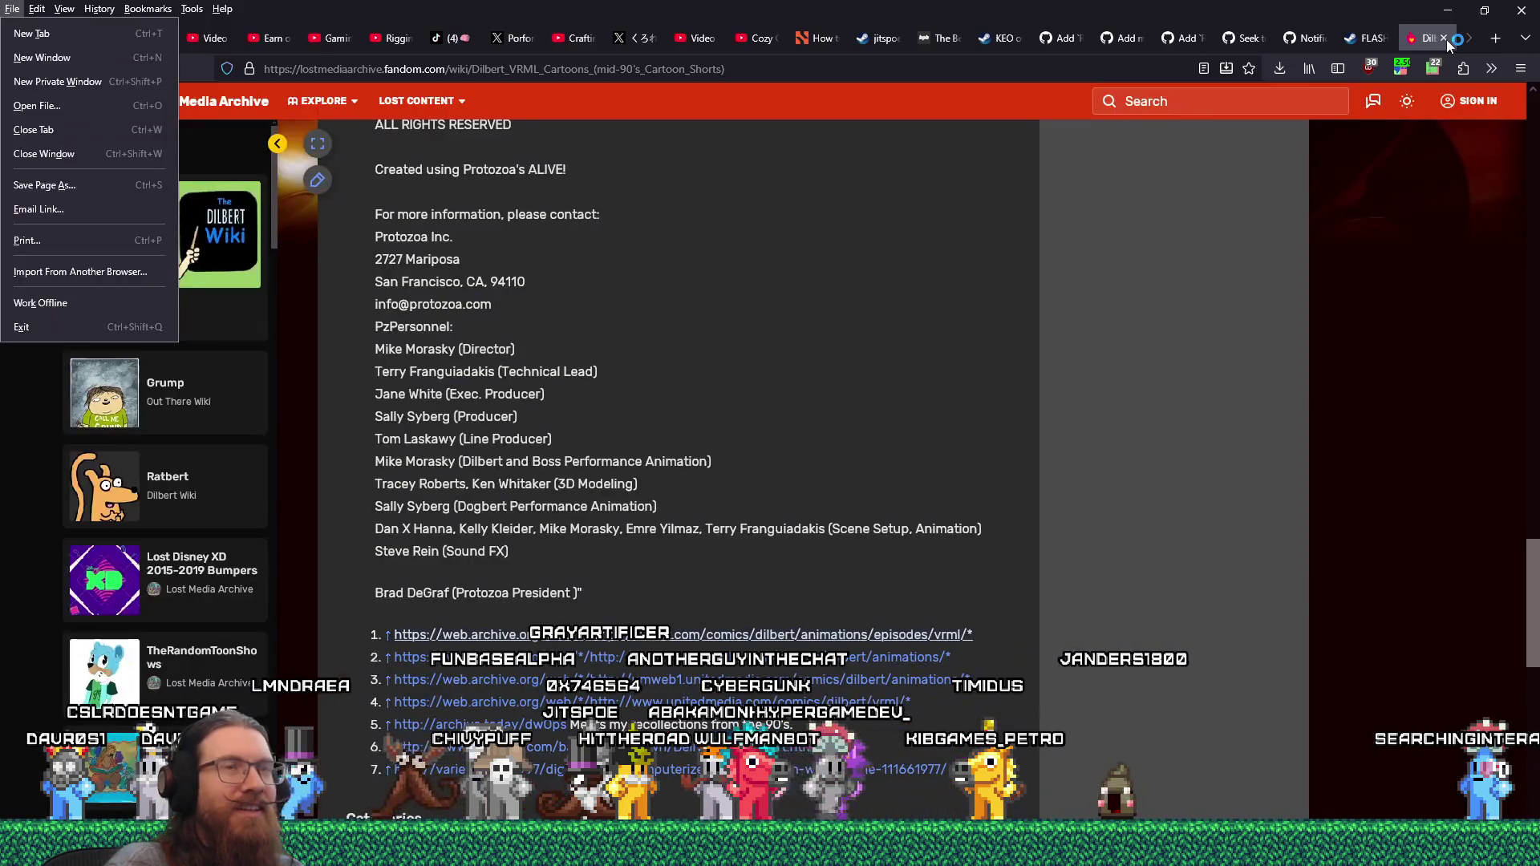
pyautogui.click(1444, 39)
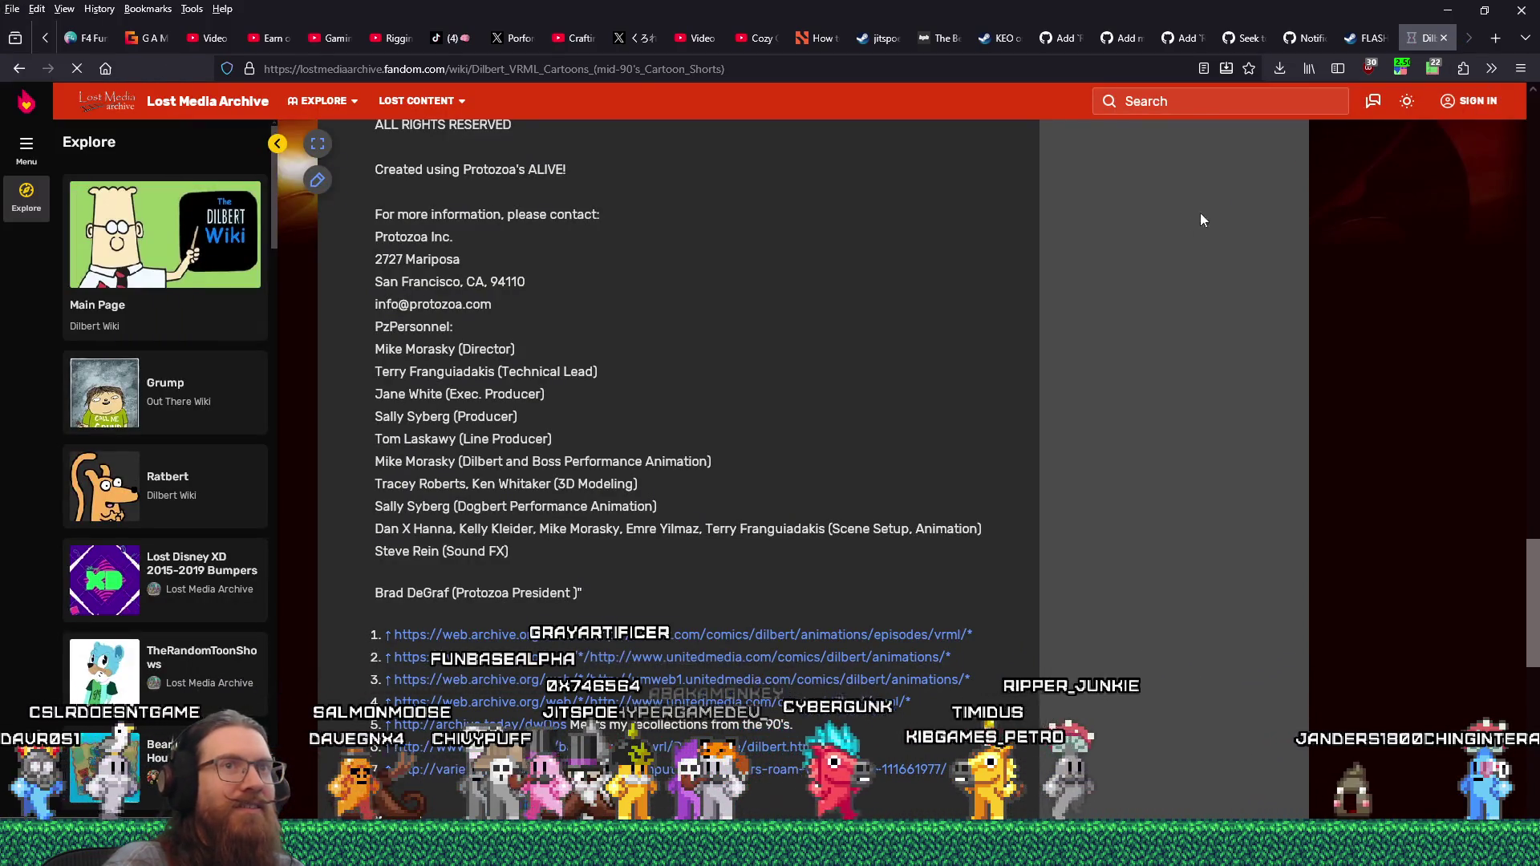
pyautogui.click(1445, 38)
pyautogui.click(1444, 38)
pyautogui.hotkey('alt', 'Tab')
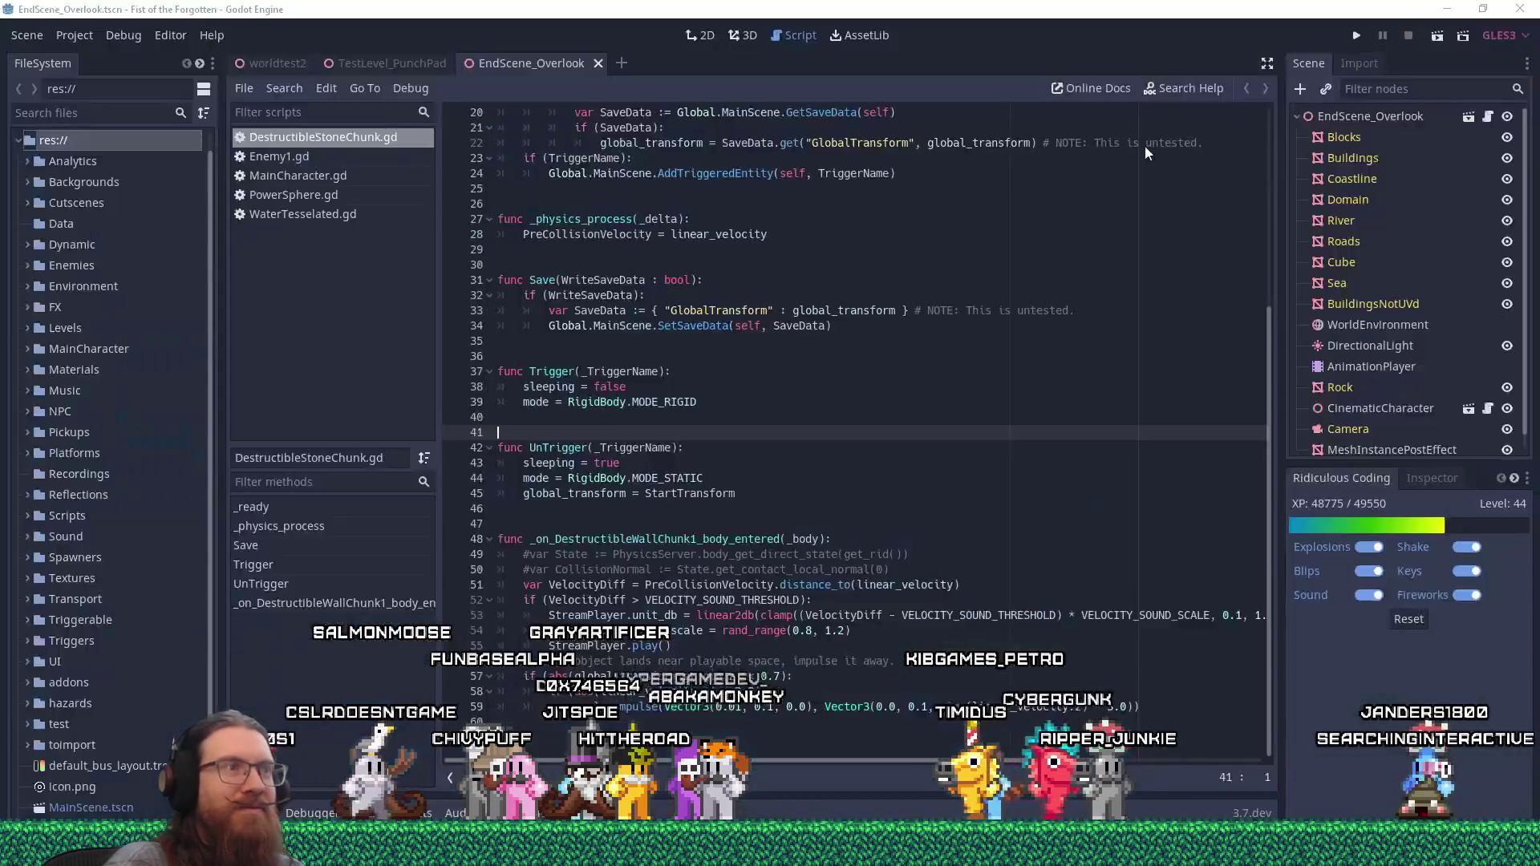
# - Filter the FileSystem dock for 'achiev' and open Scripts/Achievements.gd
pyautogui.click(876, 356)
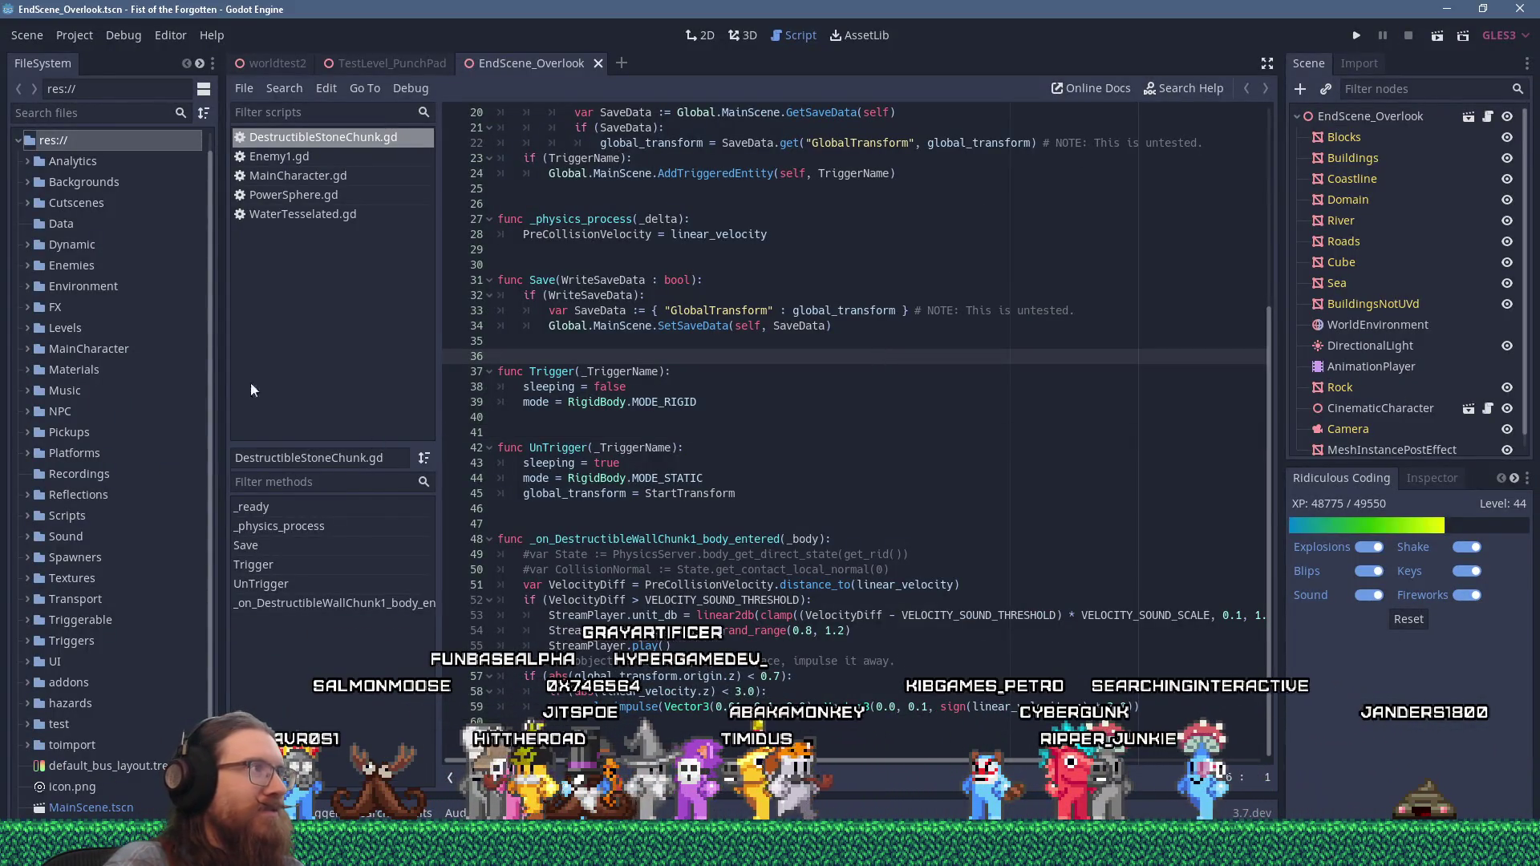
pyautogui.write('achiev')
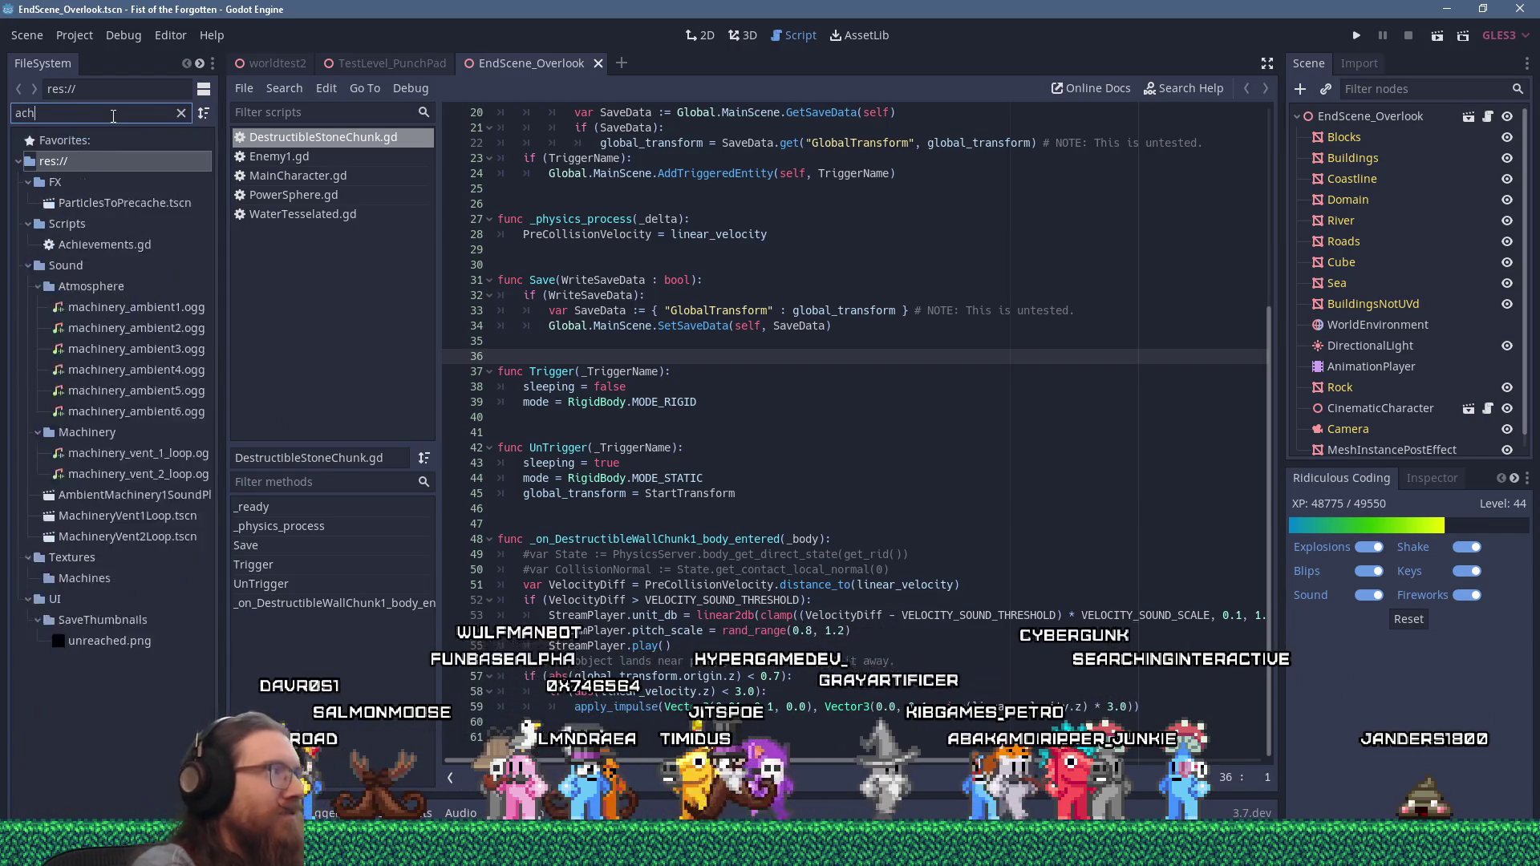
pyautogui.doubleClick(138, 206)
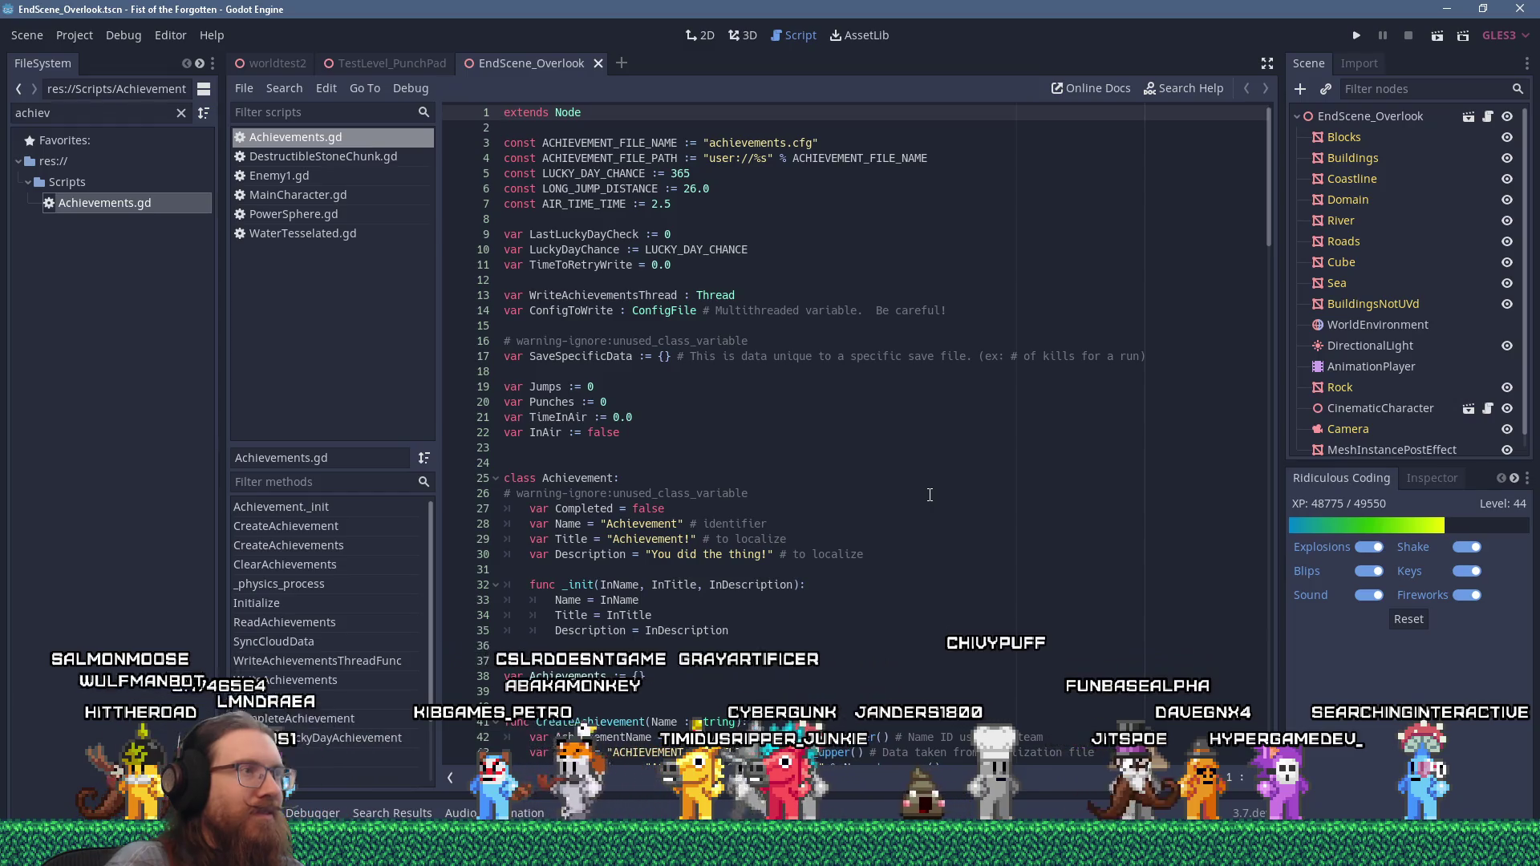
# - Scroll Achievements.gd to the ReadAchievements function and place the caret on it
pyautogui.scroll(-9, 930, 495)
pyautogui.scroll(2, 930, 495)
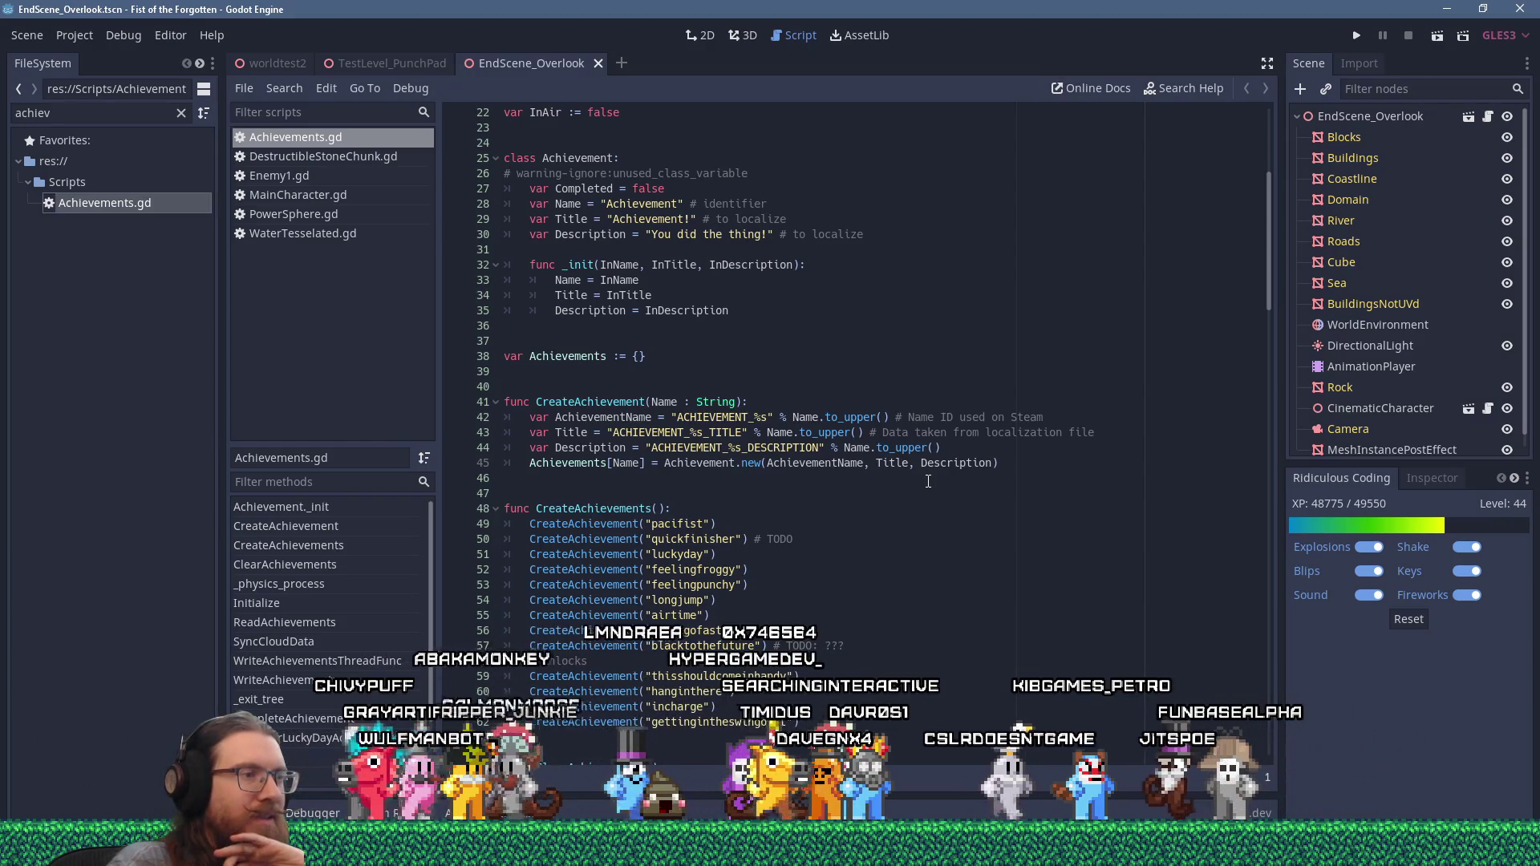
pyautogui.scroll(-15, 929, 481)
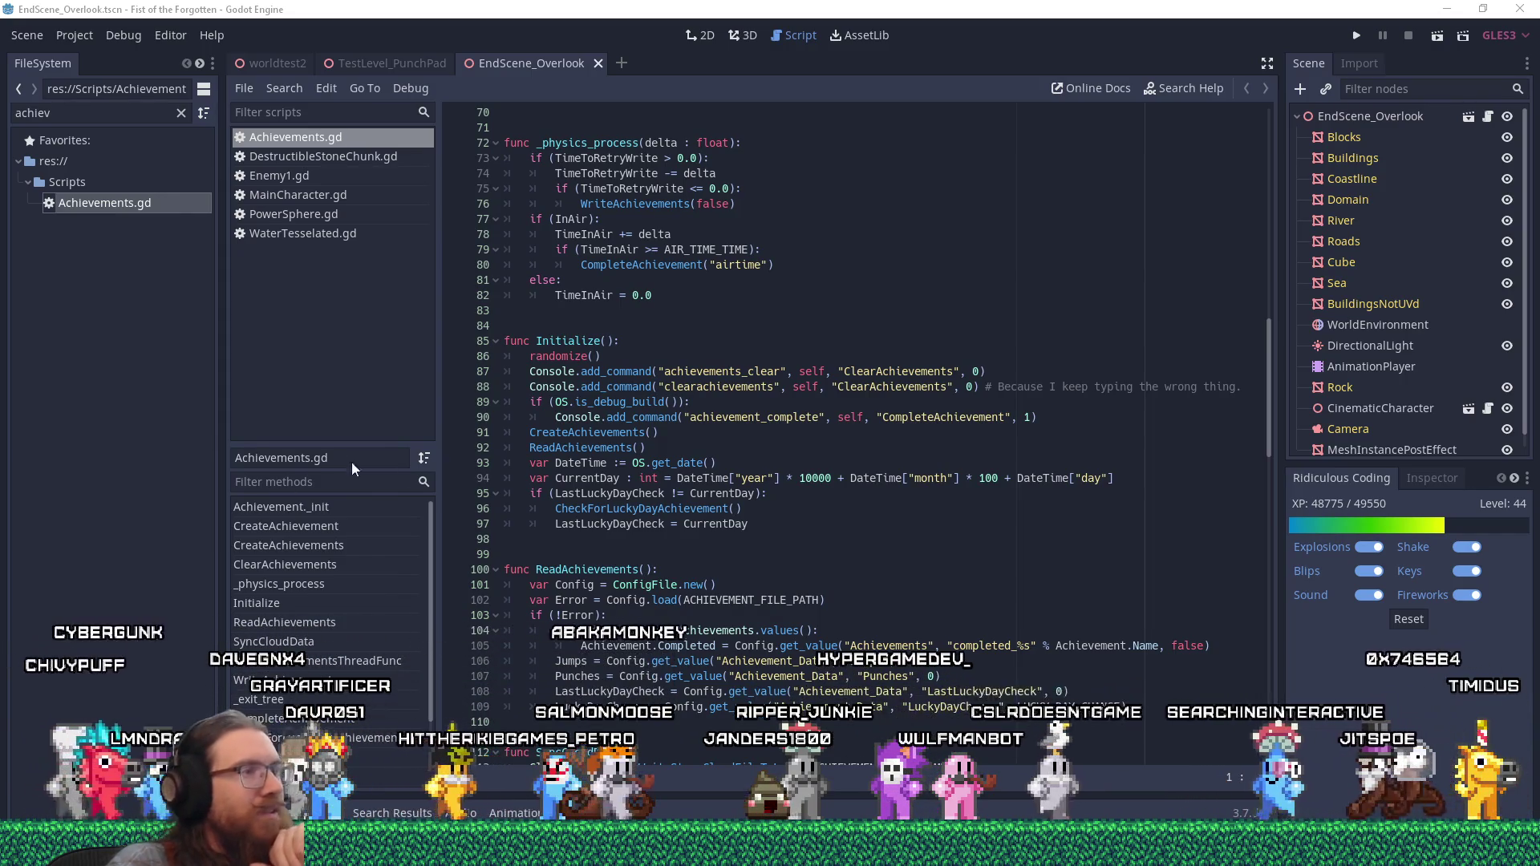
pyautogui.click(840, 568)
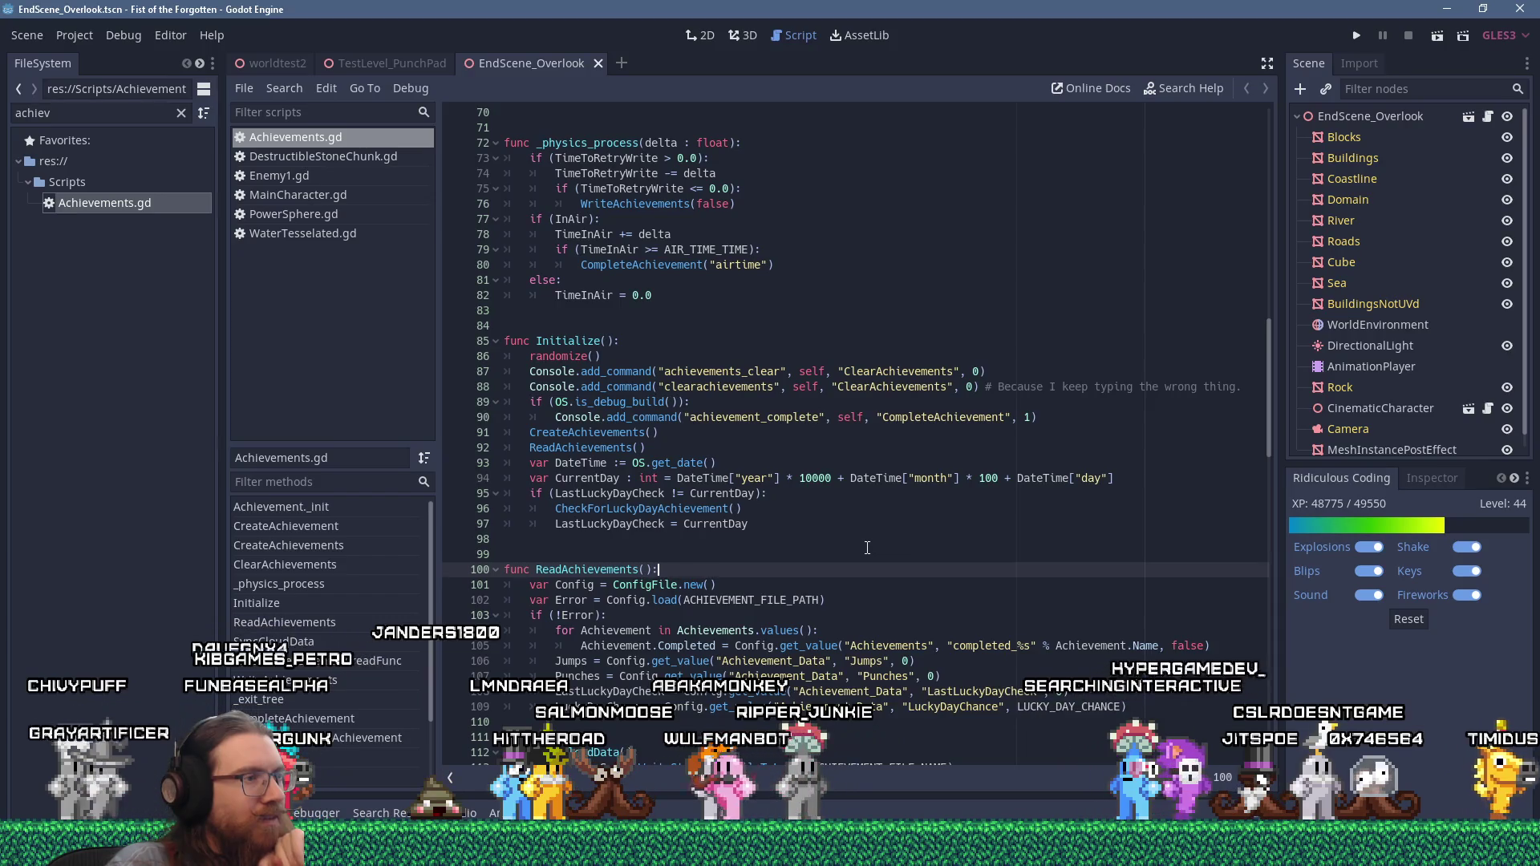
# - Scroll through WriteAchievements, CompleteAchievement, CheckForLuckyDayAchievement, AddJump and AddPunch
pyautogui.scroll(6, 868, 548)
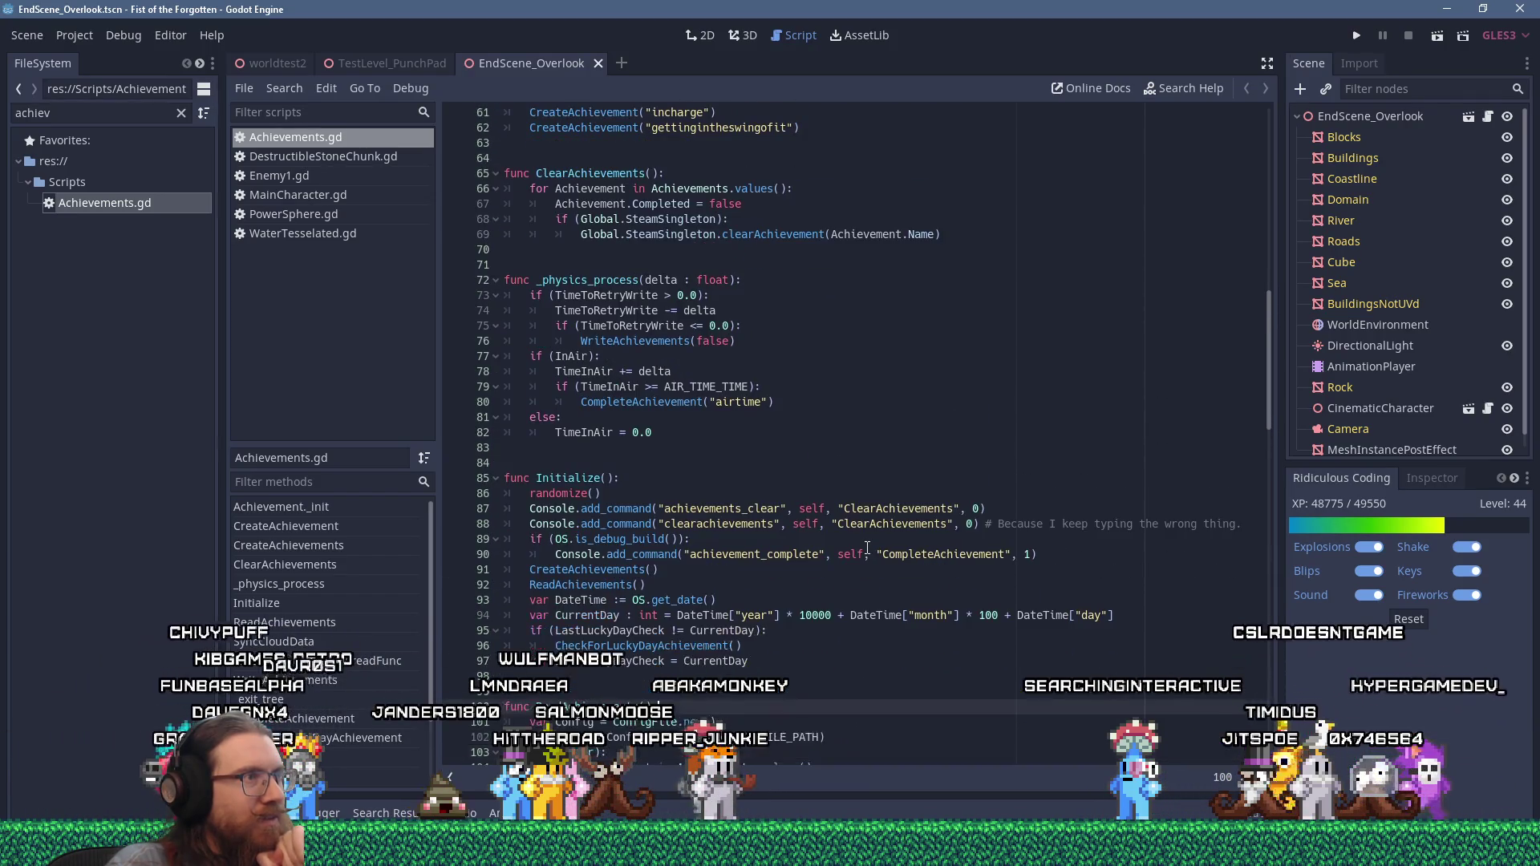
pyautogui.scroll(-1, 867, 548)
pyautogui.scroll(-1, 867, 548)
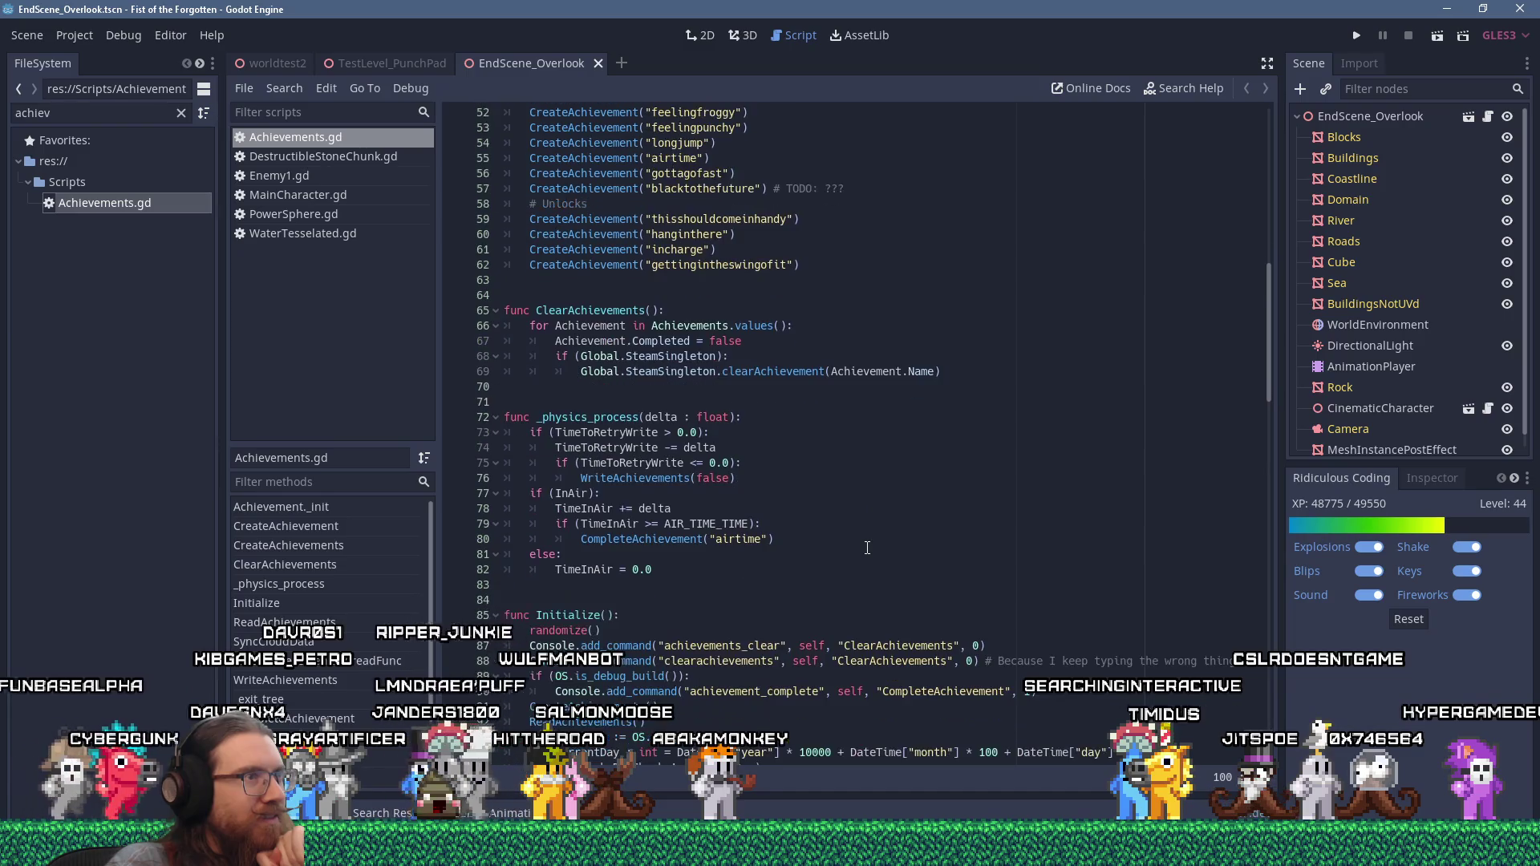
pyautogui.scroll(-3, 868, 548)
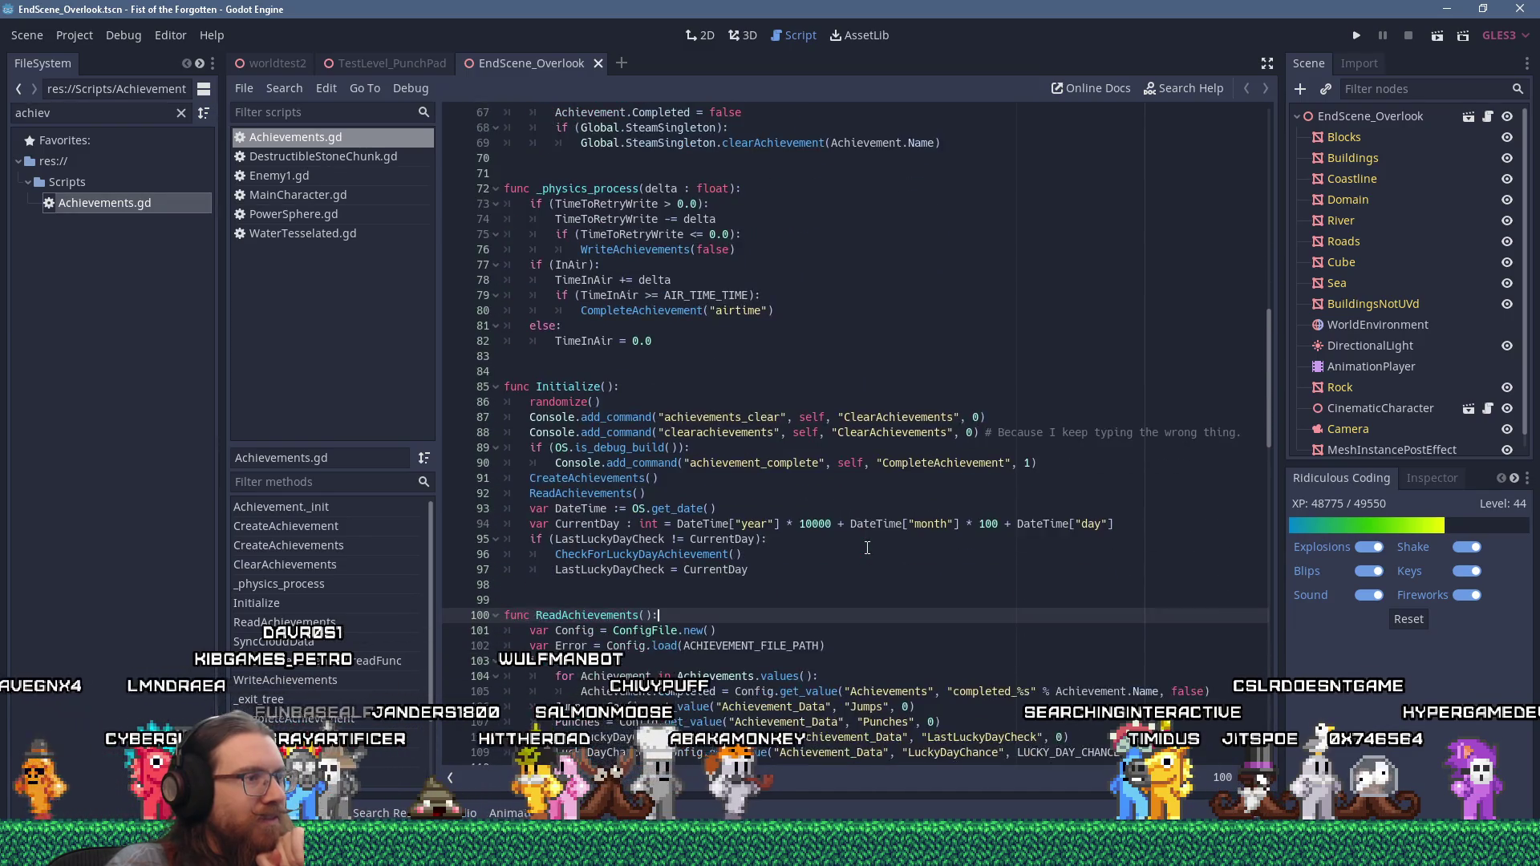
pyautogui.scroll(-3, 867, 548)
pyautogui.scroll(-9, 867, 548)
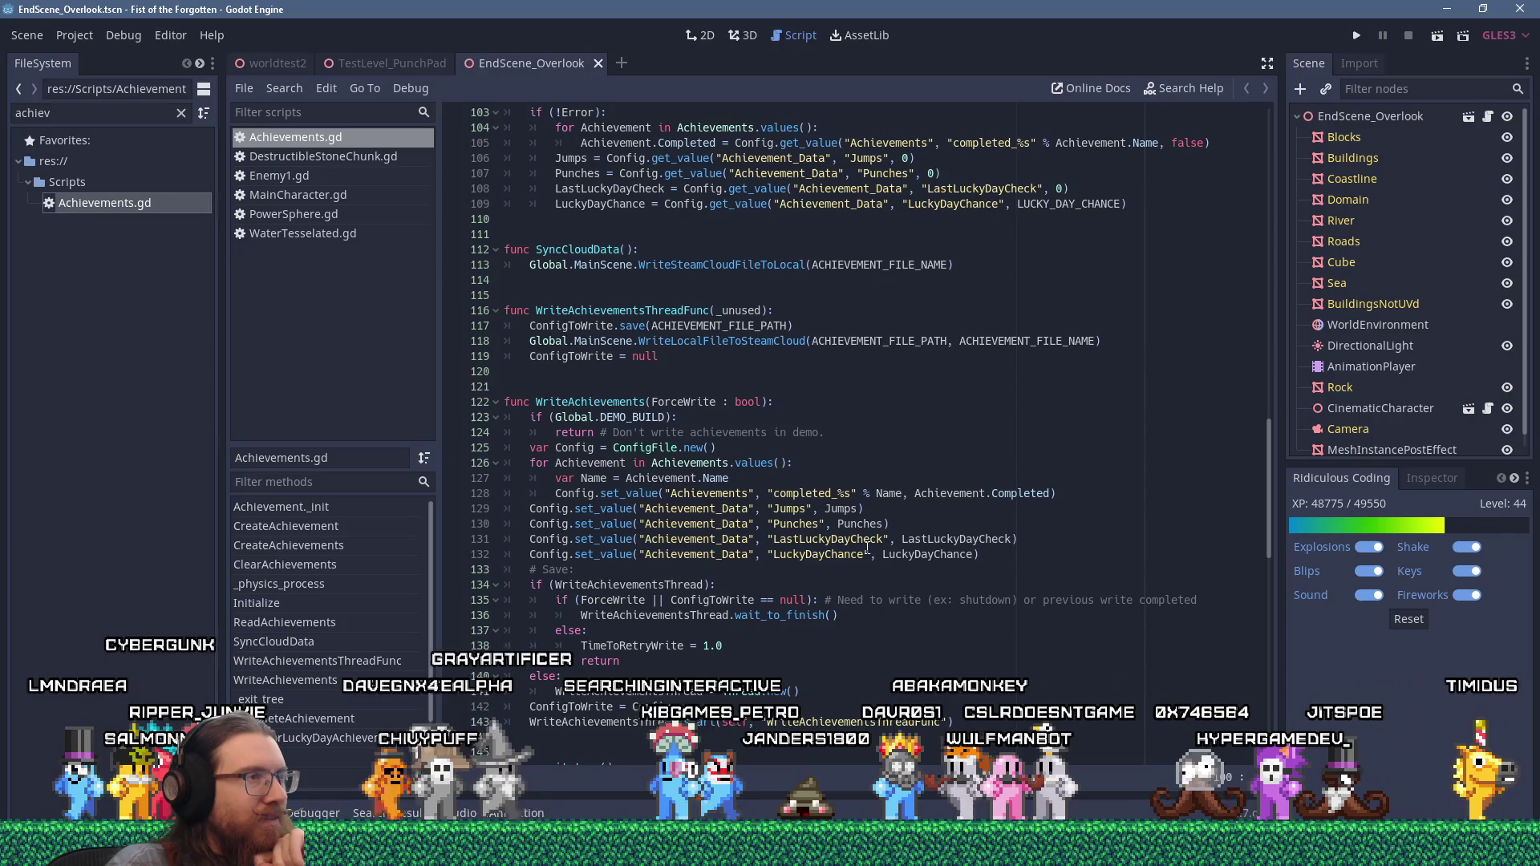
pyautogui.scroll(-1, 867, 548)
pyautogui.scroll(-9, 867, 548)
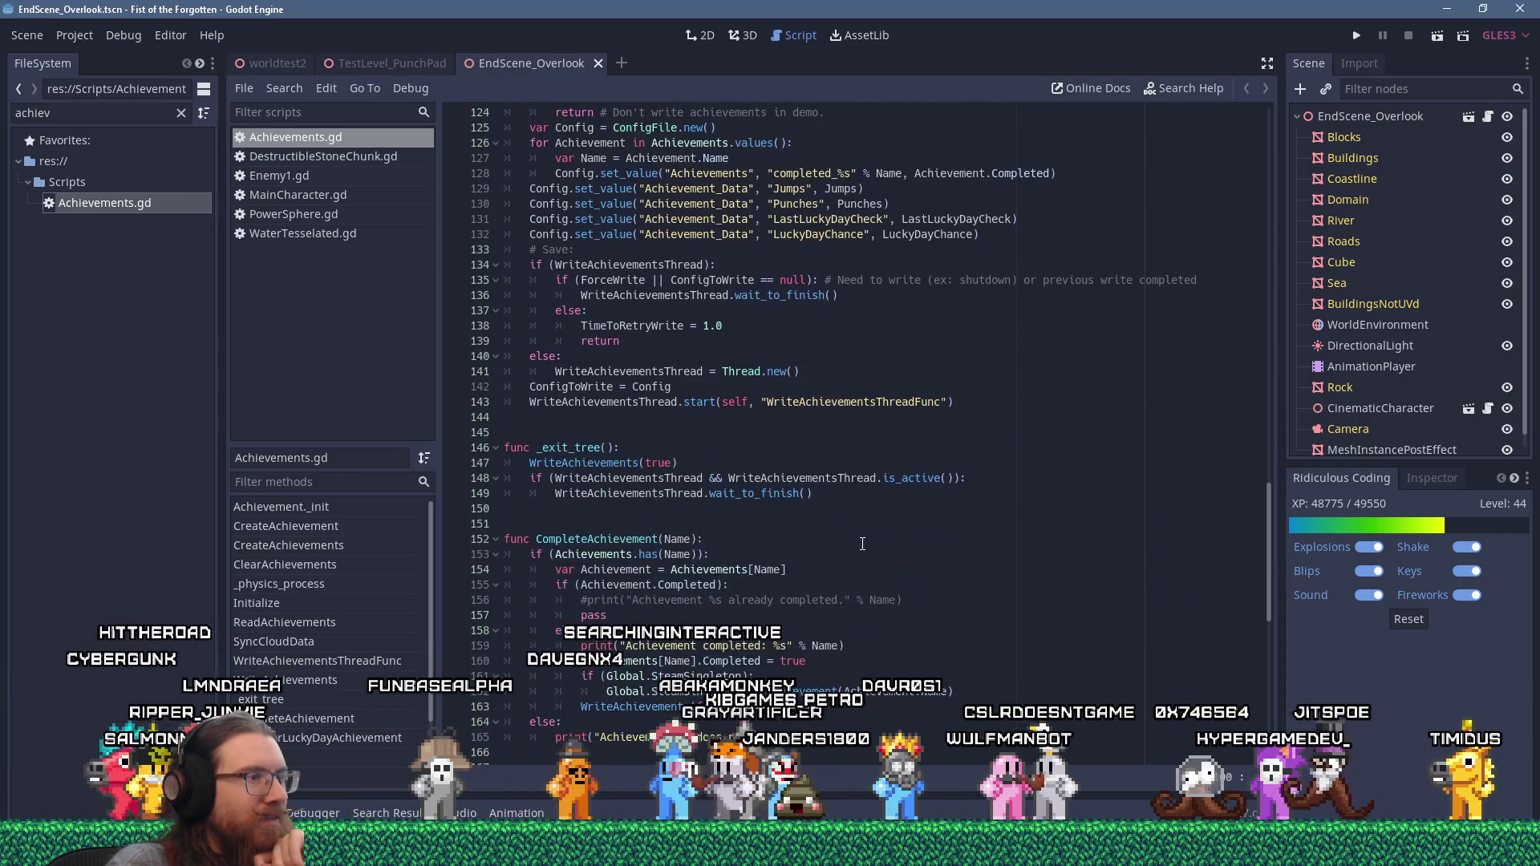
pyautogui.scroll(-4, 857, 541)
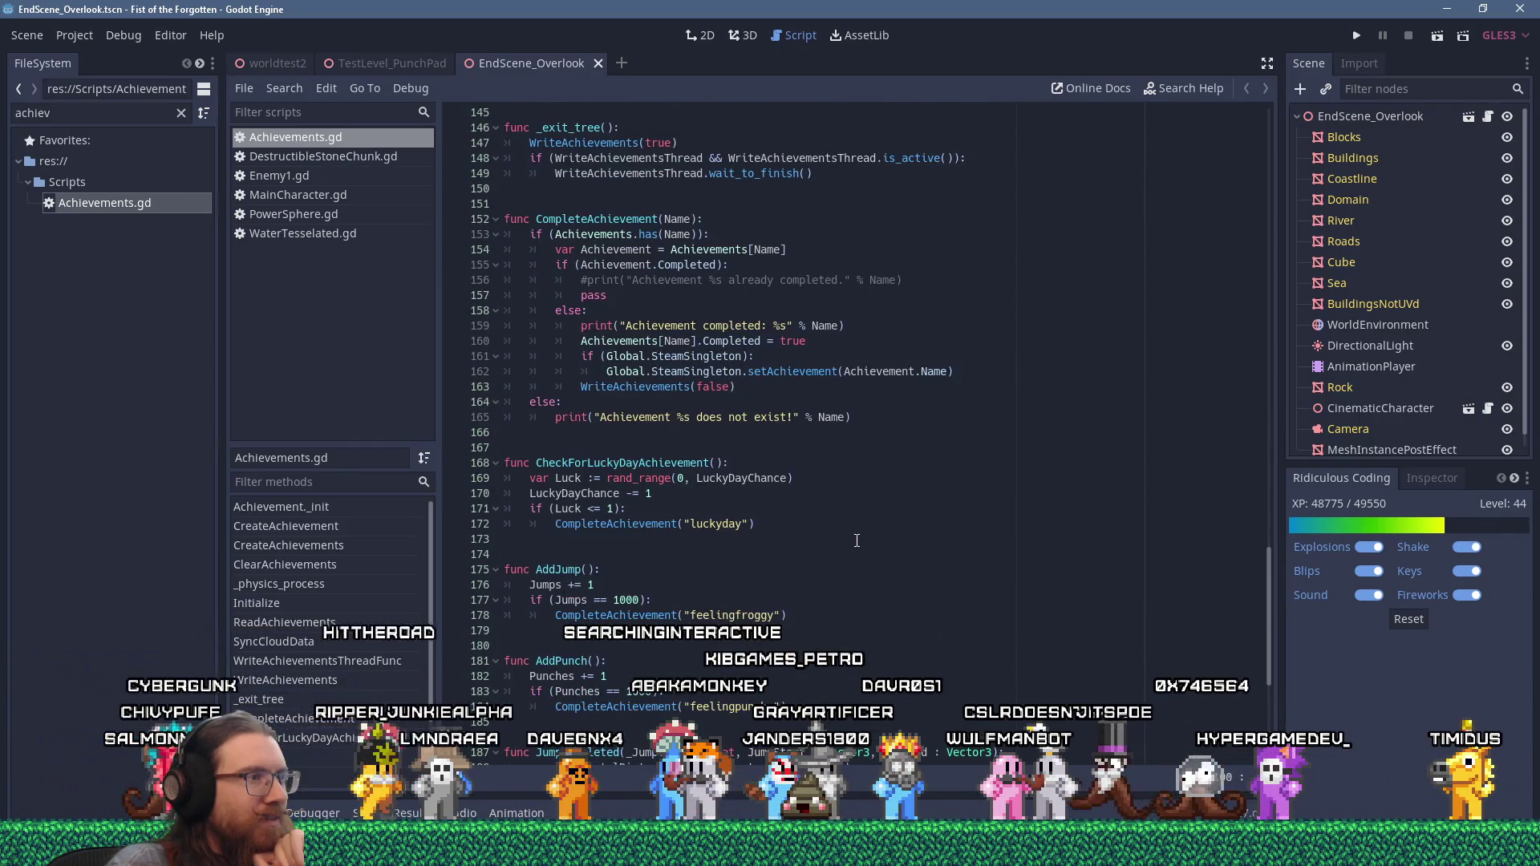
pyautogui.scroll(-8, 850, 542)
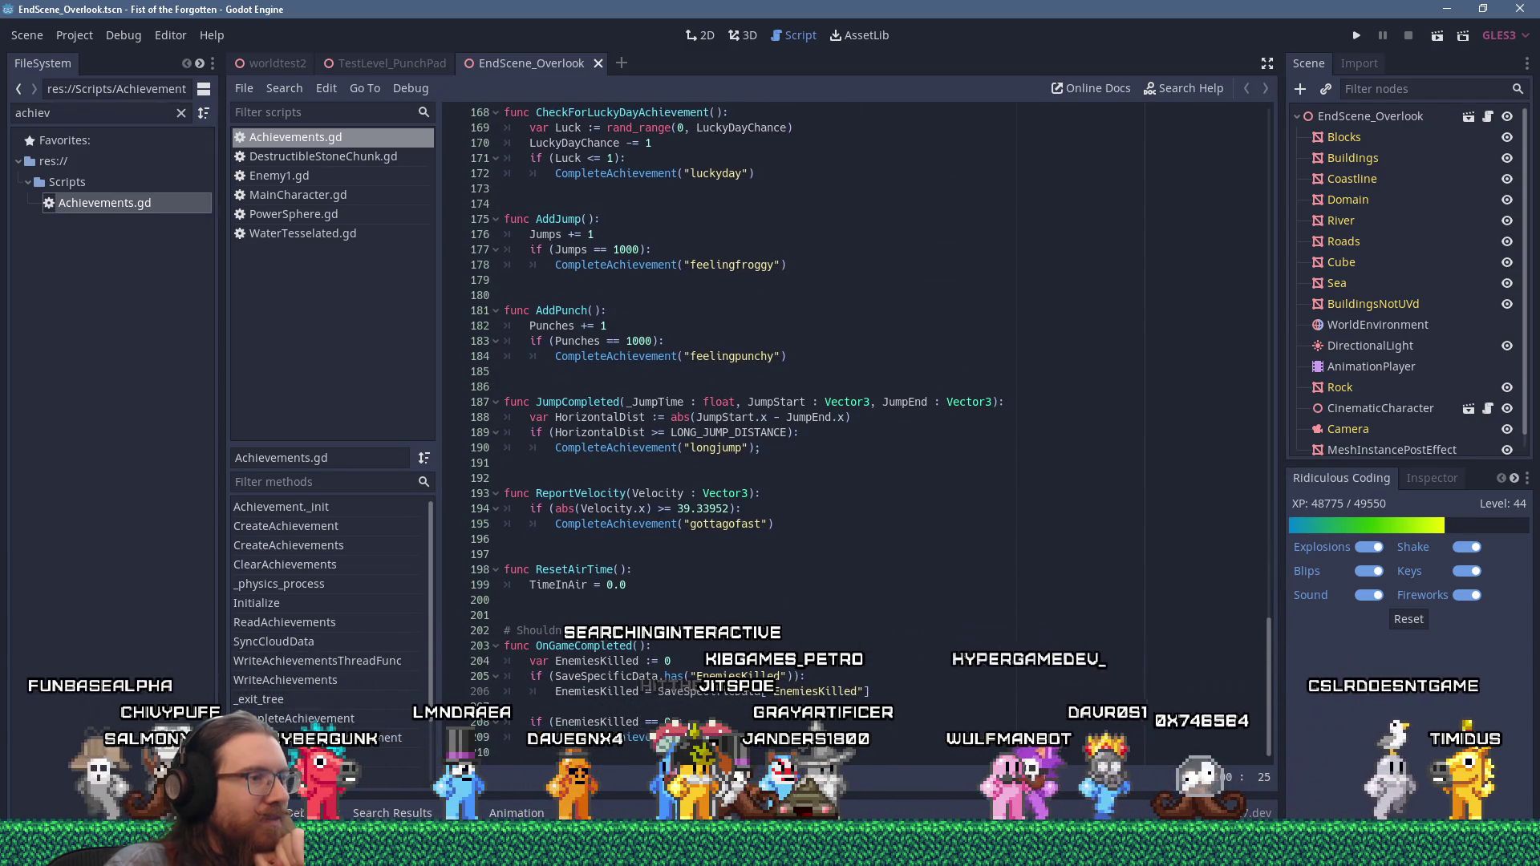
# - Jump from the line-209 CompleteAchievement call to its definition and its setAchievement call at line 162
pyautogui.click(638, 728)
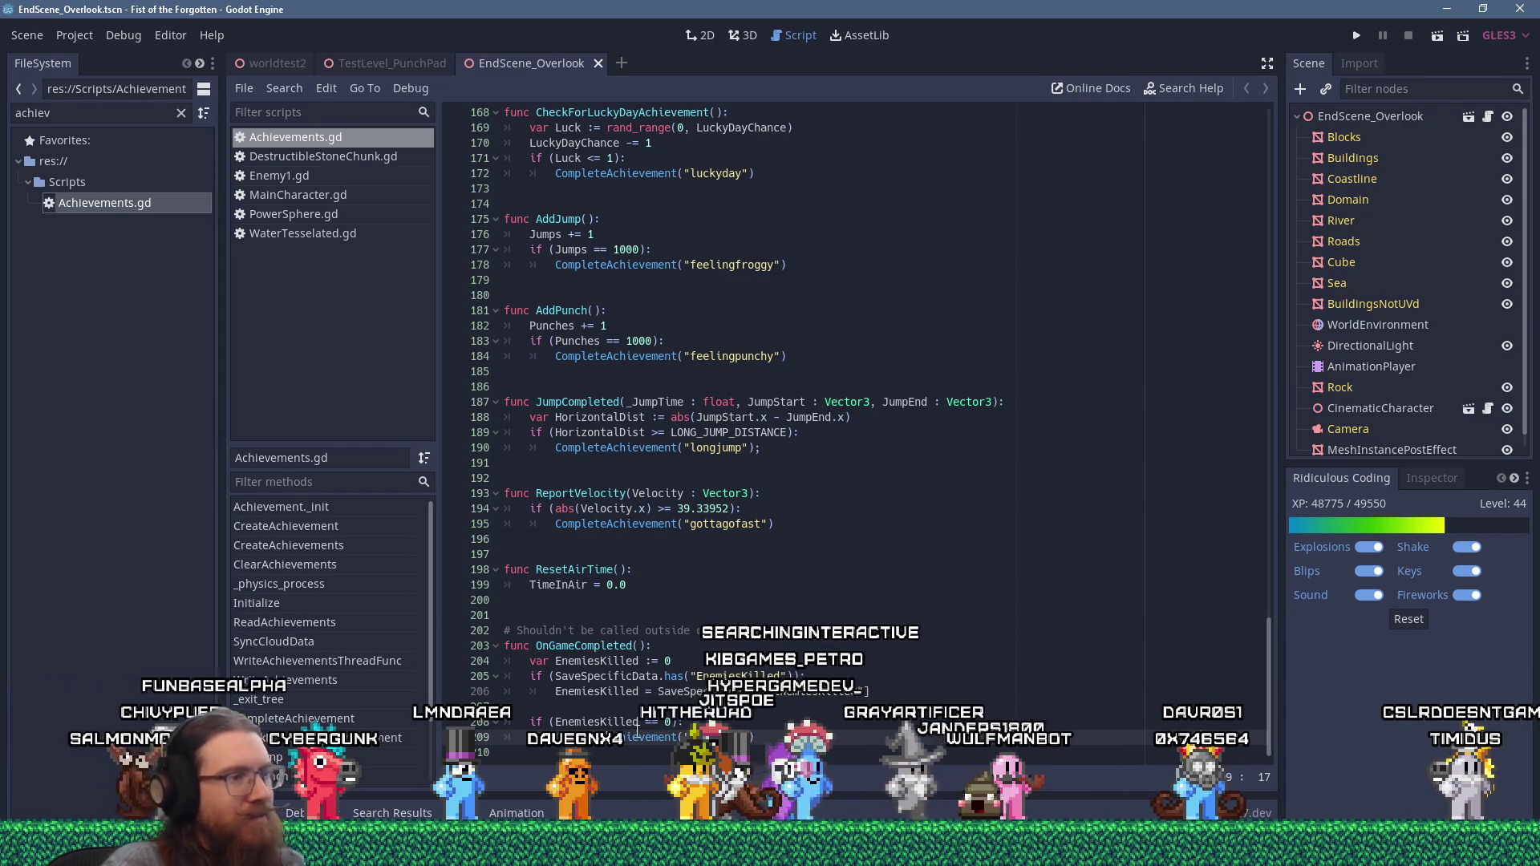
pyautogui.keyDown('ctrl'); pyautogui.click(651, 732); pyautogui.keyUp('ctrl')
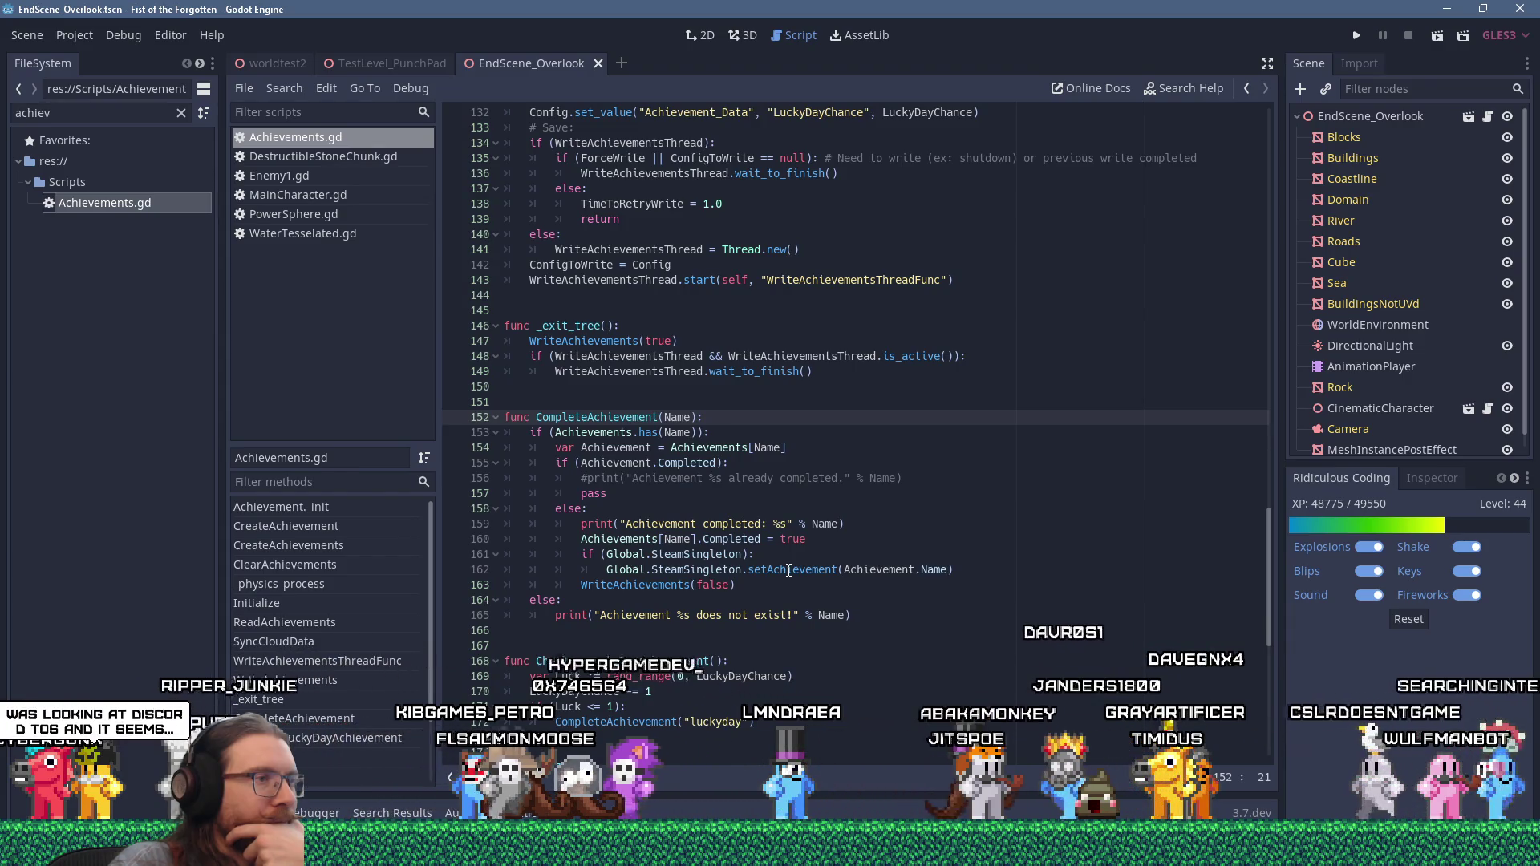
pyautogui.click(788, 569)
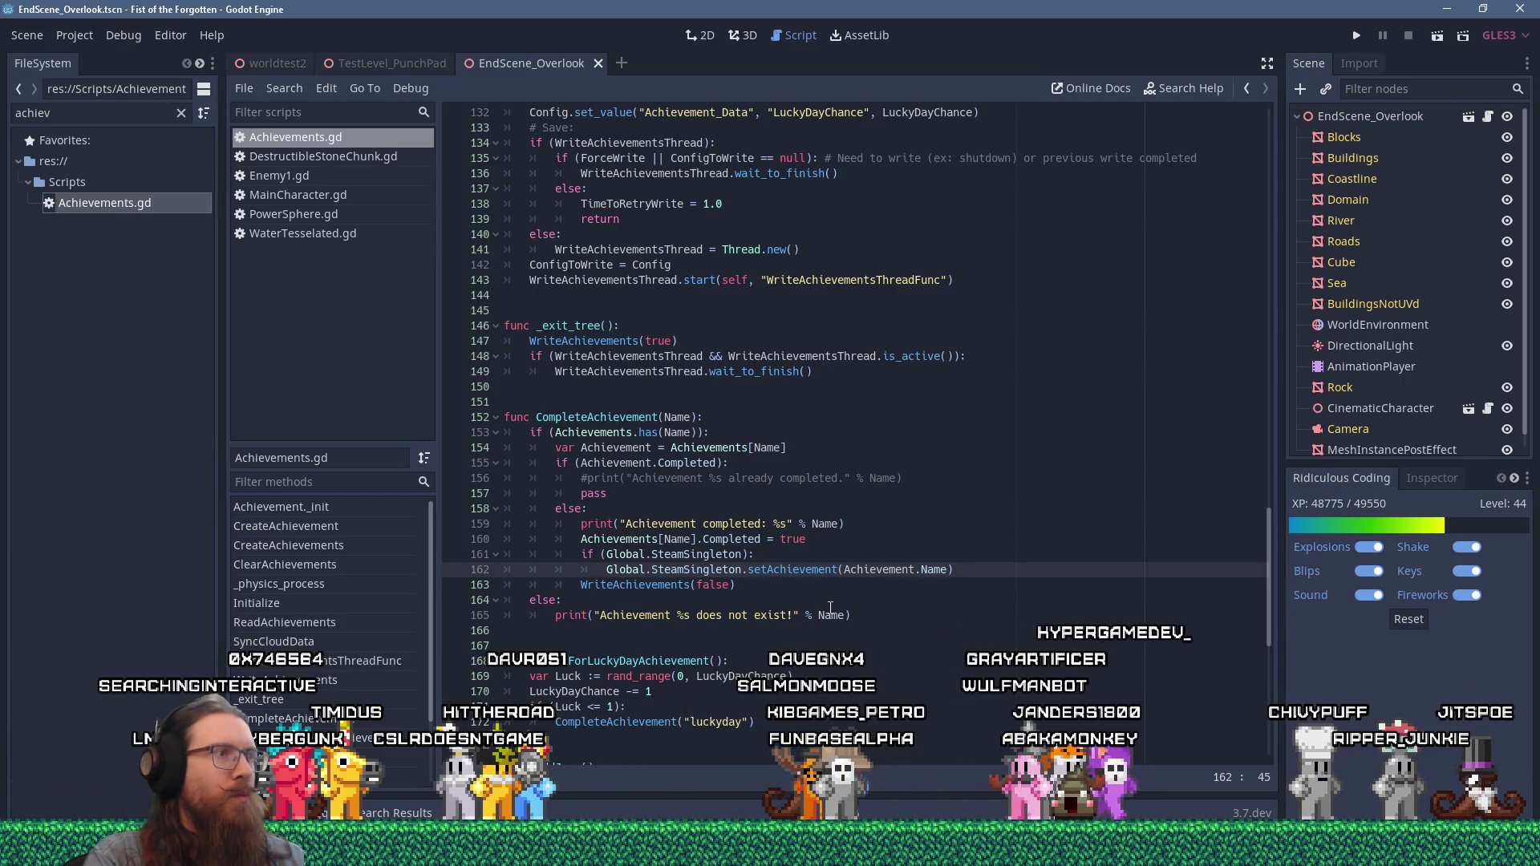
pyautogui.scroll(-3, 831, 607)
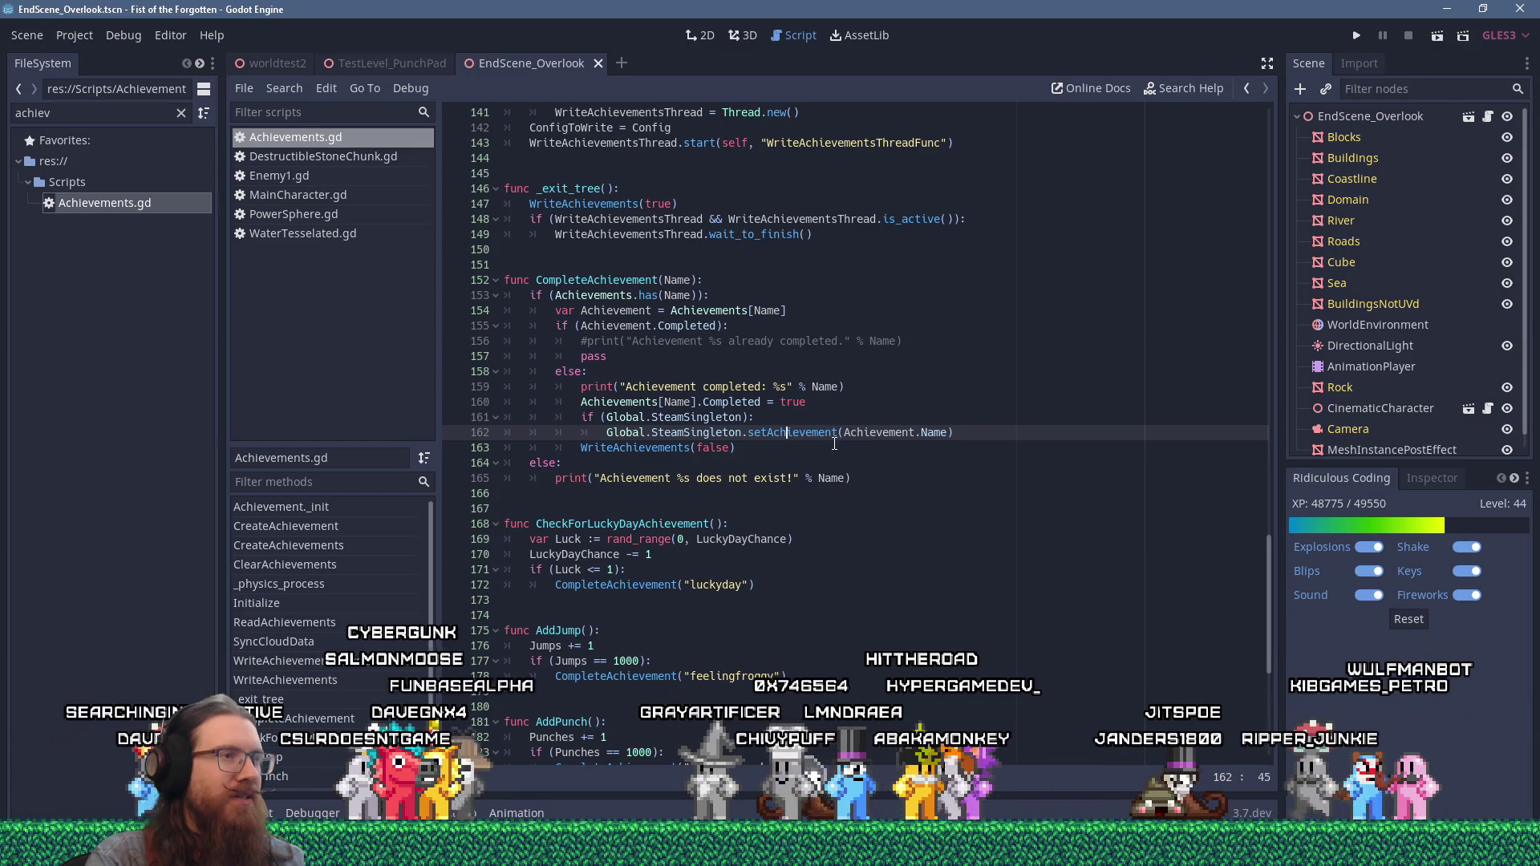
# - Switch to the KOOK project's Godot window showing achievement_system.gd
pyautogui.hotkey('alt', 'Tab')
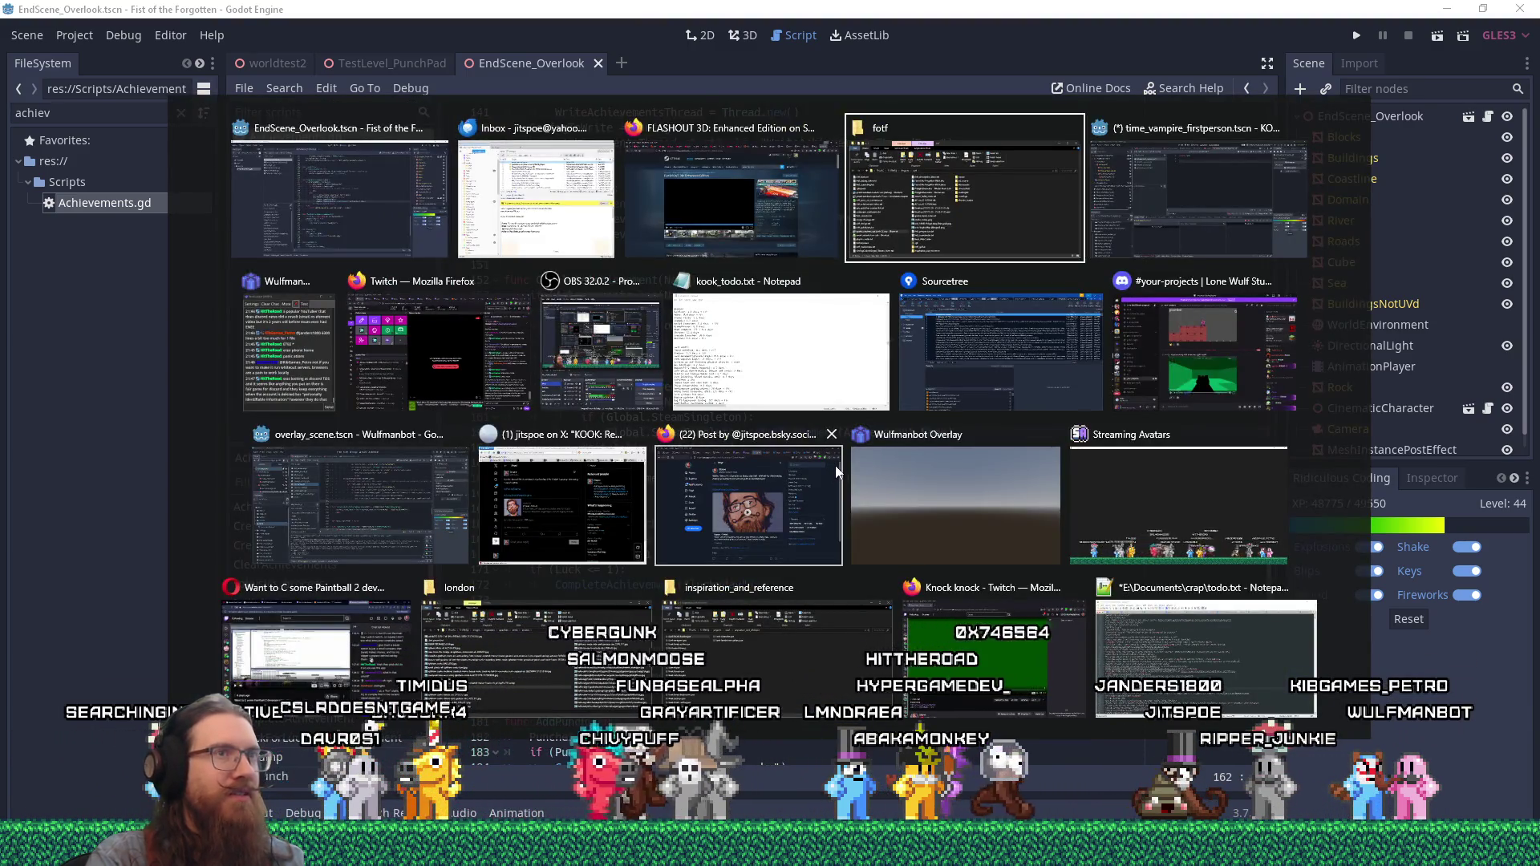
pyautogui.hotkey('alt', 'Tab')
pyautogui.click(392, 77)
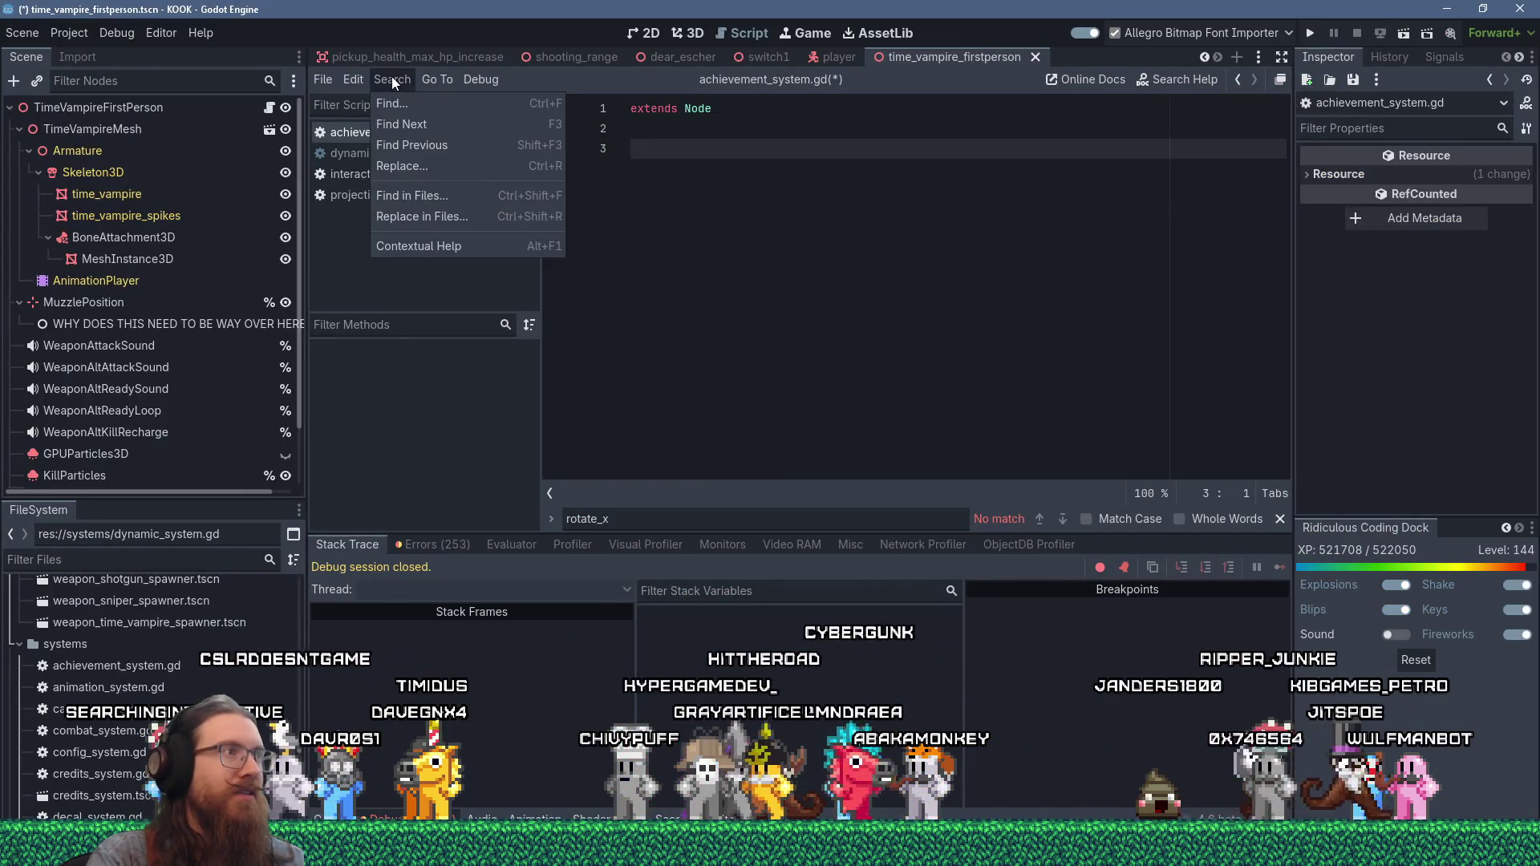
# - Search the built-in help for 'setachie' to find Steam.setAchievement
pyautogui.click(438, 190)
pyautogui.write('setachie')
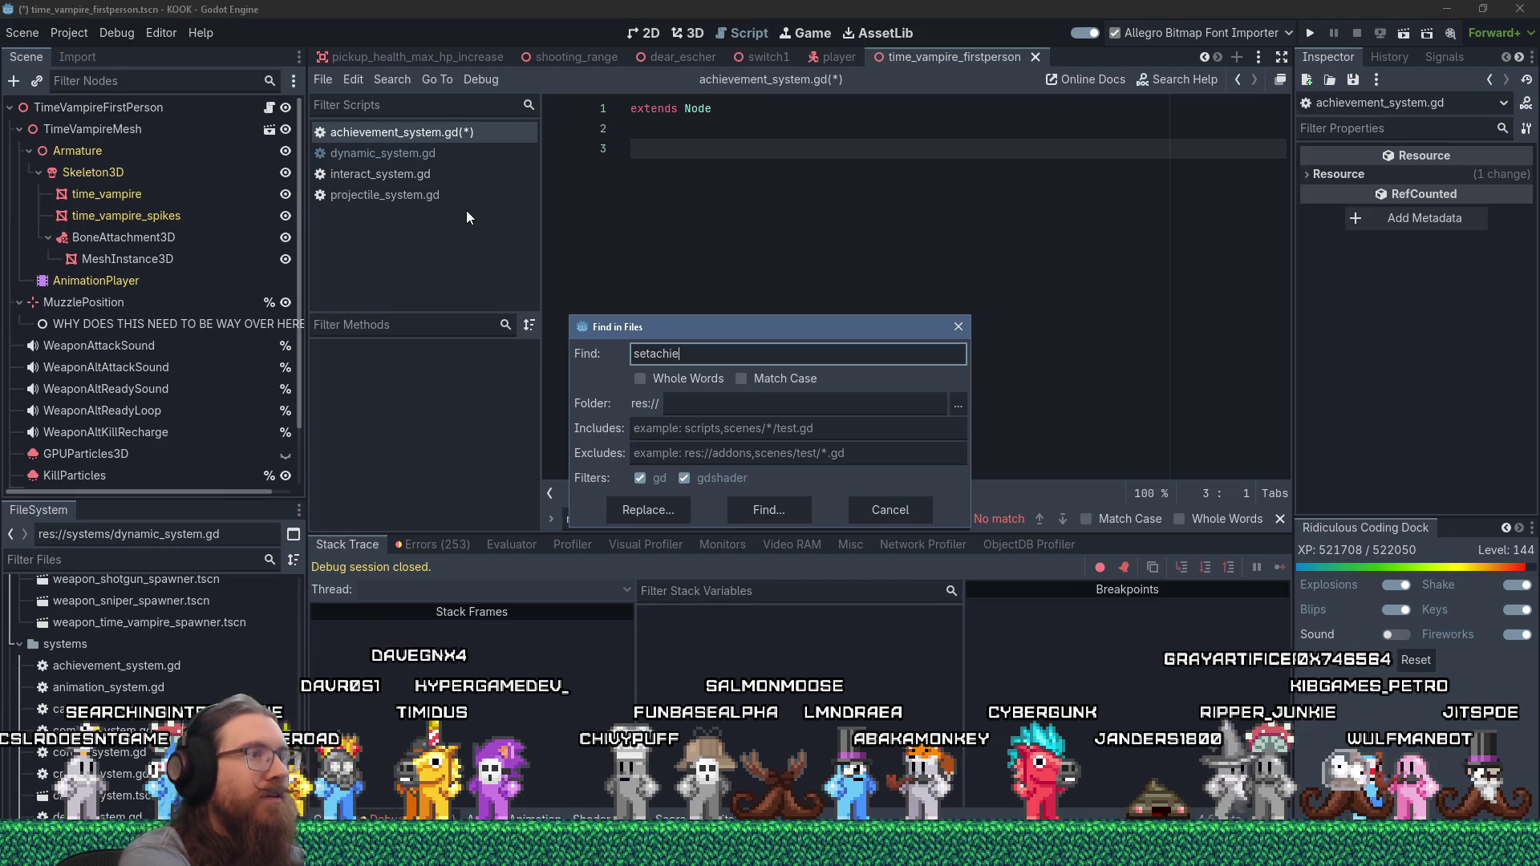
pyautogui.press('Escape')
pyautogui.press('Escape')
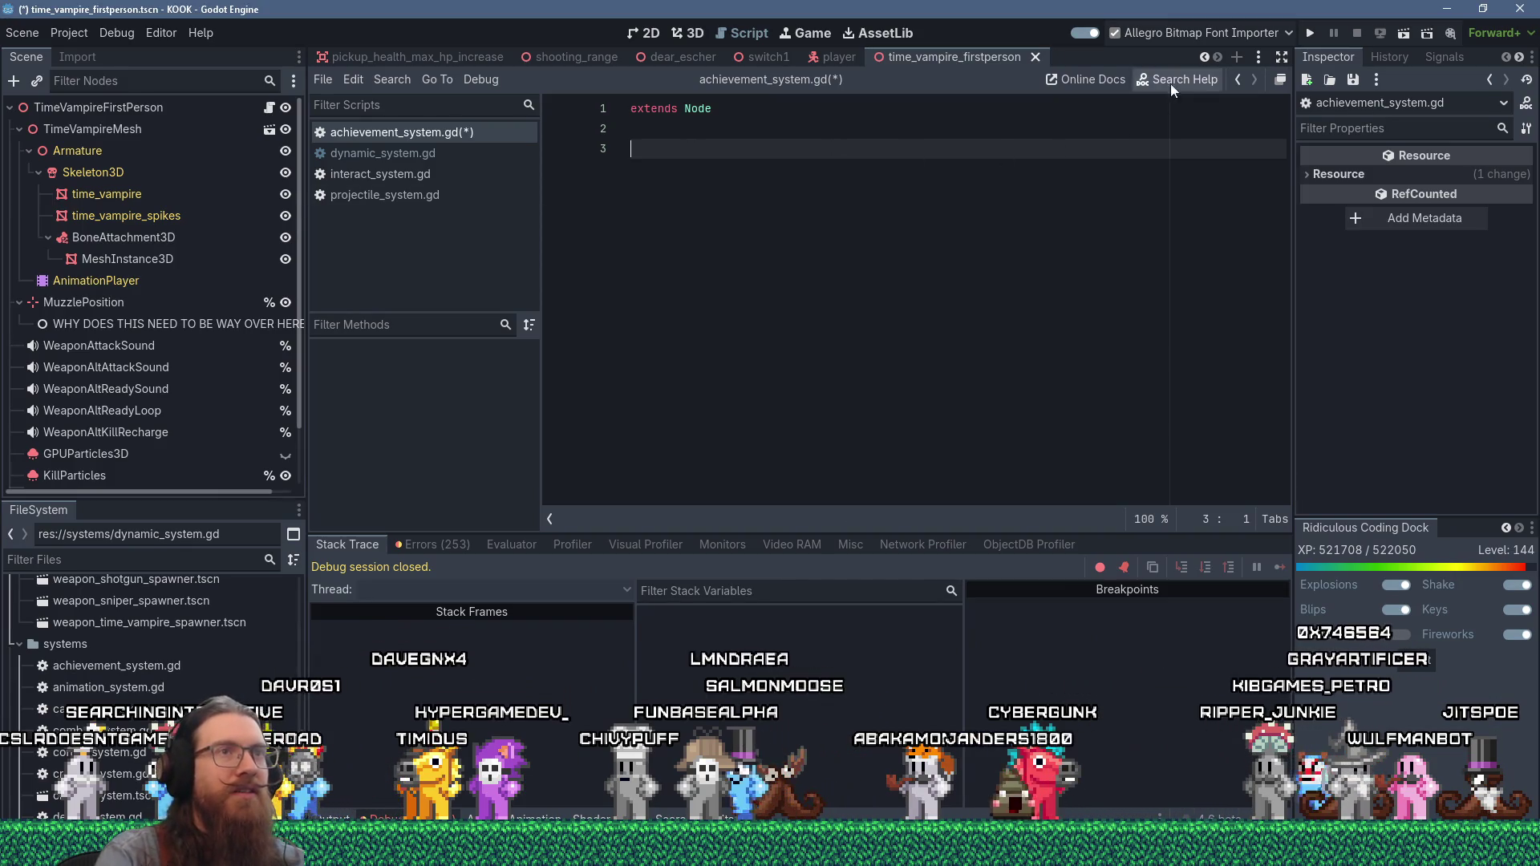
pyautogui.click(1171, 80)
pyautogui.write('es')
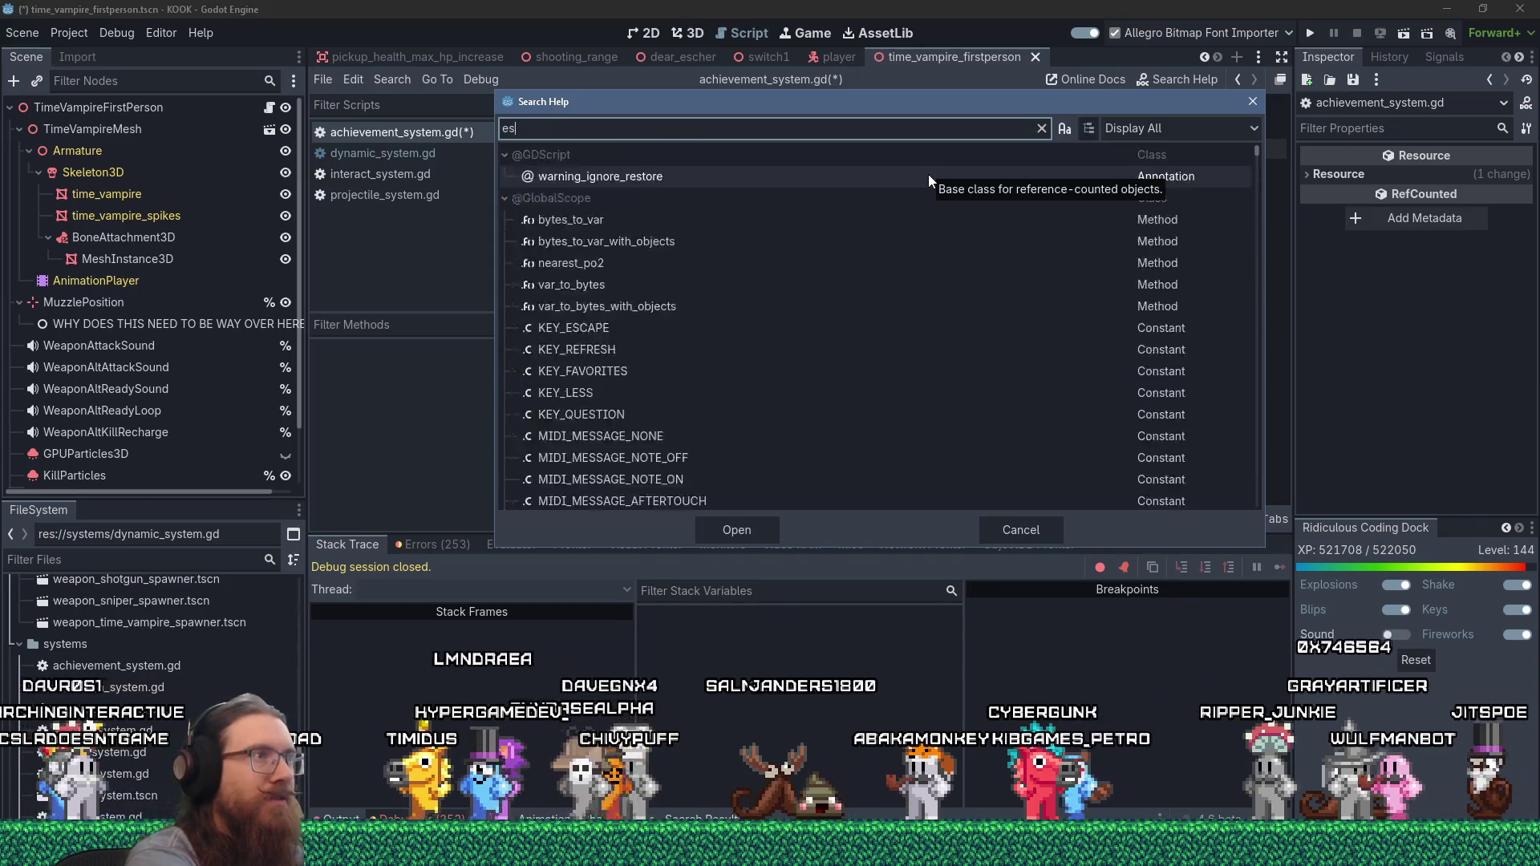
pyautogui.press('BackSpace')
pyautogui.press('BackSpace')
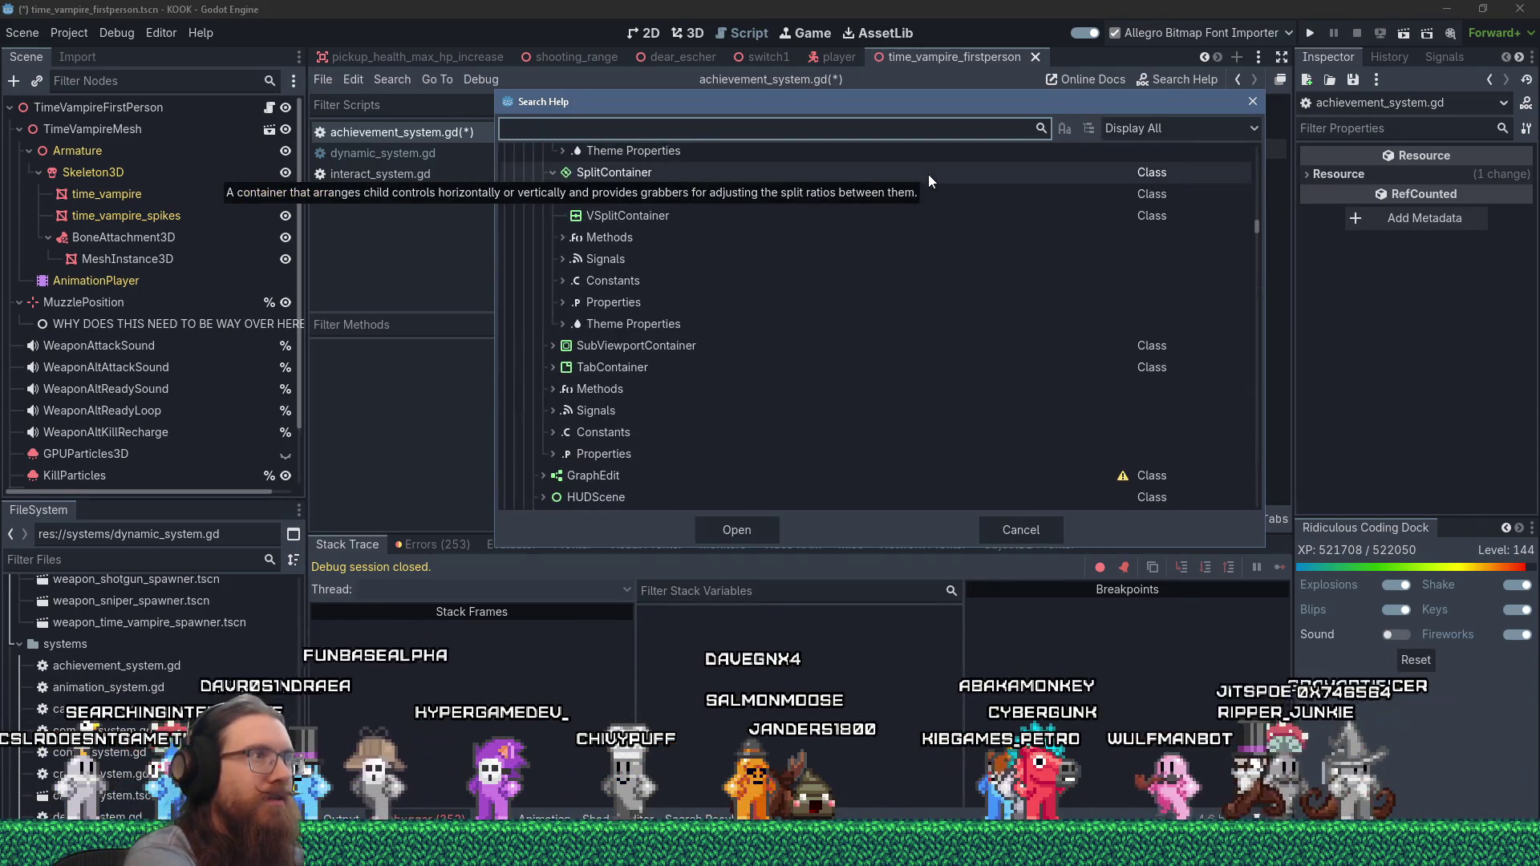
pyautogui.write('setachie')
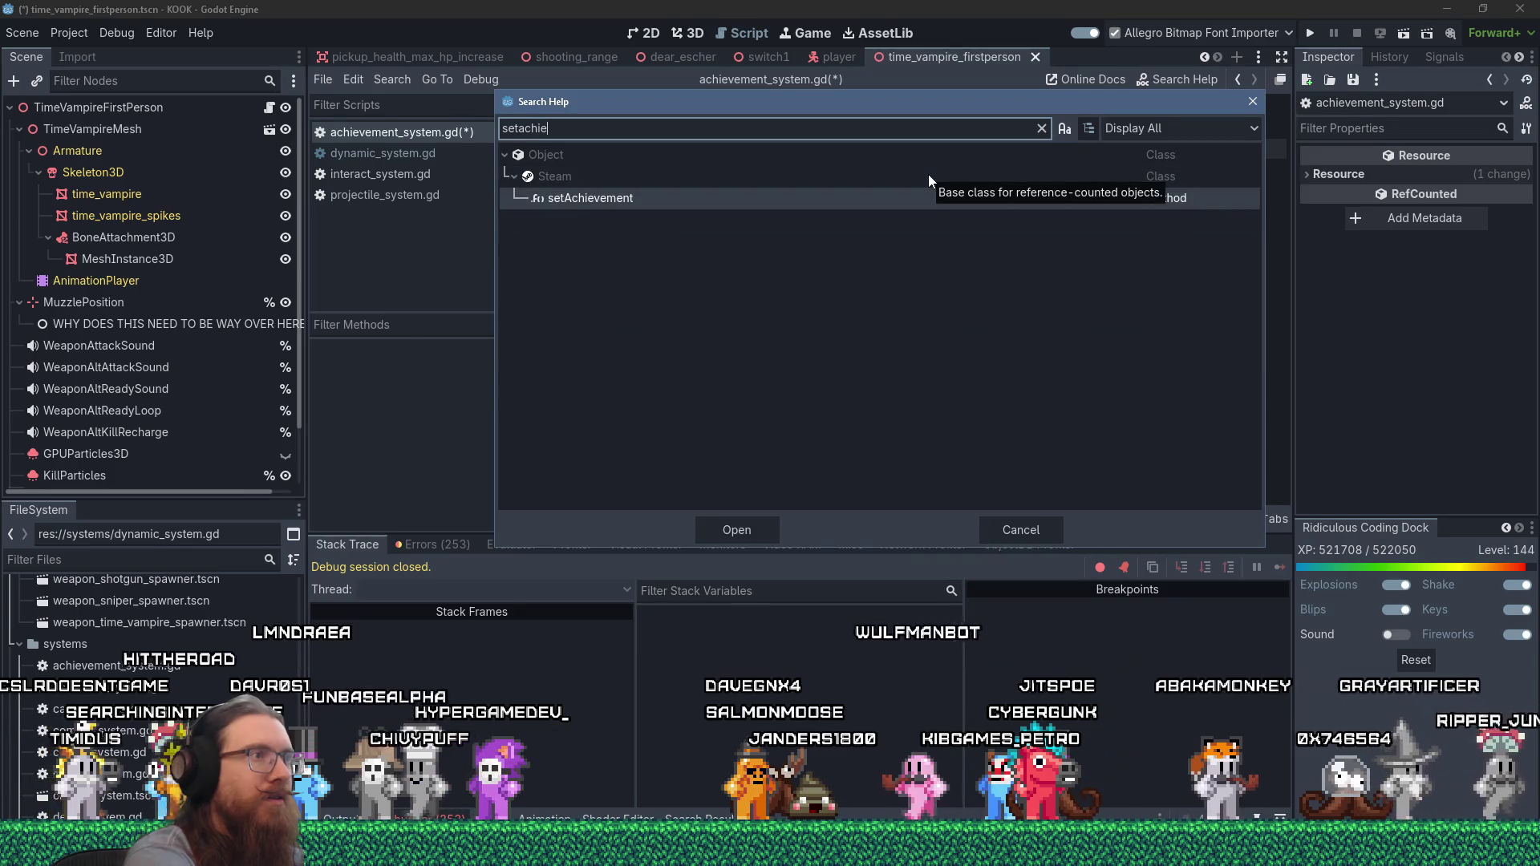
pyautogui.press('Escape')
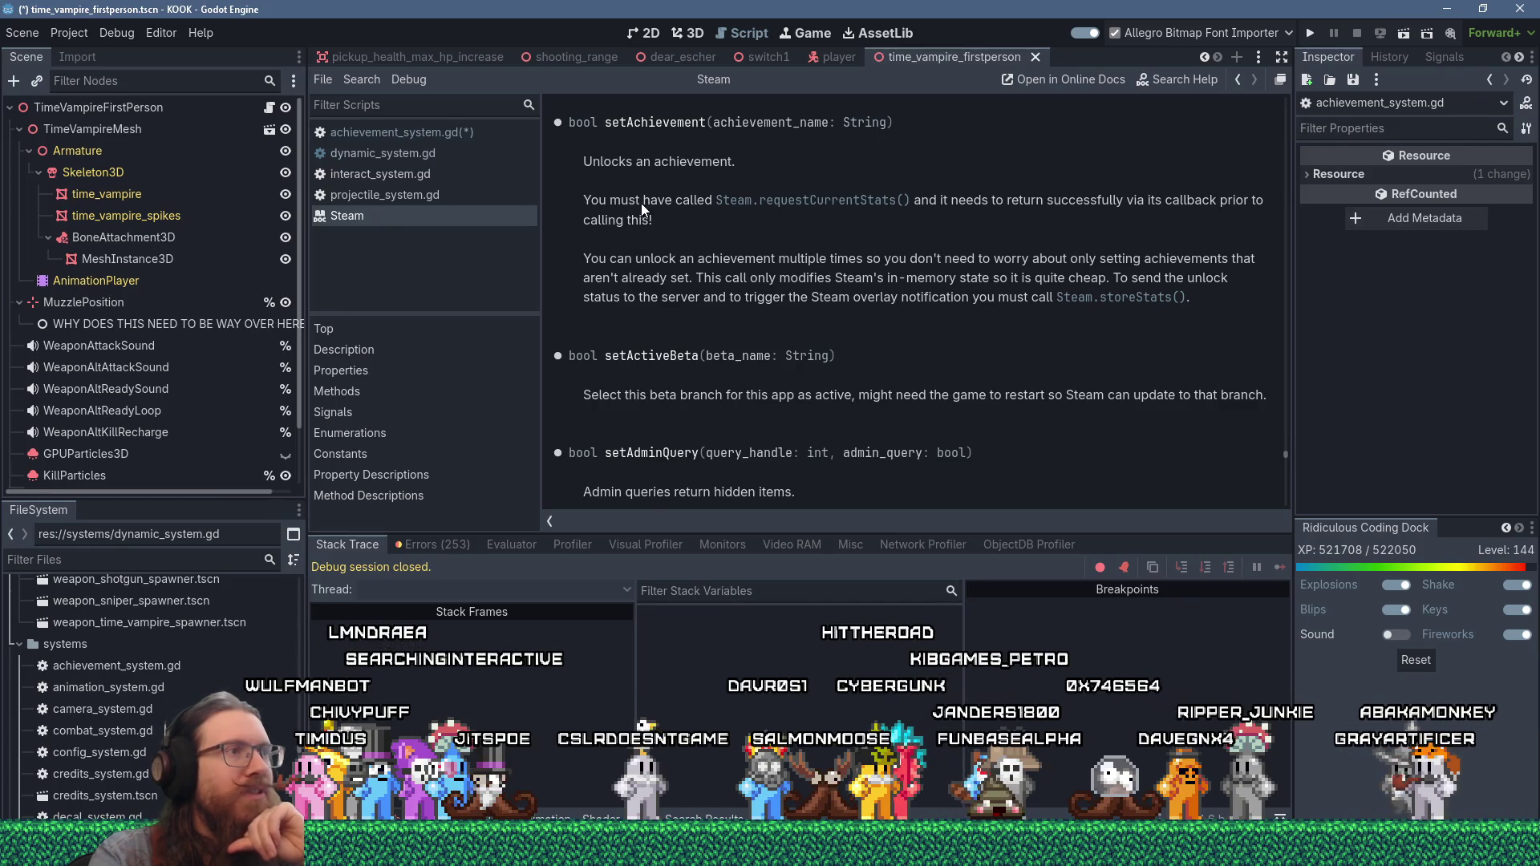
# - Select the Steam.requestCurrentStats() requirement in the setAchievement docs, then switch to the Fist of the Forgotten project
pyautogui.moveTo(816, 206); pyautogui.dragTo(923, 200)
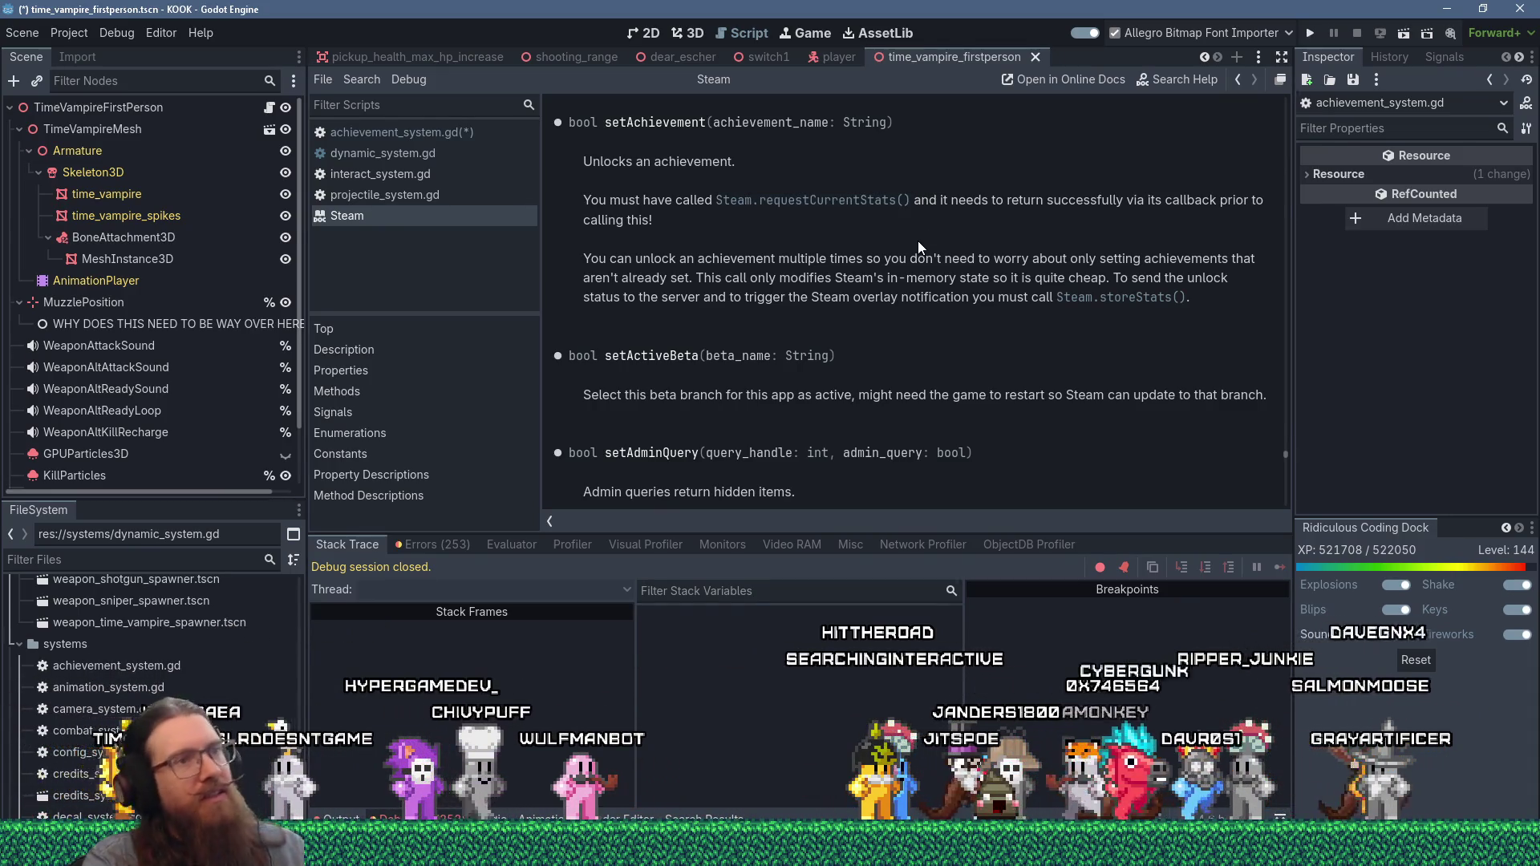
pyautogui.hotkey('alt', 'Tab')
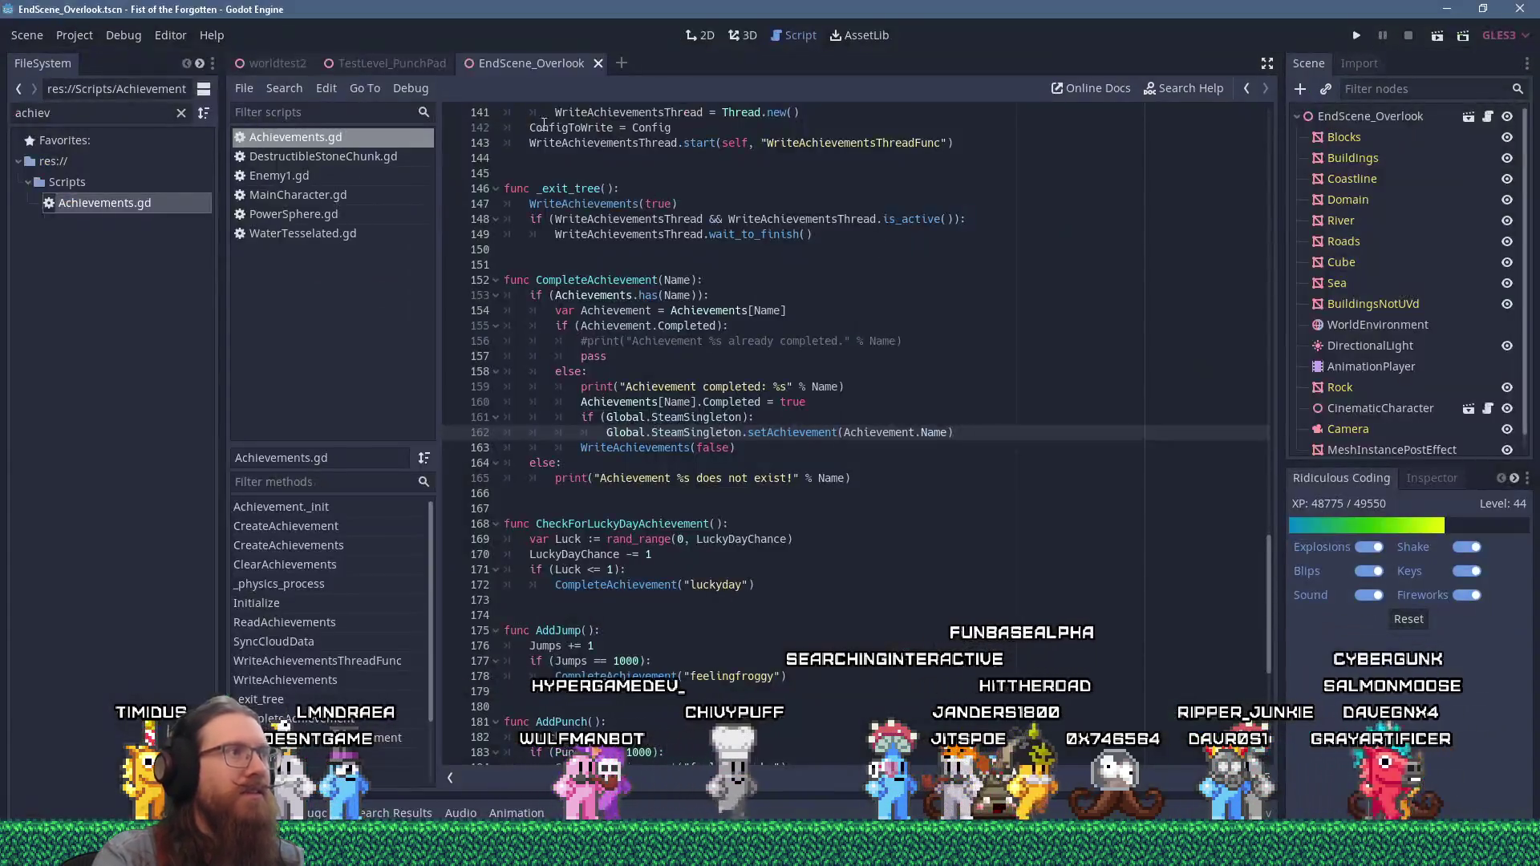
# - Search the old project's files for requestcurrentstats, which finds 0 matches
pyautogui.click(284, 88)
pyautogui.click(353, 194)
pyautogui.write('requestcurren')
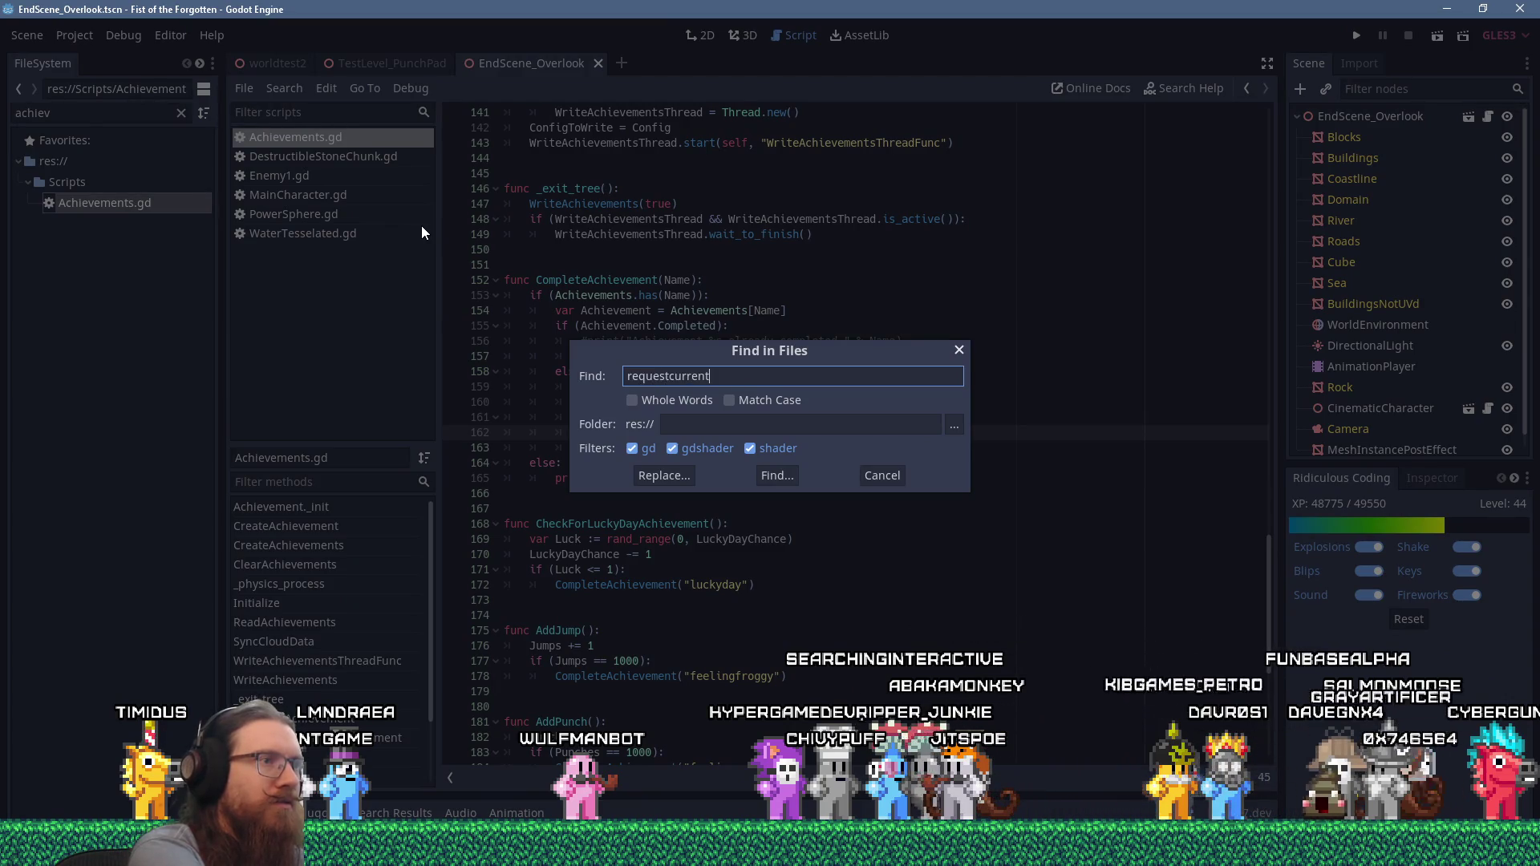
pyautogui.write('tsta')
pyautogui.press('Return')
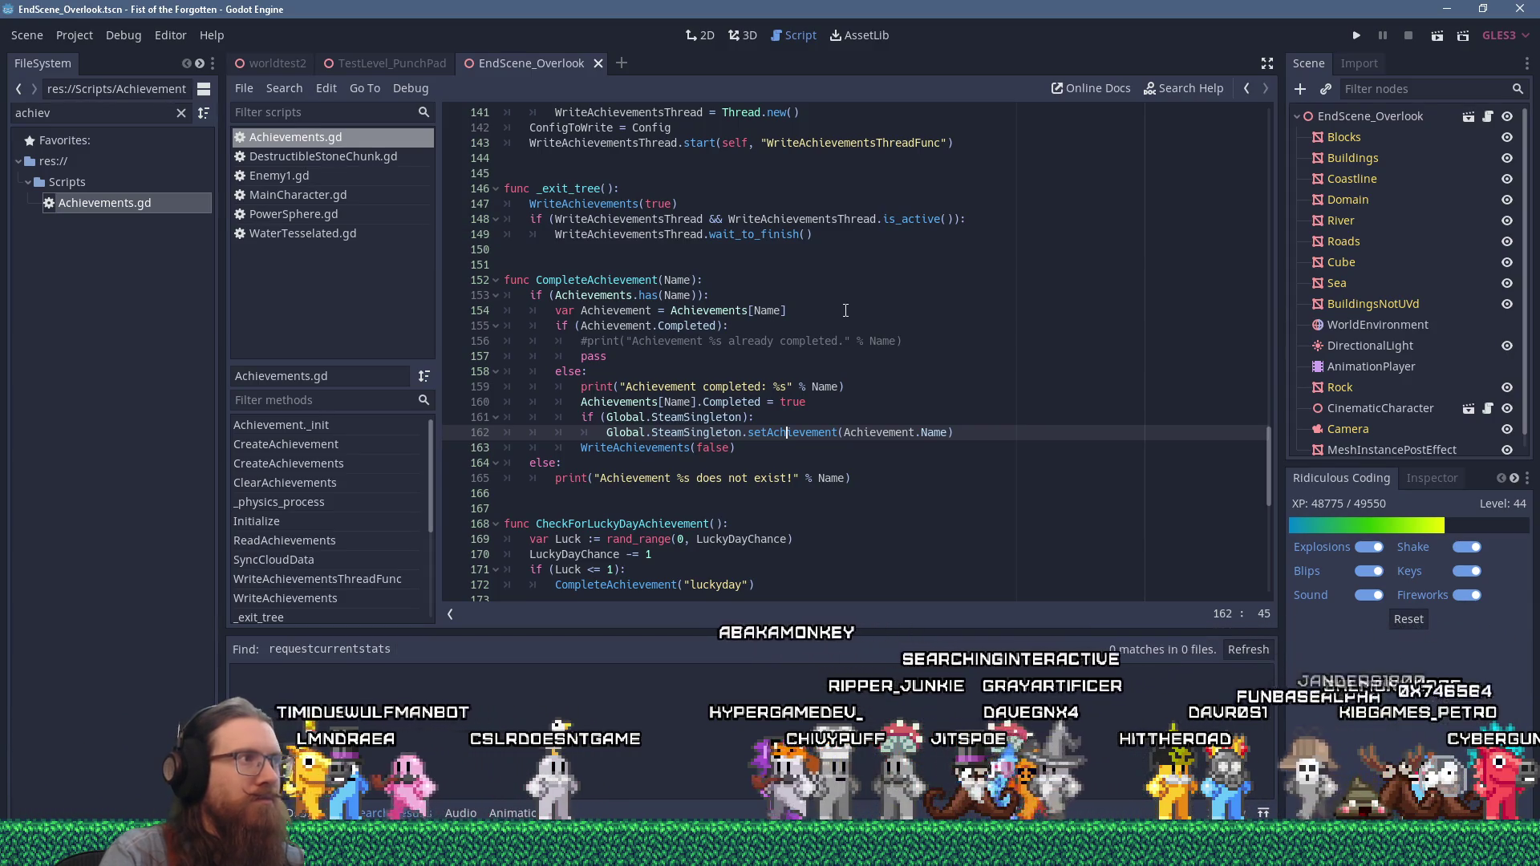
# - Back in KOOK, follow the requestCurrentStats docs link, then reopen achievement_system.gd
pyautogui.hotkey('alt', 'Tab')
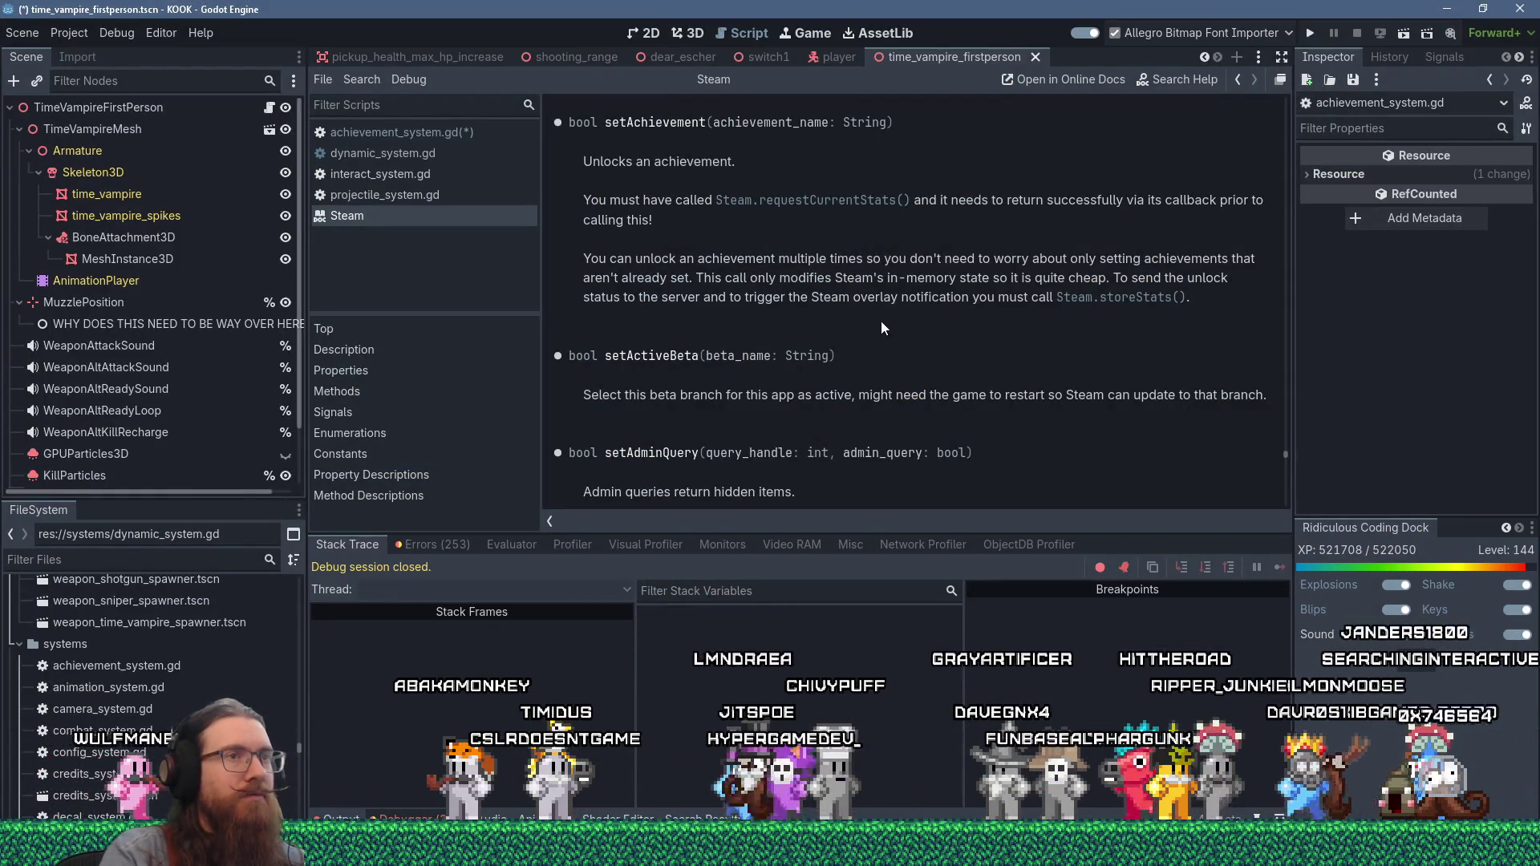
pyautogui.click(852, 202)
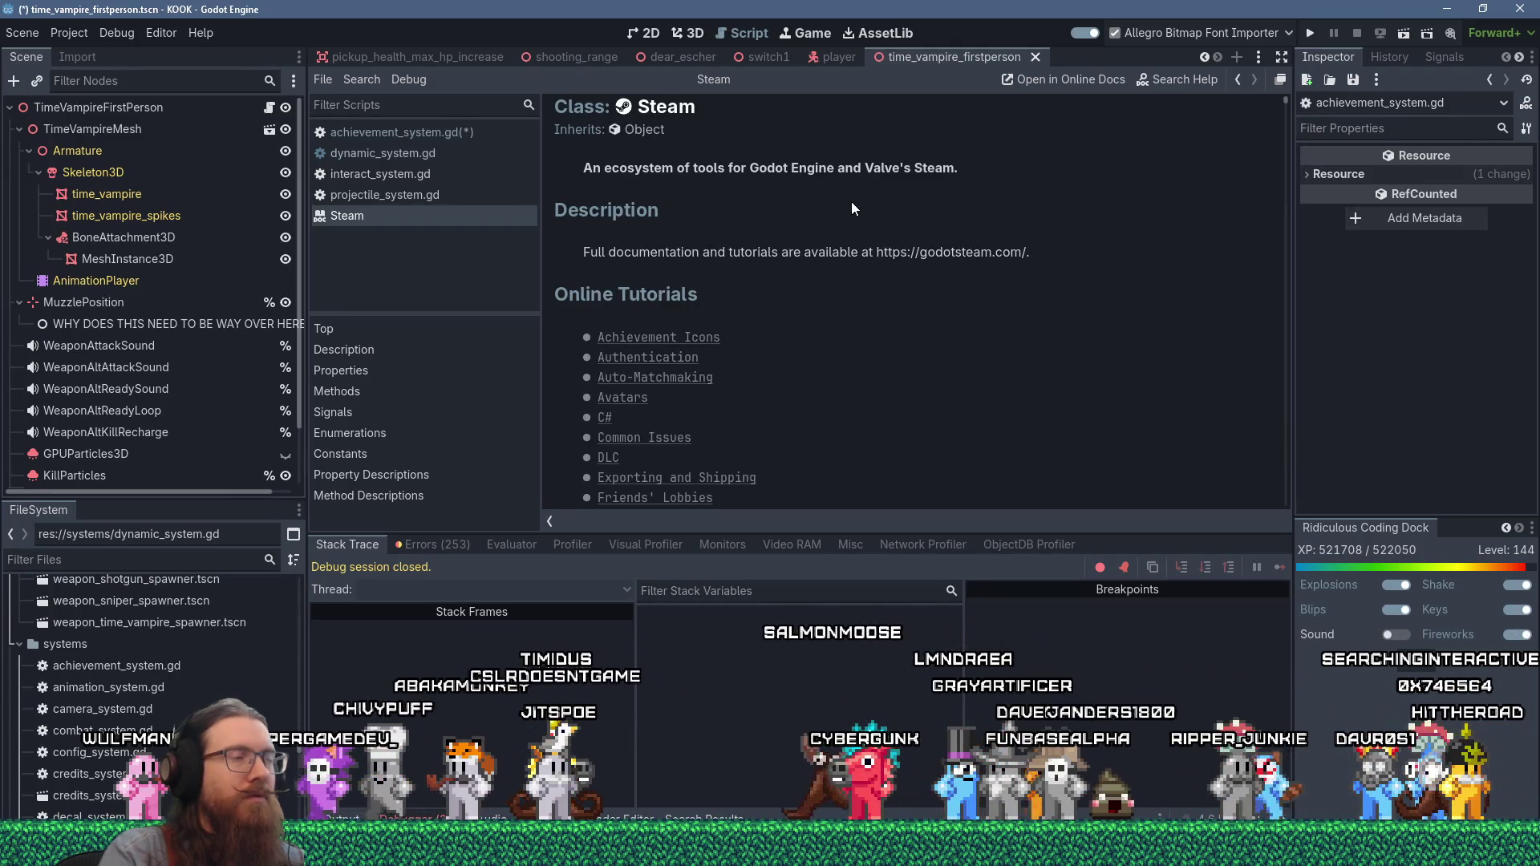
pyautogui.click(447, 133)
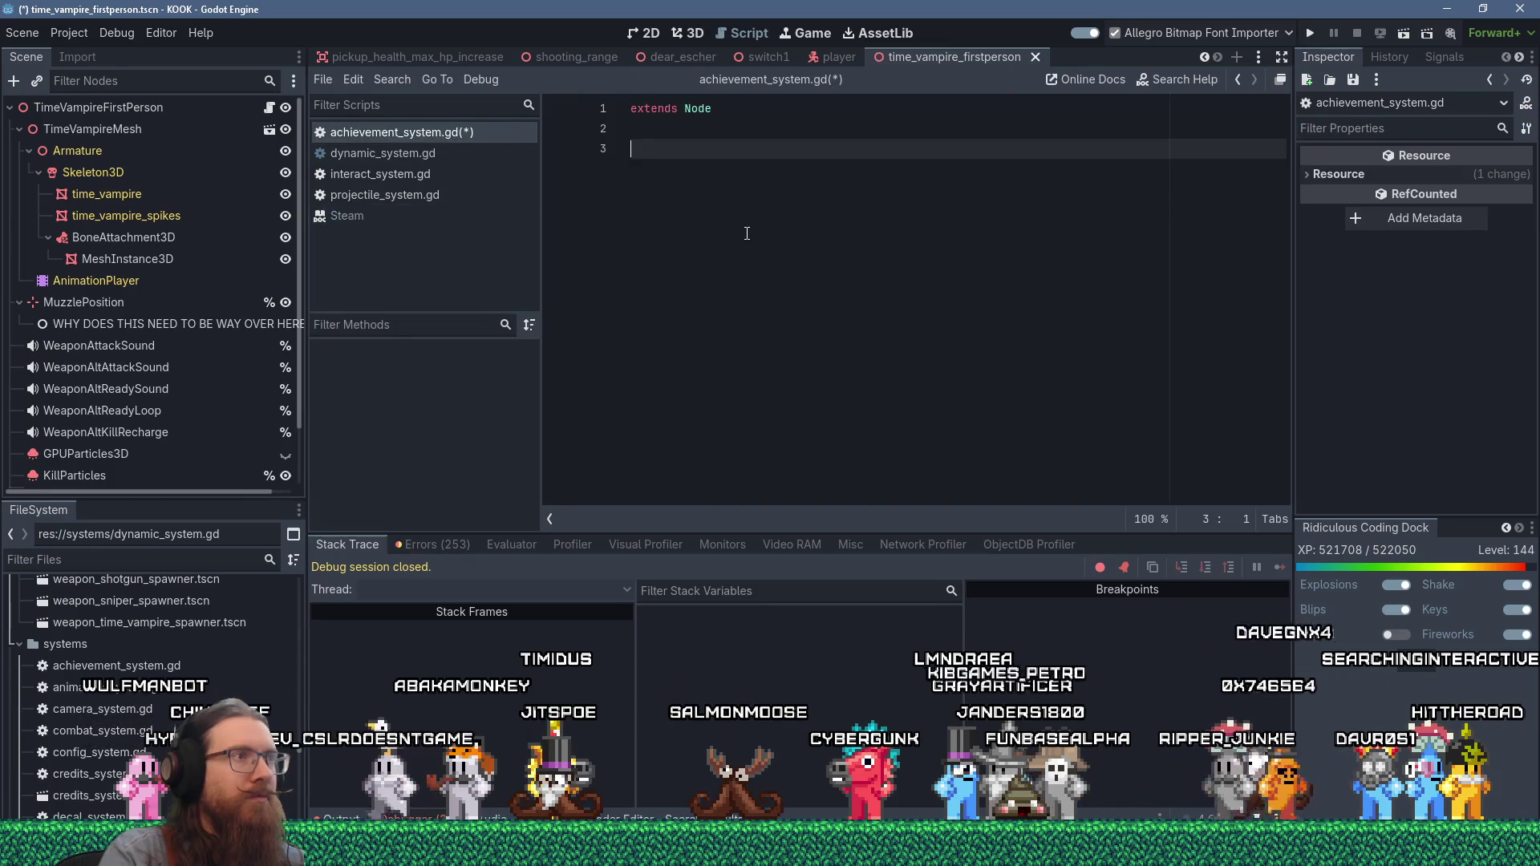
# - Write func _ready() on line 3, fixing the typo, and bring the GodotSteam stats tutorial forward
pyautogui.write('func _ready')
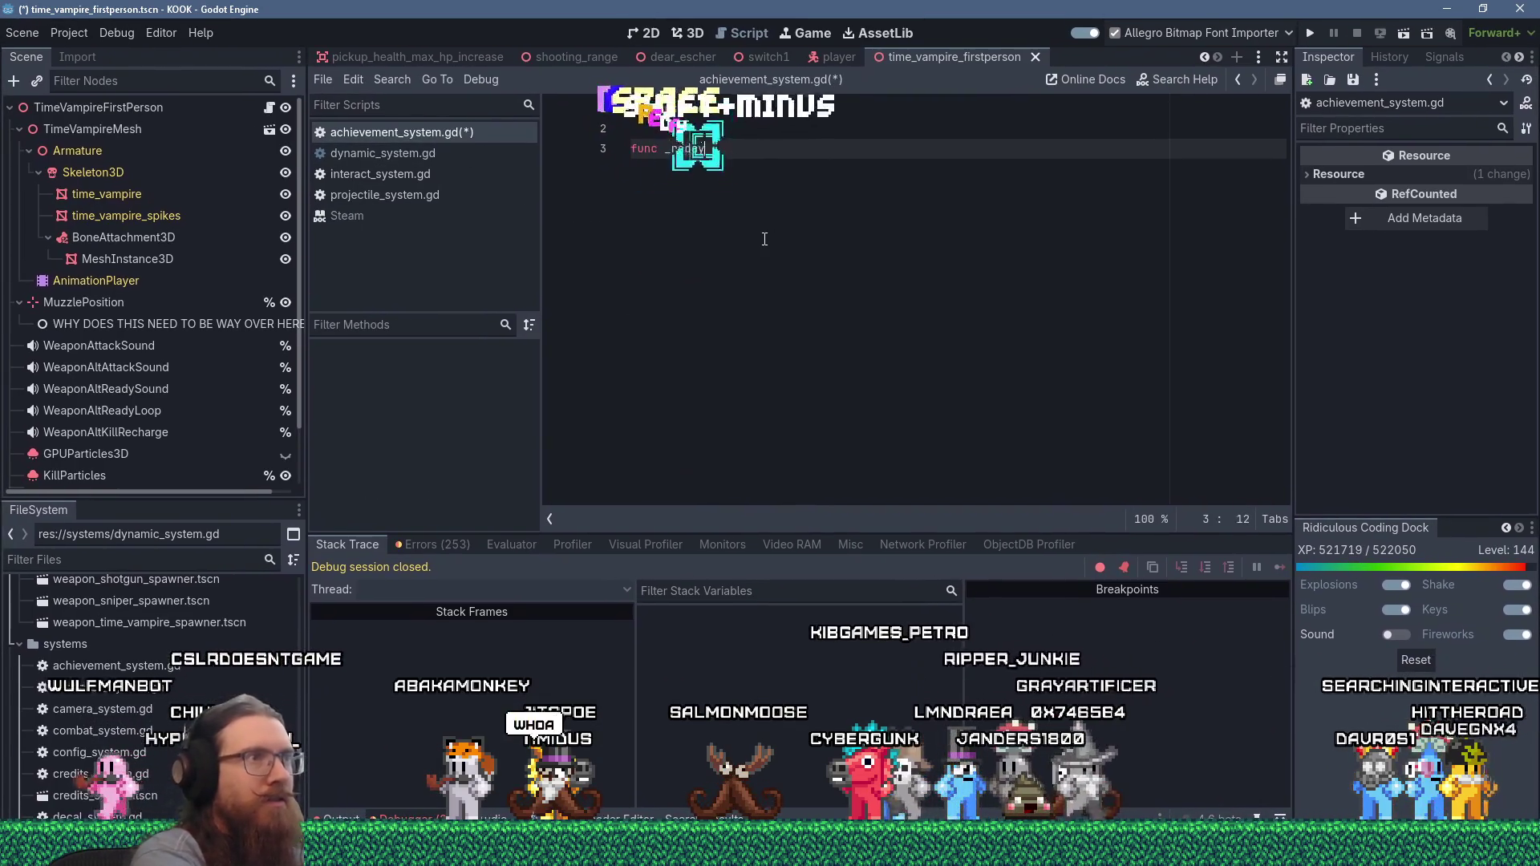
pyautogui.write('reday(')
pyautogui.hotkey('shift', 'Home')
pyautogui.press('Right')
pyautogui.press('Right')
pyautogui.press('Right')
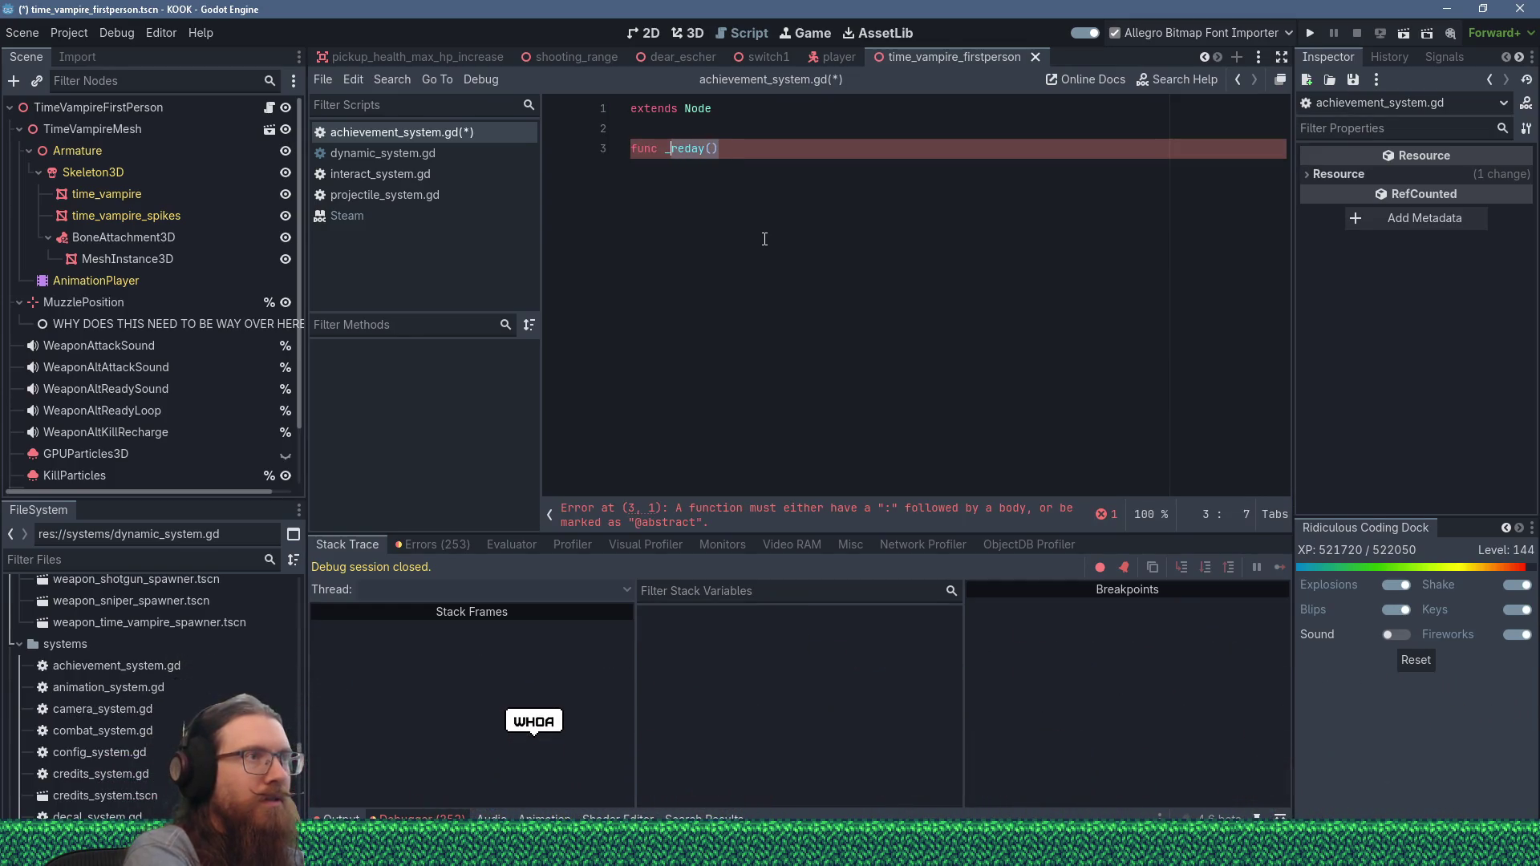
pyautogui.write('eady()')
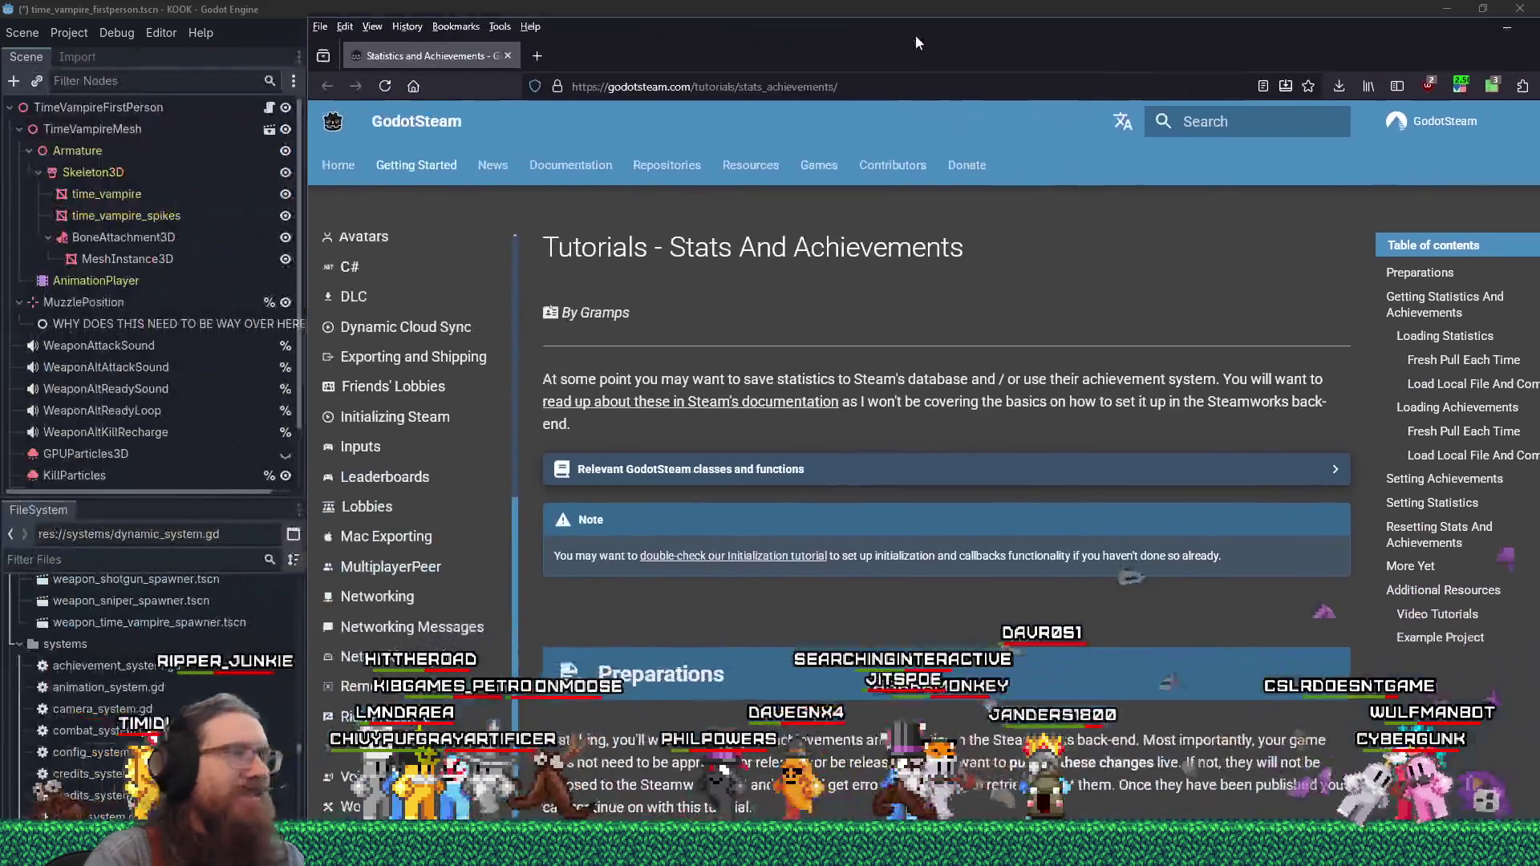
pyautogui.moveTo(917, 35); pyautogui.dragTo(854, 16)
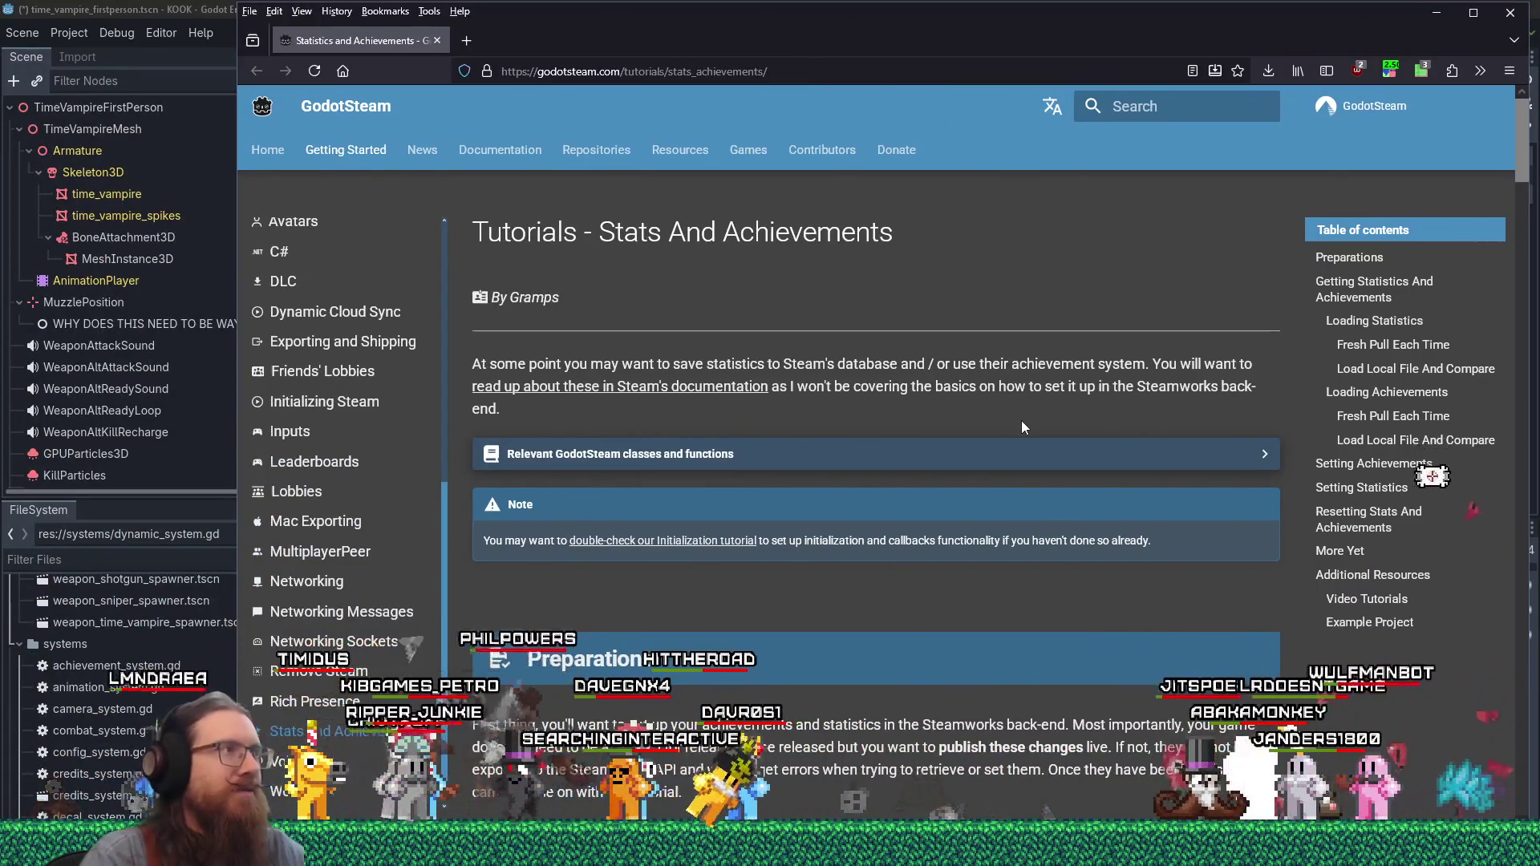
pyautogui.scroll(-10, 1022, 421)
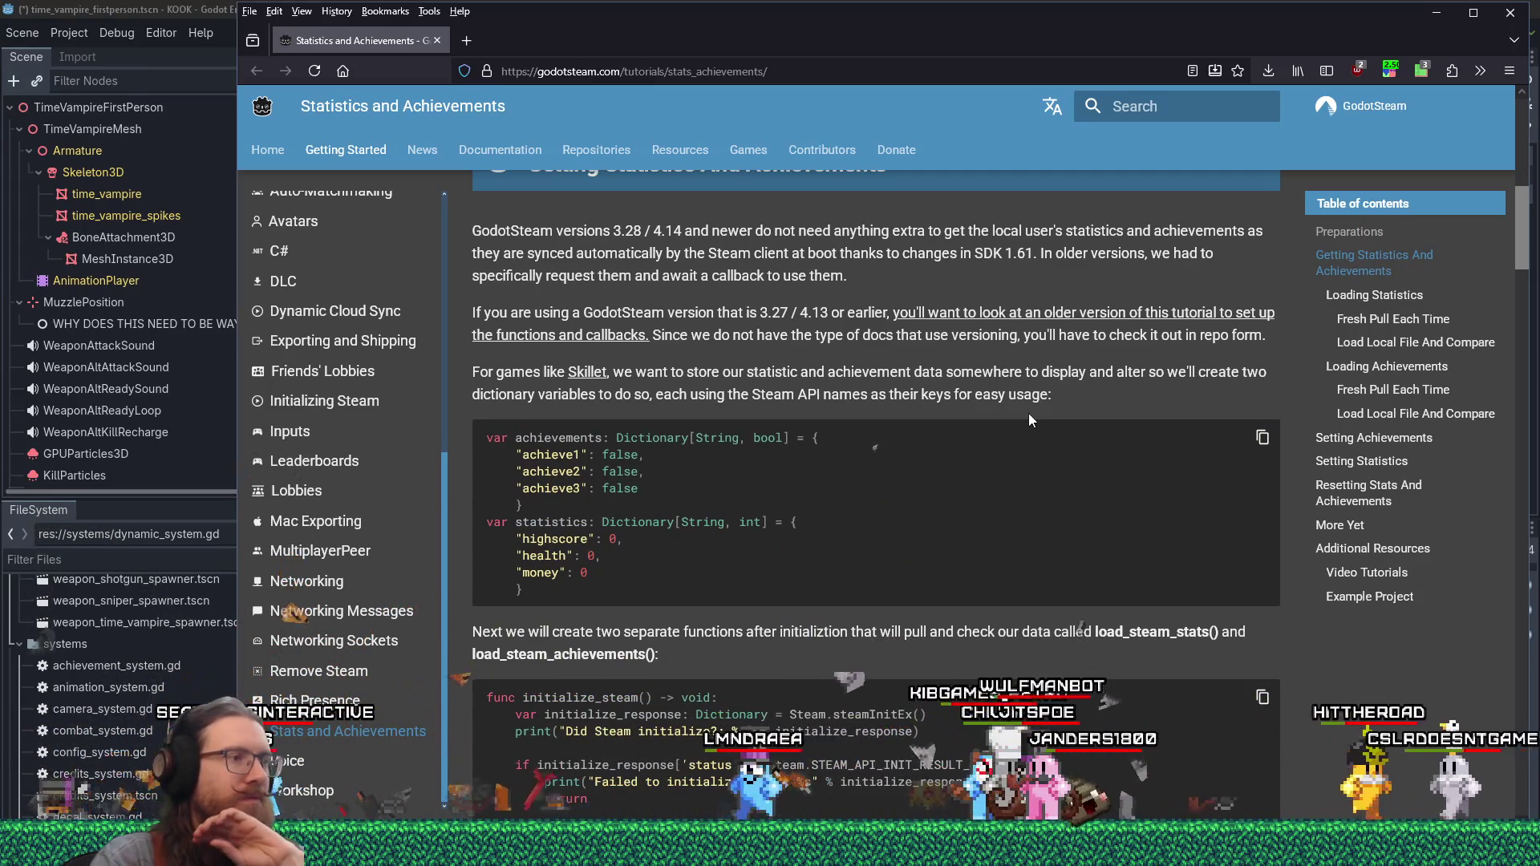
pyautogui.scroll(-3, 1030, 419)
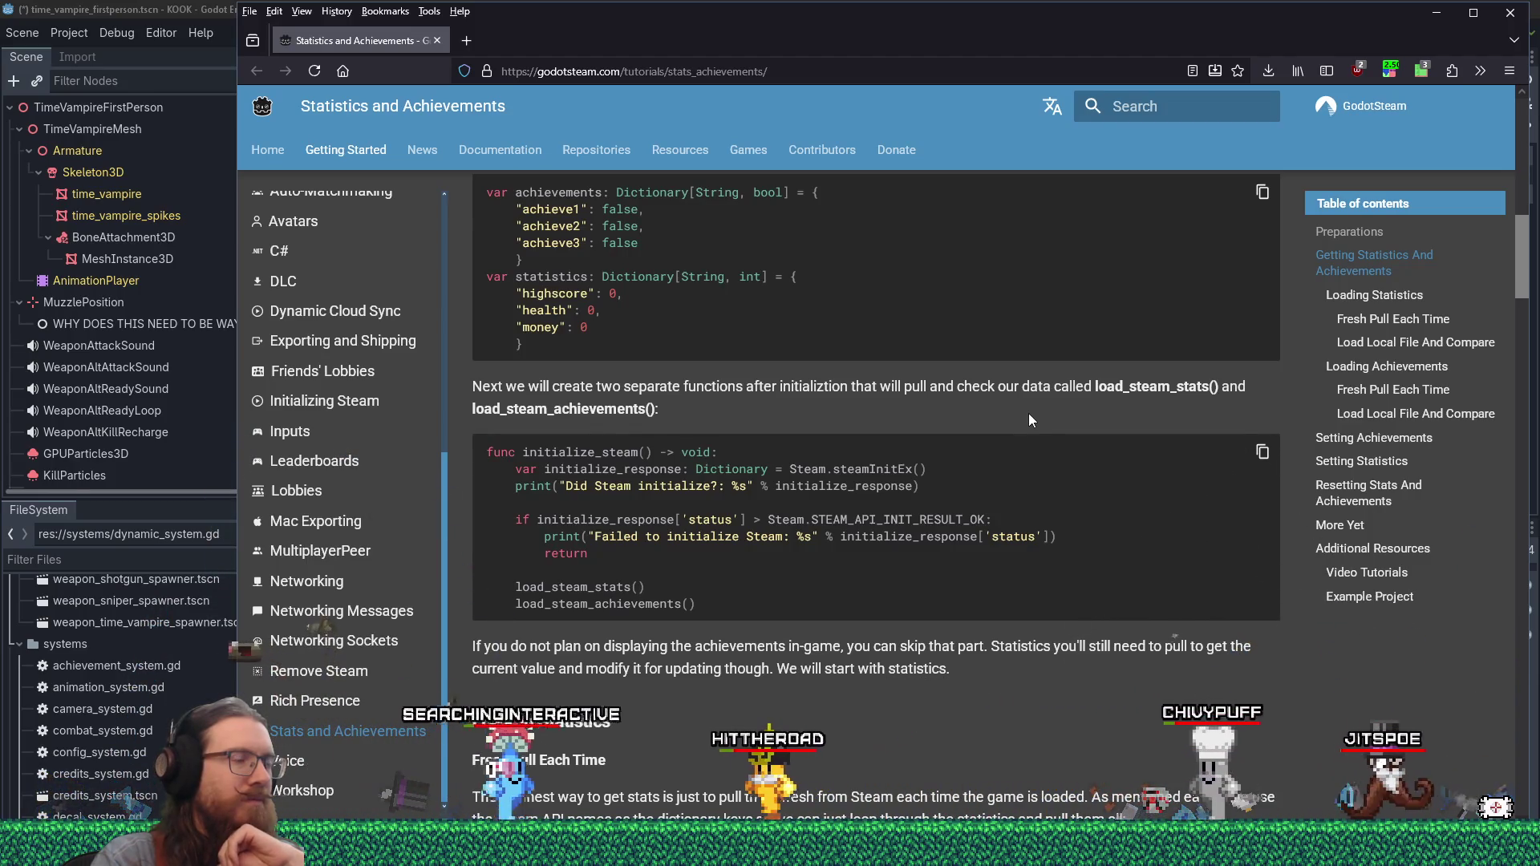
pyautogui.scroll(-1, 1031, 419)
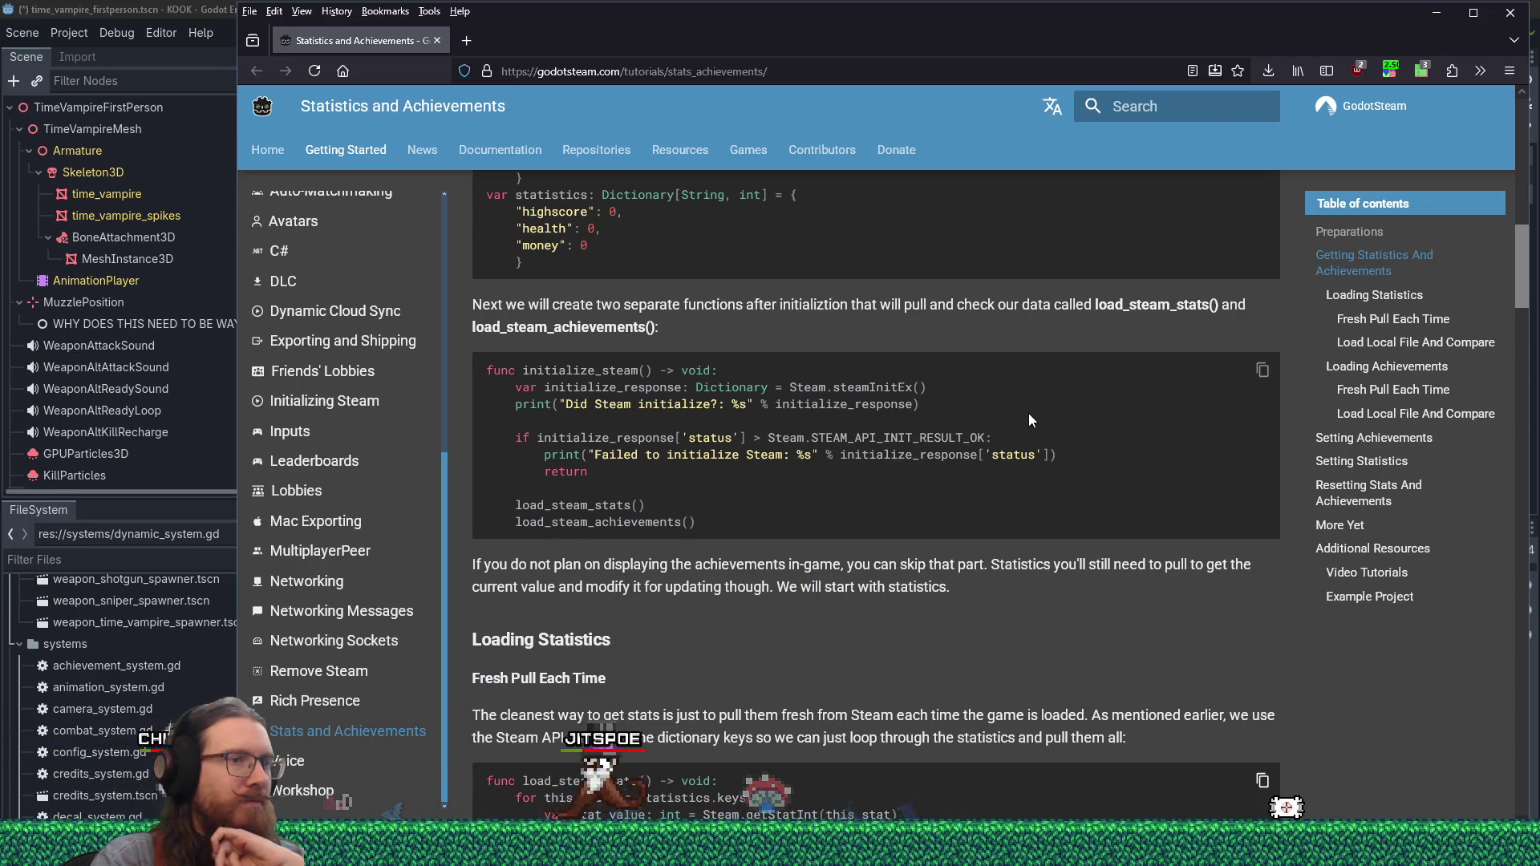
pyautogui.scroll(-1, 1030, 414)
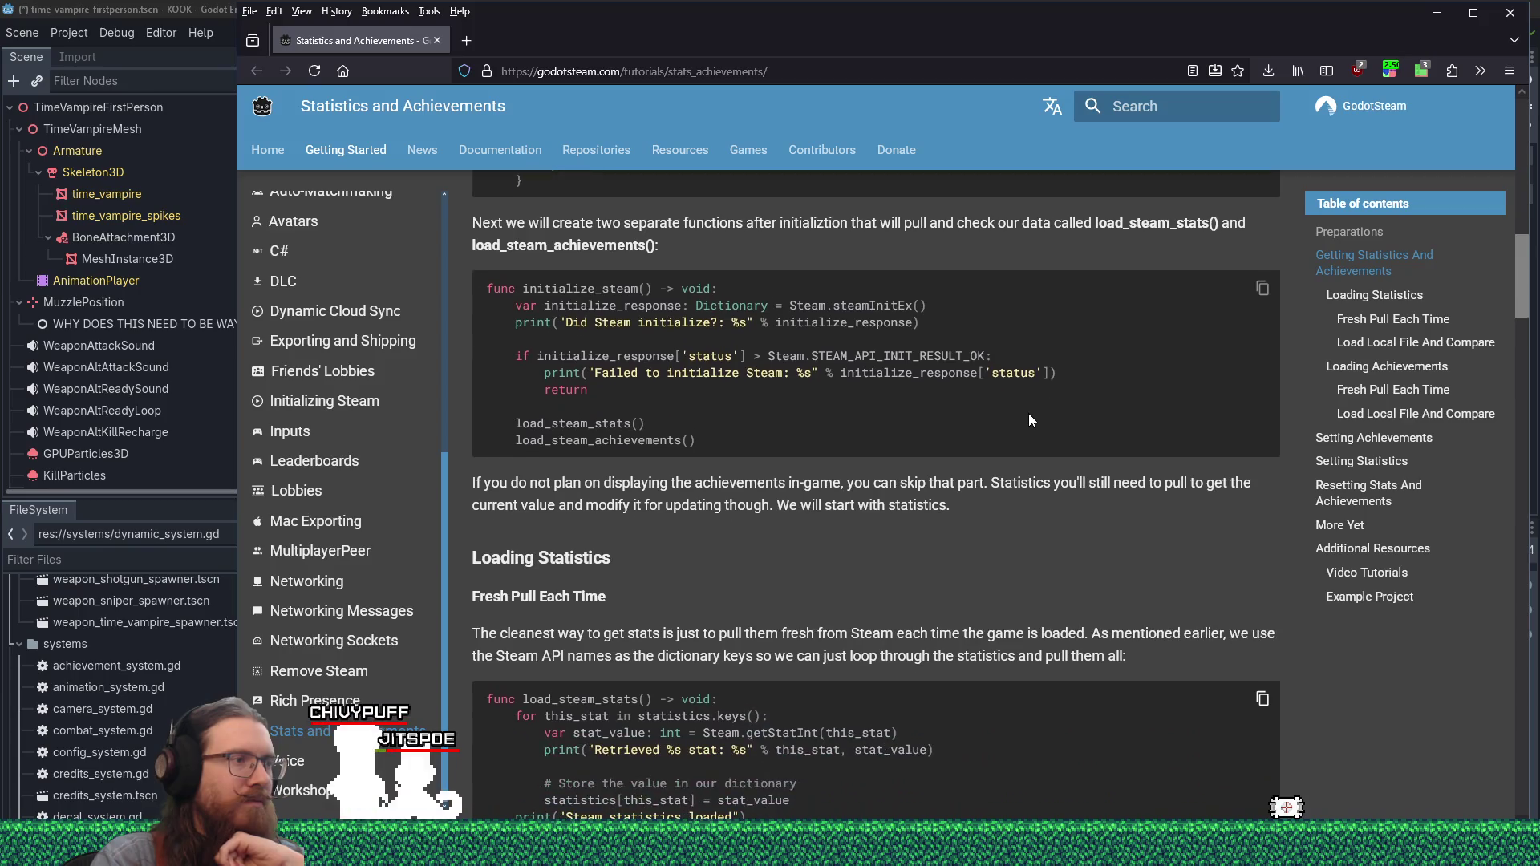
pyautogui.scroll(-1, 1030, 414)
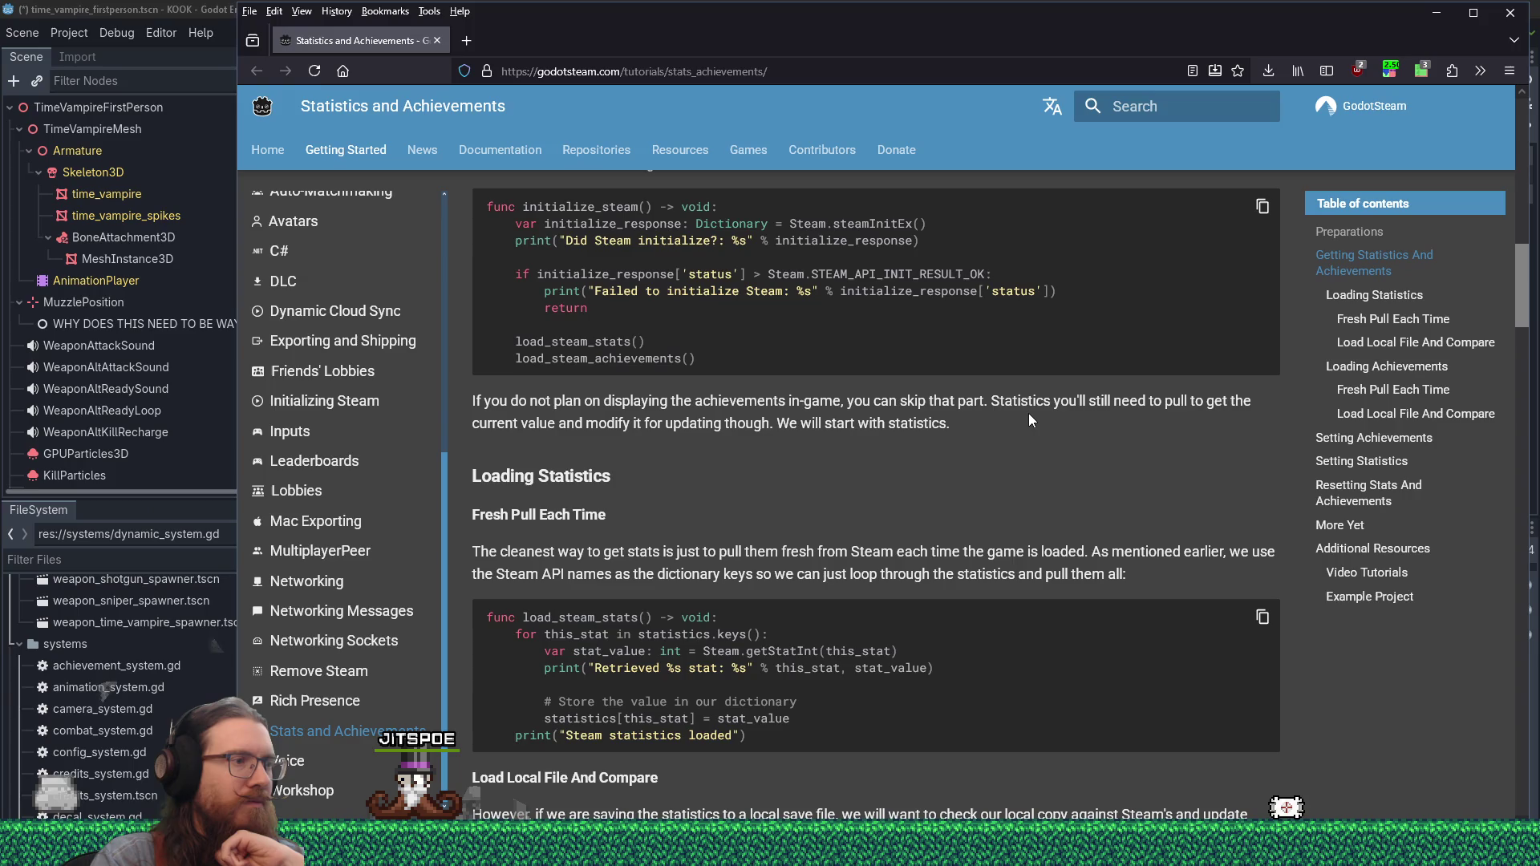
pyautogui.scroll(-1, 1031, 419)
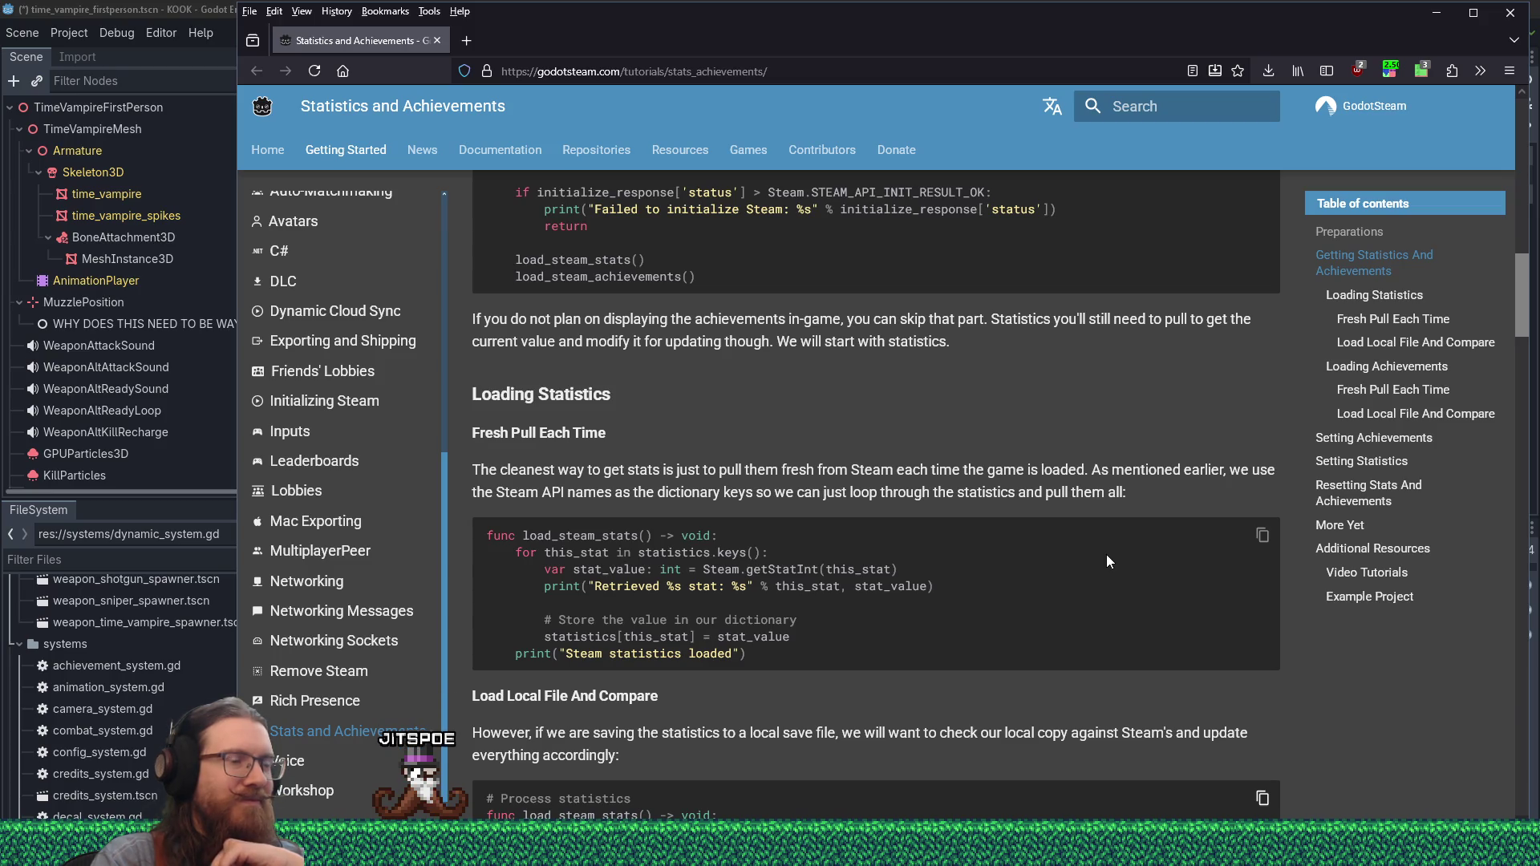
pyautogui.scroll(-5, 1107, 561)
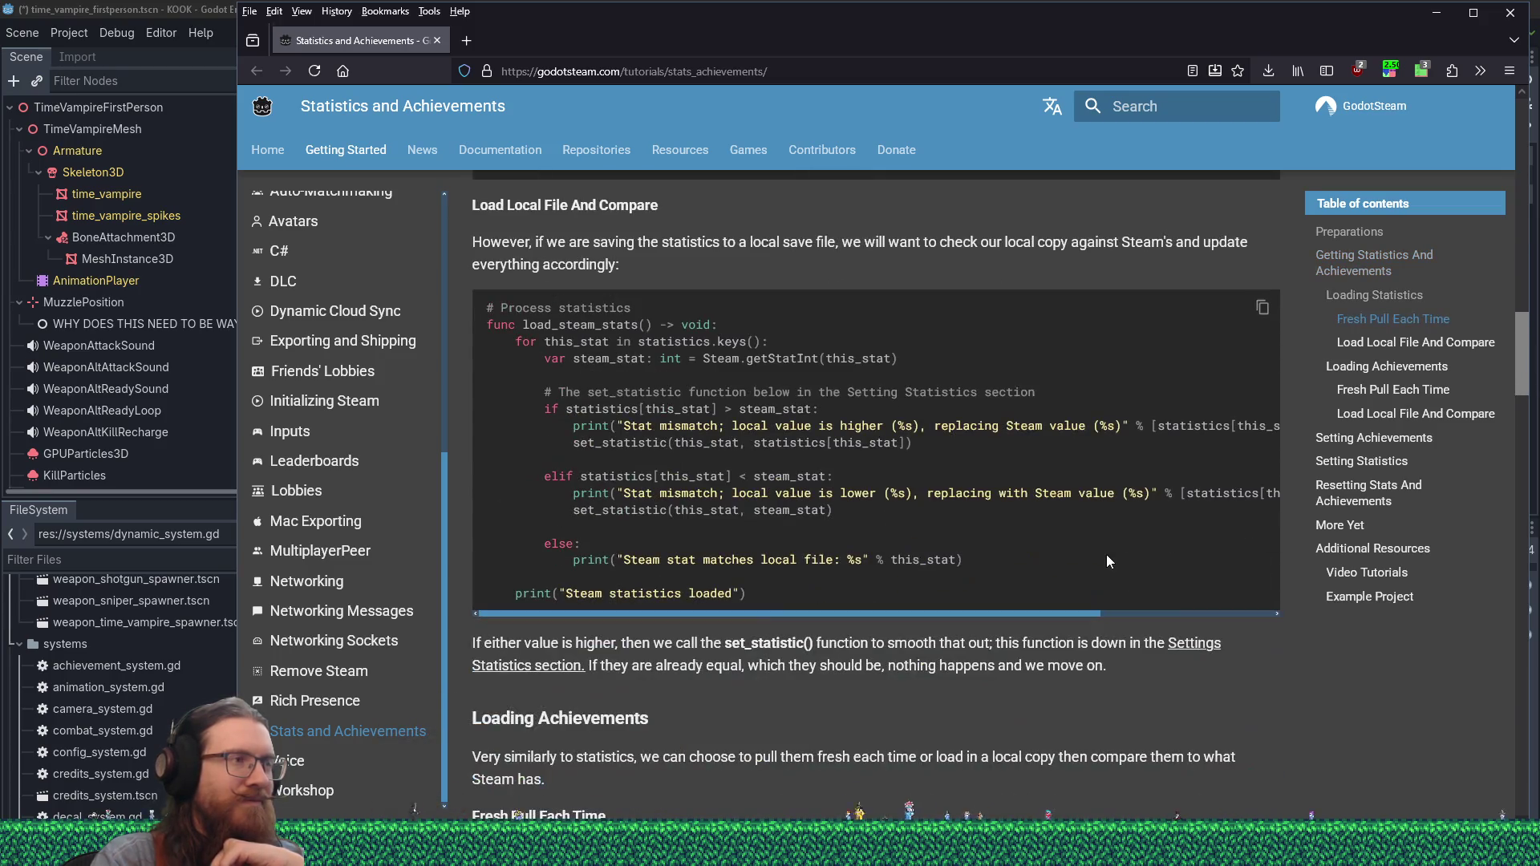
pyautogui.scroll(-4, 1107, 560)
pyautogui.scroll(-5, 1108, 560)
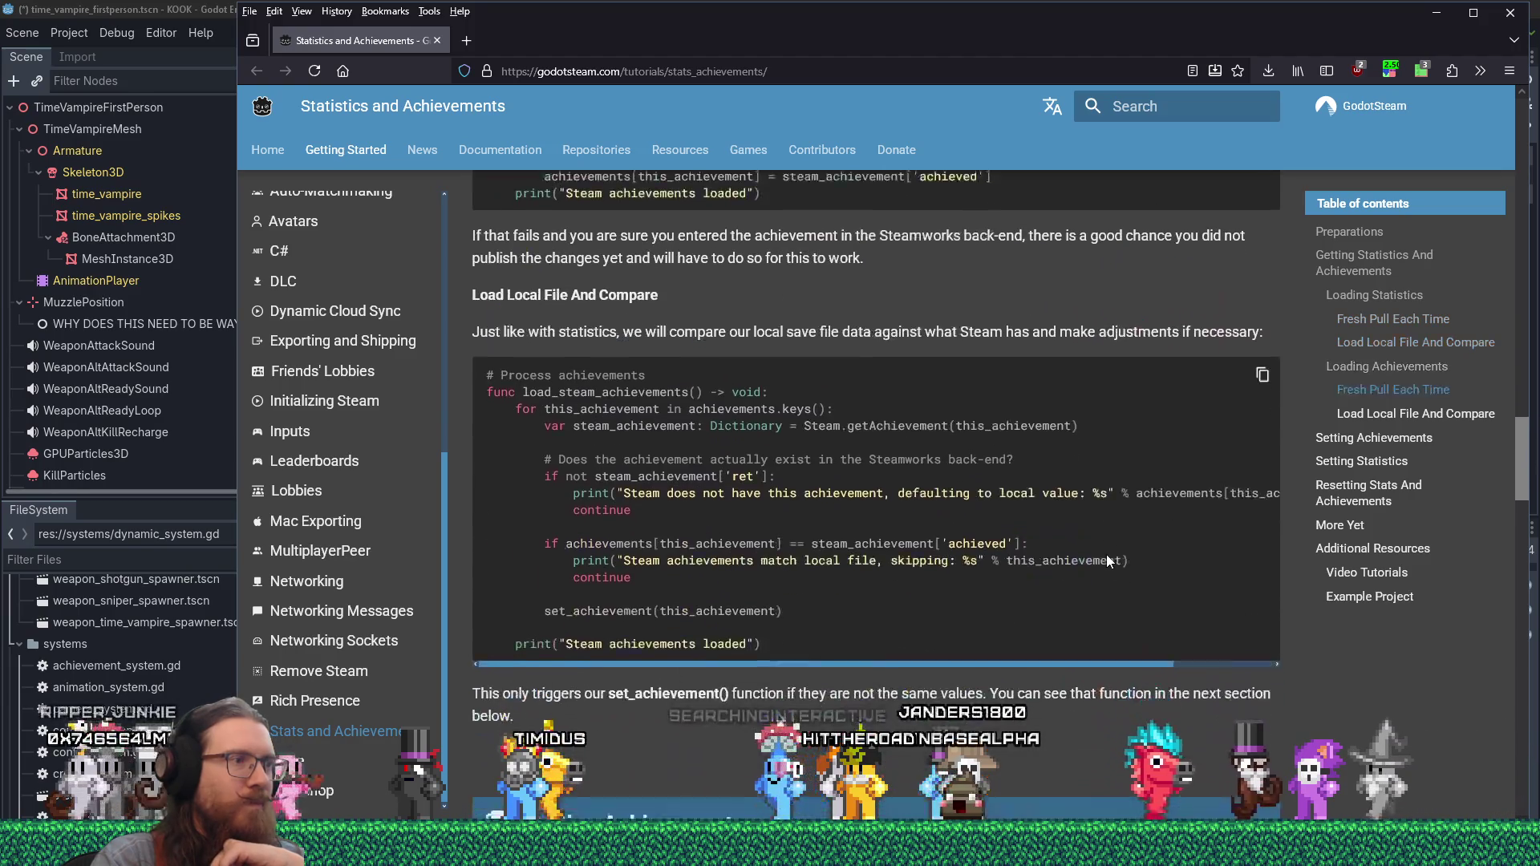
pyautogui.scroll(-3, 1108, 555)
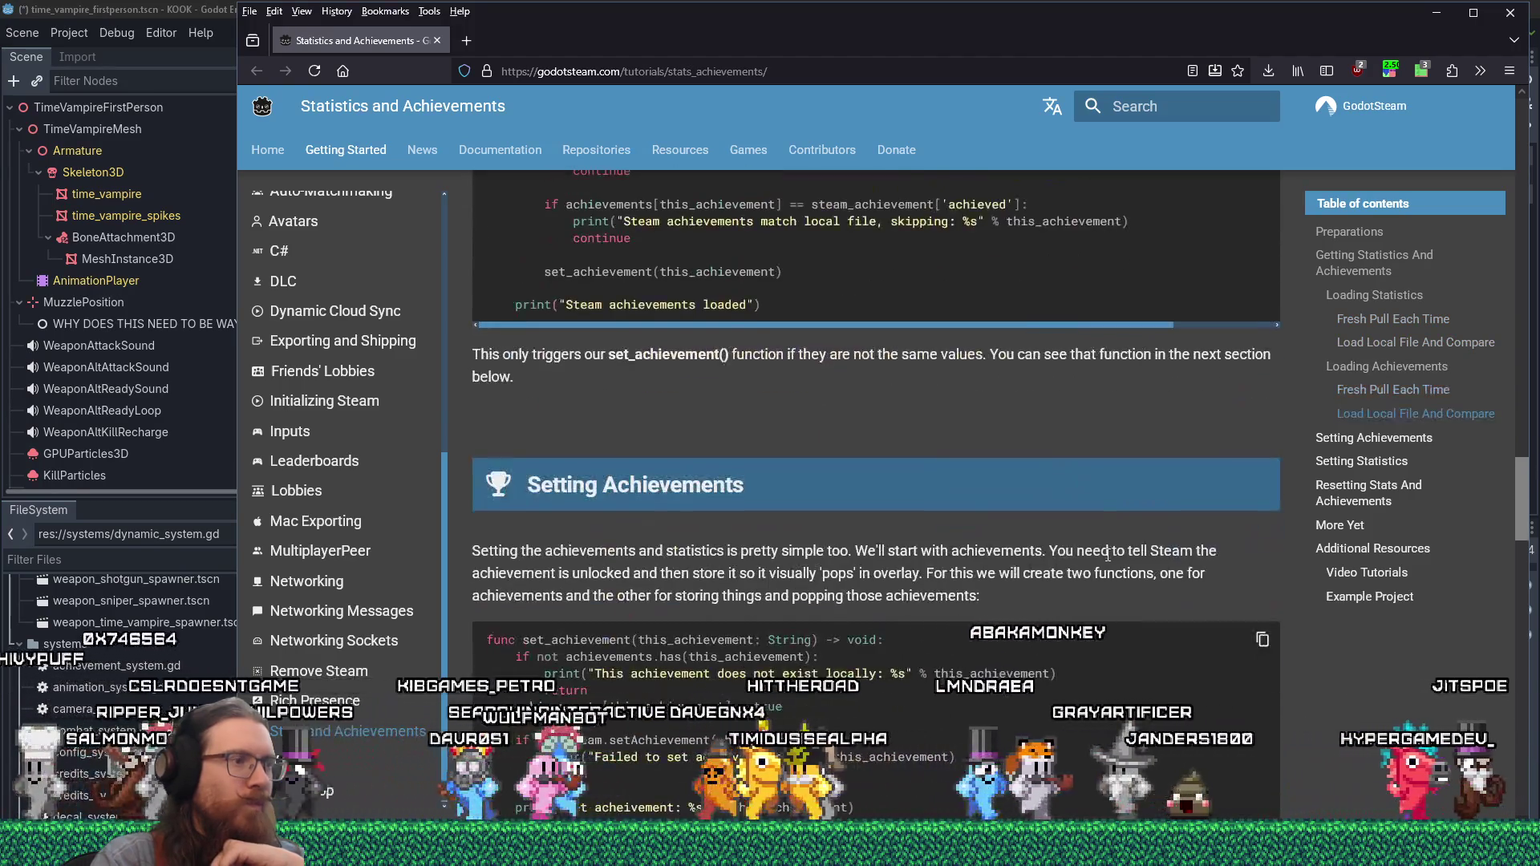
pyautogui.scroll(-4, 1110, 562)
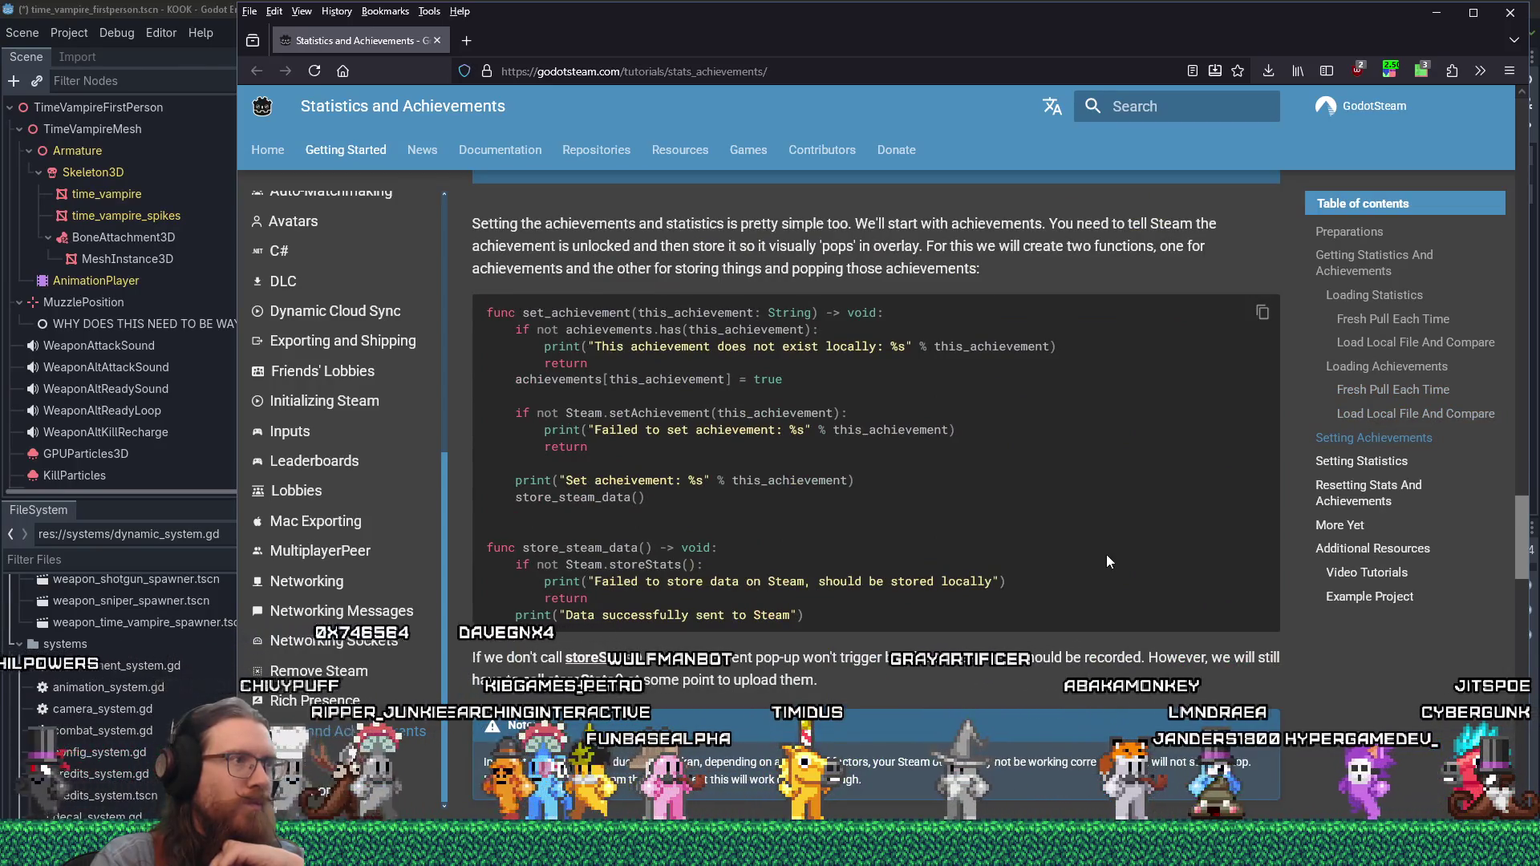
pyautogui.scroll(-3, 1108, 560)
pyautogui.scroll(-3, 1106, 555)
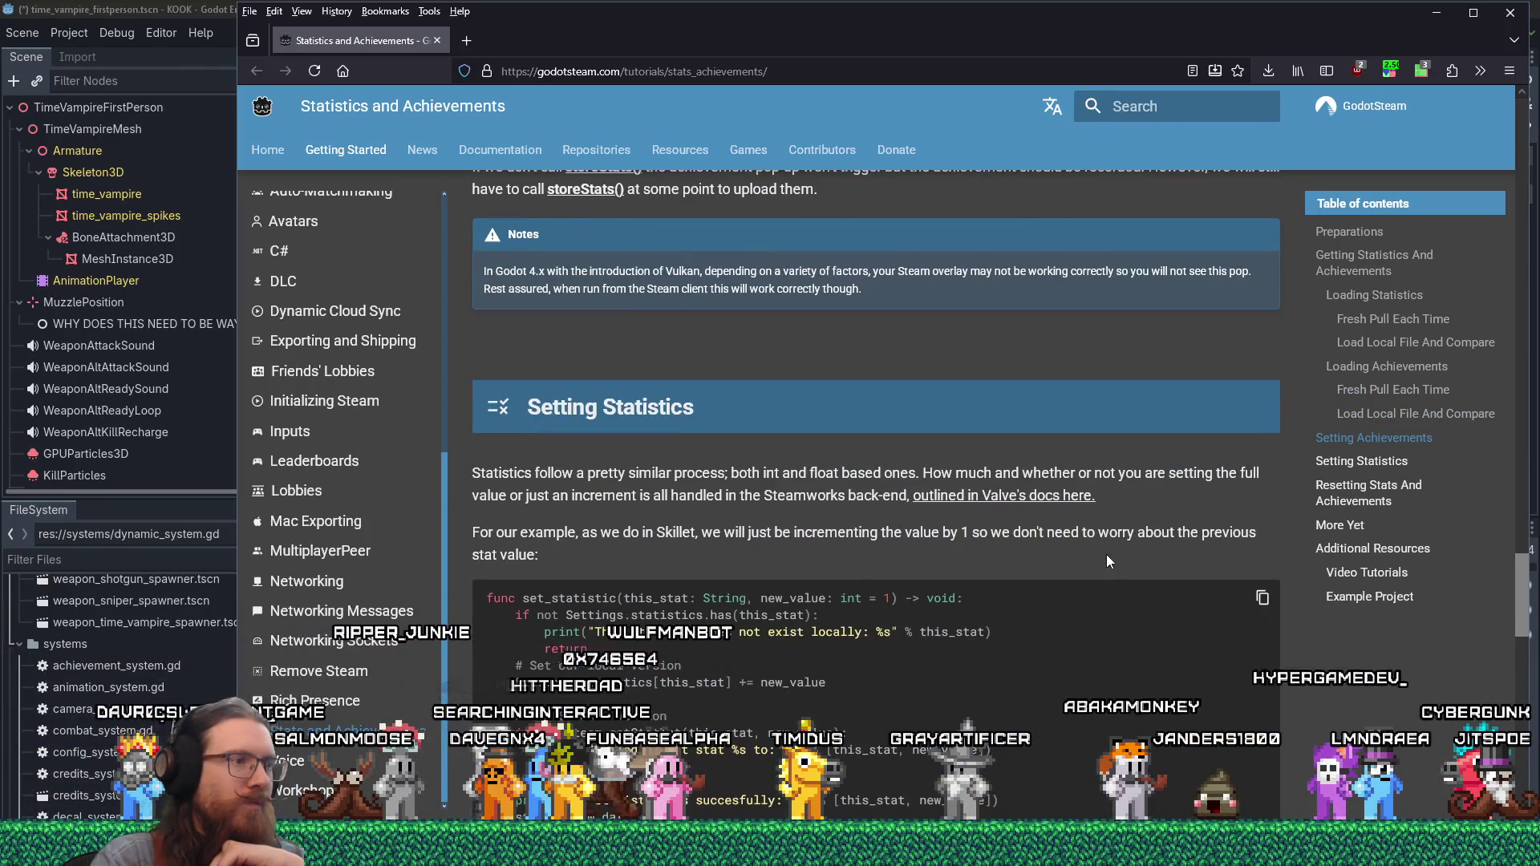
pyautogui.scroll(-5, 1106, 556)
pyautogui.scroll(-2, 1106, 555)
pyautogui.scroll(-5, 1108, 555)
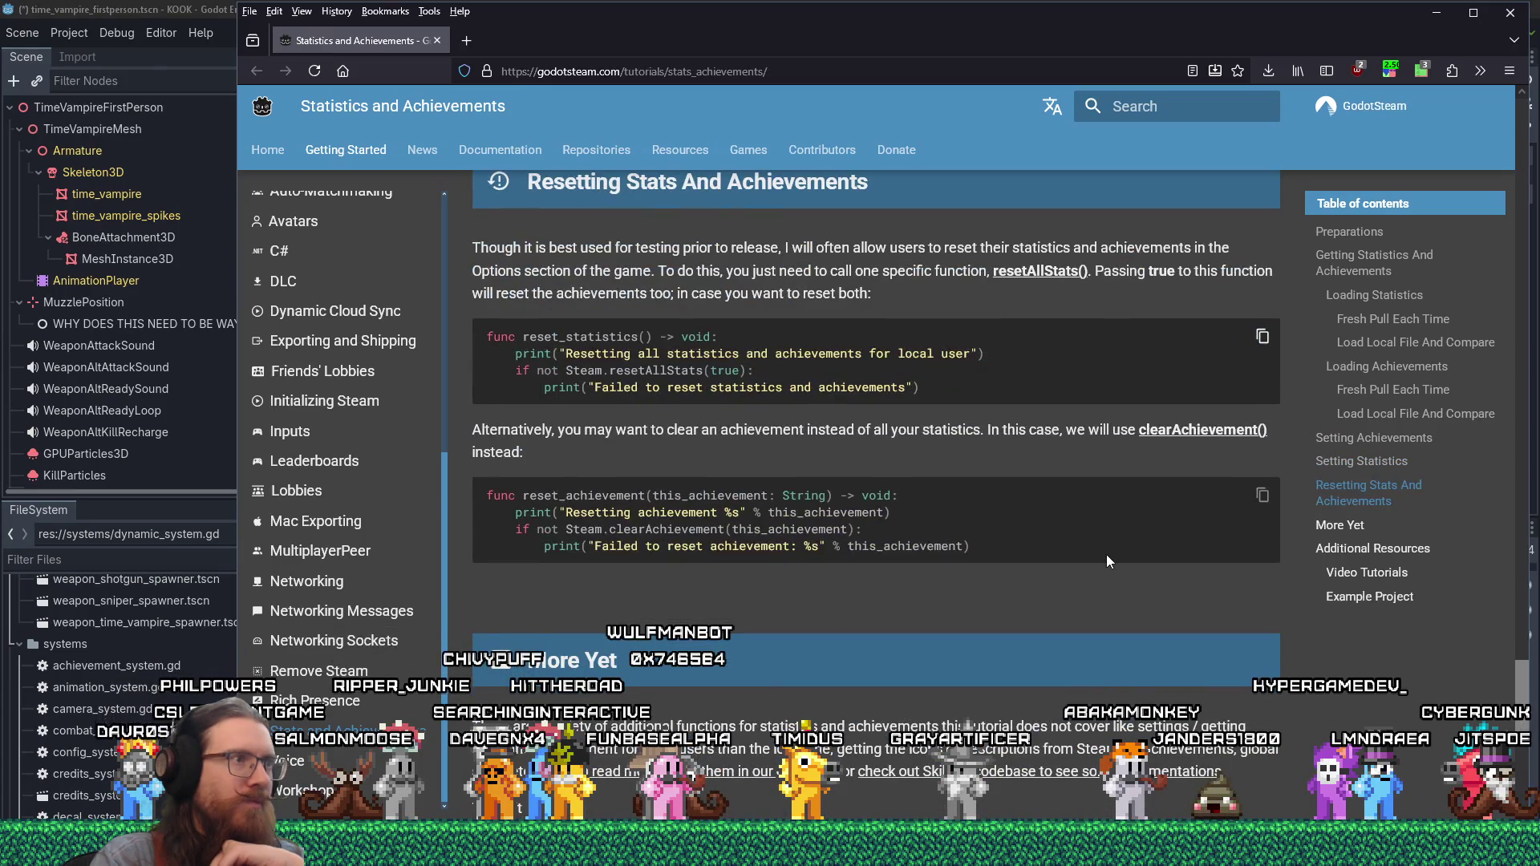
pyautogui.scroll(-6, 1106, 555)
pyautogui.scroll(15, 1106, 555)
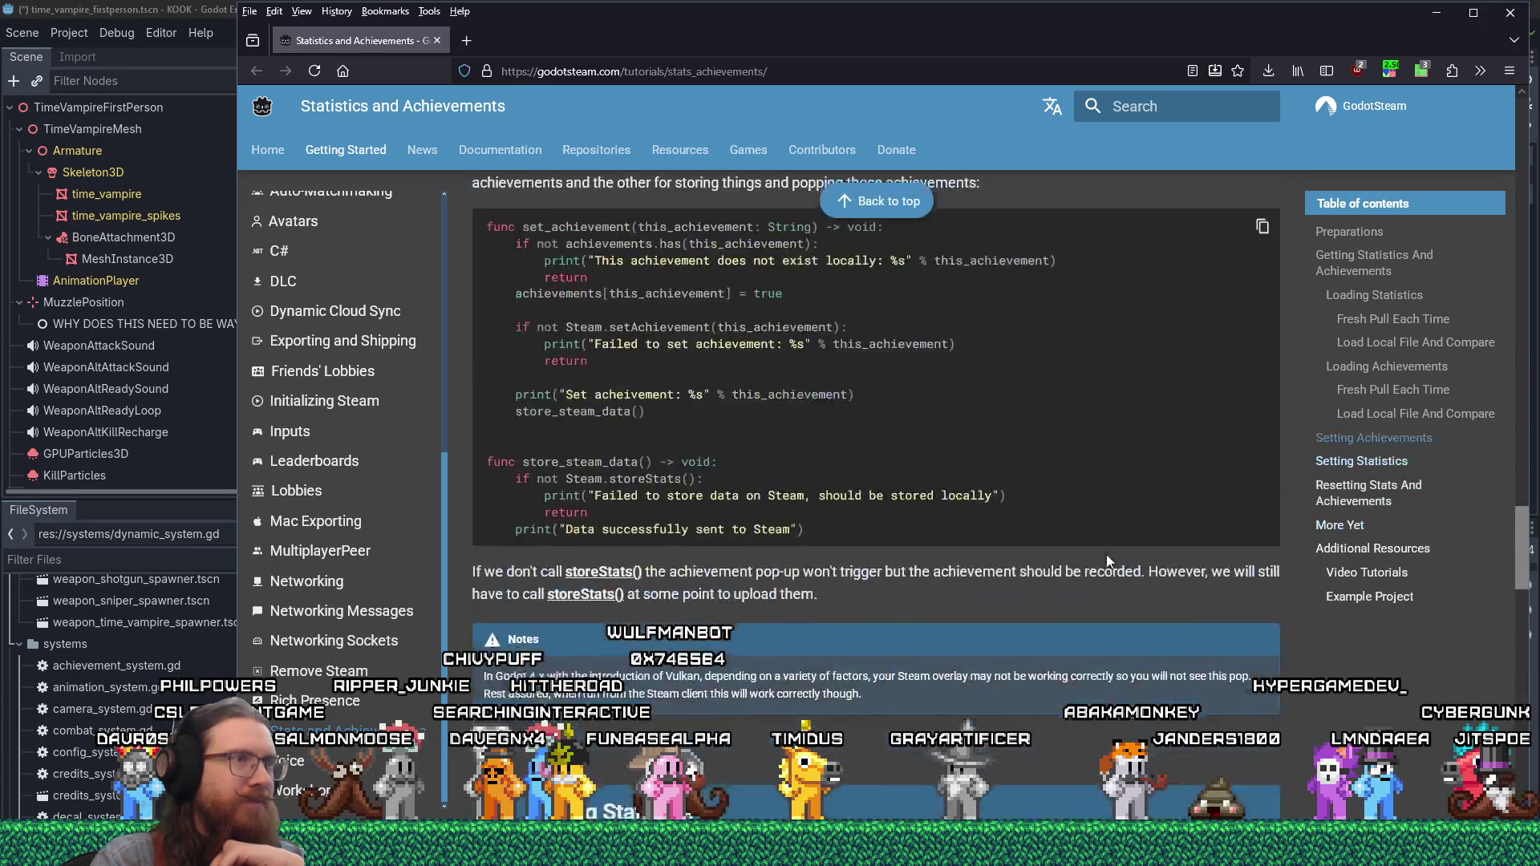
pyautogui.scroll(20, 1106, 555)
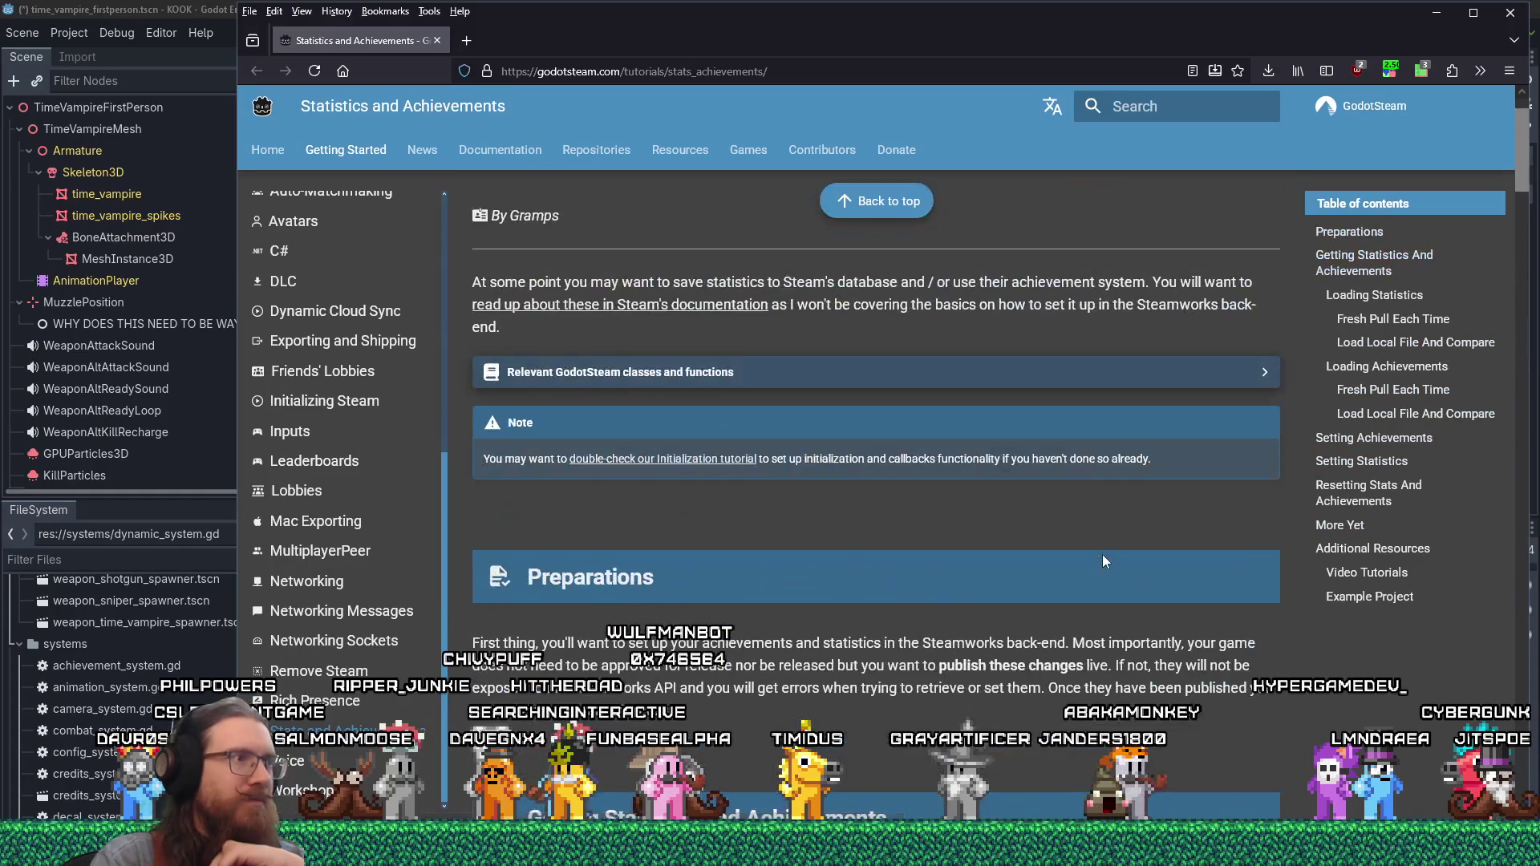
pyautogui.scroll(-10, 1104, 556)
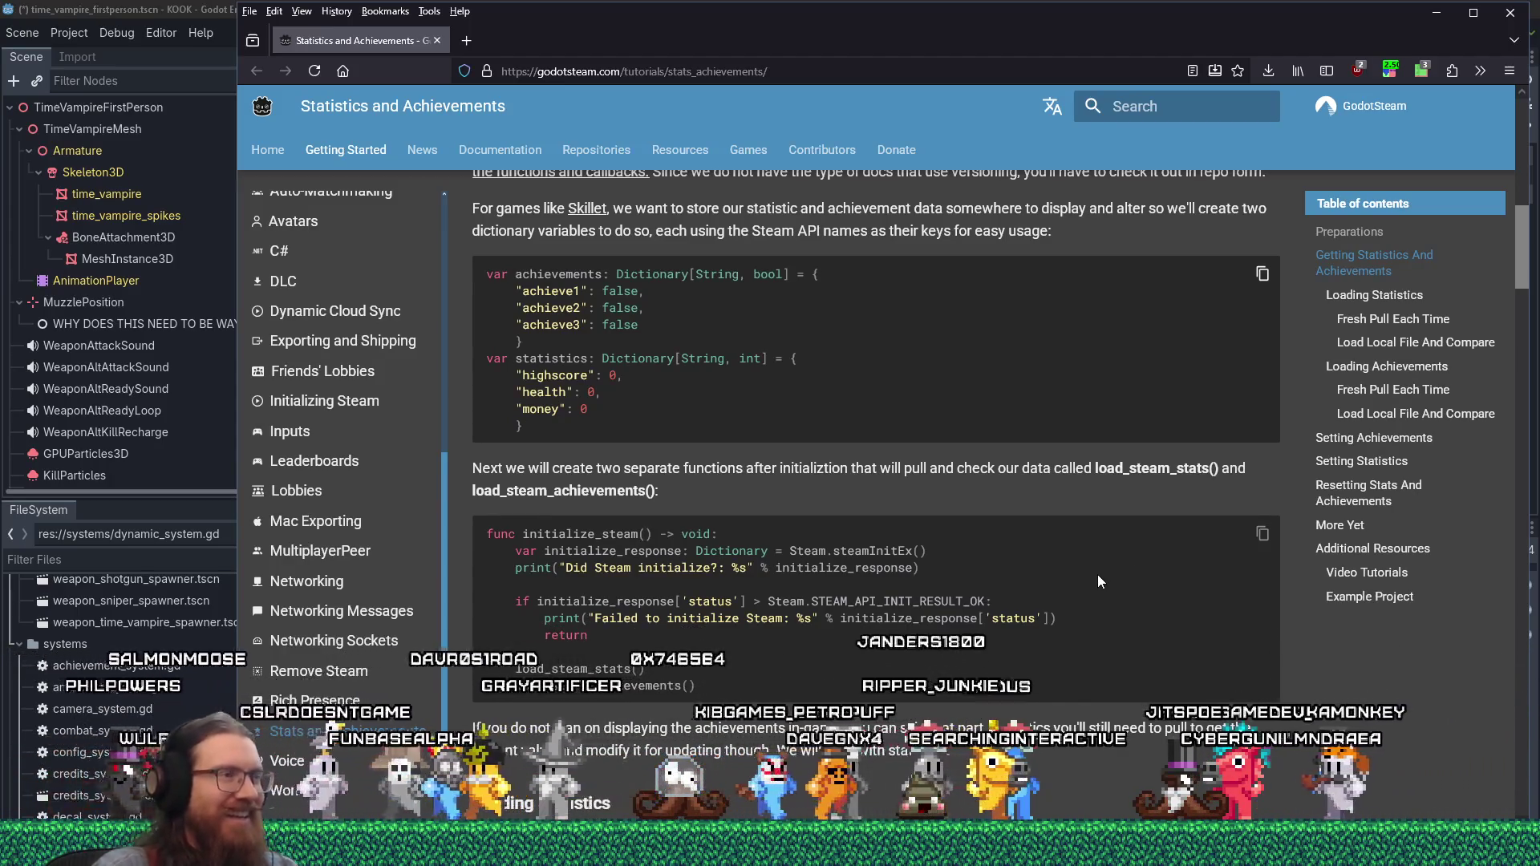
pyautogui.scroll(3, 1096, 571)
pyautogui.scroll(-2, 1096, 571)
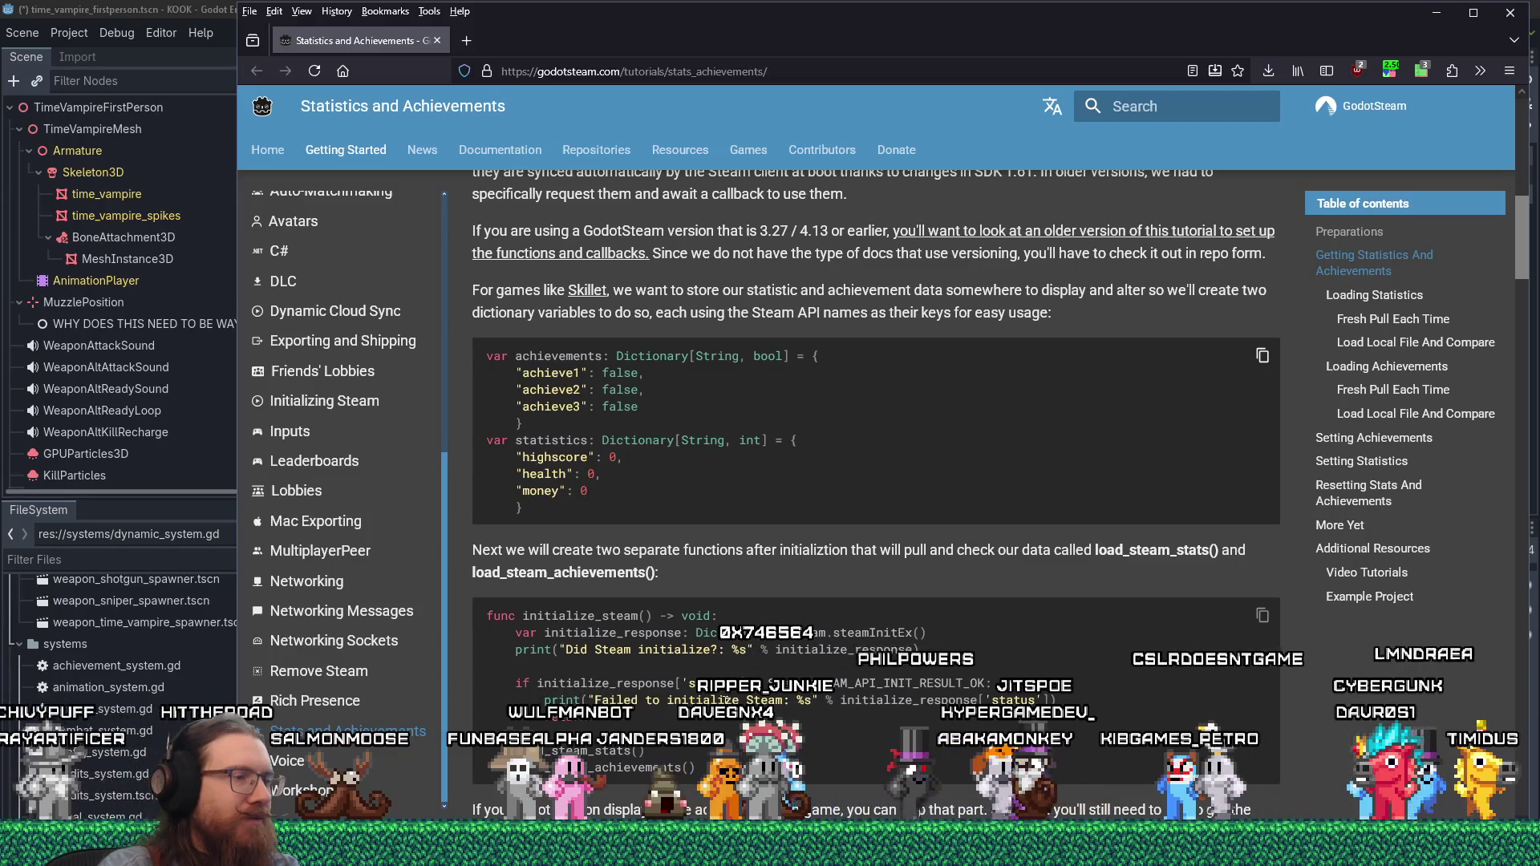
pyautogui.scroll(-1, 724, 698)
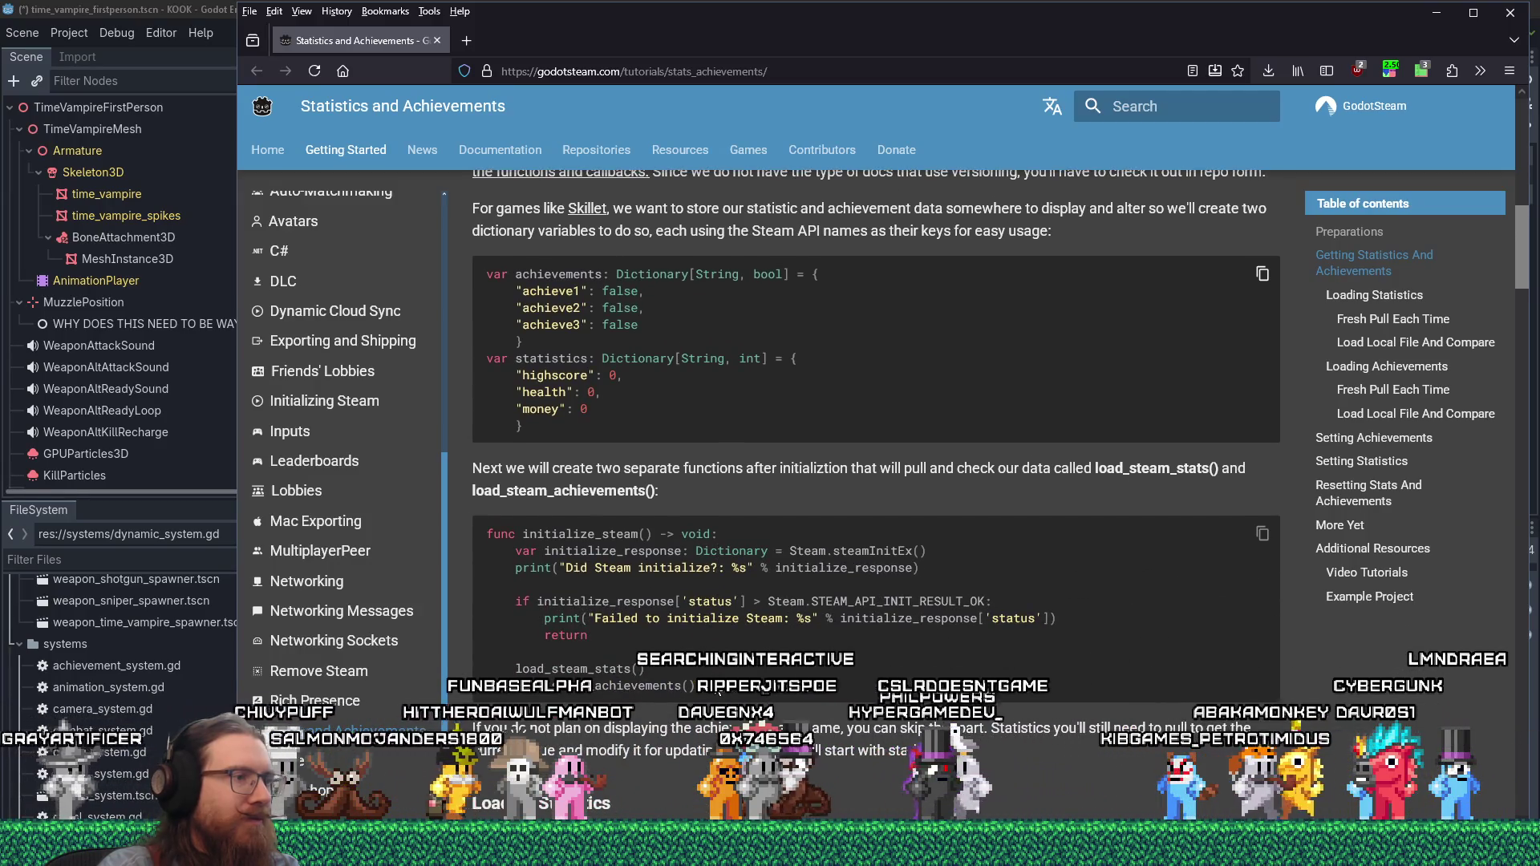
# - Copy the tutorial's initialize_steam code and add an initialize_steam() call inside _ready
pyautogui.moveTo(719, 692)
pyautogui.mouseDown()
pyautogui.moveTo(506, 604)
pyautogui.moveTo(492, 543)
pyautogui.mouseUp()
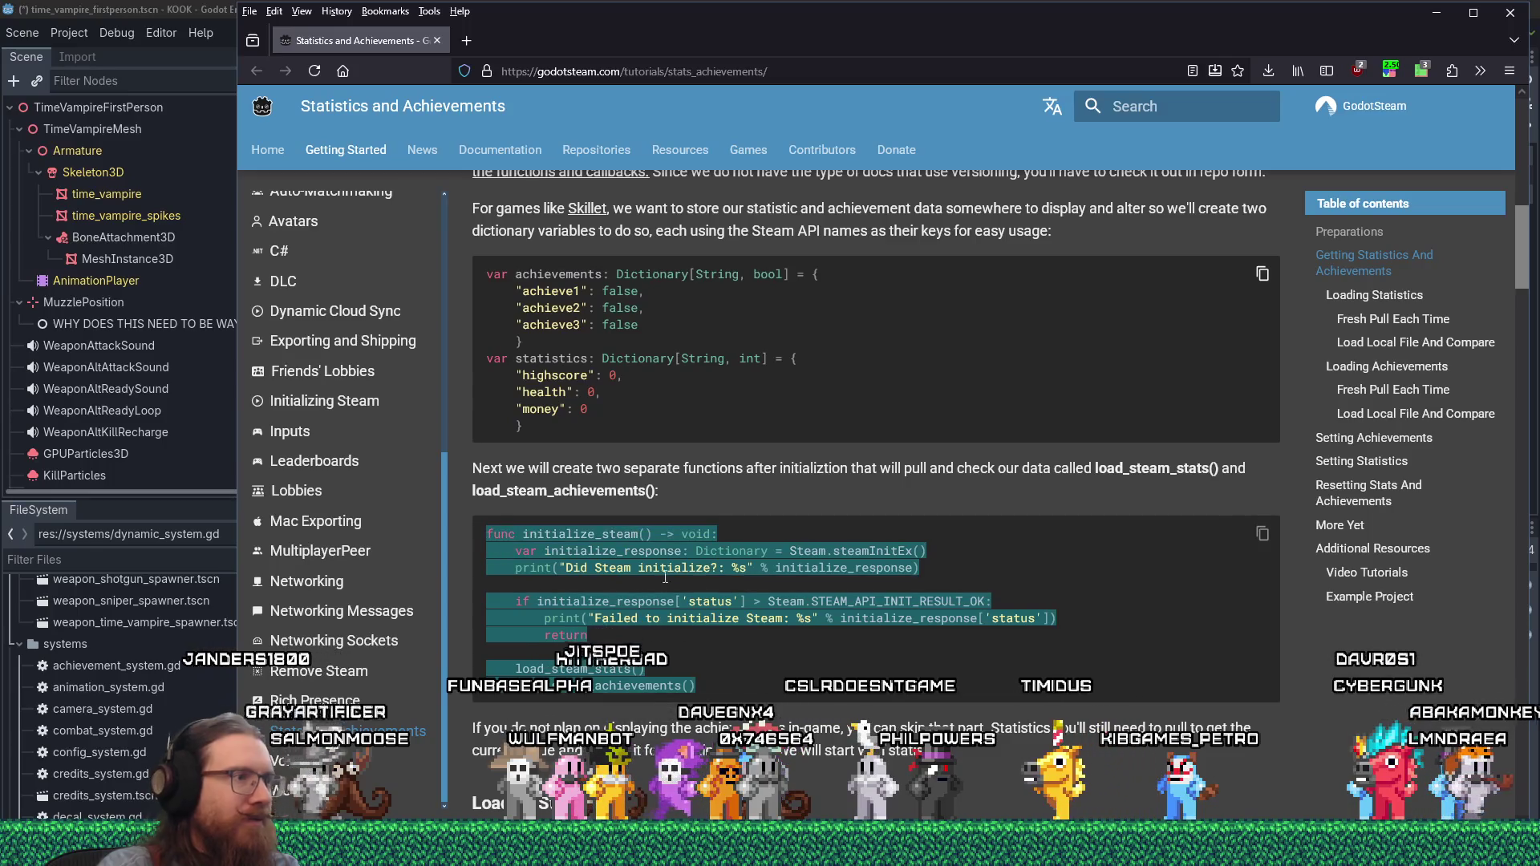
pyautogui.hotkey('alt', 'Tab')
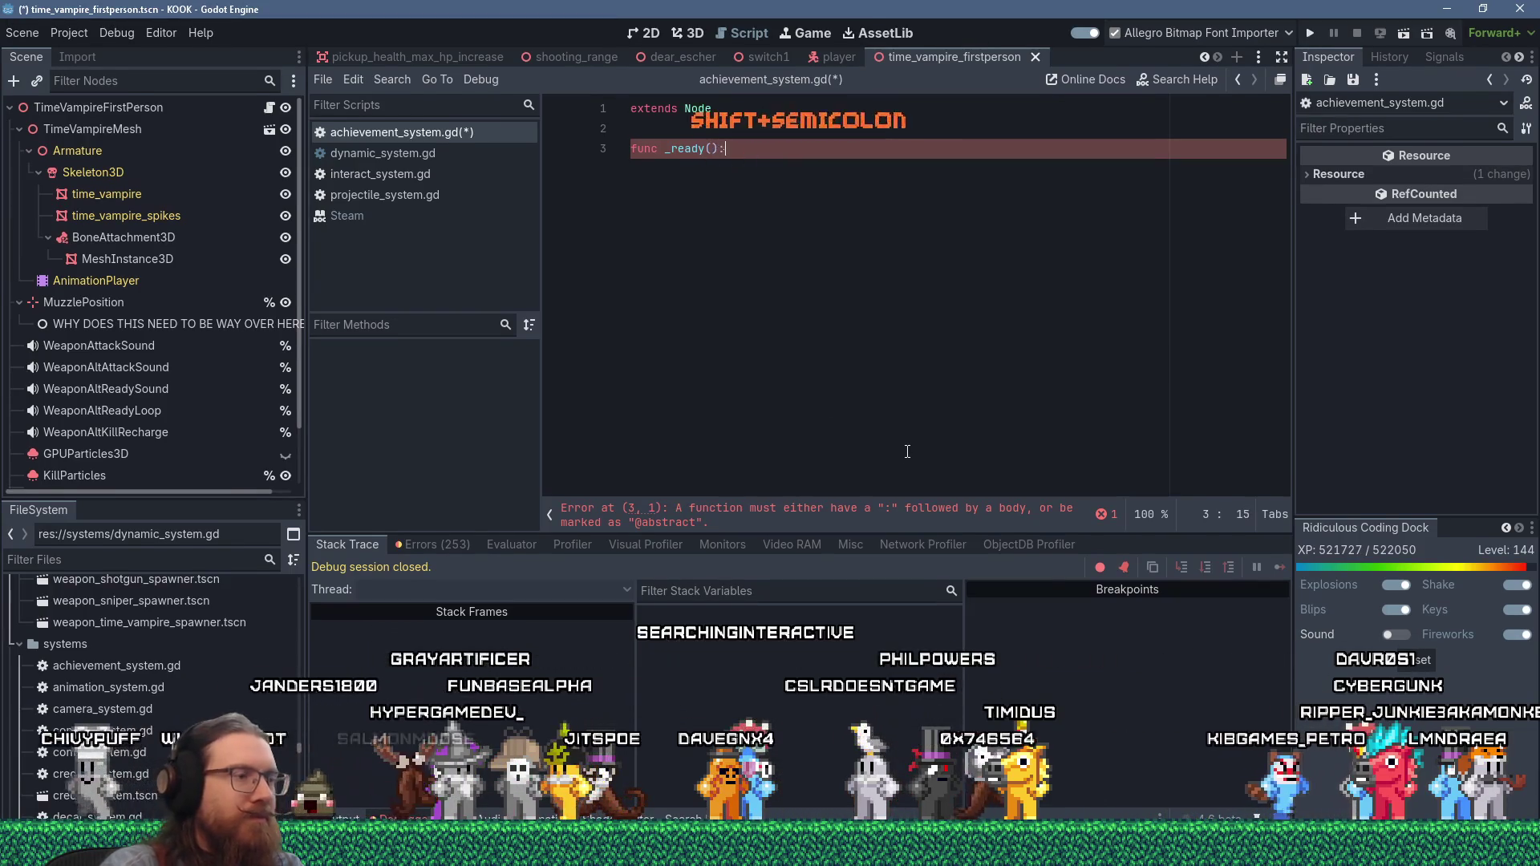
pyautogui.press('Return')
pyautogui.write('initila')
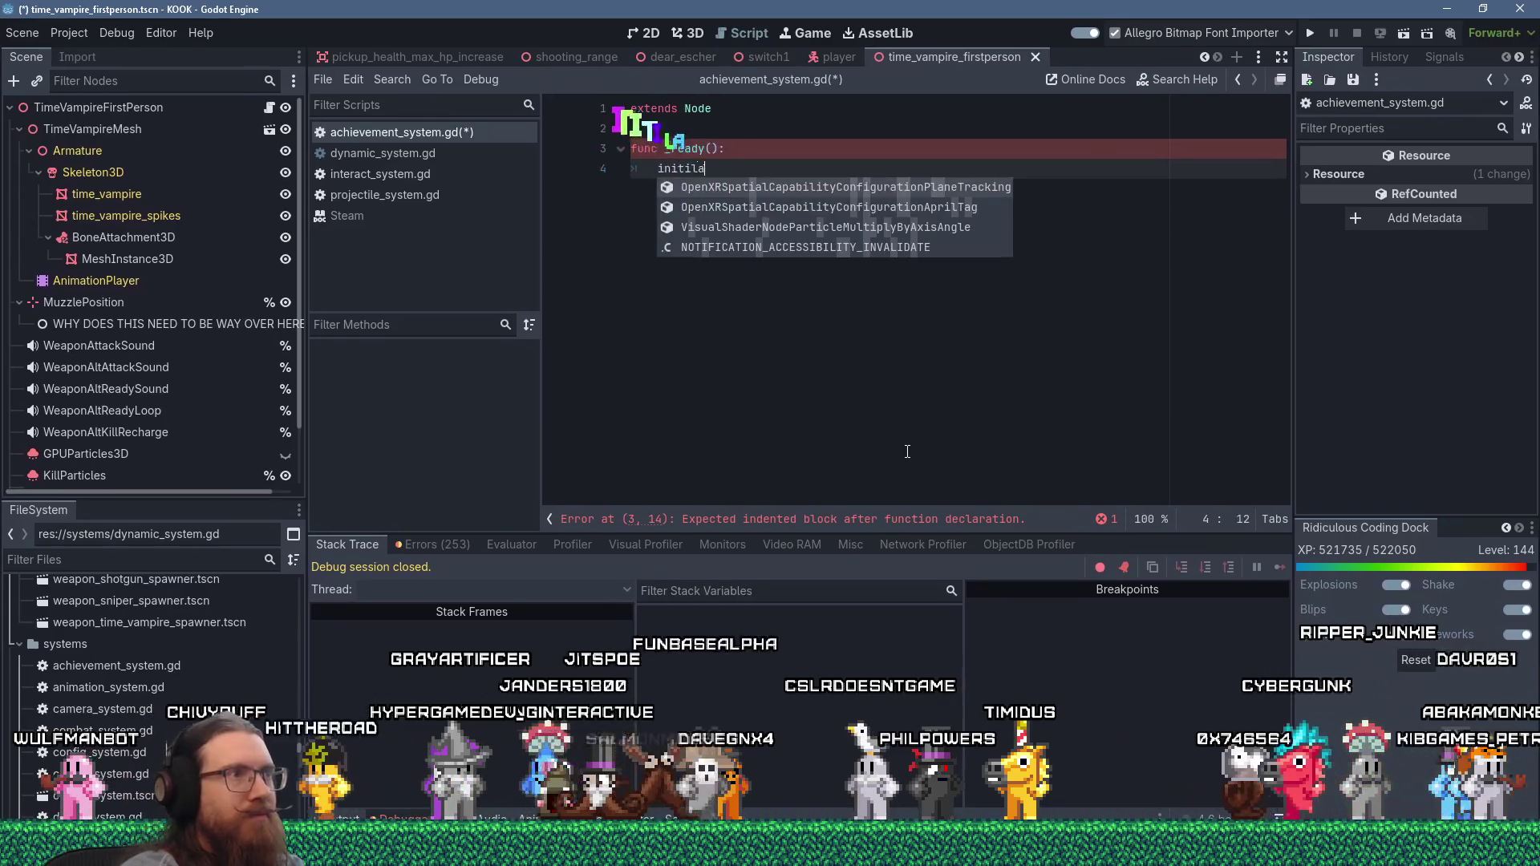
pyautogui.press('BackSpace')
pyautogui.press('BackSpace')
pyautogui.write('al')
pyautogui.press('BackSpace')
pyautogui.press('BackSpace')
pyautogui.press('BackSpace')
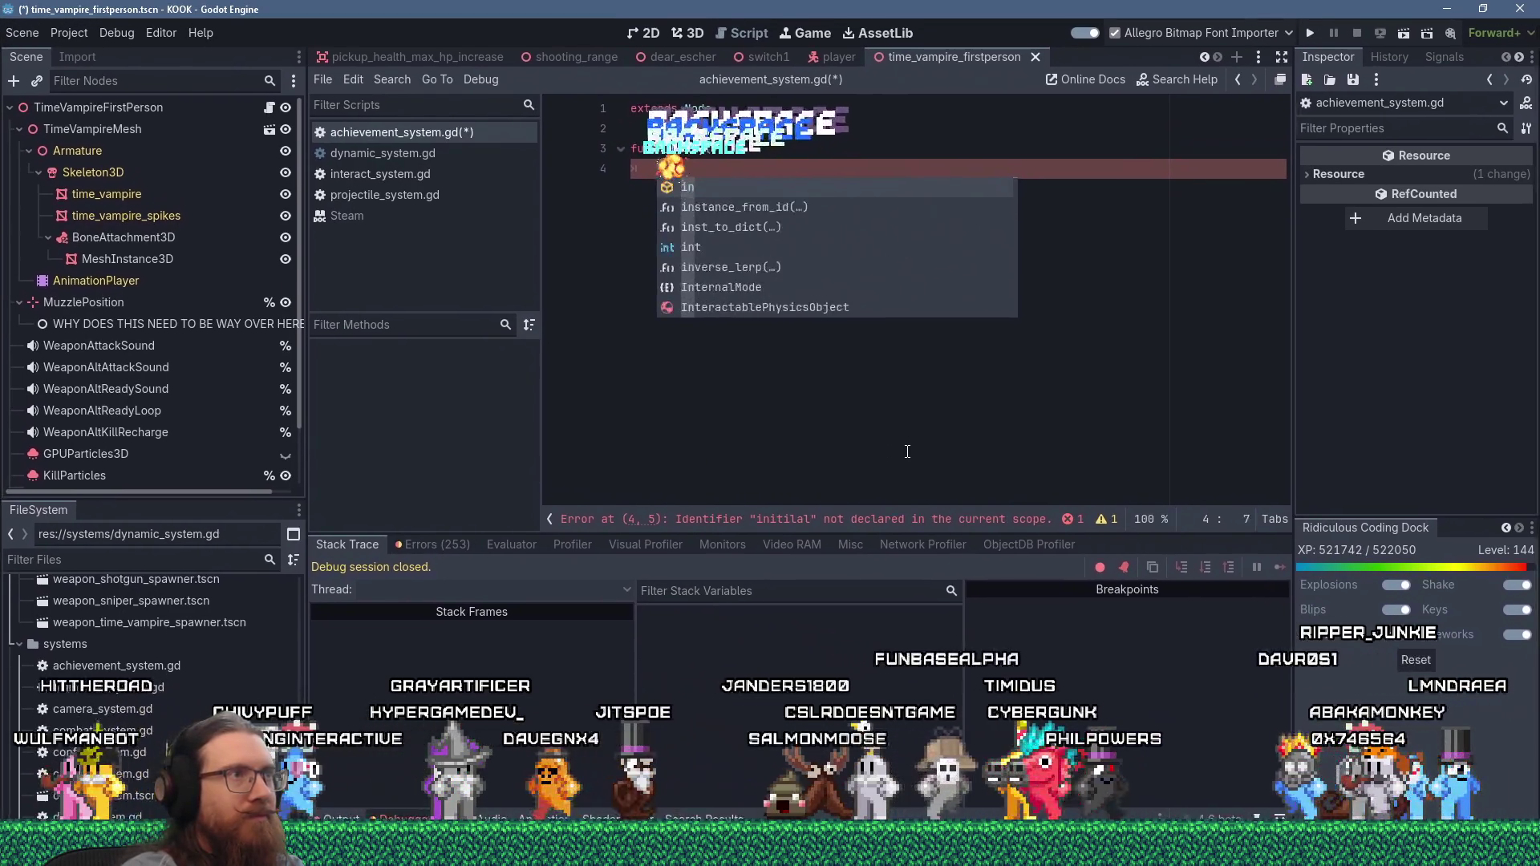
pyautogui.press('BackSpace')
pyautogui.press('BackSpace')
pyautogui.write('initial')
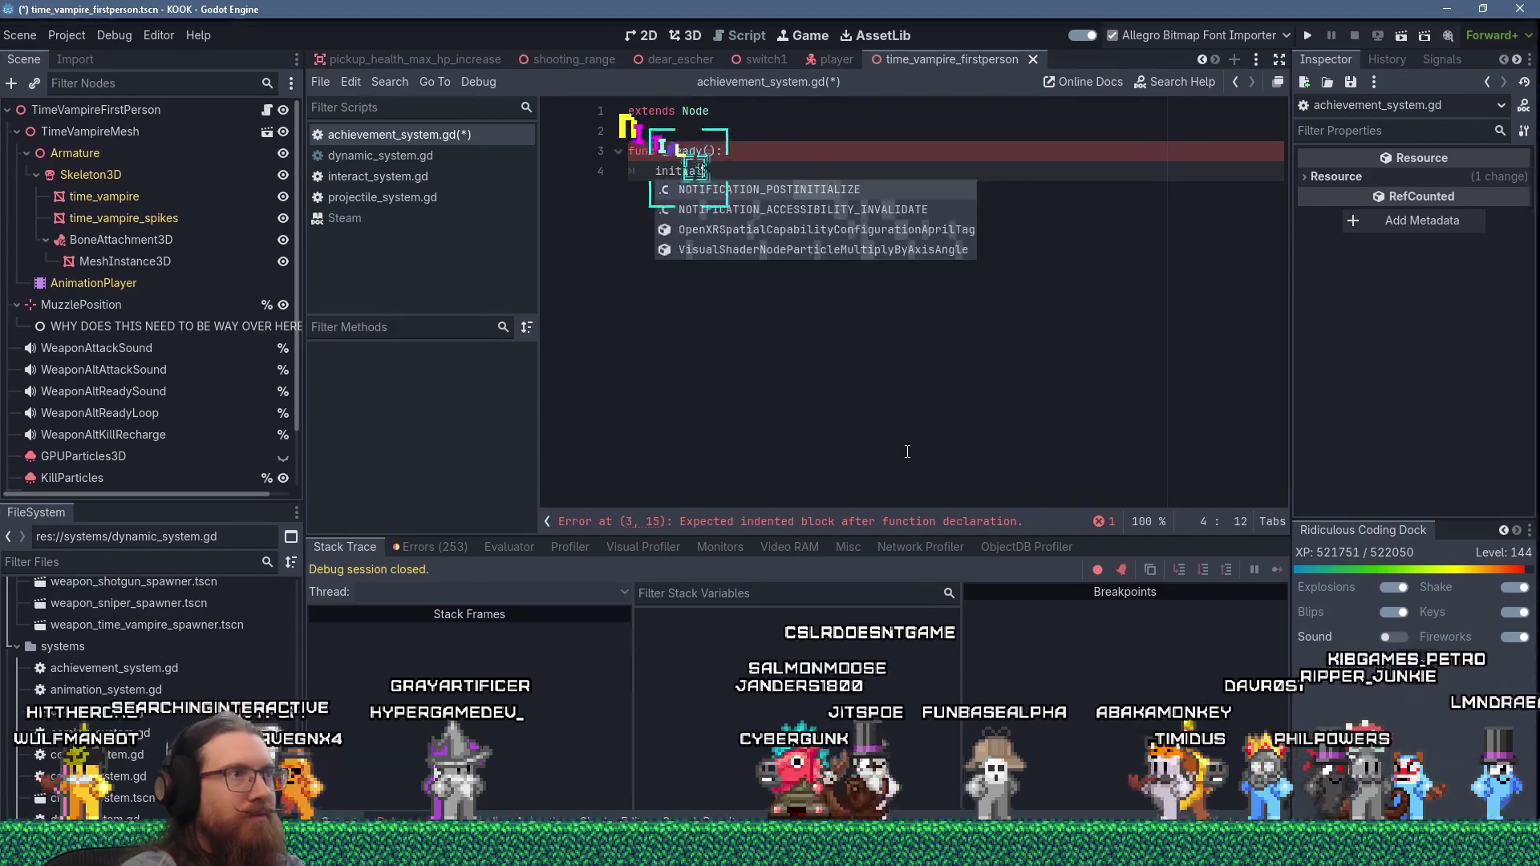
pyautogui.write('ize_steam(')
pyautogui.press('Return')
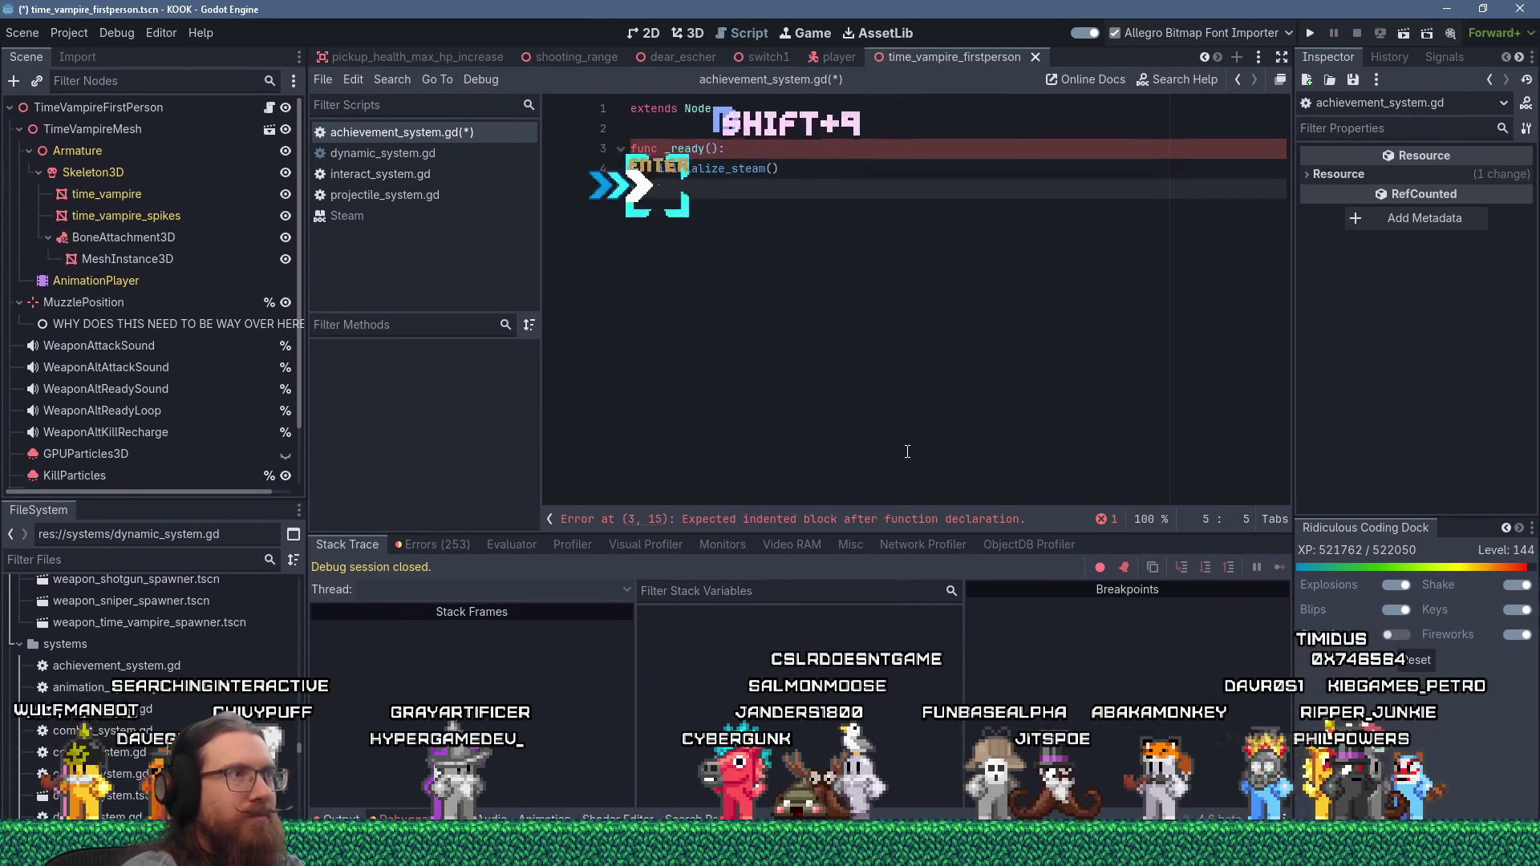
pyautogui.press('BackSpace')
# - Paste the initialize_steam function below _ready and correct its body's indentation
pyautogui.press('Return')
pyautogui.press('Return')
pyautogui.write('func initialize_steam() -> void:     var initialize_response: Dictionary = Steam.steamInitEx()     print("Did Steam initialize?: %s" % initialize_response)      if initialize_response[\'status\'] > Steam.STEAM_API_INIT_RESULT_OK:         print("Failed to initialize Steam: %s" % initialize_response[\'status\'])         return      load_steam_stats()     load_steam_achievements()')
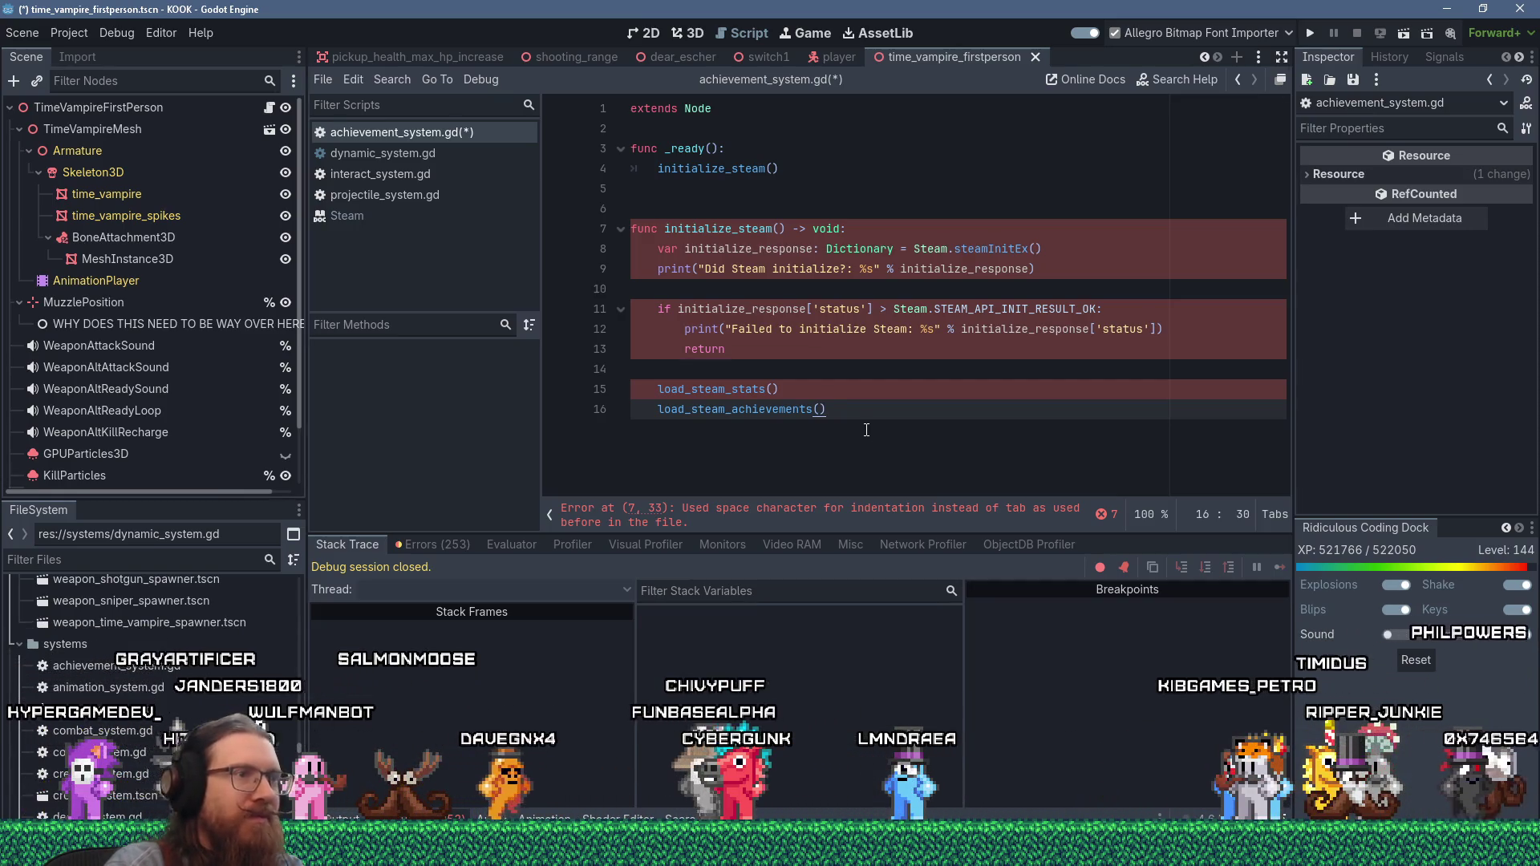
pyautogui.keyDown('shift'); pyautogui.click(875, 255); pyautogui.keyUp('shift')
pyautogui.hotkey('shift', 'Tab')
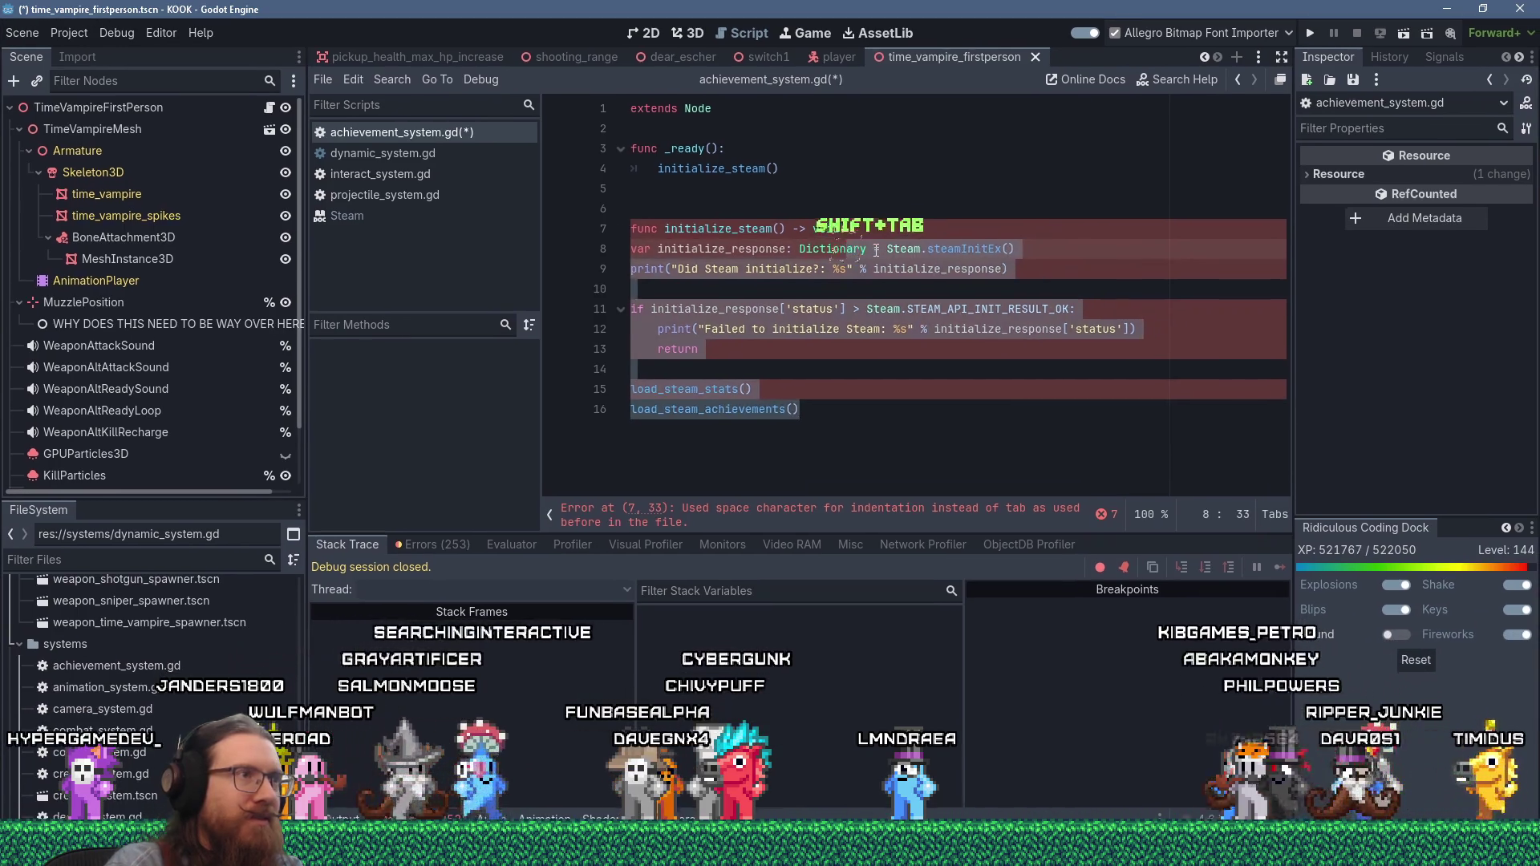
pyautogui.press('Tab')
pyautogui.click(729, 341)
pyautogui.keyDown('shift'); pyautogui.click(729, 333); pyautogui.keyUp('shift')
pyautogui.hotkey('shift', 'Tab')
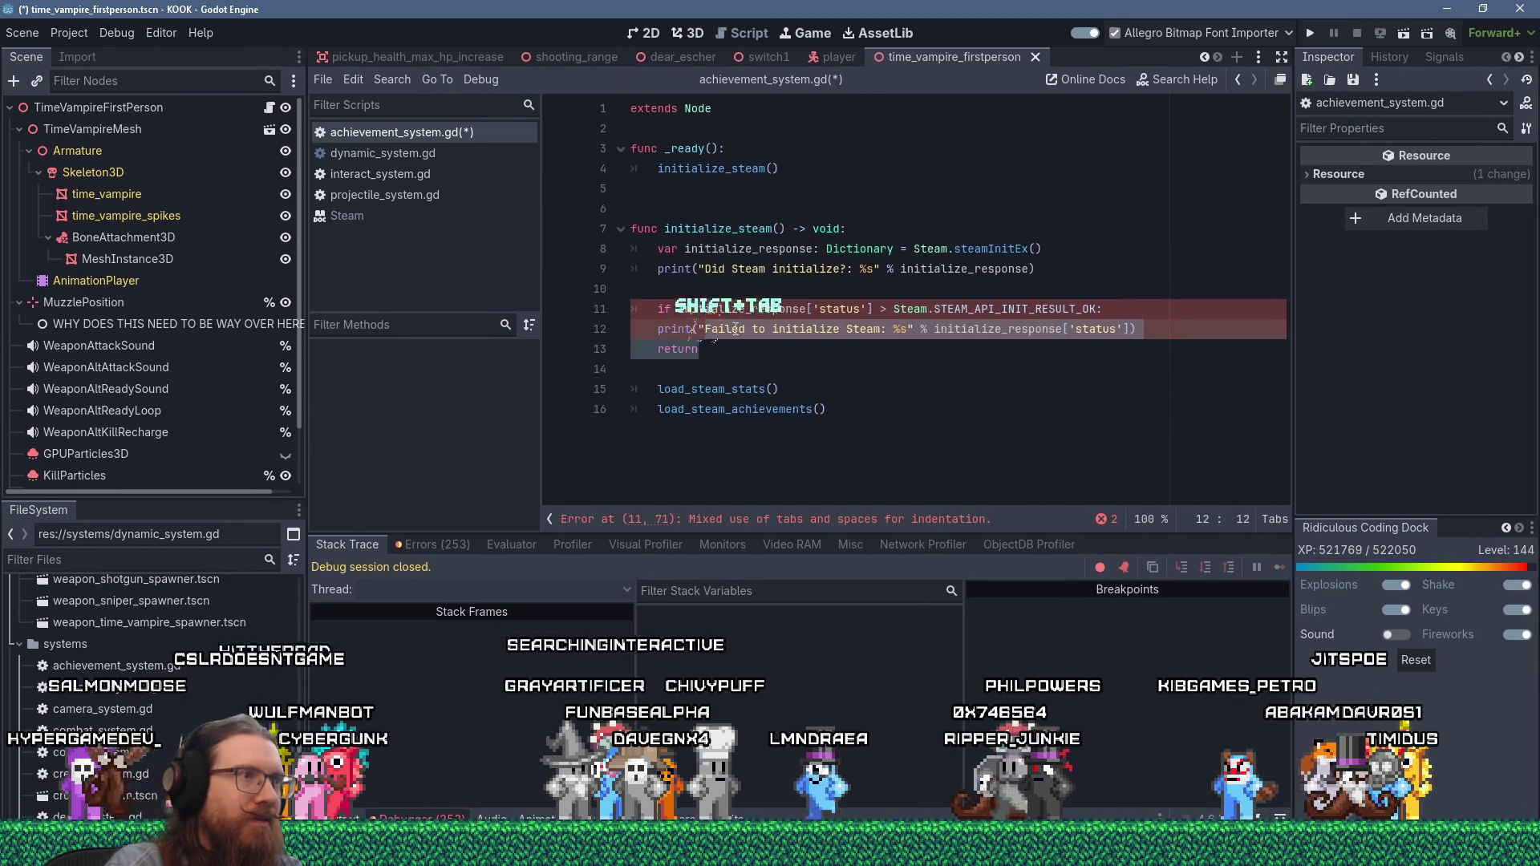
pyautogui.press('Tab')
pyautogui.hotkey('shift', 'Tab')
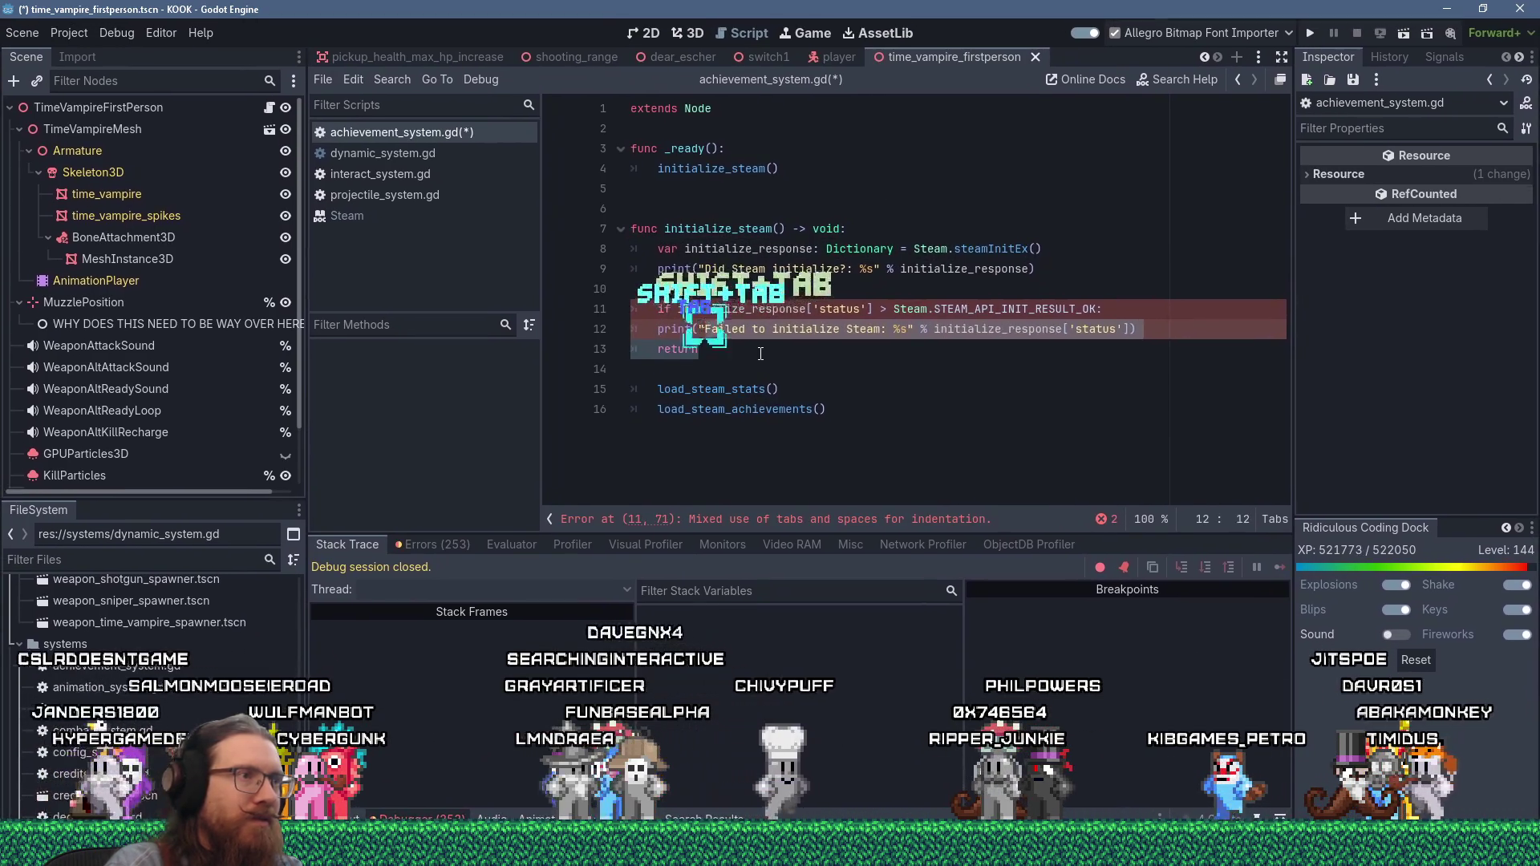
pyautogui.press('Tab')
pyautogui.click(899, 410)
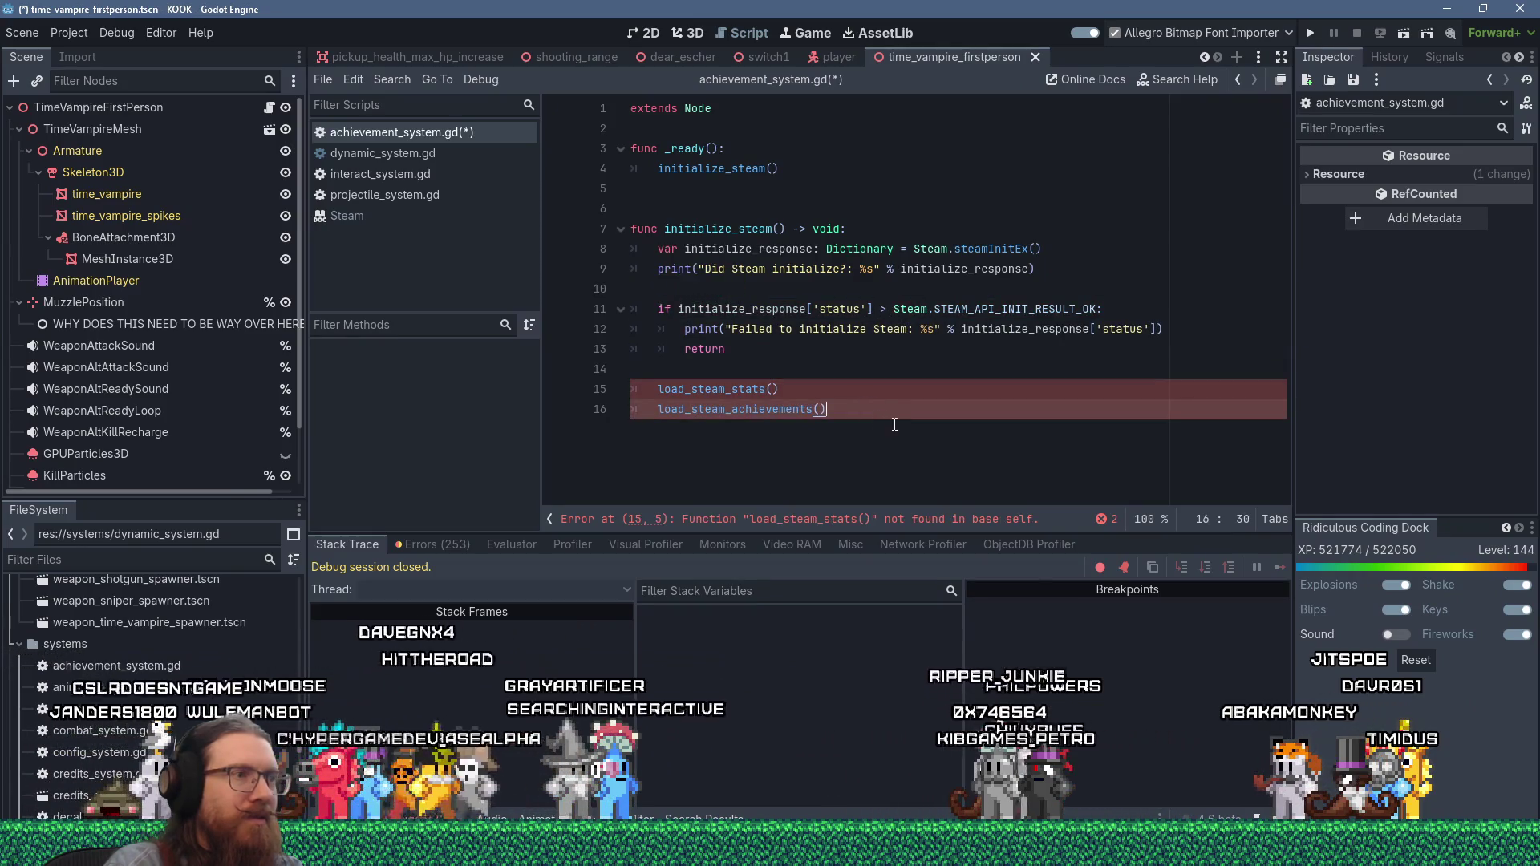
pyautogui.hotkey('alt', 'Tab')
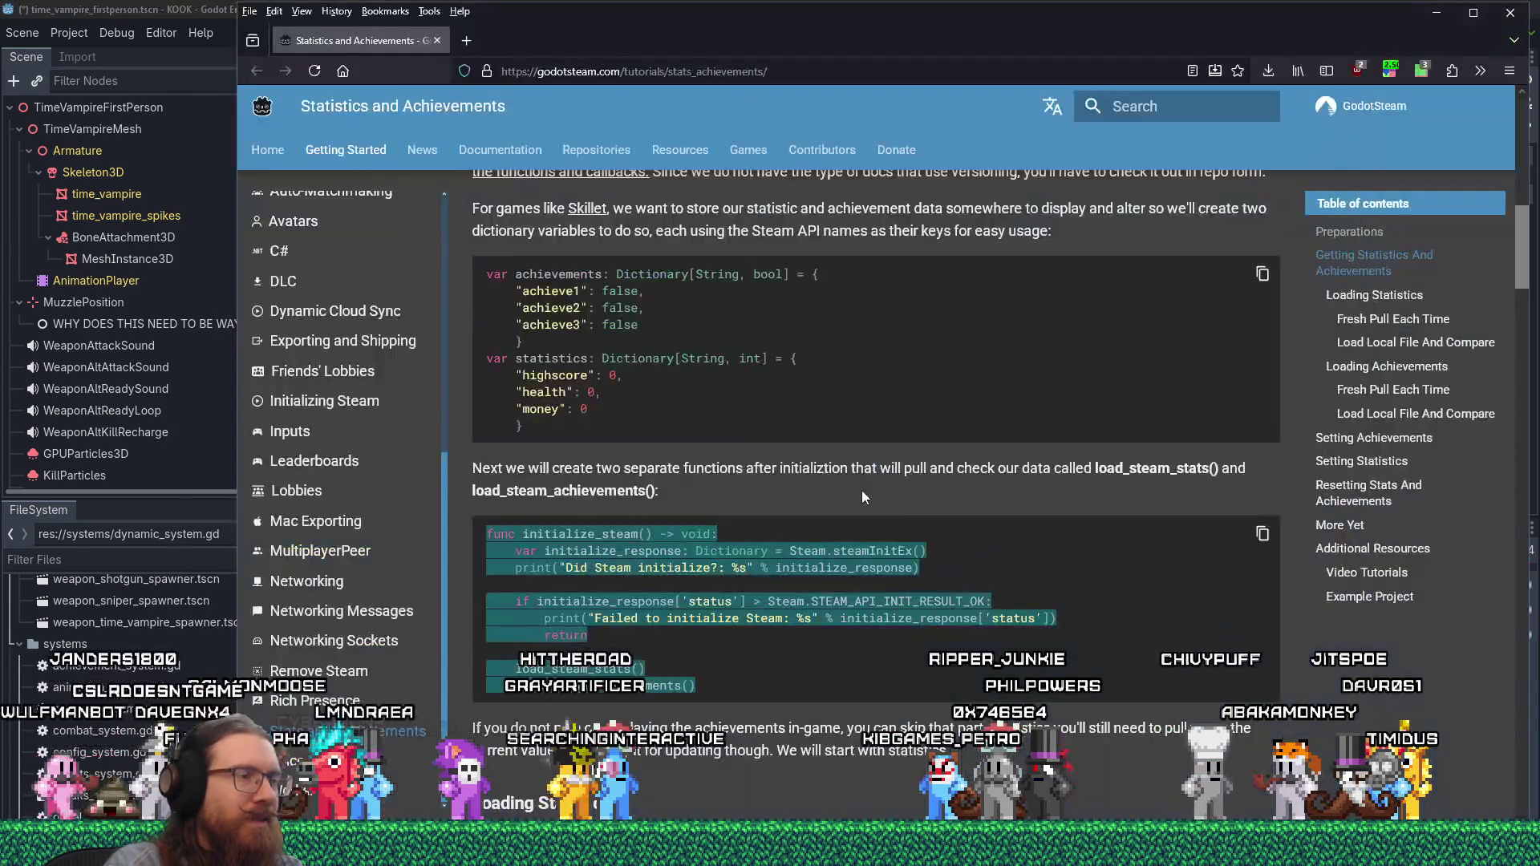
# - Copy the load_steam_stats code sample from the GodotSteam tutorial
pyautogui.moveTo(519, 616); pyautogui.dragTo(539, 615)
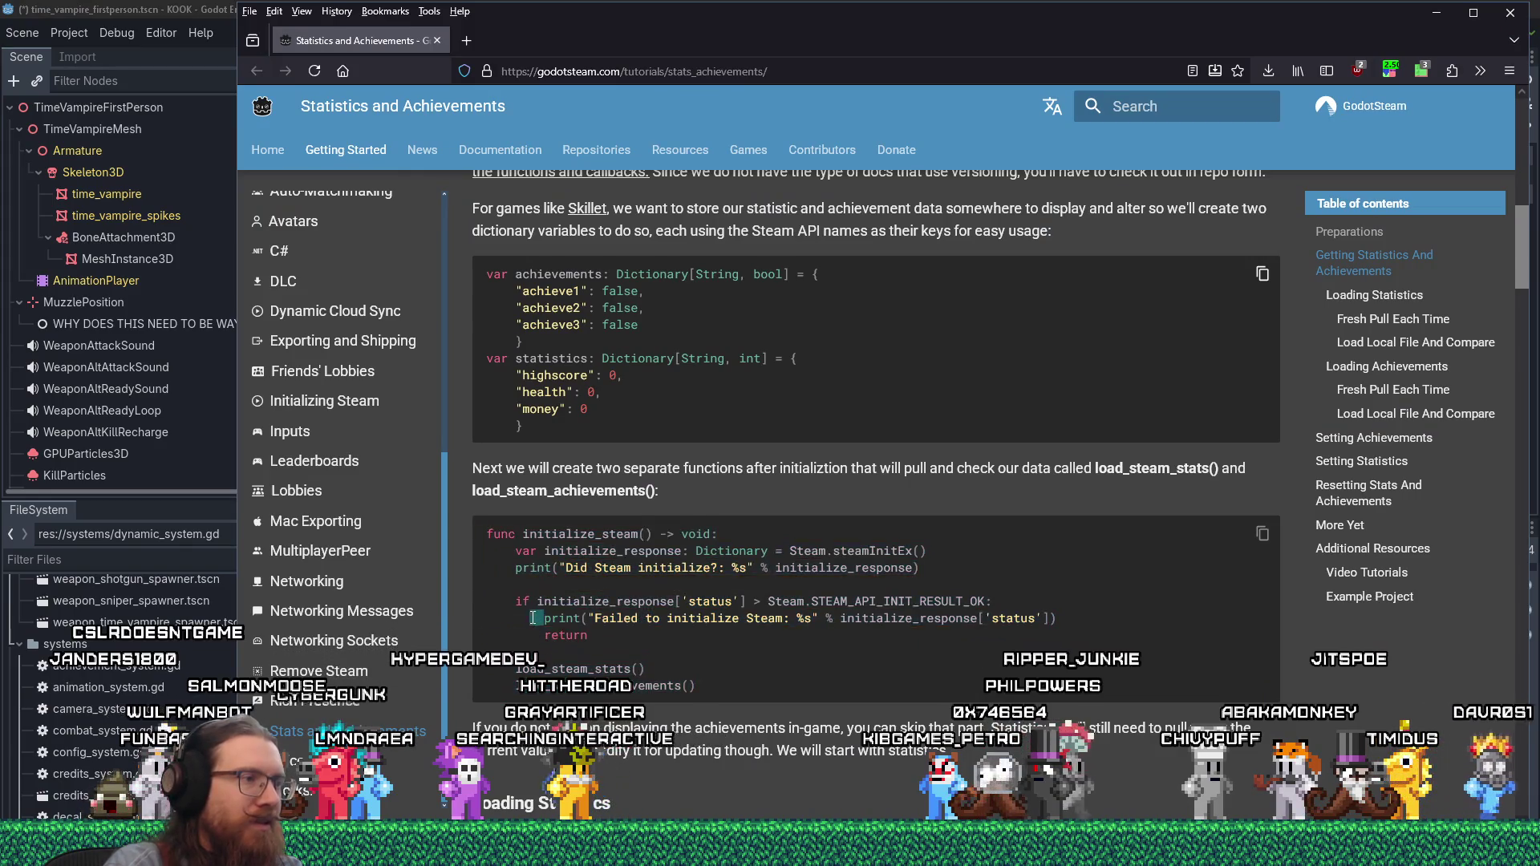
pyautogui.scroll(-5, 519, 620)
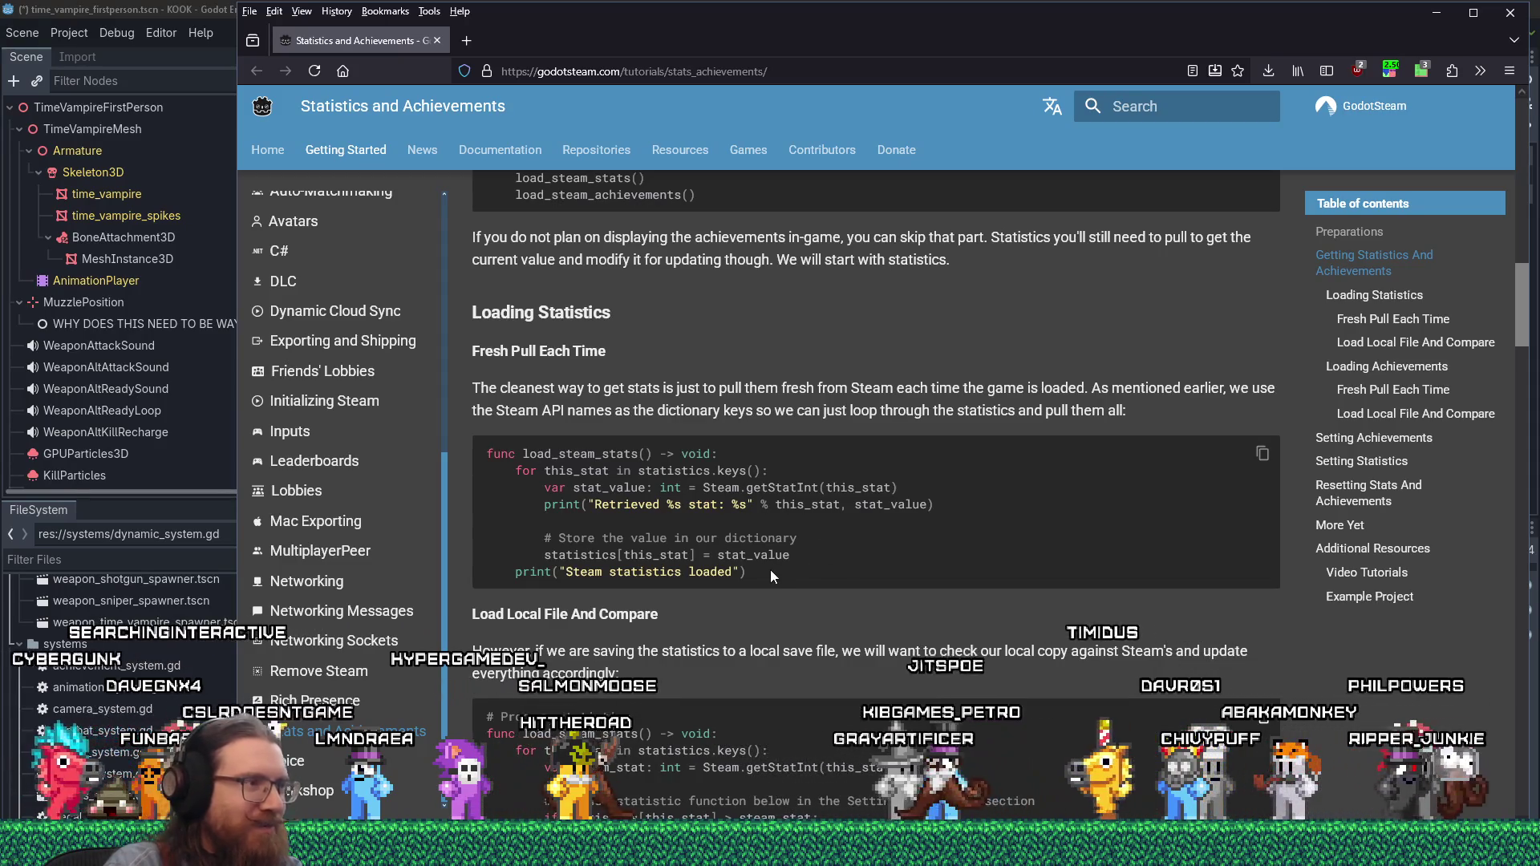
pyautogui.hotkey('alt', 'Tab')
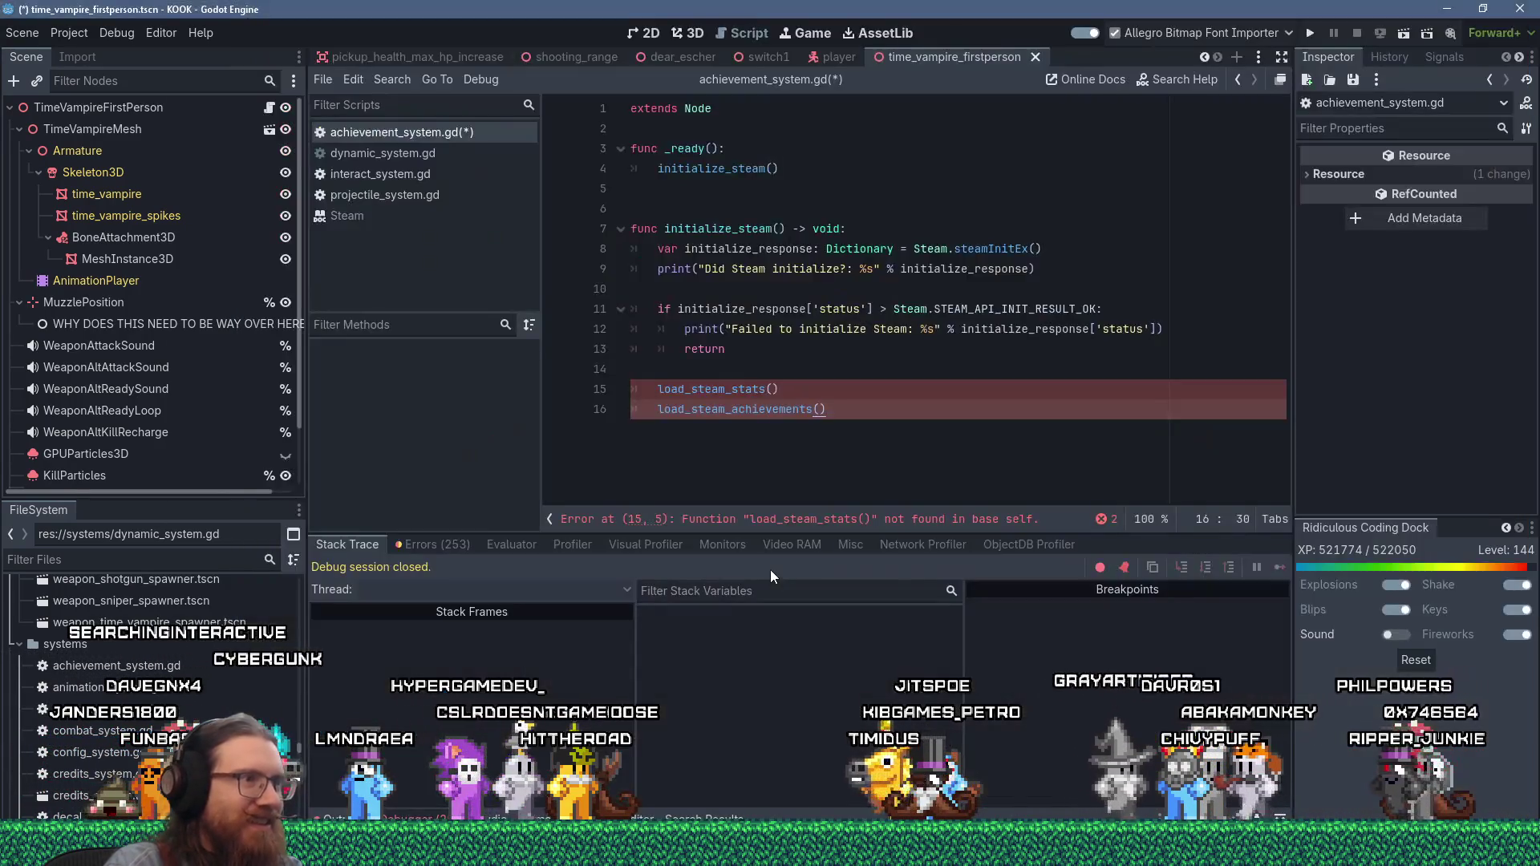
pyautogui.hotkey('alt', 'Tab')
pyautogui.moveTo(744, 571); pyautogui.dragTo(480, 454)
pyautogui.rightClick(521, 464)
pyautogui.click(557, 479)
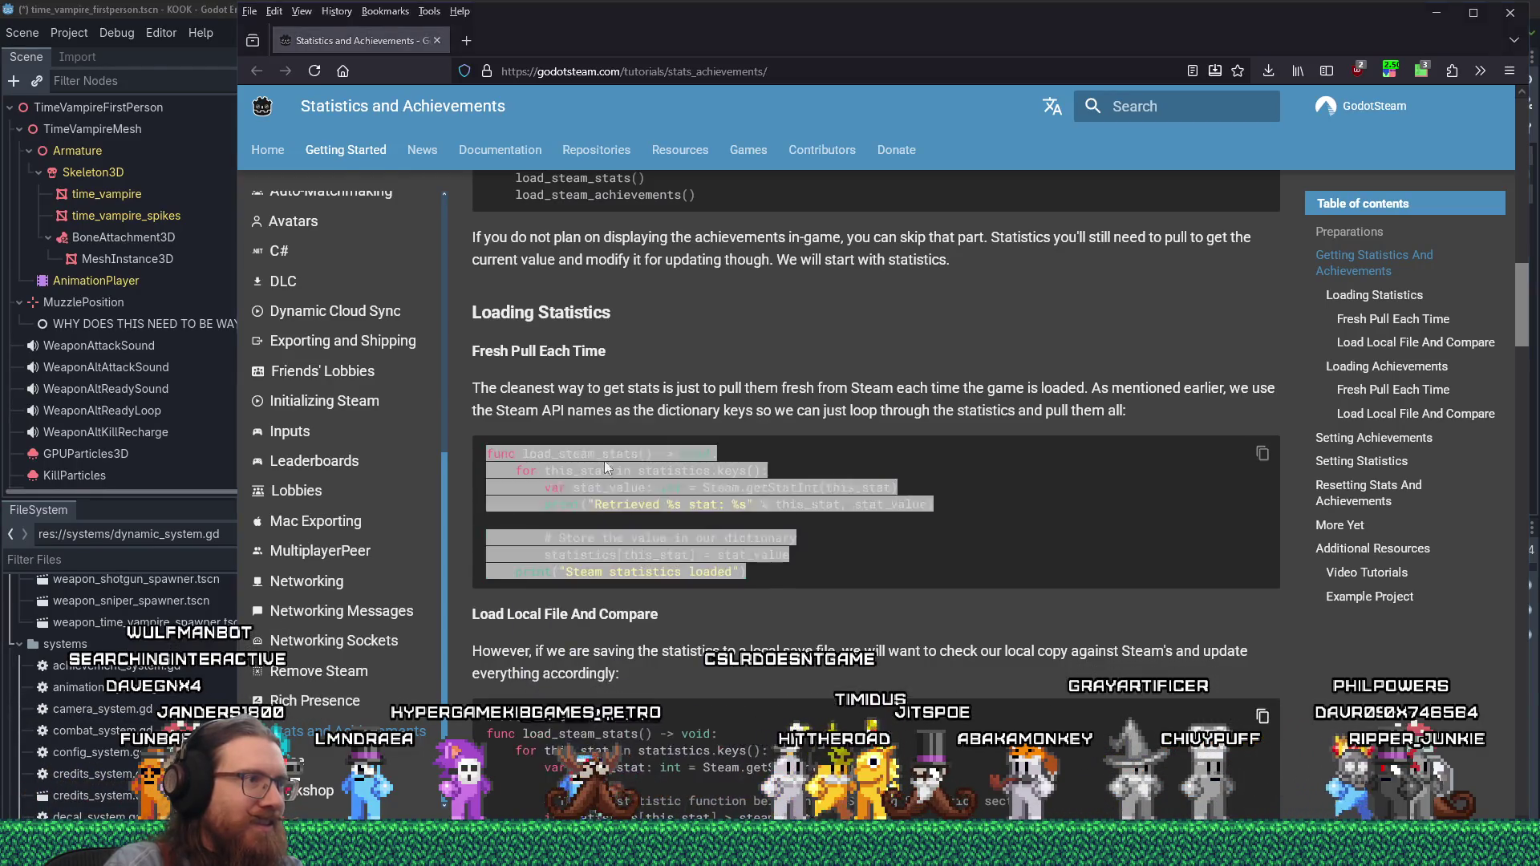
# - Paste load_steam_stats below the initialize_steam function and save achievement_system.gd
pyautogui.hotkey('alt', 'Tab')
pyautogui.write('\\')
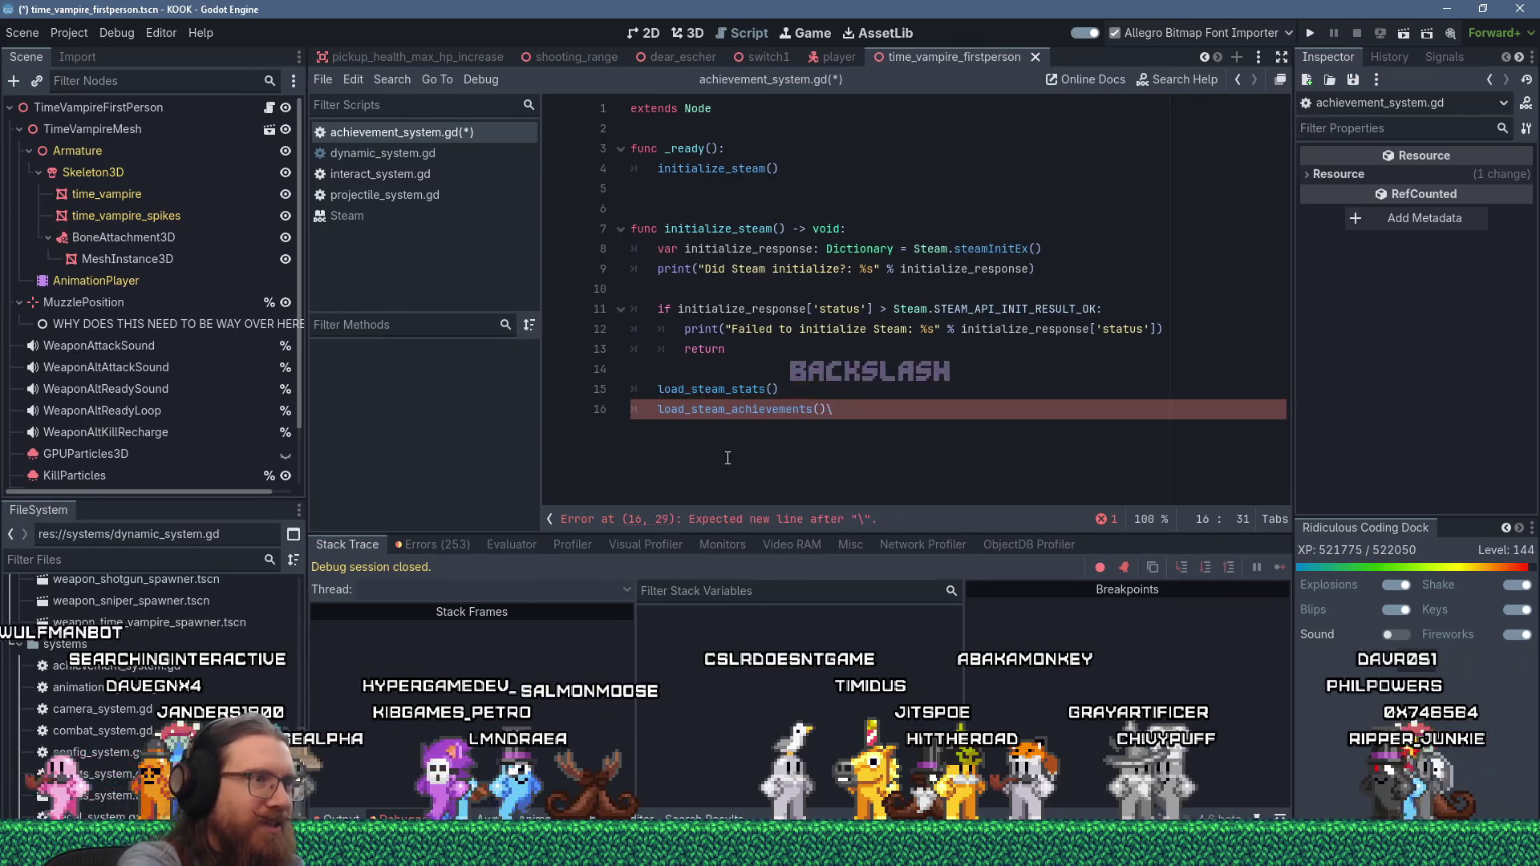
pyautogui.press('BackSpace')
pyautogui.press('Return')
pyautogui.press('Return')
pyautogui.press('Return')
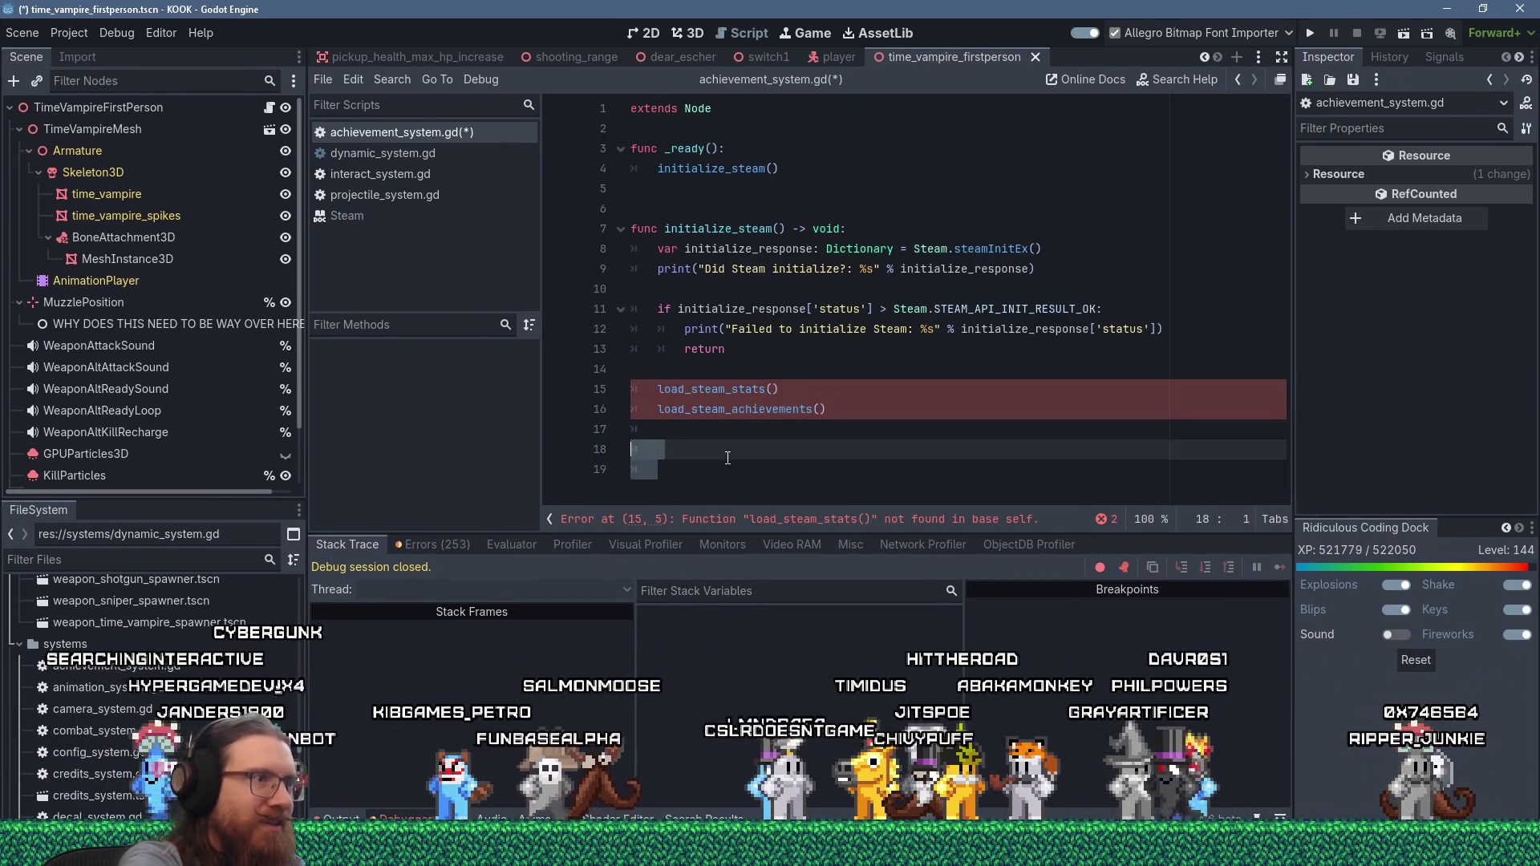
pyautogui.press('BackSpace')
pyautogui.press('BackSpace')
pyautogui.press('Return')
pyautogui.hotkey('ctrl', 'v')
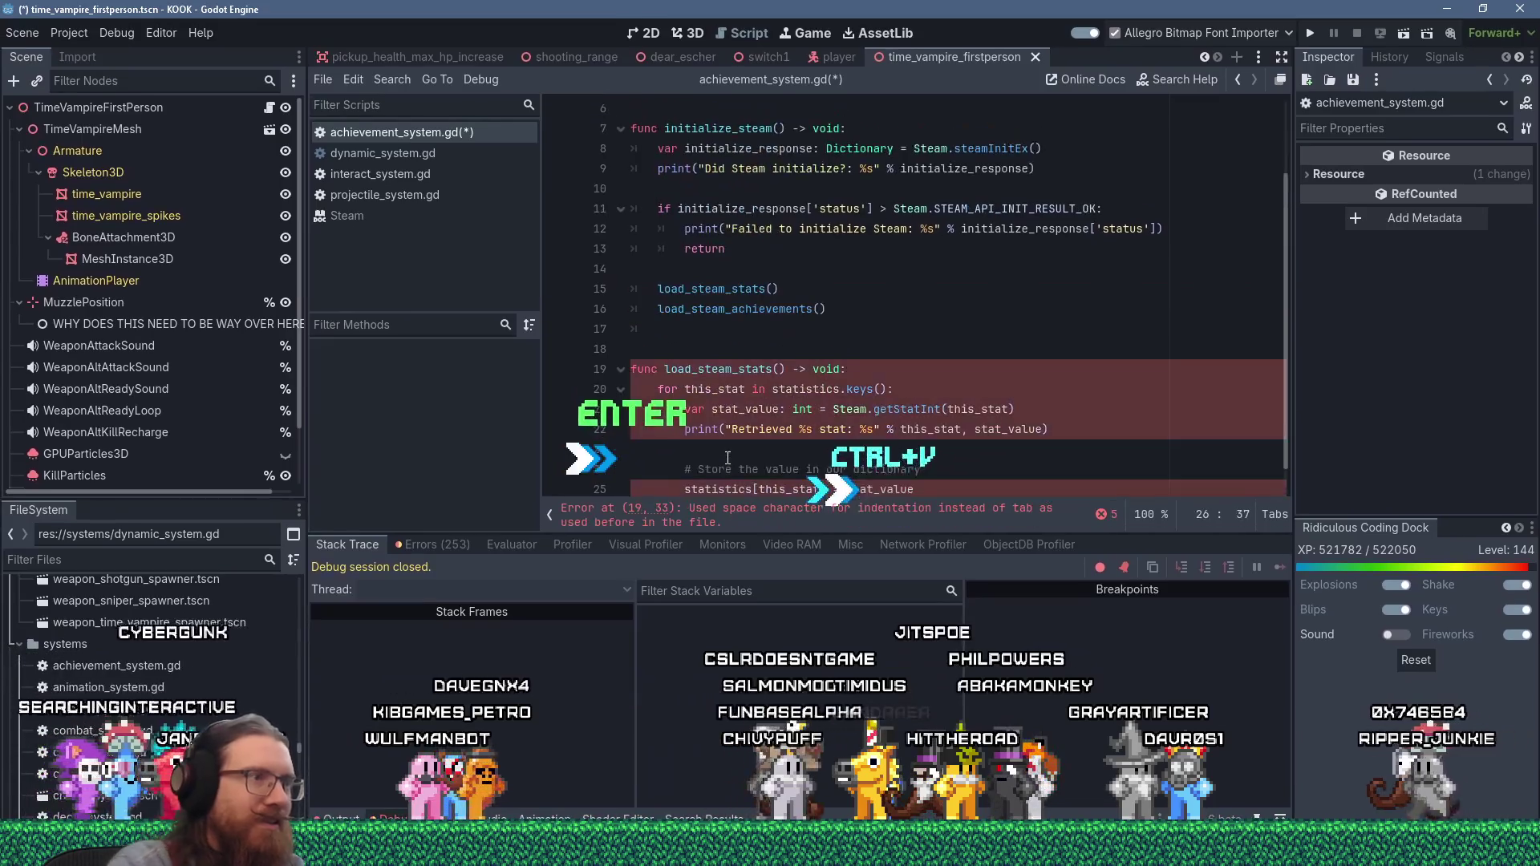
pyautogui.rightClick(634, 372)
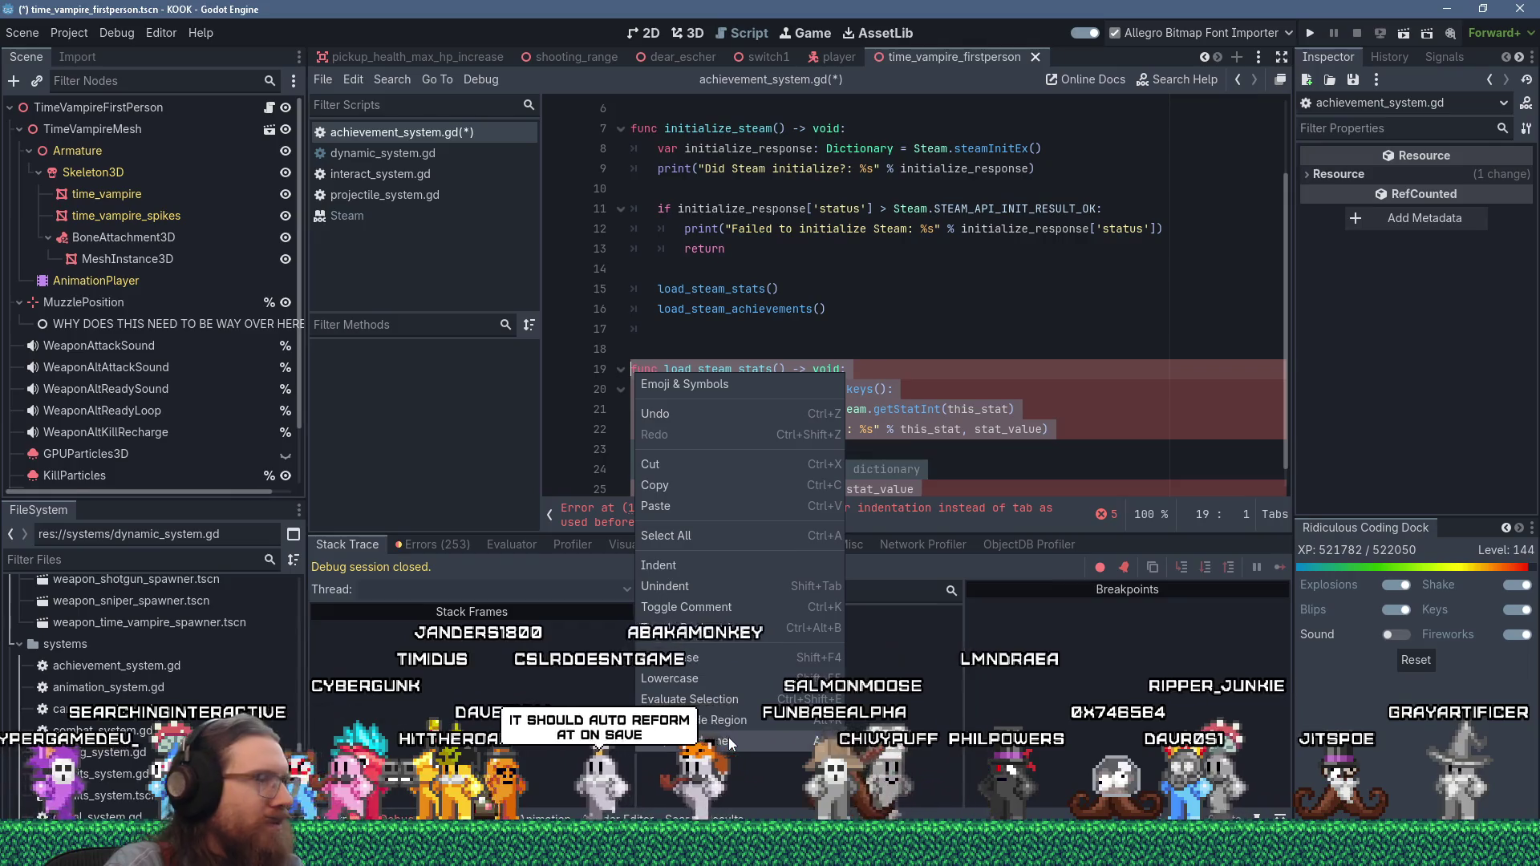
pyautogui.press('Escape')
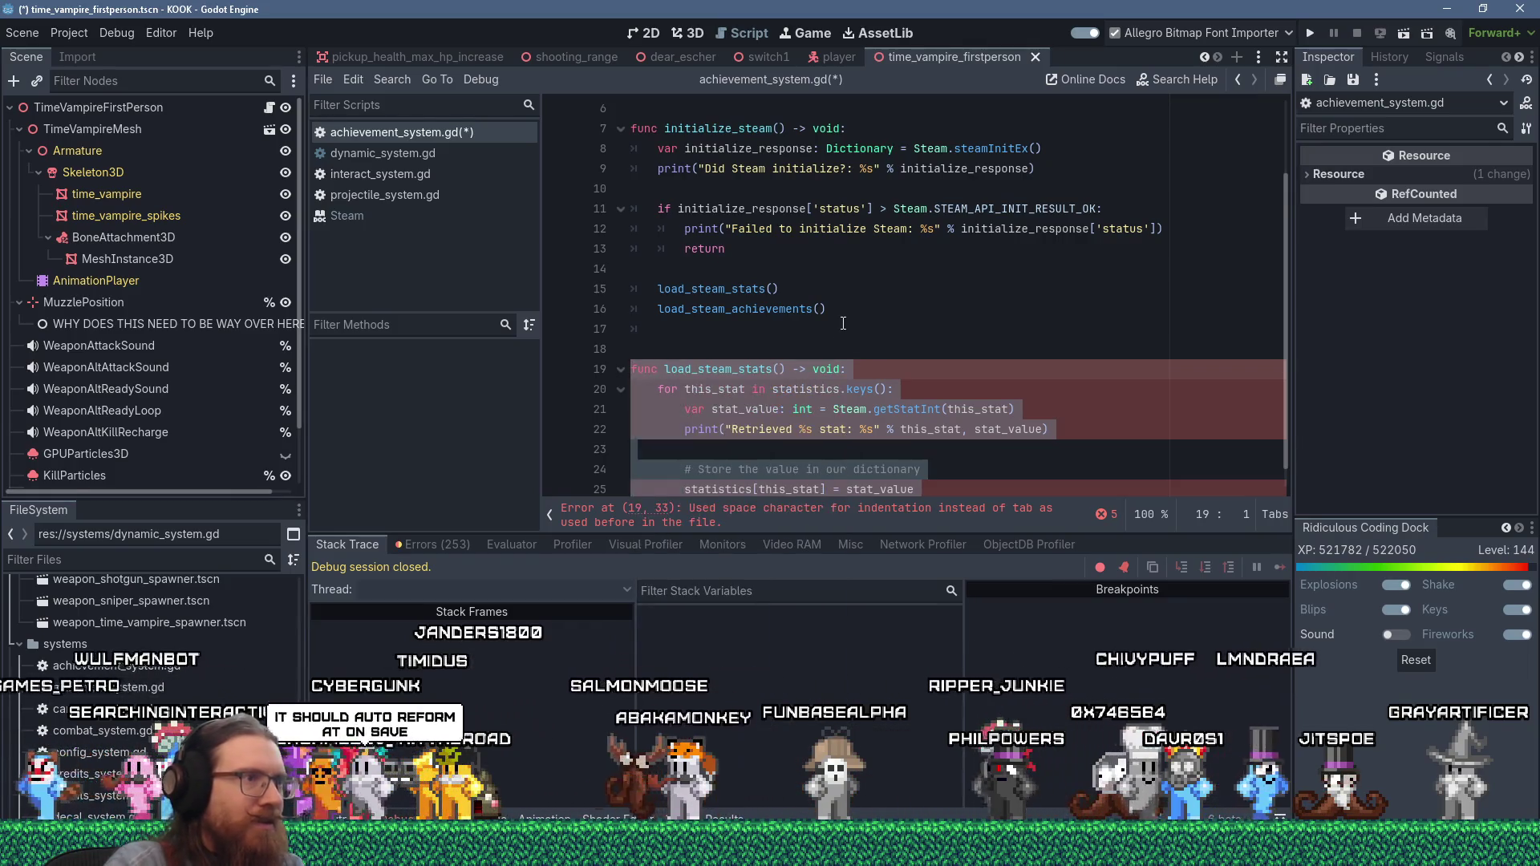
pyautogui.hotkey('ctrl', 's')
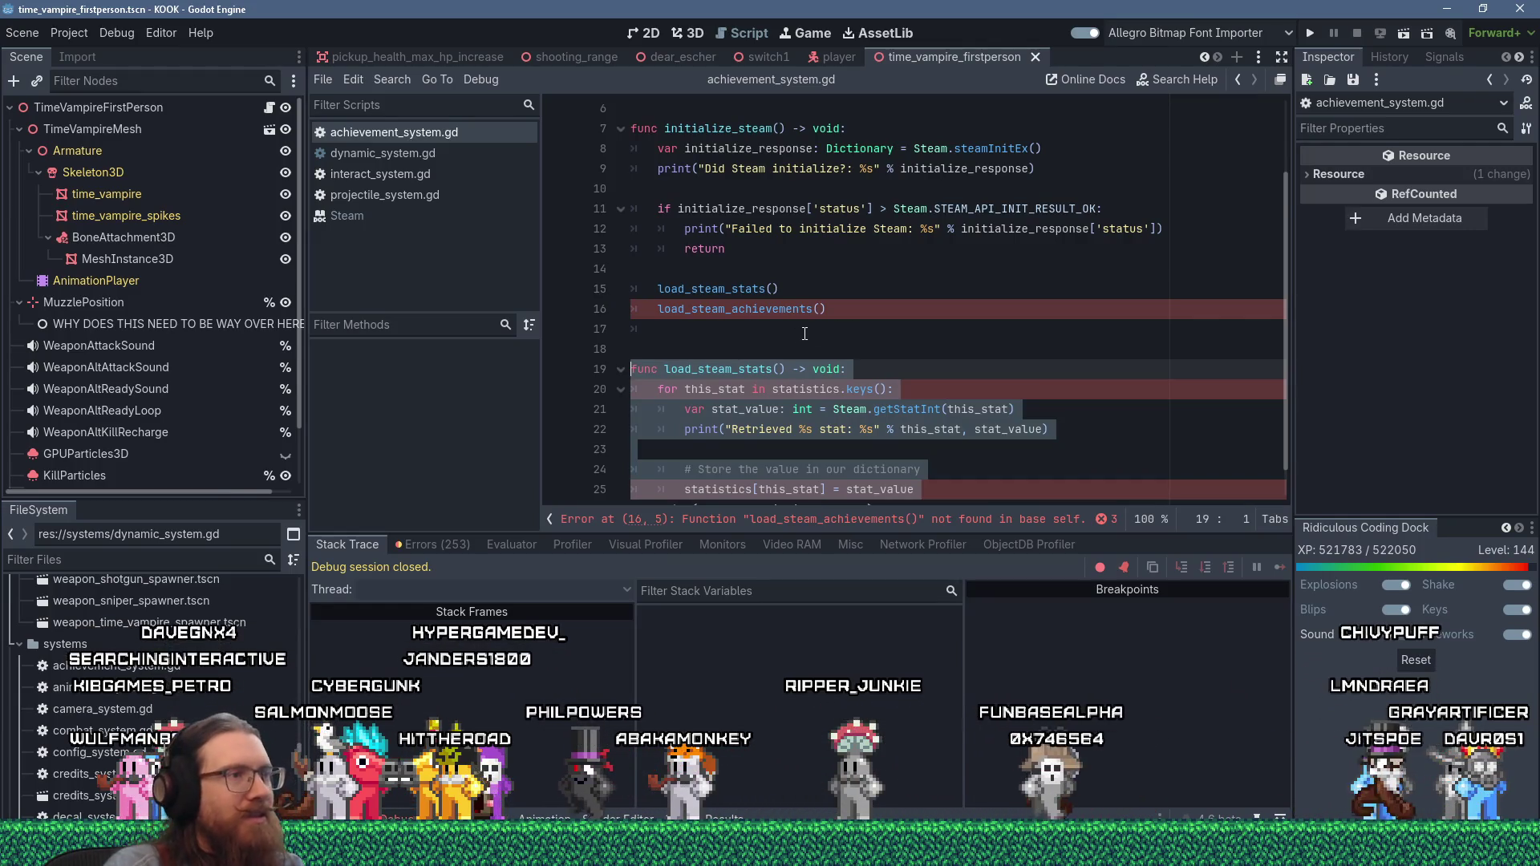
pyautogui.scroll(-1, 818, 373)
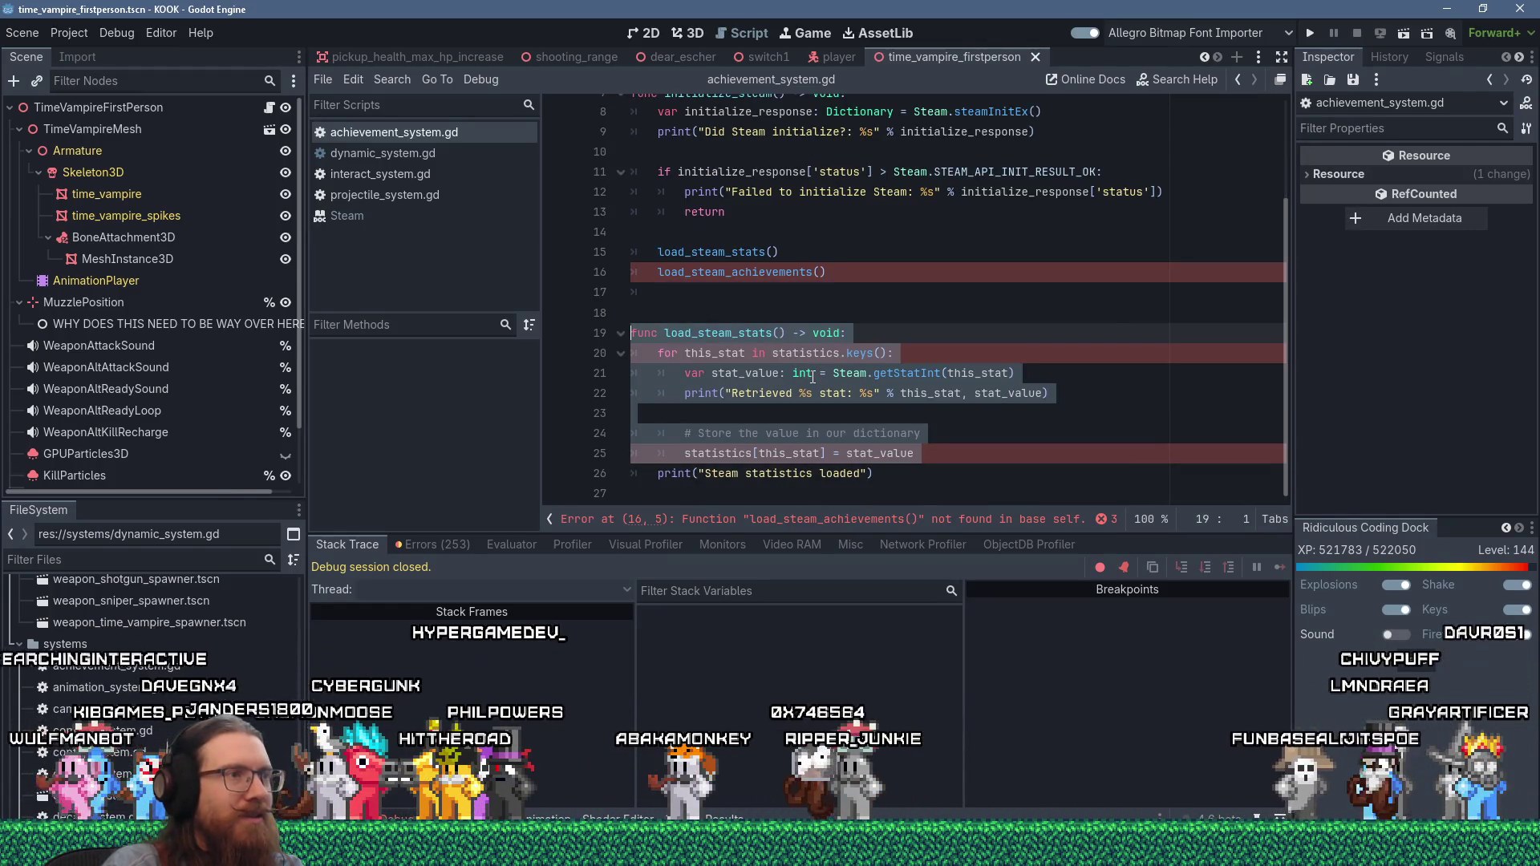
pyautogui.click(868, 268)
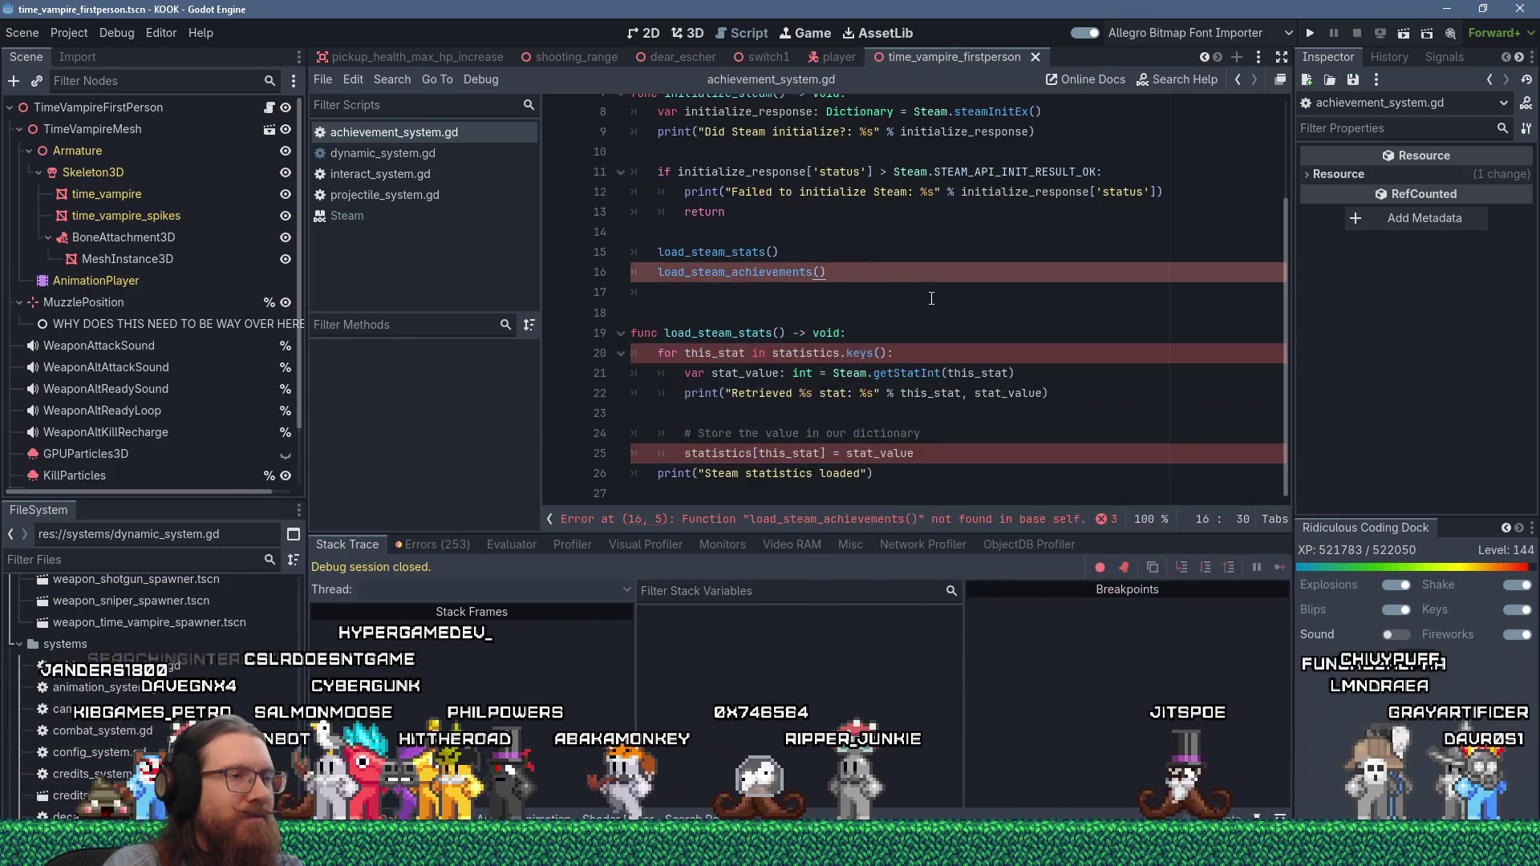
pyautogui.hotkey('alt', 'Tab')
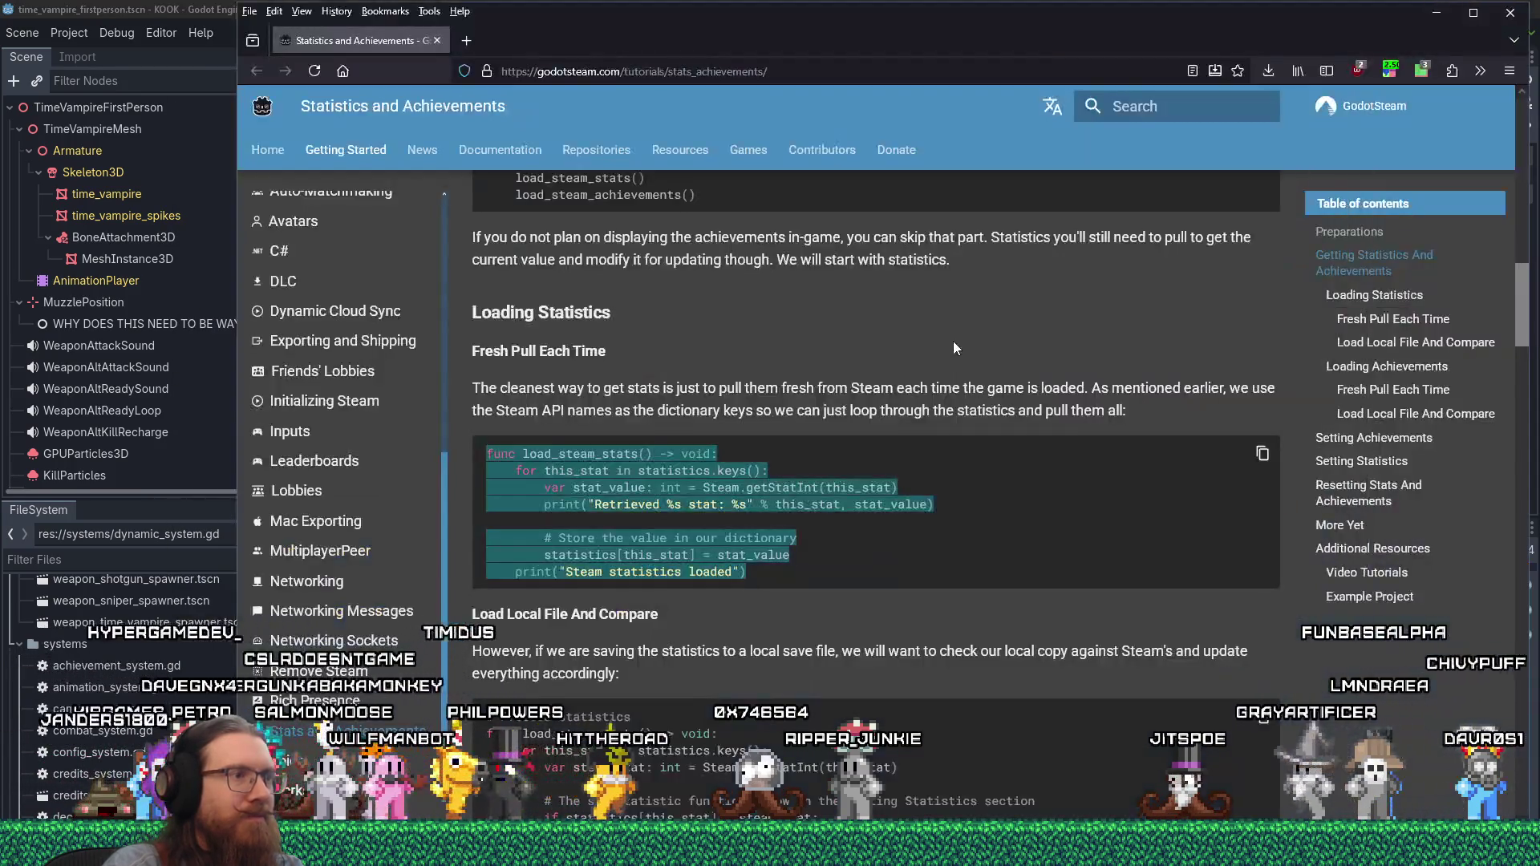
# - Copy the achievements and statistics dictionary declarations from the tutorial
pyautogui.hotkey('alt', 'Tab')
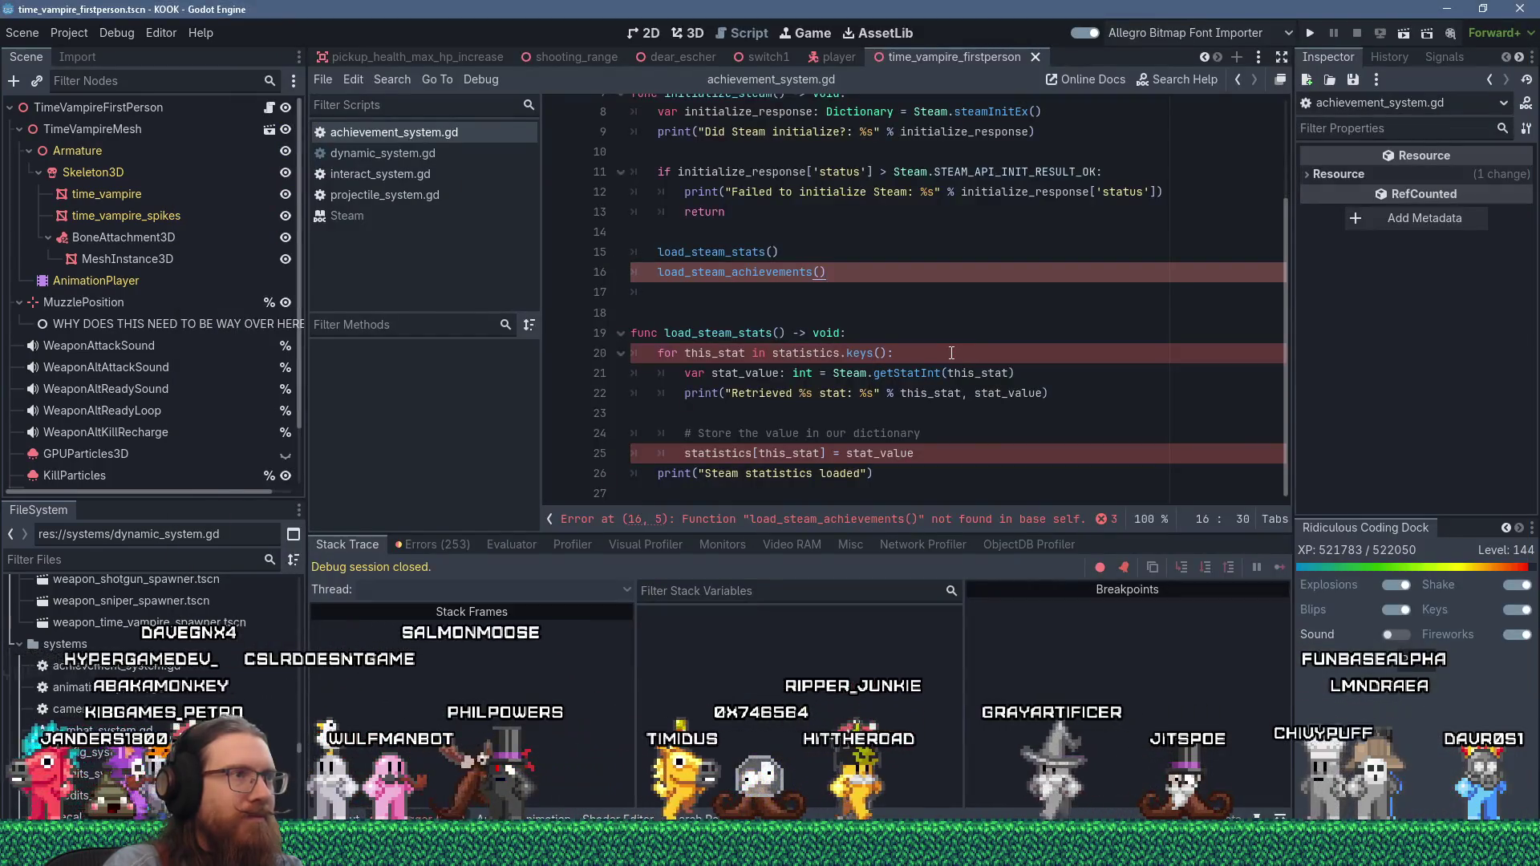
pyautogui.scroll(2, 951, 353)
pyautogui.scroll(-2, 951, 353)
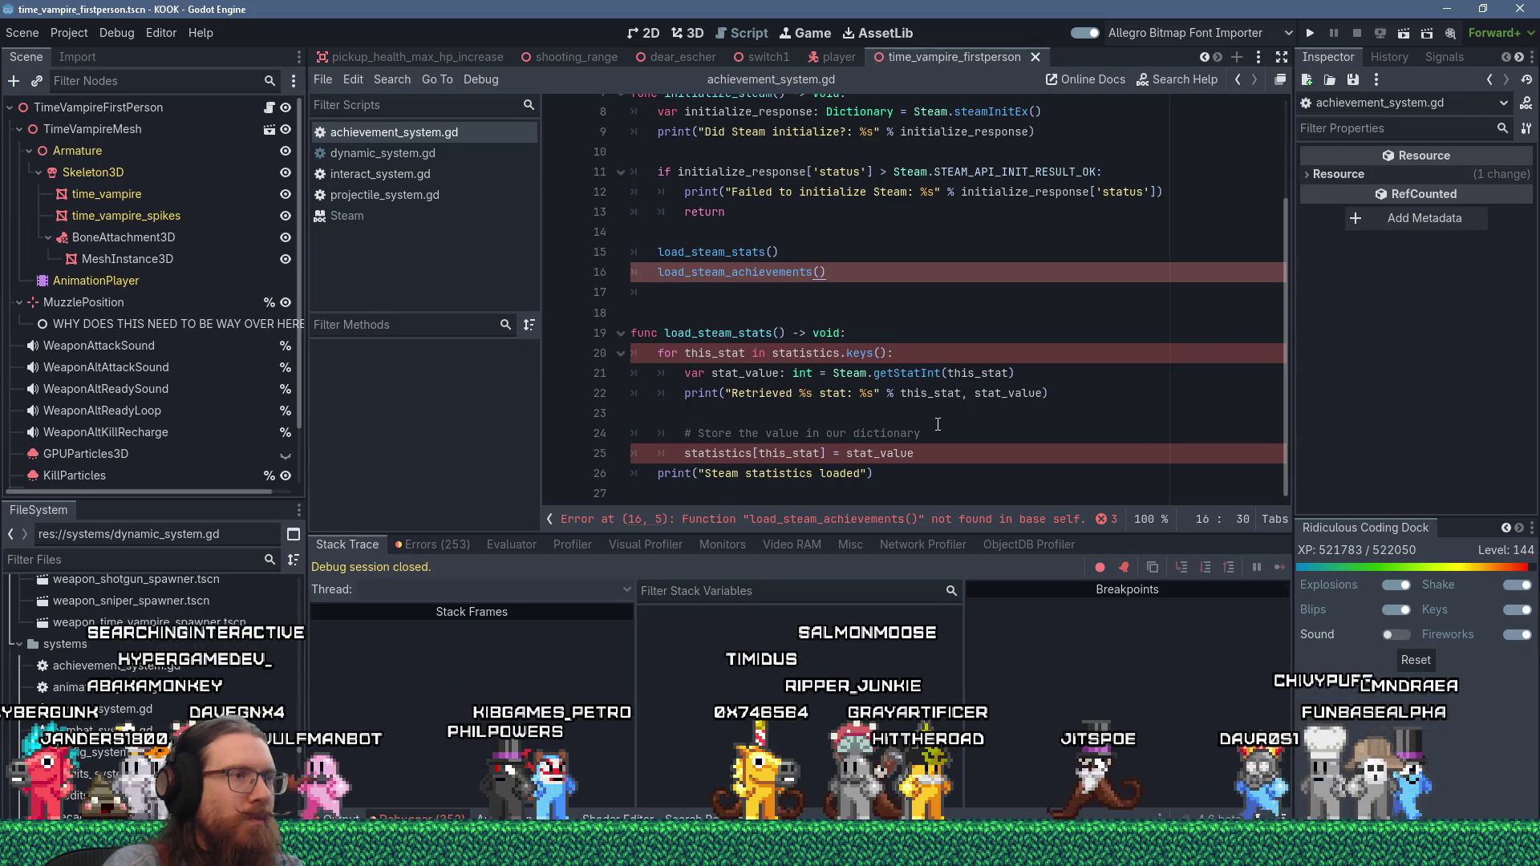
pyautogui.hotkey('alt', 'Tab')
pyautogui.scroll(5, 843, 411)
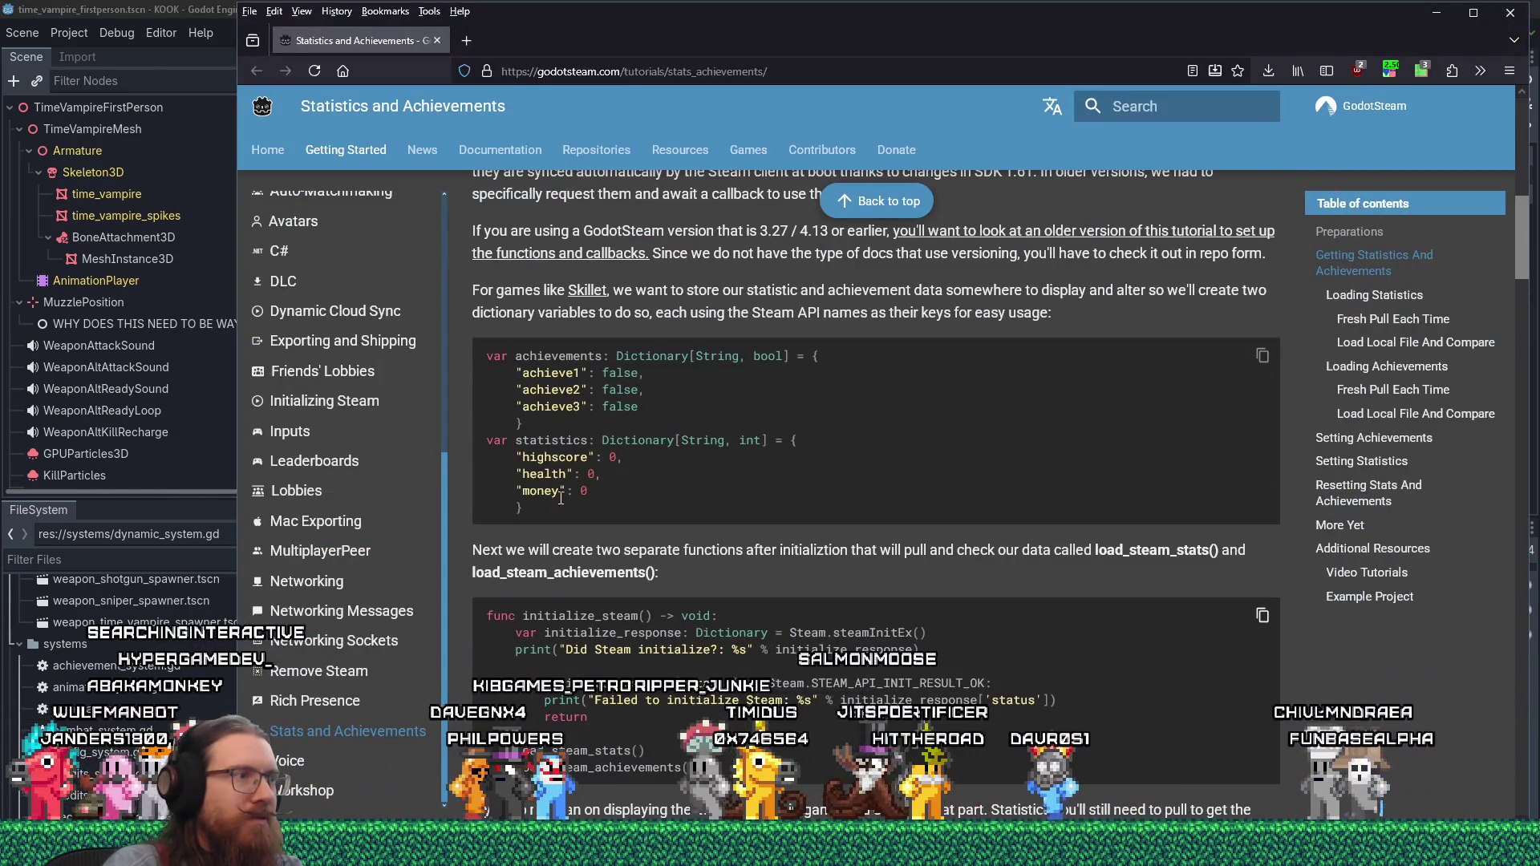
pyautogui.moveTo(561, 498); pyautogui.dragTo(475, 353)
pyautogui.rightClick(485, 358)
pyautogui.click(514, 378)
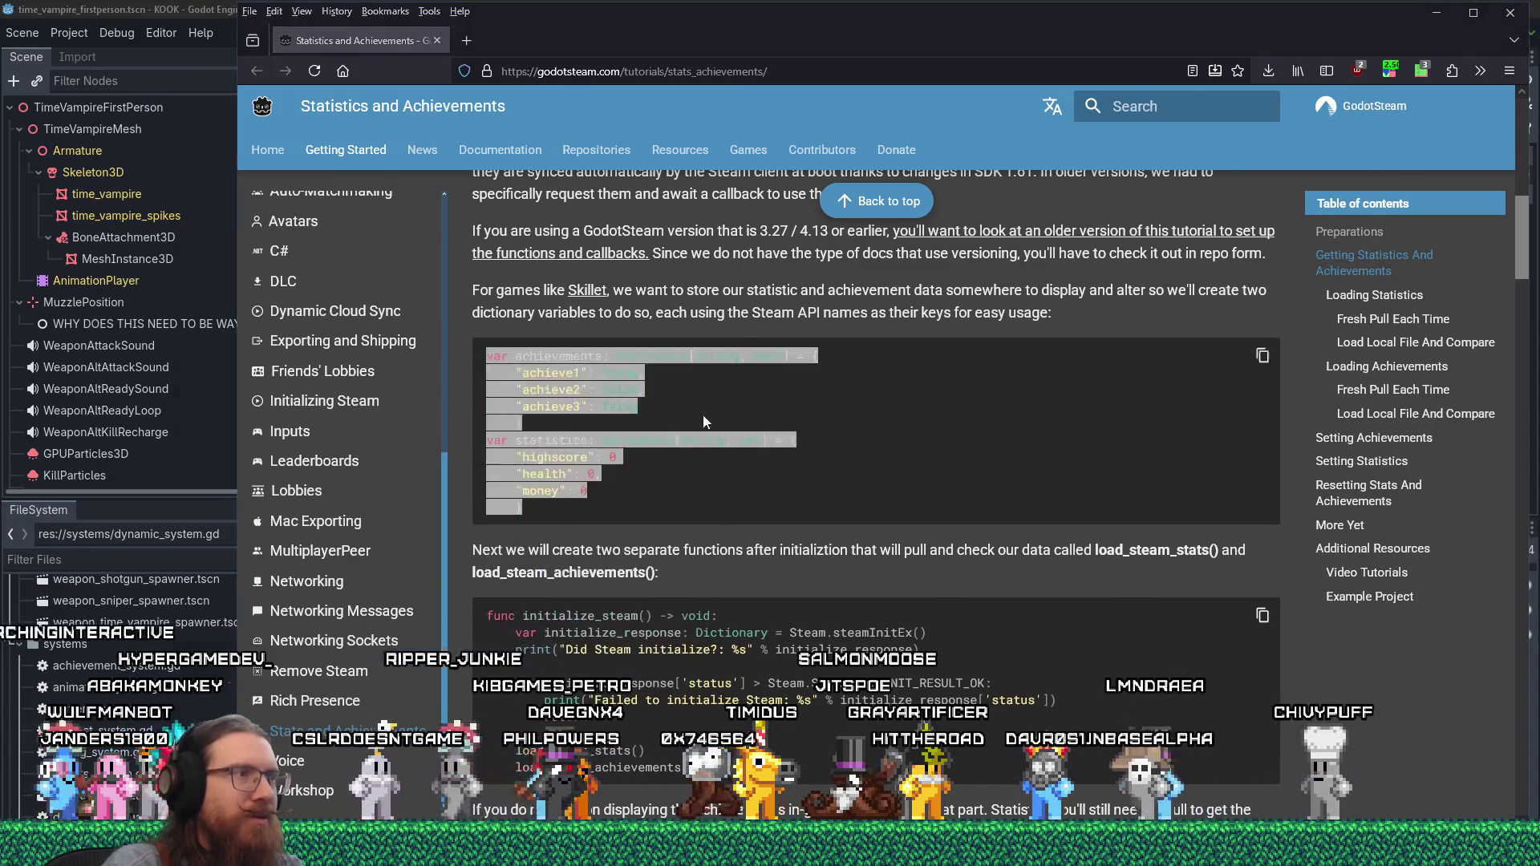
# - Paste the dictionaries at line 2 of achievement_system.gd, followed by blank lines
pyautogui.hotkey('alt', 'Tab')
pyautogui.click(736, 132)
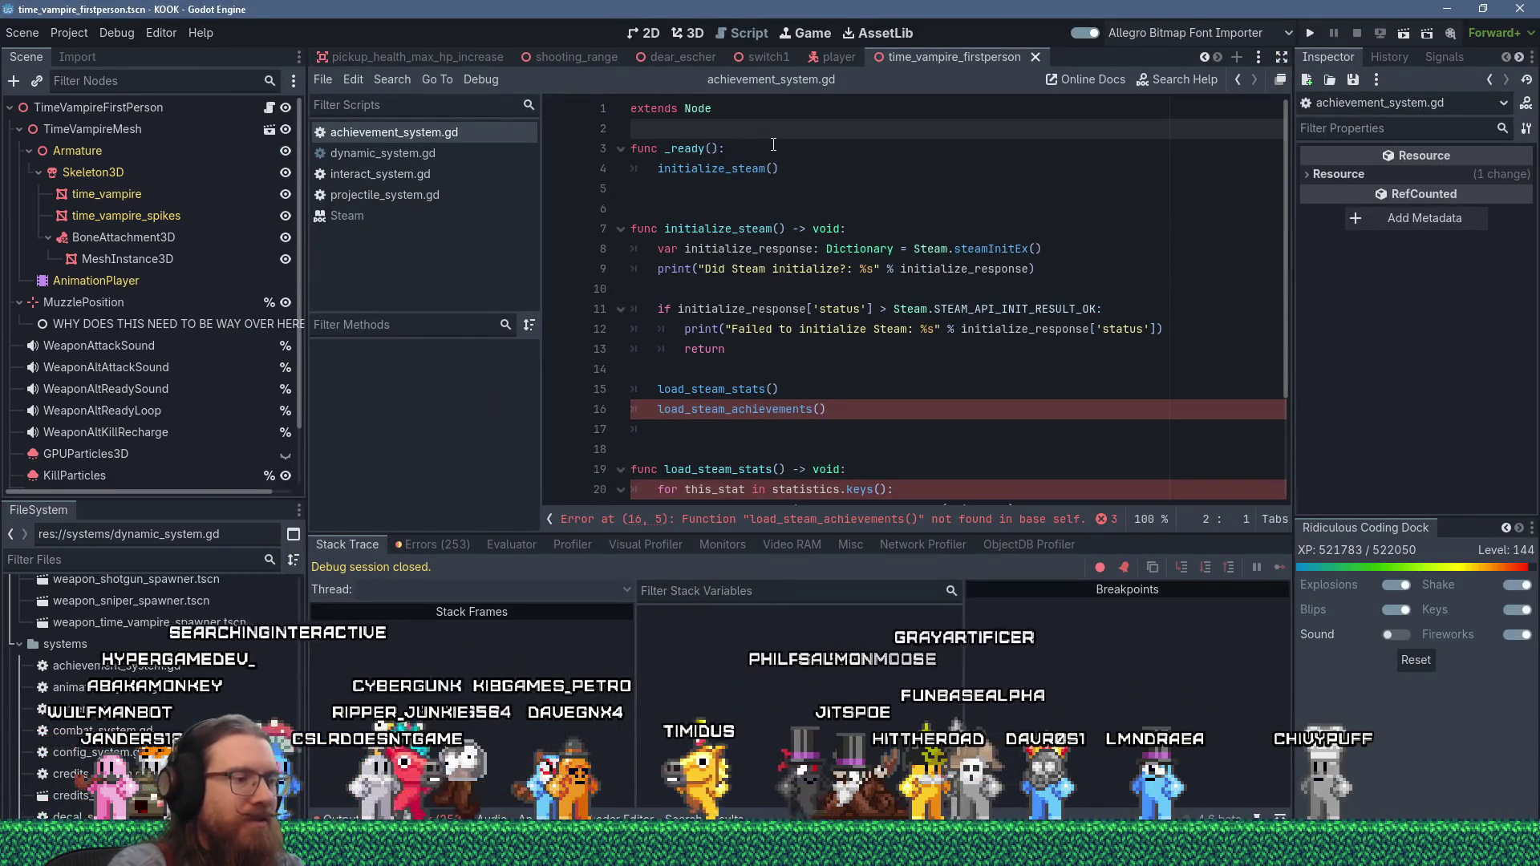
pyautogui.press('Return')
pyautogui.press('shift+Insert')
pyautogui.press('Return')
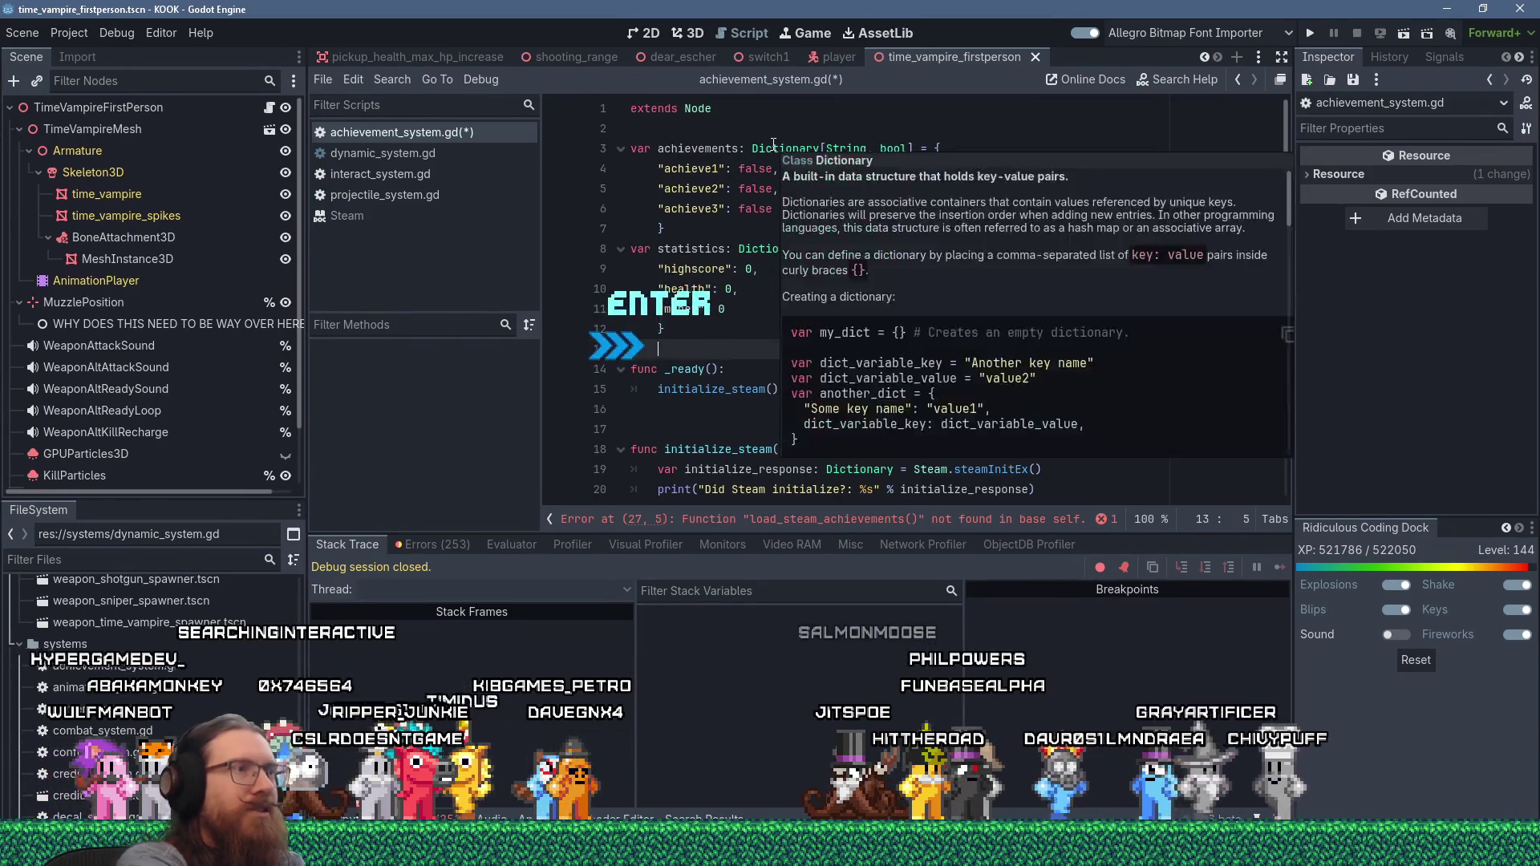